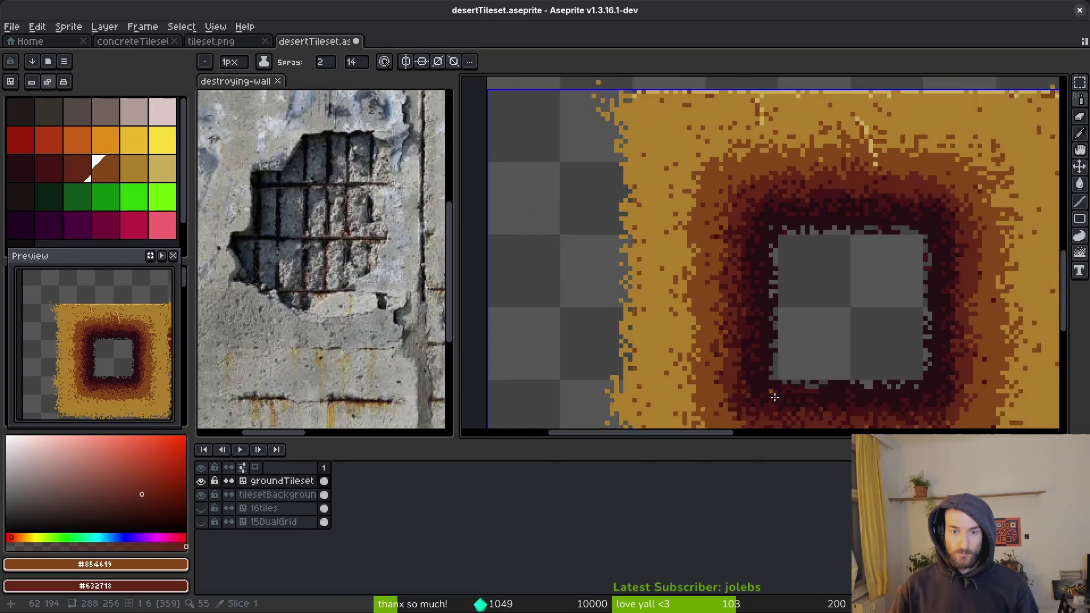
Step: Spray darker brown speckles along the ring's lower edge and lower-left corner
{"action": "scroll", "coordinate": [682, 328], "scroll_direction": "up", "scroll_amount": 2}
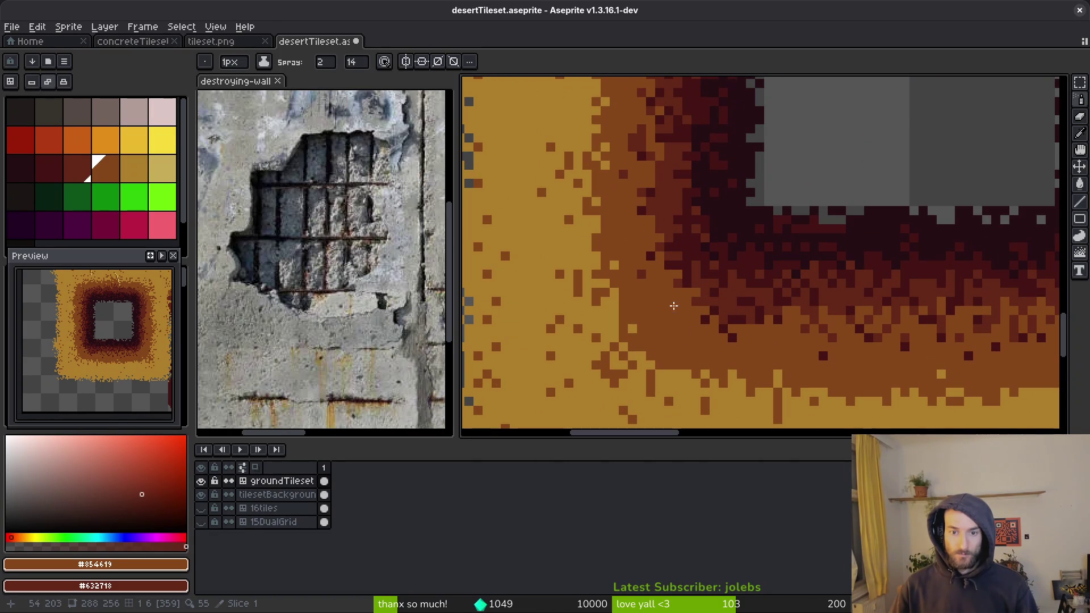
{"action": "mouse_move", "coordinate": [665, 242]}
{"action": "left_mouse_down"}
{"action": "mouse_move", "coordinate": [672, 266]}
{"action": "mouse_move", "coordinate": [661, 266]}
{"action": "mouse_move", "coordinate": [704, 300]}
{"action": "mouse_move", "coordinate": [731, 304]}
{"action": "left_mouse_up"}
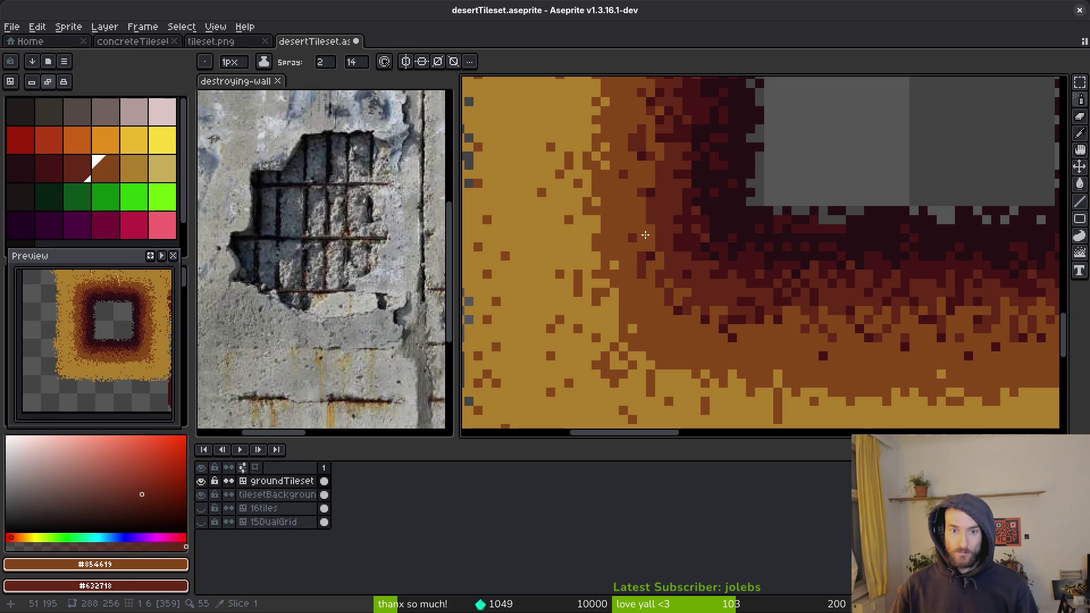
{"action": "mouse_move", "coordinate": [659, 259]}
{"action": "left_mouse_down"}
{"action": "mouse_move", "coordinate": [637, 207]}
{"action": "mouse_move", "coordinate": [638, 244]}
{"action": "left_mouse_up"}
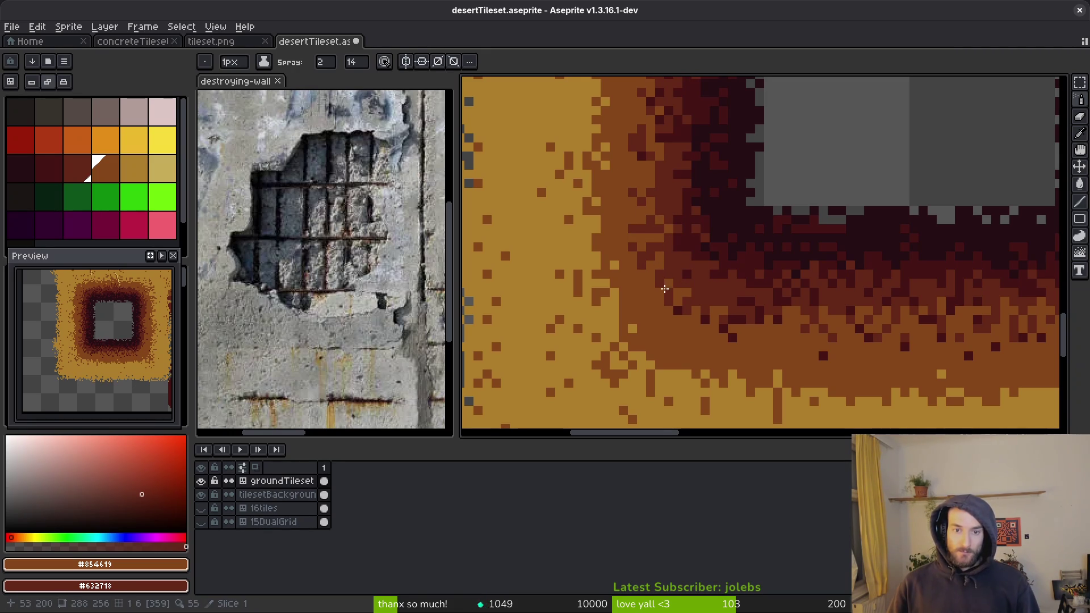
{"action": "left_click_drag", "start_coordinate": [726, 330], "coordinate": [811, 340]}
{"action": "mouse_move", "coordinate": [911, 334]}
{"action": "left_mouse_down"}
{"action": "mouse_move", "coordinate": [704, 326]}
{"action": "mouse_move", "coordinate": [721, 318]}
{"action": "mouse_move", "coordinate": [868, 326]}
{"action": "mouse_move", "coordinate": [687, 328]}
{"action": "mouse_move", "coordinate": [761, 312]}
{"action": "mouse_move", "coordinate": [848, 318]}
{"action": "mouse_move", "coordinate": [834, 339]}
{"action": "mouse_move", "coordinate": [893, 316]}
{"action": "mouse_move", "coordinate": [806, 338]}
{"action": "mouse_move", "coordinate": [499, 332]}
{"action": "mouse_move", "coordinate": [840, 335]}
{"action": "mouse_move", "coordinate": [852, 321]}
{"action": "left_mouse_up"}
Step: Spray lighter orange over the over-dark patches in the lower band
{"action": "mouse_move", "coordinate": [751, 314]}
{"action": "left_mouse_down"}
{"action": "mouse_move", "coordinate": [698, 330]}
{"action": "mouse_move", "coordinate": [756, 294]}
{"action": "left_mouse_up"}
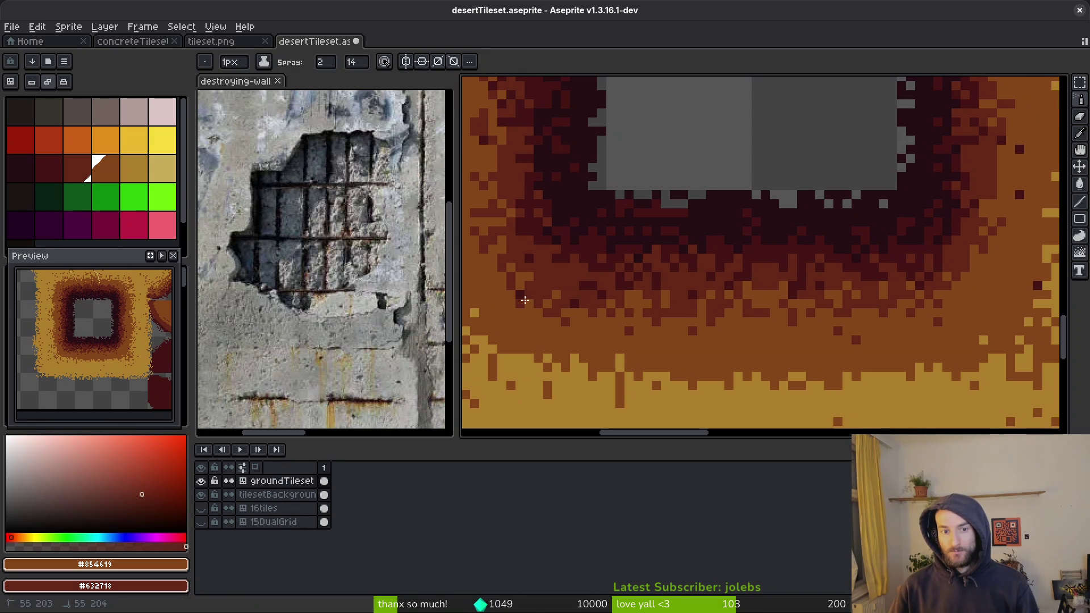
{"action": "left_click_drag", "start_coordinate": [593, 301], "coordinate": [668, 322]}
{"action": "left_click_drag", "start_coordinate": [623, 292], "coordinate": [552, 285]}
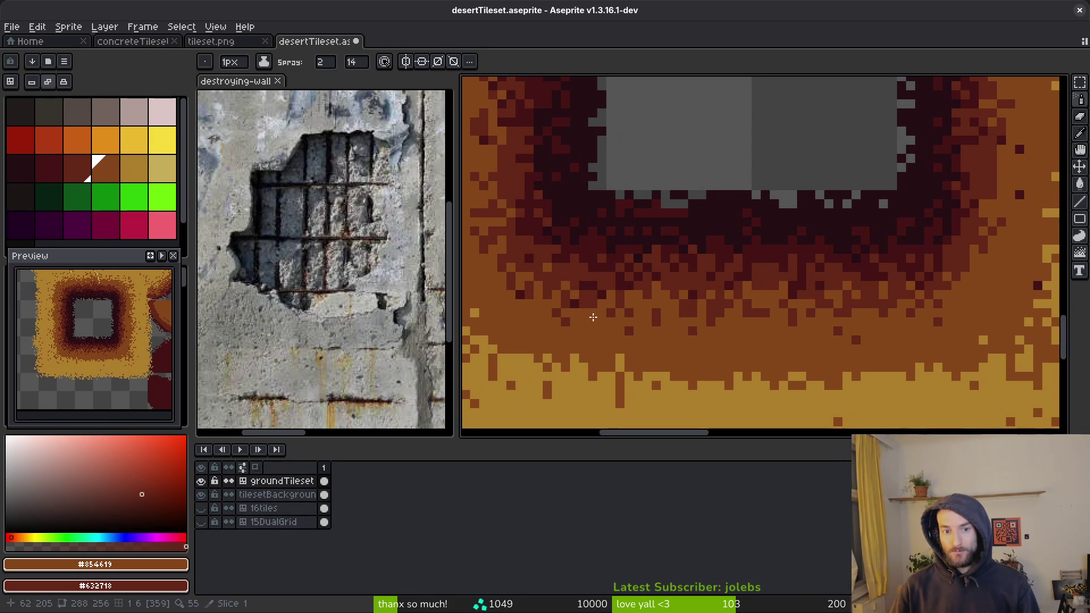
{"action": "scroll", "coordinate": [765, 324], "scroll_direction": "up", "scroll_amount": 4}
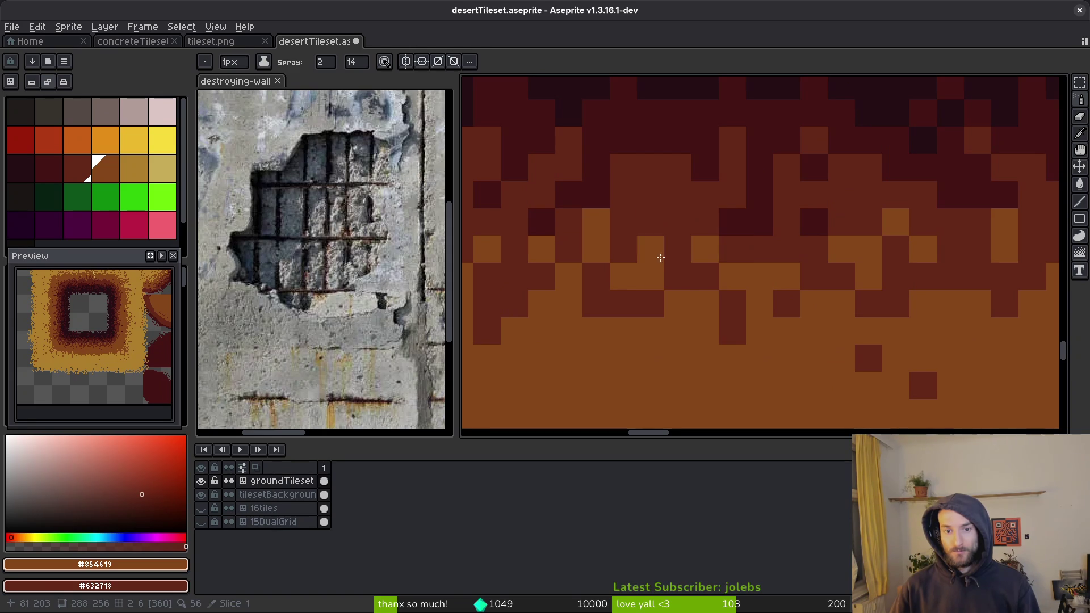
Step: Zoom into the right border and extend the dark red area down it
{"action": "scroll", "coordinate": [761, 333], "scroll_direction": "right", "scroll_amount": 5}
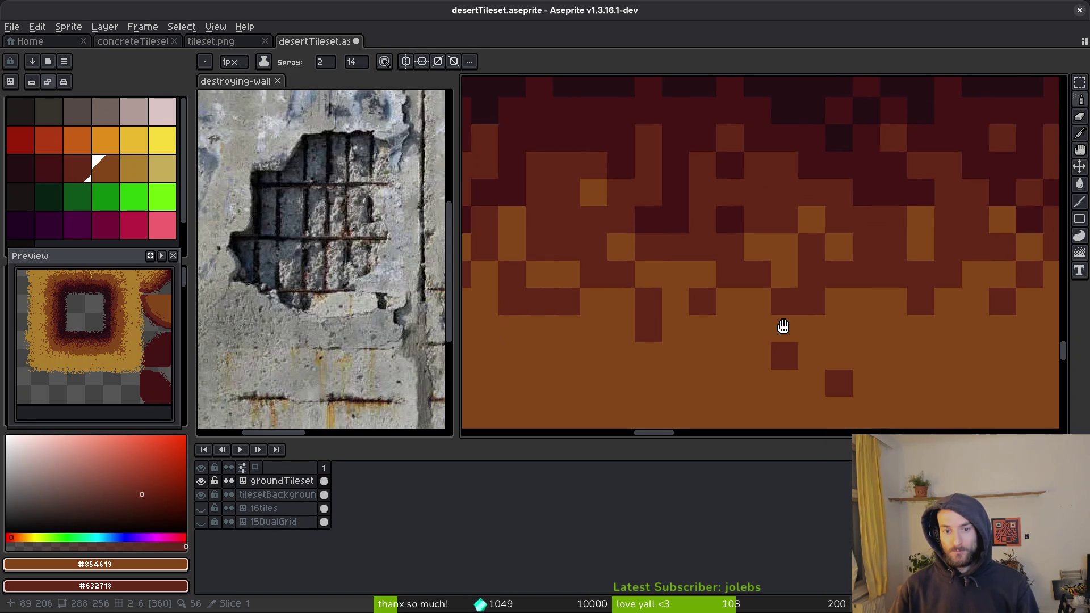
{"action": "scroll", "coordinate": [856, 377], "scroll_direction": "down", "scroll_amount": 2}
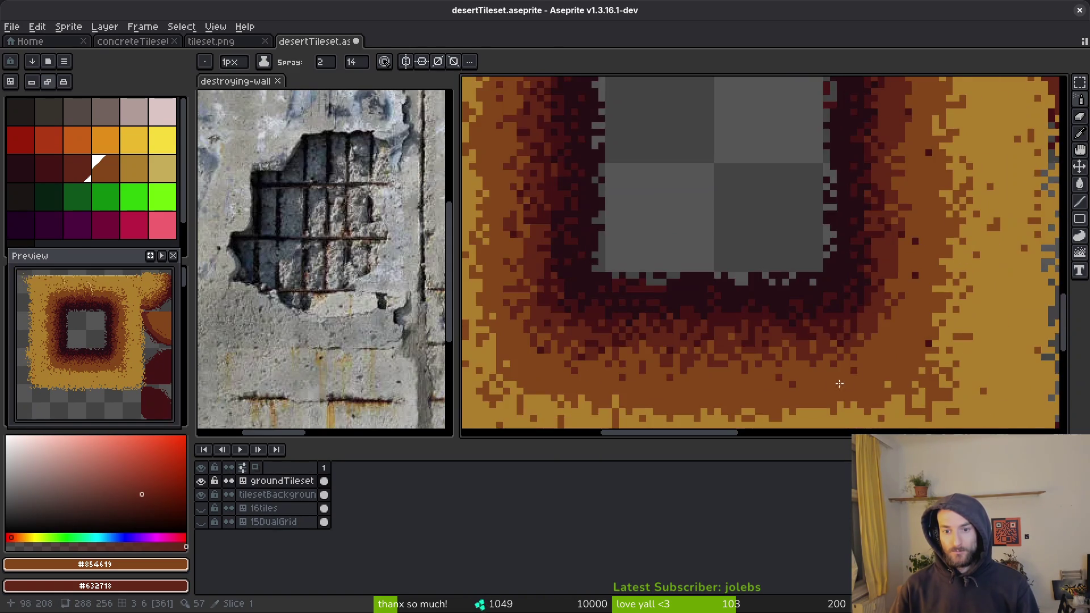
{"action": "scroll", "coordinate": [855, 313], "scroll_direction": "up", "scroll_amount": 2}
{"action": "scroll", "coordinate": [838, 322], "scroll_direction": "down", "scroll_amount": 2}
{"action": "scroll", "coordinate": [785, 297], "scroll_direction": "up", "scroll_amount": 3}
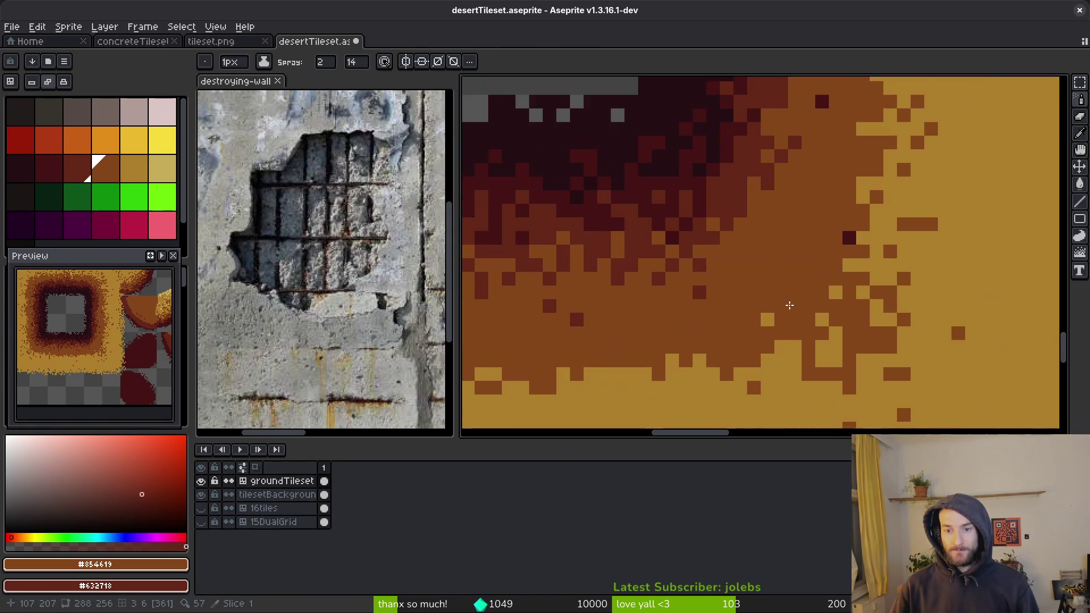
{"action": "scroll", "coordinate": [954, 311], "scroll_direction": "down", "scroll_amount": 2}
{"action": "scroll", "coordinate": [898, 329], "scroll_direction": "up", "scroll_amount": 2}
{"action": "scroll", "coordinate": [898, 329], "scroll_direction": "down", "scroll_amount": 2}
{"action": "scroll", "coordinate": [603, 347], "scroll_direction": "up", "scroll_amount": 2}
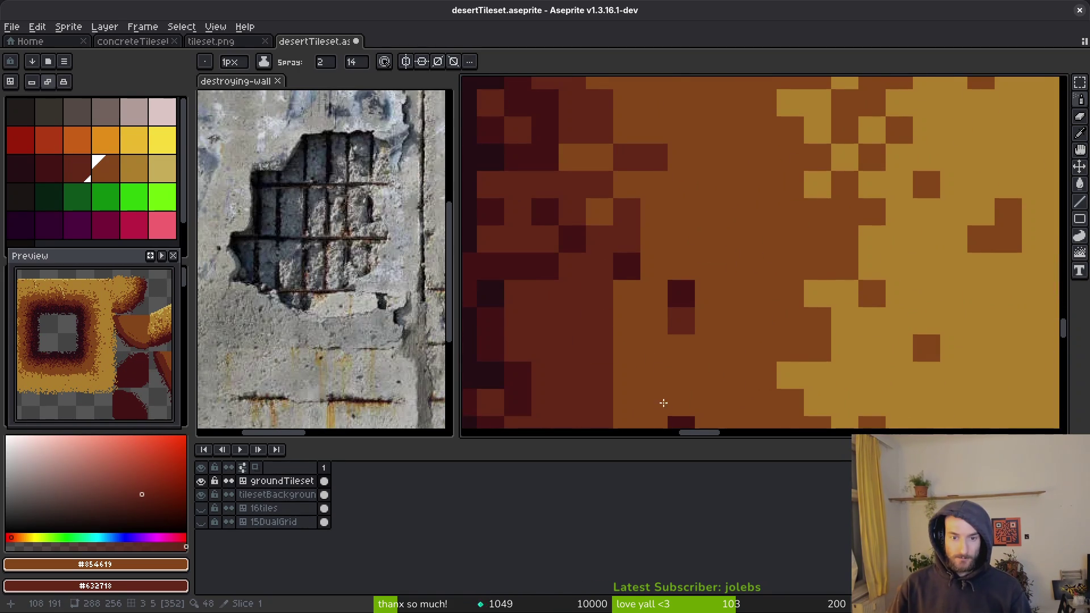
{"action": "scroll", "coordinate": [668, 350], "scroll_direction": "down", "scroll_amount": 2}
{"action": "scroll", "coordinate": [723, 335], "scroll_direction": "up", "scroll_amount": 2}
{"action": "left_click_drag", "start_coordinate": [674, 165], "coordinate": [665, 203]}
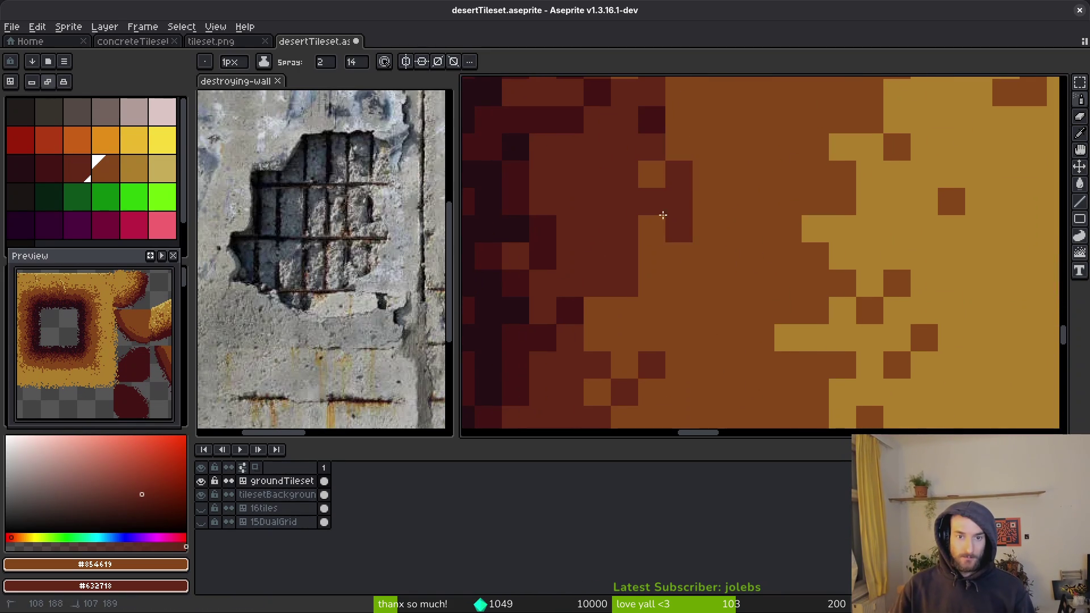
Step: Dot single orange and dark-red pixels into the right border, undoing a stray pixel
{"action": "left_click", "coordinate": [597, 174]}
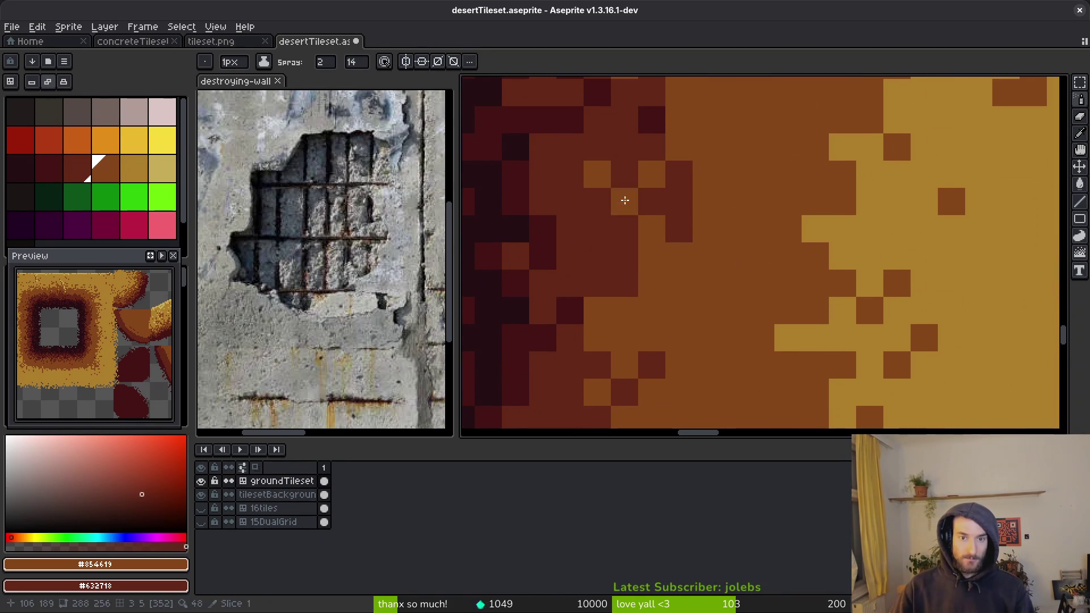
{"action": "left_click", "coordinate": [597, 229]}
{"action": "right_click", "coordinate": [642, 118]}
{"action": "key", "text": "ctrl+z"}
{"action": "scroll", "coordinate": [693, 231], "scroll_direction": "up", "scroll_amount": 2}
{"action": "left_click", "coordinate": [639, 272]}
{"action": "left_click", "coordinate": [611, 246]}
{"action": "right_click", "coordinate": [611, 246]}
{"action": "right_click", "coordinate": [584, 300]}
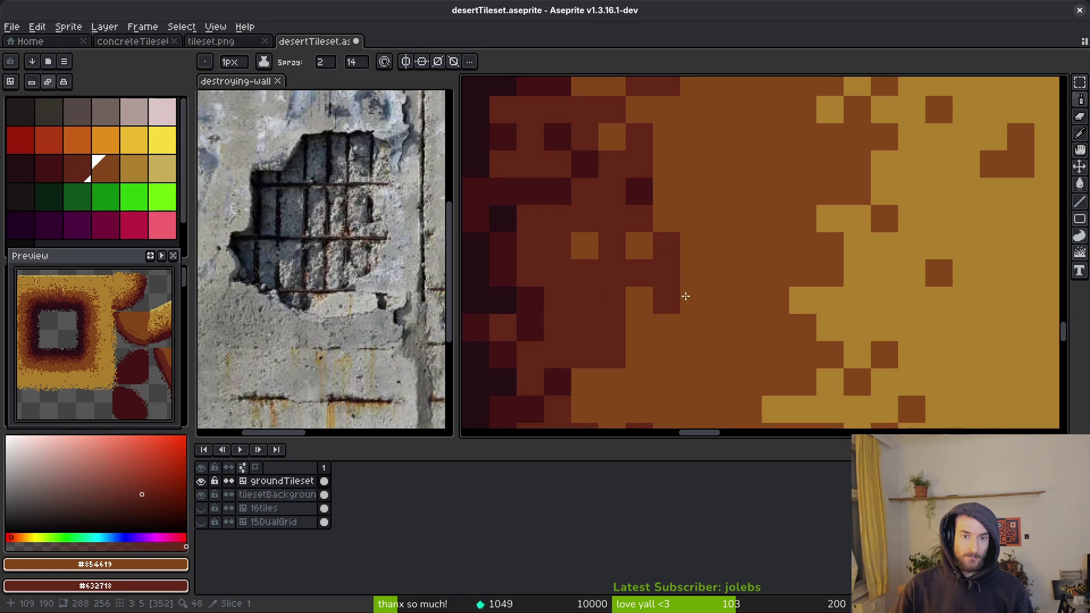
{"action": "left_click", "coordinate": [585, 219]}
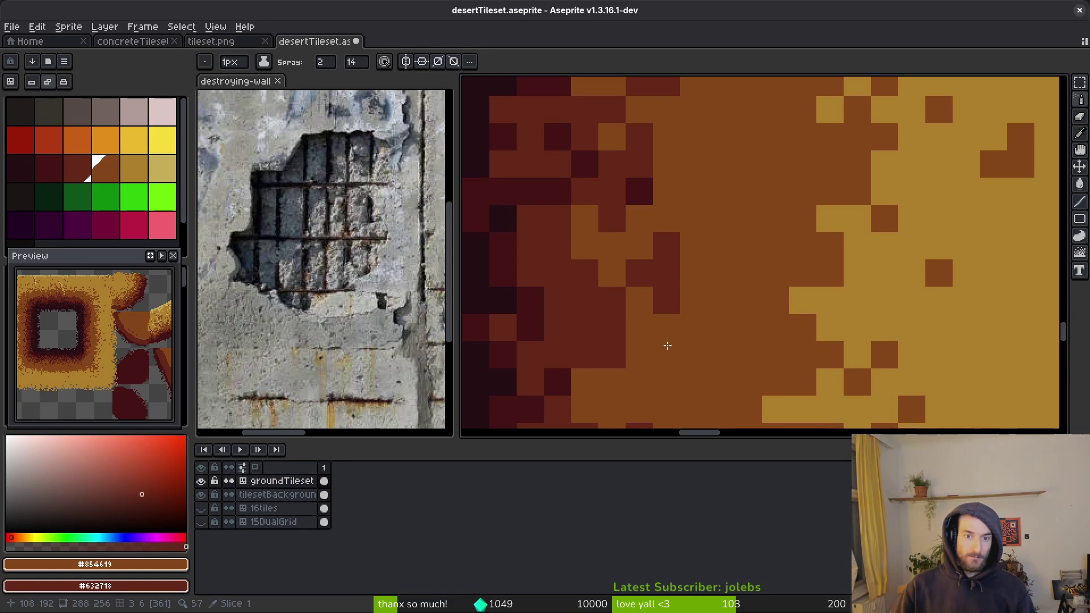
Step: Spray orange shades over the dark-red band along the right border
{"action": "scroll", "coordinate": [666, 345], "scroll_direction": "down", "scroll_amount": 3}
{"action": "scroll", "coordinate": [721, 311], "scroll_direction": "up", "scroll_amount": 3}
{"action": "scroll", "coordinate": [765, 299], "scroll_direction": "down", "scroll_amount": 3}
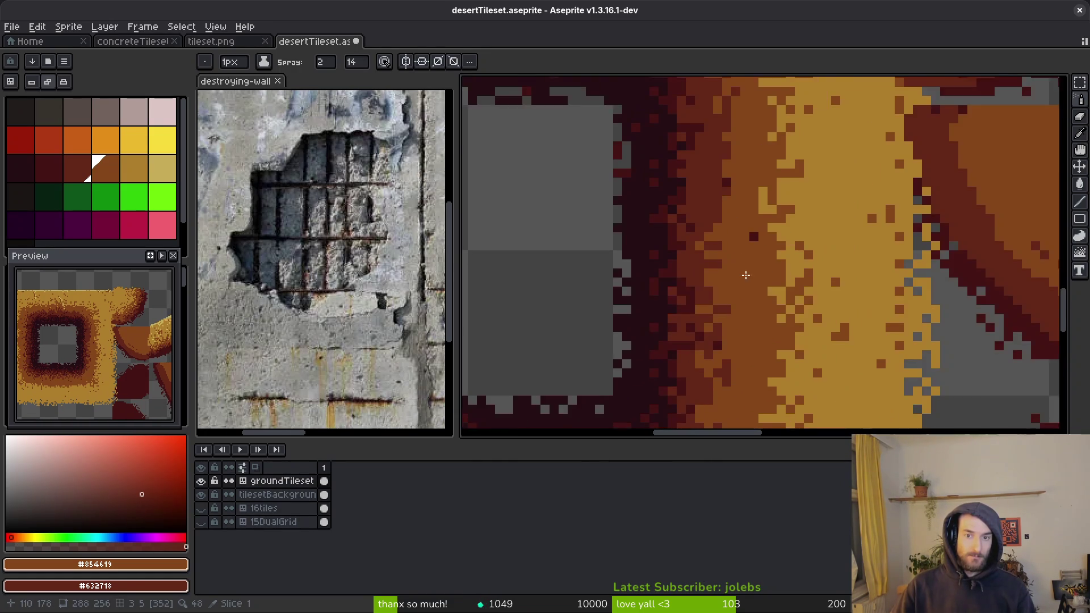
{"action": "scroll", "coordinate": [710, 238], "scroll_direction": "up", "scroll_amount": 3}
{"action": "scroll", "coordinate": [772, 300], "scroll_direction": "down", "scroll_amount": 2}
{"action": "scroll", "coordinate": [778, 317], "scroll_direction": "up", "scroll_amount": 1}
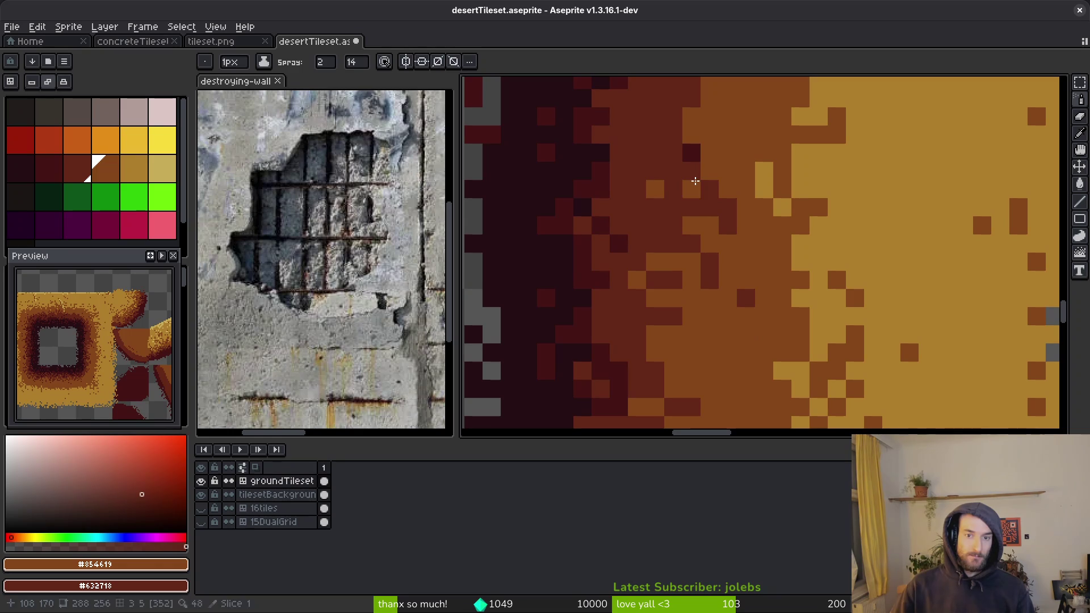
{"action": "left_click_drag", "start_coordinate": [694, 181], "coordinate": [722, 177]}
{"action": "scroll", "coordinate": [761, 258], "scroll_direction": "down", "scroll_amount": 3}
{"action": "scroll", "coordinate": [789, 272], "scroll_direction": "up", "scroll_amount": 3}
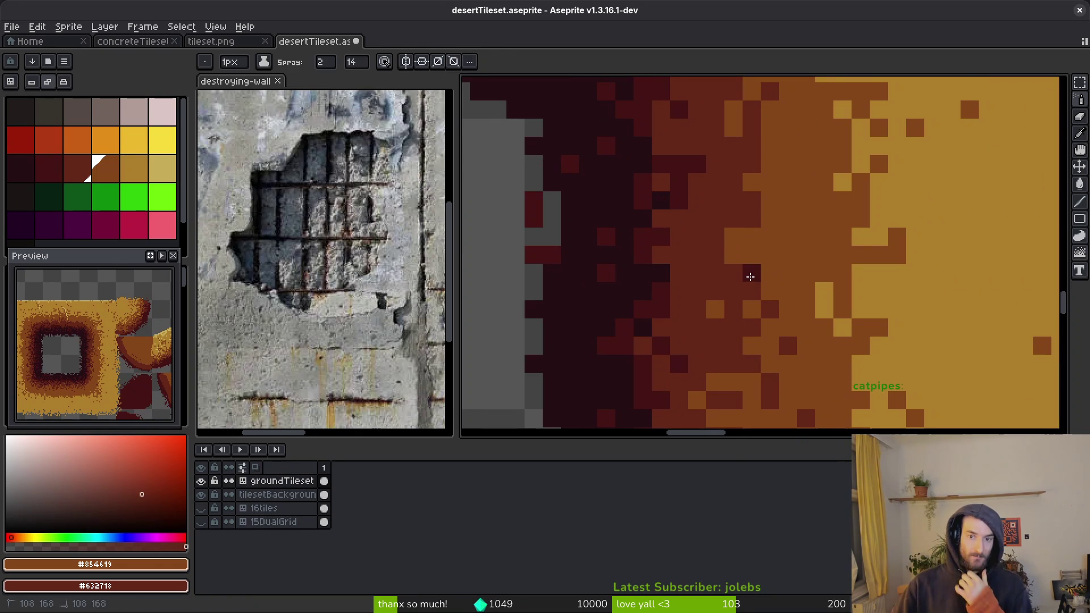
{"action": "left_click_drag", "start_coordinate": [743, 270], "coordinate": [739, 258]}
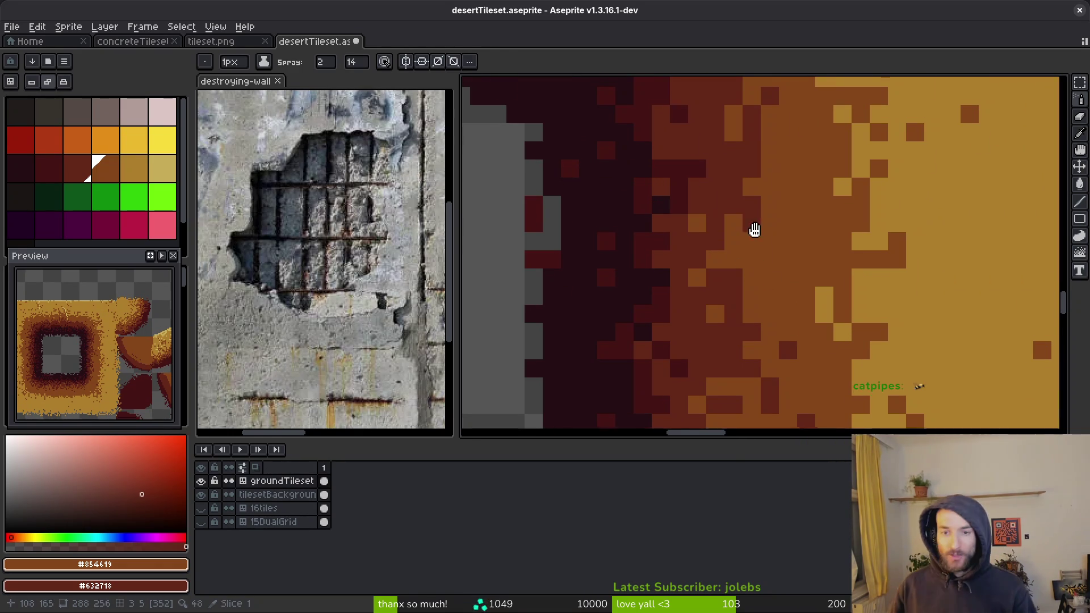
{"action": "left_click_drag", "start_coordinate": [751, 216], "coordinate": [802, 307]}
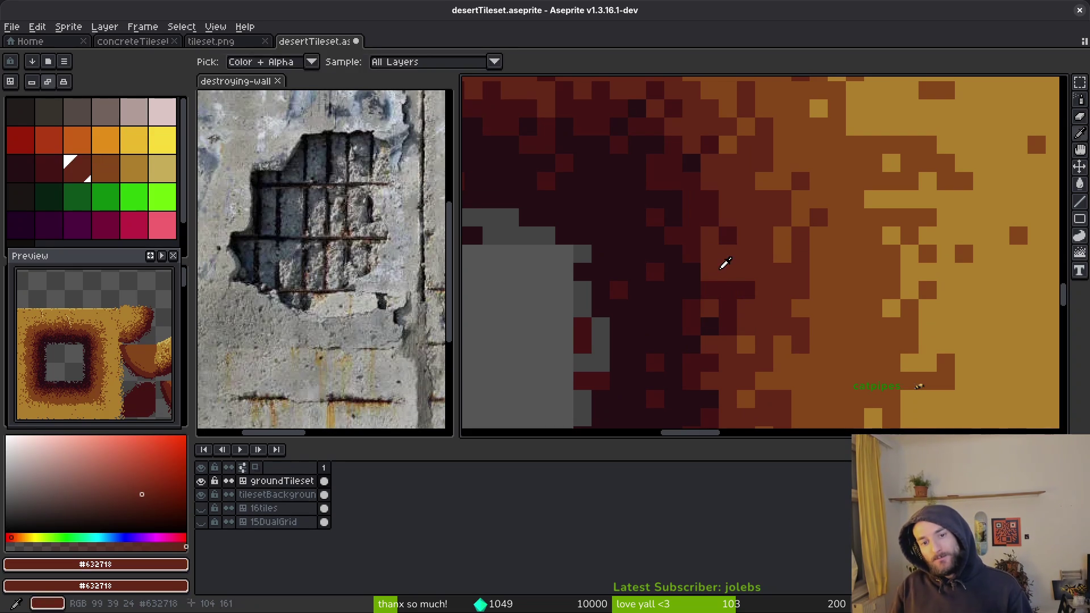
Step: Pick the darkest brown #431414 from the canvas and place a test pixel with the Pencil
{"action": "left_click", "coordinate": [706, 258], "text": "alt"}
{"action": "key", "text": "b"}
{"action": "left_click_drag", "start_coordinate": [713, 278], "coordinate": [730, 266]}
{"action": "key", "text": "ctrl+z"}
{"action": "left_click", "coordinate": [738, 275]}
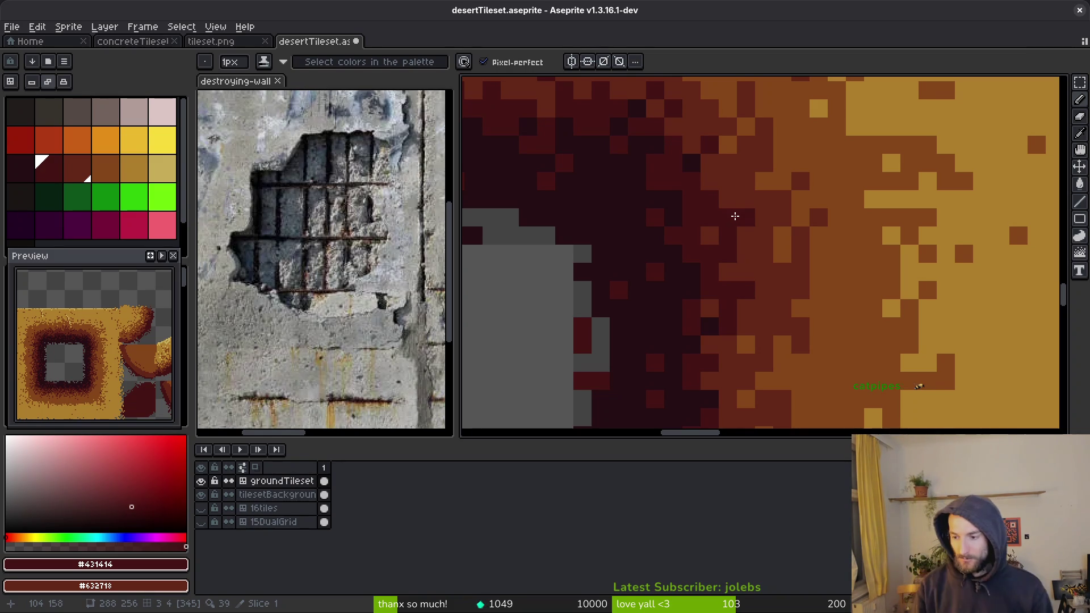
{"action": "scroll", "coordinate": [837, 304], "scroll_direction": "down", "scroll_amount": 2}
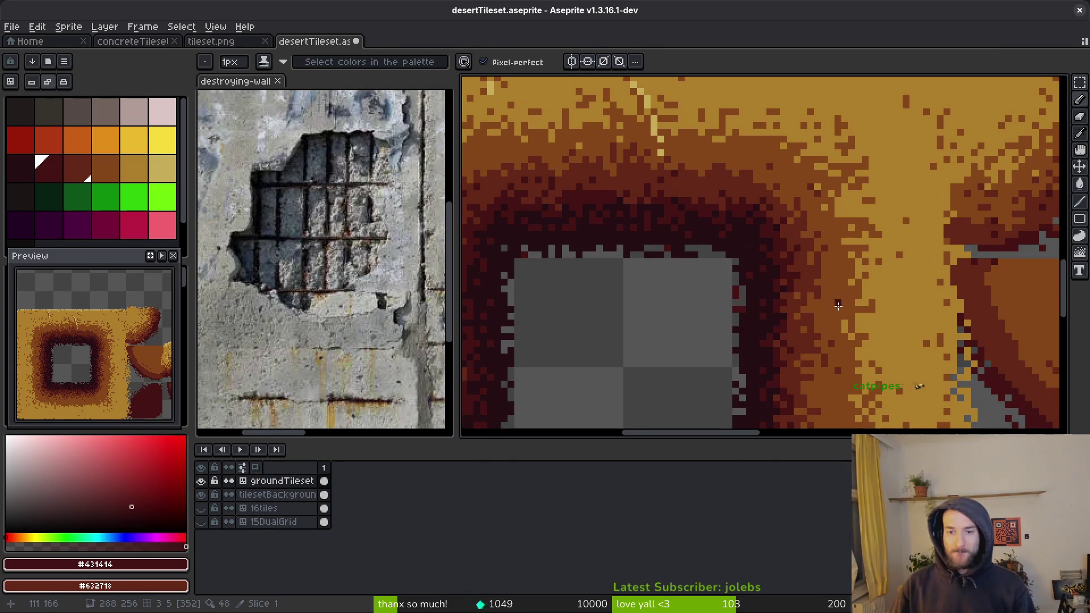
Step: Sample light sand as primary and mid brown as secondary, then spray sand dots into the border
{"action": "left_click", "coordinate": [856, 285], "text": "alt"}
{"action": "scroll", "coordinate": [860, 282], "scroll_direction": "up", "scroll_amount": 2}
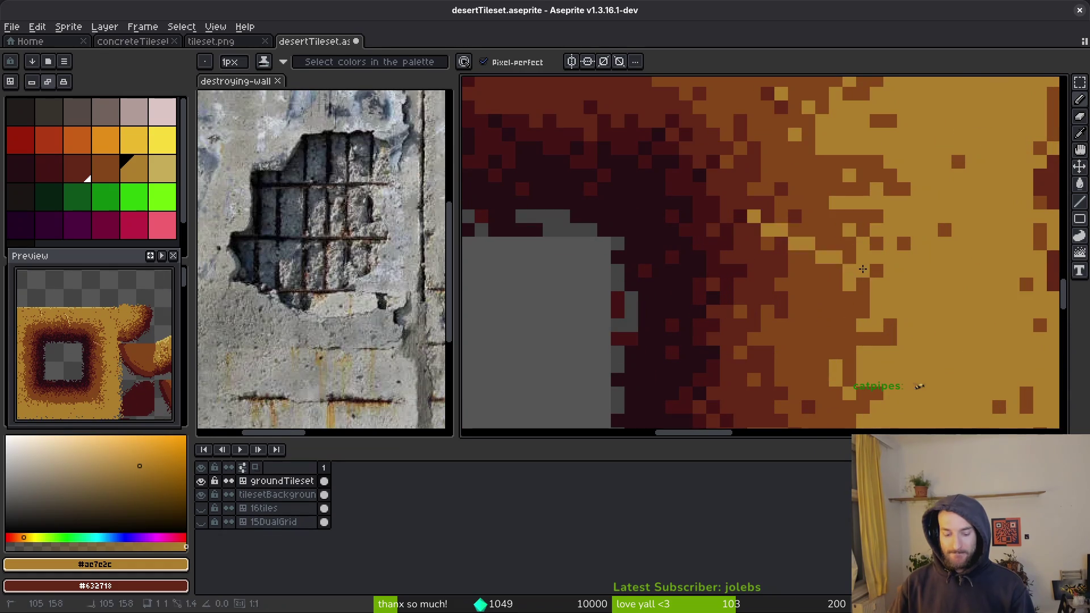
{"action": "key", "text": "shift+b"}
{"action": "right_click", "coordinate": [822, 275], "text": "alt"}
{"action": "left_click_drag", "start_coordinate": [822, 275], "coordinate": [865, 361]}
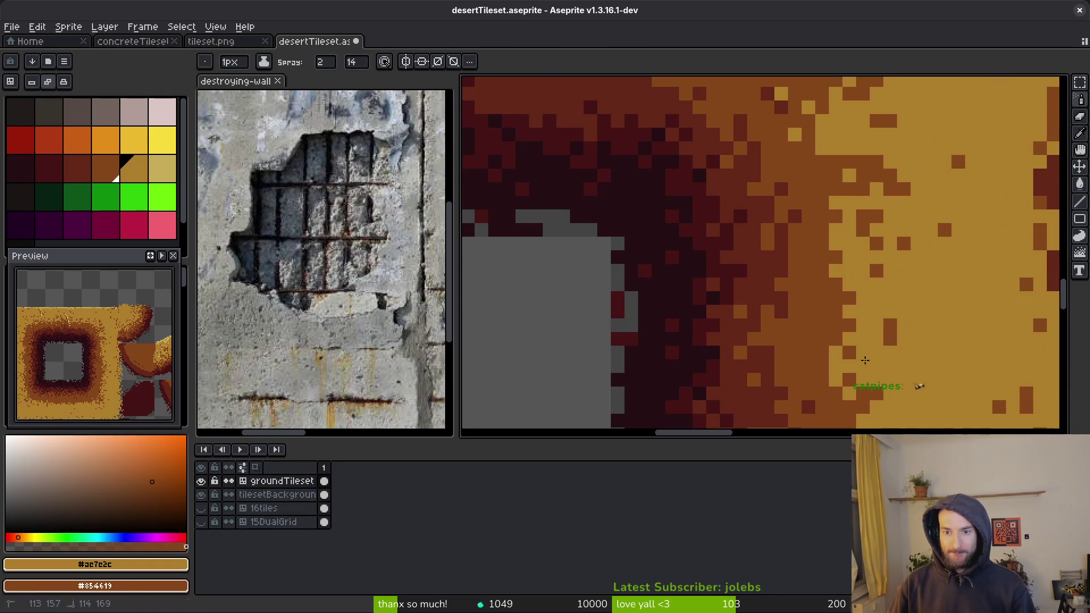
Step: Spray light sand dots across the ring's border and along its edge
{"action": "left_click_drag", "start_coordinate": [871, 275], "coordinate": [874, 414]}
{"action": "mouse_move", "coordinate": [874, 278]}
{"action": "left_mouse_down"}
{"action": "mouse_move", "coordinate": [889, 308]}
{"action": "mouse_move", "coordinate": [885, 346]}
{"action": "left_mouse_up"}
{"action": "mouse_move", "coordinate": [828, 266]}
{"action": "left_mouse_down"}
{"action": "mouse_move", "coordinate": [738, 221]}
{"action": "mouse_move", "coordinate": [658, 207]}
{"action": "left_mouse_up"}
{"action": "mouse_move", "coordinate": [851, 238]}
{"action": "left_mouse_down"}
{"action": "mouse_move", "coordinate": [851, 283]}
{"action": "mouse_move", "coordinate": [704, 253]}
{"action": "mouse_move", "coordinate": [686, 233]}
{"action": "left_mouse_up"}
{"action": "mouse_move", "coordinate": [902, 227]}
{"action": "left_mouse_down"}
{"action": "mouse_move", "coordinate": [903, 268]}
{"action": "mouse_move", "coordinate": [596, 289]}
{"action": "left_mouse_up"}
{"action": "mouse_move", "coordinate": [703, 310]}
{"action": "left_mouse_down"}
{"action": "mouse_move", "coordinate": [908, 233]}
{"action": "mouse_move", "coordinate": [763, 239]}
{"action": "mouse_move", "coordinate": [688, 259]}
{"action": "mouse_move", "coordinate": [676, 329]}
{"action": "mouse_move", "coordinate": [664, 328]}
{"action": "left_mouse_up"}
{"action": "scroll", "coordinate": [664, 328], "scroll_direction": "down", "scroll_amount": 3}
{"action": "scroll", "coordinate": [720, 170], "scroll_direction": "up", "scroll_amount": 3}
{"action": "left_click_drag", "start_coordinate": [721, 170], "coordinate": [705, 325]}
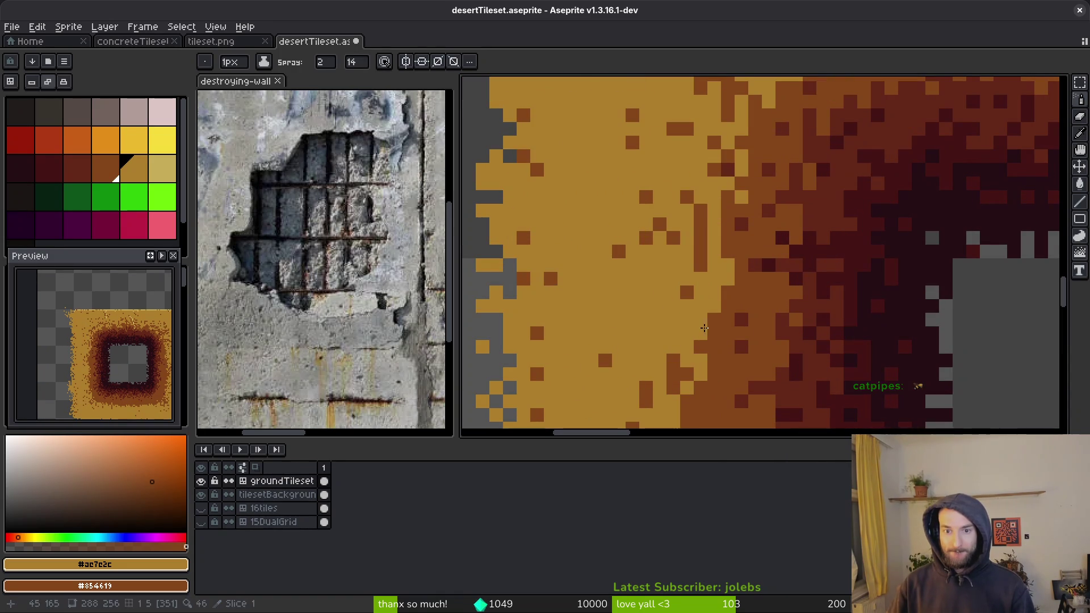
Step: Spray dark brown dots into the border, then undo the last two spray strokes
{"action": "mouse_move", "coordinate": [726, 286]}
{"action": "left_mouse_down"}
{"action": "mouse_move", "coordinate": [704, 249]}
{"action": "mouse_move", "coordinate": [709, 270]}
{"action": "left_mouse_up"}
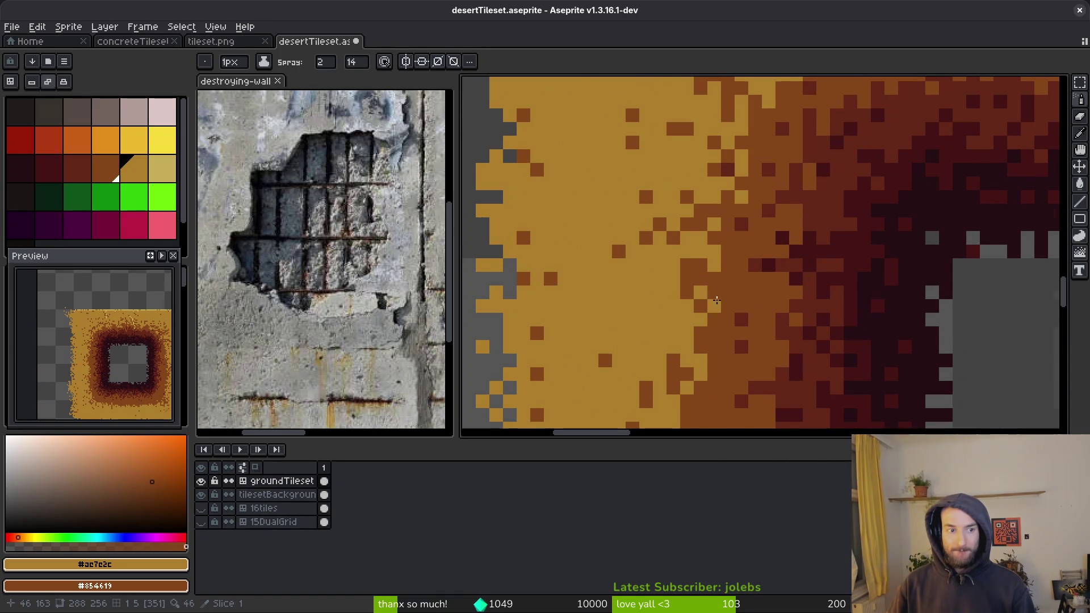
{"action": "scroll", "coordinate": [697, 243], "scroll_direction": "down", "scroll_amount": 2}
{"action": "left_click_drag", "start_coordinate": [666, 355], "coordinate": [687, 213]}
{"action": "scroll", "coordinate": [728, 359], "scroll_direction": "up", "scroll_amount": 3}
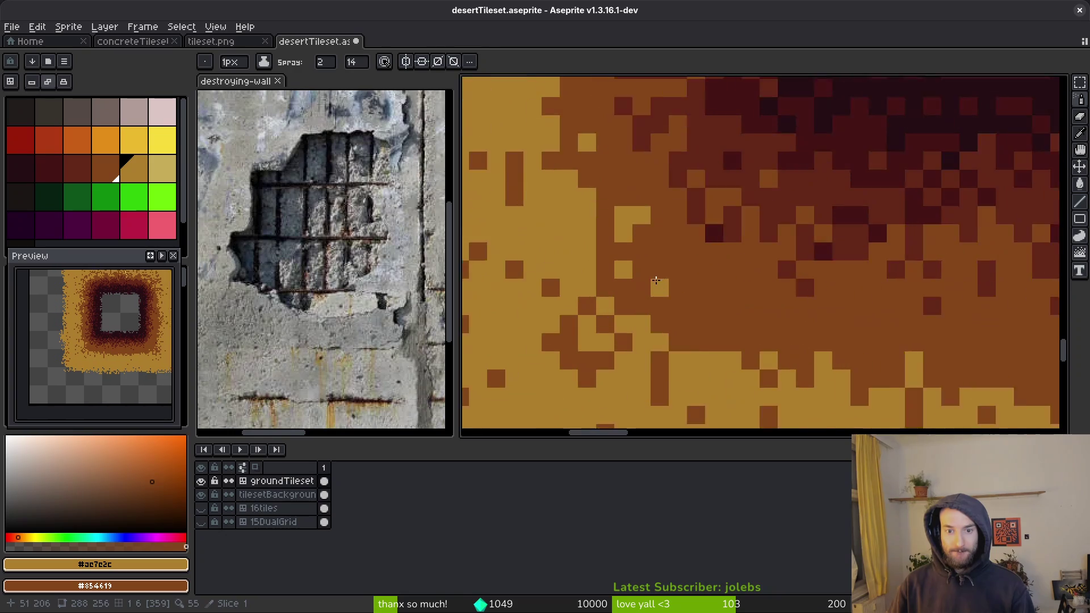
{"action": "key", "text": "ctrl+z"}
{"action": "key", "text": "ctrl+z"}
{"action": "key", "text": "ctrl+z"}
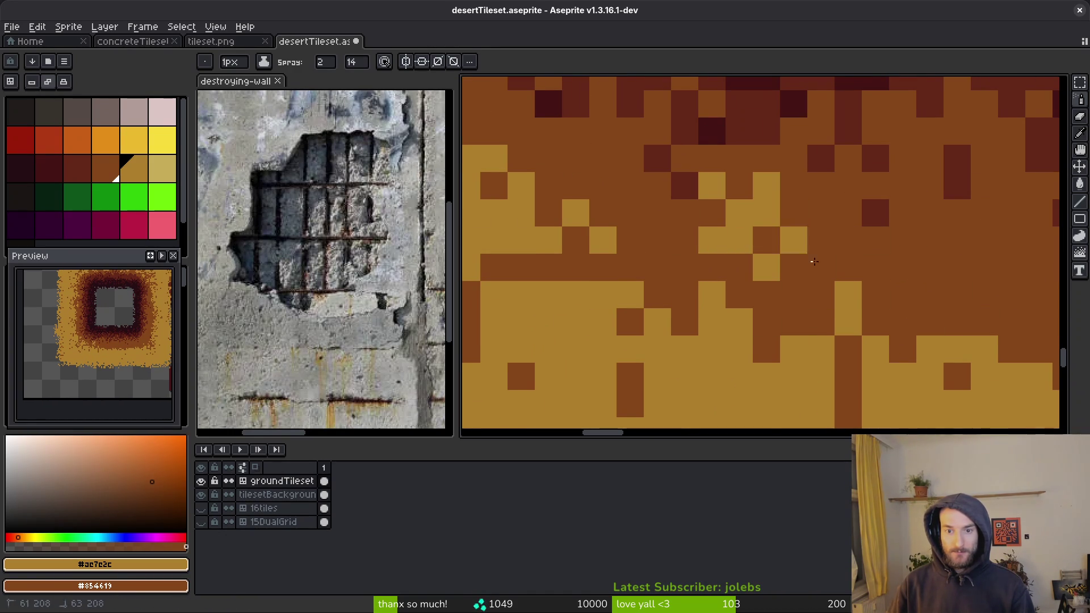
{"action": "key", "text": "ctrl+z"}
Step: Repeatedly spray and undo light sand patches along the lower band
{"action": "mouse_move", "coordinate": [661, 298]}
{"action": "left_mouse_down"}
{"action": "mouse_move", "coordinate": [556, 218]}
{"action": "mouse_move", "coordinate": [630, 250]}
{"action": "mouse_move", "coordinate": [804, 253]}
{"action": "mouse_move", "coordinate": [795, 318]}
{"action": "left_mouse_up"}
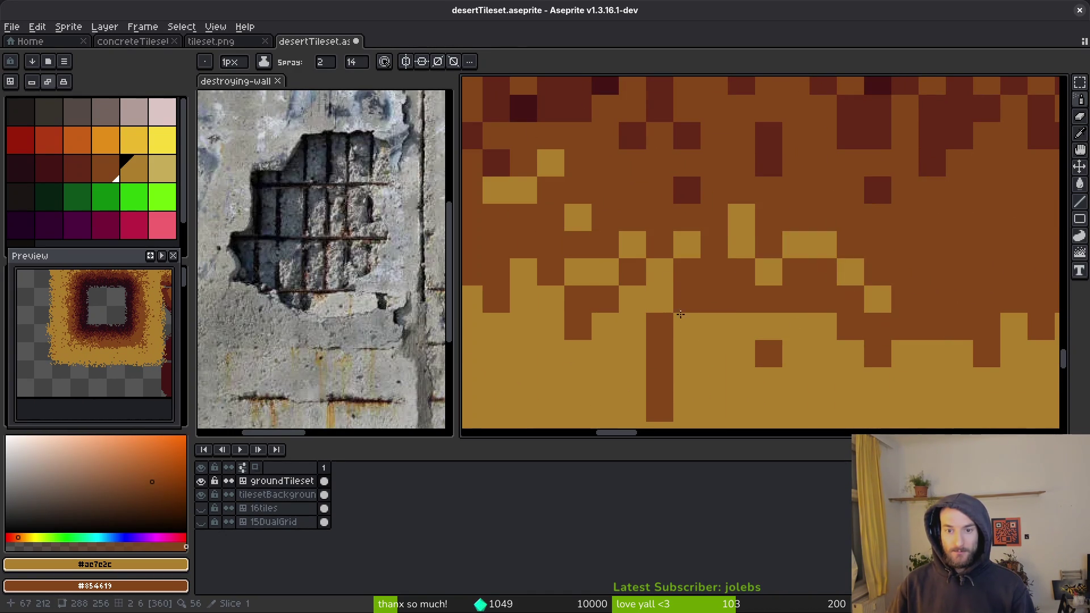
{"action": "key", "text": "ctrl+z"}
{"action": "mouse_move", "coordinate": [530, 311]}
{"action": "left_mouse_down"}
{"action": "mouse_move", "coordinate": [652, 243]}
{"action": "mouse_move", "coordinate": [823, 312]}
{"action": "left_mouse_up"}
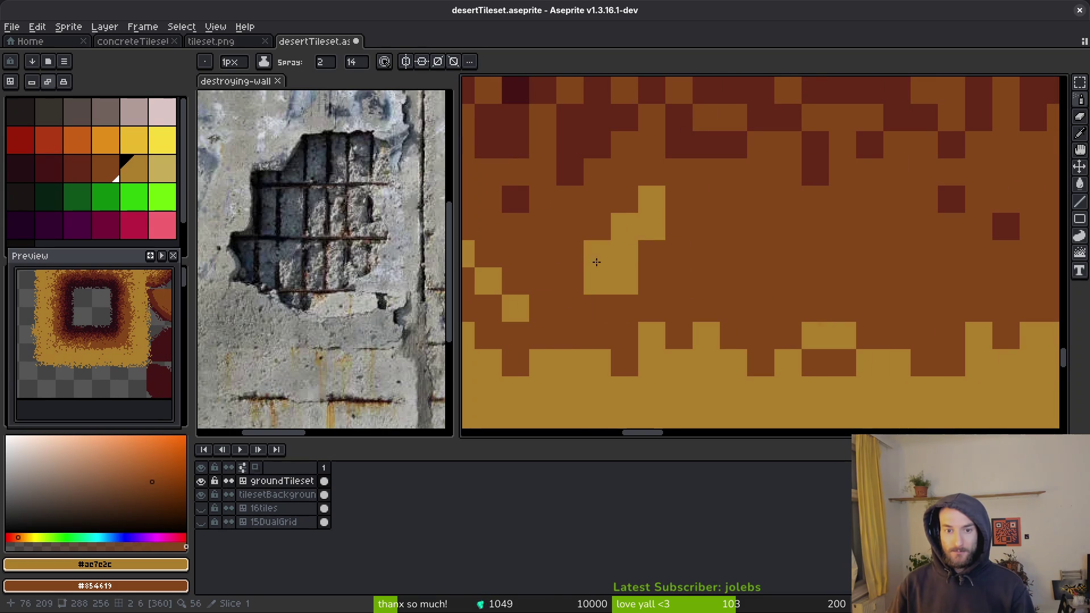
{"action": "key", "text": "ctrl+z"}
{"action": "left_click_drag", "start_coordinate": [568, 238], "coordinate": [488, 212]}
{"action": "mouse_move", "coordinate": [682, 307]}
{"action": "left_mouse_down"}
{"action": "mouse_move", "coordinate": [869, 253]}
{"action": "mouse_move", "coordinate": [795, 300]}
{"action": "mouse_move", "coordinate": [800, 326]}
{"action": "left_mouse_up"}
{"action": "key", "text": "ctrl+z"}
{"action": "mouse_move", "coordinate": [670, 329]}
{"action": "left_mouse_down"}
{"action": "mouse_move", "coordinate": [659, 295]}
{"action": "mouse_move", "coordinate": [822, 267]}
{"action": "mouse_move", "coordinate": [738, 278]}
{"action": "left_mouse_up"}
{"action": "key", "text": "ctrl+z"}
{"action": "left_click_drag", "start_coordinate": [681, 227], "coordinate": [816, 296]}
{"action": "key", "text": "ctrl+z"}
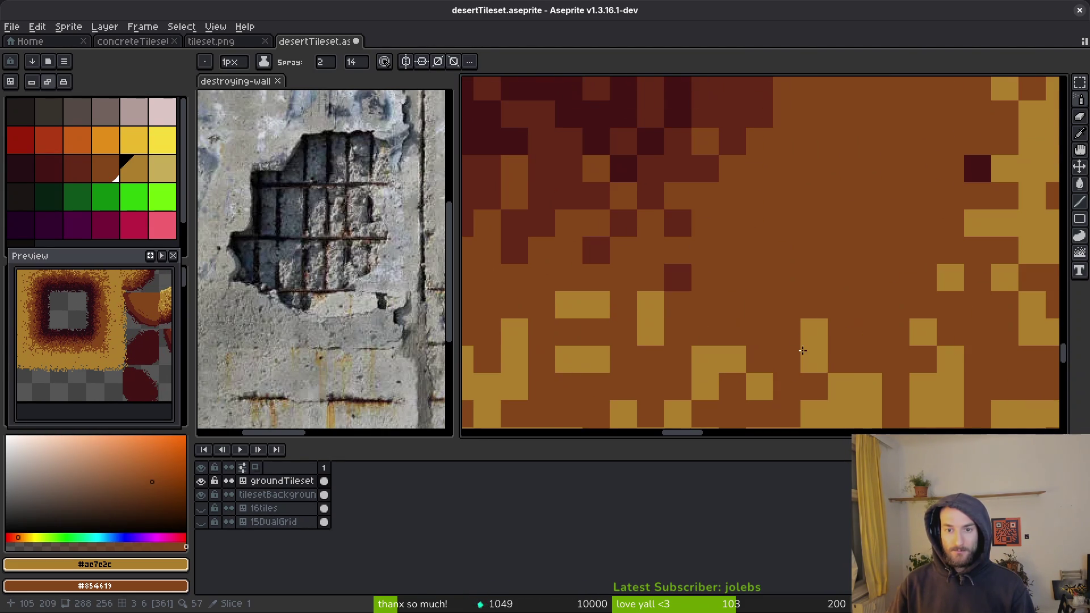
{"action": "left_click_drag", "start_coordinate": [608, 365], "coordinate": [768, 362]}
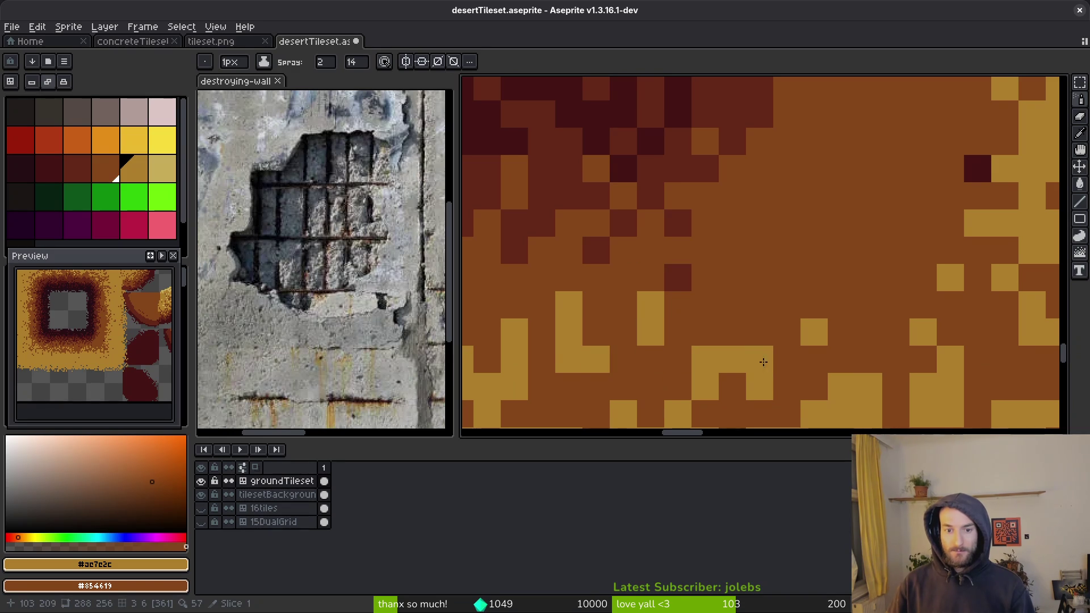
Step: Undo the remaining recent spray strokes to restore the earlier orange gradient
{"action": "key", "text": "ctrl+z"}
{"action": "key", "text": "ctrl+z"}
{"action": "key", "text": "ctrl+z"}
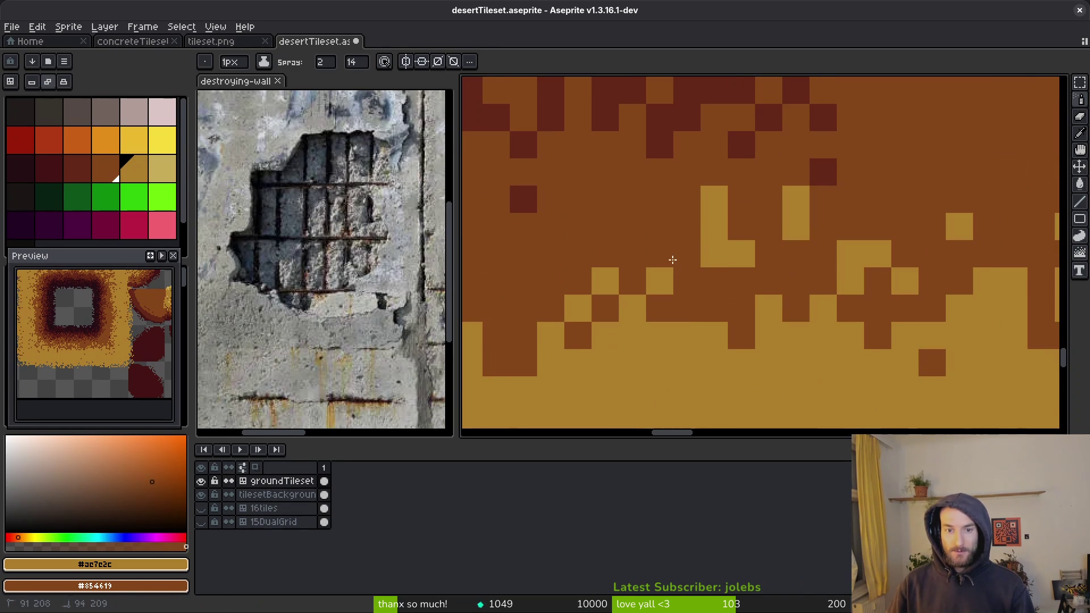
{"action": "key", "text": "ctrl+z"}
{"action": "key", "text": "f"}
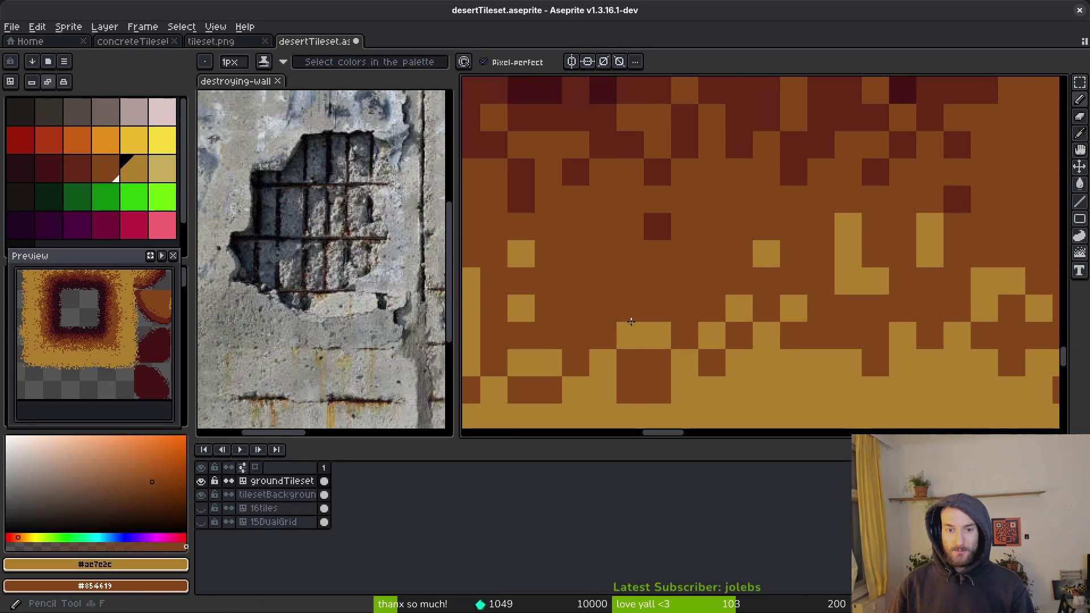
{"action": "key", "text": "shift+b"}
{"action": "key", "text": "ctrl+z"}
{"action": "key", "text": "ctrl+z"}
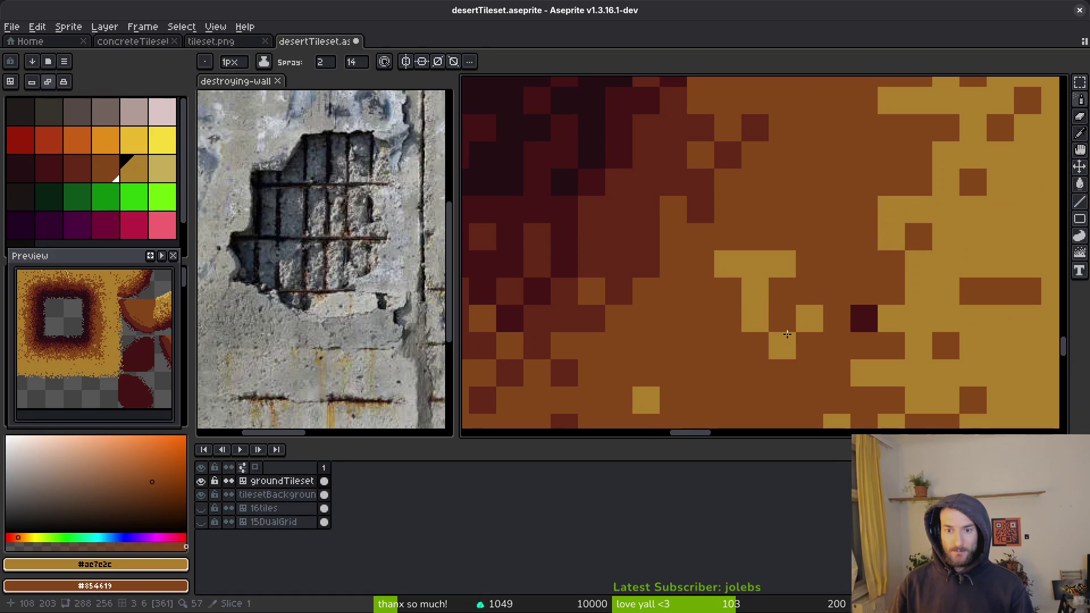
Step: Spray light sand speckles into the orange band below the ring
{"action": "left_click", "coordinate": [808, 372]}
{"action": "scroll", "coordinate": [811, 370], "scroll_direction": "down", "scroll_amount": 2}
{"action": "scroll", "coordinate": [830, 341], "scroll_direction": "up", "scroll_amount": 2}
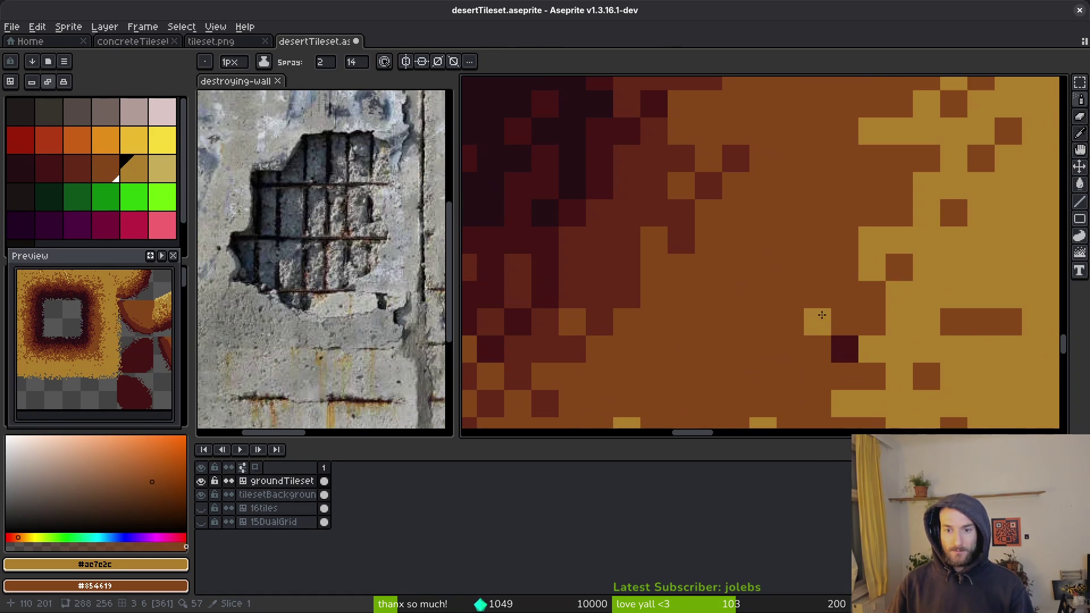
{"action": "left_click_drag", "start_coordinate": [822, 281], "coordinate": [823, 319]}
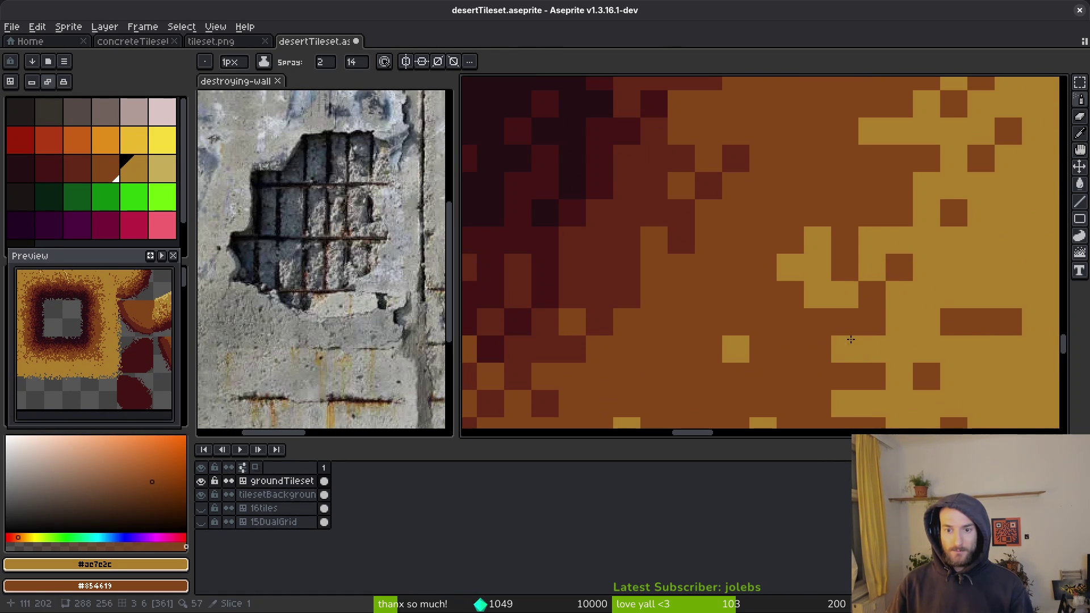
{"action": "scroll", "coordinate": [783, 284], "scroll_direction": "down", "scroll_amount": 1}
{"action": "scroll", "coordinate": [772, 267], "scroll_direction": "up", "scroll_amount": 1}
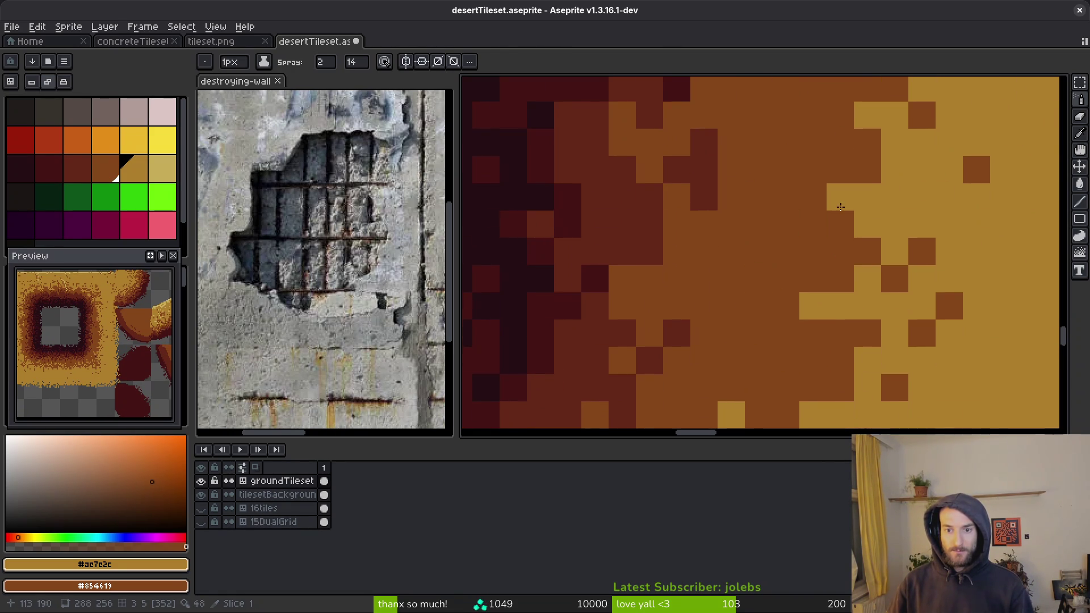
{"action": "scroll", "coordinate": [759, 278], "scroll_direction": "down", "scroll_amount": 3}
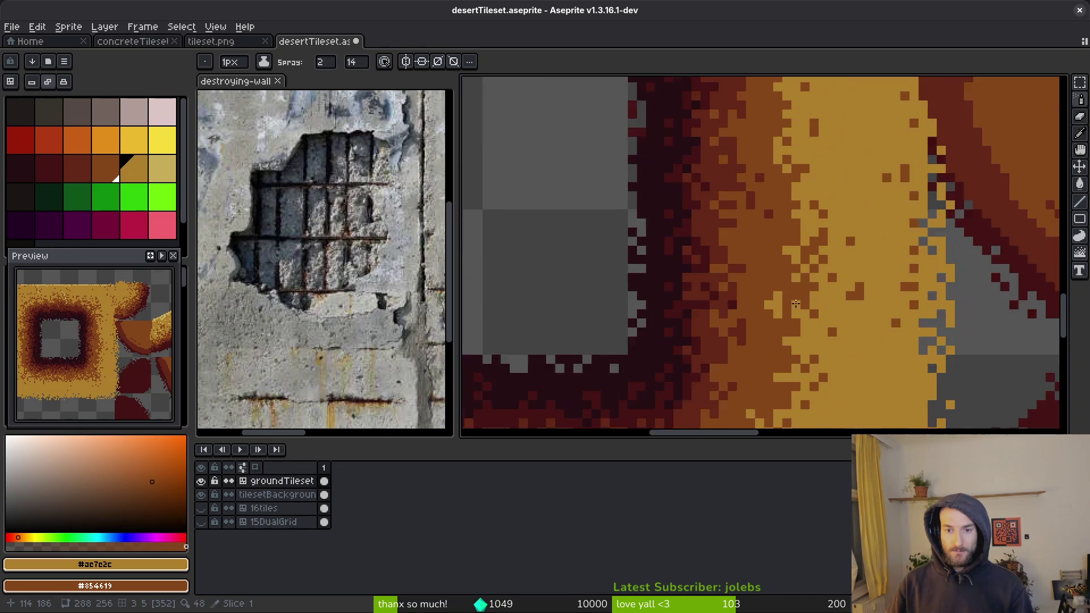
{"action": "scroll", "coordinate": [793, 302], "scroll_direction": "up", "scroll_amount": 3}
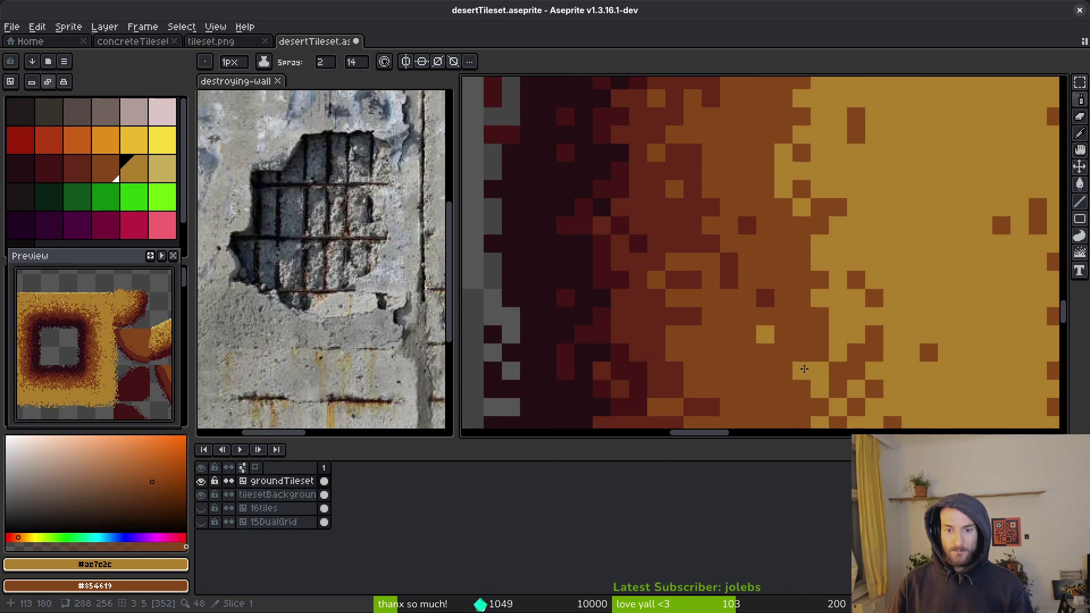
{"action": "scroll", "coordinate": [761, 369], "scroll_direction": "down", "scroll_amount": 2}
{"action": "scroll", "coordinate": [732, 372], "scroll_direction": "up", "scroll_amount": 3}
Step: Place single light sand pixels with the Pencil in the orange area
{"action": "left_click", "coordinate": [722, 373]}
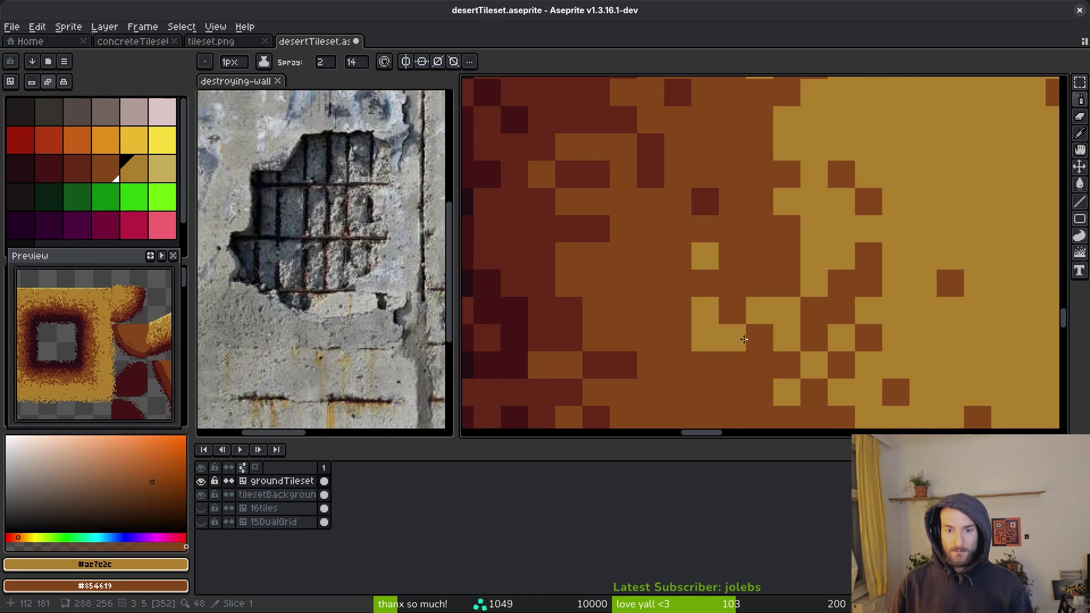
{"action": "key", "text": "b"}
{"action": "left_click", "coordinate": [702, 380]}
{"action": "left_click", "coordinate": [704, 364]}
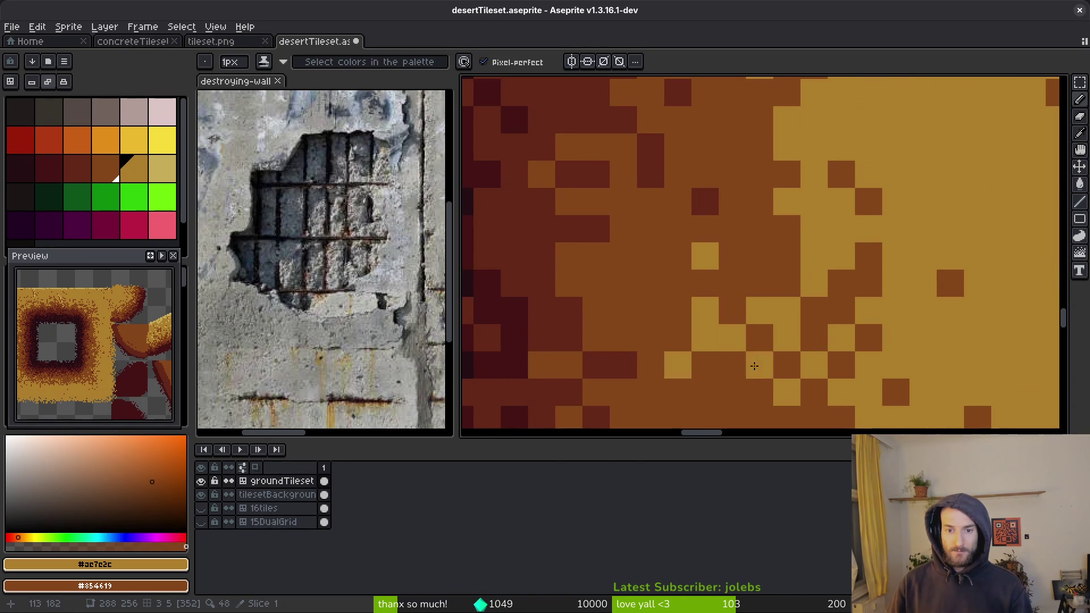
{"action": "scroll", "coordinate": [704, 368], "scroll_direction": "down", "scroll_amount": 2}
{"action": "scroll", "coordinate": [630, 238], "scroll_direction": "up", "scroll_amount": 2}
{"action": "left_click", "coordinate": [629, 233]}
{"action": "scroll", "coordinate": [653, 239], "scroll_direction": "down", "scroll_amount": 2}
{"action": "scroll", "coordinate": [737, 259], "scroll_direction": "up", "scroll_amount": 2}
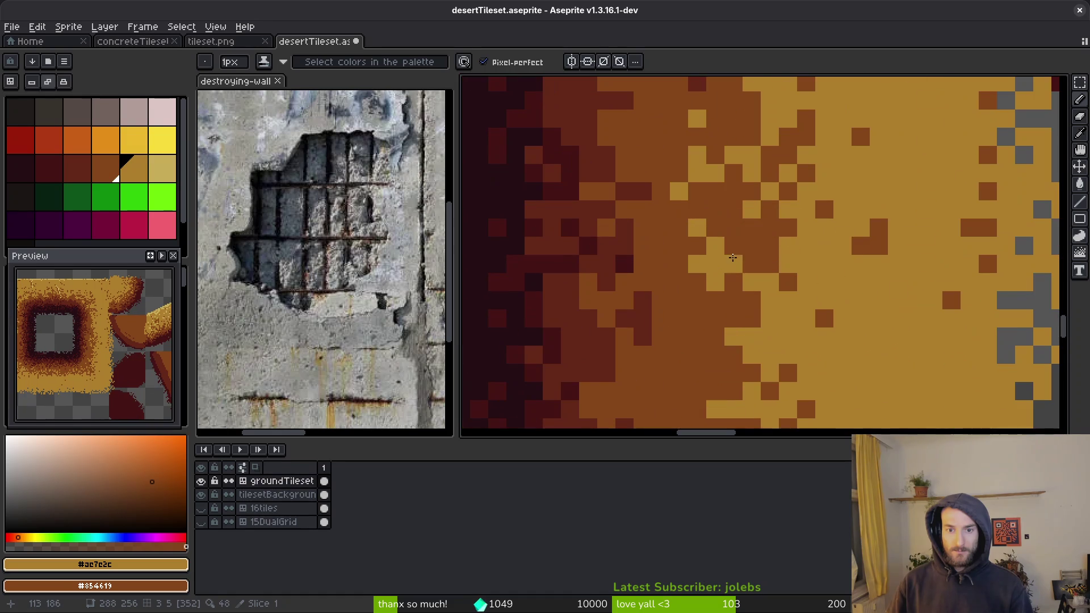
{"action": "scroll", "coordinate": [749, 244], "scroll_direction": "down", "scroll_amount": 3}
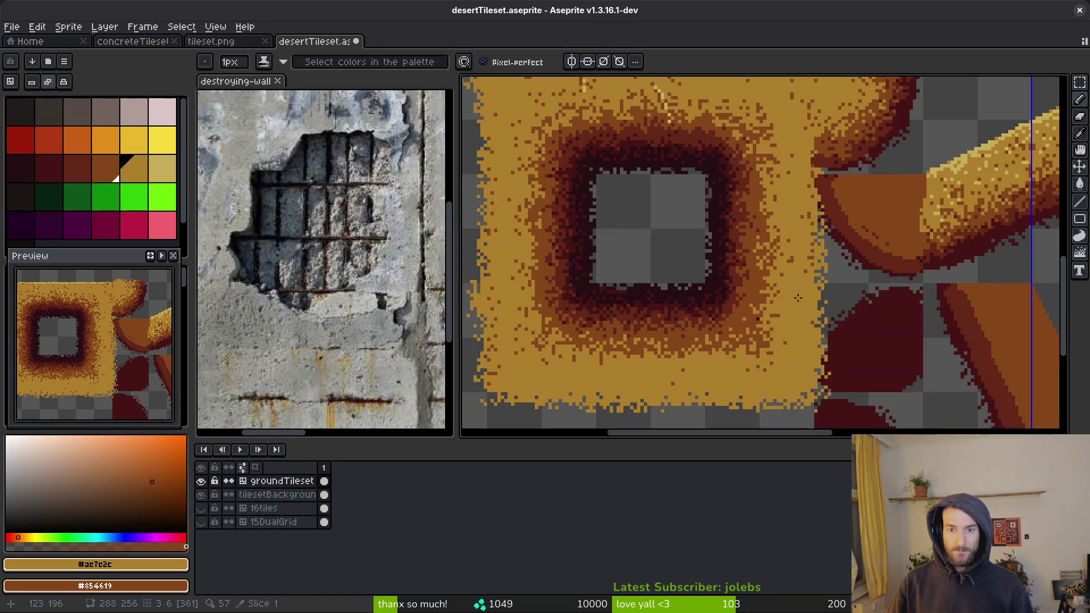
{"action": "scroll", "coordinate": [740, 266], "scroll_direction": "up", "scroll_amount": 2}
Step: Zoom and pan to view the whole square ring tile
{"action": "key", "text": "shift+f"}
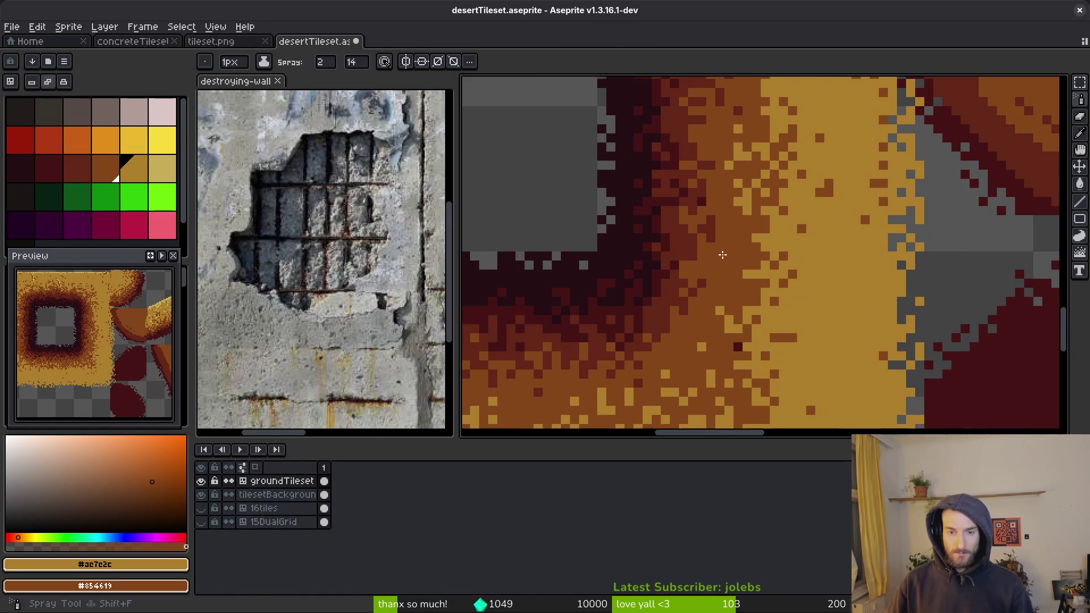
{"action": "scroll", "coordinate": [746, 265], "scroll_direction": "down", "scroll_amount": 2}
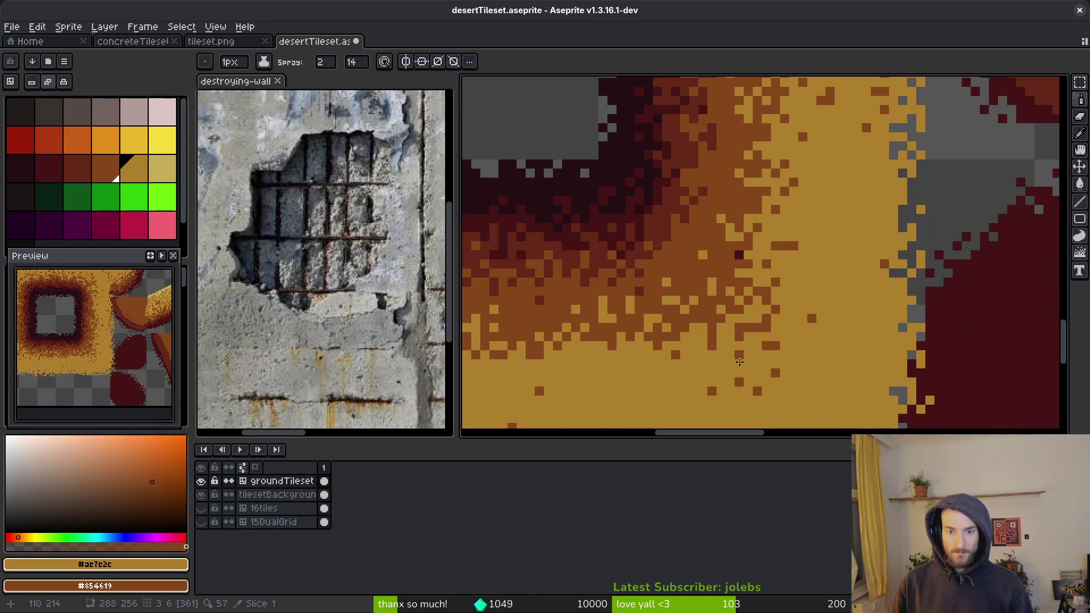
{"action": "scroll", "coordinate": [768, 369], "scroll_direction": "down", "scroll_amount": 3}
{"action": "scroll", "coordinate": [710, 344], "scroll_direction": "up", "scroll_amount": 3}
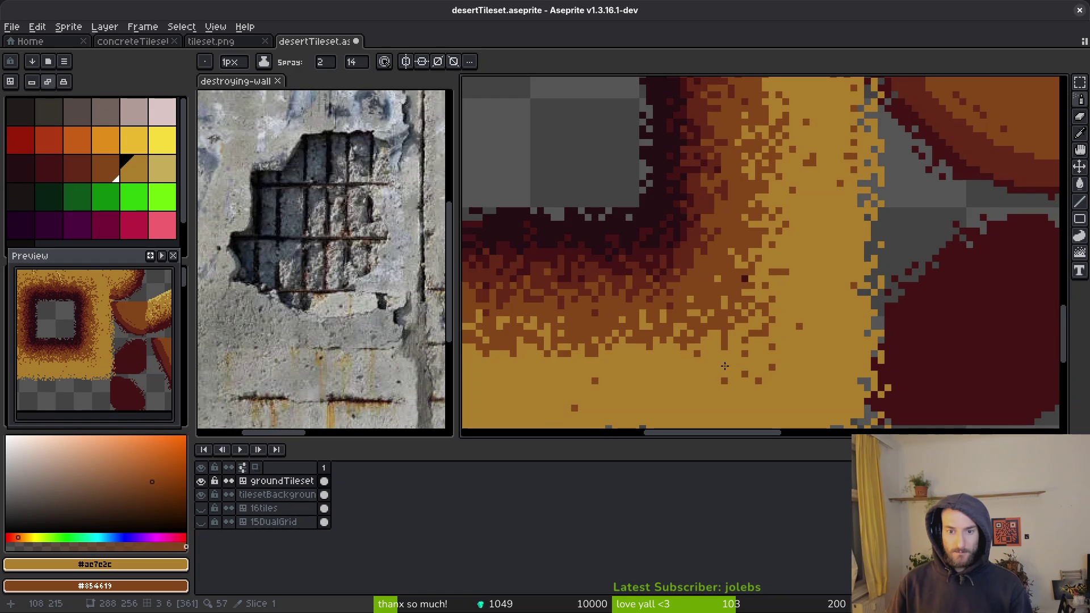
{"action": "scroll", "coordinate": [725, 368], "scroll_direction": "down", "scroll_amount": 2}
{"action": "scroll", "coordinate": [727, 357], "scroll_direction": "down", "scroll_amount": 3}
{"action": "left_click_drag", "start_coordinate": [727, 358], "coordinate": [765, 296]}
{"action": "scroll", "coordinate": [765, 295], "scroll_direction": "up", "scroll_amount": 3}
{"action": "key", "text": "b"}
{"action": "scroll", "coordinate": [681, 292], "scroll_direction": "down", "scroll_amount": 2}
{"action": "scroll", "coordinate": [679, 291], "scroll_direction": "up", "scroll_amount": 3}
{"action": "scroll", "coordinate": [679, 291], "scroll_direction": "up", "scroll_amount": 1}
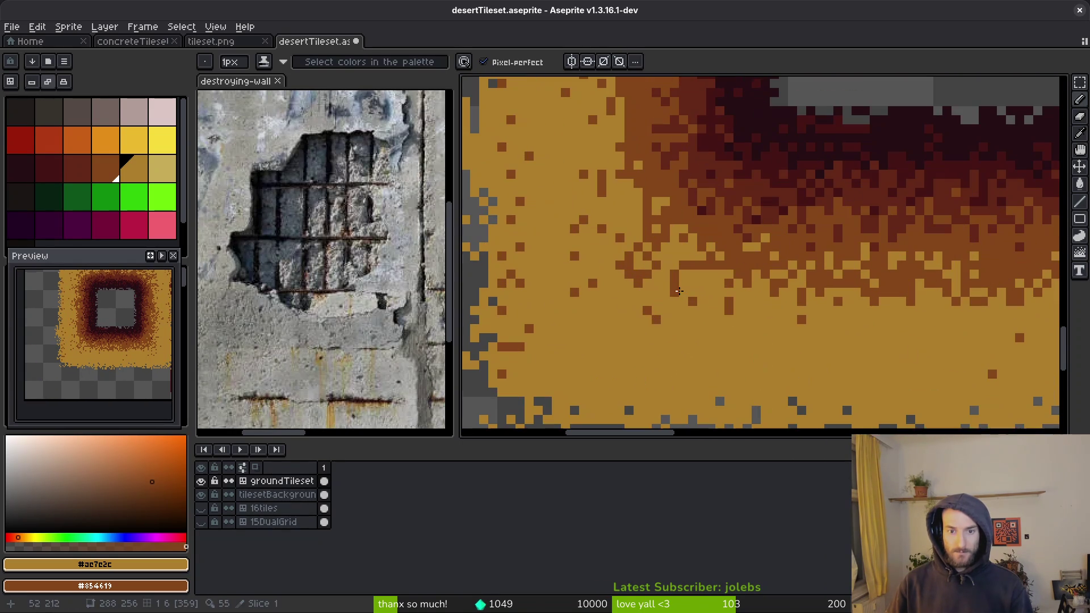
{"action": "scroll", "coordinate": [697, 265], "scroll_direction": "down", "scroll_amount": 3}
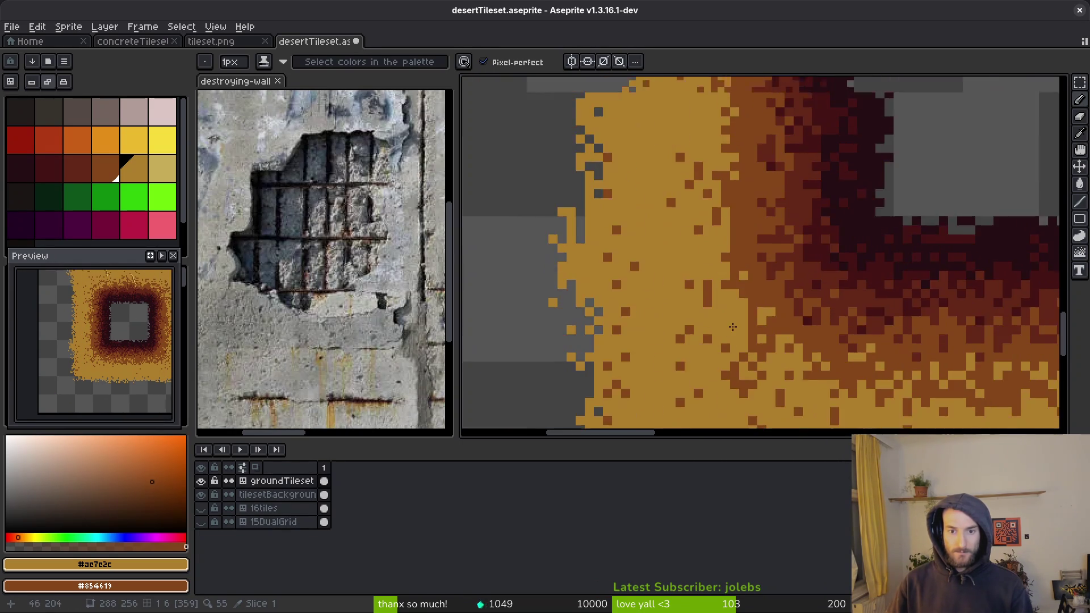
{"action": "scroll", "coordinate": [790, 183], "scroll_direction": "up", "scroll_amount": 3}
{"action": "scroll", "coordinate": [790, 183], "scroll_direction": "right", "scroll_amount": 2}
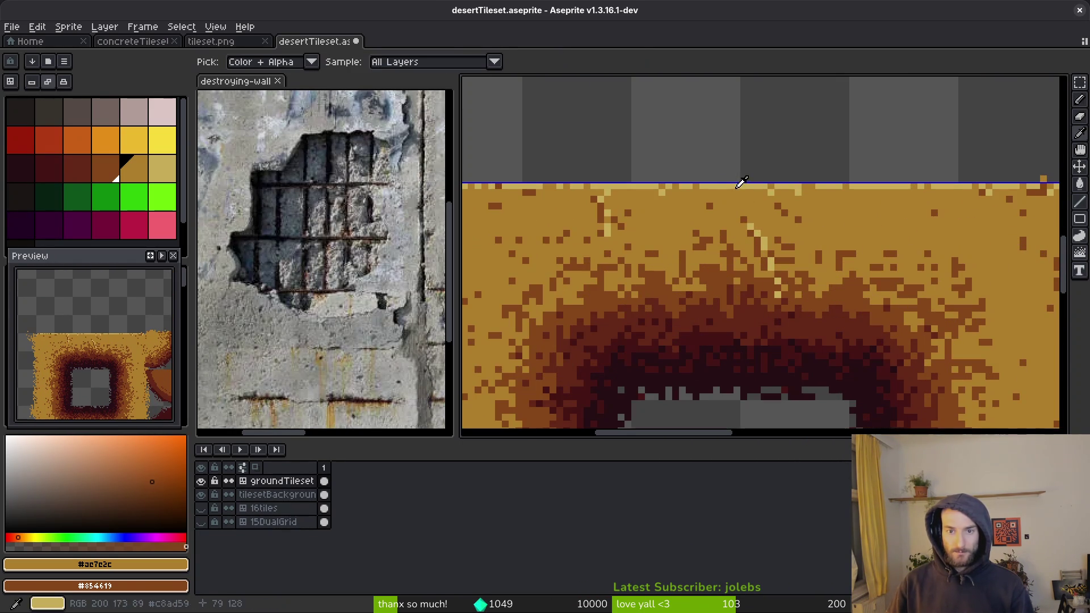
Step: Pick the light sand colour and draw a light-yellow vertical line, redoing the misplaced first stroke
{"action": "left_click", "coordinate": [760, 191], "text": "alt"}
{"action": "scroll", "coordinate": [874, 227], "scroll_direction": "down", "scroll_amount": 2}
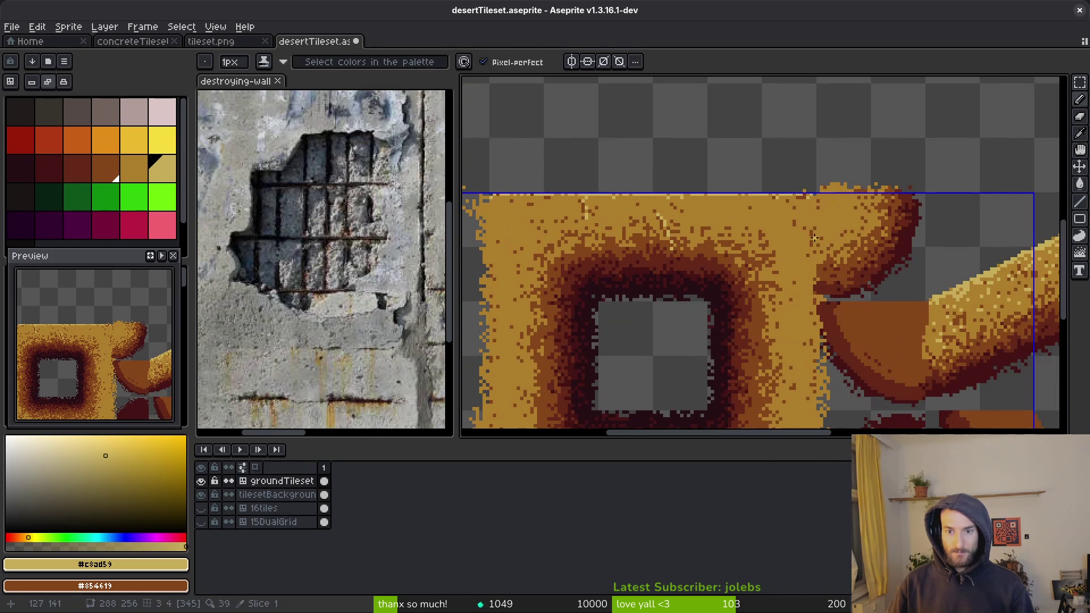
{"action": "scroll", "coordinate": [818, 248], "scroll_direction": "up", "scroll_amount": 2}
{"action": "left_click_drag", "start_coordinate": [818, 213], "coordinate": [818, 278]}
{"action": "key", "text": "ctrl+z"}
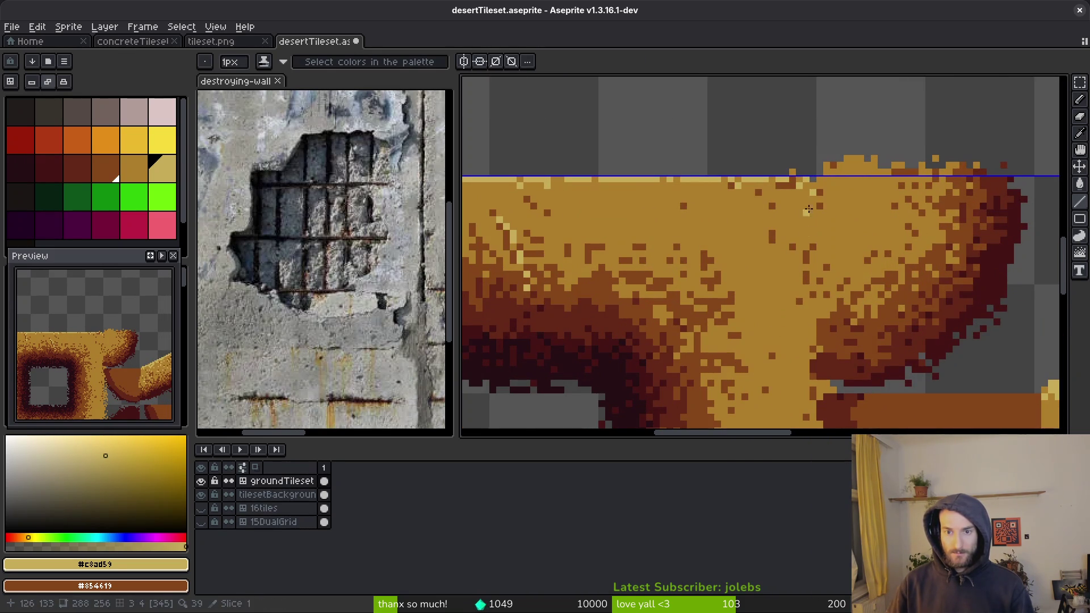
{"action": "left_click_drag", "start_coordinate": [812, 230], "coordinate": [814, 314]}
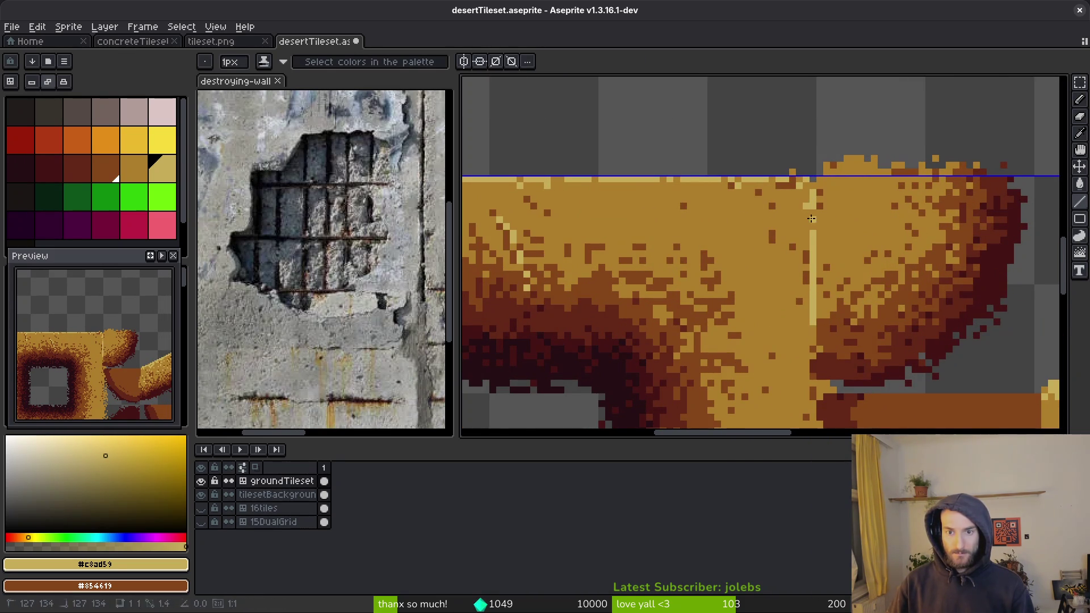
{"action": "left_click", "coordinate": [811, 217]}
Step: Extend the light-yellow line with more vertical segments along the column
{"action": "scroll", "coordinate": [810, 217], "scroll_direction": "up", "scroll_amount": 2}
{"action": "left_click_drag", "start_coordinate": [827, 197], "coordinate": [830, 316]}
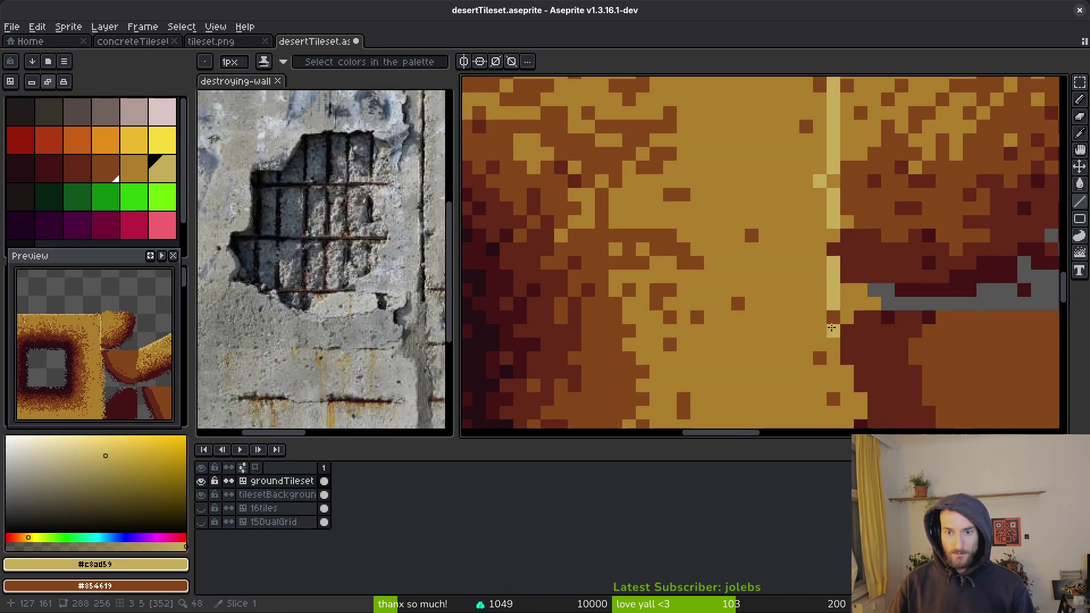
{"action": "scroll", "coordinate": [775, 228], "scroll_direction": "down", "scroll_amount": 3}
{"action": "left_click_drag", "start_coordinate": [745, 260], "coordinate": [747, 335]}
{"action": "left_click_drag", "start_coordinate": [756, 236], "coordinate": [761, 386]}
{"action": "scroll", "coordinate": [760, 386], "scroll_direction": "down", "scroll_amount": 3}
{"action": "left_click_drag", "start_coordinate": [767, 150], "coordinate": [746, 323]}
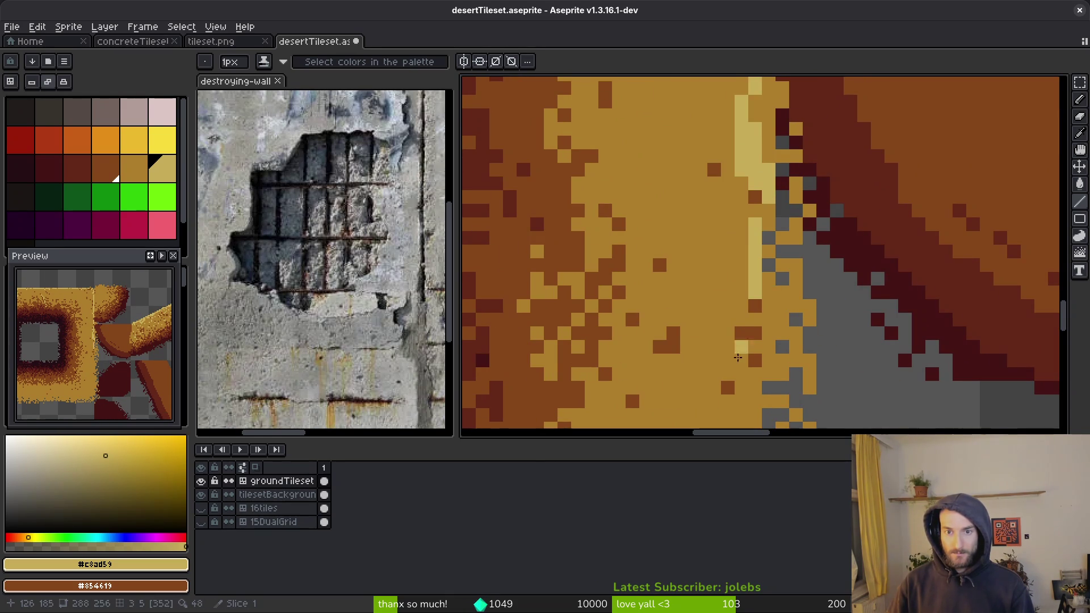
{"action": "scroll", "coordinate": [746, 323], "scroll_direction": "down", "scroll_amount": 3}
{"action": "scroll", "coordinate": [786, 216], "scroll_direction": "up", "scroll_amount": 3}
Step: Use a 3px brush with light sand as main and #ac7c2c as secondary colour, darkening stray light pixels
{"action": "key", "text": "e"}
{"action": "key", "text": "minus"}
{"action": "key", "text": "minus"}
{"action": "key", "text": "minus"}
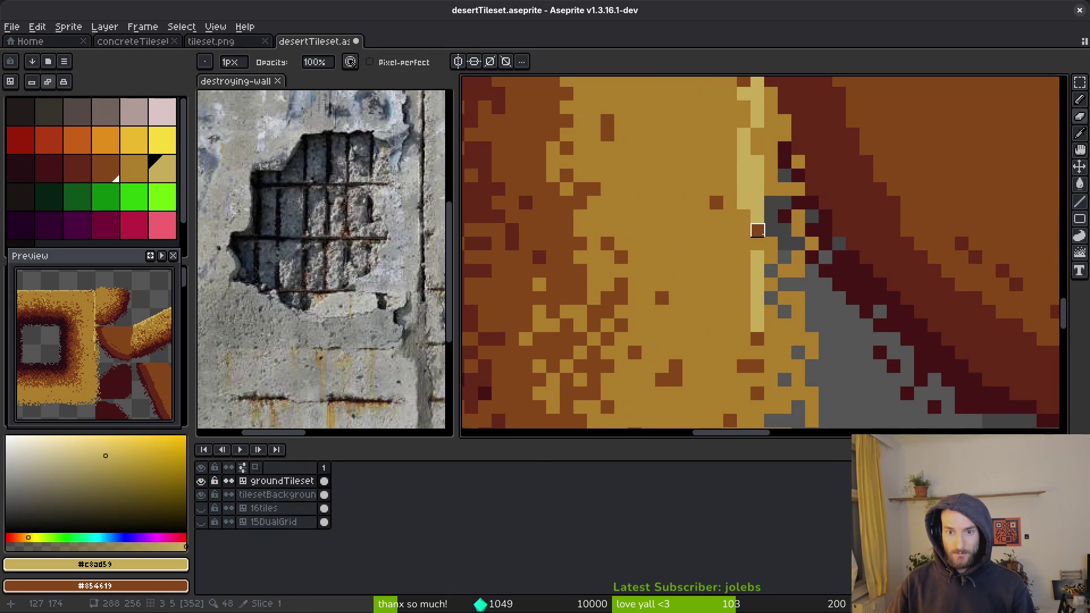
{"action": "left_click", "coordinate": [738, 153], "text": "alt"}
{"action": "left_click", "coordinate": [737, 152], "text": "alt"}
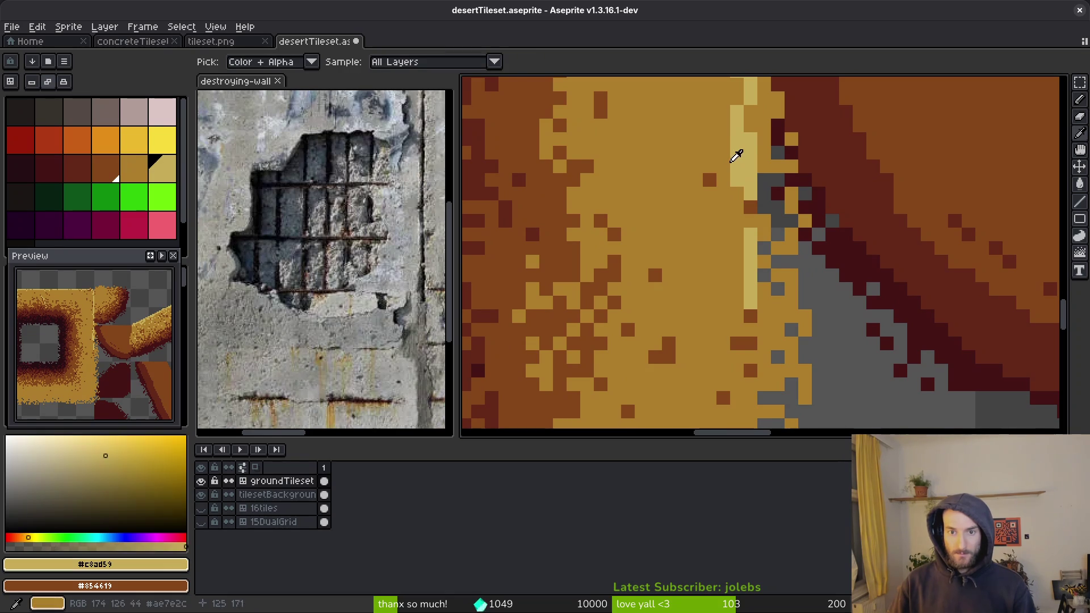
{"action": "right_click", "coordinate": [738, 153], "text": "alt"}
{"action": "left_click_drag", "start_coordinate": [736, 153], "coordinate": [736, 186]}
{"action": "left_click", "coordinate": [736, 186]}
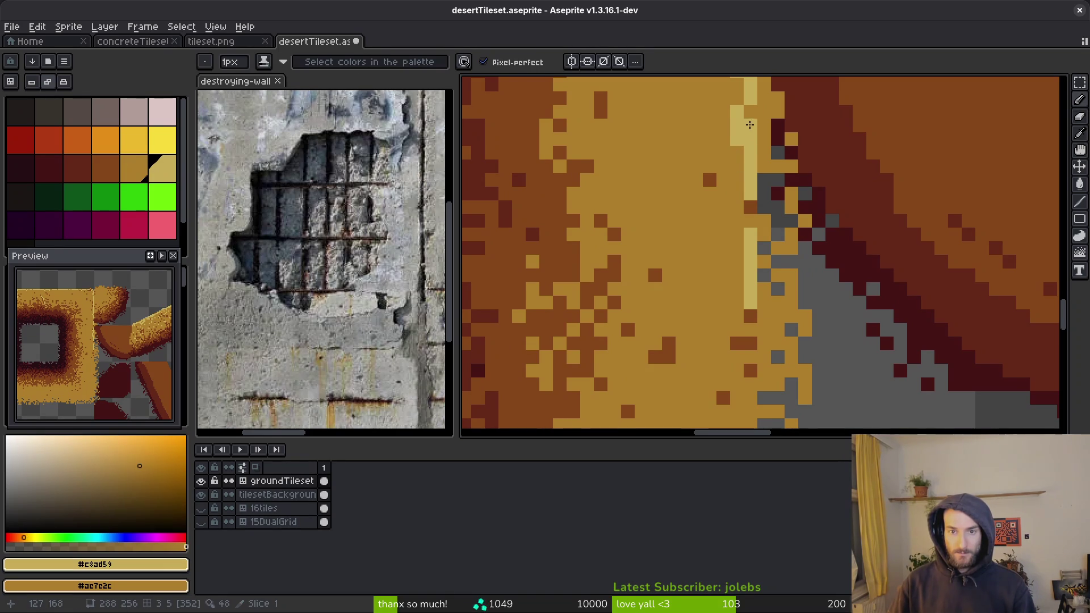
{"action": "scroll", "coordinate": [748, 193], "scroll_direction": "down", "scroll_amount": 3}
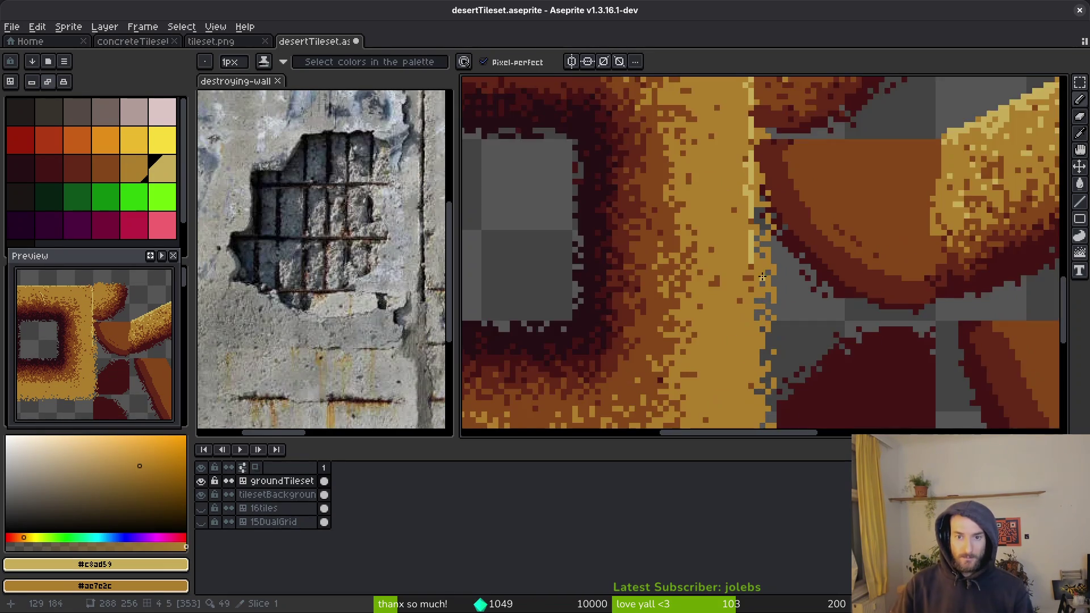
{"action": "scroll", "coordinate": [732, 159], "scroll_direction": "up", "scroll_amount": 3}
Step: Paint and touch up light pixels down the light column and along the top row
{"action": "mouse_move", "coordinate": [737, 227]}
{"action": "left_mouse_down"}
{"action": "mouse_move", "coordinate": [717, 382]}
{"action": "mouse_move", "coordinate": [649, 191]}
{"action": "left_mouse_up"}
{"action": "left_click_drag", "start_coordinate": [667, 127], "coordinate": [667, 275]}
{"action": "mouse_move", "coordinate": [677, 149]}
{"action": "left_mouse_down"}
{"action": "mouse_move", "coordinate": [681, 249]}
{"action": "mouse_move", "coordinate": [656, 161]}
{"action": "left_mouse_up"}
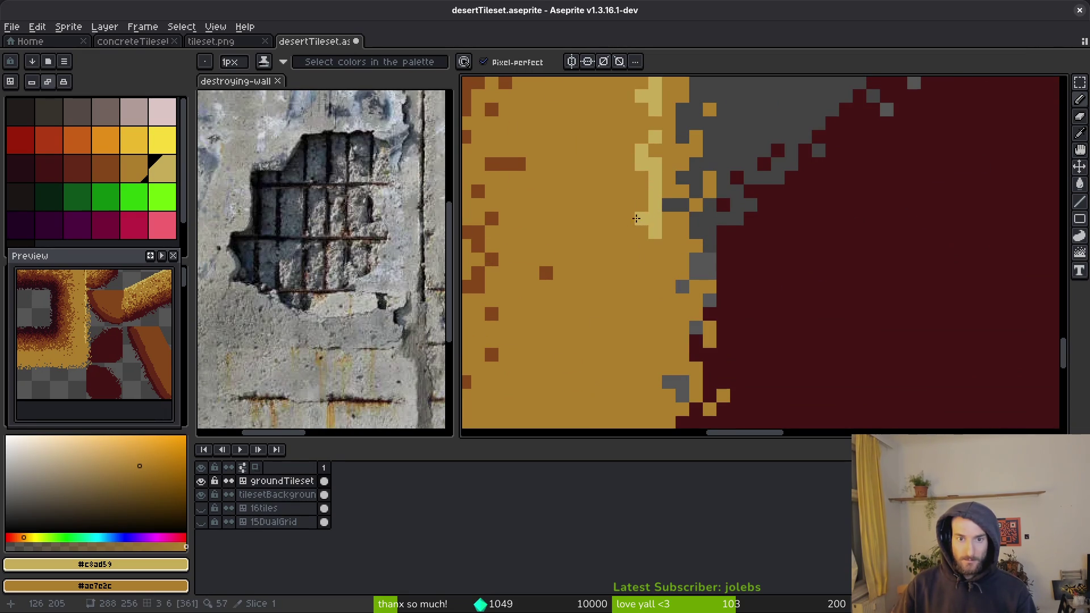
{"action": "left_click_drag", "start_coordinate": [657, 332], "coordinate": [641, 174]}
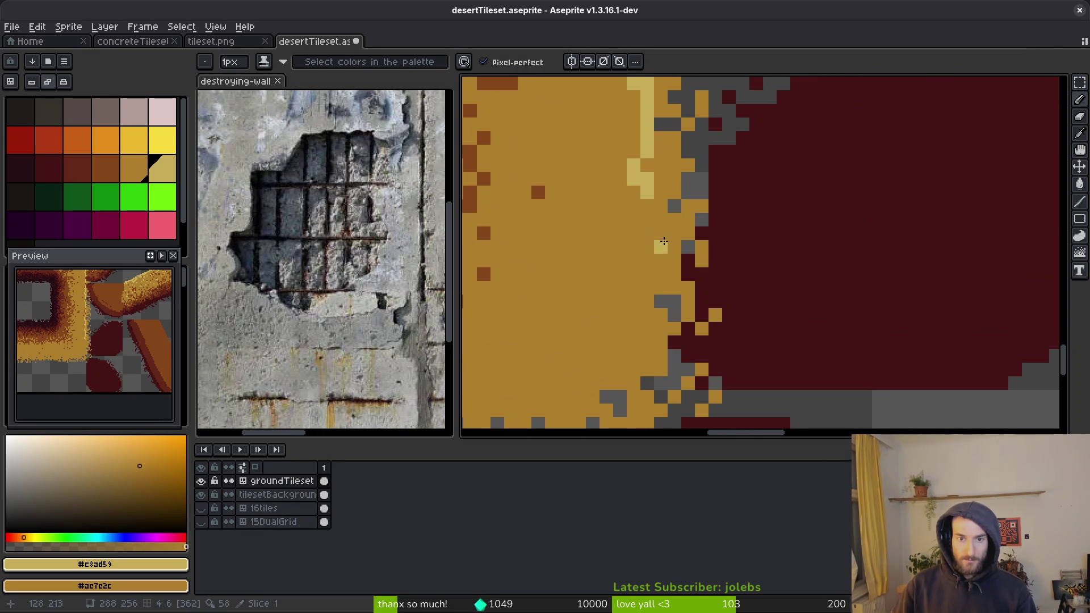
{"action": "left_click", "coordinate": [646, 233]}
{"action": "left_click", "coordinate": [651, 268]}
{"action": "left_click_drag", "start_coordinate": [636, 328], "coordinate": [633, 372]}
{"action": "left_click", "coordinate": [646, 275]}
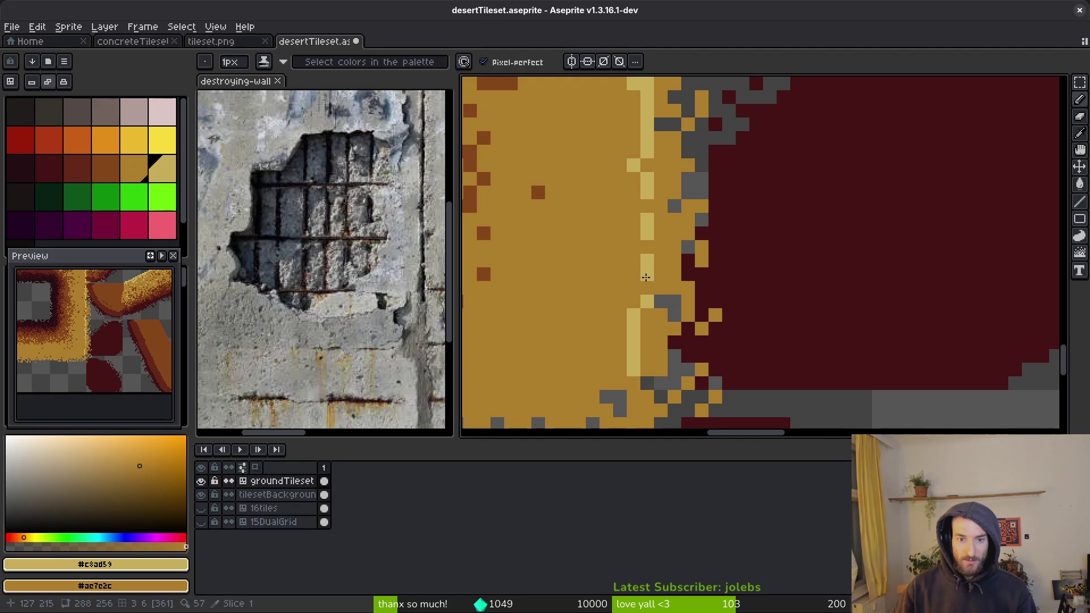
{"action": "mouse_move", "coordinate": [648, 327]}
{"action": "left_mouse_down"}
{"action": "mouse_move", "coordinate": [647, 348]}
{"action": "mouse_move", "coordinate": [635, 330]}
{"action": "mouse_move", "coordinate": [729, 223]}
{"action": "mouse_move", "coordinate": [789, 224]}
{"action": "left_mouse_up"}
{"action": "left_click_drag", "start_coordinate": [789, 225], "coordinate": [479, 224]}
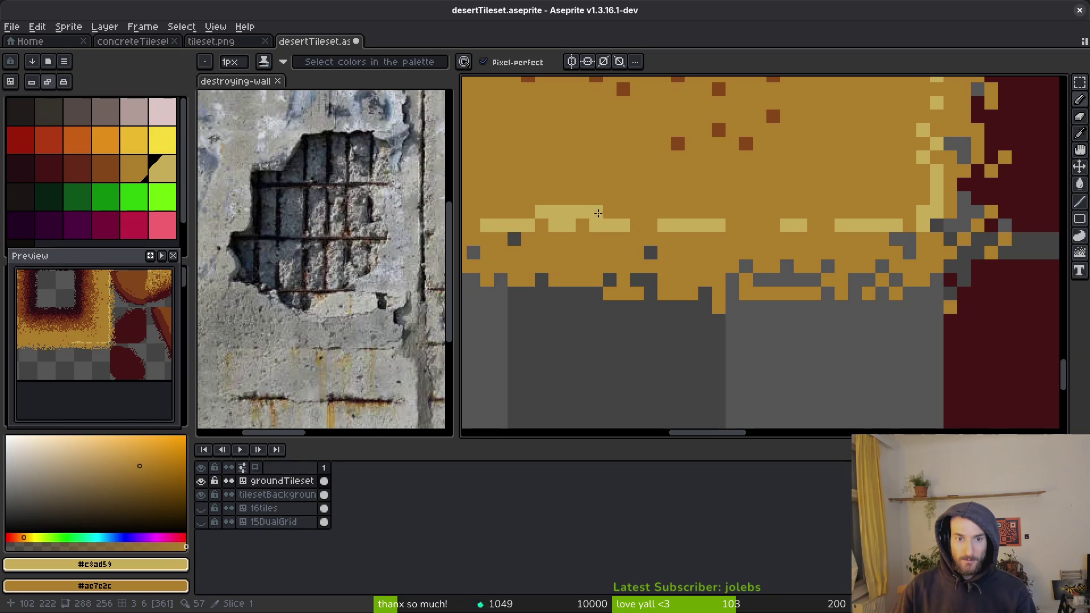
Step: Paint the light-yellow highlight along the sand's bottom edge and close its gaps
{"action": "left_click_drag", "start_coordinate": [684, 219], "coordinate": [821, 218]}
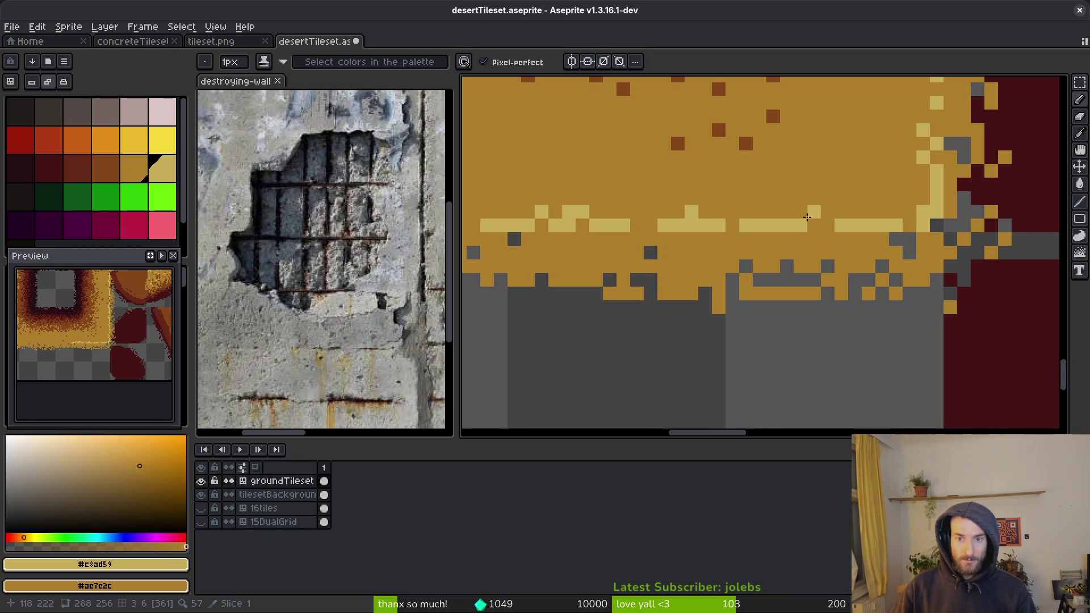
{"action": "scroll", "coordinate": [825, 222], "scroll_direction": "left", "scroll_amount": 5}
{"action": "mouse_move", "coordinate": [692, 252]}
{"action": "left_mouse_down"}
{"action": "mouse_move", "coordinate": [528, 238]}
{"action": "mouse_move", "coordinate": [953, 265]}
{"action": "mouse_move", "coordinate": [596, 268]}
{"action": "mouse_move", "coordinate": [698, 260]}
{"action": "left_mouse_up"}
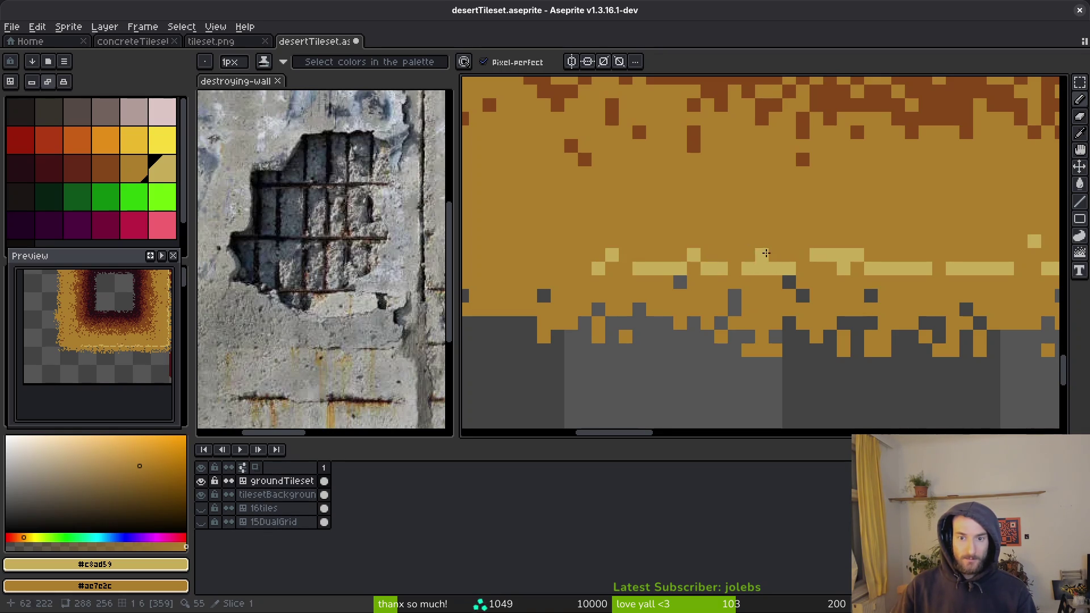
{"action": "left_click_drag", "start_coordinate": [815, 266], "coordinate": [800, 262]}
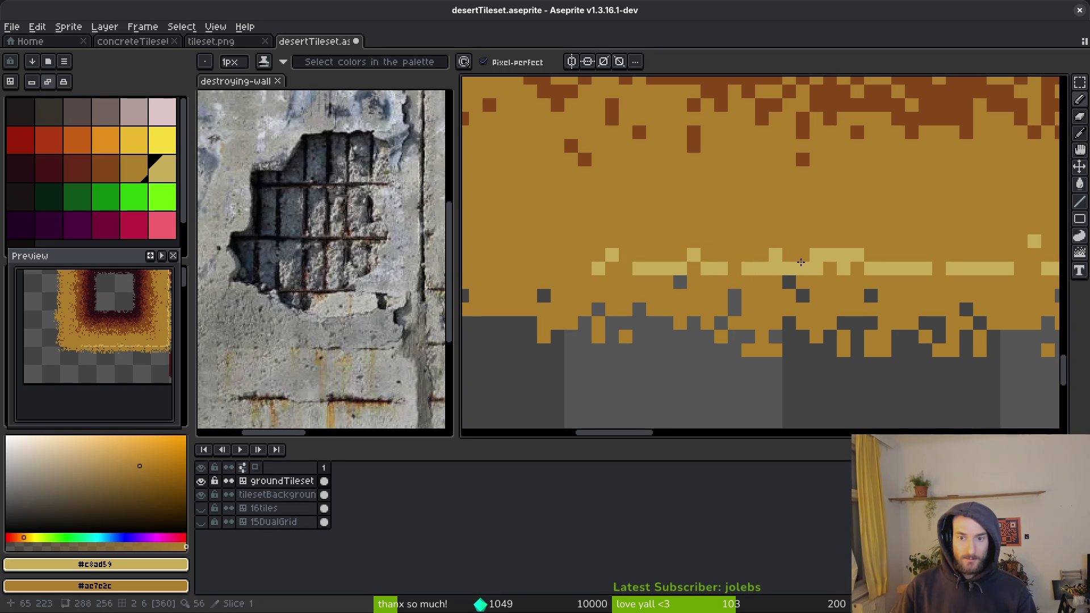
{"action": "scroll", "coordinate": [821, 266], "scroll_direction": "down", "scroll_amount": 5}
{"action": "scroll", "coordinate": [927, 302], "scroll_direction": "up", "scroll_amount": 5}
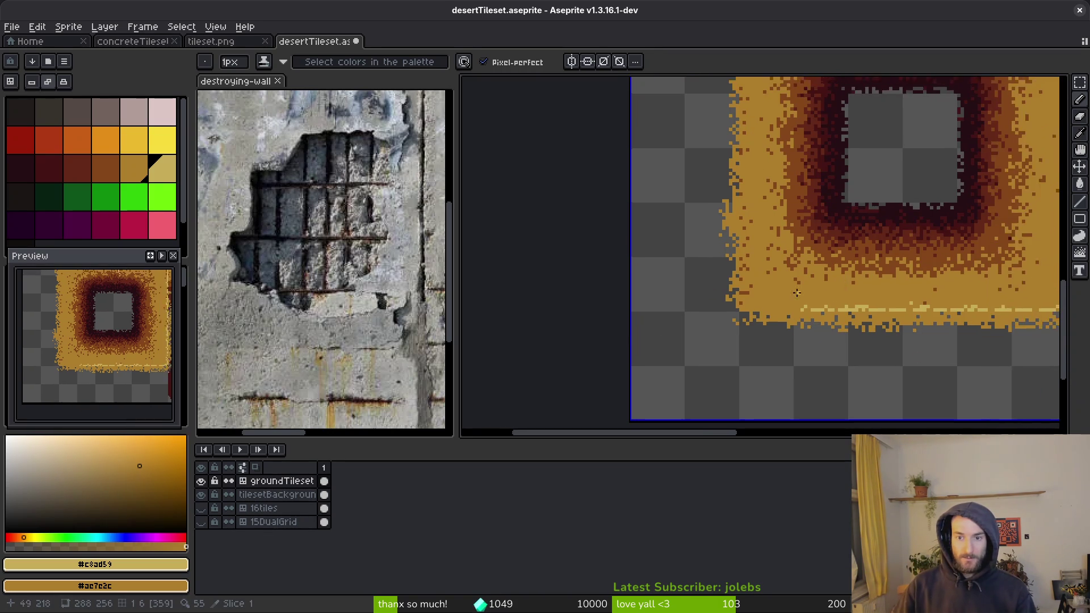
Step: Add highlight pixels at the corner and a light-yellow vertical line up the sand's left edge
{"action": "mouse_move", "coordinate": [723, 315]}
{"action": "left_mouse_down"}
{"action": "mouse_move", "coordinate": [776, 353]}
{"action": "mouse_move", "coordinate": [714, 312]}
{"action": "mouse_move", "coordinate": [704, 324]}
{"action": "mouse_move", "coordinate": [855, 323]}
{"action": "mouse_move", "coordinate": [757, 322]}
{"action": "left_mouse_up"}
{"action": "left_click_drag", "start_coordinate": [669, 277], "coordinate": [655, 264]}
{"action": "mouse_move", "coordinate": [632, 139]}
{"action": "left_mouse_down"}
{"action": "mouse_move", "coordinate": [632, 306]}
{"action": "mouse_move", "coordinate": [658, 179]}
{"action": "left_mouse_up"}
{"action": "mouse_move", "coordinate": [650, 250]}
{"action": "left_mouse_down"}
{"action": "mouse_move", "coordinate": [664, 354]}
{"action": "mouse_move", "coordinate": [652, 287]}
{"action": "mouse_move", "coordinate": [645, 372]}
{"action": "left_mouse_up"}
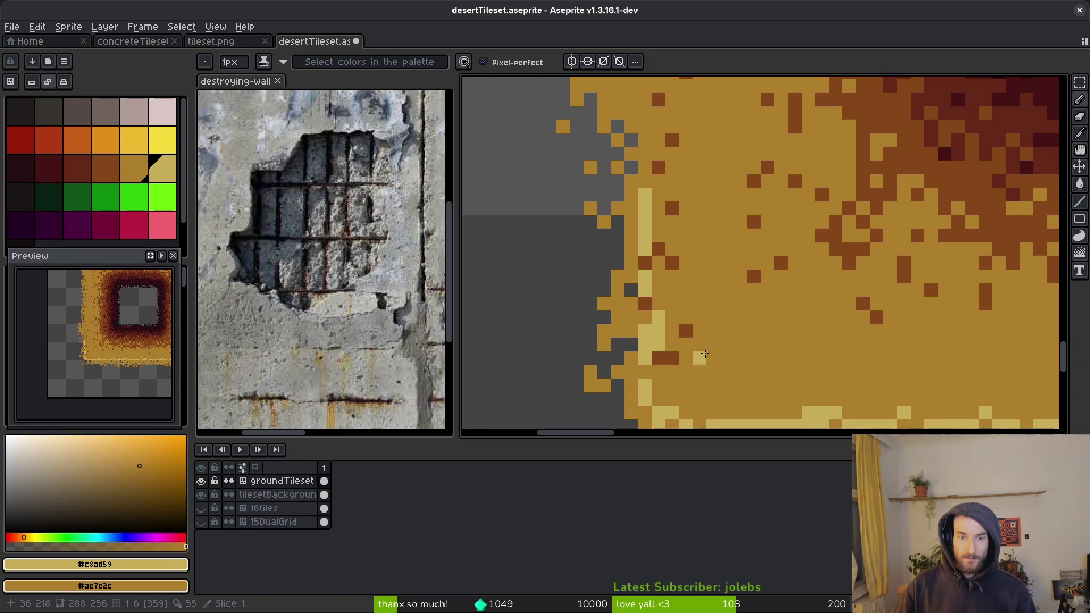
{"action": "scroll", "coordinate": [699, 274], "scroll_direction": "up", "scroll_amount": 1}
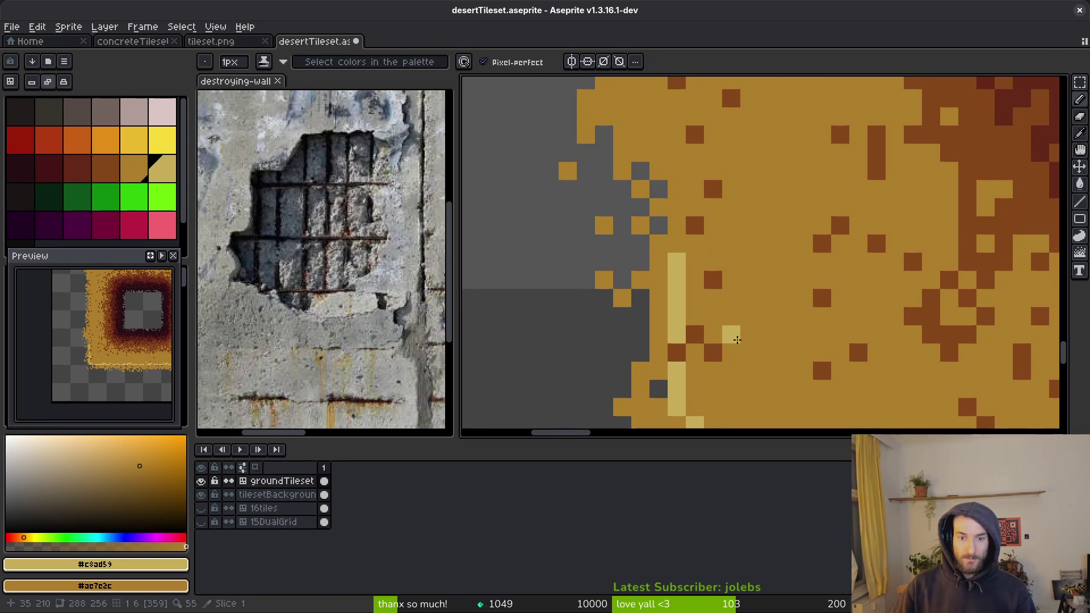
{"action": "scroll", "coordinate": [731, 335], "scroll_direction": "up", "scroll_amount": 1}
{"action": "left_click_drag", "start_coordinate": [702, 302], "coordinate": [678, 119]}
{"action": "scroll", "coordinate": [677, 227], "scroll_direction": "up", "scroll_amount": 3}
{"action": "left_click_drag", "start_coordinate": [685, 397], "coordinate": [662, 323]}
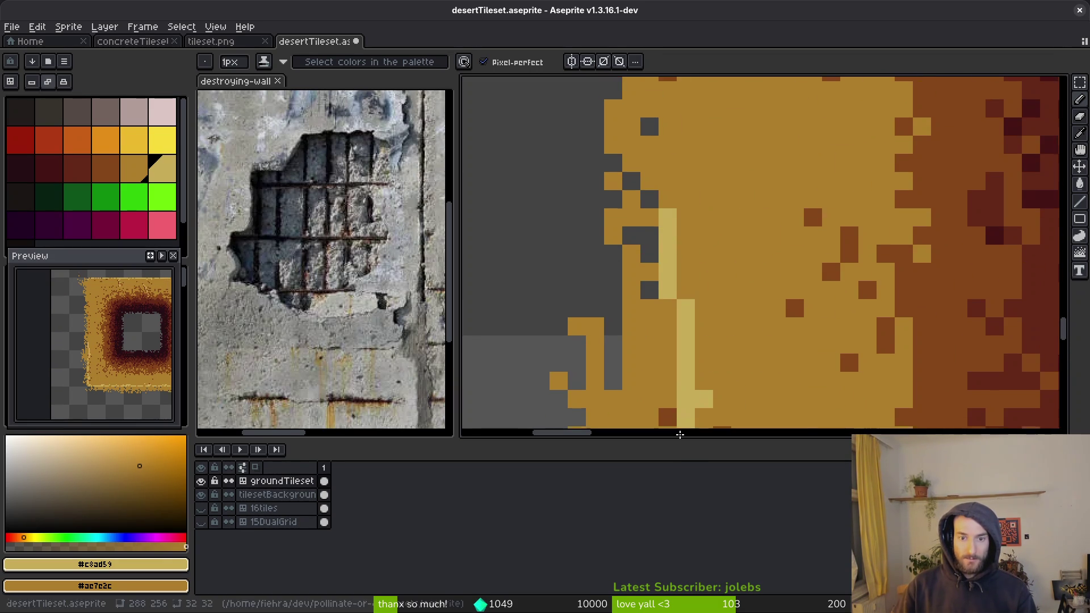
{"action": "mouse_move", "coordinate": [680, 371]}
{"action": "left_mouse_down"}
{"action": "mouse_move", "coordinate": [664, 199]}
{"action": "mouse_move", "coordinate": [652, 236]}
{"action": "mouse_move", "coordinate": [669, 214]}
{"action": "left_mouse_up"}
Step: Erase the stray pixels beside the left-edge highlight line with the Eraser
{"action": "key", "text": "e"}
{"action": "key", "text": "b"}
{"action": "mouse_move", "coordinate": [668, 136]}
{"action": "left_mouse_down"}
{"action": "mouse_move", "coordinate": [667, 94]}
{"action": "mouse_move", "coordinate": [686, 150]}
{"action": "left_mouse_up"}
{"action": "key", "text": "e"}
{"action": "left_click_drag", "start_coordinate": [649, 114], "coordinate": [649, 132]}
{"action": "key", "text": "b"}
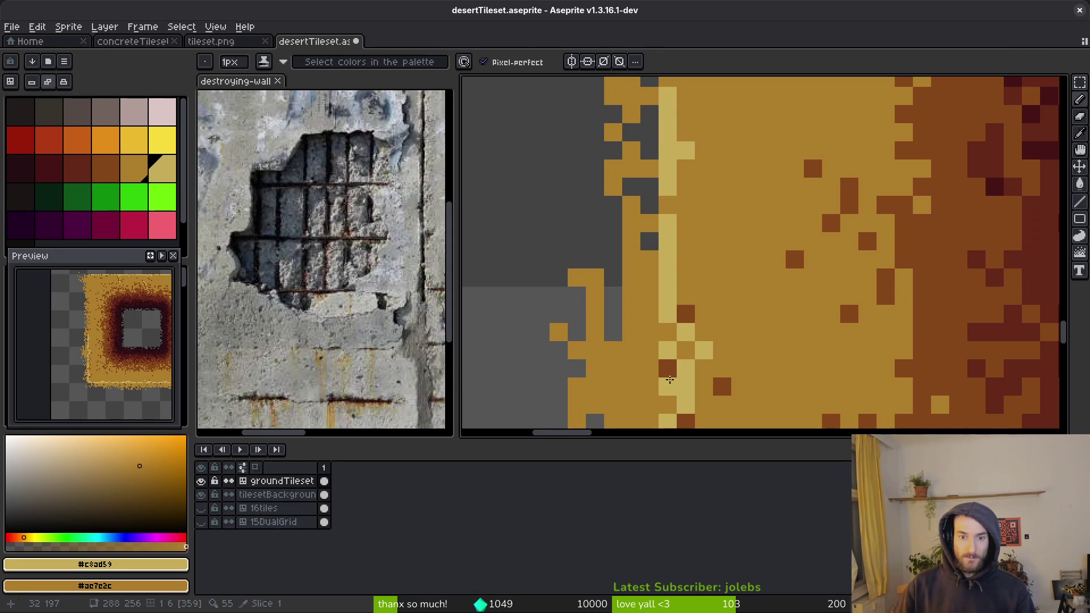
Step: Fill in more light-yellow highlight pixels down the left-edge column
{"action": "scroll", "coordinate": [743, 317], "scroll_direction": "down", "scroll_amount": 1}
{"action": "mouse_move", "coordinate": [714, 163]}
{"action": "left_mouse_down"}
{"action": "mouse_move", "coordinate": [728, 284]}
{"action": "mouse_move", "coordinate": [730, 170]}
{"action": "mouse_move", "coordinate": [717, 387]}
{"action": "left_mouse_up"}
{"action": "scroll", "coordinate": [728, 284], "scroll_direction": "up", "scroll_amount": 3}
{"action": "scroll", "coordinate": [718, 386], "scroll_direction": "up", "scroll_amount": 1}
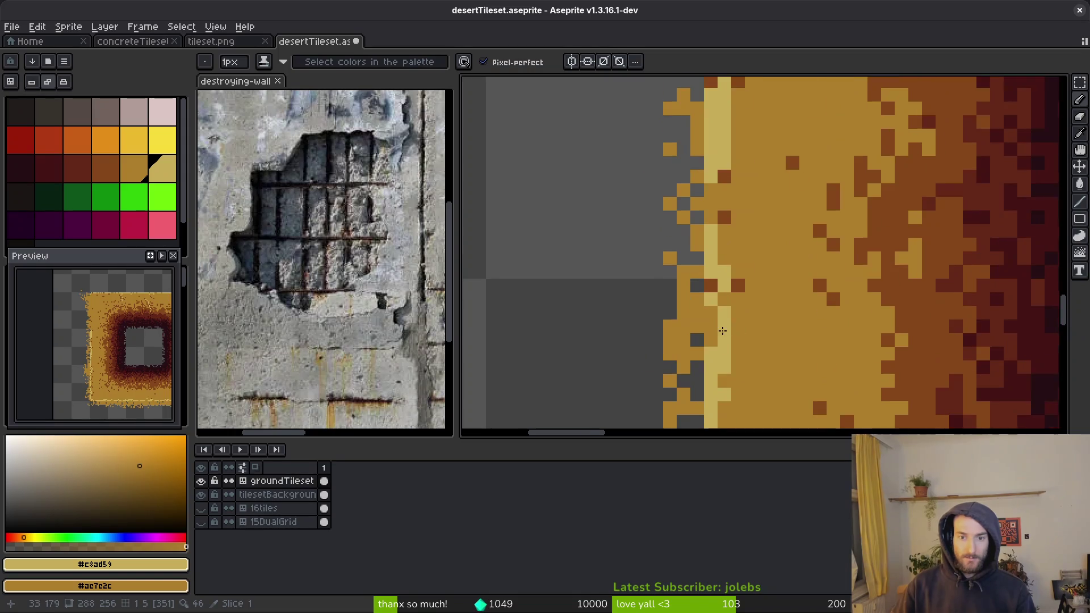
{"action": "scroll", "coordinate": [749, 296], "scroll_direction": "up", "scroll_amount": 3}
{"action": "mouse_move", "coordinate": [718, 144]}
{"action": "left_mouse_down"}
{"action": "mouse_move", "coordinate": [746, 206]}
{"action": "mouse_move", "coordinate": [740, 388]}
{"action": "left_mouse_up"}
{"action": "scroll", "coordinate": [779, 211], "scroll_direction": "up", "scroll_amount": 4}
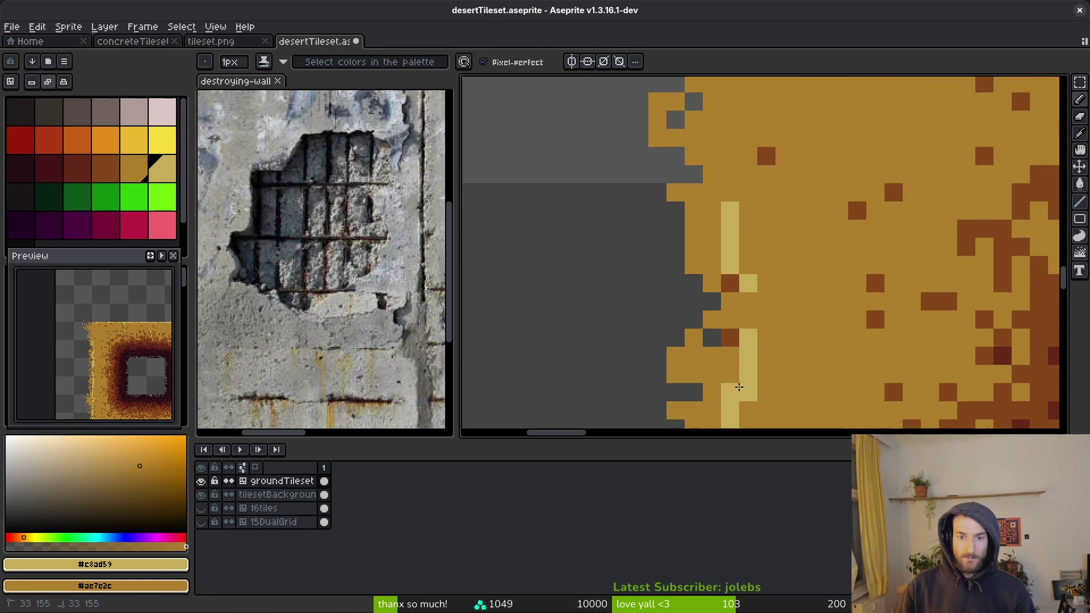
{"action": "left_click_drag", "start_coordinate": [731, 300], "coordinate": [735, 328]}
{"action": "scroll", "coordinate": [746, 347], "scroll_direction": "up", "scroll_amount": 4}
{"action": "mouse_move", "coordinate": [714, 145]}
{"action": "left_mouse_down"}
{"action": "mouse_move", "coordinate": [697, 218]}
{"action": "mouse_move", "coordinate": [726, 323]}
{"action": "mouse_move", "coordinate": [745, 267]}
{"action": "left_mouse_up"}
{"action": "scroll", "coordinate": [719, 300], "scroll_direction": "down", "scroll_amount": 1}
{"action": "scroll", "coordinate": [741, 240], "scroll_direction": "down", "scroll_amount": 3}
{"action": "scroll", "coordinate": [741, 241], "scroll_direction": "down", "scroll_amount": 3}
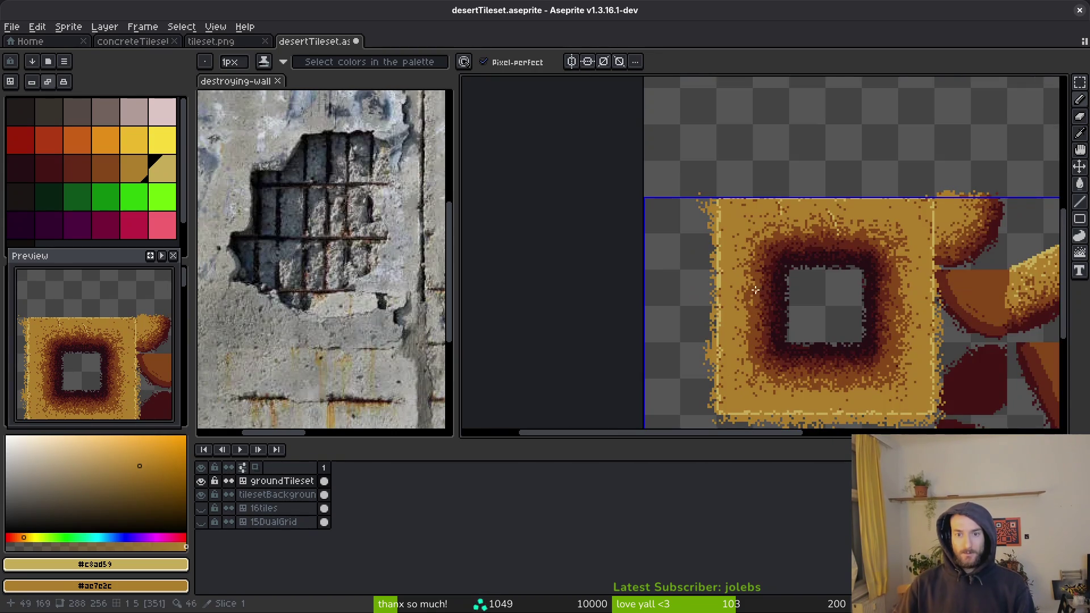
{"action": "scroll", "coordinate": [959, 193], "scroll_direction": "up", "scroll_amount": 3}
Step: Spray light-yellow speckles down the vertical stripe with the Spray tool
{"action": "key", "text": "i"}
{"action": "scroll", "coordinate": [764, 275], "scroll_direction": "up", "scroll_amount": 2}
{"action": "key", "text": "shift+b"}
{"action": "scroll", "coordinate": [732, 170], "scroll_direction": "up", "scroll_amount": 2}
{"action": "left_click_drag", "start_coordinate": [732, 170], "coordinate": [732, 254]}
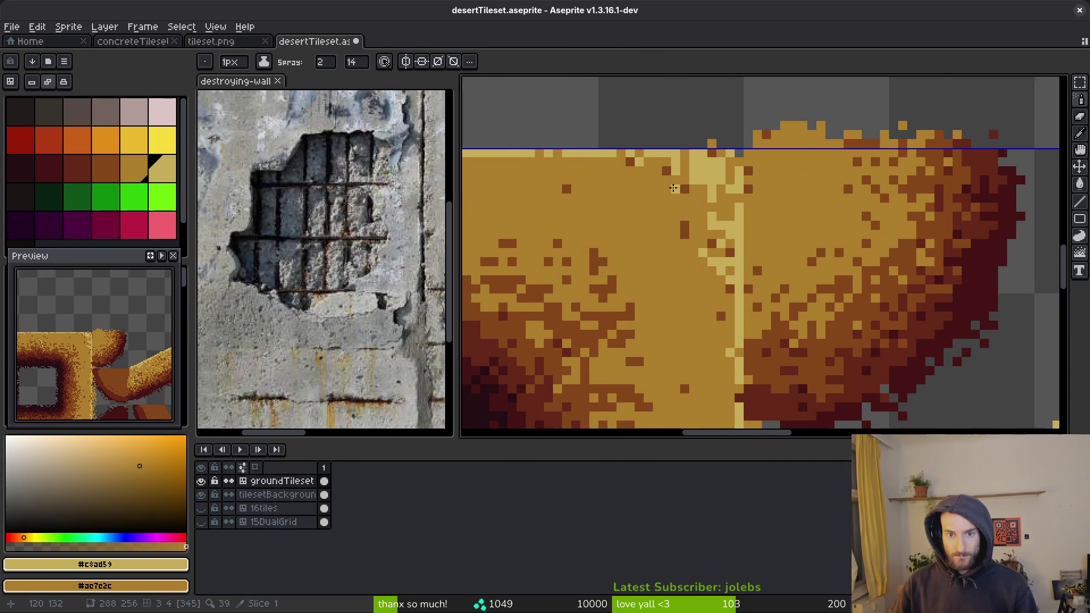
Step: Spray light sand speckles along the tile's top edge and around the top-left corner
{"action": "left_click_drag", "start_coordinate": [672, 188], "coordinate": [893, 243]}
{"action": "mouse_move", "coordinate": [820, 213]}
{"action": "left_mouse_down"}
{"action": "mouse_move", "coordinate": [732, 221]}
{"action": "mouse_move", "coordinate": [912, 214]}
{"action": "mouse_move", "coordinate": [761, 227]}
{"action": "mouse_move", "coordinate": [863, 225]}
{"action": "mouse_move", "coordinate": [766, 235]}
{"action": "mouse_move", "coordinate": [892, 222]}
{"action": "mouse_move", "coordinate": [676, 233]}
{"action": "mouse_move", "coordinate": [709, 232]}
{"action": "mouse_move", "coordinate": [630, 250]}
{"action": "mouse_move", "coordinate": [646, 310]}
{"action": "left_mouse_up"}
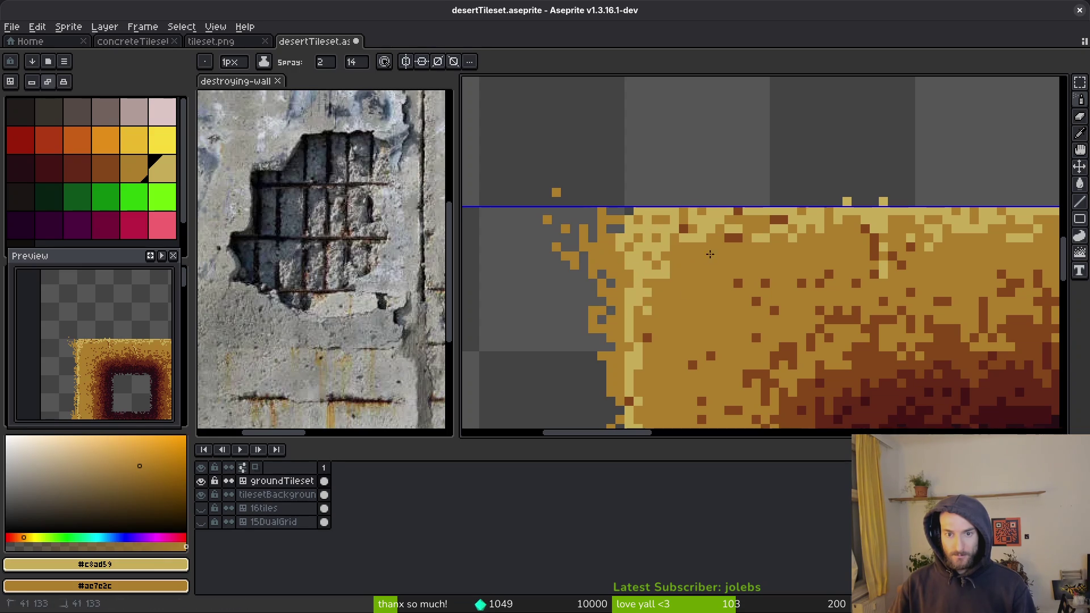
{"action": "mouse_move", "coordinate": [723, 343]}
{"action": "left_mouse_down"}
{"action": "mouse_move", "coordinate": [886, 147]}
{"action": "mouse_move", "coordinate": [770, 201]}
{"action": "mouse_move", "coordinate": [783, 193]}
{"action": "left_mouse_up"}
{"action": "left_click_drag", "start_coordinate": [753, 121], "coordinate": [755, 244]}
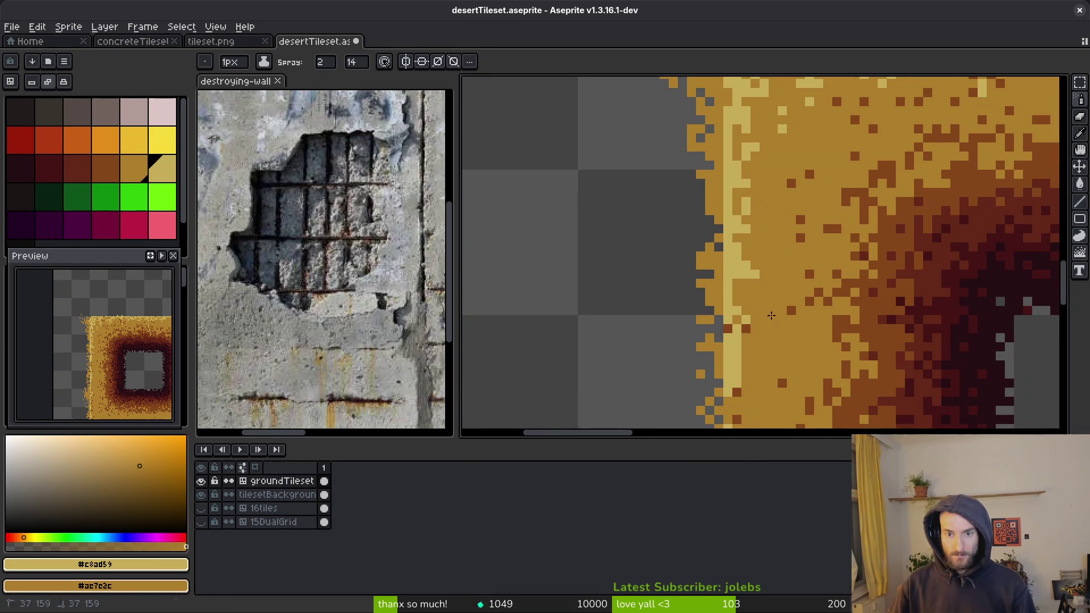
Step: Spray light sand speckles along and across the sand's left edge
{"action": "scroll", "coordinate": [793, 261], "scroll_direction": "up", "scroll_amount": 1}
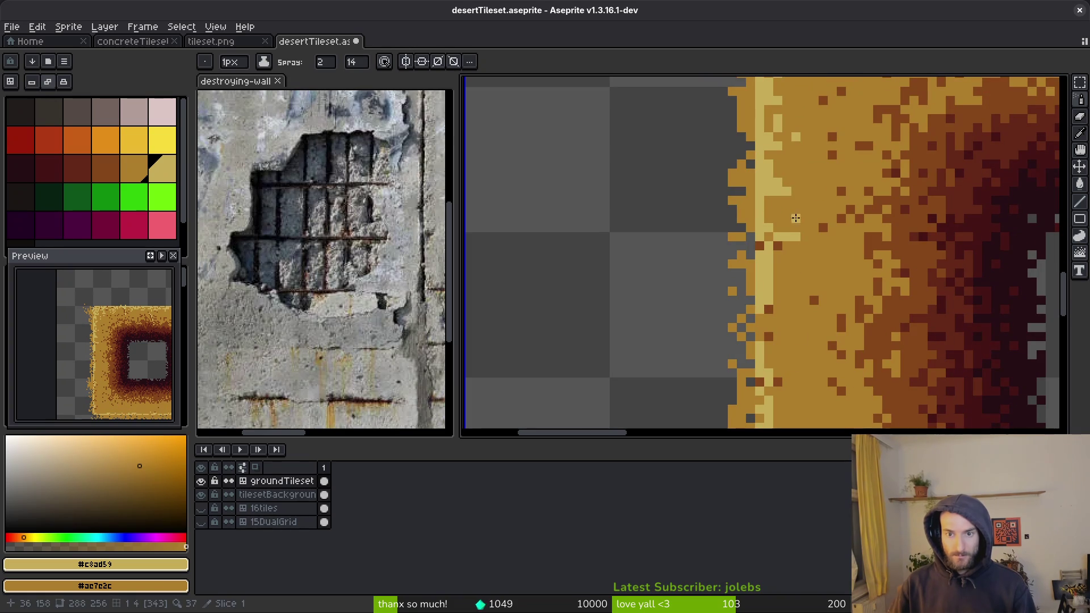
{"action": "mouse_move", "coordinate": [791, 190]}
{"action": "left_mouse_down"}
{"action": "mouse_move", "coordinate": [817, 348]}
{"action": "mouse_move", "coordinate": [812, 238]}
{"action": "mouse_move", "coordinate": [811, 266]}
{"action": "mouse_move", "coordinate": [875, 230]}
{"action": "left_mouse_up"}
{"action": "scroll", "coordinate": [792, 238], "scroll_direction": "up", "scroll_amount": 1}
{"action": "scroll", "coordinate": [788, 204], "scroll_direction": "down", "scroll_amount": 1}
{"action": "scroll", "coordinate": [861, 273], "scroll_direction": "down", "scroll_amount": 1}
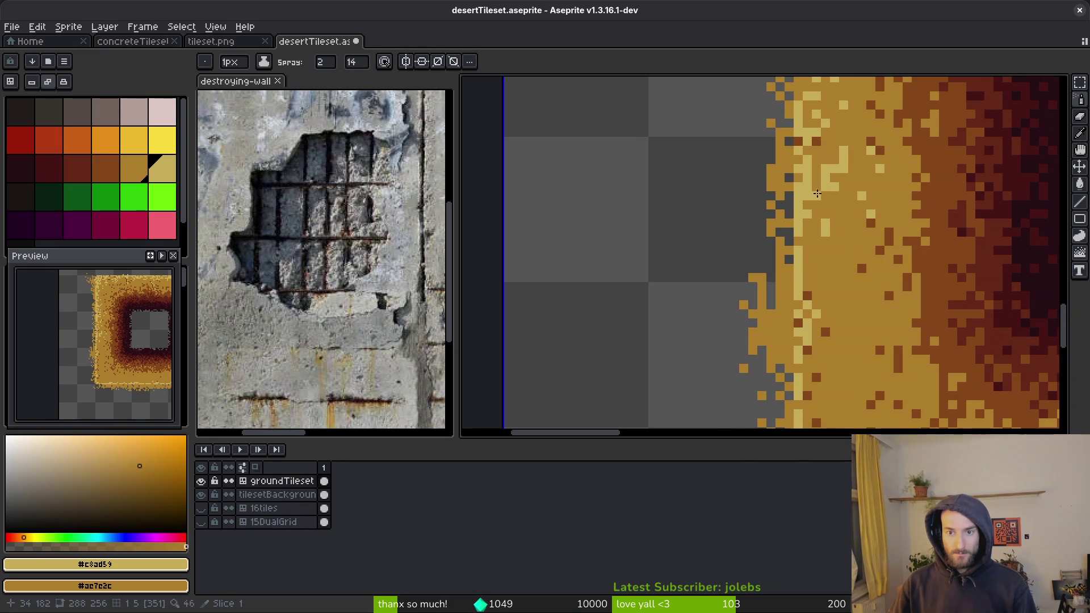
{"action": "key", "text": "b"}
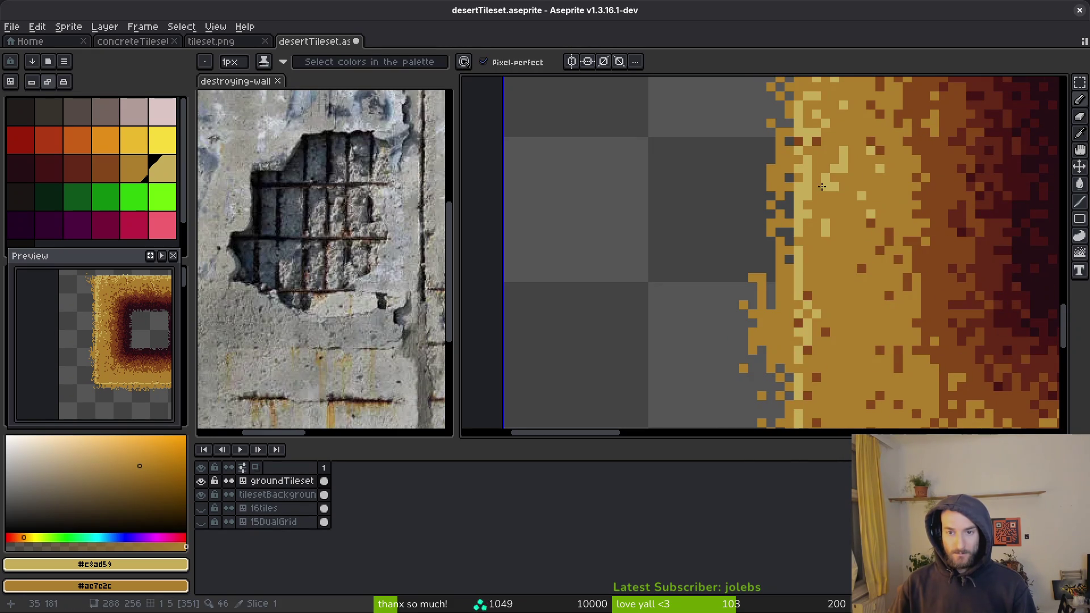
{"action": "key", "text": "shift+s"}
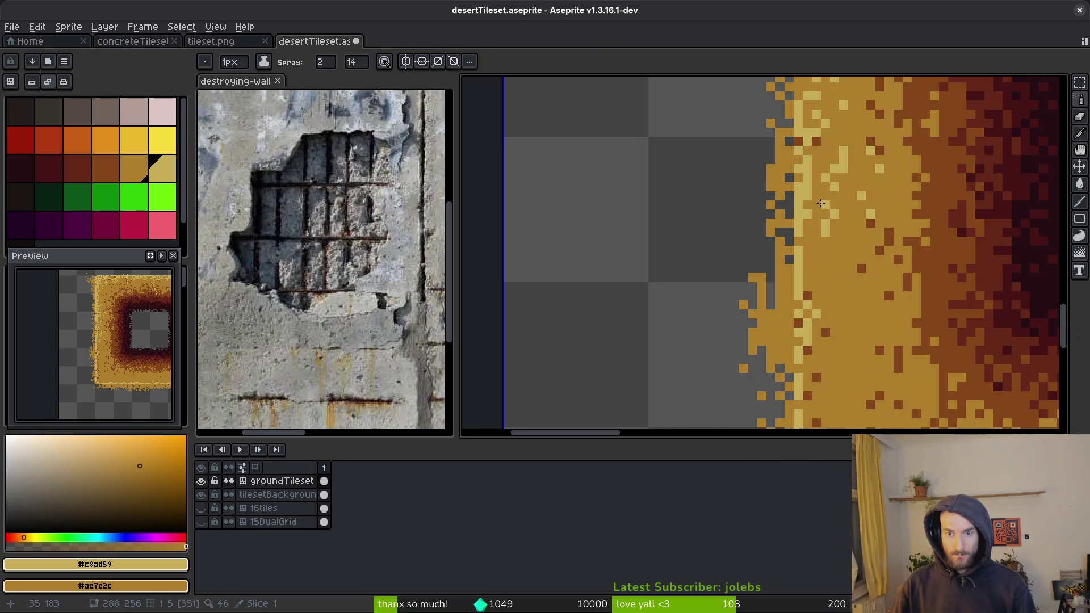
{"action": "left_click_drag", "start_coordinate": [825, 244], "coordinate": [836, 228]}
Step: Spray speckles along the bottom edge, add a single light pixel, and undo the last spray
{"action": "scroll", "coordinate": [830, 245], "scroll_direction": "right", "scroll_amount": 1}
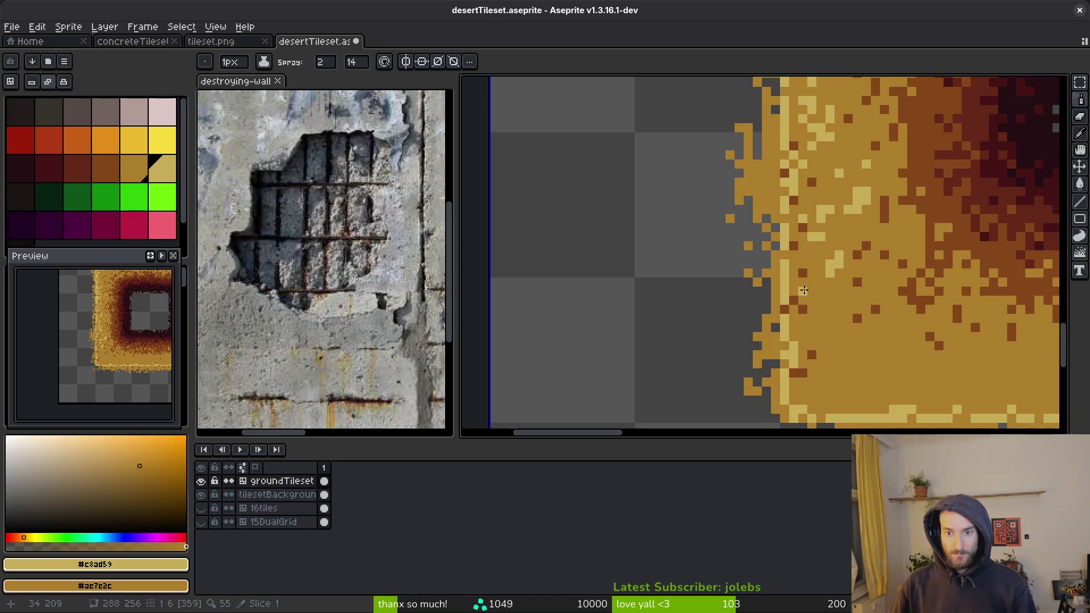
{"action": "scroll", "coordinate": [802, 290], "scroll_direction": "down", "scroll_amount": 3}
{"action": "scroll", "coordinate": [803, 289], "scroll_direction": "right", "scroll_amount": 1}
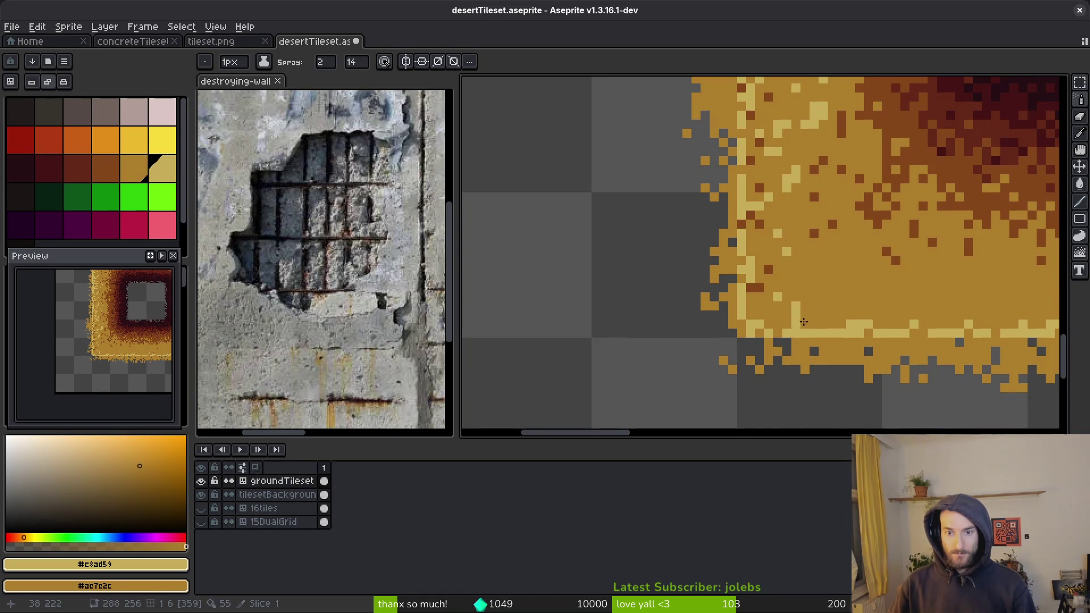
{"action": "scroll", "coordinate": [774, 319], "scroll_direction": "right", "scroll_amount": 1}
{"action": "mouse_move", "coordinate": [774, 318]}
{"action": "left_mouse_down"}
{"action": "mouse_move", "coordinate": [783, 301]}
{"action": "mouse_move", "coordinate": [709, 295]}
{"action": "mouse_move", "coordinate": [738, 323]}
{"action": "left_mouse_up"}
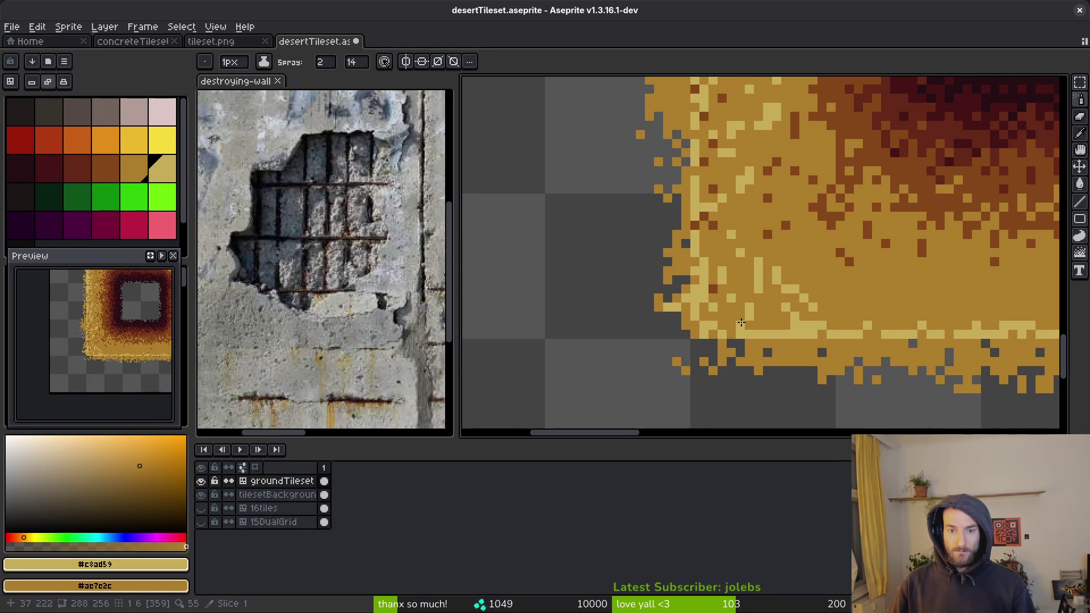
{"action": "key", "text": "b"}
{"action": "scroll", "coordinate": [864, 316], "scroll_direction": "right", "scroll_amount": 3}
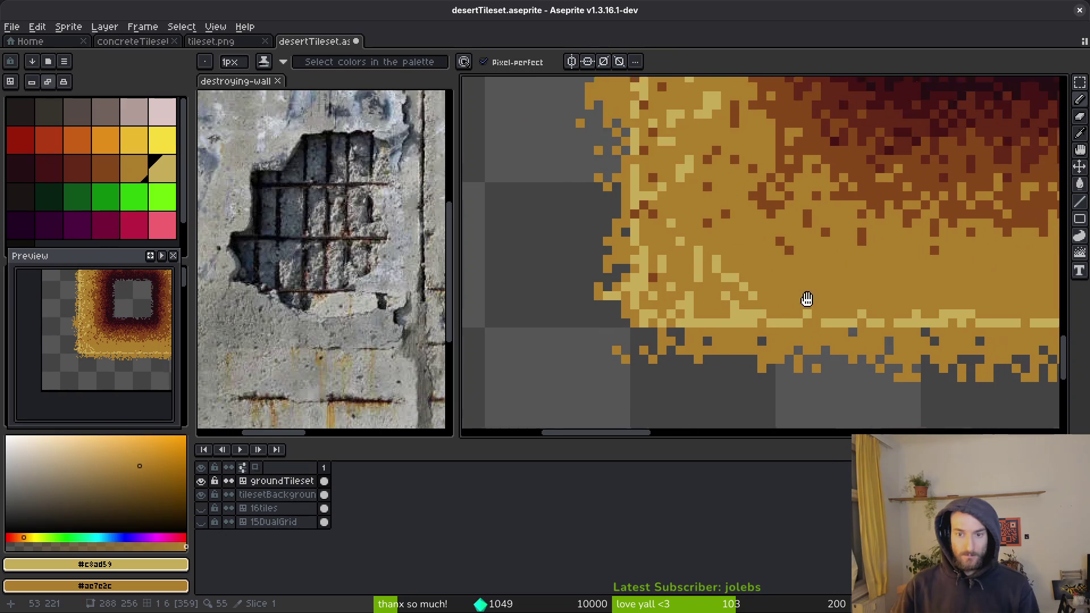
{"action": "key", "text": "b"}
{"action": "left_click", "coordinate": [699, 257]}
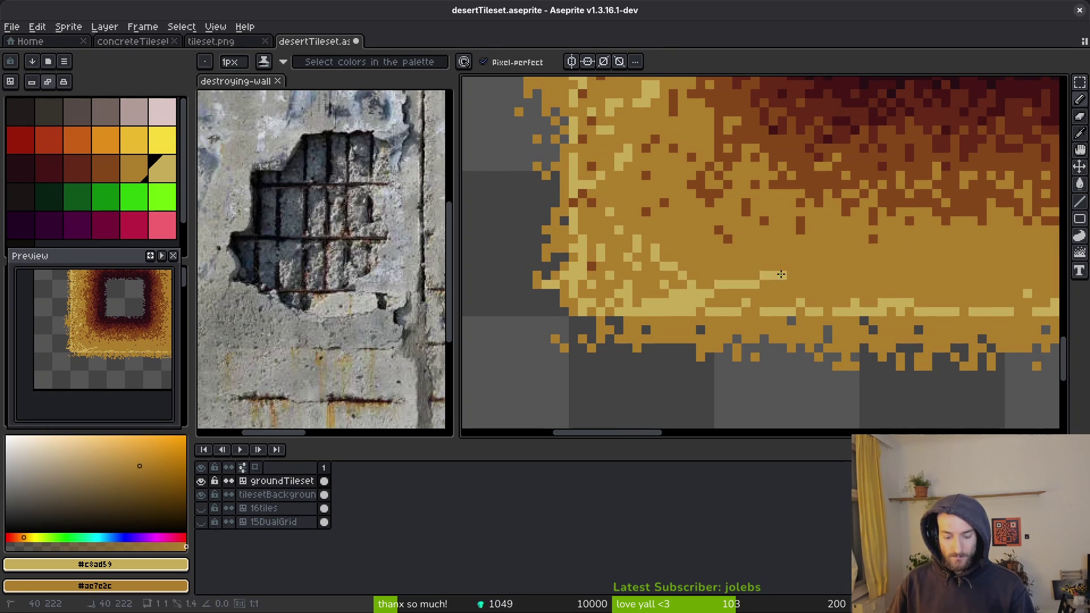
{"action": "key", "text": "b"}
{"action": "key", "text": "ctrl+z"}
{"action": "scroll", "coordinate": [632, 281], "scroll_direction": "right", "scroll_amount": 2}
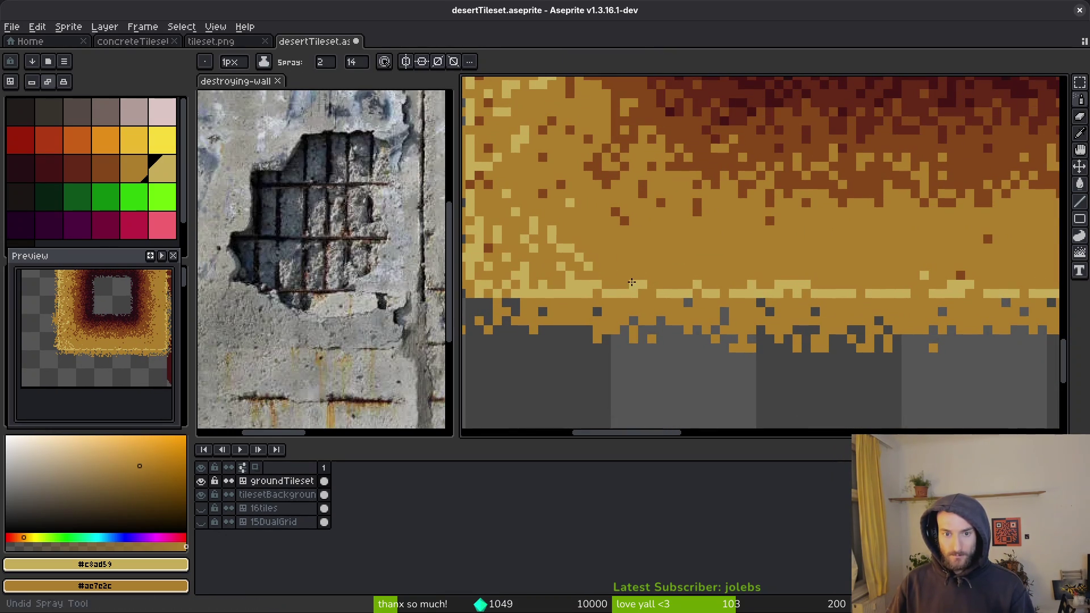
Step: Dust light sand speckles rightward along the bottom edge up to the tile's right corner
{"action": "left_click_drag", "start_coordinate": [646, 265], "coordinate": [756, 247]}
{"action": "scroll", "coordinate": [710, 238], "scroll_direction": "right", "scroll_amount": 2}
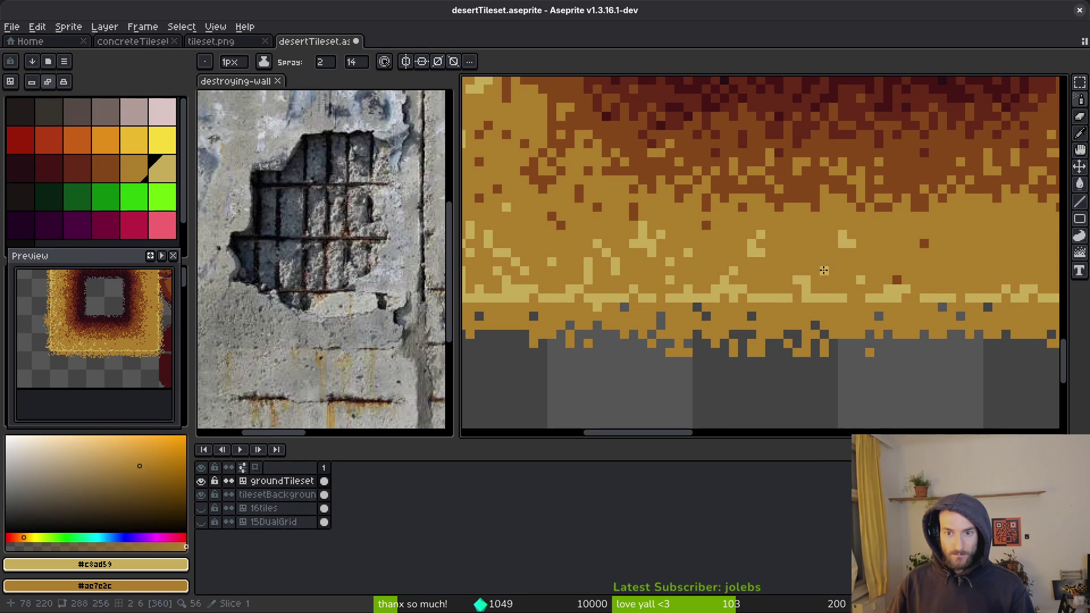
{"action": "scroll", "coordinate": [795, 271], "scroll_direction": "right", "scroll_amount": 3}
{"action": "left_click_drag", "start_coordinate": [702, 232], "coordinate": [794, 273]}
{"action": "mouse_move", "coordinate": [868, 250]}
{"action": "left_mouse_down"}
{"action": "mouse_move", "coordinate": [880, 266]}
{"action": "mouse_move", "coordinate": [902, 261]}
{"action": "left_mouse_up"}
{"action": "scroll", "coordinate": [903, 261], "scroll_direction": "right", "scroll_amount": 5}
{"action": "mouse_move", "coordinate": [772, 255]}
{"action": "left_mouse_down"}
{"action": "mouse_move", "coordinate": [806, 278]}
{"action": "mouse_move", "coordinate": [937, 234]}
{"action": "mouse_move", "coordinate": [954, 264]}
{"action": "mouse_move", "coordinate": [933, 284]}
{"action": "mouse_move", "coordinate": [922, 266]}
{"action": "mouse_move", "coordinate": [851, 273]}
{"action": "left_mouse_up"}
{"action": "left_click_drag", "start_coordinate": [781, 276], "coordinate": [788, 262]}
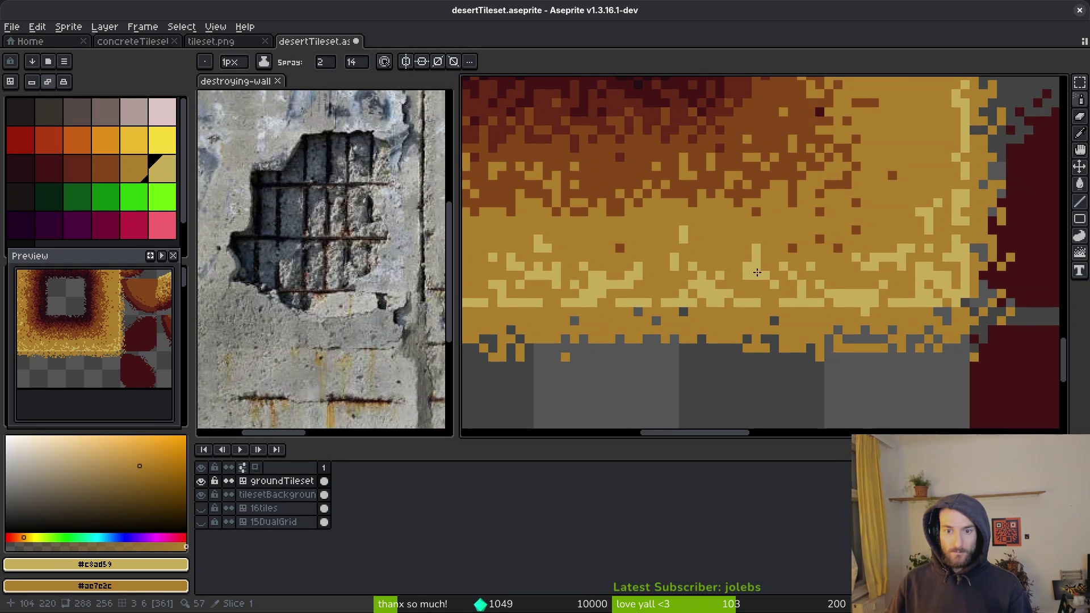
{"action": "mouse_move", "coordinate": [765, 300]}
{"action": "left_mouse_down"}
{"action": "mouse_move", "coordinate": [738, 272]}
{"action": "mouse_move", "coordinate": [758, 288]}
{"action": "left_mouse_up"}
Step: Spray light sand speckles down the right-hand vertical stripe
{"action": "scroll", "coordinate": [795, 272], "scroll_direction": "up", "scroll_amount": 5}
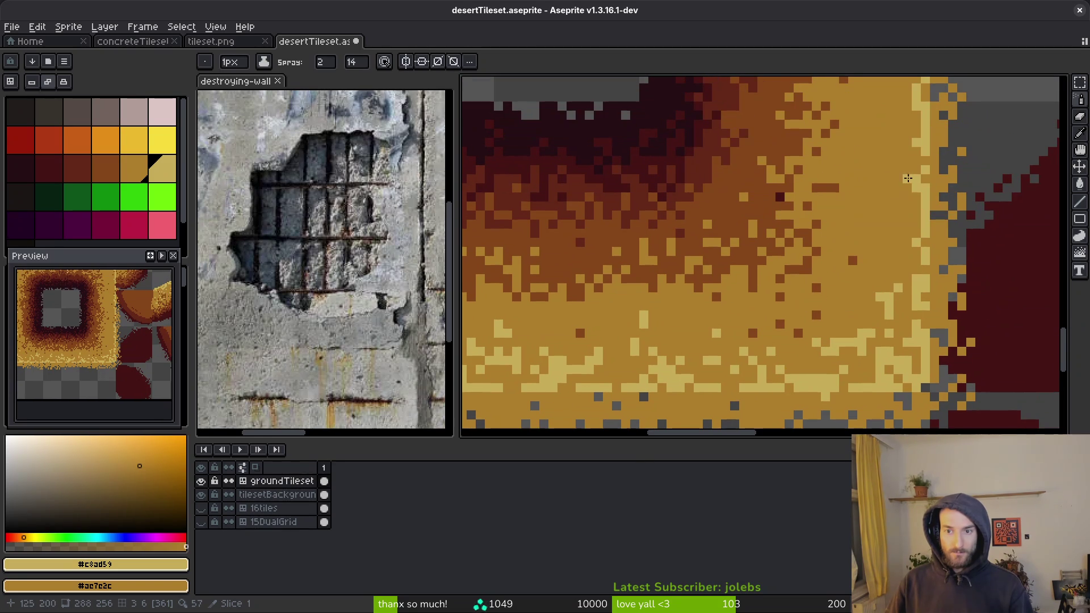
{"action": "mouse_move", "coordinate": [882, 223]}
{"action": "left_mouse_down"}
{"action": "mouse_move", "coordinate": [877, 267]}
{"action": "mouse_move", "coordinate": [851, 307]}
{"action": "left_mouse_up"}
{"action": "scroll", "coordinate": [860, 320], "scroll_direction": "up", "scroll_amount": 3}
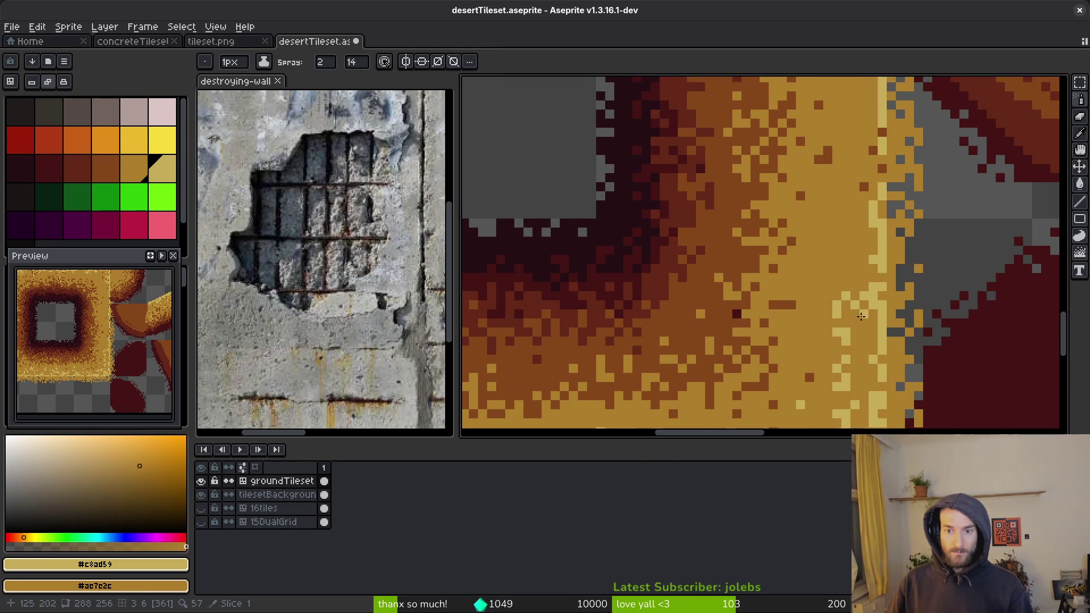
{"action": "mouse_move", "coordinate": [843, 246]}
{"action": "left_mouse_down"}
{"action": "mouse_move", "coordinate": [842, 275]}
{"action": "mouse_move", "coordinate": [817, 193]}
{"action": "left_mouse_up"}
{"action": "scroll", "coordinate": [875, 228], "scroll_direction": "up", "scroll_amount": 3}
{"action": "scroll", "coordinate": [818, 193], "scroll_direction": "up", "scroll_amount": 3}
{"action": "mouse_move", "coordinate": [834, 278]}
{"action": "left_mouse_down"}
{"action": "mouse_move", "coordinate": [855, 201]}
{"action": "mouse_move", "coordinate": [835, 295]}
{"action": "mouse_move", "coordinate": [800, 344]}
{"action": "left_mouse_up"}
{"action": "scroll", "coordinate": [855, 200], "scroll_direction": "up", "scroll_amount": 3}
{"action": "left_click_drag", "start_coordinate": [819, 243], "coordinate": [804, 163]}
Step: Add more speckles on the right-hand stripe and near the tile's top edge
{"action": "scroll", "coordinate": [804, 163], "scroll_direction": "up", "scroll_amount": 3}
{"action": "left_click_drag", "start_coordinate": [860, 261], "coordinate": [859, 272]}
{"action": "left_click_drag", "start_coordinate": [795, 153], "coordinate": [808, 136]}
{"action": "scroll", "coordinate": [887, 282], "scroll_direction": "down", "scroll_amount": 4}
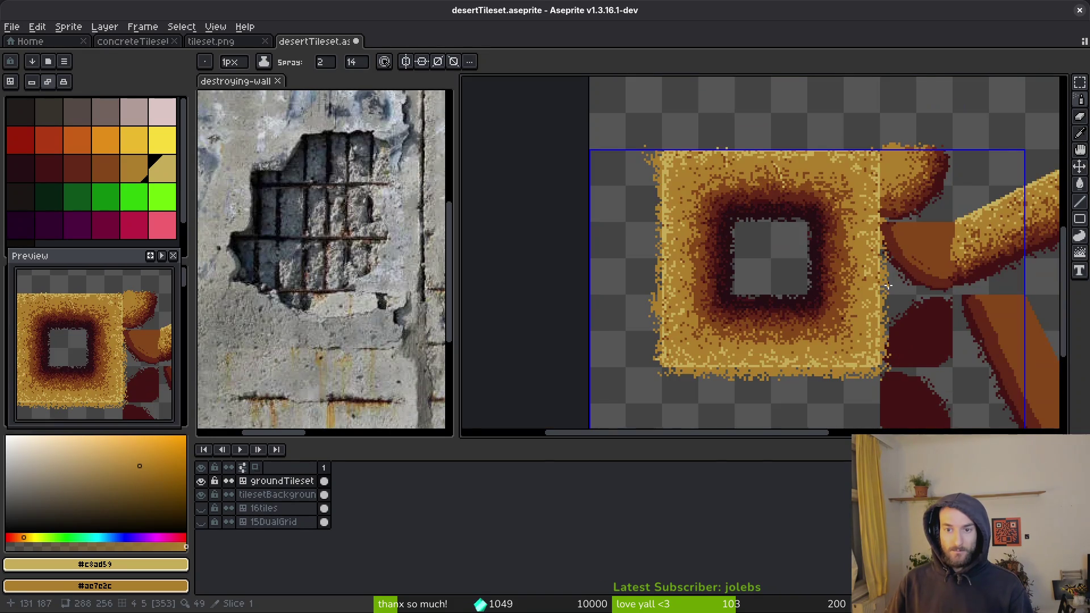
{"action": "scroll", "coordinate": [839, 311], "scroll_direction": "down", "scroll_amount": 2}
{"action": "scroll", "coordinate": [745, 164], "scroll_direction": "up", "scroll_amount": 5}
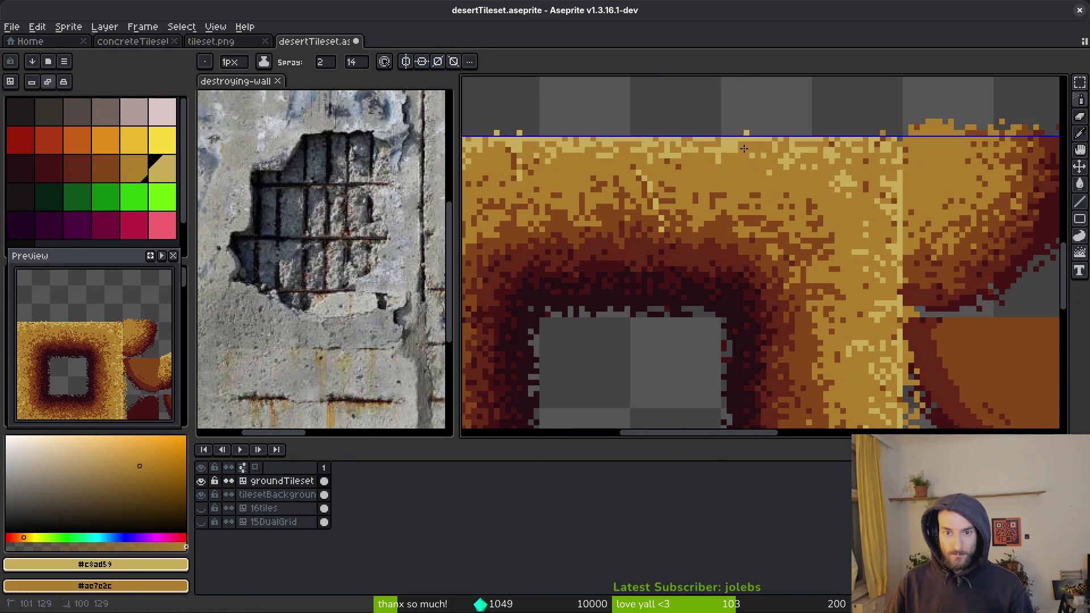
{"action": "scroll", "coordinate": [741, 167], "scroll_direction": "up", "scroll_amount": 2}
{"action": "left_click_drag", "start_coordinate": [659, 151], "coordinate": [702, 194]}
Step: Erase the stray sand pixel above the tile and the stray pixels along its left edge
{"action": "key", "text": "b"}
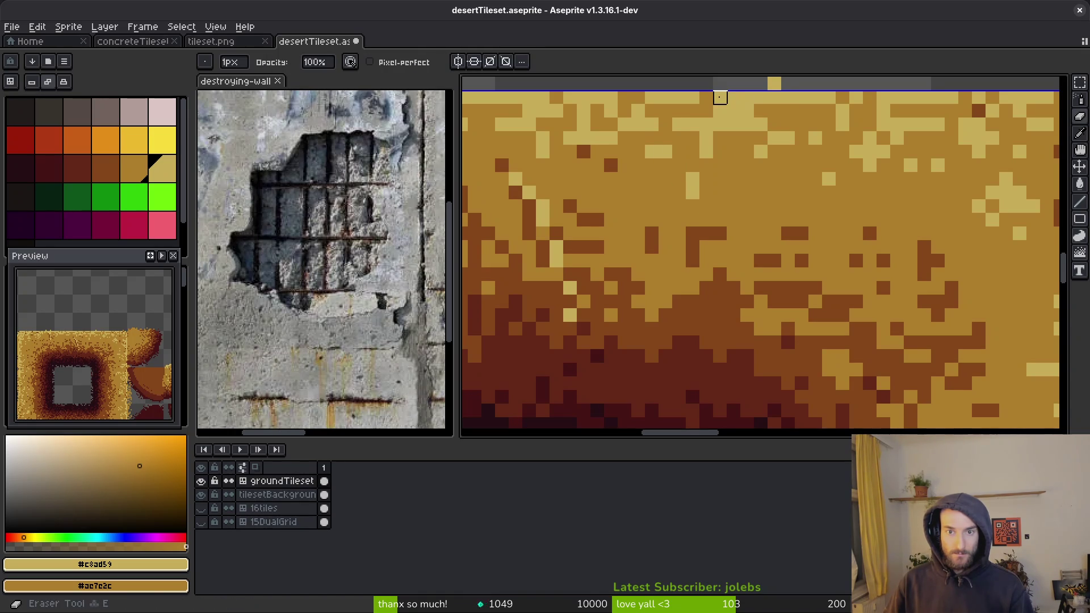
{"action": "key", "text": "e"}
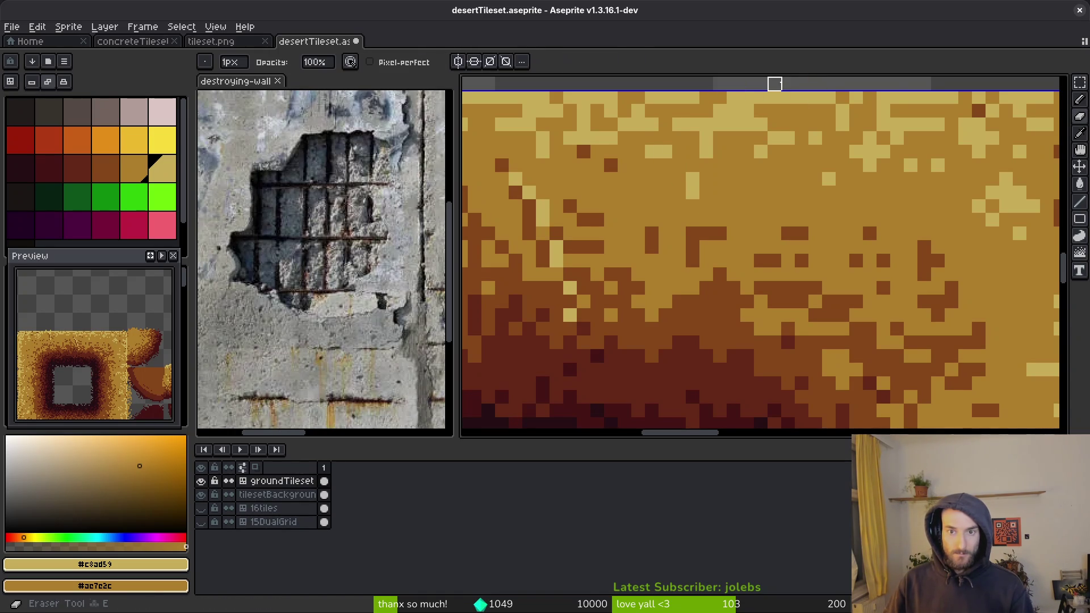
{"action": "scroll", "coordinate": [817, 170], "scroll_direction": "down", "scroll_amount": 3}
{"action": "scroll", "coordinate": [806, 244], "scroll_direction": "up", "scroll_amount": 3}
{"action": "left_click", "coordinate": [695, 297]}
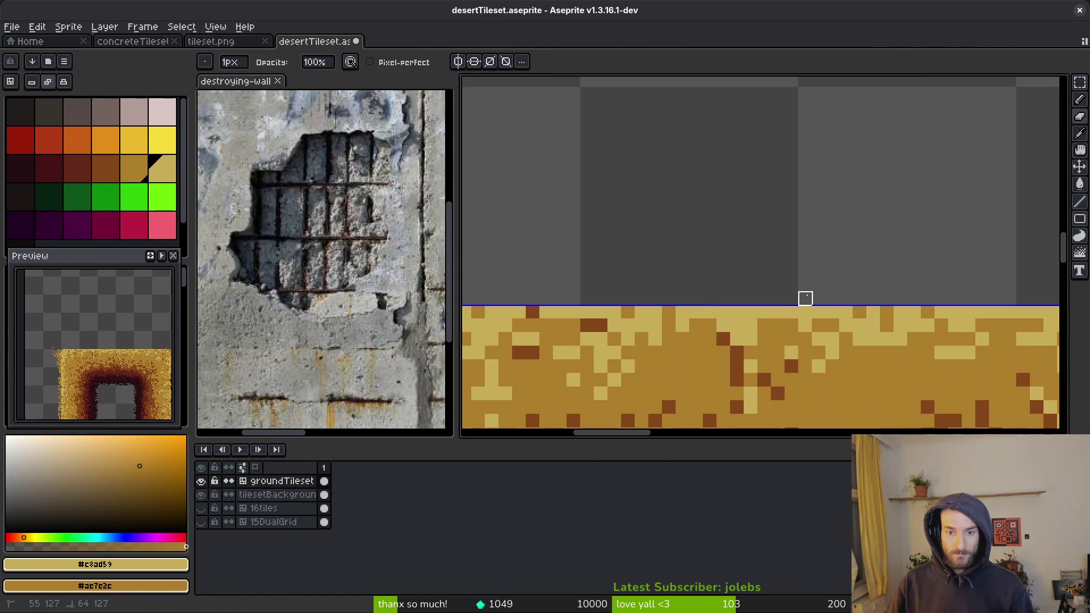
{"action": "scroll", "coordinate": [795, 309], "scroll_direction": "down", "scroll_amount": 3}
{"action": "scroll", "coordinate": [795, 309], "scroll_direction": "up", "scroll_amount": 3}
{"action": "left_click_drag", "start_coordinate": [784, 285], "coordinate": [783, 332]}
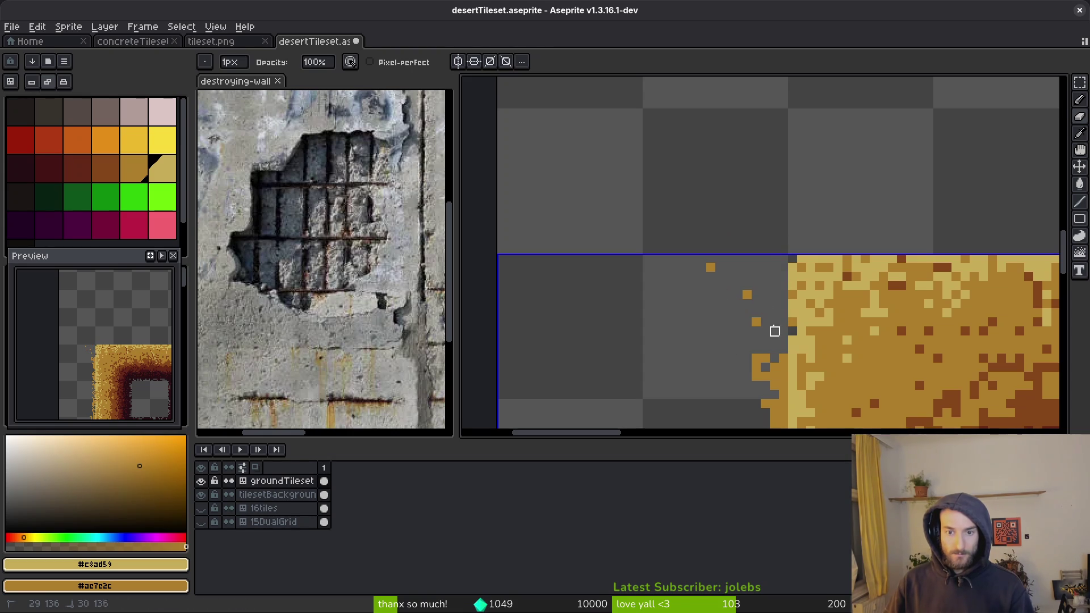
Step: Fill the gap at the tile's left edge with sand colour #ac7c2c
{"action": "key", "text": "b"}
{"action": "left_click", "coordinate": [793, 330], "text": "alt"}
{"action": "scroll", "coordinate": [800, 313], "scroll_direction": "up", "scroll_amount": 2}
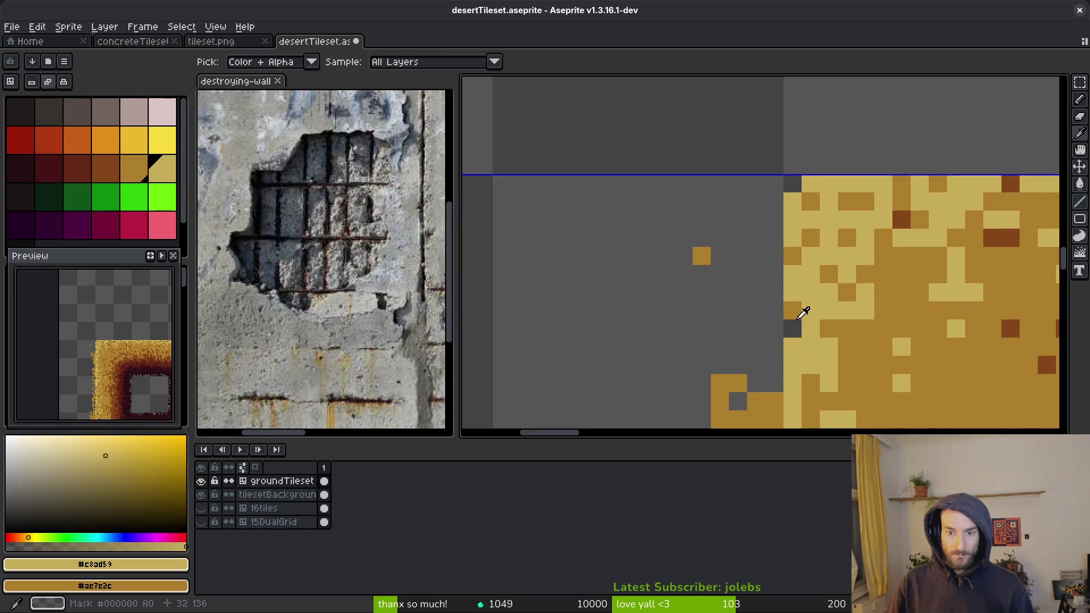
{"action": "left_click", "coordinate": [793, 316], "text": "alt"}
{"action": "left_click_drag", "start_coordinate": [773, 347], "coordinate": [755, 365]}
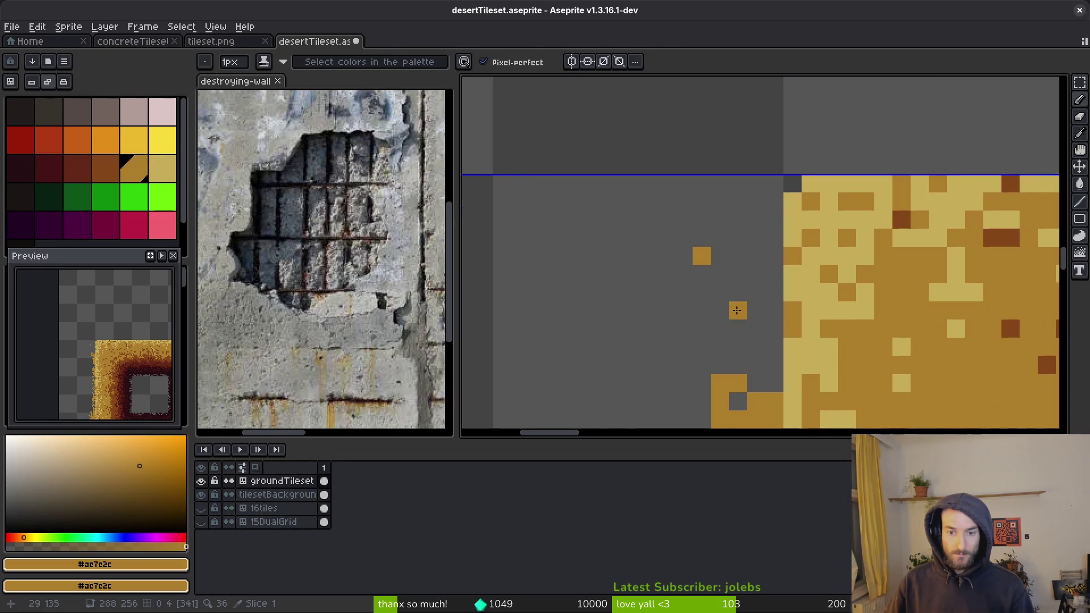
{"action": "scroll", "coordinate": [712, 228], "scroll_direction": "down", "scroll_amount": 3}
{"action": "scroll", "coordinate": [711, 228], "scroll_direction": "down", "scroll_amount": 2}
Step: Delete the rough rows below the tile and save the tileset
{"action": "key", "text": "m"}
{"action": "scroll", "coordinate": [712, 205], "scroll_direction": "down", "scroll_amount": 3}
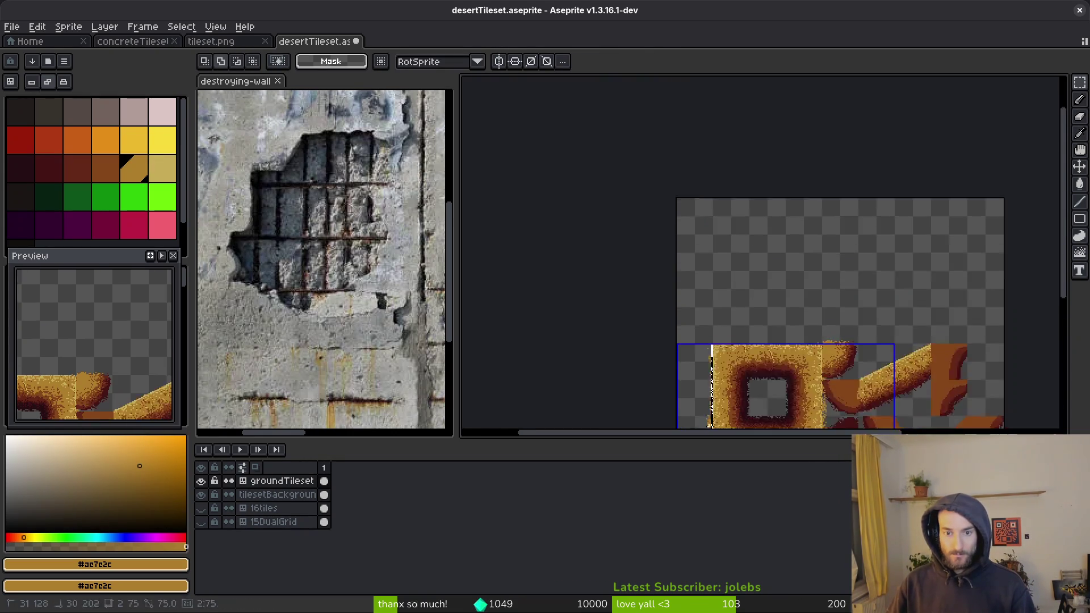
{"action": "scroll", "coordinate": [709, 317], "scroll_direction": "up", "scroll_amount": 5}
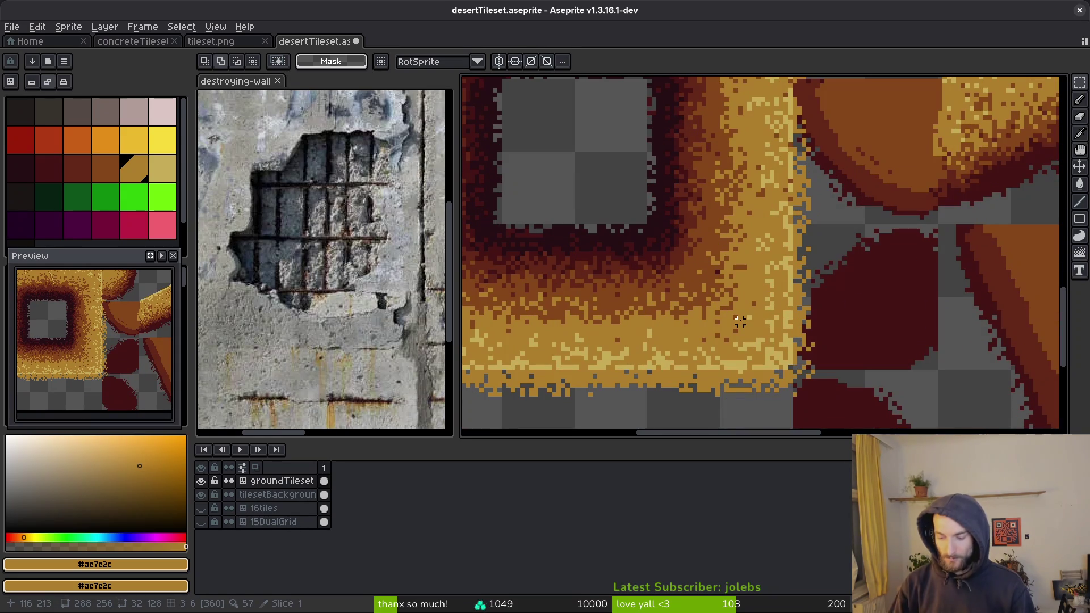
{"action": "scroll", "coordinate": [851, 307], "scroll_direction": "down", "scroll_amount": 2}
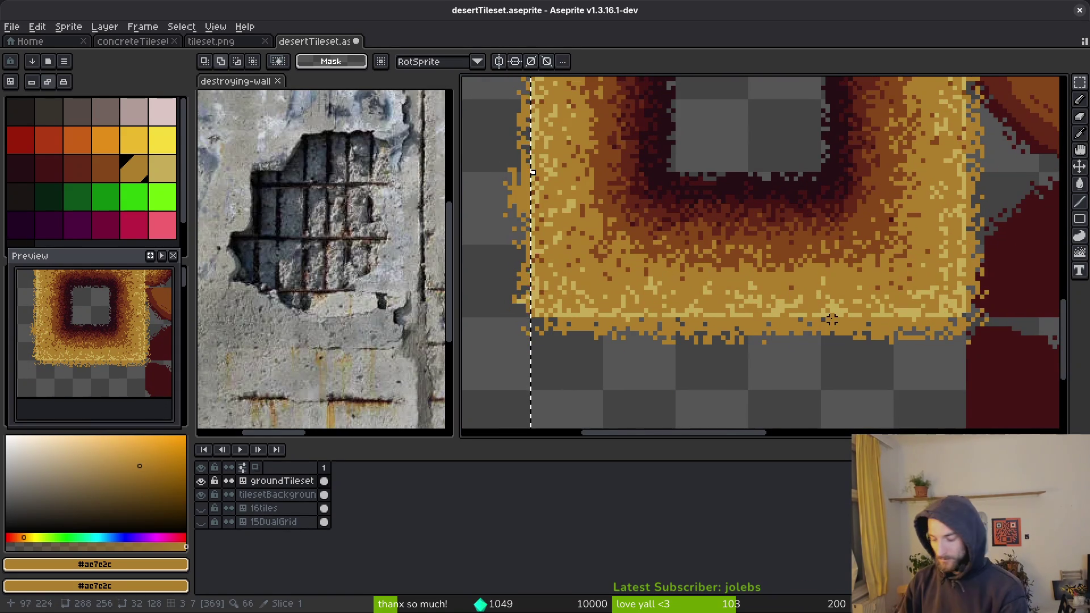
{"action": "left_click_drag", "start_coordinate": [964, 319], "coordinate": [510, 373]}
{"action": "key", "text": "Delete"}
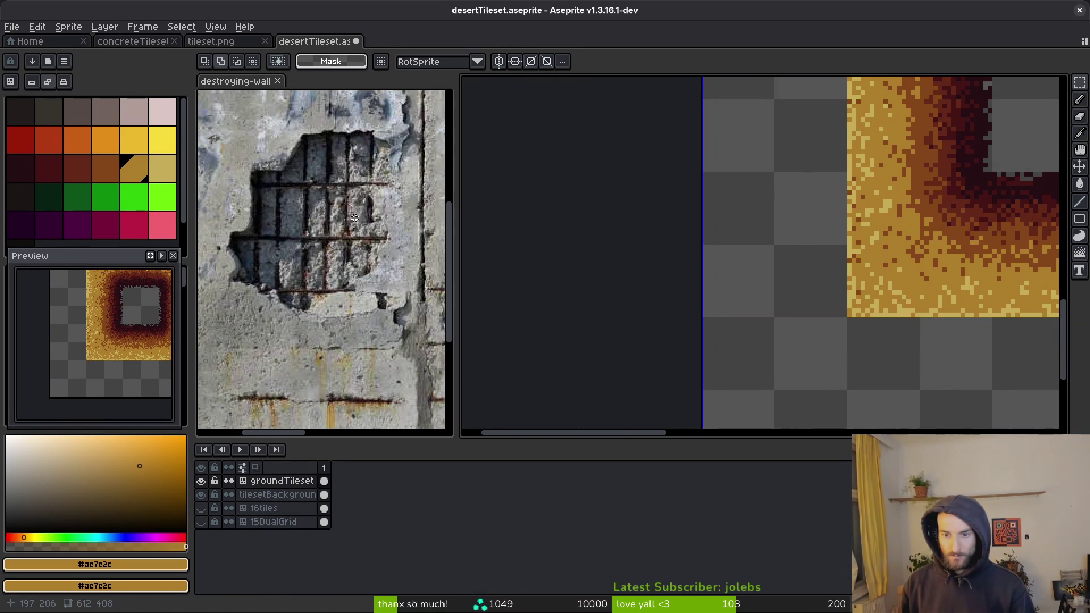
{"action": "scroll", "coordinate": [717, 369], "scroll_direction": "up", "scroll_amount": 3}
{"action": "key", "text": "ctrl+s"}
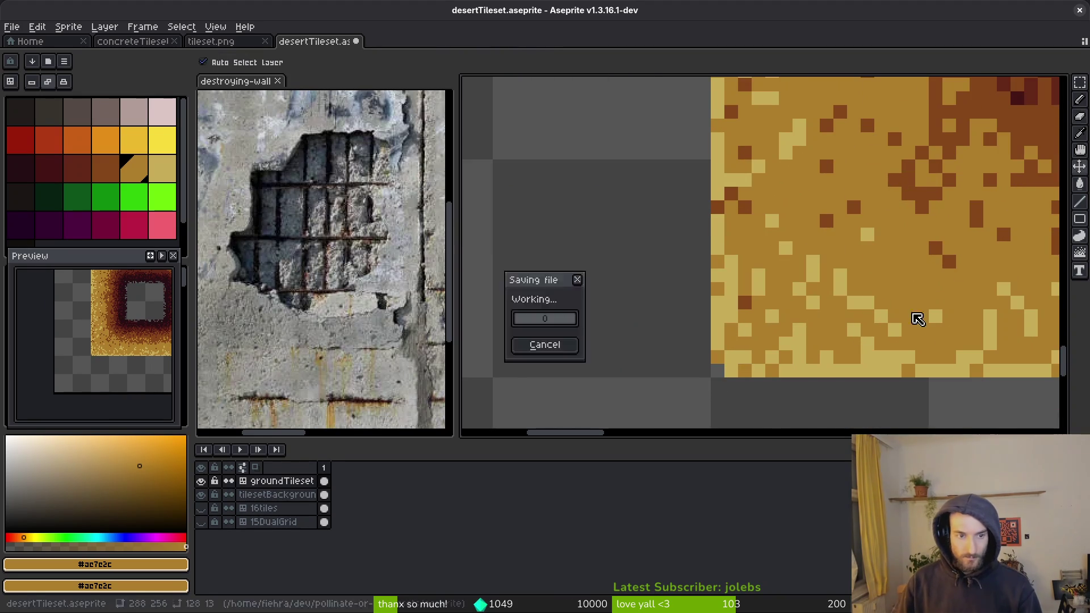
Step: Delete the stray pixels above the tile's top edge and save again
{"action": "scroll", "coordinate": [750, 290], "scroll_direction": "down", "scroll_amount": 3}
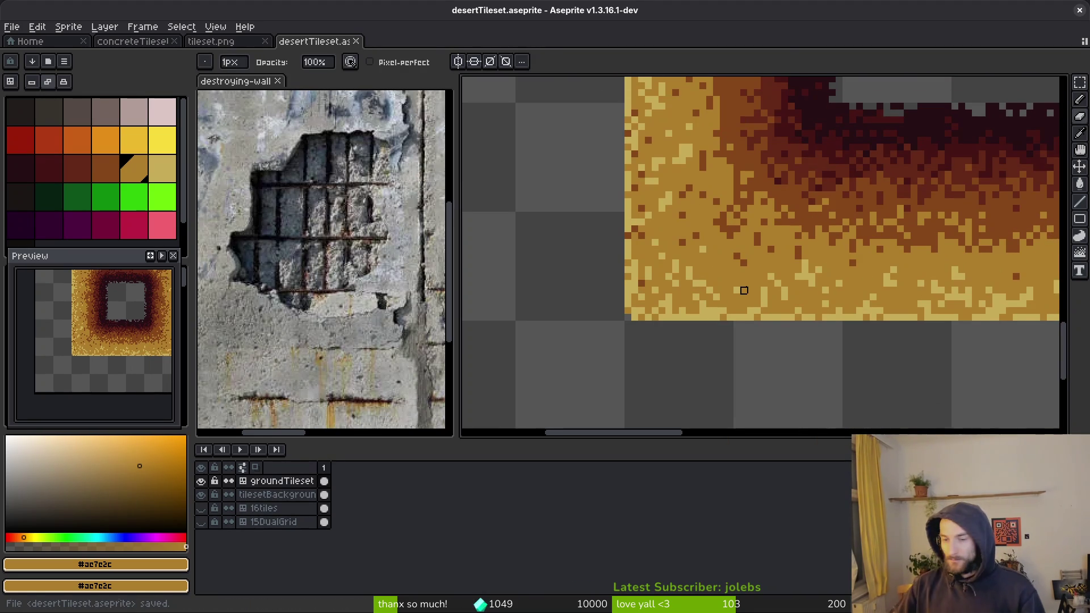
{"action": "scroll", "coordinate": [750, 276], "scroll_direction": "up", "scroll_amount": 5}
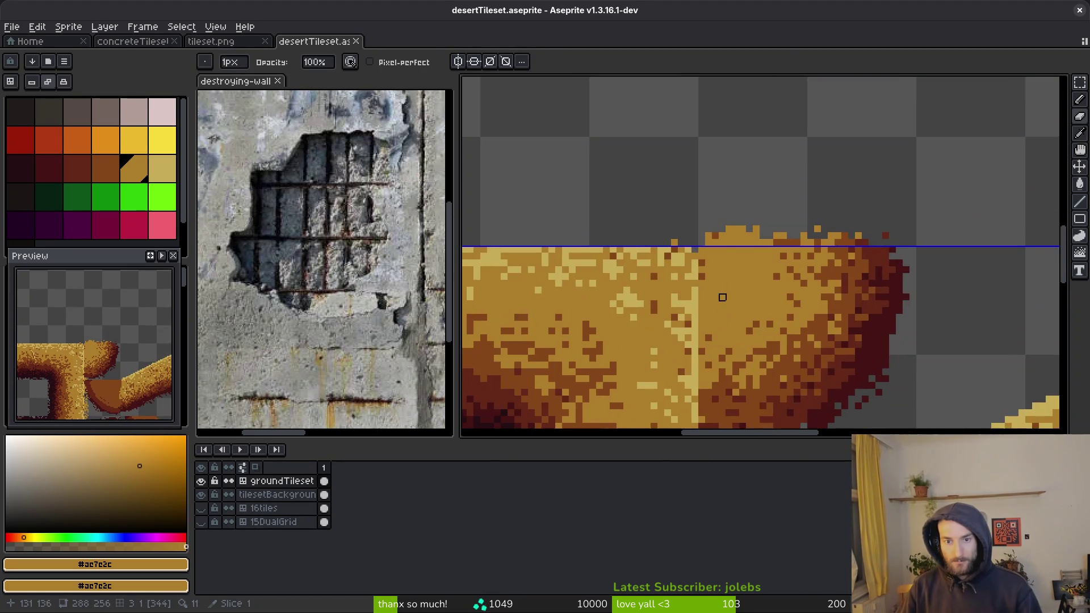
{"action": "scroll", "coordinate": [750, 276], "scroll_direction": "down", "scroll_amount": 3}
{"action": "scroll", "coordinate": [737, 255], "scroll_direction": "up", "scroll_amount": 1}
{"action": "key", "text": "m"}
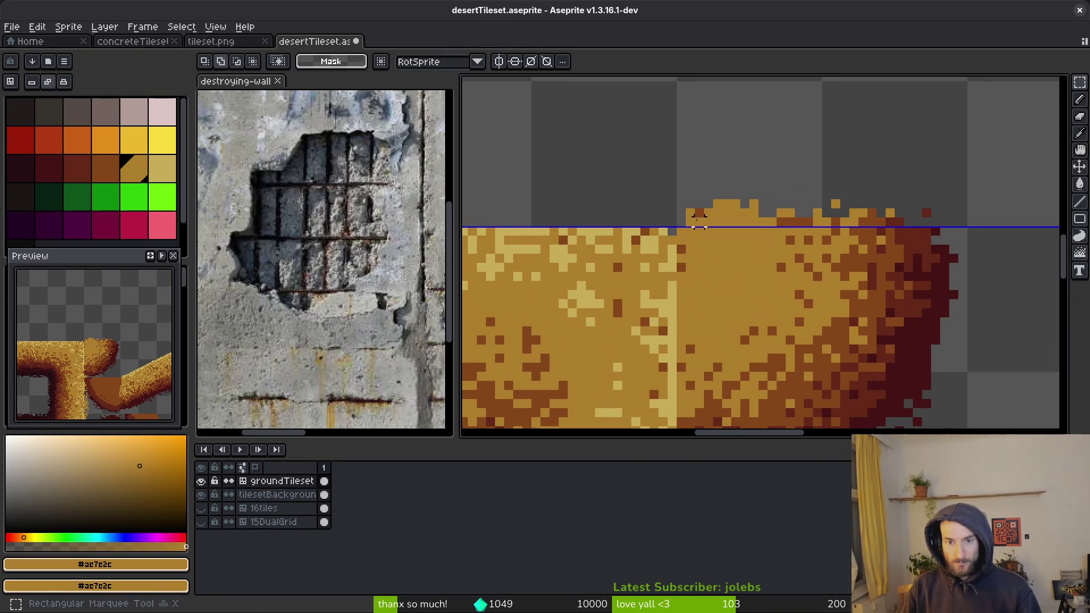
{"action": "left_click_drag", "start_coordinate": [674, 227], "coordinate": [968, 170]}
{"action": "key", "text": "Delete"}
{"action": "key", "text": "ctrl+s"}
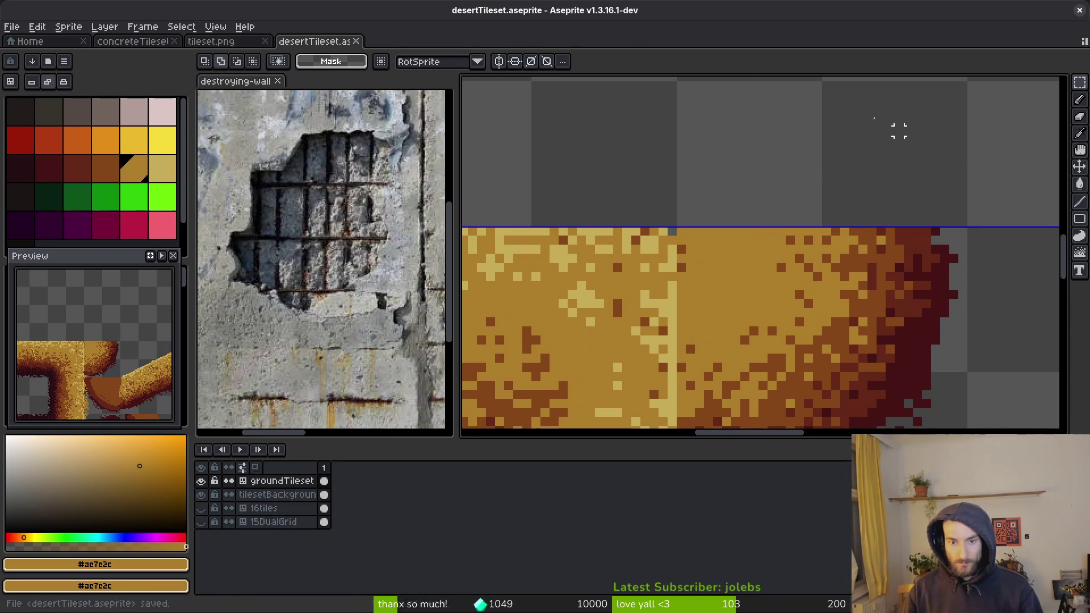
{"action": "scroll", "coordinate": [589, 151], "scroll_direction": "down", "scroll_amount": 3}
{"action": "scroll", "coordinate": [713, 277], "scroll_direction": "up", "scroll_amount": 2}
{"action": "scroll", "coordinate": [682, 288], "scroll_direction": "down", "scroll_amount": 1}
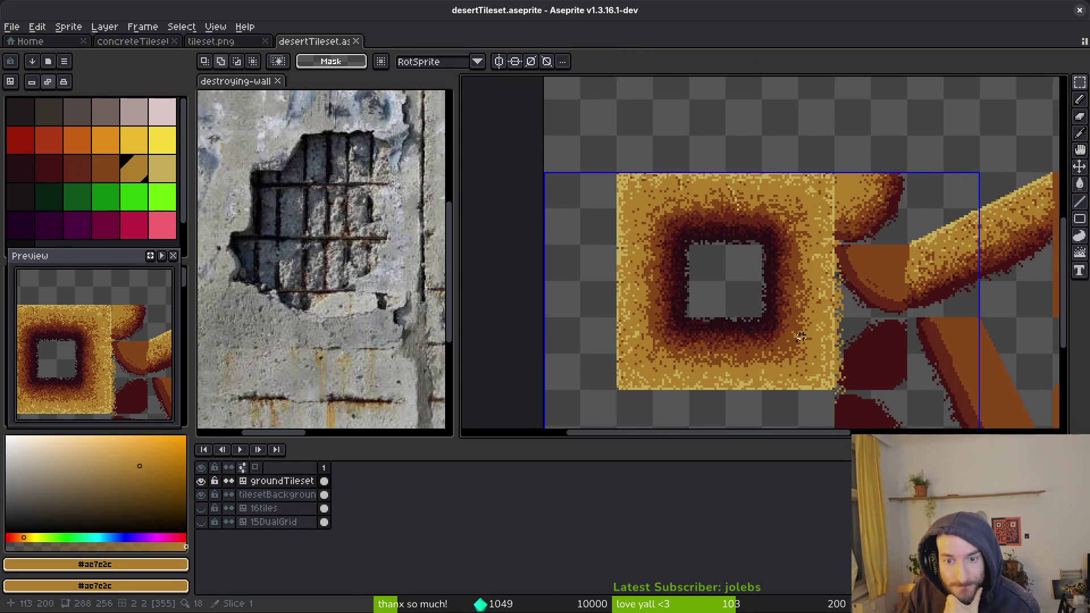
Step: Draw and spray light ochre speckles across the dark inner shading
{"action": "scroll", "coordinate": [799, 360], "scroll_direction": "up", "scroll_amount": 4}
{"action": "key", "text": "b"}
{"action": "scroll", "coordinate": [790, 352], "scroll_direction": "up", "scroll_amount": 2}
{"action": "left_click_drag", "start_coordinate": [790, 351], "coordinate": [754, 402]}
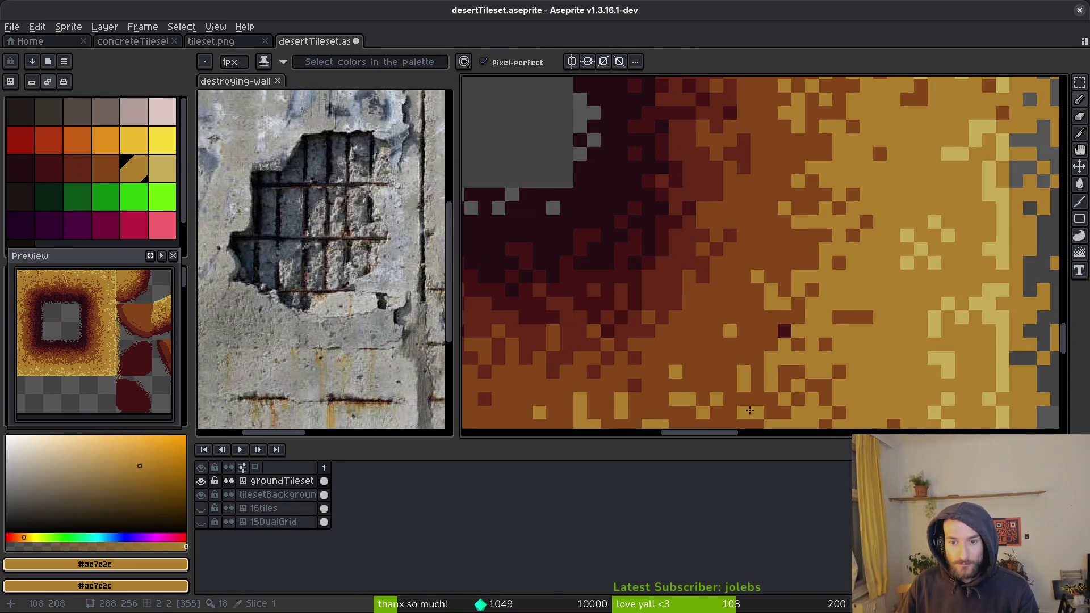
{"action": "key", "text": "shift+b"}
{"action": "scroll", "coordinate": [795, 346], "scroll_direction": "up", "scroll_amount": 1}
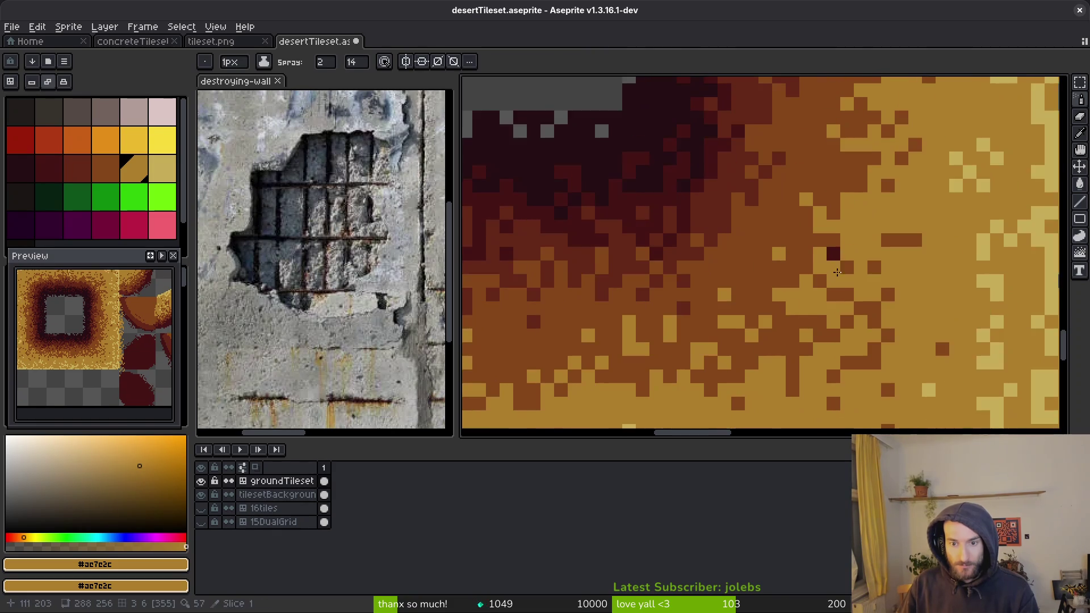
{"action": "left_click_drag", "start_coordinate": [776, 341], "coordinate": [745, 387]}
{"action": "scroll", "coordinate": [875, 351], "scroll_direction": "down", "scroll_amount": 1}
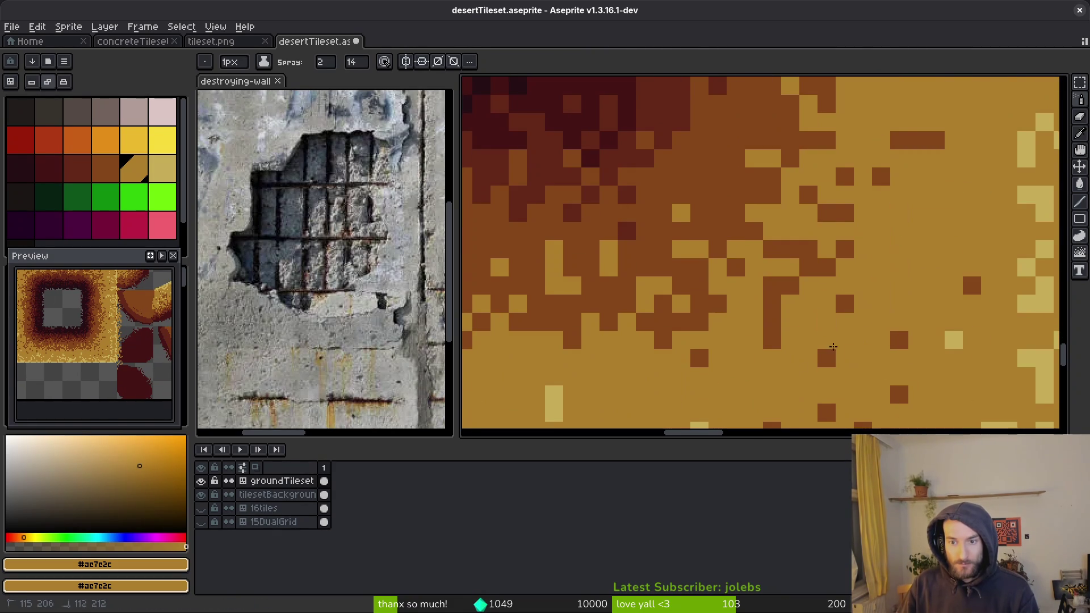
{"action": "scroll", "coordinate": [863, 316], "scroll_direction": "down", "scroll_amount": 5}
Step: Spray pale sand #c8ad59 over the brown gradient, then choose brown #854619
{"action": "key", "text": "alt"}
{"action": "left_click", "coordinate": [920, 321], "text": "alt"}
{"action": "scroll", "coordinate": [908, 316], "scroll_direction": "up", "scroll_amount": 3}
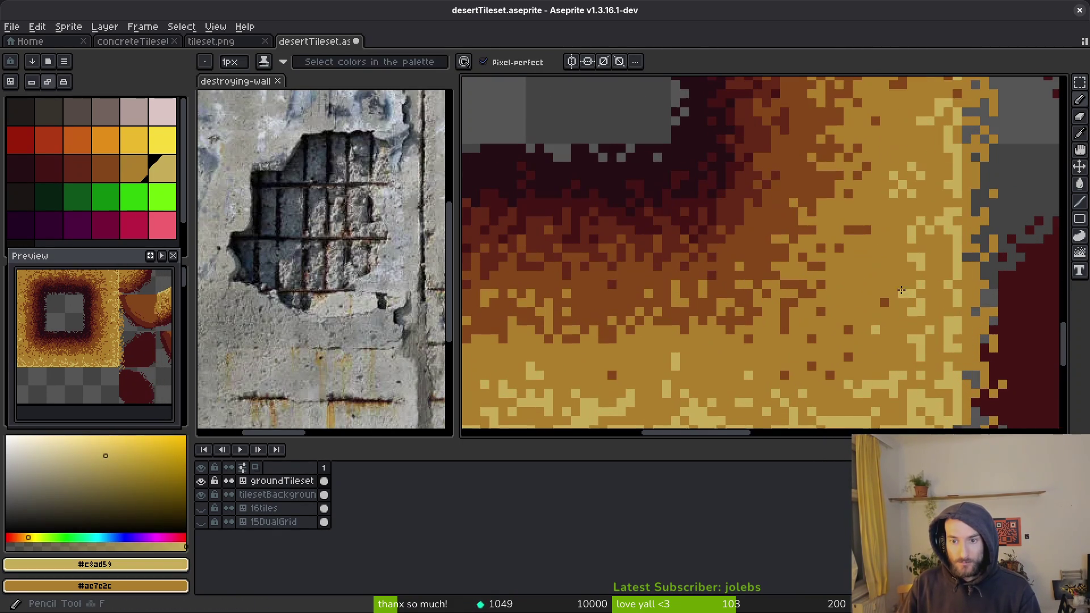
{"action": "key", "text": "shift+b"}
{"action": "left_click_drag", "start_coordinate": [867, 317], "coordinate": [868, 356]}
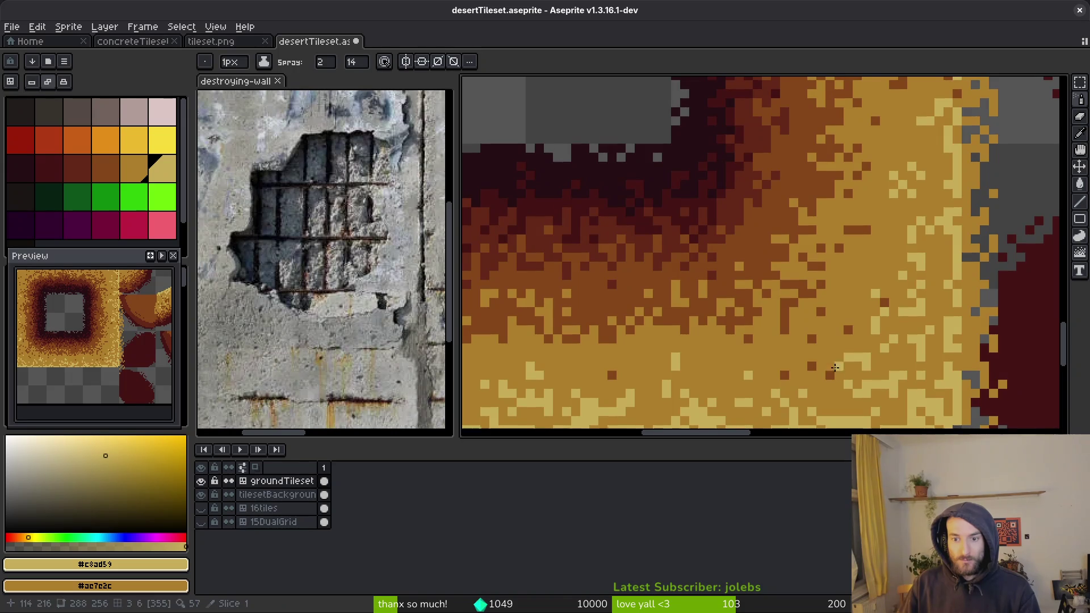
{"action": "scroll", "coordinate": [759, 383], "scroll_direction": "down", "scroll_amount": 2}
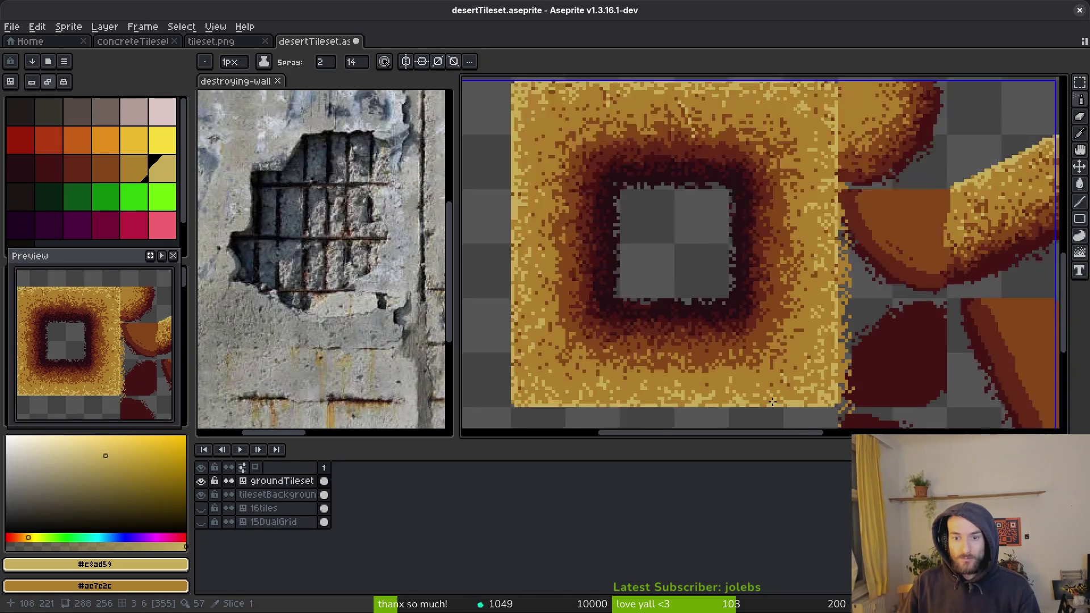
{"action": "scroll", "coordinate": [804, 373], "scroll_direction": "up", "scroll_amount": 1}
{"action": "scroll", "coordinate": [805, 373], "scroll_direction": "down", "scroll_amount": 3}
{"action": "scroll", "coordinate": [787, 373], "scroll_direction": "up", "scroll_amount": 1}
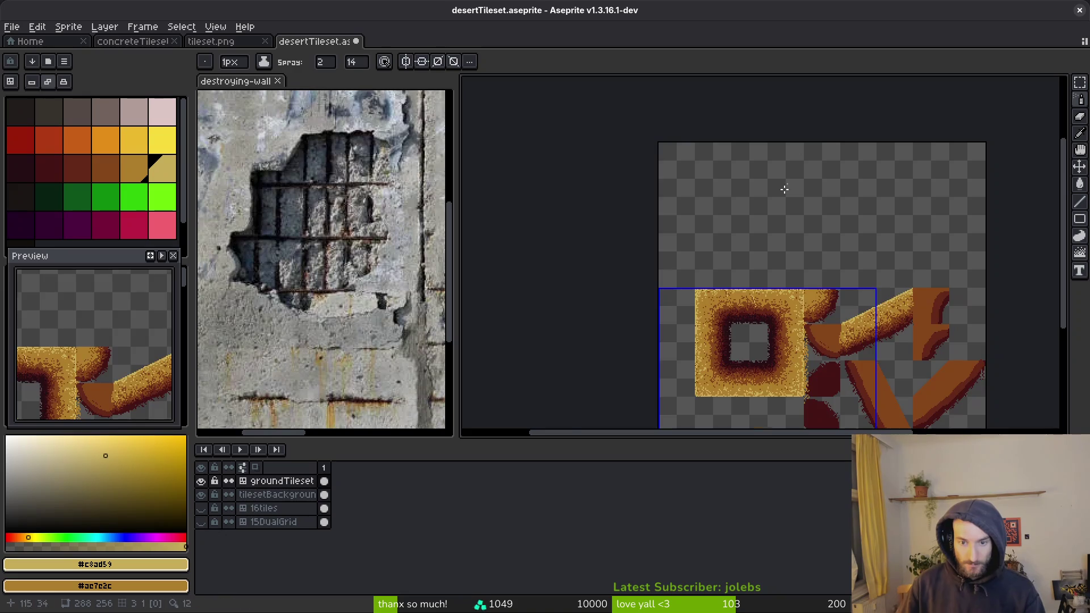
{"action": "scroll", "coordinate": [798, 169], "scroll_direction": "up", "scroll_amount": 3}
{"action": "scroll", "coordinate": [827, 151], "scroll_direction": "down", "scroll_amount": 1}
{"action": "key", "text": "b"}
{"action": "left_click", "coordinate": [844, 306], "text": "alt"}
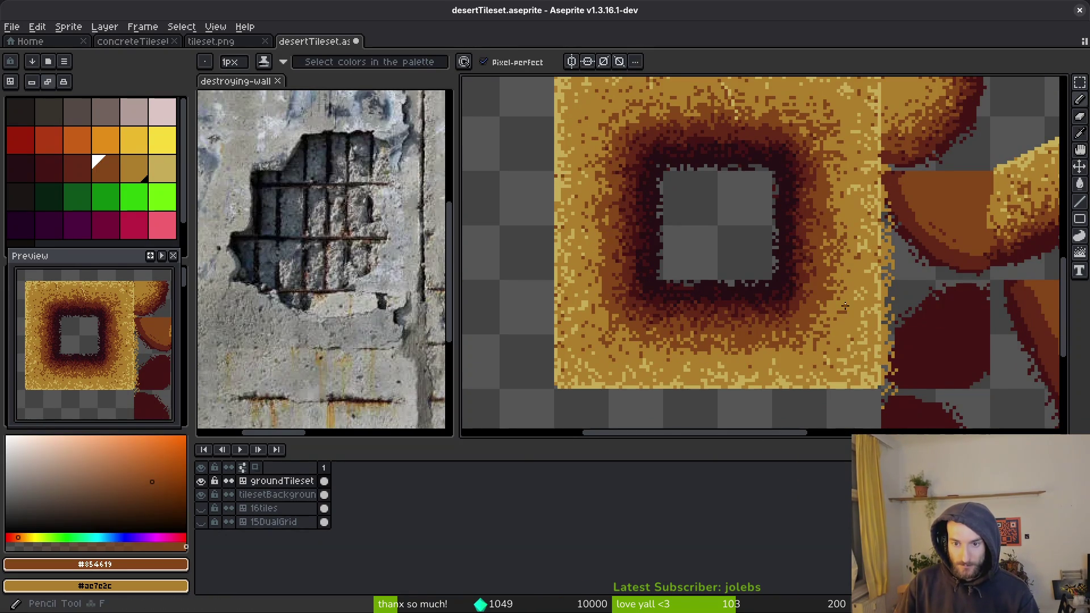
Step: Undo the last dark stroke and spray dark brown speckles onto the sand tile
{"action": "scroll", "coordinate": [826, 366], "scroll_direction": "up", "scroll_amount": 1}
{"action": "key", "text": "ctrl+z"}
{"action": "key", "text": "shift+b"}
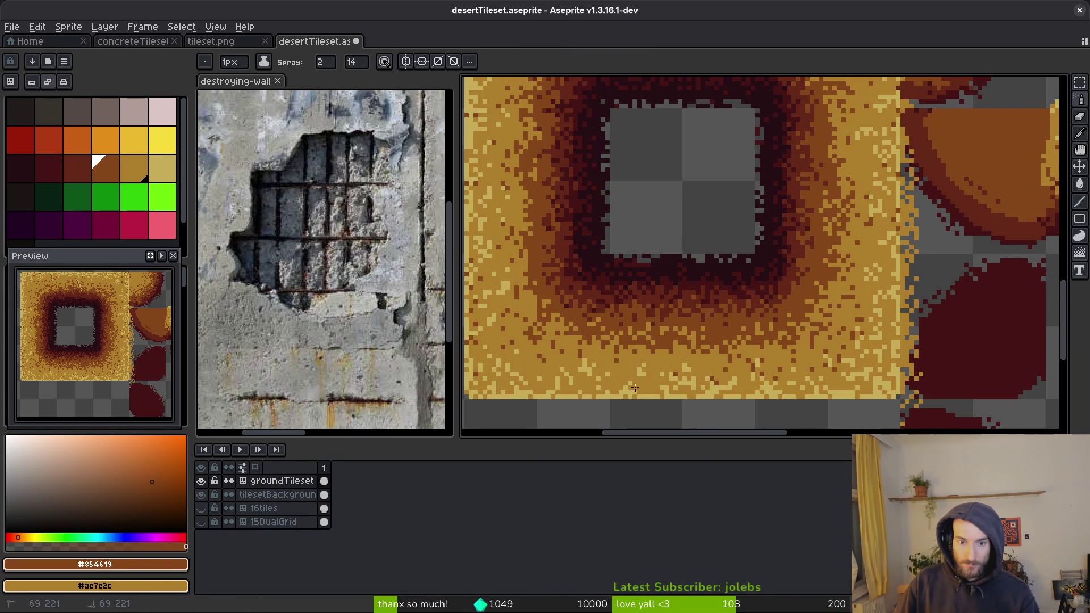
{"action": "scroll", "coordinate": [764, 370], "scroll_direction": "left", "scroll_amount": 2}
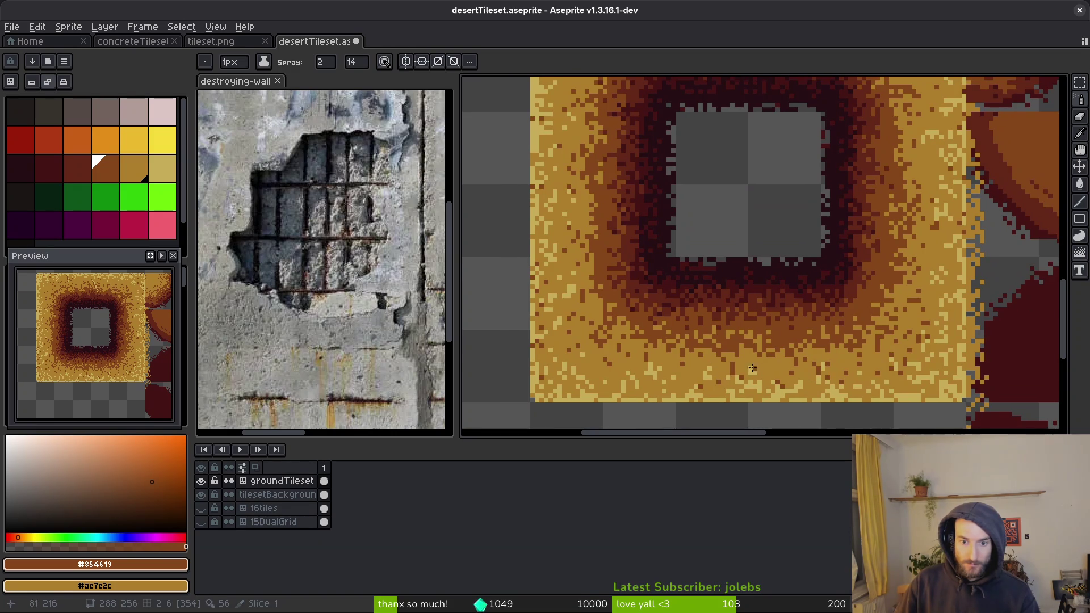
{"action": "scroll", "coordinate": [763, 369], "scroll_direction": "up", "scroll_amount": 2}
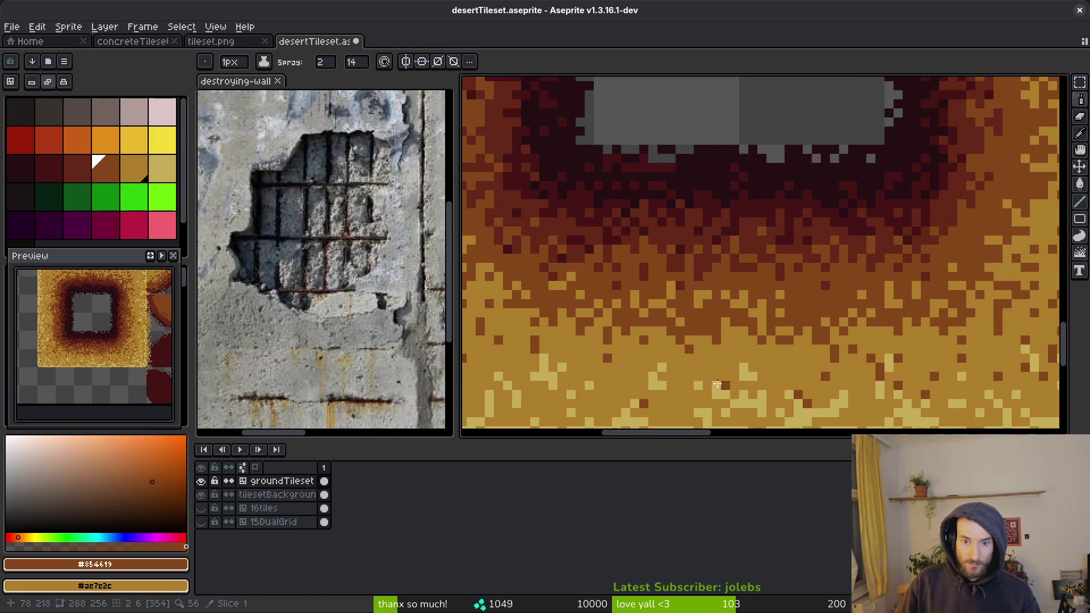
{"action": "scroll", "coordinate": [760, 369], "scroll_direction": "left", "scroll_amount": 1}
{"action": "scroll", "coordinate": [760, 369], "scroll_direction": "left", "scroll_amount": 1}
{"action": "scroll", "coordinate": [679, 401], "scroll_direction": "left", "scroll_amount": 2}
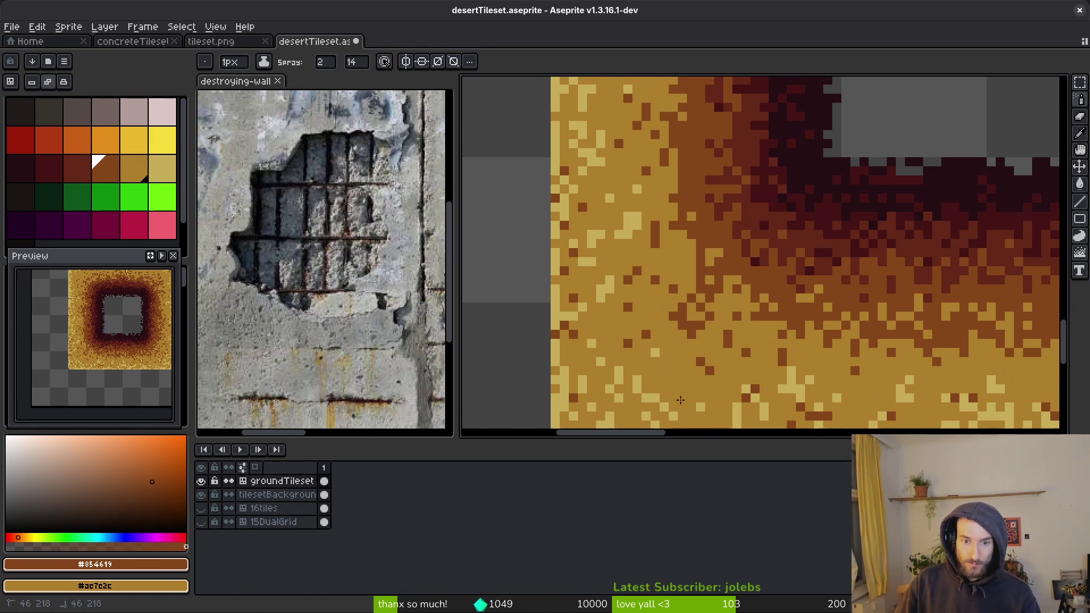
{"action": "scroll", "coordinate": [690, 401], "scroll_direction": "up", "scroll_amount": 5}
{"action": "scroll", "coordinate": [690, 401], "scroll_direction": "left", "scroll_amount": 2}
{"action": "scroll", "coordinate": [700, 426], "scroll_direction": "up", "scroll_amount": 5}
{"action": "scroll", "coordinate": [701, 425], "scroll_direction": "left", "scroll_amount": 2}
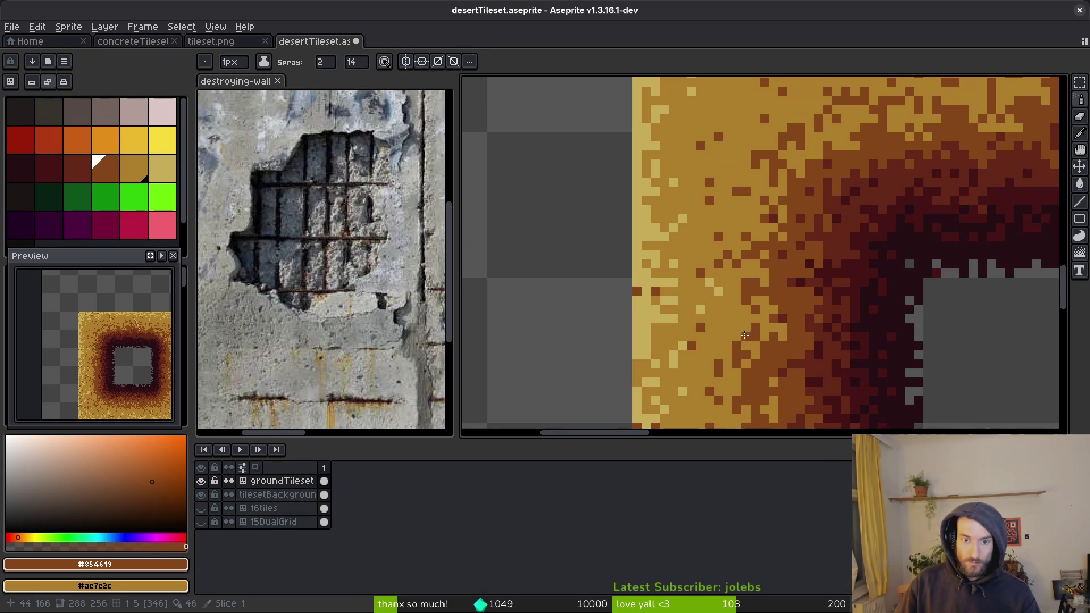
{"action": "scroll", "coordinate": [724, 319], "scroll_direction": "up", "scroll_amount": 4}
{"action": "scroll", "coordinate": [724, 319], "scroll_direction": "left", "scroll_amount": 2}
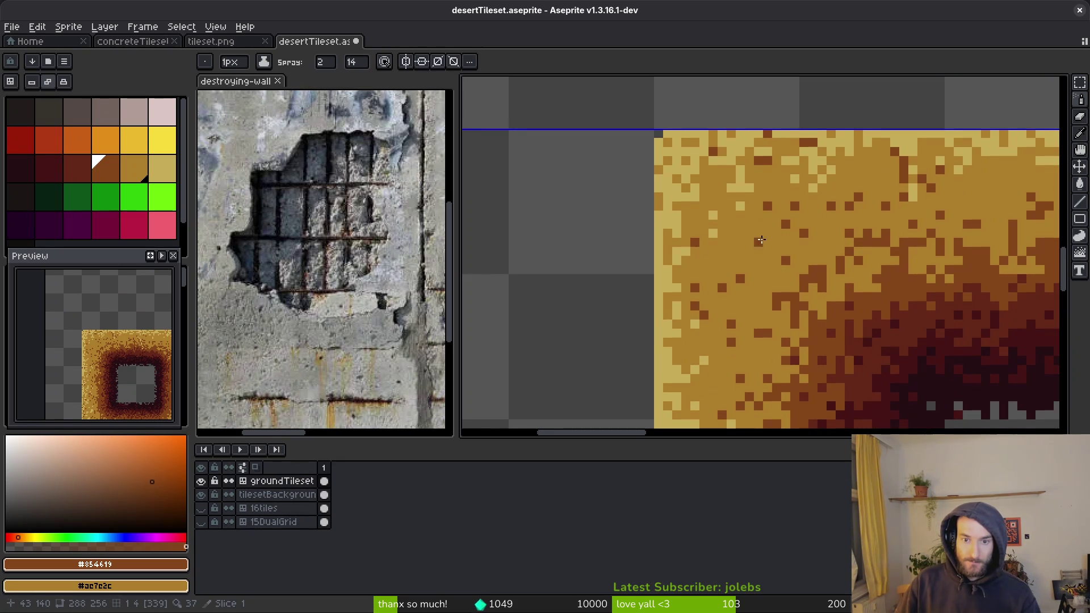
{"action": "scroll", "coordinate": [734, 256], "scroll_direction": "up", "scroll_amount": 5}
{"action": "scroll", "coordinate": [734, 256], "scroll_direction": "right", "scroll_amount": 10}
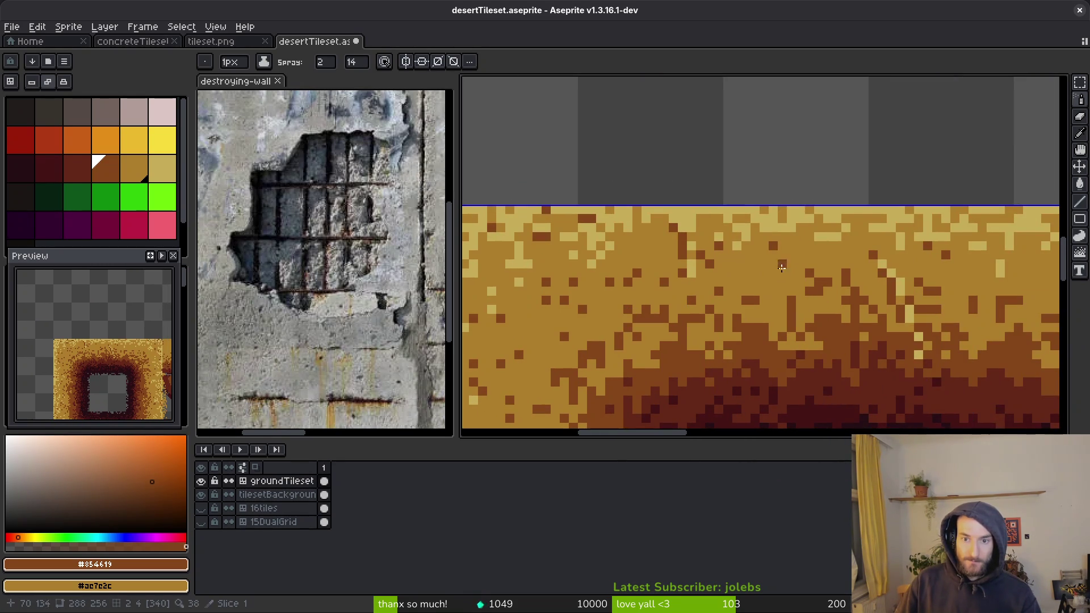
{"action": "scroll", "coordinate": [947, 296], "scroll_direction": "right", "scroll_amount": 5}
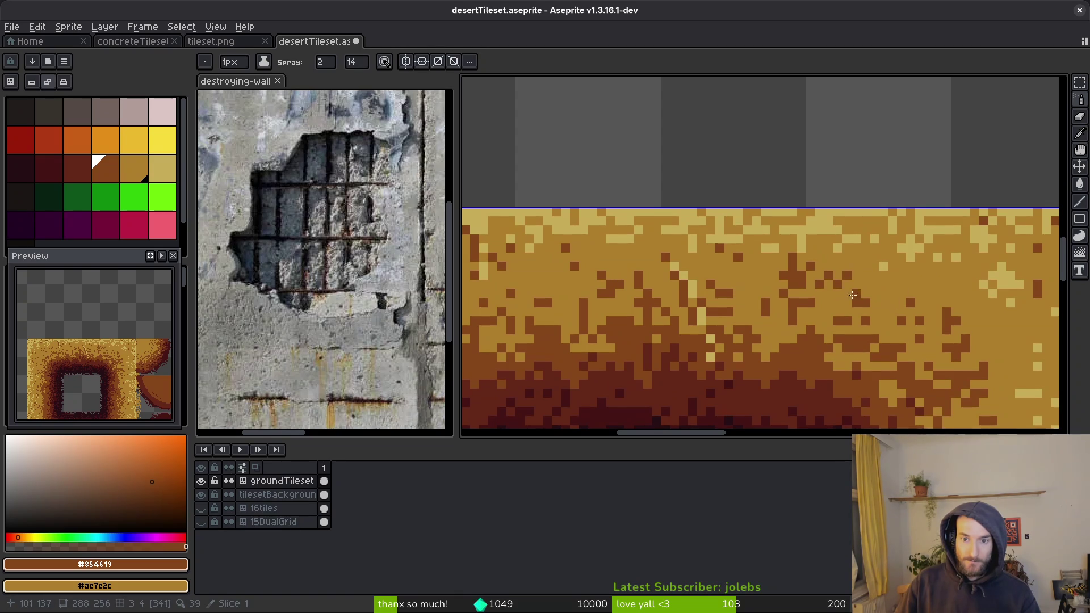
{"action": "mouse_move", "coordinate": [889, 281]}
{"action": "left_mouse_down"}
{"action": "mouse_move", "coordinate": [919, 264]}
{"action": "mouse_move", "coordinate": [860, 233]}
{"action": "mouse_move", "coordinate": [894, 246]}
{"action": "left_mouse_up"}
{"action": "scroll", "coordinate": [988, 311], "scroll_direction": "down", "scroll_amount": 2}
{"action": "scroll", "coordinate": [988, 310], "scroll_direction": "right", "scroll_amount": 10}
{"action": "left_click", "coordinate": [863, 267]}
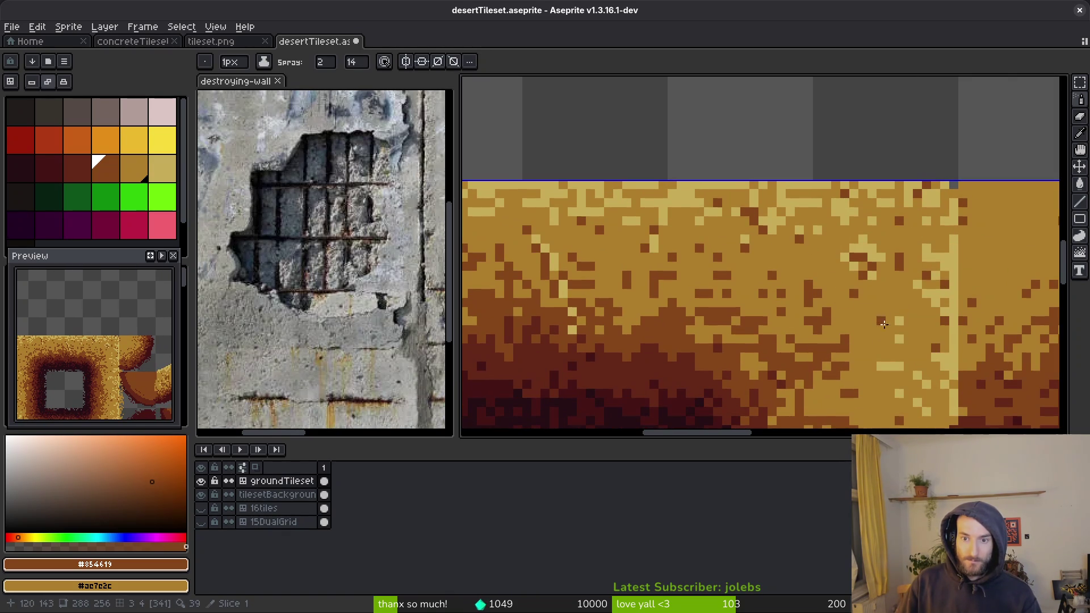
Step: Pan around the tileset to check the speckles and save desertTileset.aseprite
{"action": "scroll", "coordinate": [888, 388], "scroll_direction": "down", "scroll_amount": 3}
{"action": "scroll", "coordinate": [795, 284], "scroll_direction": "down", "scroll_amount": 2}
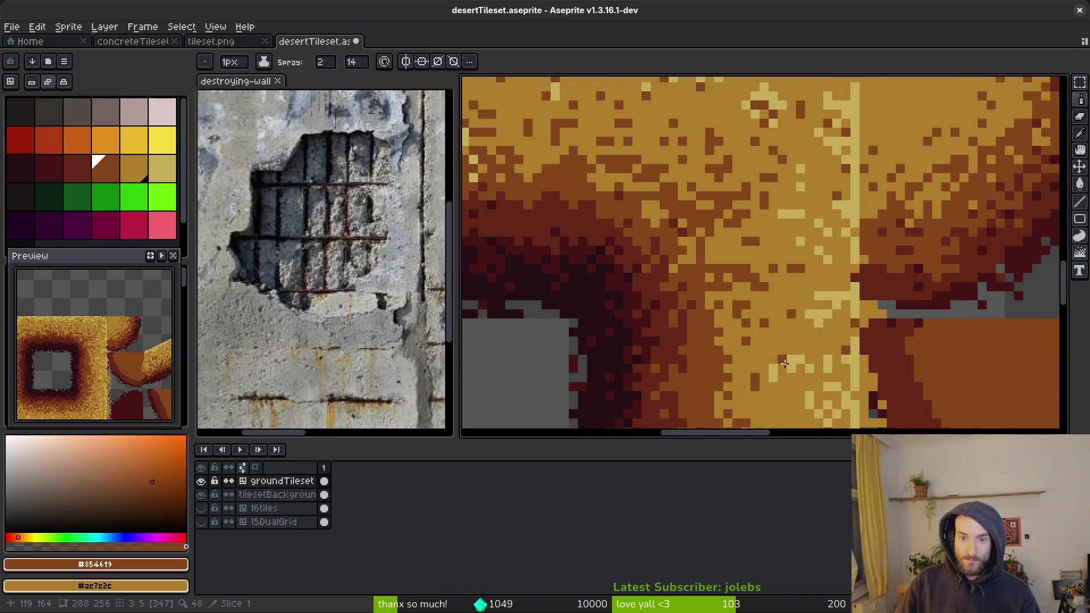
{"action": "scroll", "coordinate": [766, 239], "scroll_direction": "right", "scroll_amount": 5}
{"action": "scroll", "coordinate": [758, 261], "scroll_direction": "up", "scroll_amount": 1}
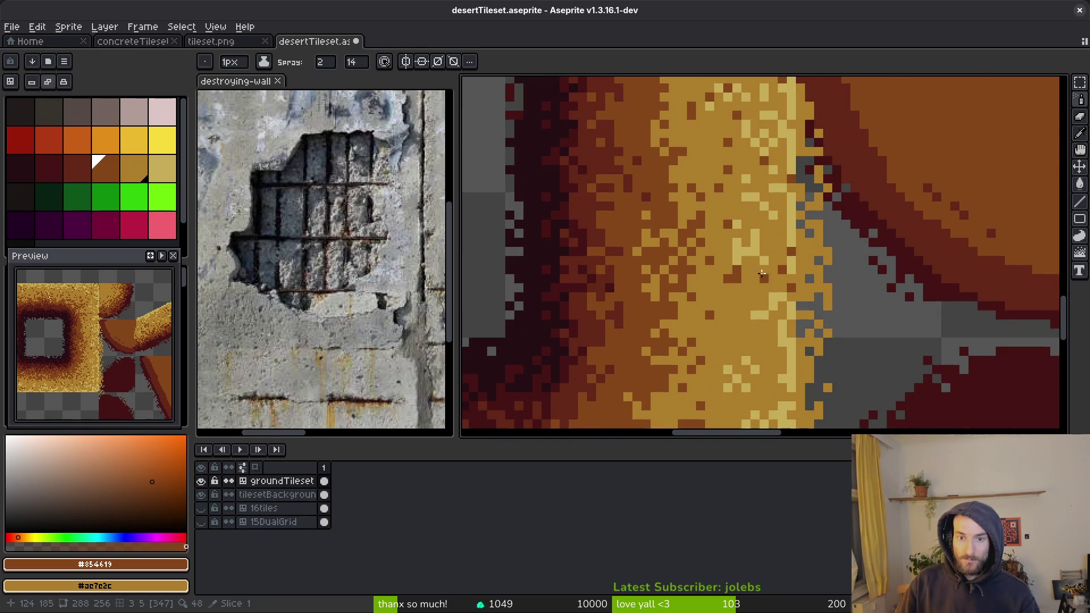
{"action": "scroll", "coordinate": [754, 299], "scroll_direction": "down", "scroll_amount": 3}
{"action": "scroll", "coordinate": [738, 352], "scroll_direction": "down", "scroll_amount": 2}
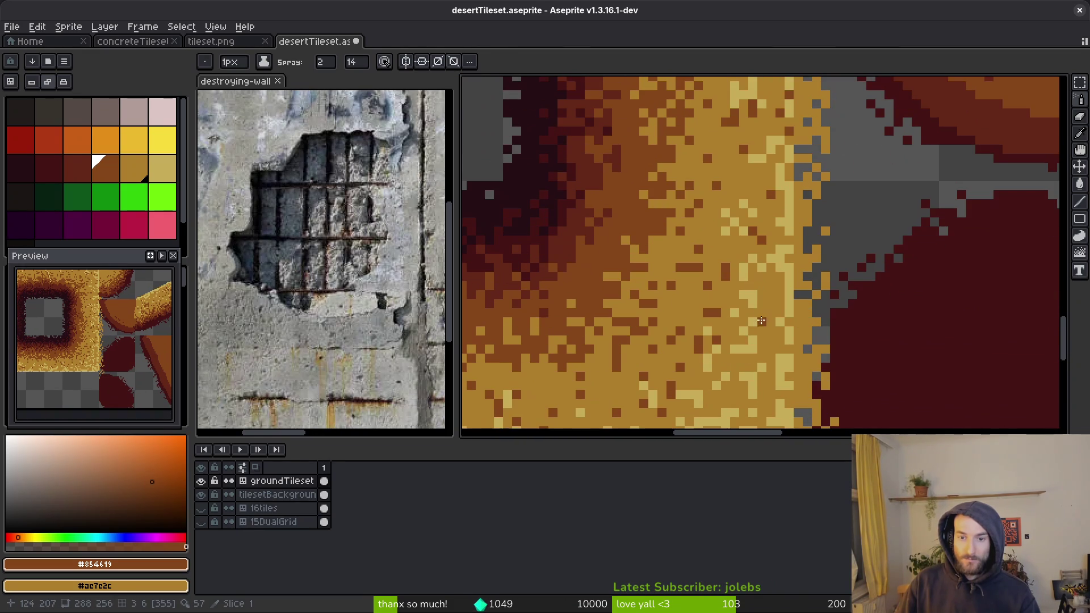
{"action": "scroll", "coordinate": [730, 414], "scroll_direction": "down", "scroll_amount": 2}
{"action": "scroll", "coordinate": [730, 414], "scroll_direction": "left", "scroll_amount": 2}
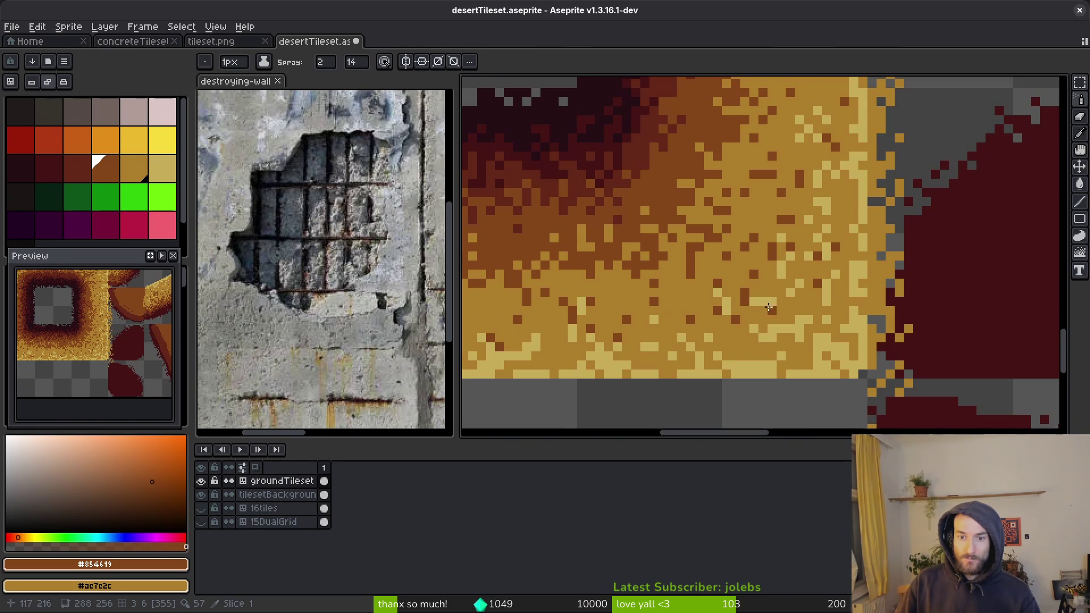
{"action": "scroll", "coordinate": [807, 337], "scroll_direction": "left", "scroll_amount": 1}
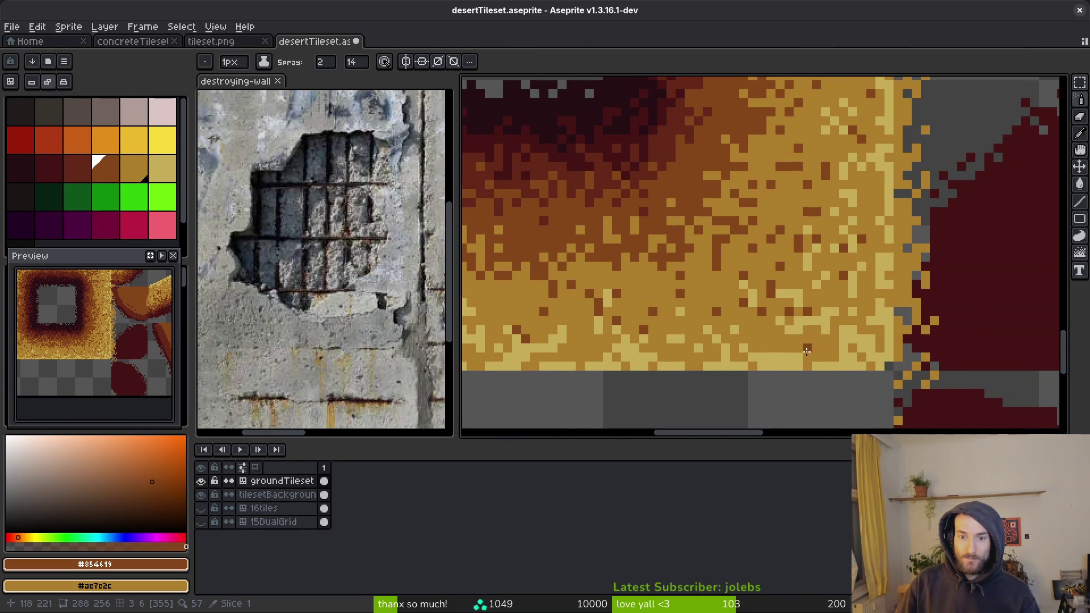
{"action": "scroll", "coordinate": [834, 329], "scroll_direction": "left", "scroll_amount": 4}
{"action": "scroll", "coordinate": [834, 329], "scroll_direction": "down", "scroll_amount": 1}
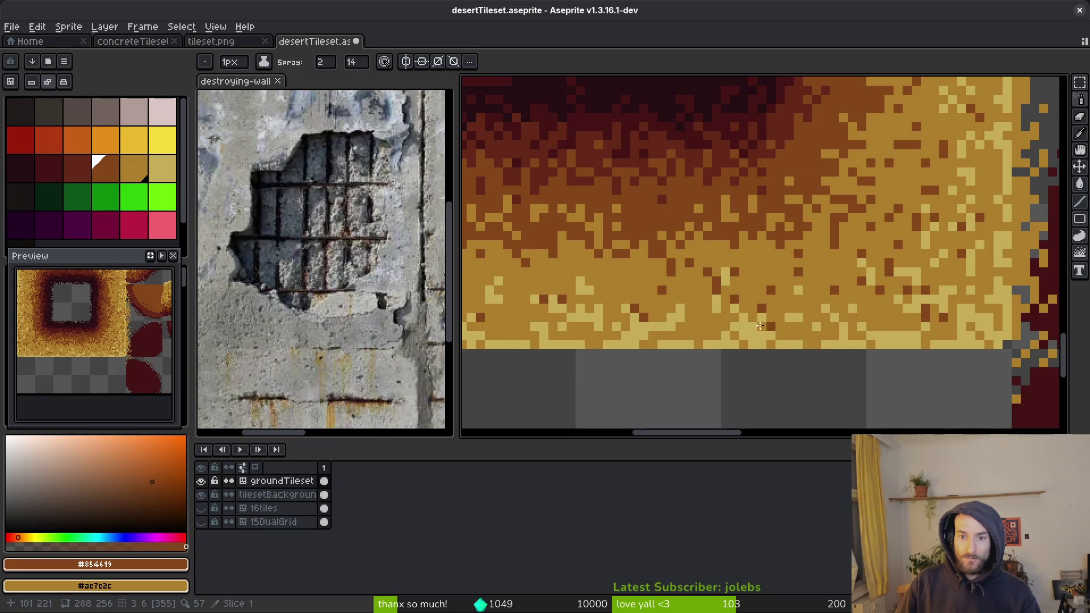
{"action": "scroll", "coordinate": [758, 292], "scroll_direction": "left", "scroll_amount": 4}
{"action": "scroll", "coordinate": [712, 268], "scroll_direction": "left", "scroll_amount": 1}
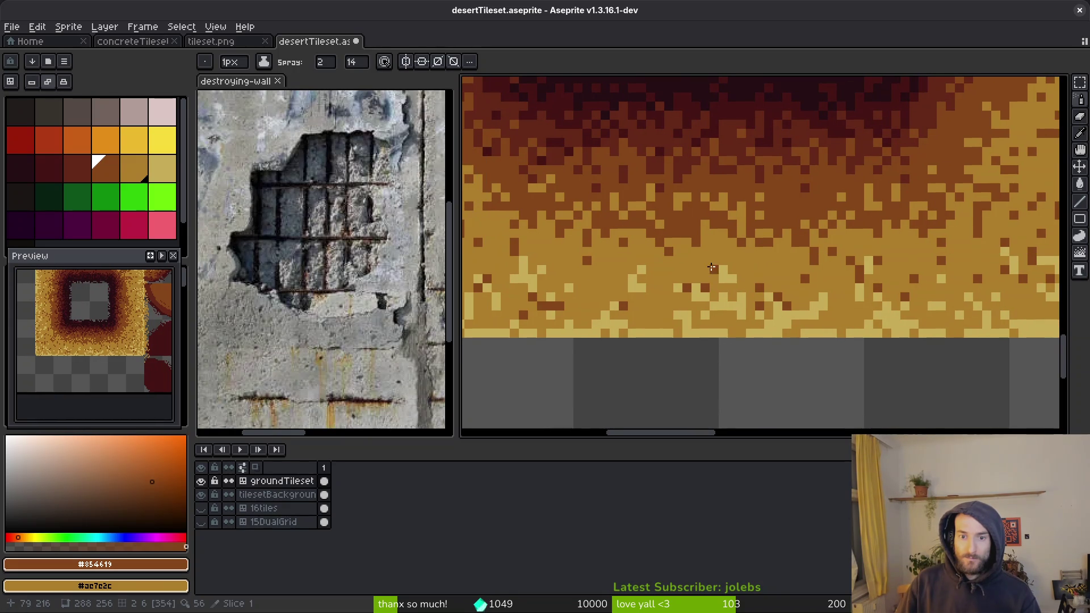
{"action": "scroll", "coordinate": [749, 268], "scroll_direction": "up", "scroll_amount": 1}
{"action": "scroll", "coordinate": [653, 290], "scroll_direction": "left", "scroll_amount": 8}
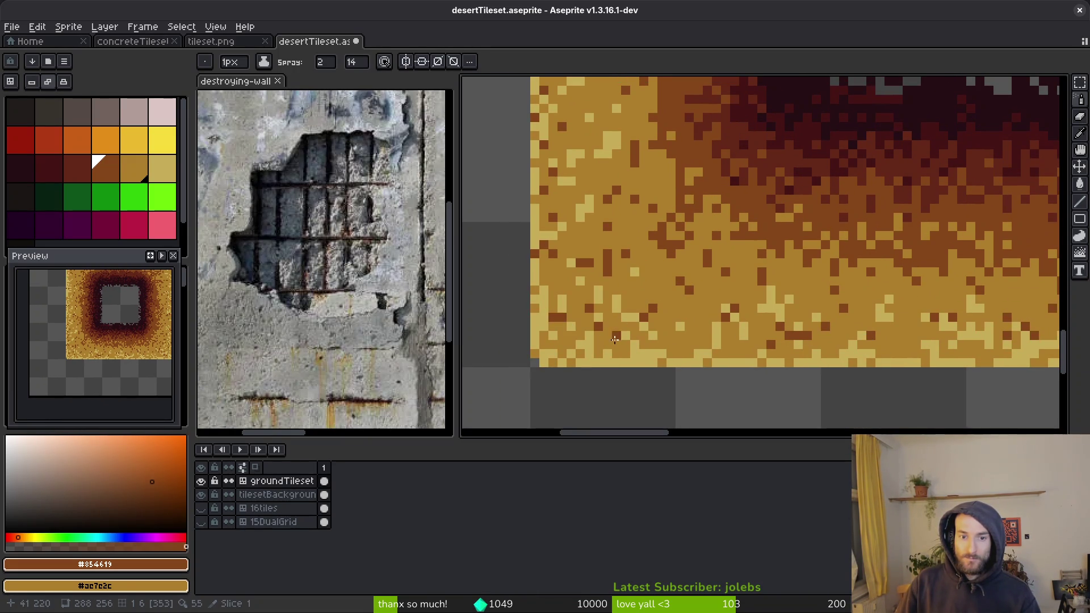
{"action": "scroll", "coordinate": [648, 350], "scroll_direction": "down", "scroll_amount": 3}
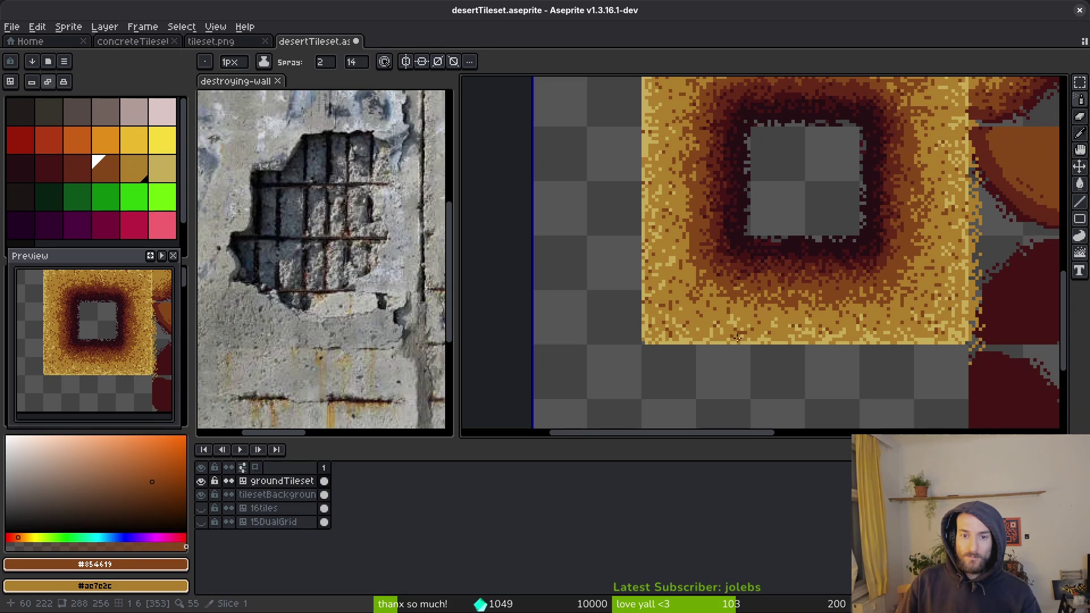
{"action": "key", "text": "ctrl+s"}
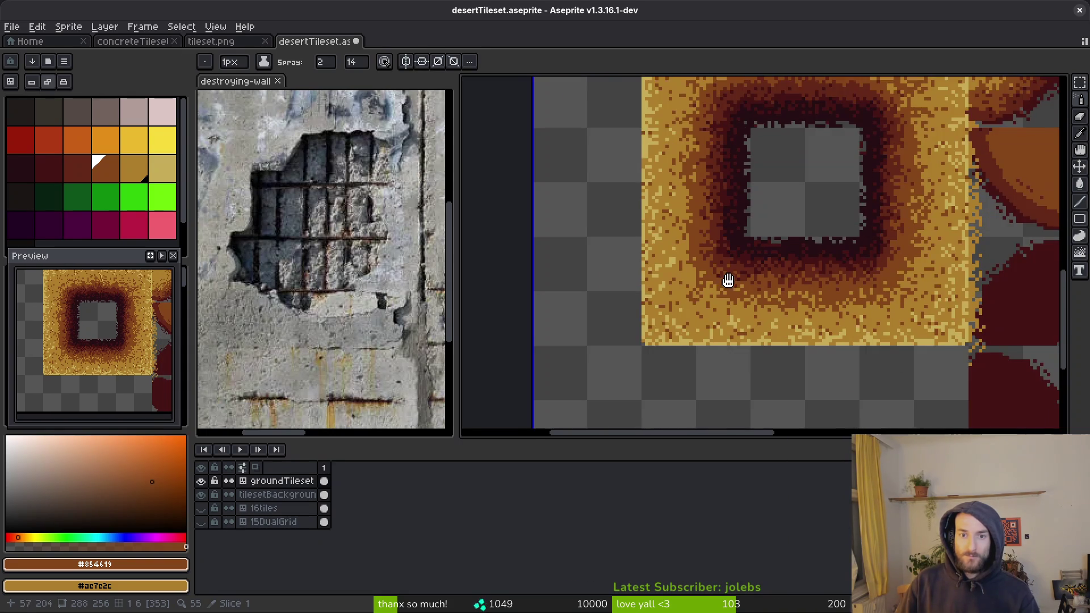
{"action": "scroll", "coordinate": [738, 255], "scroll_direction": "down", "scroll_amount": 3}
{"action": "scroll", "coordinate": [744, 251], "scroll_direction": "up", "scroll_amount": 5}
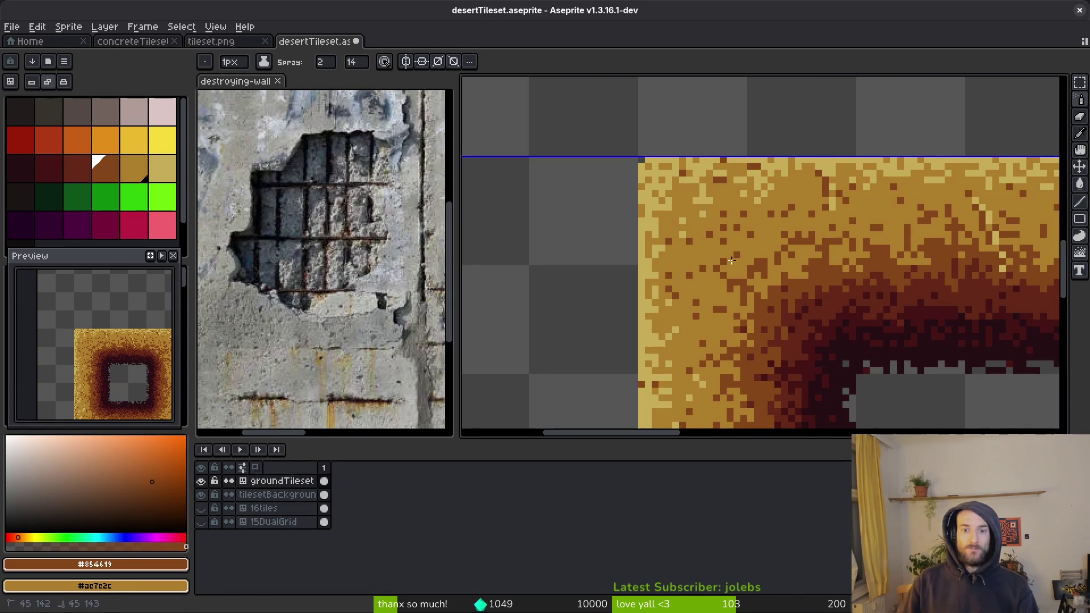
{"action": "scroll", "coordinate": [765, 279], "scroll_direction": "down", "scroll_amount": 3}
{"action": "key", "text": "ctrl+s"}
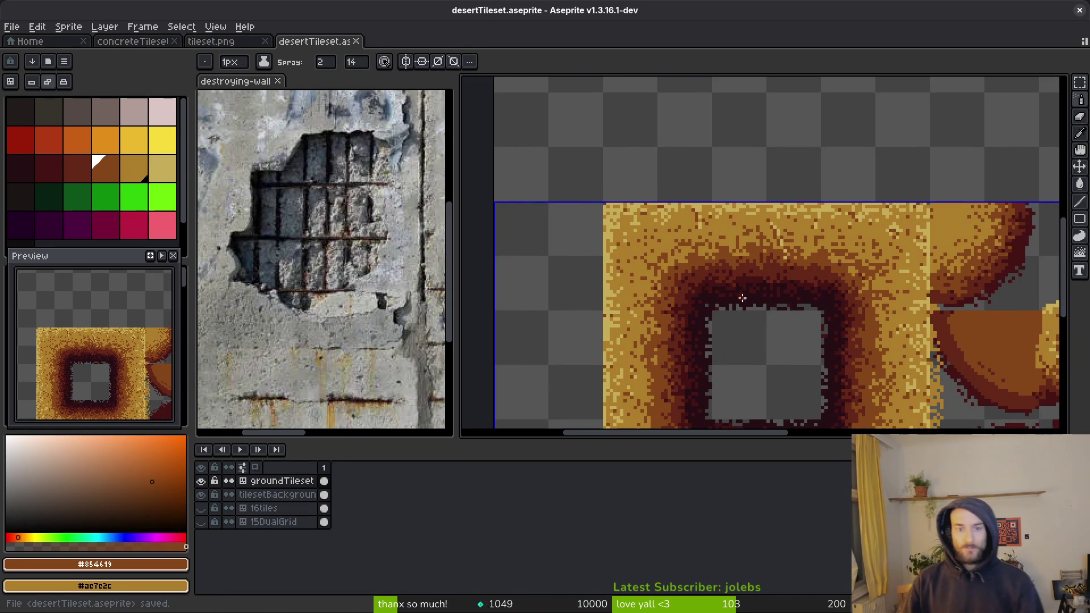
{"action": "scroll", "coordinate": [744, 293], "scroll_direction": "down", "scroll_amount": 2}
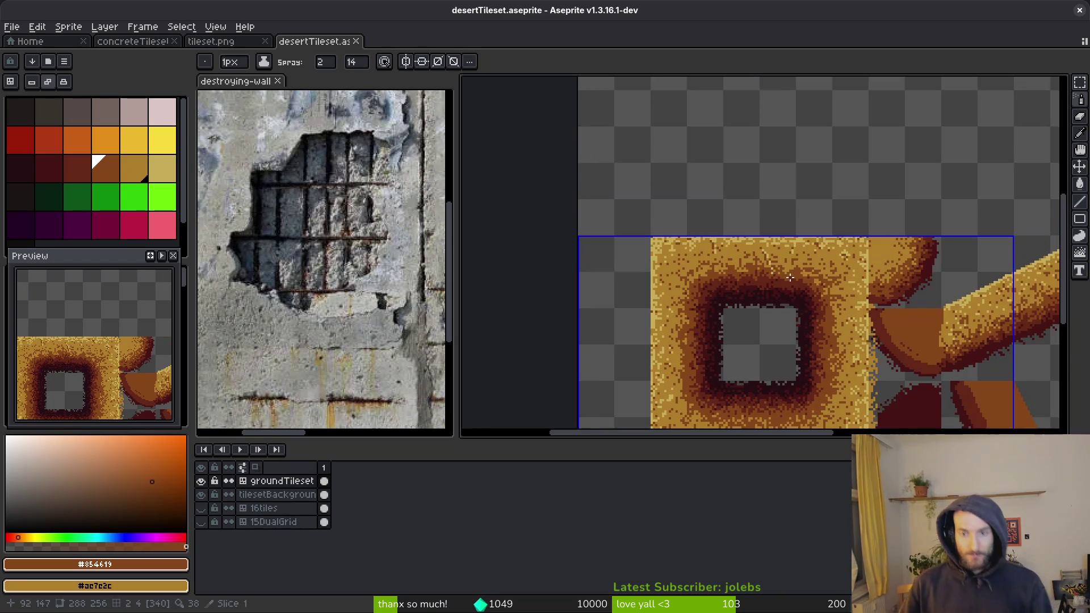
{"action": "scroll", "coordinate": [721, 298], "scroll_direction": "up", "scroll_amount": 1}
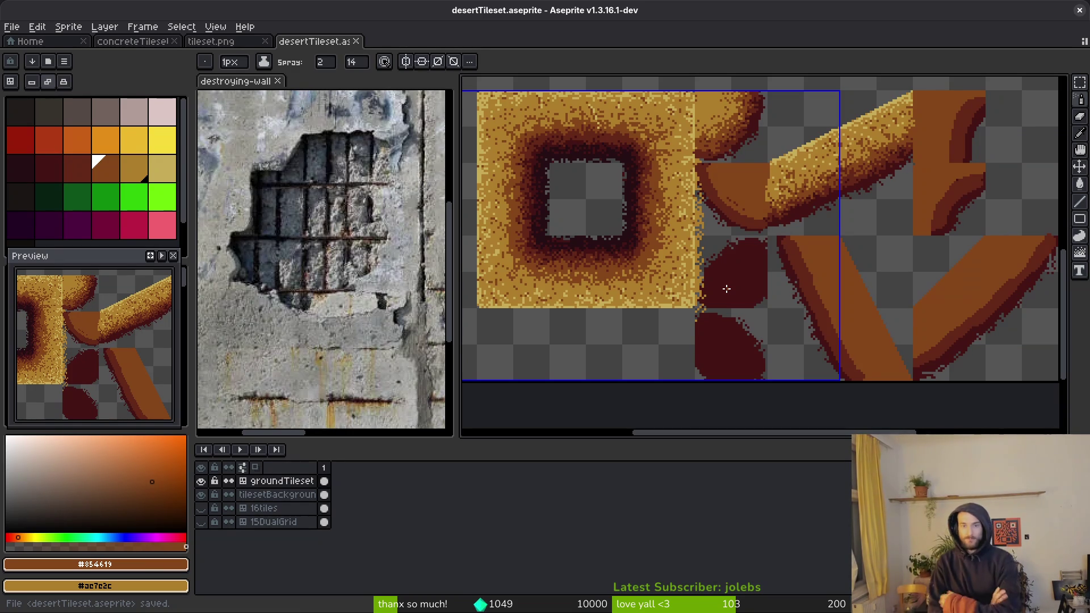
{"action": "scroll", "coordinate": [727, 251], "scroll_direction": "up", "scroll_amount": 5}
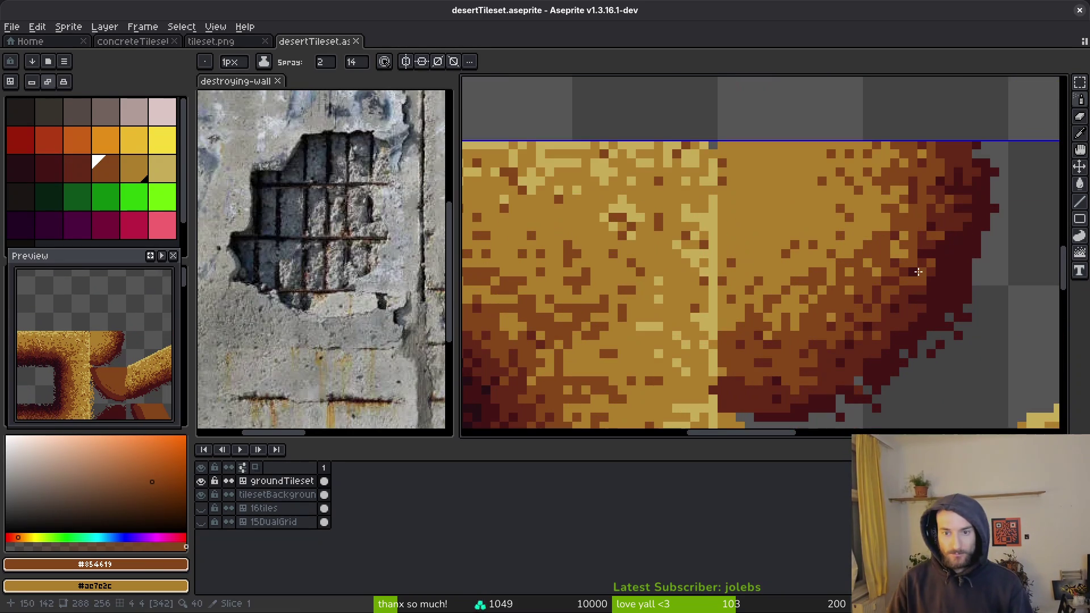
{"action": "scroll", "coordinate": [727, 251], "scroll_direction": "up", "scroll_amount": 2}
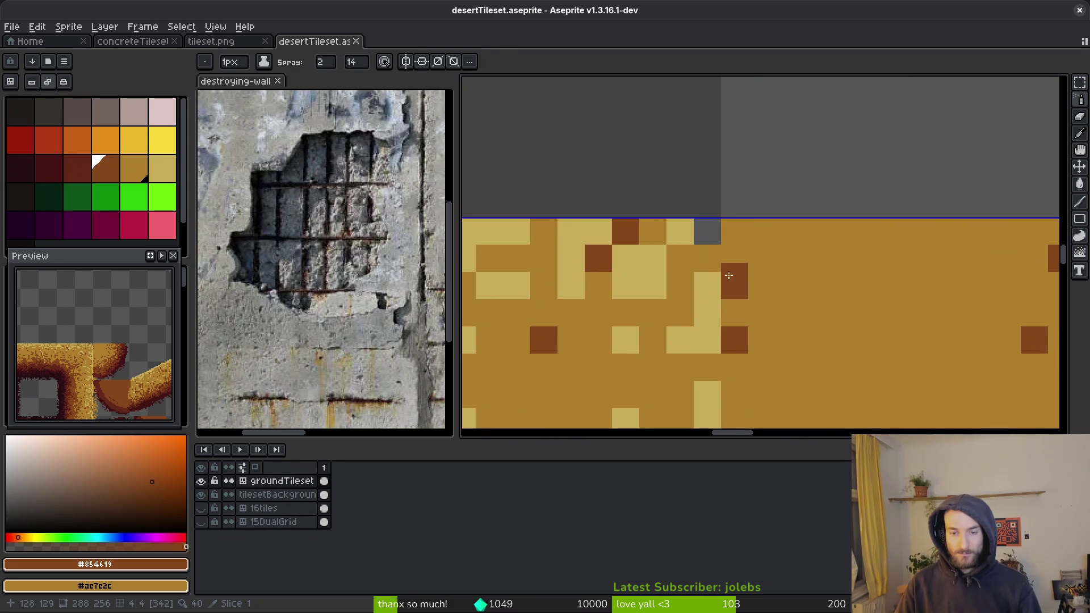
Step: Pick the light sand colour and pencil and spray it across the tile
{"action": "left_click", "coordinate": [732, 274], "text": "alt"}
{"action": "key", "text": "b"}
{"action": "left_click", "coordinate": [761, 231]}
{"action": "left_click_drag", "start_coordinate": [735, 232], "coordinate": [789, 285]}
{"action": "scroll", "coordinate": [755, 264], "scroll_direction": "right", "scroll_amount": 3}
{"action": "mouse_move", "coordinate": [672, 261]}
{"action": "left_mouse_down"}
{"action": "mouse_move", "coordinate": [761, 273]}
{"action": "mouse_move", "coordinate": [730, 239]}
{"action": "mouse_move", "coordinate": [806, 340]}
{"action": "left_mouse_up"}
{"action": "key", "text": "shift+s"}
{"action": "scroll", "coordinate": [806, 341], "scroll_direction": "down", "scroll_amount": 3}
{"action": "mouse_move", "coordinate": [771, 294]}
{"action": "left_mouse_down"}
{"action": "mouse_move", "coordinate": [806, 321]}
{"action": "mouse_move", "coordinate": [816, 362]}
{"action": "left_mouse_up"}
{"action": "scroll", "coordinate": [806, 322], "scroll_direction": "down", "scroll_amount": 3}
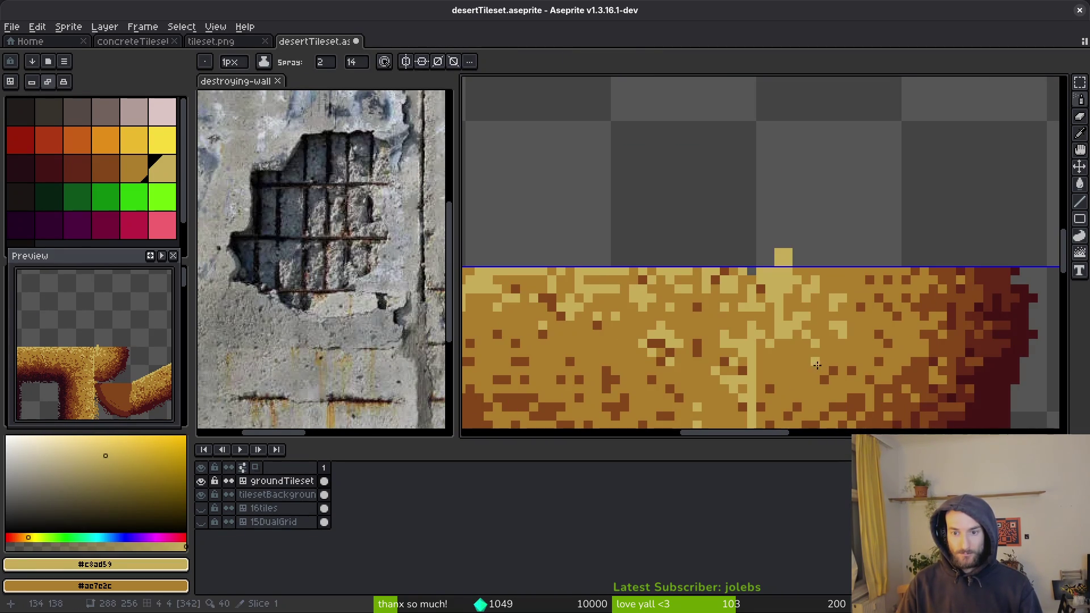
Step: Spray a darker sand pixel near the top edge and light sand dots down the tile
{"action": "left_click", "coordinate": [849, 278]}
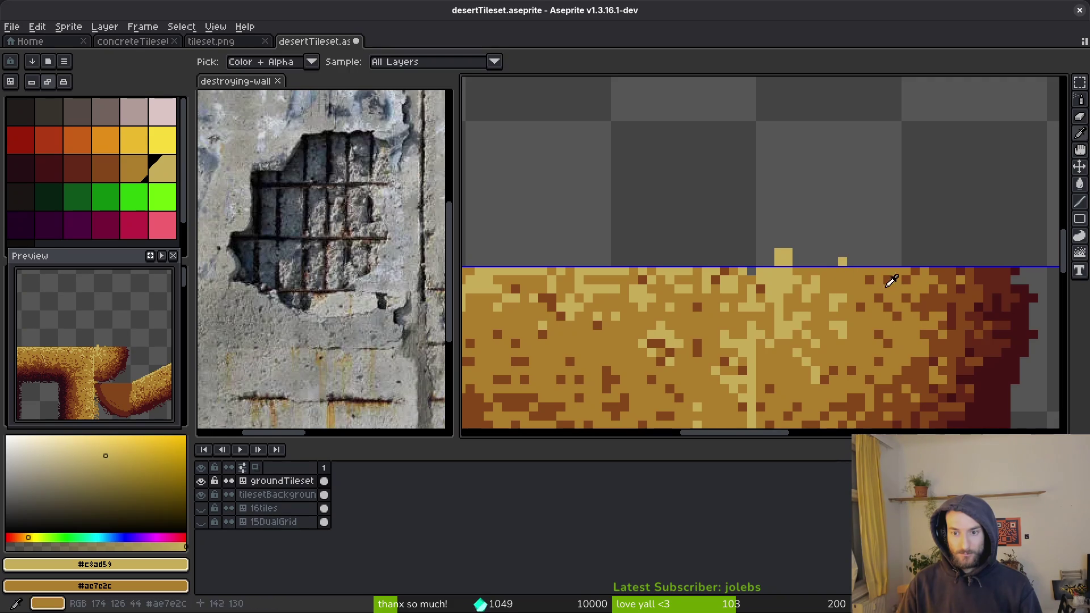
{"action": "left_click", "coordinate": [878, 277], "text": "alt"}
{"action": "key", "text": "x"}
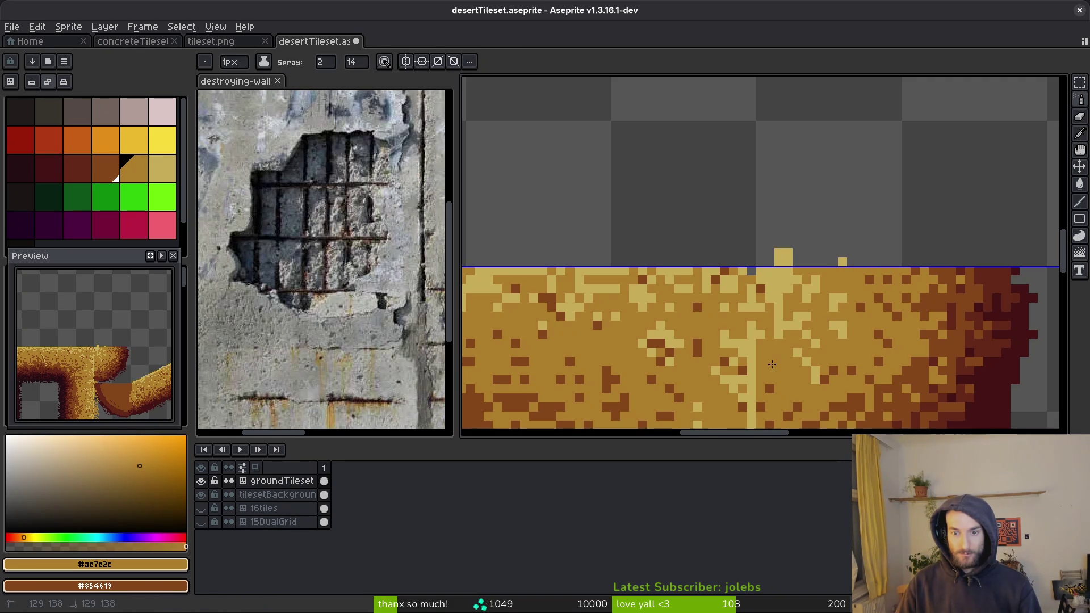
{"action": "left_click_drag", "start_coordinate": [771, 267], "coordinate": [785, 283]}
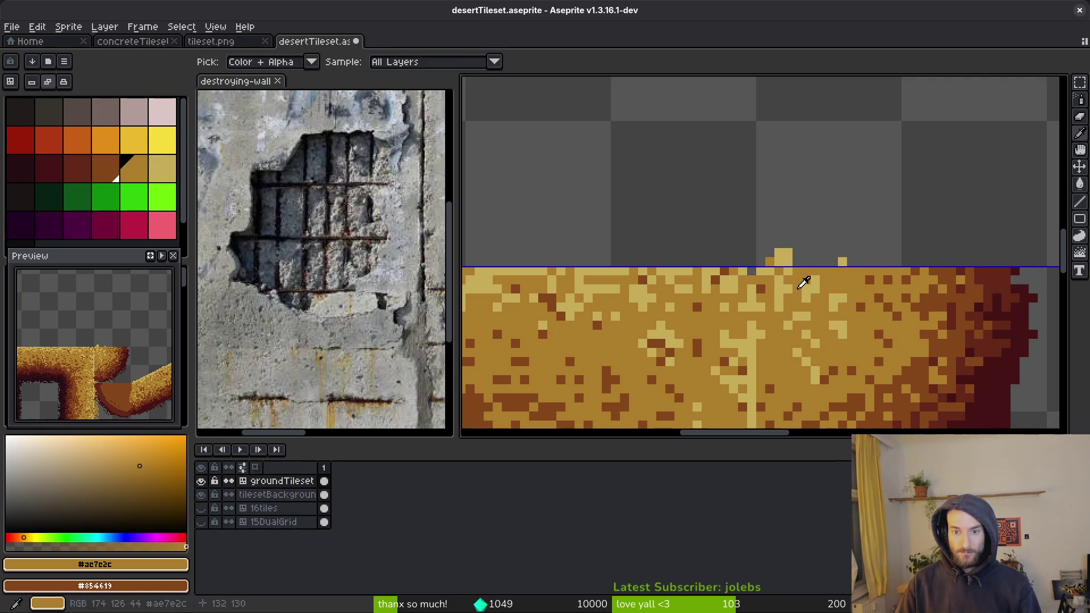
{"action": "left_click", "coordinate": [789, 287], "text": "alt"}
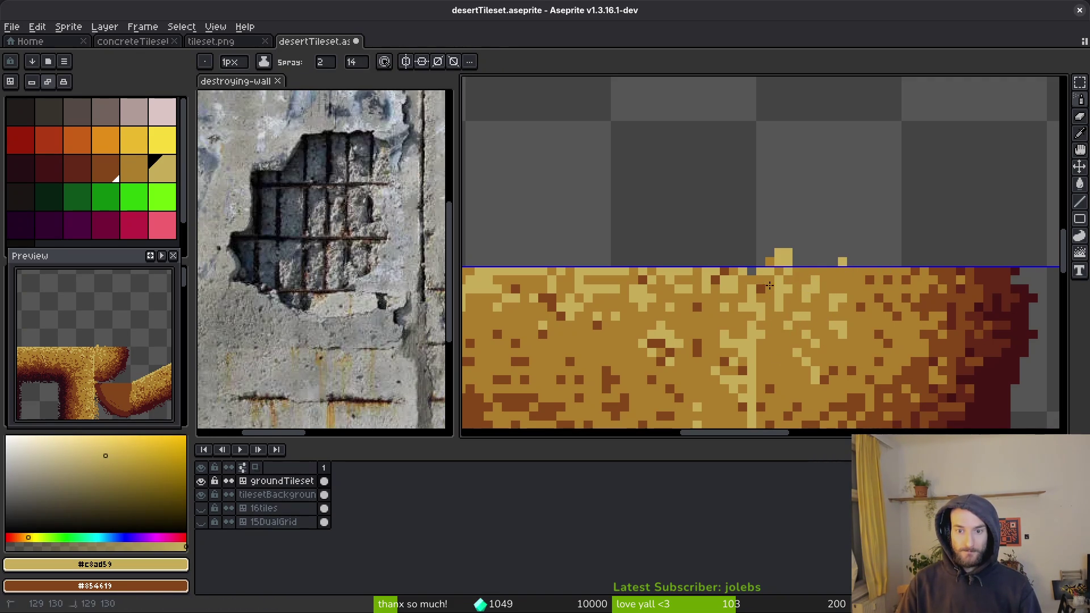
{"action": "left_click_drag", "start_coordinate": [766, 332], "coordinate": [779, 388]}
Step: Erase the yellow bumps above the top edge, undoing a trial sand fill
{"action": "key", "text": "e"}
{"action": "left_click_drag", "start_coordinate": [781, 260], "coordinate": [842, 260]}
{"action": "left_click", "coordinate": [783, 252]}
{"action": "scroll", "coordinate": [802, 283], "scroll_direction": "down", "scroll_amount": 1}
{"action": "scroll", "coordinate": [802, 283], "scroll_direction": "up", "scroll_amount": 2}
{"action": "key", "text": "i"}
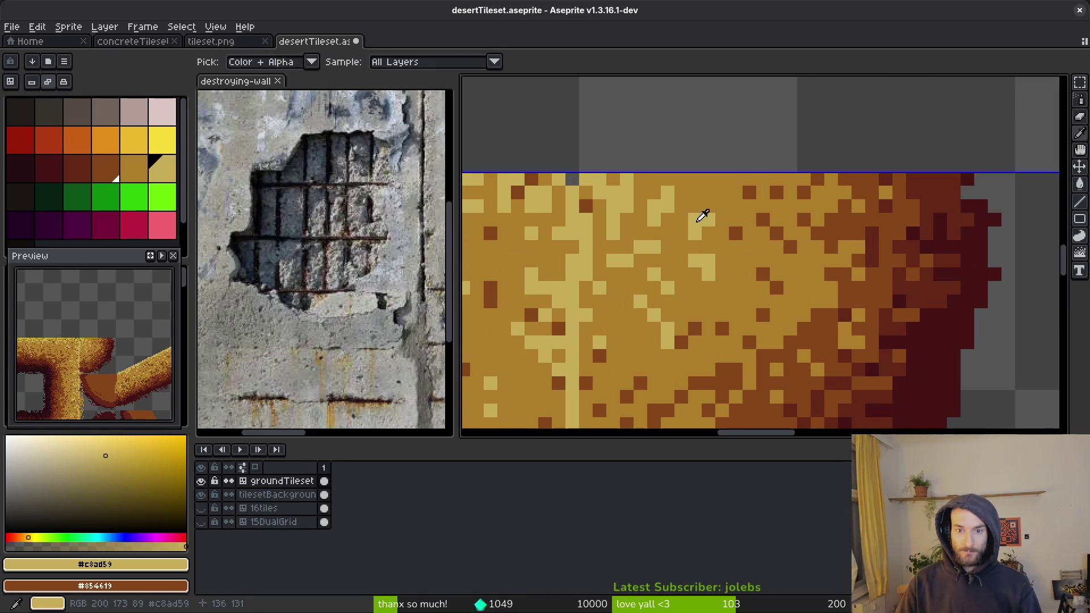
{"action": "key", "text": "g"}
{"action": "left_click", "coordinate": [757, 183]}
{"action": "key", "text": "ctrl+z"}
Step: Spray sand near the top edge, erase the overspray above it, and save
{"action": "key", "text": "shift+b"}
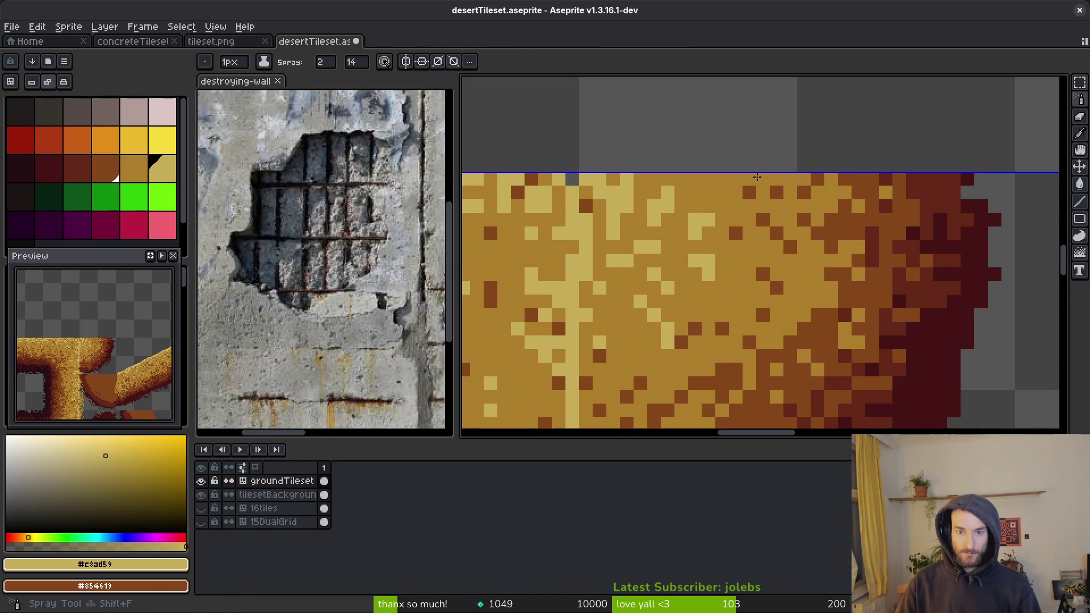
{"action": "left_click_drag", "start_coordinate": [748, 152], "coordinate": [776, 260]}
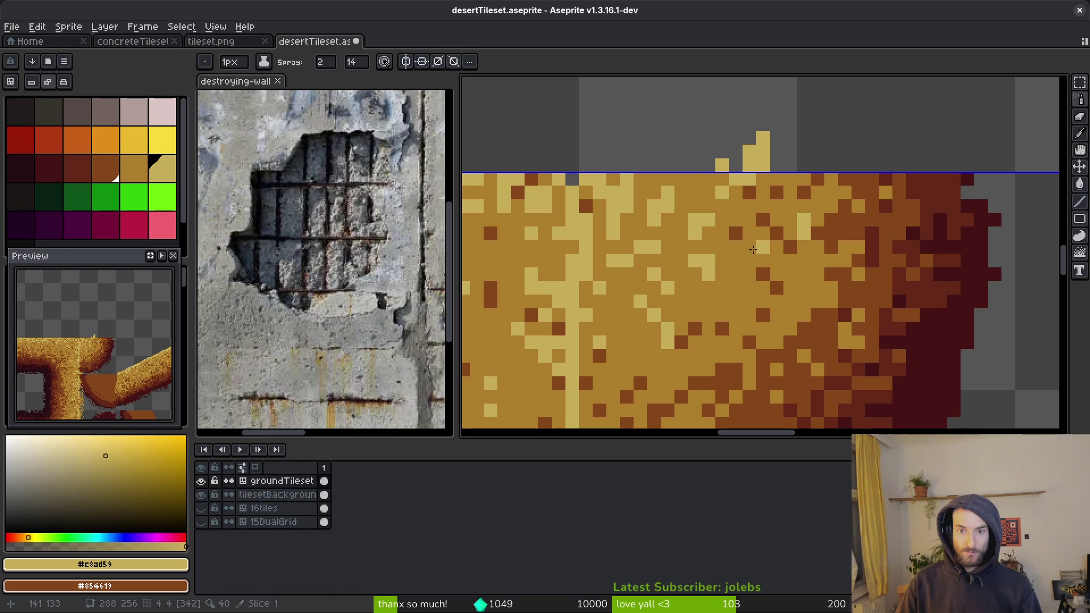
{"action": "key", "text": "e"}
{"action": "mouse_move", "coordinate": [678, 150]}
{"action": "left_mouse_down"}
{"action": "mouse_move", "coordinate": [755, 148]}
{"action": "mouse_move", "coordinate": [746, 163]}
{"action": "mouse_move", "coordinate": [720, 164]}
{"action": "left_mouse_up"}
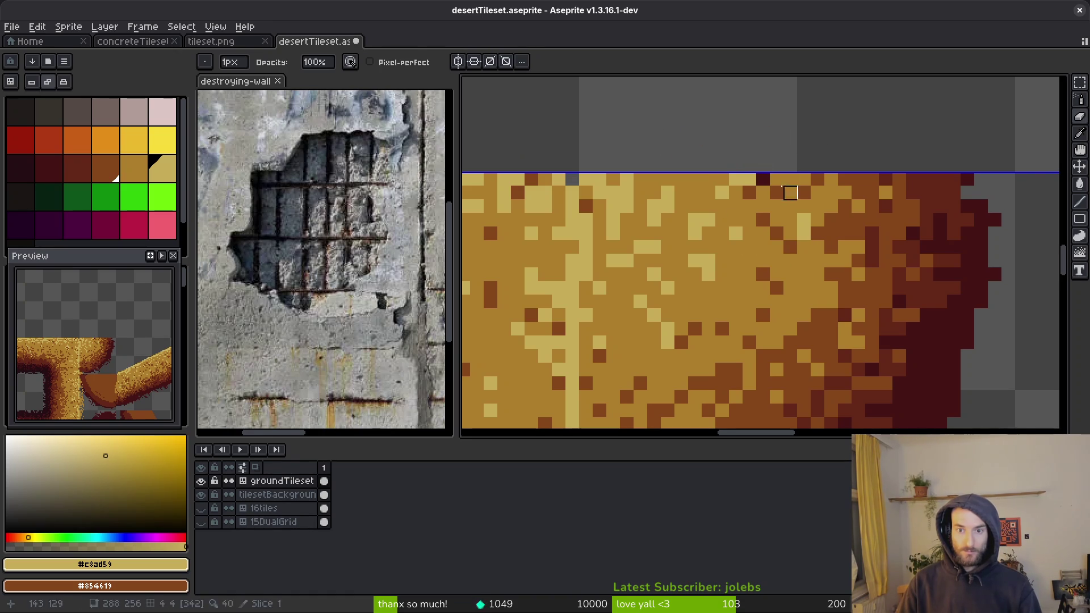
{"action": "key", "text": "b"}
{"action": "left_click", "coordinate": [767, 176], "text": "alt"}
{"action": "scroll", "coordinate": [768, 177], "scroll_direction": "down", "scroll_amount": 3}
{"action": "scroll", "coordinate": [750, 223], "scroll_direction": "up", "scroll_amount": 3}
{"action": "key", "text": "ctrl+s"}
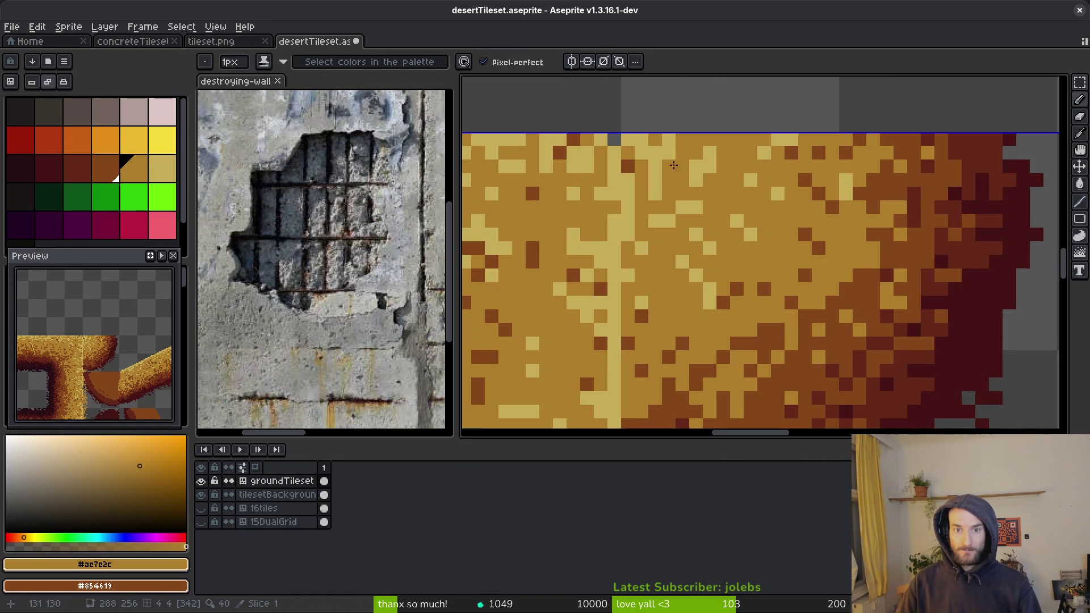
Step: Sample the light and mid sand tones and darken a single light tan pixel
{"action": "left_click", "coordinate": [690, 141], "text": "alt"}
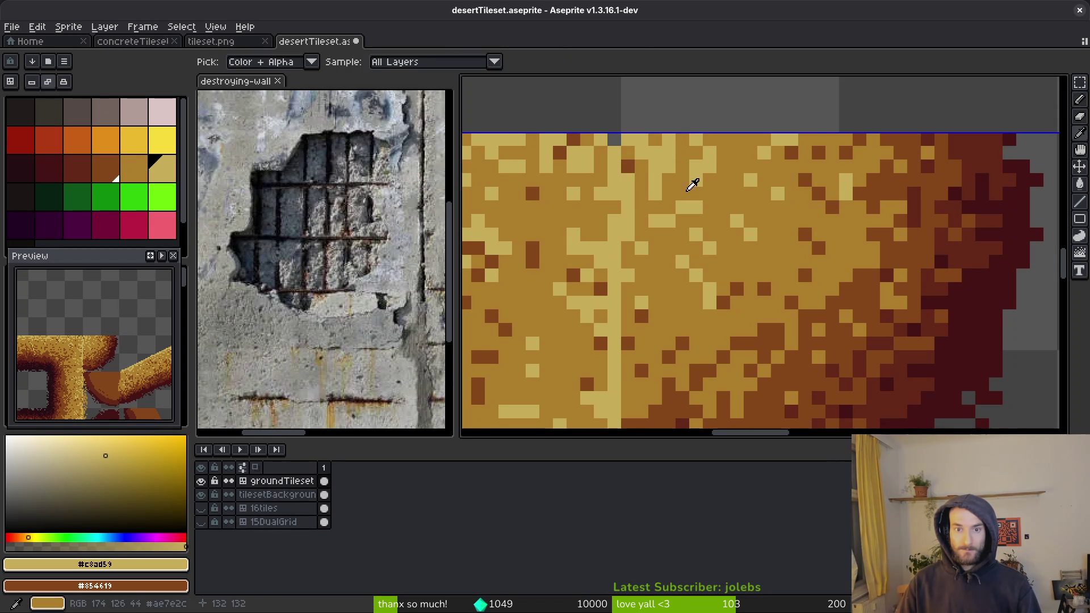
{"action": "left_click", "coordinate": [660, 157], "text": "alt"}
{"action": "left_click", "coordinate": [692, 210]}
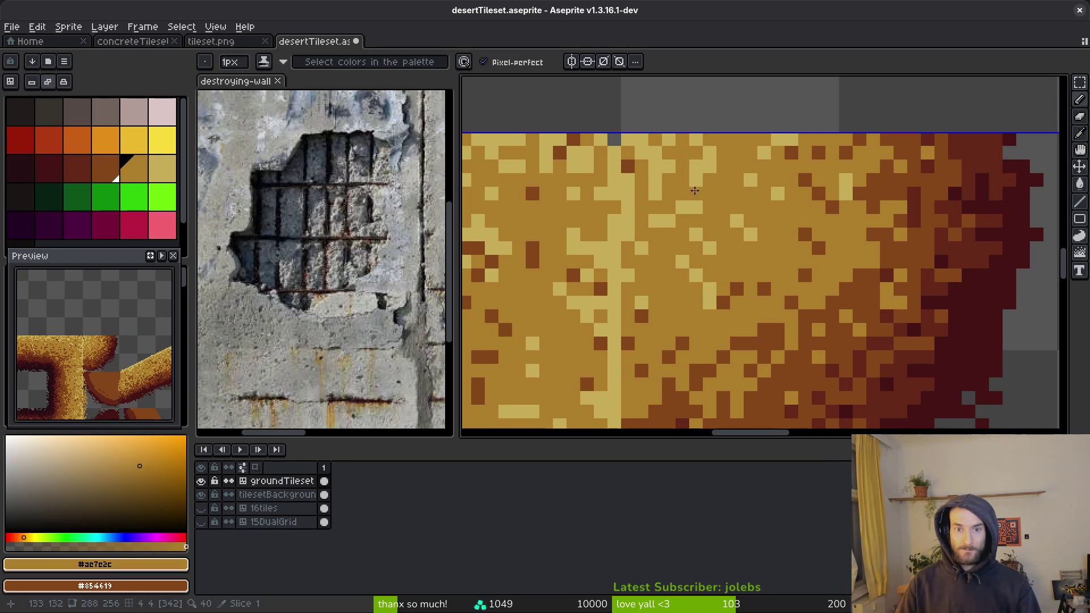
{"action": "left_click", "coordinate": [680, 180], "text": "alt"}
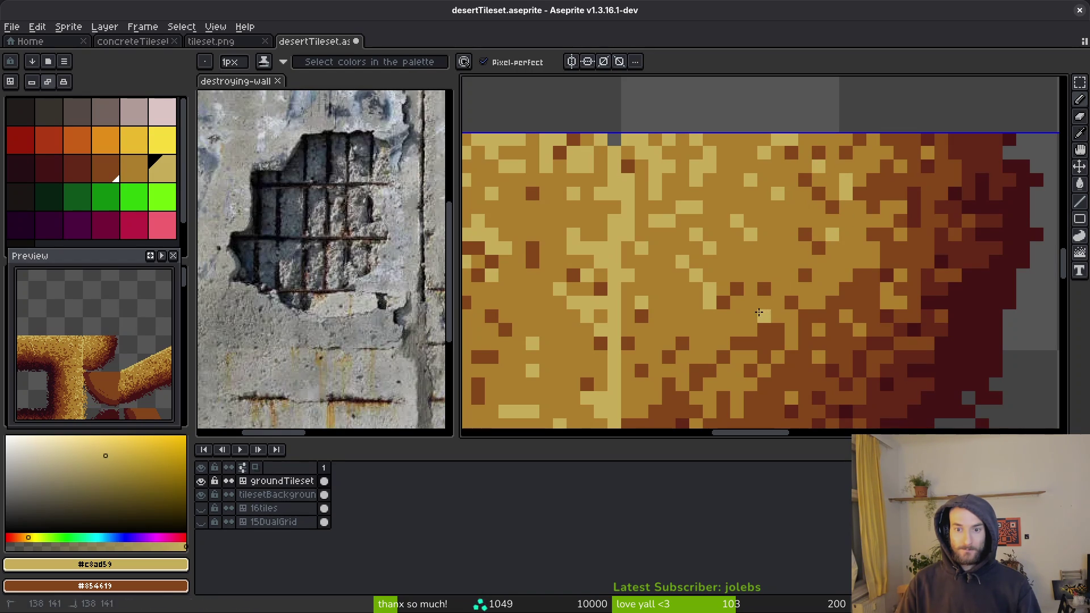
{"action": "left_click", "coordinate": [821, 247], "text": "alt"}
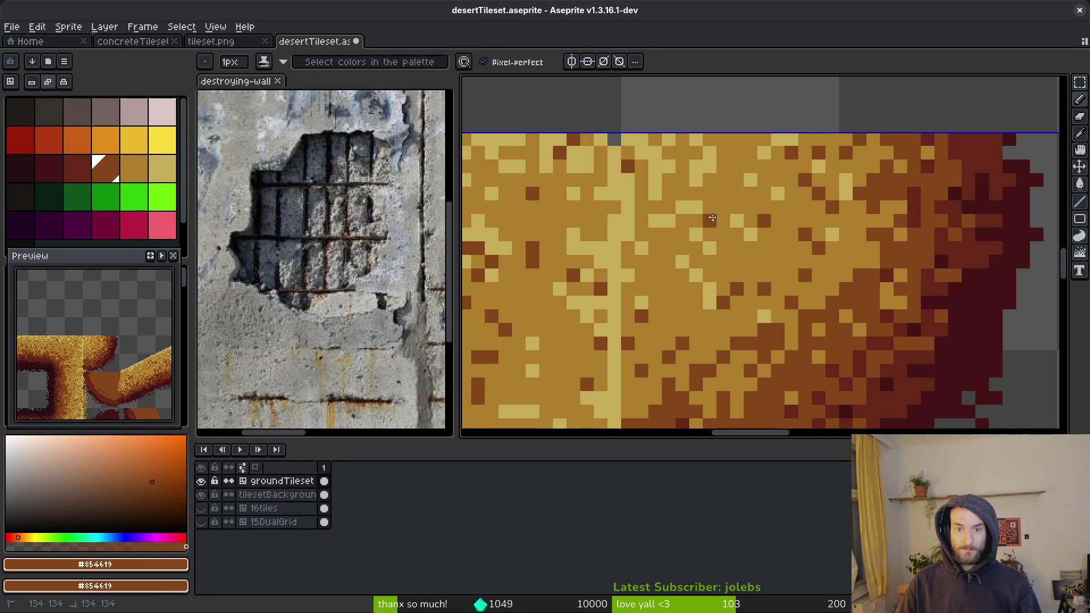
Step: Eyedrop pale sand #c8ad59 from the tile as the drawing colour
{"action": "scroll", "coordinate": [805, 247], "scroll_direction": "down", "scroll_amount": 3}
{"action": "scroll", "coordinate": [820, 298], "scroll_direction": "up", "scroll_amount": 2}
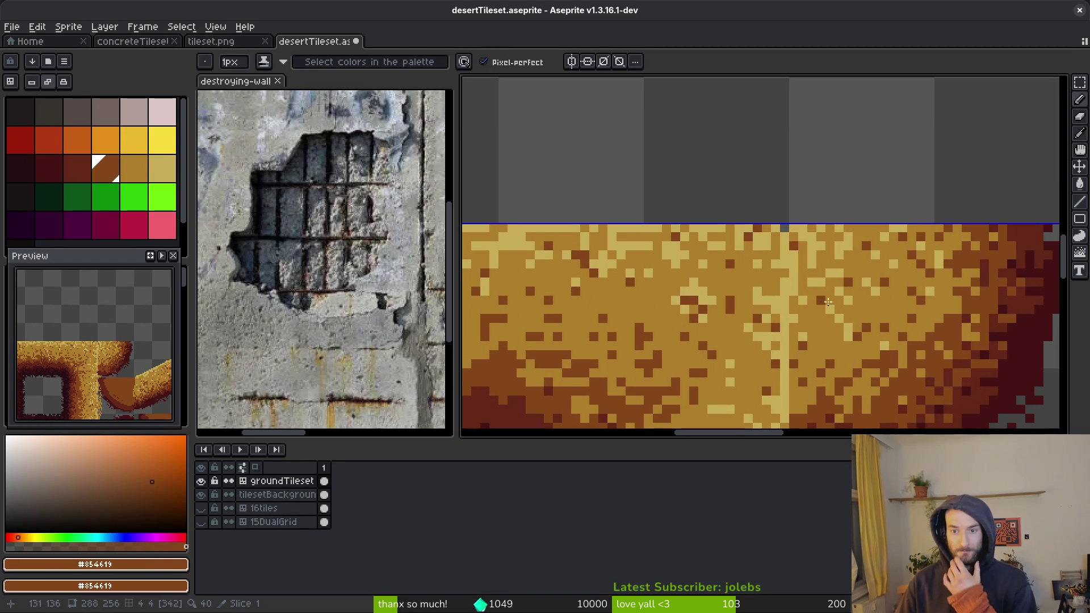
{"action": "scroll", "coordinate": [820, 298], "scroll_direction": "down", "scroll_amount": 3}
{"action": "scroll", "coordinate": [795, 278], "scroll_direction": "up", "scroll_amount": 5}
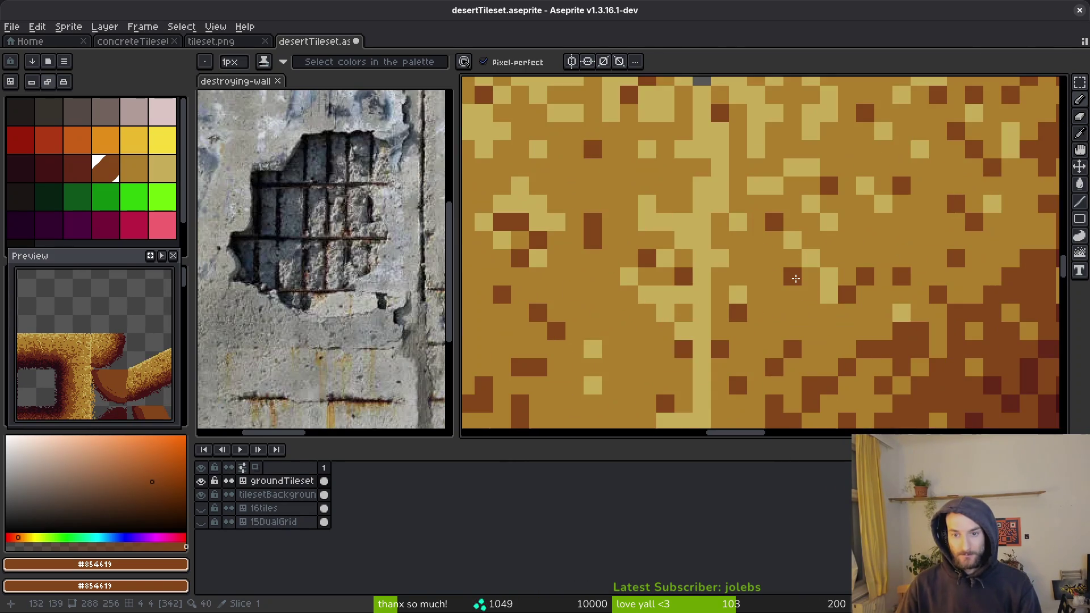
{"action": "scroll", "coordinate": [795, 278], "scroll_direction": "down", "scroll_amount": 5}
{"action": "scroll", "coordinate": [851, 272], "scroll_direction": "up", "scroll_amount": 4}
{"action": "key", "text": "alt"}
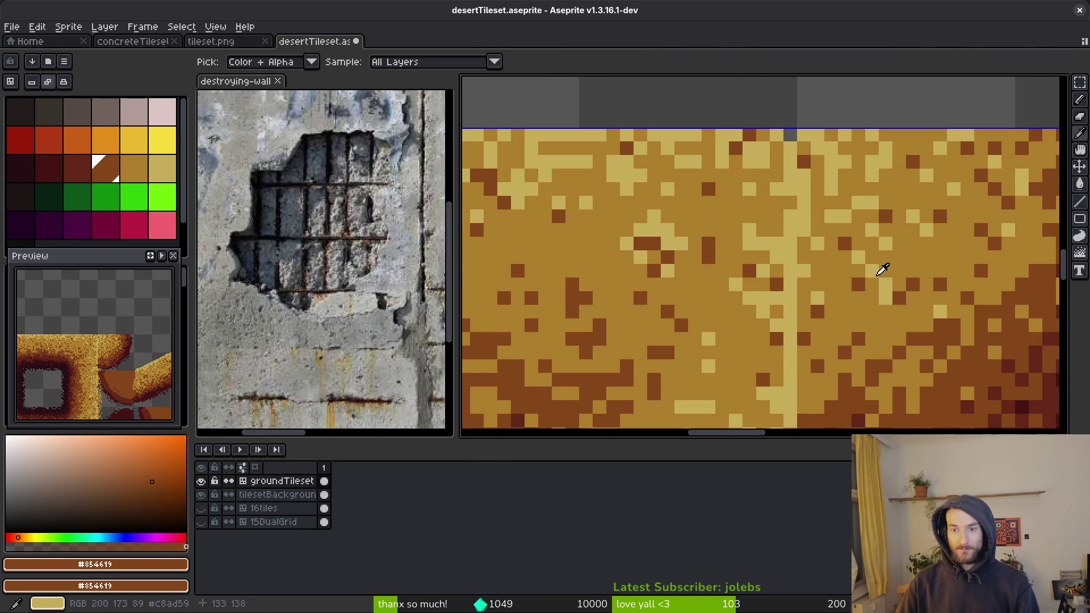
{"action": "left_click", "coordinate": [883, 270], "text": "alt"}
Step: Save desertTileset.aseprite
{"action": "scroll", "coordinate": [885, 284], "scroll_direction": "down", "scroll_amount": 3}
{"action": "scroll", "coordinate": [891, 305], "scroll_direction": "up", "scroll_amount": 3}
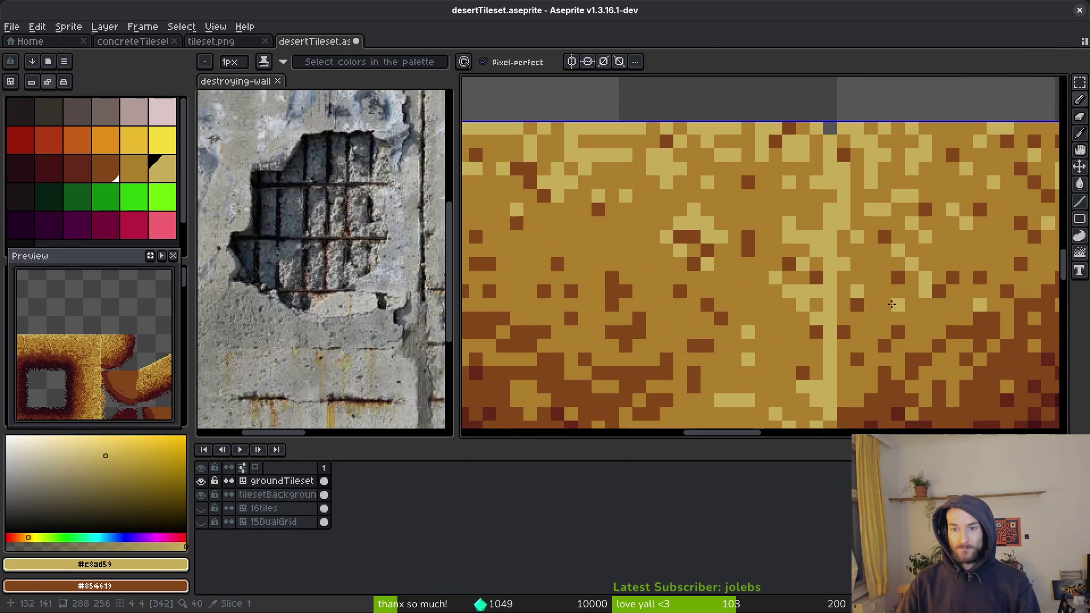
{"action": "scroll", "coordinate": [886, 275], "scroll_direction": "down", "scroll_amount": 4}
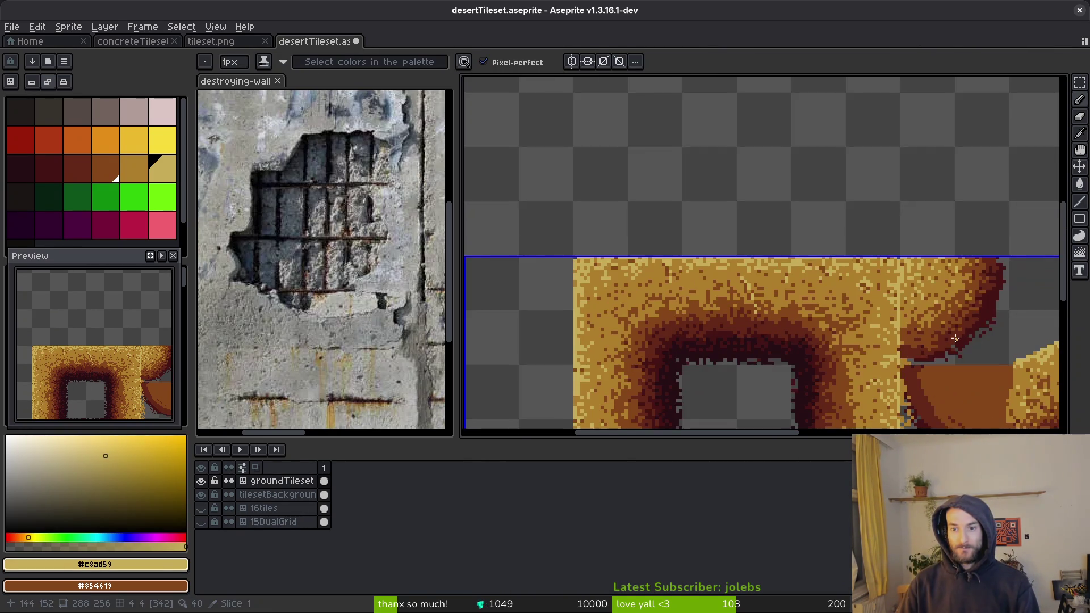
{"action": "scroll", "coordinate": [924, 276], "scroll_direction": "up", "scroll_amount": 3}
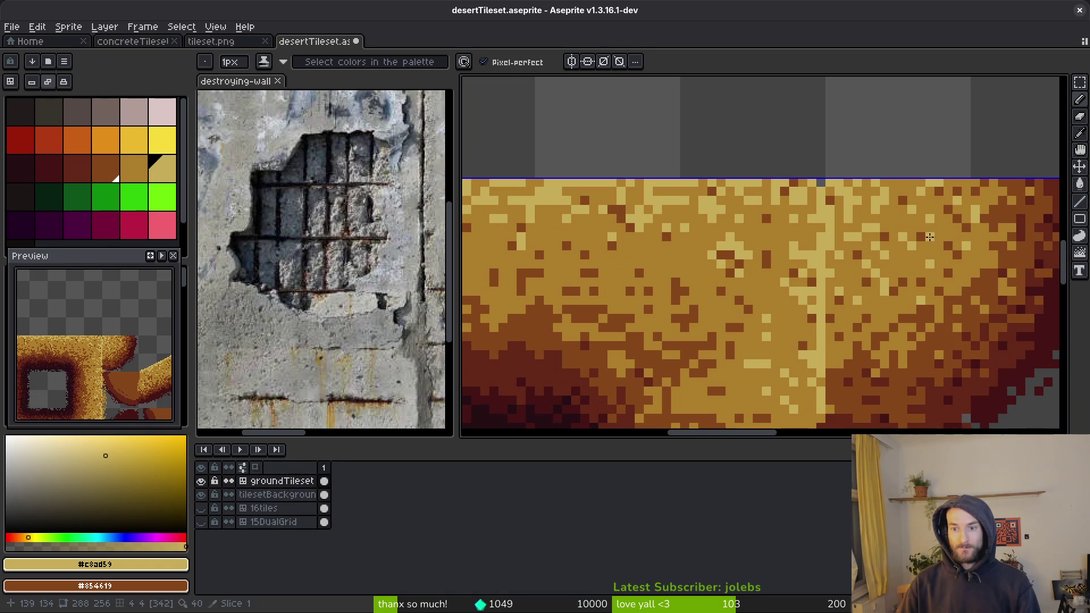
{"action": "scroll", "coordinate": [940, 237], "scroll_direction": "down", "scroll_amount": 3}
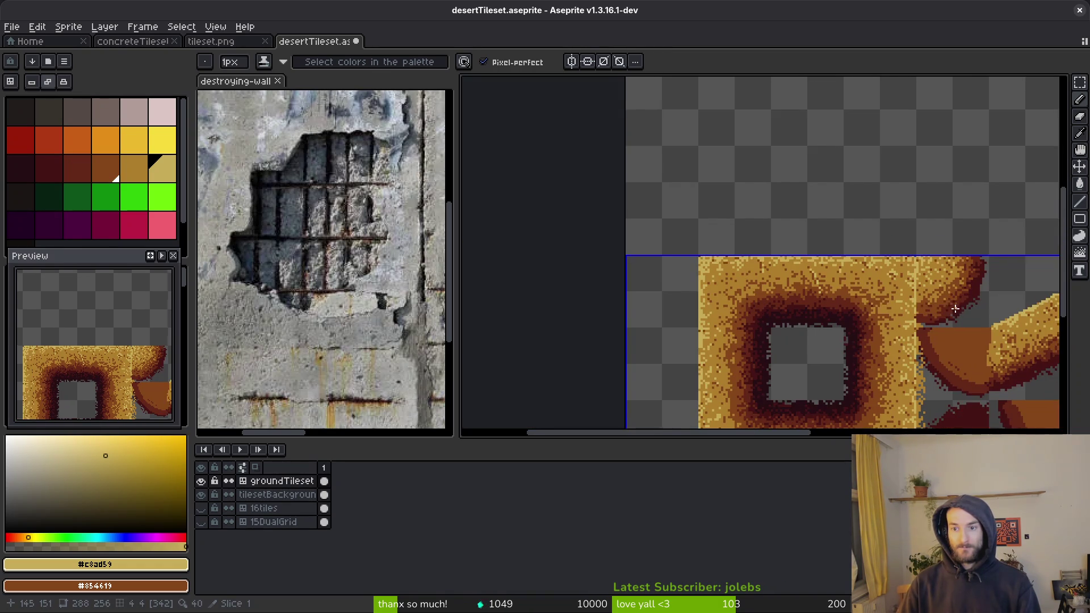
{"action": "scroll", "coordinate": [874, 283], "scroll_direction": "up", "scroll_amount": 1}
{"action": "scroll", "coordinate": [860, 292], "scroll_direction": "up", "scroll_amount": 1}
{"action": "scroll", "coordinate": [810, 263], "scroll_direction": "up", "scroll_amount": 2}
{"action": "scroll", "coordinate": [758, 251], "scroll_direction": "up", "scroll_amount": 1}
{"action": "key", "text": "ctrl+s"}
{"action": "scroll", "coordinate": [645, 232], "scroll_direction": "up", "scroll_amount": 3}
{"action": "scroll", "coordinate": [645, 232], "scroll_direction": "up", "scroll_amount": 2}
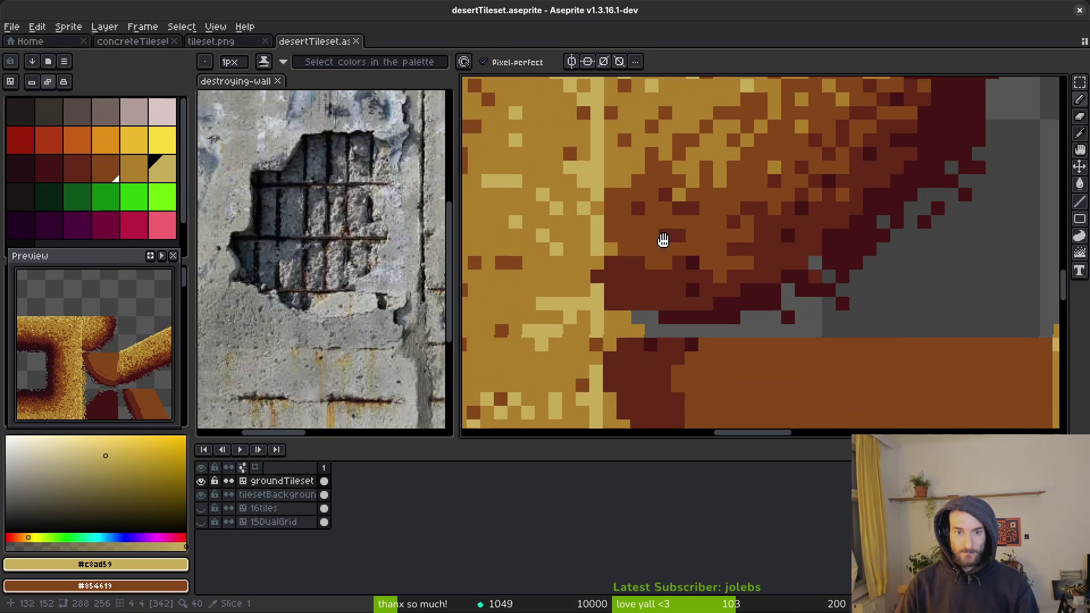
Step: Patch the shape edge with an orange-brown pixel and a dark-red run along its lower edge
{"action": "left_click", "coordinate": [639, 273], "text": "alt"}
{"action": "left_click", "coordinate": [626, 291]}
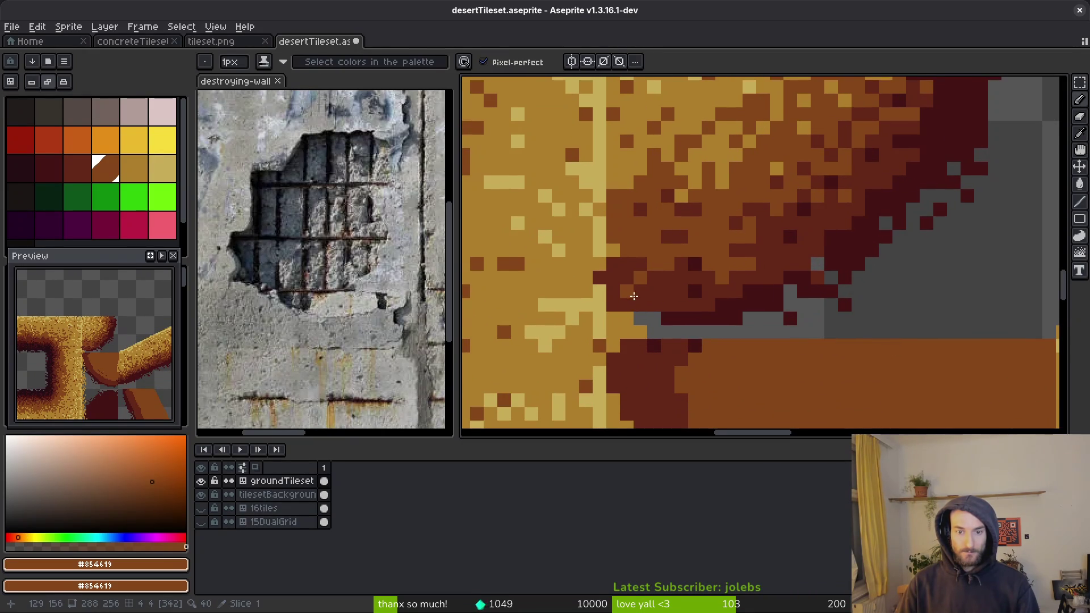
{"action": "left_click", "coordinate": [691, 314], "text": "alt"}
{"action": "mouse_move", "coordinate": [640, 332]}
{"action": "left_mouse_down"}
{"action": "mouse_move", "coordinate": [626, 334]}
{"action": "mouse_move", "coordinate": [667, 291]}
{"action": "left_mouse_up"}
{"action": "scroll", "coordinate": [658, 334], "scroll_direction": "down", "scroll_amount": 3}
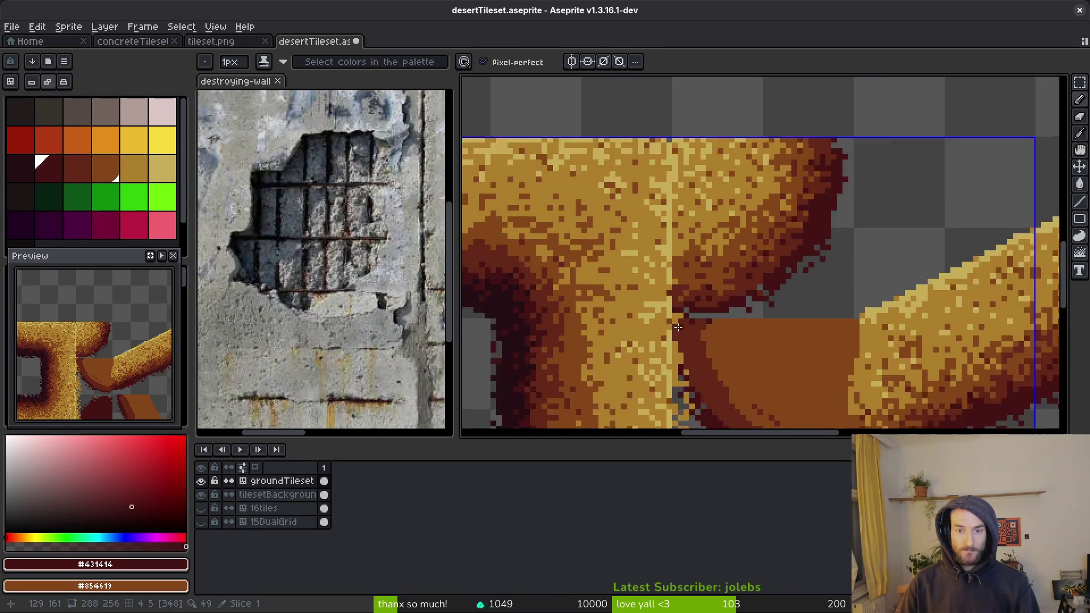
{"action": "scroll", "coordinate": [658, 334], "scroll_direction": "up", "scroll_amount": 3}
{"action": "scroll", "coordinate": [863, 315], "scroll_direction": "down", "scroll_amount": 3}
{"action": "left_click_drag", "start_coordinate": [862, 315], "coordinate": [858, 313]}
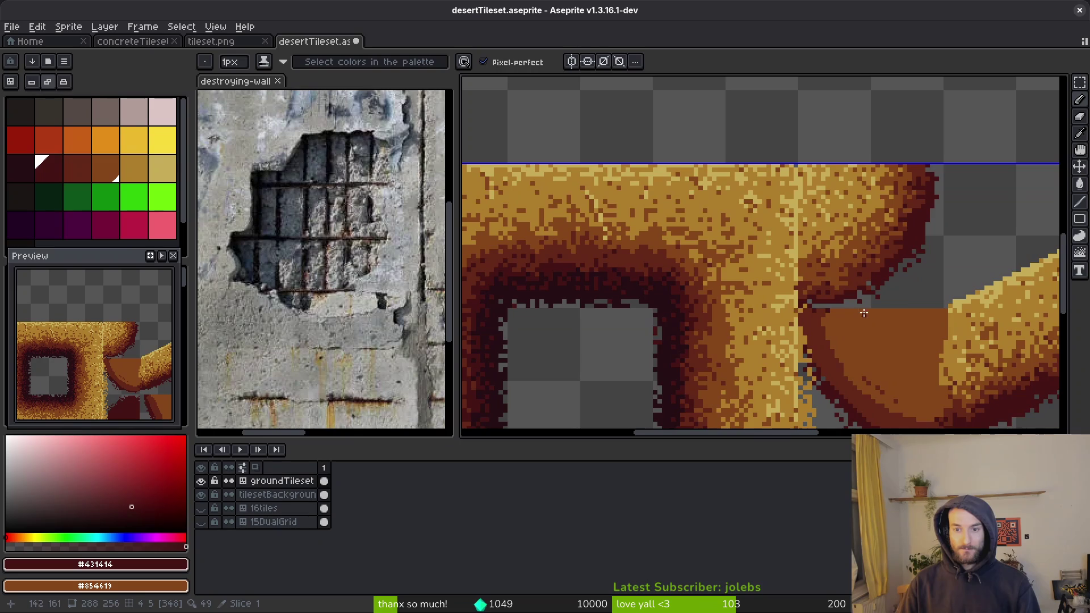
{"action": "scroll", "coordinate": [900, 295], "scroll_direction": "up", "scroll_amount": 3}
Step: Recolour two pixels on the dark edge orange-brown
{"action": "left_click", "coordinate": [753, 276], "text": "alt"}
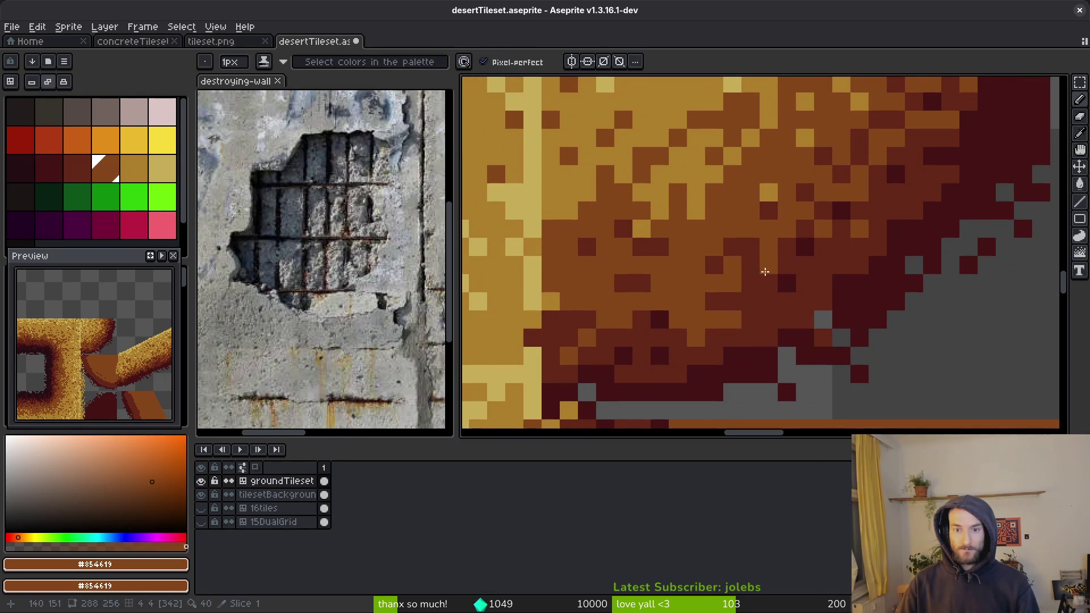
{"action": "left_click", "coordinate": [775, 304]}
{"action": "left_click", "coordinate": [786, 301]}
{"action": "scroll", "coordinate": [777, 306], "scroll_direction": "down", "scroll_amount": 3}
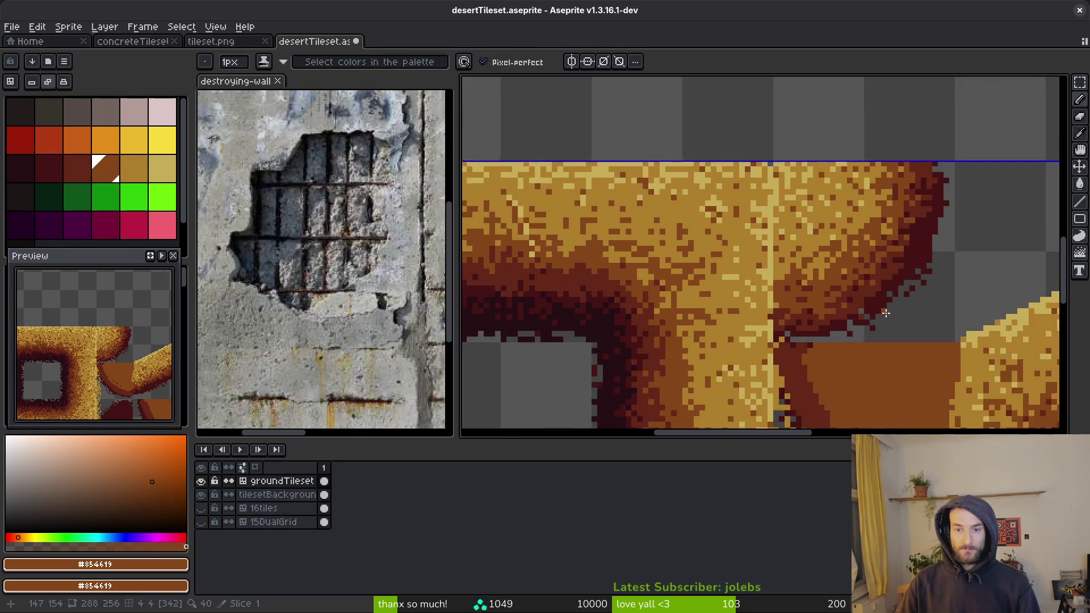
{"action": "scroll", "coordinate": [759, 332], "scroll_direction": "up", "scroll_amount": 3}
{"action": "scroll", "coordinate": [795, 304], "scroll_direction": "down", "scroll_amount": 2}
{"action": "scroll", "coordinate": [786, 299], "scroll_direction": "up", "scroll_amount": 2}
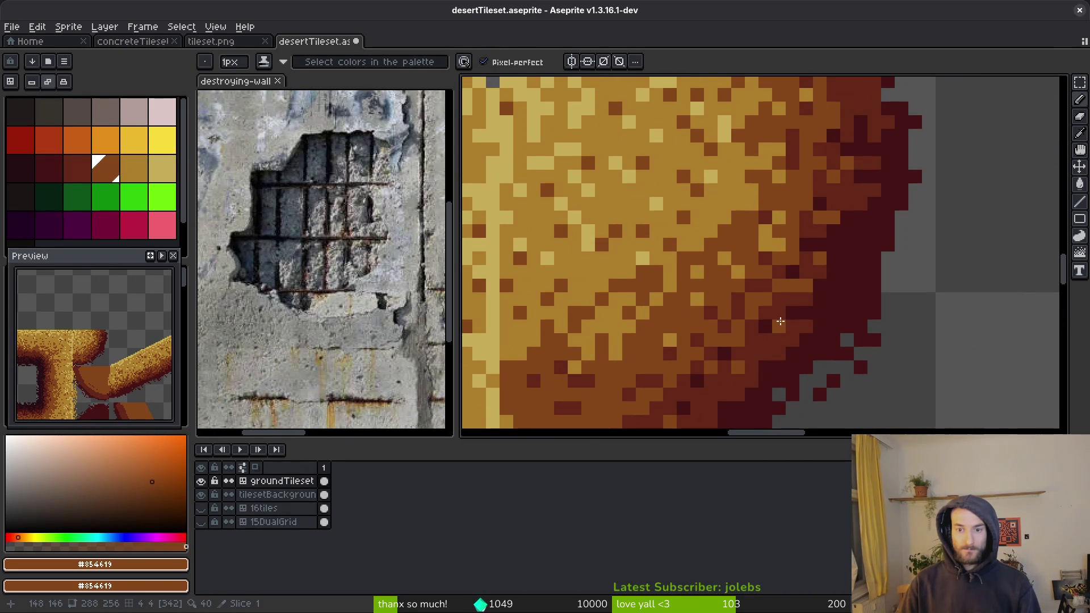
{"action": "scroll", "coordinate": [807, 292], "scroll_direction": "up", "scroll_amount": 2}
Step: Paint a red-brown pixel into the dark edge and undo a stray brown pixel
{"action": "left_click", "coordinate": [815, 267], "text": "alt"}
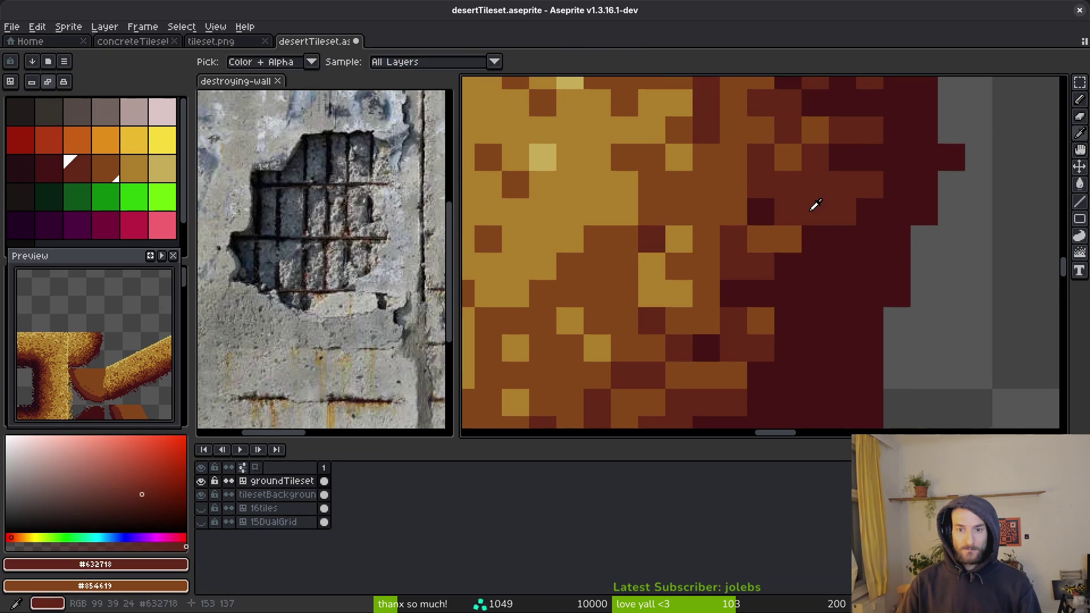
{"action": "left_click", "coordinate": [814, 267]}
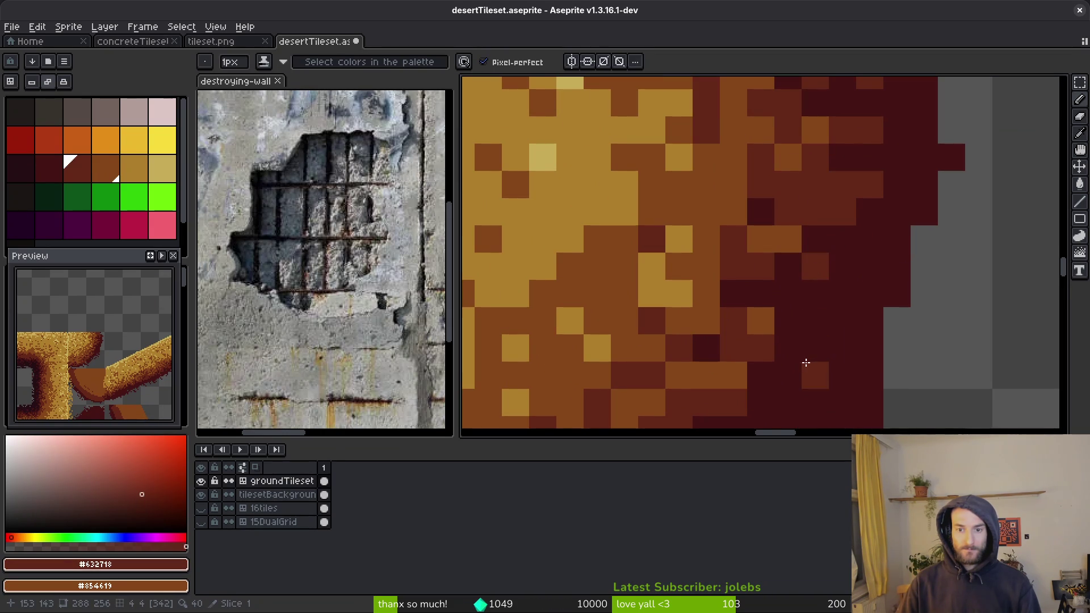
{"action": "scroll", "coordinate": [809, 345], "scroll_direction": "down", "scroll_amount": 1}
{"action": "scroll", "coordinate": [761, 280], "scroll_direction": "up", "scroll_amount": 2}
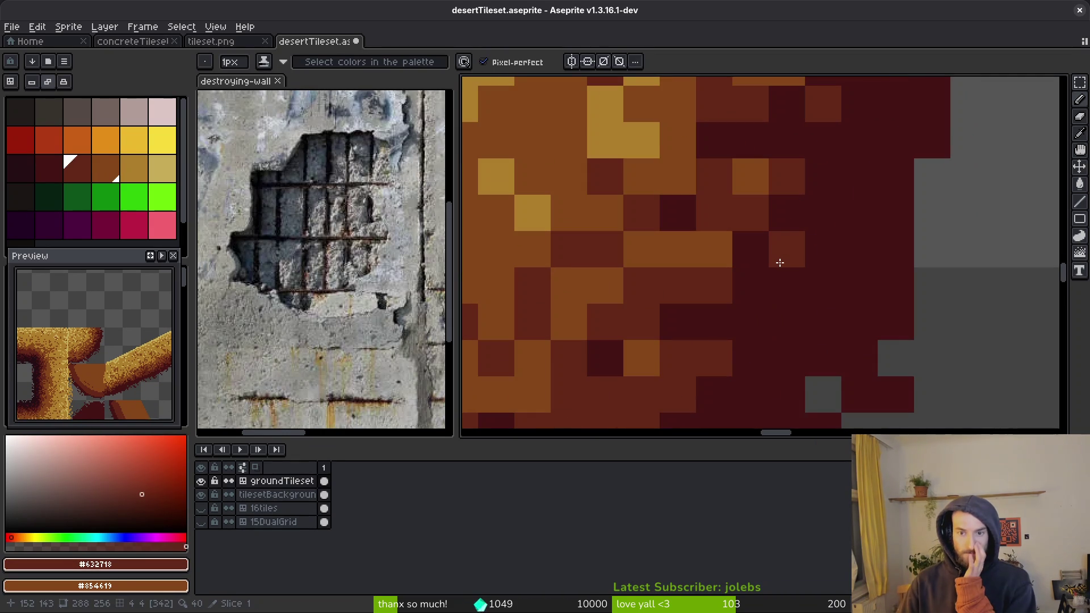
{"action": "scroll", "coordinate": [778, 301], "scroll_direction": "down", "scroll_amount": 1}
{"action": "scroll", "coordinate": [815, 287], "scroll_direction": "up", "scroll_amount": 1}
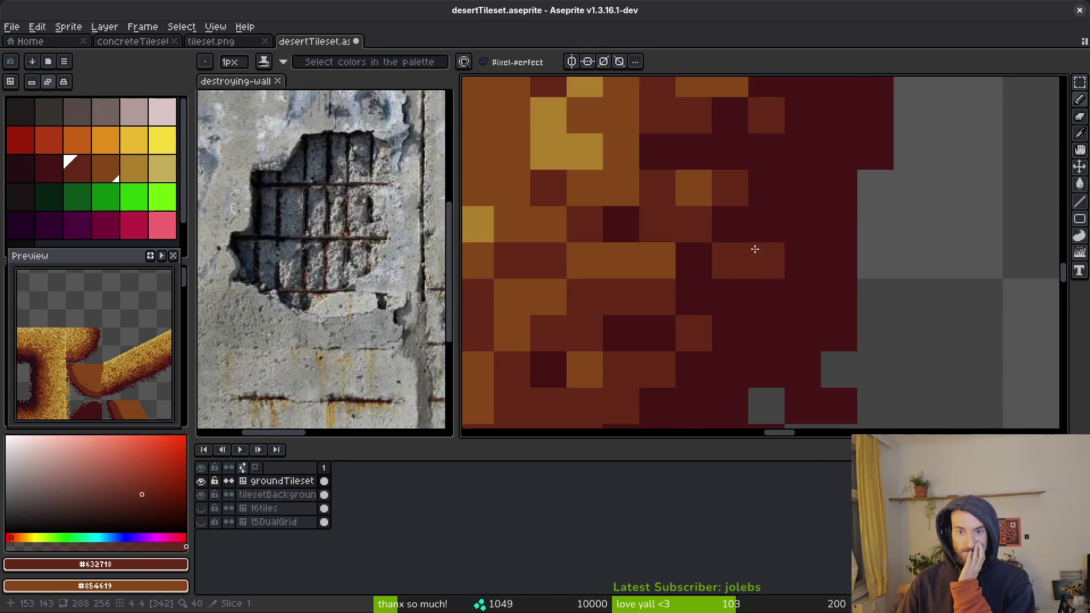
{"action": "scroll", "coordinate": [806, 253], "scroll_direction": "down", "scroll_amount": 1}
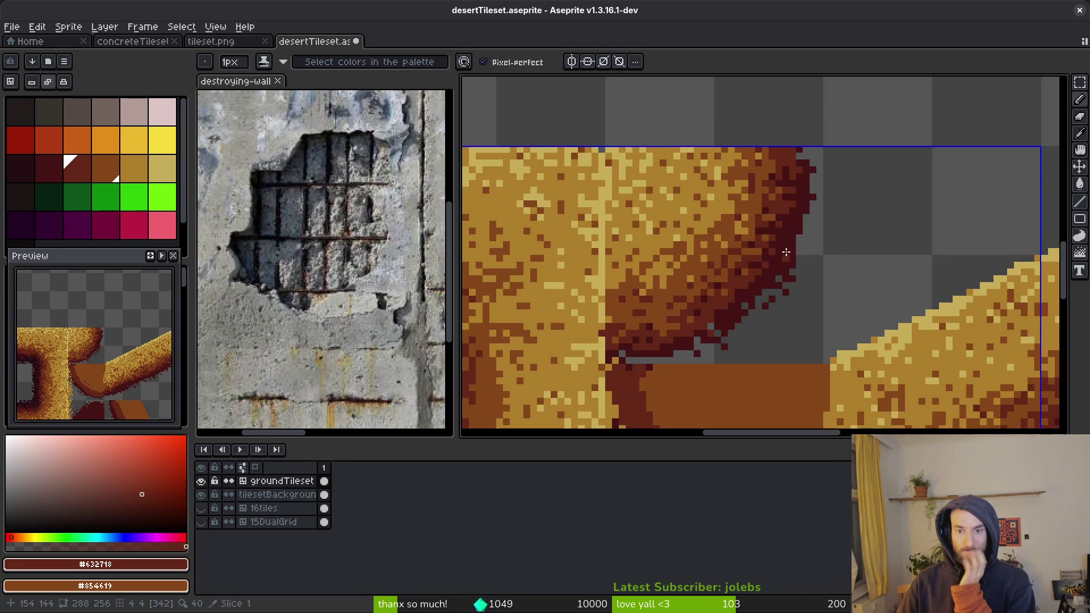
{"action": "scroll", "coordinate": [768, 219], "scroll_direction": "up", "scroll_amount": 1}
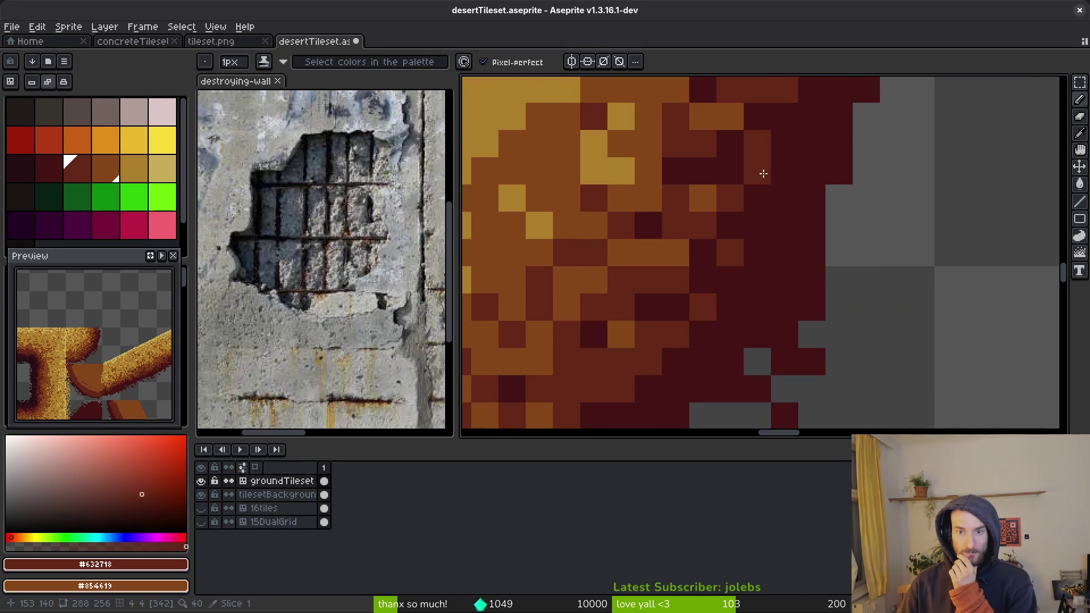
{"action": "scroll", "coordinate": [761, 176], "scroll_direction": "down", "scroll_amount": 2}
{"action": "scroll", "coordinate": [799, 255], "scroll_direction": "up", "scroll_amount": 1}
{"action": "scroll", "coordinate": [799, 255], "scroll_direction": "up", "scroll_amount": 2}
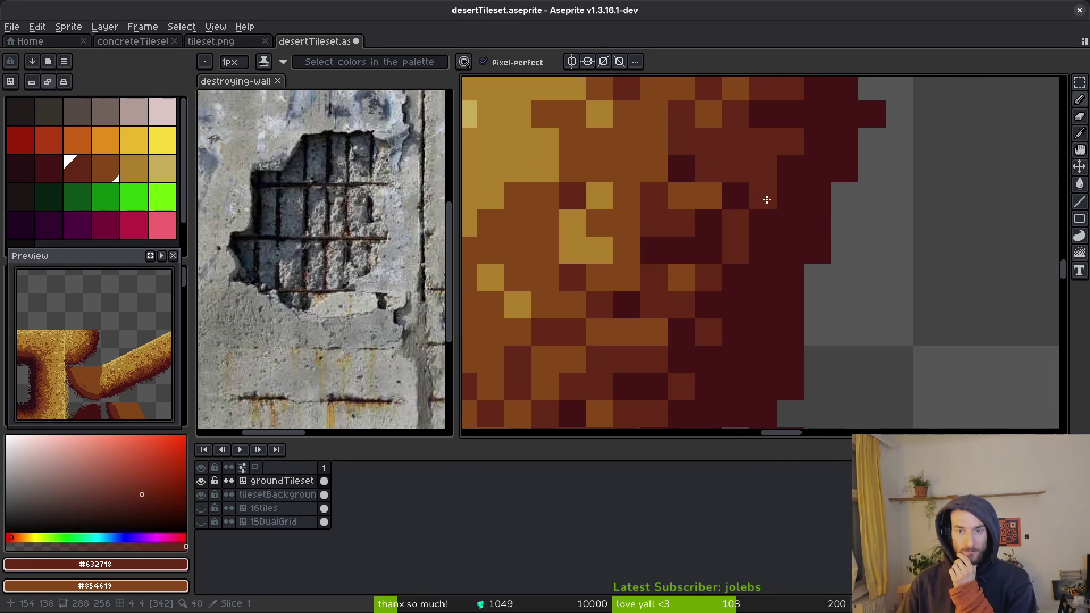
{"action": "scroll", "coordinate": [782, 254], "scroll_direction": "down", "scroll_amount": 2}
{"action": "scroll", "coordinate": [791, 323], "scroll_direction": "up", "scroll_amount": 3}
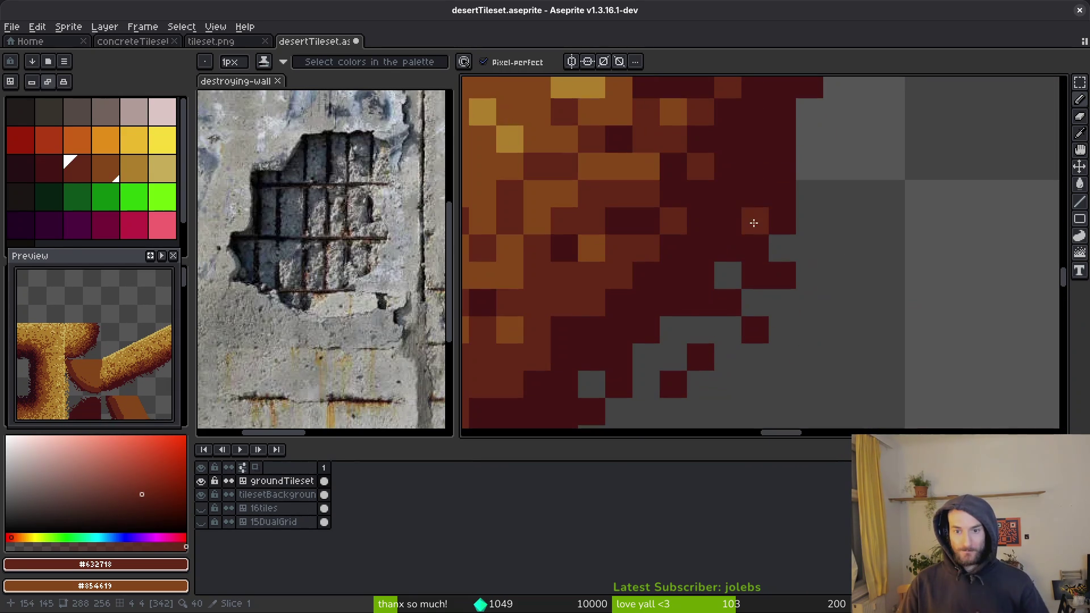
{"action": "left_click", "coordinate": [743, 196]}
{"action": "key", "text": "ctrl+z"}
{"action": "scroll", "coordinate": [822, 253], "scroll_direction": "down", "scroll_amount": 2}
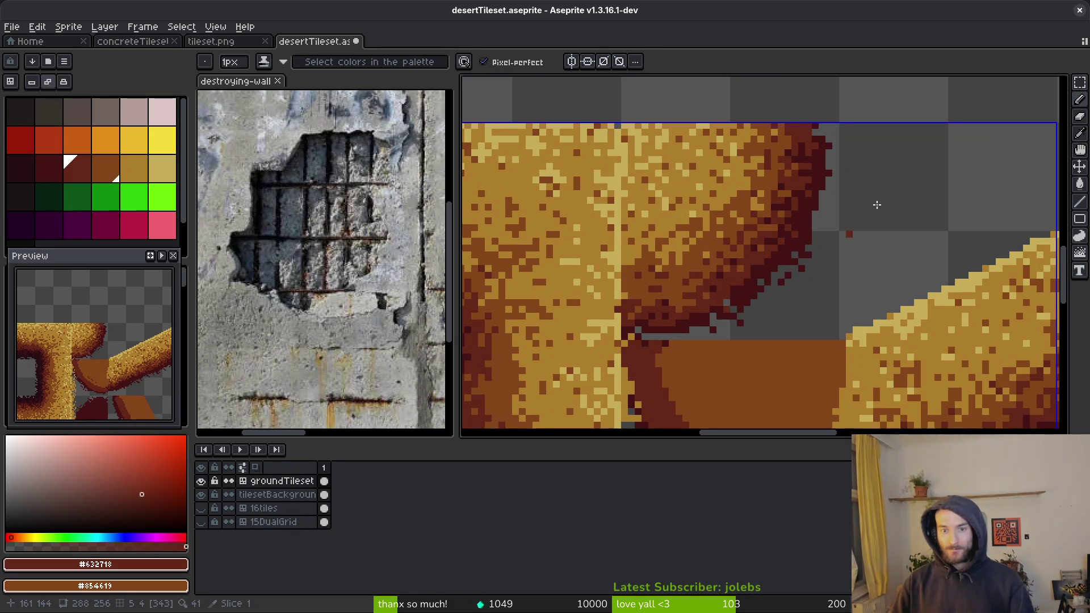
{"action": "scroll", "coordinate": [888, 255], "scroll_direction": "up", "scroll_amount": 4}
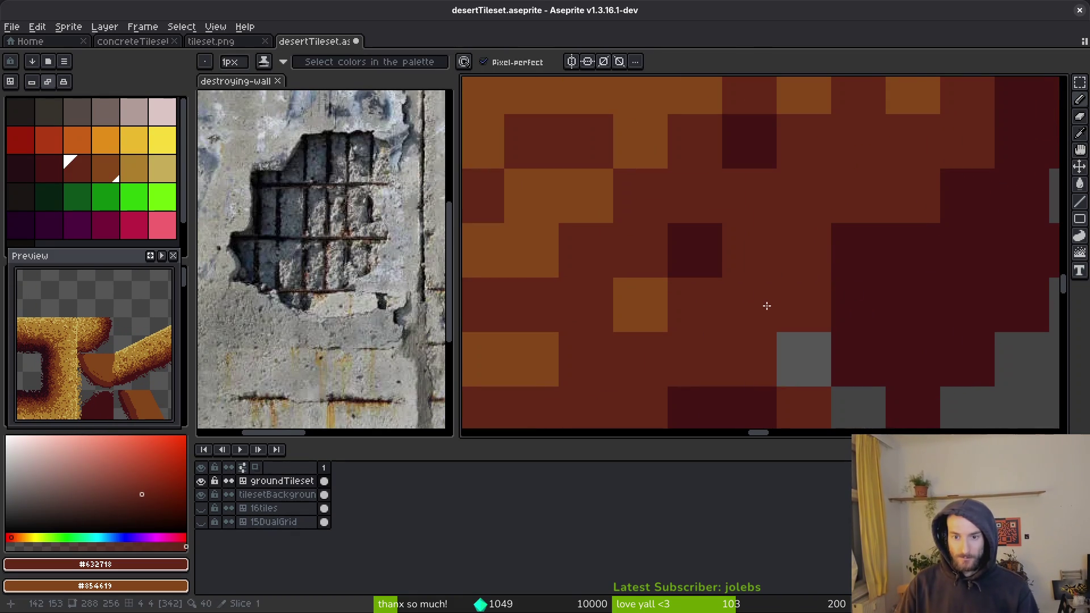
Step: Sample the darkest red, mid dark-red and tan sand colours from the tile
{"action": "left_click", "coordinate": [799, 300], "text": "alt"}
{"action": "scroll", "coordinate": [835, 298], "scroll_direction": "down", "scroll_amount": 4}
{"action": "left_click", "coordinate": [877, 300], "text": "alt"}
{"action": "scroll", "coordinate": [888, 305], "scroll_direction": "up", "scroll_amount": 1}
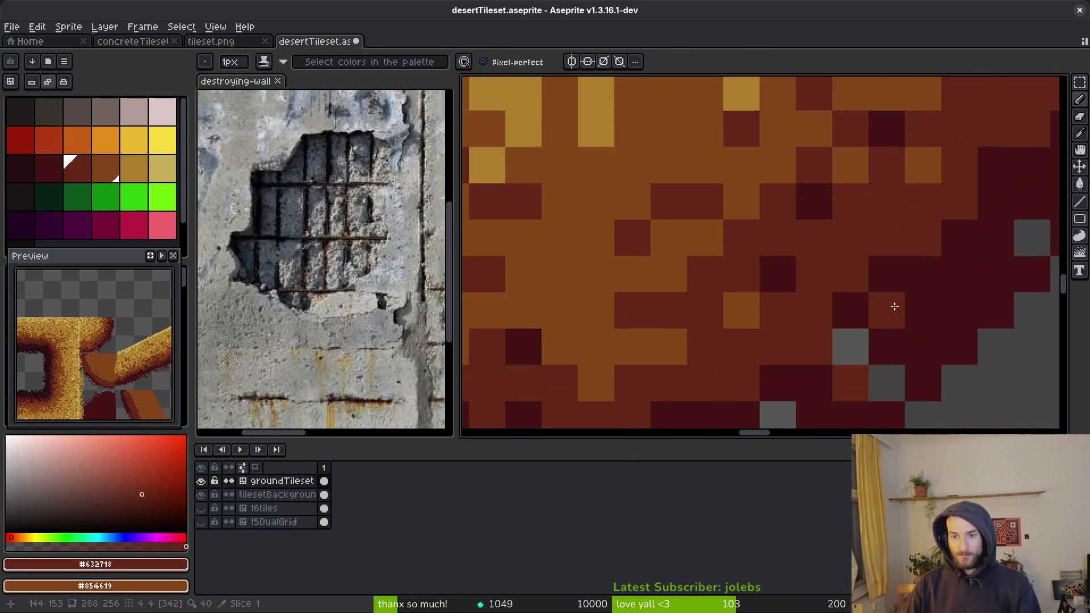
{"action": "scroll", "coordinate": [908, 318], "scroll_direction": "down", "scroll_amount": 1}
{"action": "scroll", "coordinate": [912, 321], "scroll_direction": "down", "scroll_amount": 1}
{"action": "scroll", "coordinate": [914, 287], "scroll_direction": "up", "scroll_amount": 3}
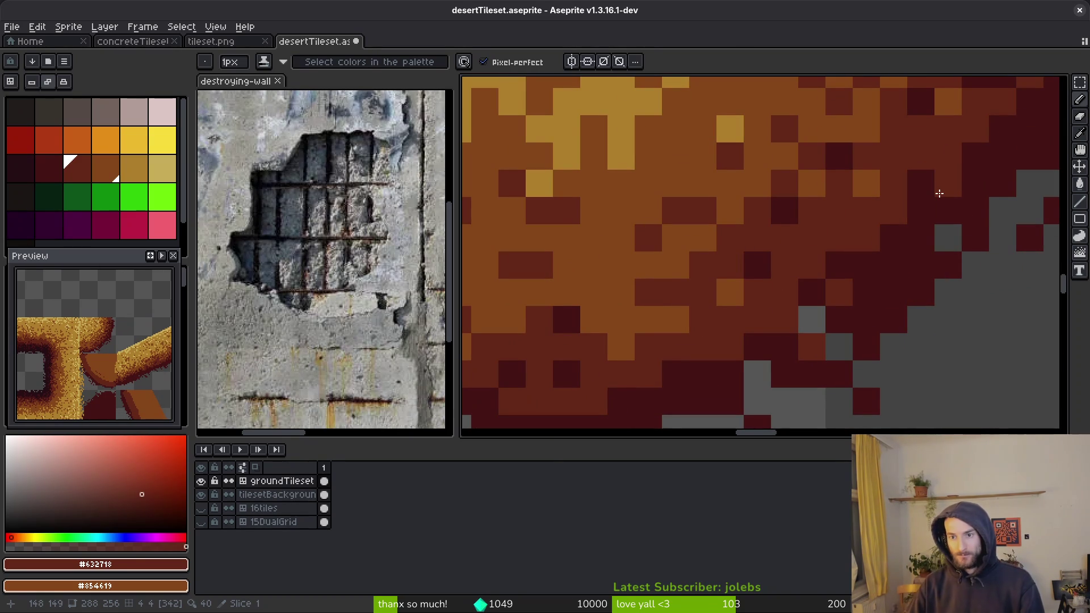
{"action": "scroll", "coordinate": [942, 204], "scroll_direction": "down", "scroll_amount": 3}
{"action": "scroll", "coordinate": [919, 278], "scroll_direction": "up", "scroll_amount": 1}
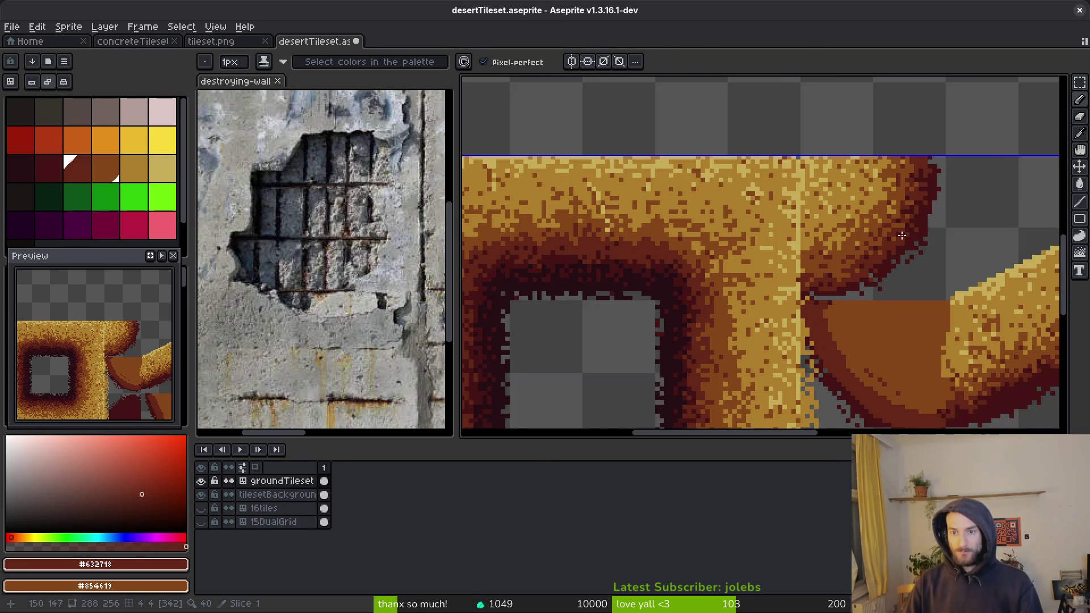
{"action": "scroll", "coordinate": [911, 254], "scroll_direction": "up", "scroll_amount": 2}
{"action": "left_click", "coordinate": [863, 189], "text": "alt"}
{"action": "left_click", "coordinate": [858, 165], "text": "alt"}
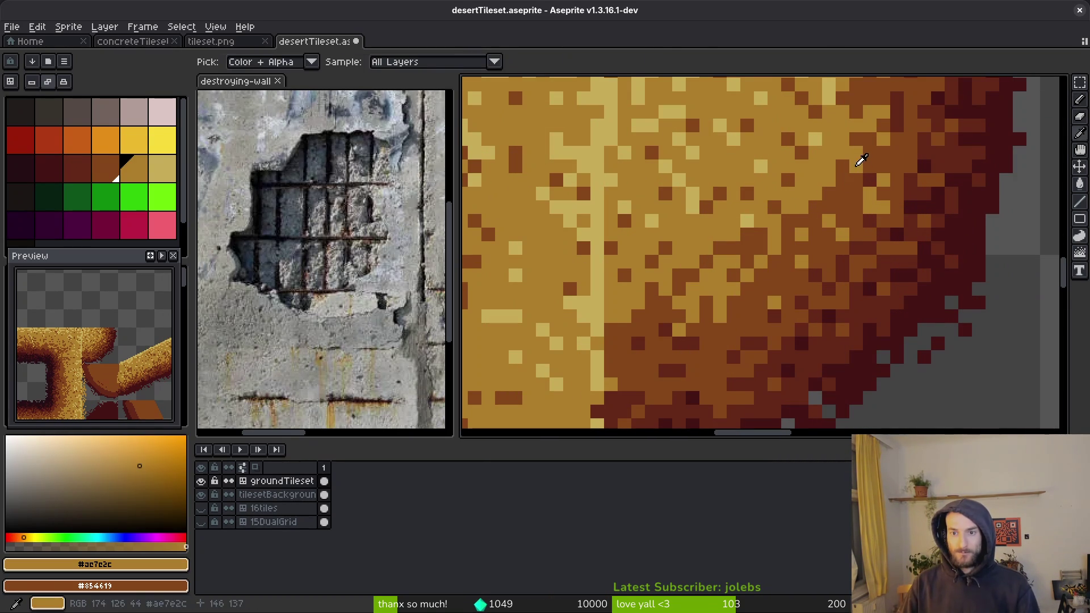
{"action": "scroll", "coordinate": [866, 228], "scroll_direction": "down", "scroll_amount": 2}
{"action": "scroll", "coordinate": [865, 229], "scroll_direction": "up", "scroll_amount": 3}
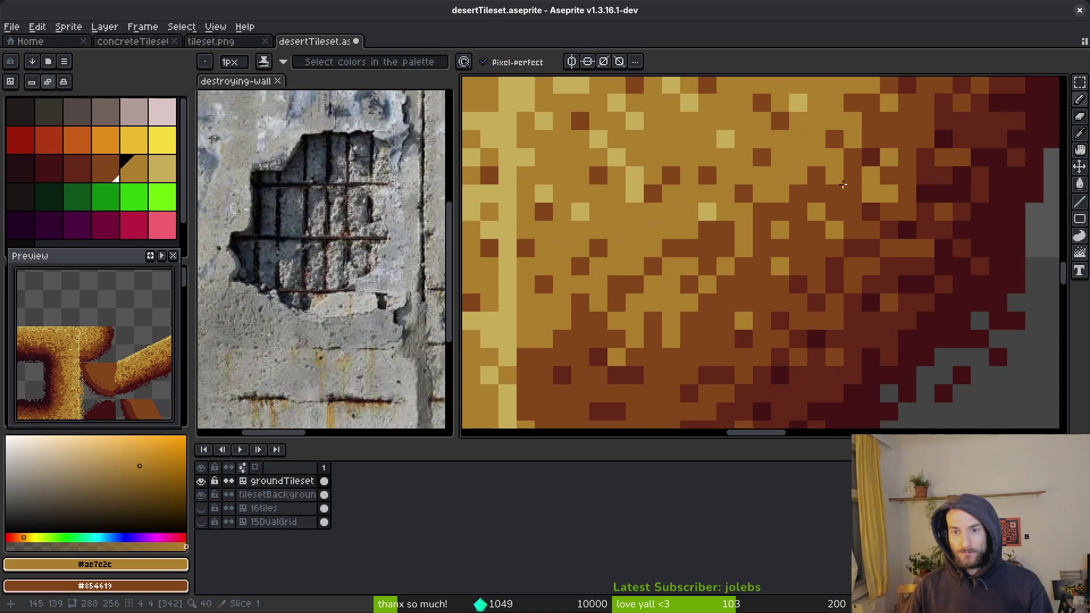
{"action": "scroll", "coordinate": [841, 182], "scroll_direction": "down", "scroll_amount": 3}
{"action": "scroll", "coordinate": [817, 226], "scroll_direction": "up", "scroll_amount": 4}
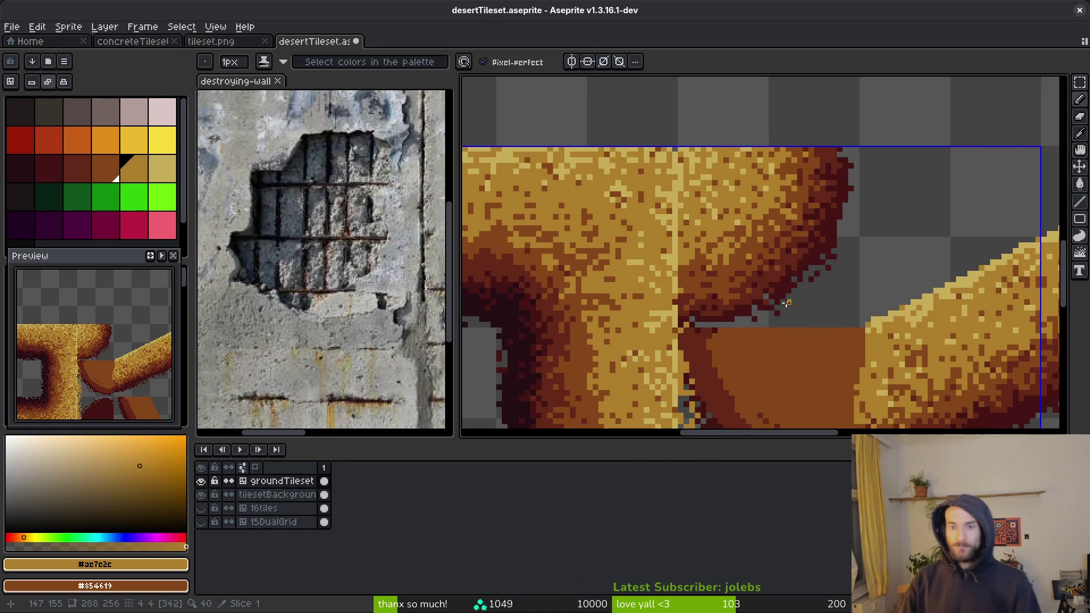
{"action": "scroll", "coordinate": [766, 261], "scroll_direction": "up", "scroll_amount": 3}
{"action": "key", "text": "alt"}
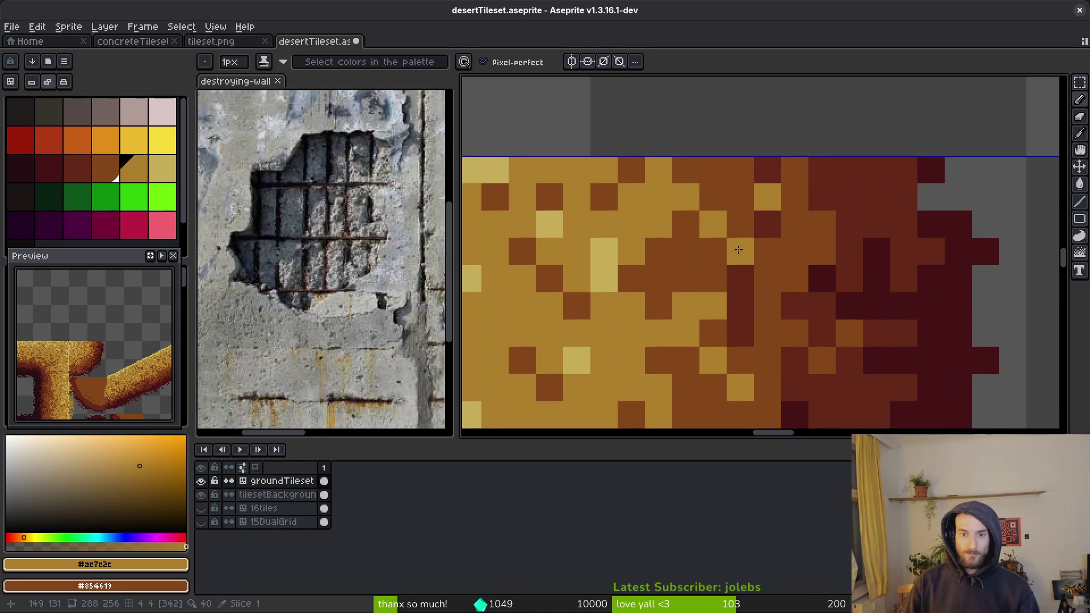
Step: Lighten several stray pixels along the ochre tile edge with tan
{"action": "left_click", "coordinate": [685, 278]}
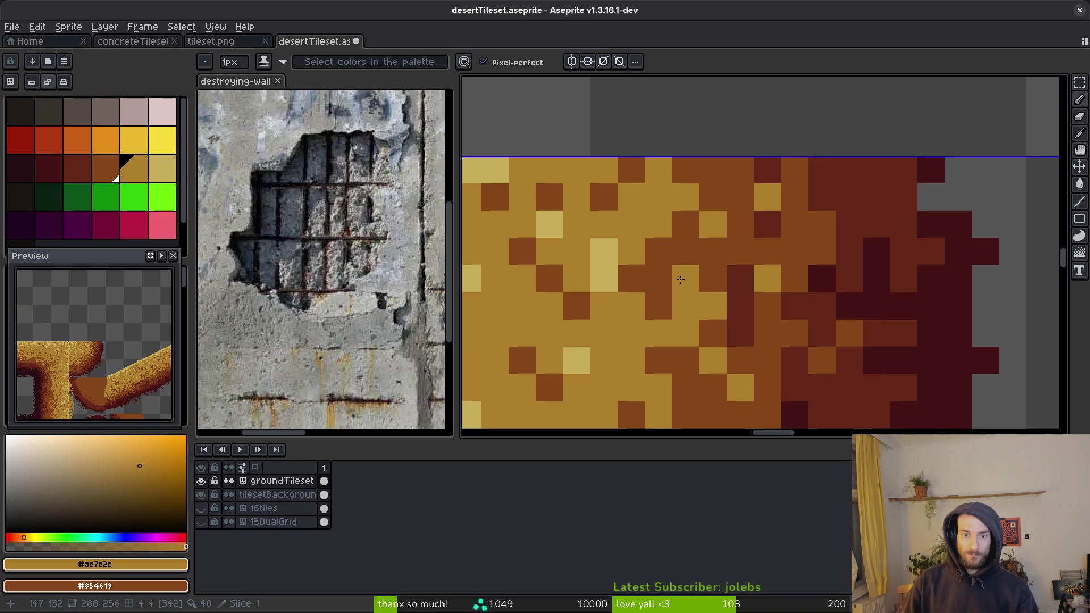
{"action": "right_click", "coordinate": [685, 278]}
{"action": "left_click", "coordinate": [658, 278]}
{"action": "left_click", "coordinate": [713, 283]}
{"action": "scroll", "coordinate": [713, 283], "scroll_direction": "down", "scroll_amount": 7}
{"action": "scroll", "coordinate": [692, 252], "scroll_direction": "up", "scroll_amount": 5}
{"action": "left_click", "coordinate": [713, 271]}
{"action": "left_click", "coordinate": [691, 251]}
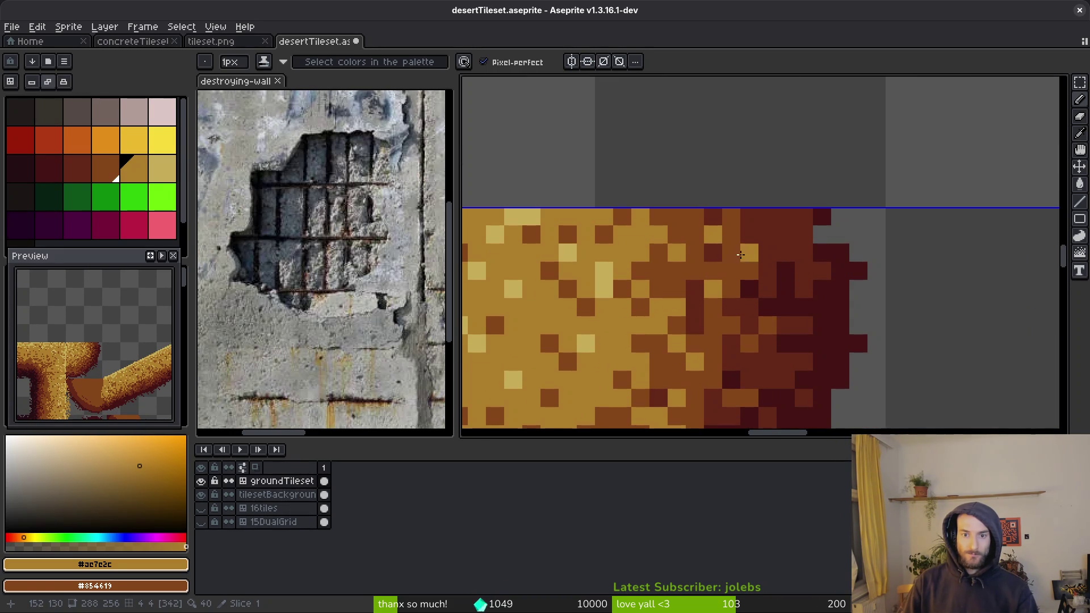
{"action": "scroll", "coordinate": [734, 309], "scroll_direction": "down", "scroll_amount": 2}
{"action": "scroll", "coordinate": [733, 309], "scroll_direction": "down", "scroll_amount": 1}
{"action": "scroll", "coordinate": [711, 291], "scroll_direction": "up", "scroll_amount": 3}
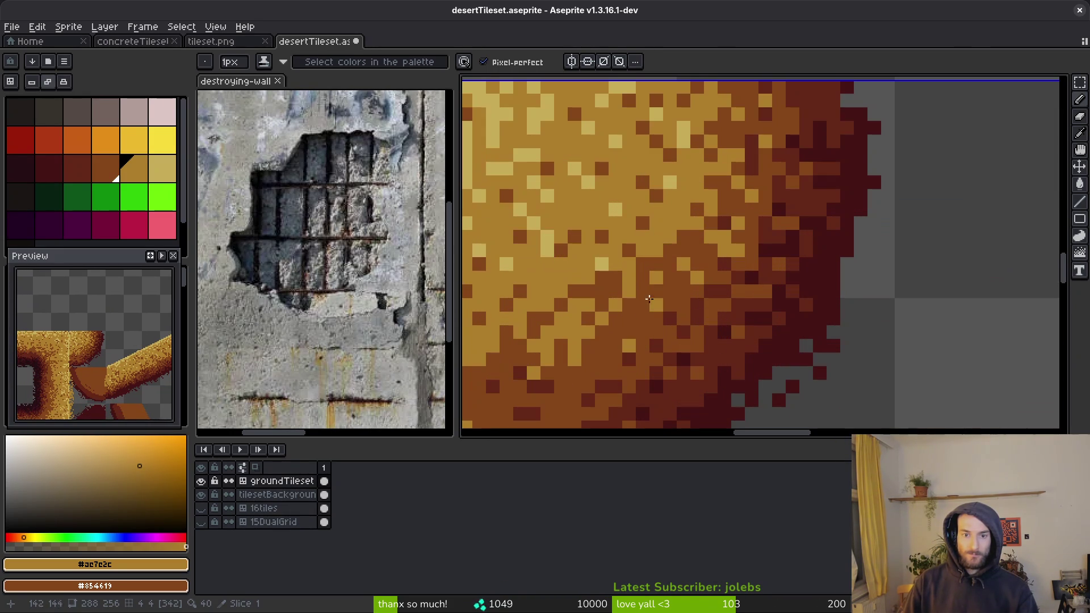
Step: Add two more lighter tan pixels along the blob's lower-left edge
{"action": "left_click", "coordinate": [635, 361]}
{"action": "scroll", "coordinate": [616, 369], "scroll_direction": "down", "scroll_amount": 2}
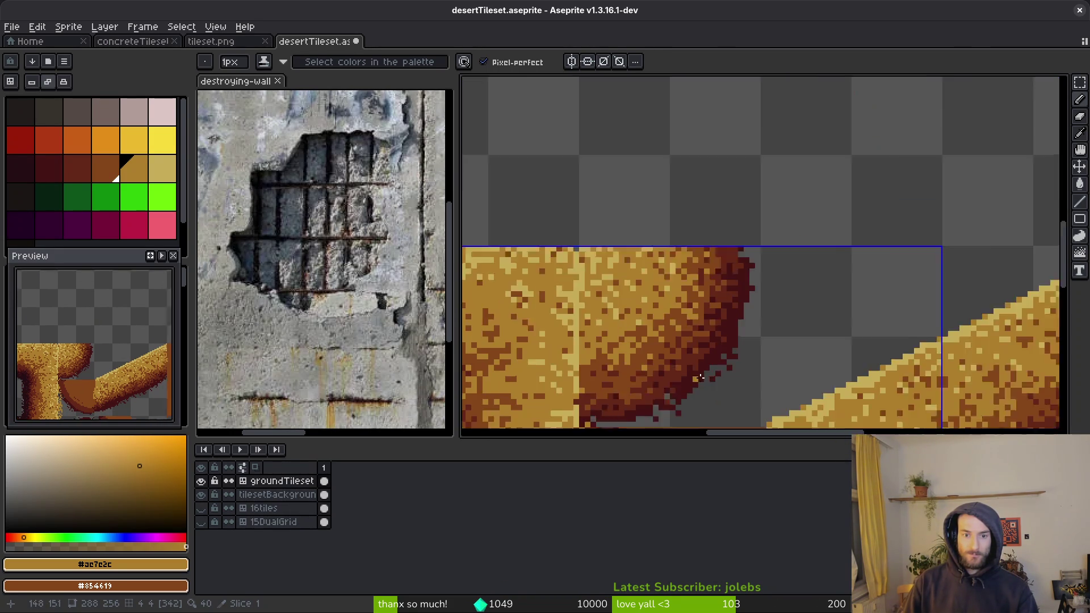
{"action": "scroll", "coordinate": [692, 270], "scroll_direction": "up", "scroll_amount": 3}
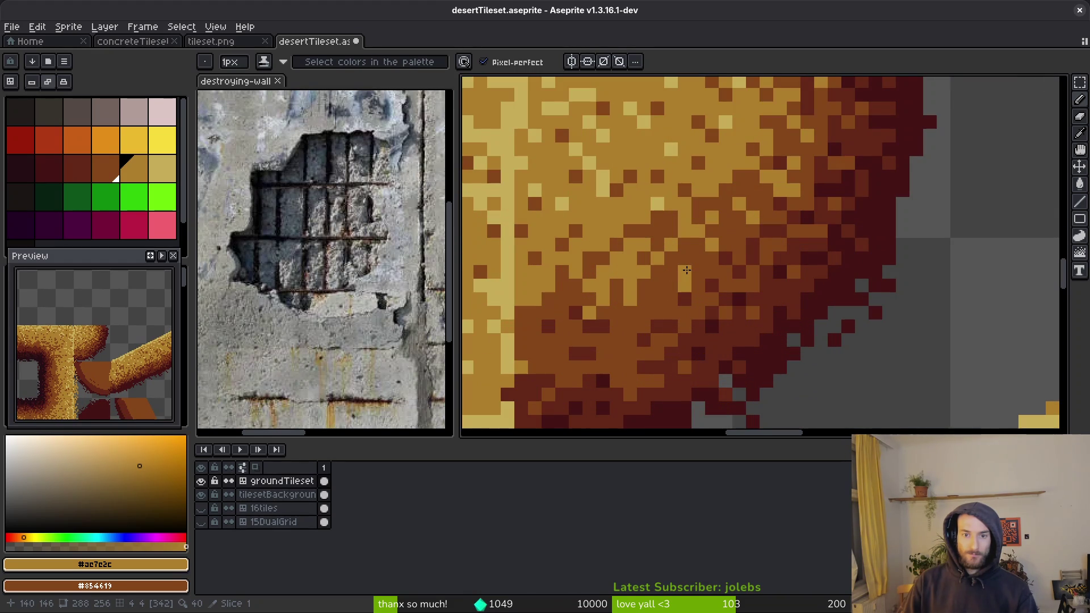
{"action": "left_click", "coordinate": [616, 326]}
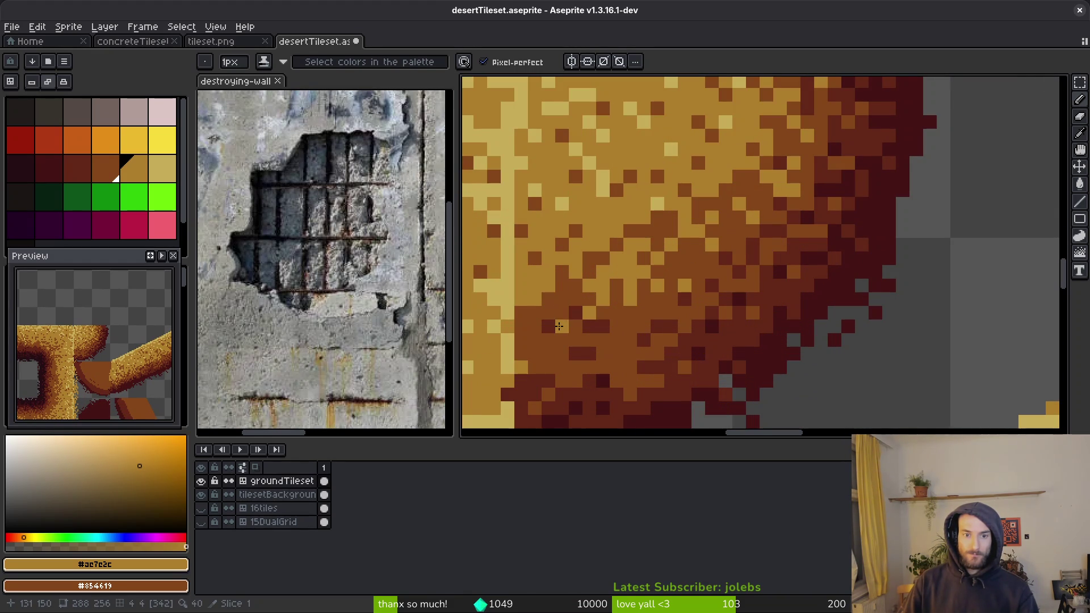
{"action": "scroll", "coordinate": [596, 324], "scroll_direction": "down", "scroll_amount": 1}
{"action": "scroll", "coordinate": [625, 321], "scroll_direction": "up", "scroll_amount": 1}
{"action": "scroll", "coordinate": [653, 321], "scroll_direction": "down", "scroll_amount": 2}
{"action": "scroll", "coordinate": [667, 320], "scroll_direction": "up", "scroll_amount": 2}
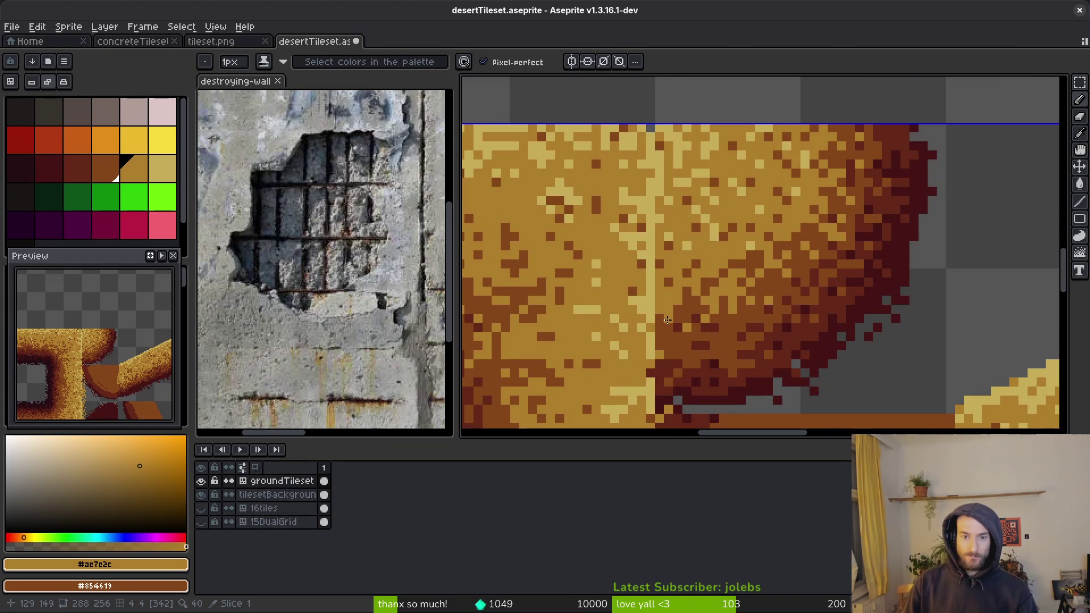
{"action": "scroll", "coordinate": [669, 320], "scroll_direction": "down", "scroll_amount": 3}
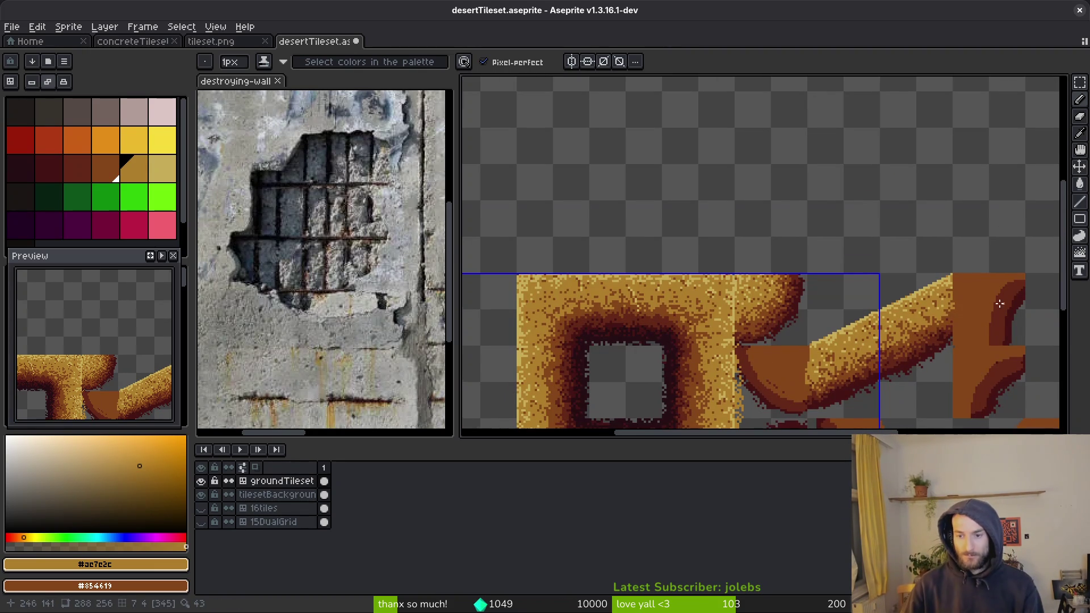
{"action": "scroll", "coordinate": [1010, 297], "scroll_direction": "up", "scroll_amount": 1}
Step: Save desertTileset.aseprite, then eyedrop near-black maroon #250e13 as the drawing colour
{"action": "key", "text": "ctrl+s"}
{"action": "scroll", "coordinate": [851, 244], "scroll_direction": "up", "scroll_amount": 3}
{"action": "scroll", "coordinate": [795, 238], "scroll_direction": "down", "scroll_amount": 5}
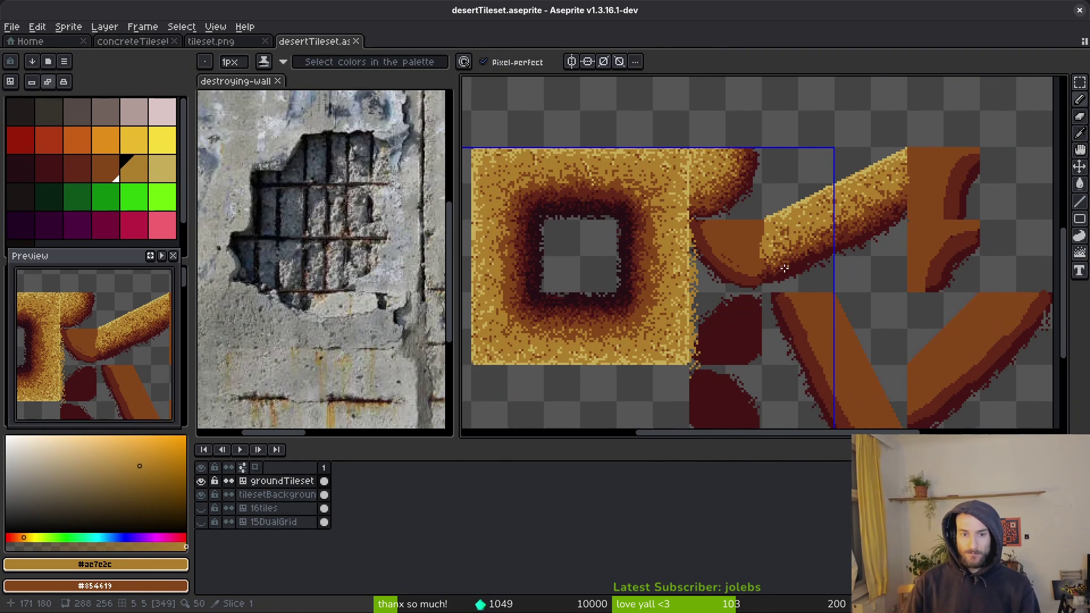
{"action": "scroll", "coordinate": [624, 274], "scroll_direction": "up", "scroll_amount": 3}
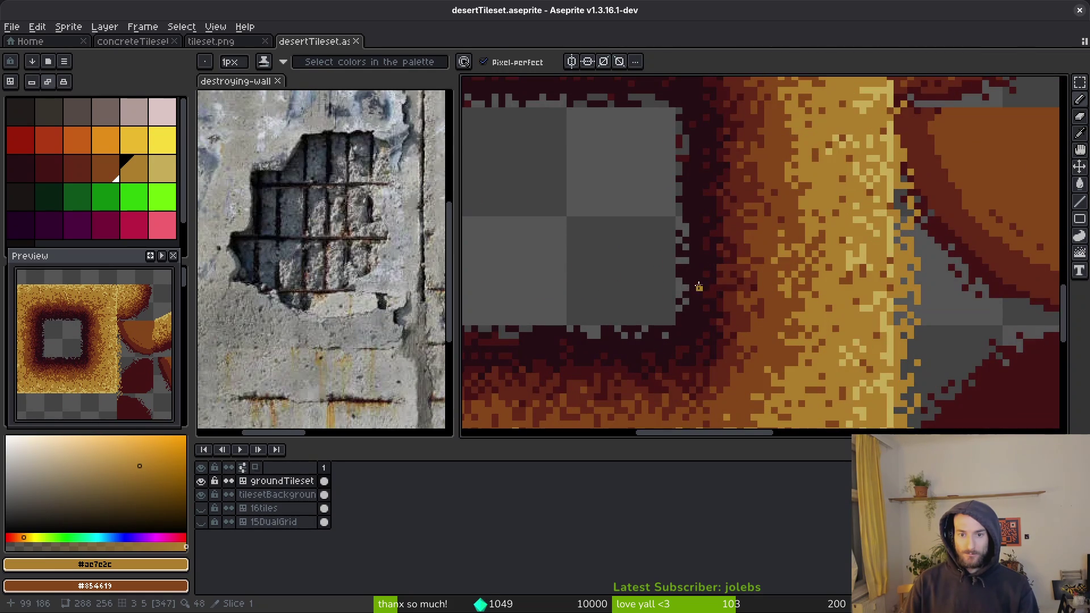
{"action": "left_click", "coordinate": [698, 276]}
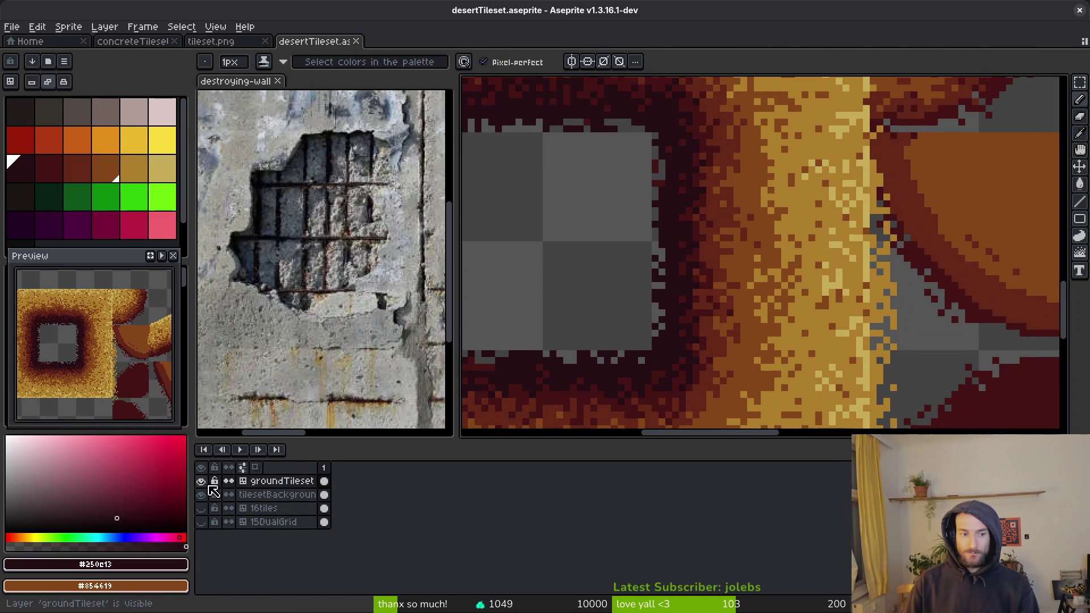
Step: Hide the groundTileset layer and make tilesetBackground the active layer
{"action": "left_click", "coordinate": [201, 482]}
{"action": "scroll", "coordinate": [795, 358], "scroll_direction": "up", "scroll_amount": 3}
{"action": "scroll", "coordinate": [795, 357], "scroll_direction": "right", "scroll_amount": 2}
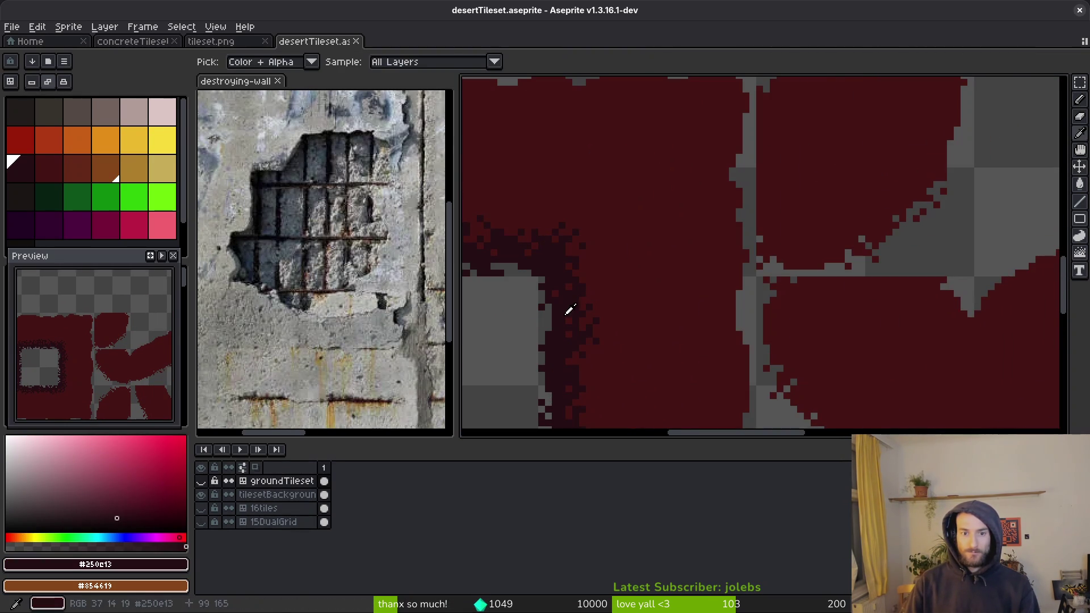
{"action": "scroll", "coordinate": [946, 248], "scroll_direction": "up", "scroll_amount": 1}
{"action": "scroll", "coordinate": [688, 233], "scroll_direction": "down", "scroll_amount": 3}
{"action": "scroll", "coordinate": [689, 234], "scroll_direction": "left", "scroll_amount": 2}
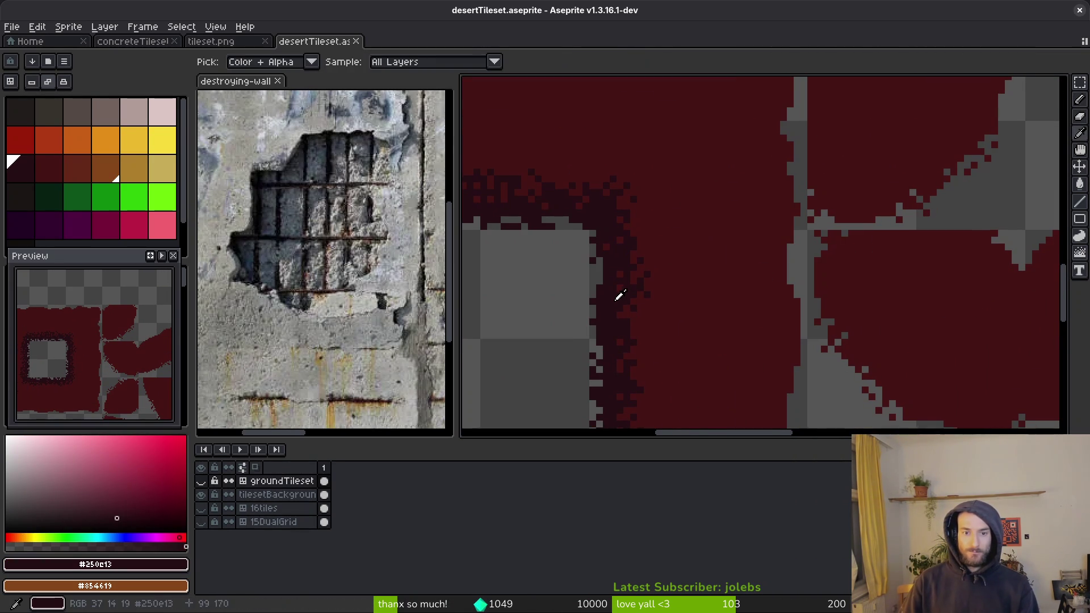
{"action": "left_click", "coordinate": [325, 496]}
{"action": "scroll", "coordinate": [906, 251], "scroll_direction": "up", "scroll_amount": 2}
{"action": "scroll", "coordinate": [906, 251], "scroll_direction": "right", "scroll_amount": 1}
Step: With the Spray tool, speckle the shape's right edge and lower edge dark
{"action": "key", "text": "shift+s"}
{"action": "scroll", "coordinate": [919, 220], "scroll_direction": "up", "scroll_amount": 1}
{"action": "scroll", "coordinate": [919, 220], "scroll_direction": "right", "scroll_amount": 1}
{"action": "mouse_move", "coordinate": [920, 127]}
{"action": "left_mouse_down"}
{"action": "mouse_move", "coordinate": [884, 305]}
{"action": "mouse_move", "coordinate": [789, 367]}
{"action": "mouse_move", "coordinate": [667, 395]}
{"action": "mouse_move", "coordinate": [749, 368]}
{"action": "mouse_move", "coordinate": [905, 242]}
{"action": "mouse_move", "coordinate": [822, 373]}
{"action": "mouse_move", "coordinate": [893, 267]}
{"action": "left_mouse_up"}
{"action": "left_click_drag", "start_coordinate": [918, 154], "coordinate": [915, 199]}
{"action": "left_click_drag", "start_coordinate": [842, 336], "coordinate": [738, 392]}
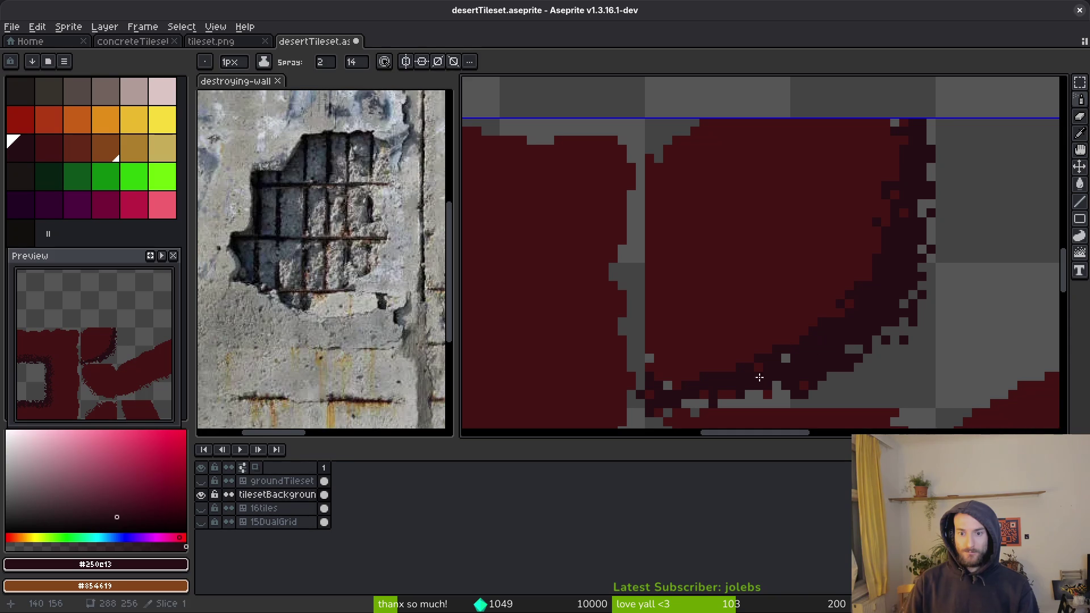
Step: Set #431414 as secondary colour and spray darker speckles along the shape's lower edge
{"action": "right_click", "coordinate": [851, 214], "text": "alt"}
{"action": "mouse_move", "coordinate": [869, 291]}
{"action": "left_mouse_down"}
{"action": "mouse_move", "coordinate": [761, 360]}
{"action": "mouse_move", "coordinate": [647, 359]}
{"action": "mouse_move", "coordinate": [681, 380]}
{"action": "left_mouse_up"}
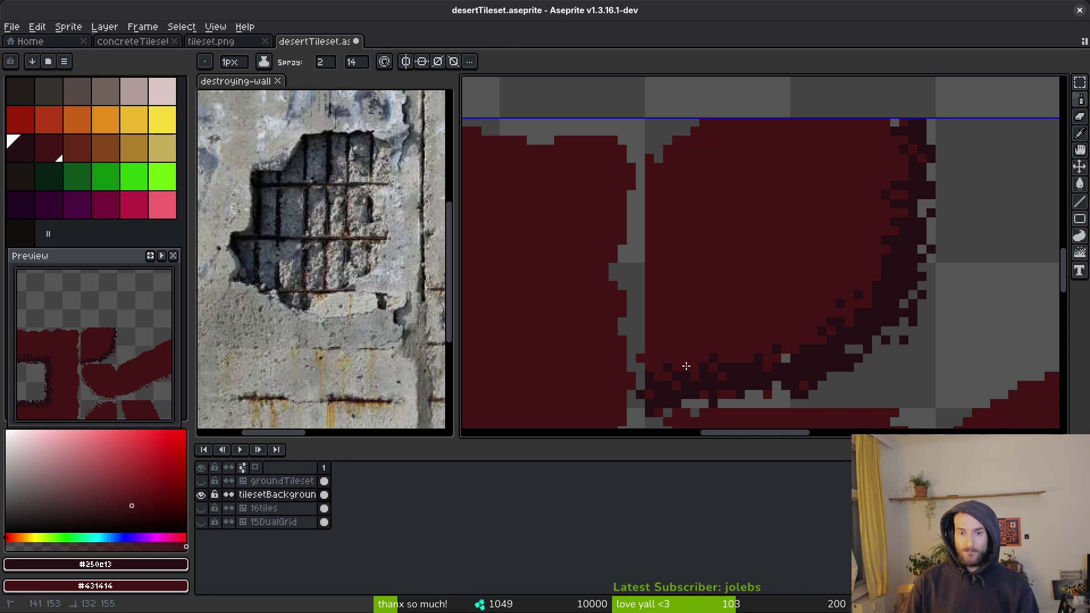
{"action": "scroll", "coordinate": [761, 346], "scroll_direction": "up", "scroll_amount": 2}
{"action": "left_click_drag", "start_coordinate": [775, 352], "coordinate": [884, 363]}
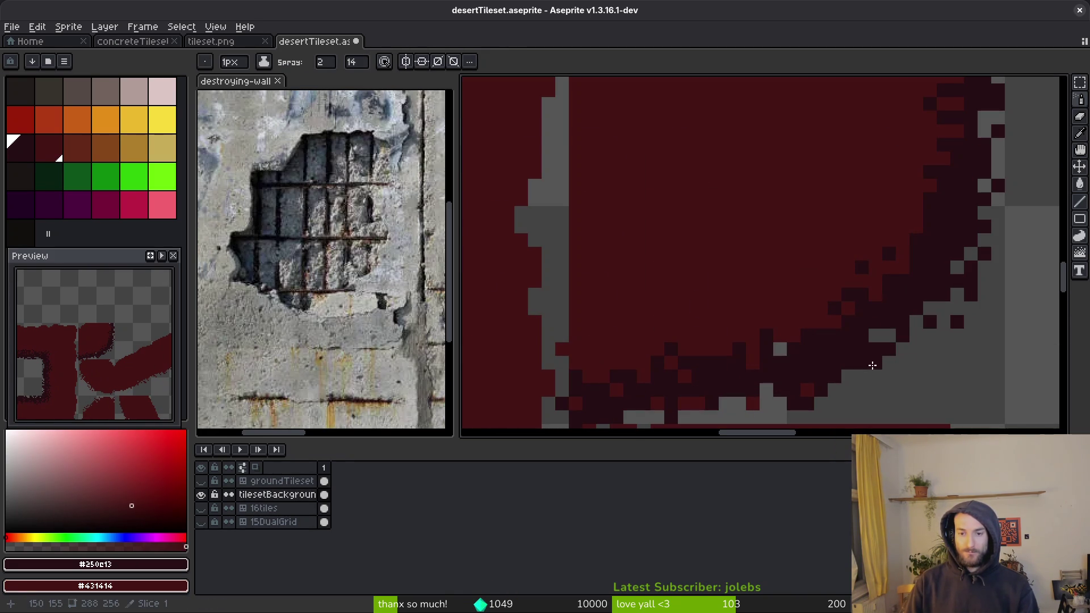
{"action": "mouse_move", "coordinate": [786, 349]}
{"action": "left_mouse_down"}
{"action": "mouse_move", "coordinate": [783, 338]}
{"action": "mouse_move", "coordinate": [823, 312]}
{"action": "mouse_move", "coordinate": [822, 400]}
{"action": "mouse_move", "coordinate": [760, 410]}
{"action": "mouse_move", "coordinate": [728, 353]}
{"action": "left_mouse_up"}
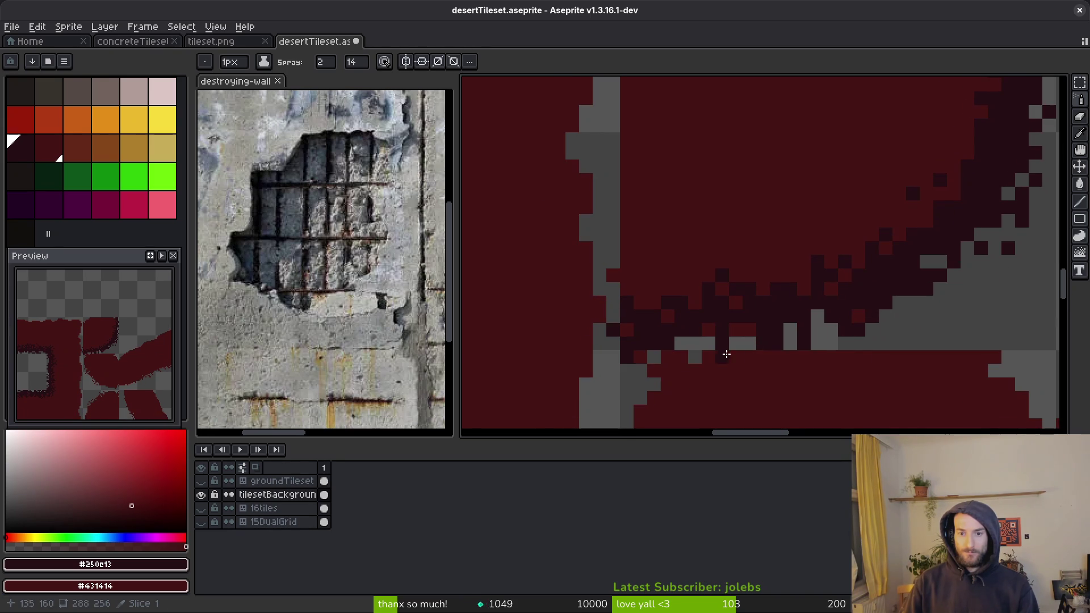
{"action": "mouse_move", "coordinate": [839, 344]}
{"action": "left_mouse_down"}
{"action": "mouse_move", "coordinate": [741, 342]}
{"action": "mouse_move", "coordinate": [774, 319]}
{"action": "left_mouse_up"}
Step: Add a final pass of dark spray along the shape's right edge
{"action": "scroll", "coordinate": [753, 338], "scroll_direction": "down", "scroll_amount": 2}
{"action": "scroll", "coordinate": [775, 317], "scroll_direction": "up", "scroll_amount": 2}
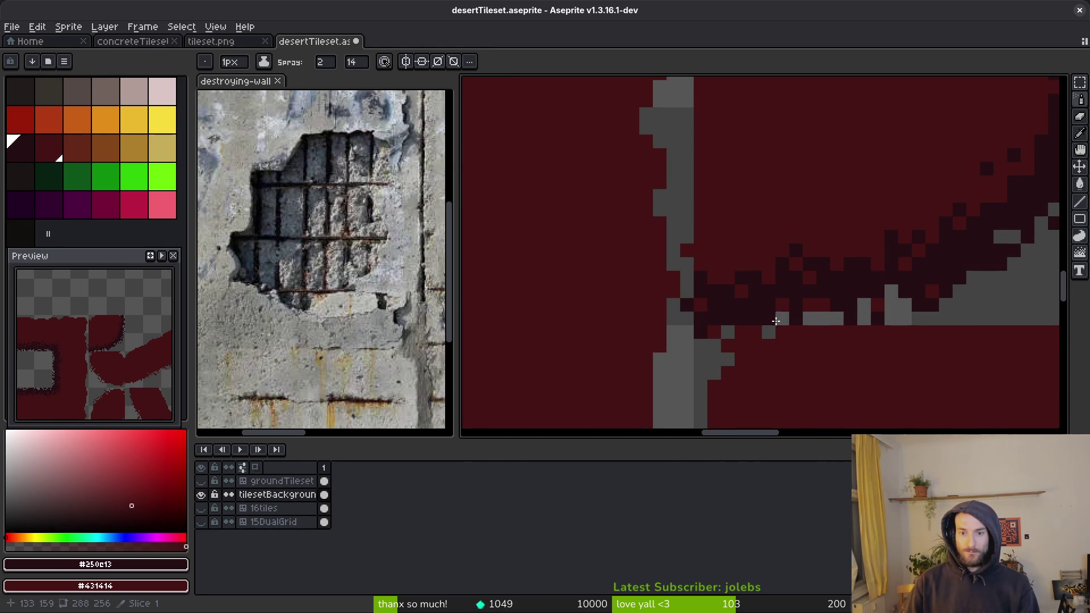
{"action": "scroll", "coordinate": [786, 322], "scroll_direction": "down", "scroll_amount": 2}
{"action": "scroll", "coordinate": [874, 295], "scroll_direction": "up", "scroll_amount": 2}
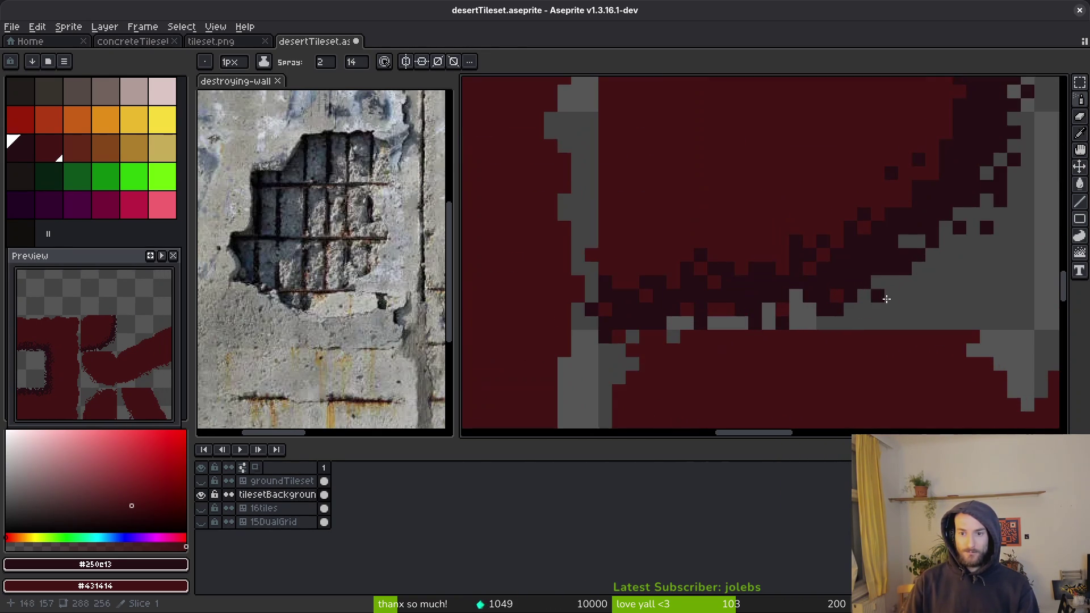
{"action": "scroll", "coordinate": [881, 293], "scroll_direction": "down", "scroll_amount": 2}
{"action": "scroll", "coordinate": [914, 266], "scroll_direction": "up", "scroll_amount": 2}
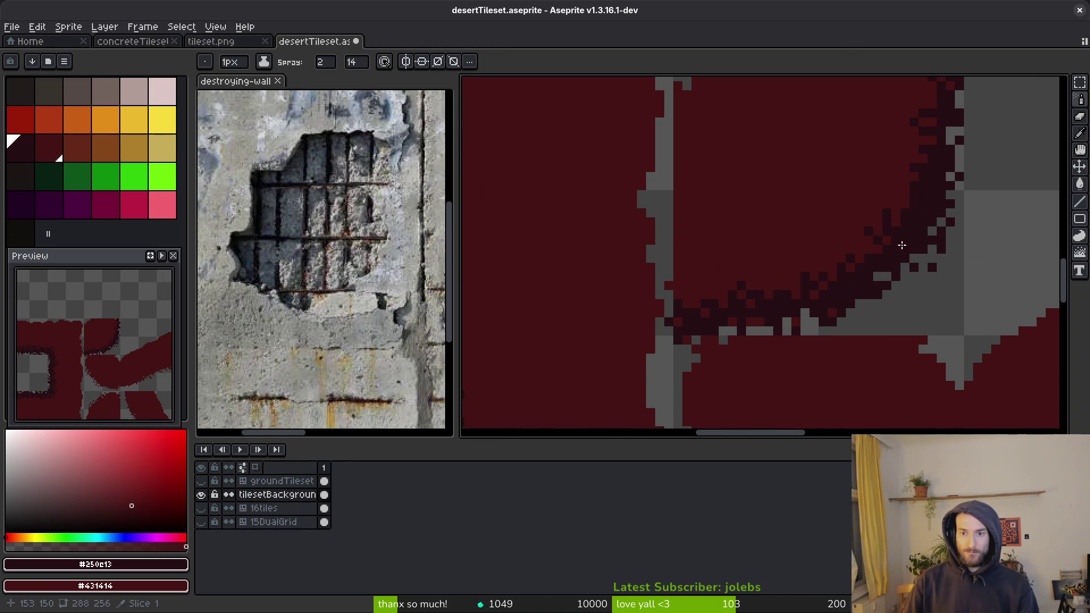
{"action": "scroll", "coordinate": [908, 269], "scroll_direction": "down", "scroll_amount": 2}
{"action": "scroll", "coordinate": [878, 248], "scroll_direction": "up", "scroll_amount": 5}
{"action": "mouse_move", "coordinate": [849, 207]}
{"action": "left_mouse_down"}
{"action": "mouse_move", "coordinate": [900, 275]}
{"action": "mouse_move", "coordinate": [876, 237]}
{"action": "mouse_move", "coordinate": [895, 307]}
{"action": "mouse_move", "coordinate": [890, 258]}
{"action": "left_mouse_up"}
{"action": "scroll", "coordinate": [880, 273], "scroll_direction": "down", "scroll_amount": 1}
{"action": "scroll", "coordinate": [884, 280], "scroll_direction": "up", "scroll_amount": 1}
{"action": "key", "text": "b"}
{"action": "scroll", "coordinate": [886, 263], "scroll_direction": "down", "scroll_amount": 2}
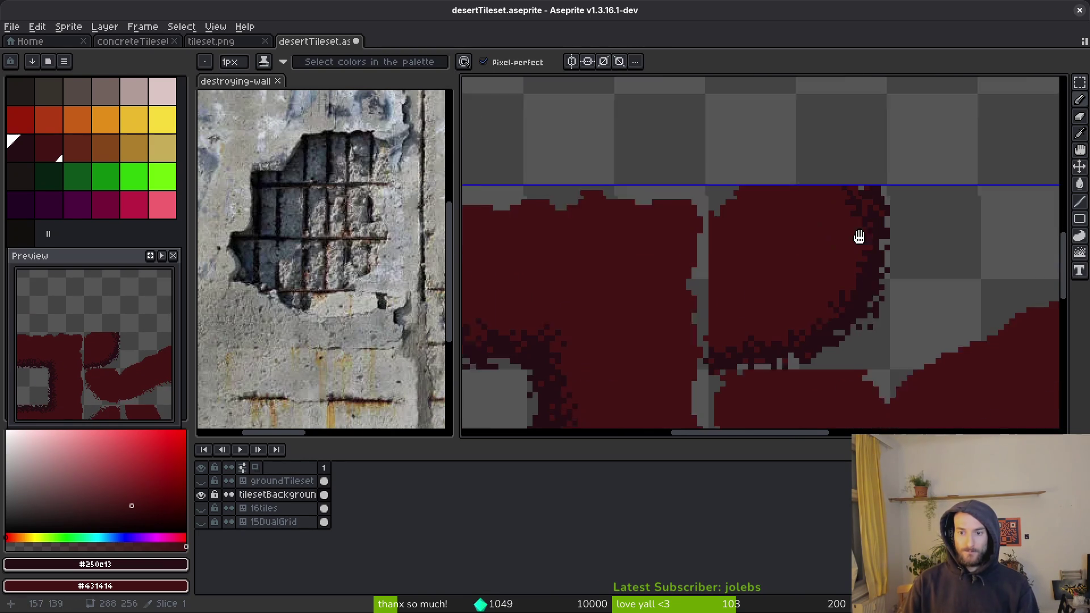
{"action": "scroll", "coordinate": [879, 275], "scroll_direction": "up", "scroll_amount": 2}
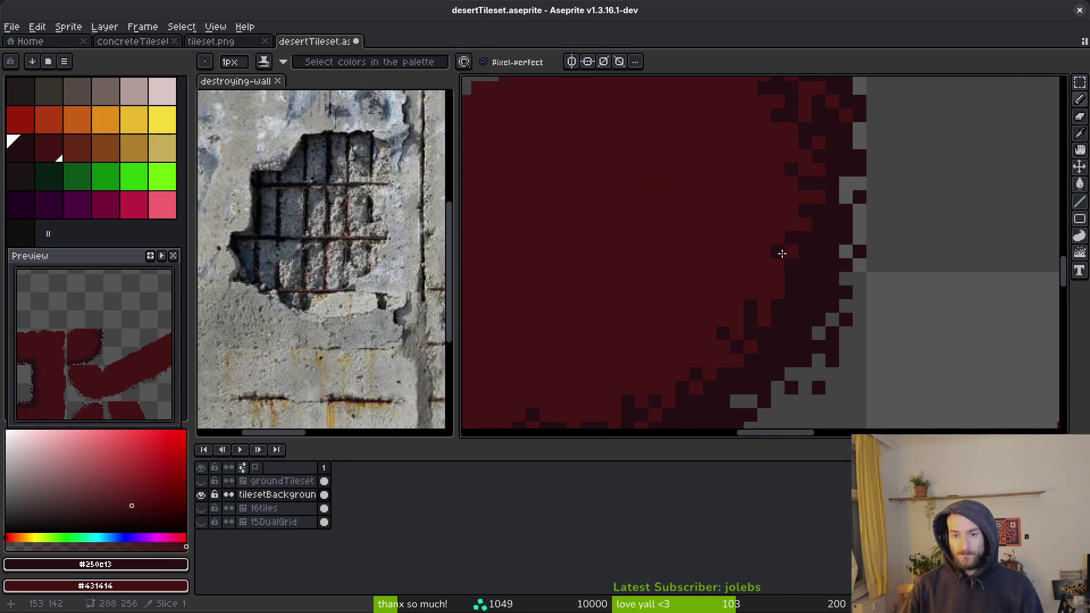
{"action": "scroll", "coordinate": [859, 318], "scroll_direction": "down", "scroll_amount": 3}
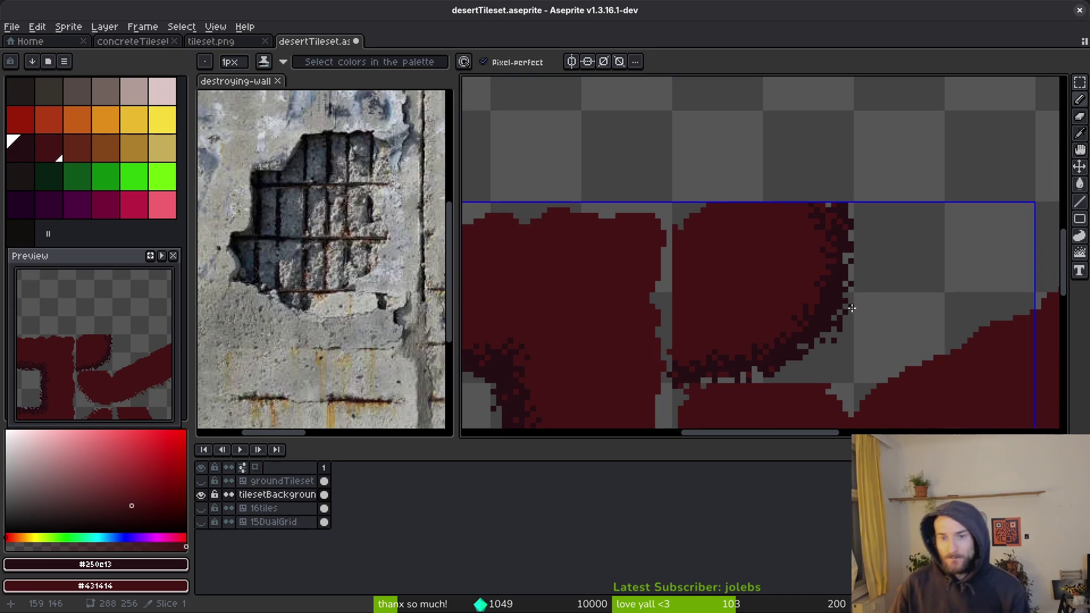
{"action": "scroll", "coordinate": [777, 284], "scroll_direction": "down", "scroll_amount": 2}
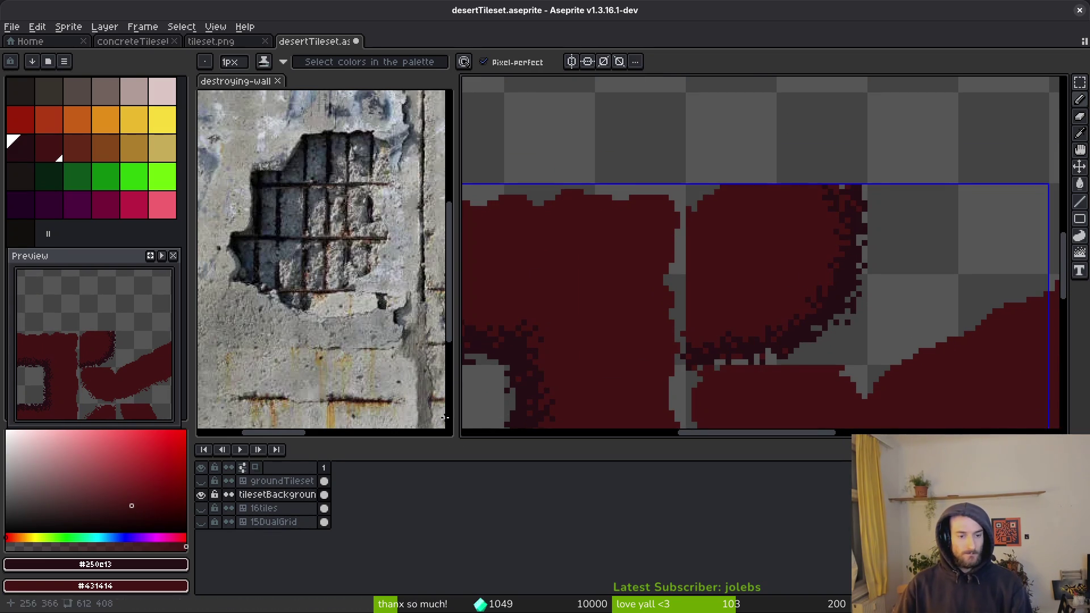
{"action": "scroll", "coordinate": [738, 278], "scroll_direction": "right", "scroll_amount": 3}
Step: Spray dark speckles along the diagonal shape's lower edge, extending them leftward
{"action": "key", "text": "shift+b"}
{"action": "scroll", "coordinate": [908, 278], "scroll_direction": "up", "scroll_amount": 2}
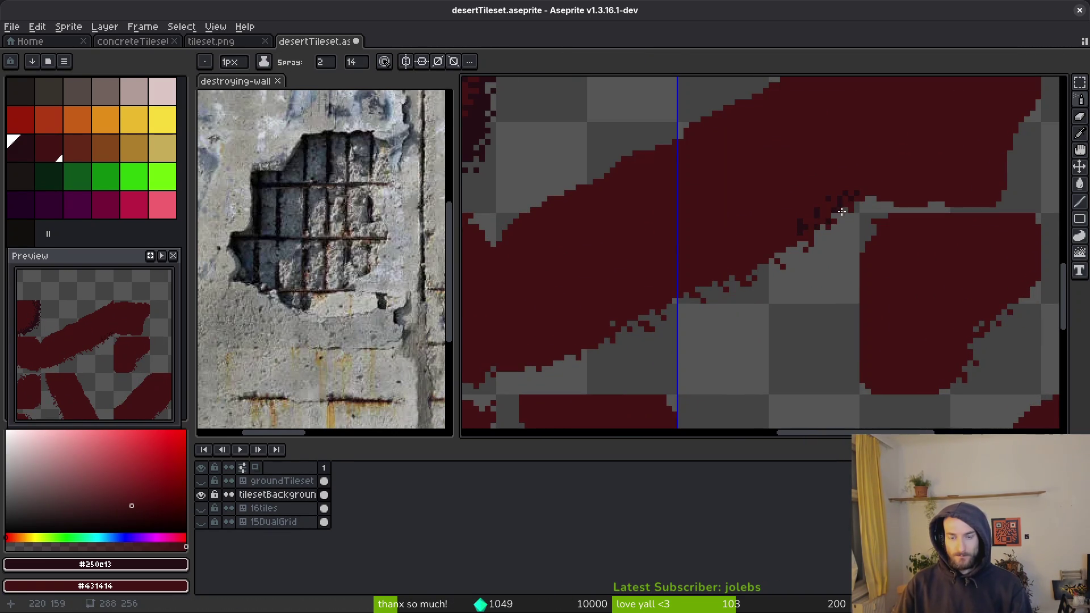
{"action": "left_click_drag", "start_coordinate": [759, 276], "coordinate": [622, 336]}
{"action": "scroll", "coordinate": [622, 335], "scroll_direction": "up", "scroll_amount": 1}
{"action": "scroll", "coordinate": [622, 336], "scroll_direction": "left", "scroll_amount": 3}
{"action": "mouse_move", "coordinate": [726, 313]}
{"action": "left_mouse_down"}
{"action": "mouse_move", "coordinate": [690, 332]}
{"action": "mouse_move", "coordinate": [775, 282]}
{"action": "left_mouse_up"}
{"action": "left_click_drag", "start_coordinate": [661, 334], "coordinate": [626, 343]}
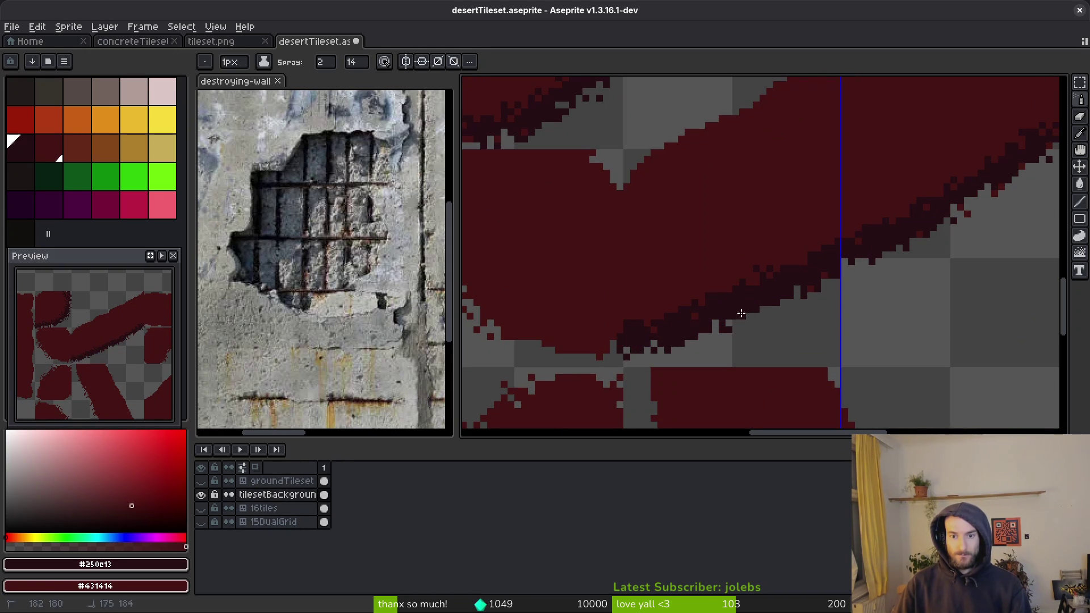
Step: Add more dark spray dots along the diagonal red edge
{"action": "scroll", "coordinate": [701, 328], "scroll_direction": "up", "scroll_amount": 2}
{"action": "scroll", "coordinate": [701, 328], "scroll_direction": "right", "scroll_amount": 3}
{"action": "mouse_move", "coordinate": [750, 317]}
{"action": "left_mouse_down"}
{"action": "mouse_move", "coordinate": [858, 246]}
{"action": "mouse_move", "coordinate": [913, 227]}
{"action": "left_mouse_up"}
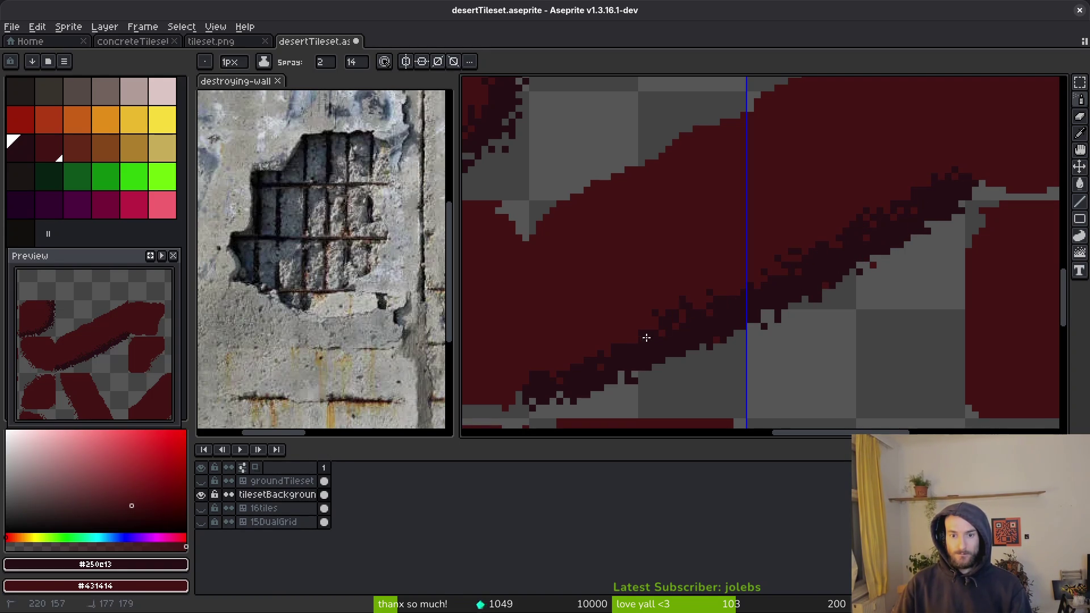
{"action": "scroll", "coordinate": [815, 311], "scroll_direction": "up", "scroll_amount": 1}
{"action": "left_click_drag", "start_coordinate": [845, 301], "coordinate": [675, 374]}
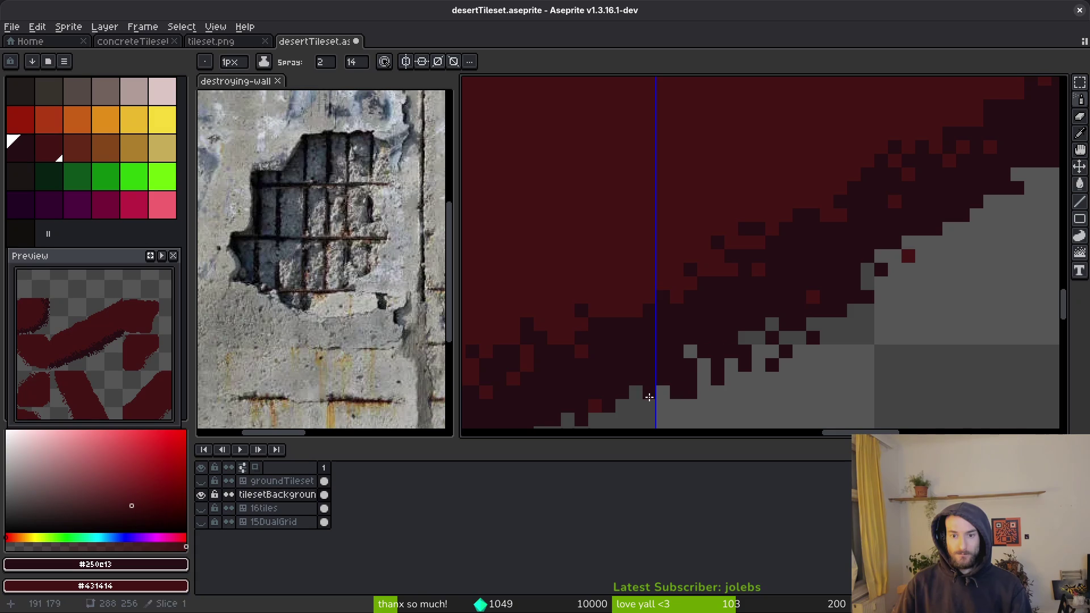
{"action": "scroll", "coordinate": [795, 340], "scroll_direction": "down", "scroll_amount": 1}
{"action": "scroll", "coordinate": [852, 342], "scroll_direction": "up", "scroll_amount": 1}
Step: Erase part of the dark band's lower edge and respray speckles there
{"action": "key", "text": "b"}
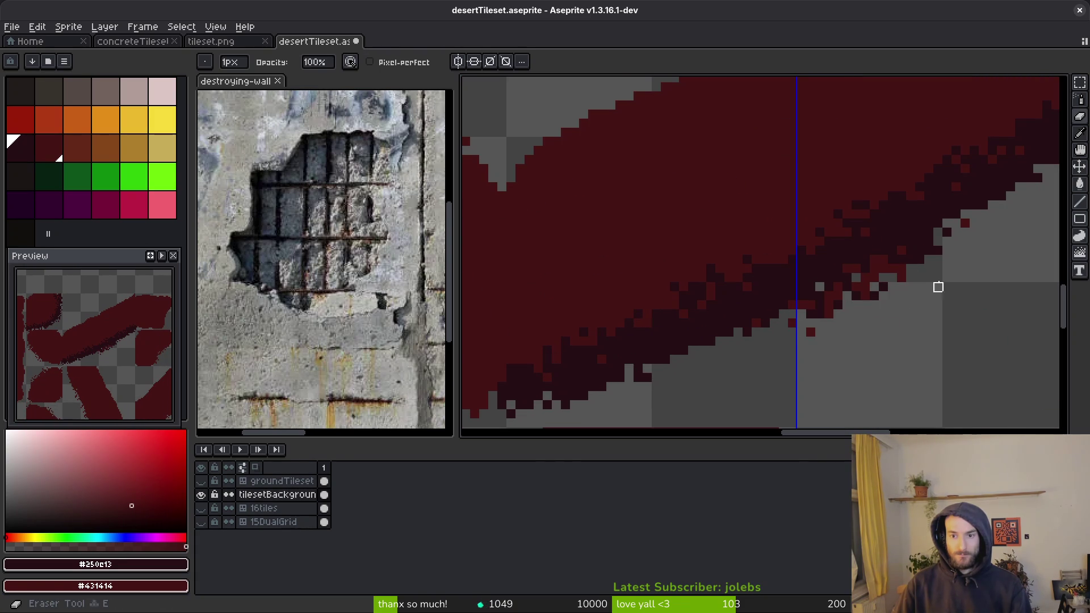
{"action": "key", "text": "e"}
{"action": "mouse_move", "coordinate": [868, 278]}
{"action": "left_mouse_down"}
{"action": "mouse_move", "coordinate": [956, 224]}
{"action": "mouse_move", "coordinate": [840, 287]}
{"action": "left_mouse_up"}
{"action": "key", "text": "shift+b"}
{"action": "left_click_drag", "start_coordinate": [931, 244], "coordinate": [840, 283]}
{"action": "scroll", "coordinate": [901, 285], "scroll_direction": "down", "scroll_amount": 3}
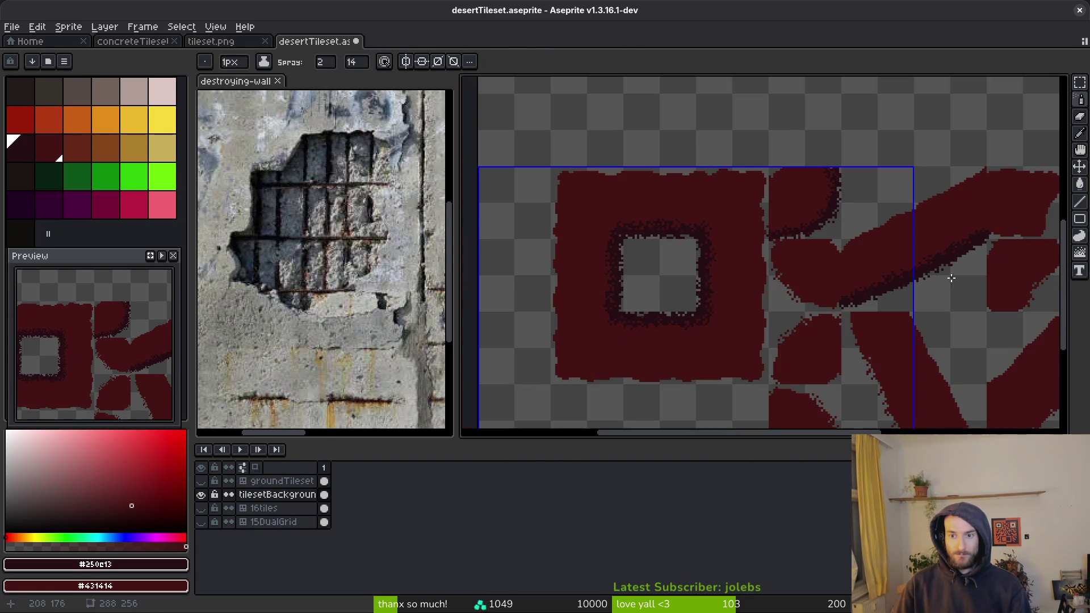
{"action": "scroll", "coordinate": [866, 294], "scroll_direction": "up", "scroll_amount": 3}
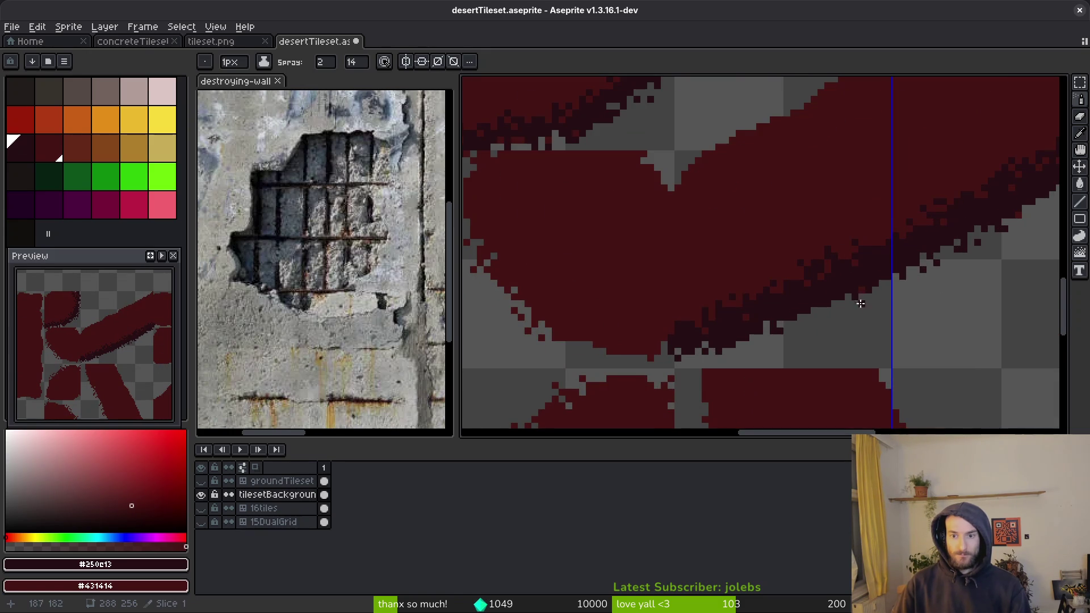
Step: Spray speckles on another stretch of the lower edge and save desertTileset.aseprite
{"action": "key", "text": "b"}
{"action": "scroll", "coordinate": [862, 294], "scroll_direction": "up", "scroll_amount": 2}
{"action": "mouse_move", "coordinate": [776, 348]}
{"action": "left_mouse_down"}
{"action": "mouse_move", "coordinate": [774, 310]}
{"action": "mouse_move", "coordinate": [842, 264]}
{"action": "left_mouse_up"}
{"action": "key", "text": "shift+b"}
{"action": "left_click_drag", "start_coordinate": [745, 348], "coordinate": [759, 328]}
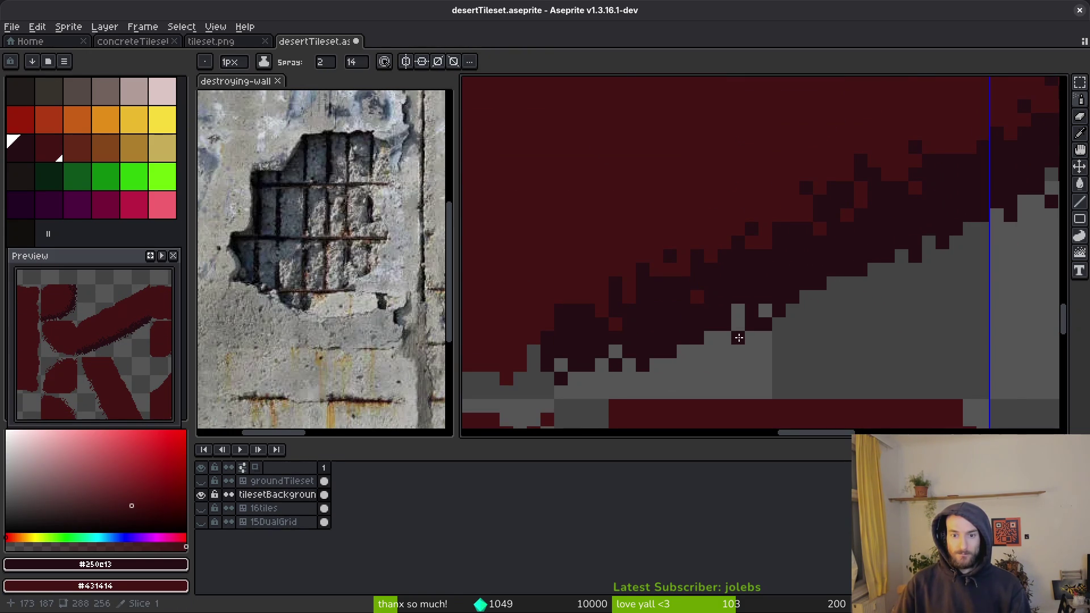
{"action": "key", "text": "b"}
{"action": "scroll", "coordinate": [851, 353], "scroll_direction": "down", "scroll_amount": 2}
{"action": "scroll", "coordinate": [816, 353], "scroll_direction": "up", "scroll_amount": 2}
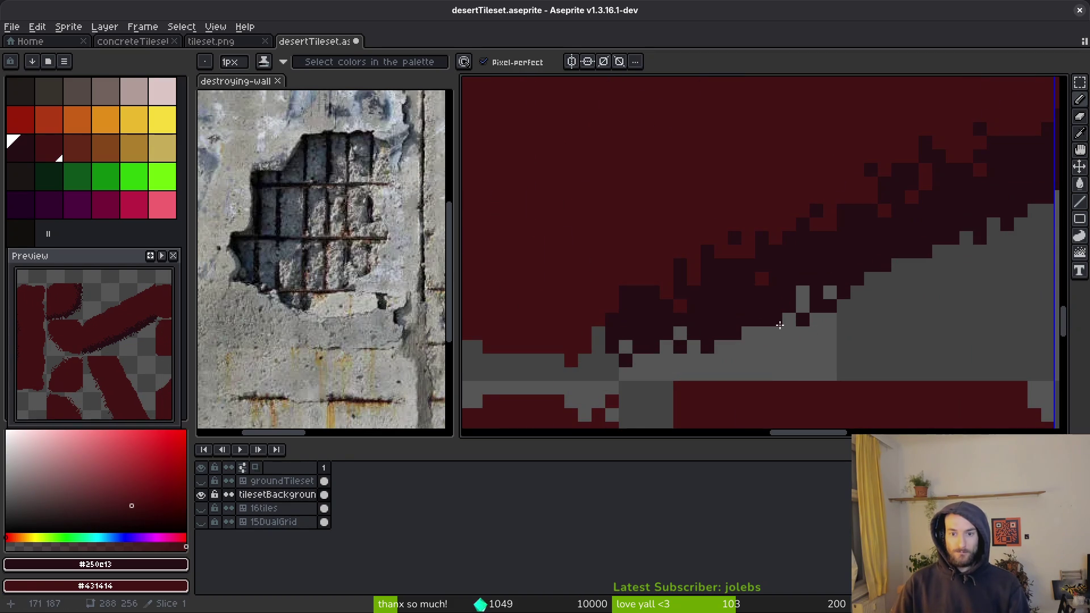
{"action": "scroll", "coordinate": [787, 329], "scroll_direction": "down", "scroll_amount": 4}
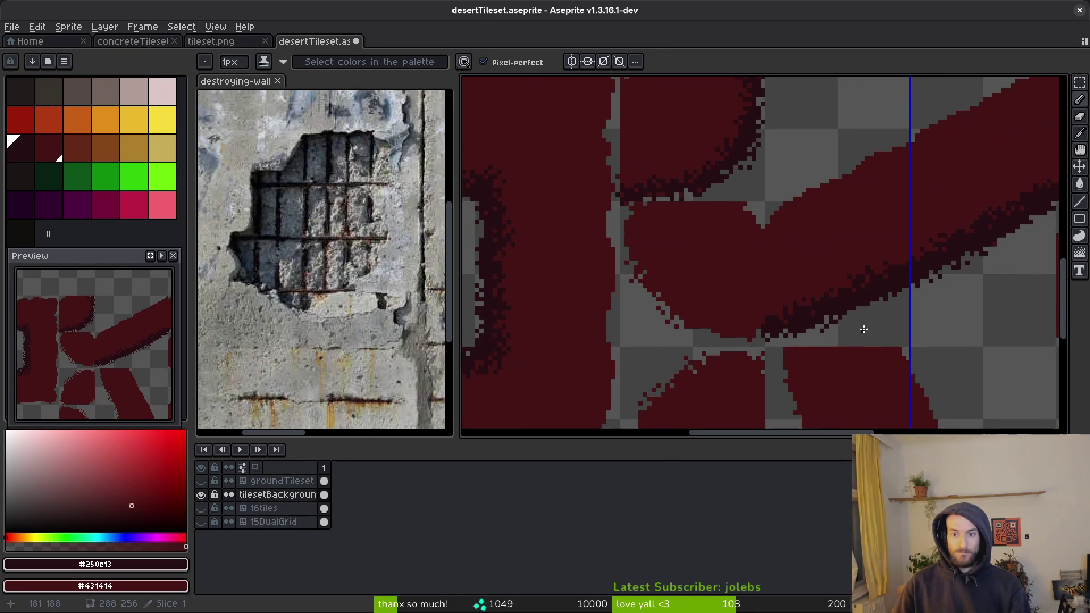
{"action": "key", "text": "ctrl+s"}
{"action": "scroll", "coordinate": [773, 222], "scroll_direction": "up", "scroll_amount": 4}
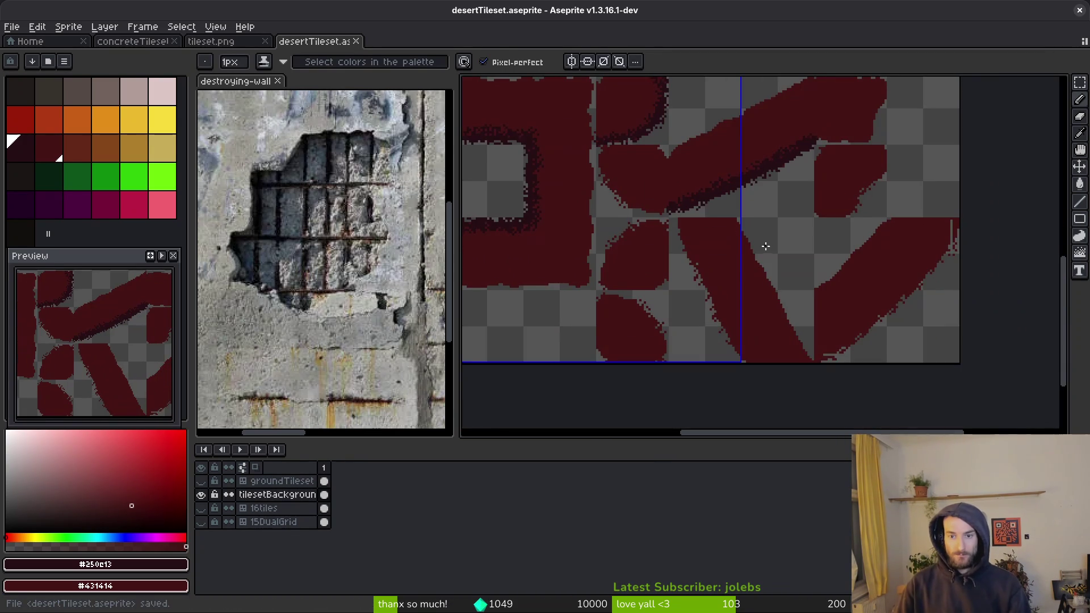
Step: Fill the empty column at the sprite's right edge with the sampled dark red
{"action": "scroll", "coordinate": [774, 222], "scroll_direction": "down", "scroll_amount": 1}
{"action": "scroll", "coordinate": [794, 187], "scroll_direction": "up", "scroll_amount": 1}
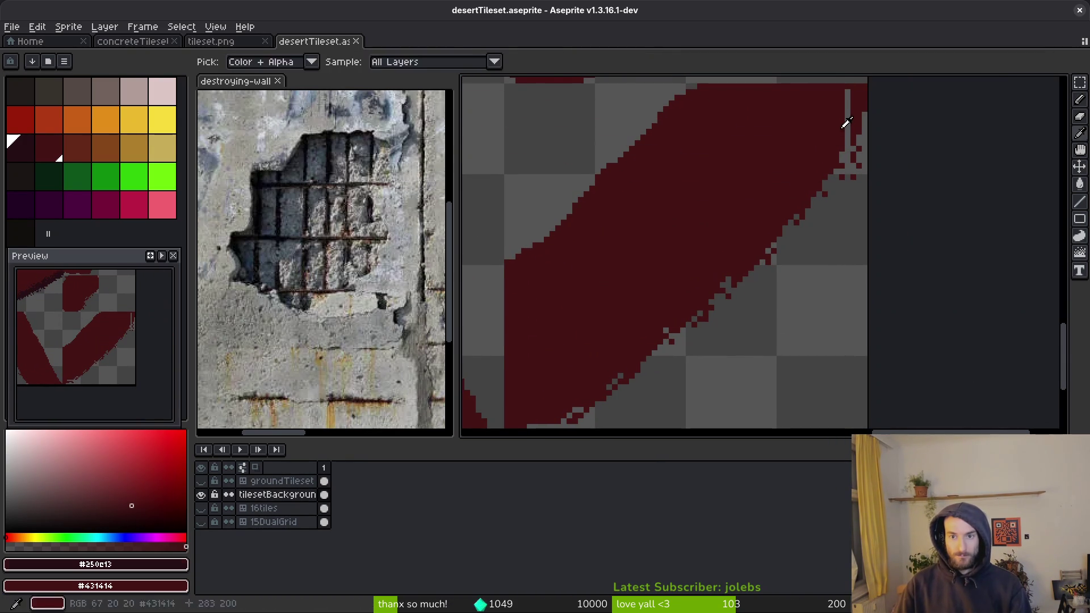
{"action": "left_click", "coordinate": [851, 101], "text": "alt"}
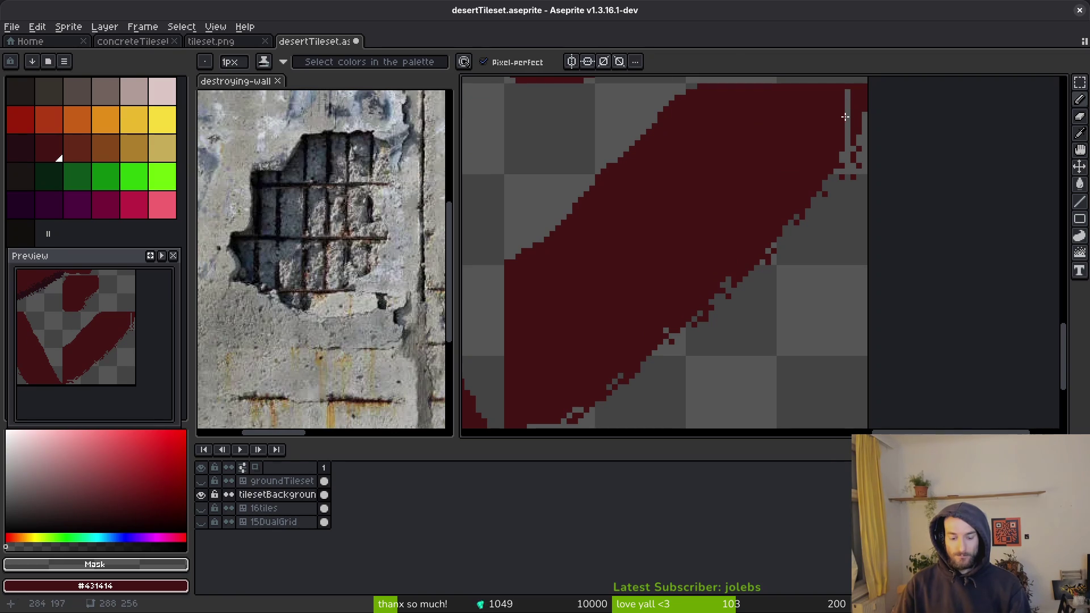
{"action": "scroll", "coordinate": [845, 117], "scroll_direction": "up", "scroll_amount": 2}
{"action": "left_click_drag", "start_coordinate": [822, 171], "coordinate": [823, 256]}
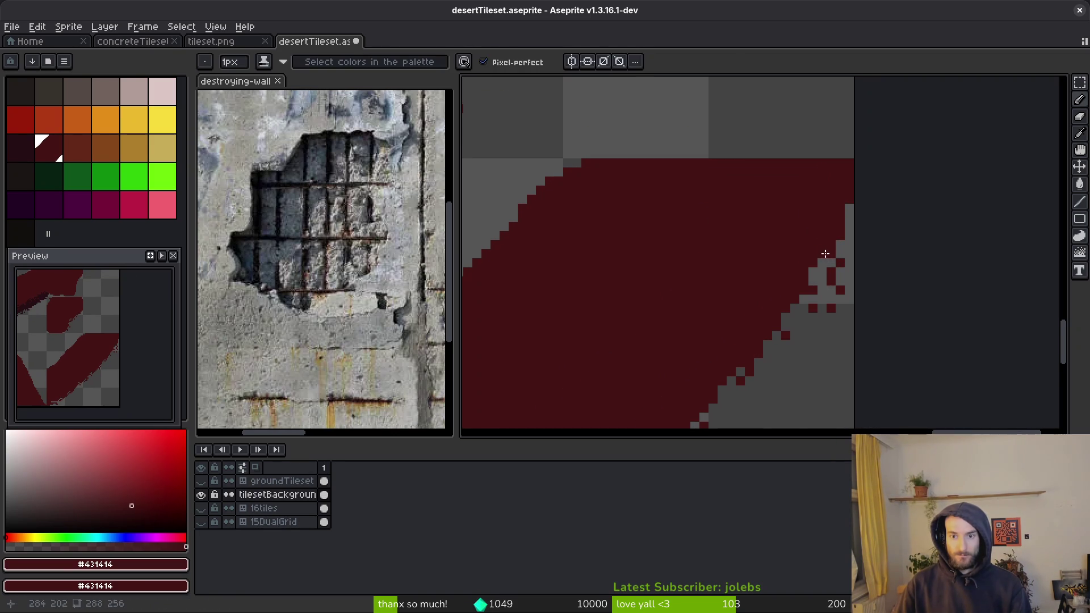
{"action": "left_click", "coordinate": [824, 258], "text": "alt"}
Step: Pick the darker edge red and spray speckles down the shape's right edge
{"action": "scroll", "coordinate": [830, 295], "scroll_direction": "down", "scroll_amount": 1}
{"action": "scroll", "coordinate": [829, 296], "scroll_direction": "down", "scroll_amount": 2}
{"action": "key", "text": "shift+f"}
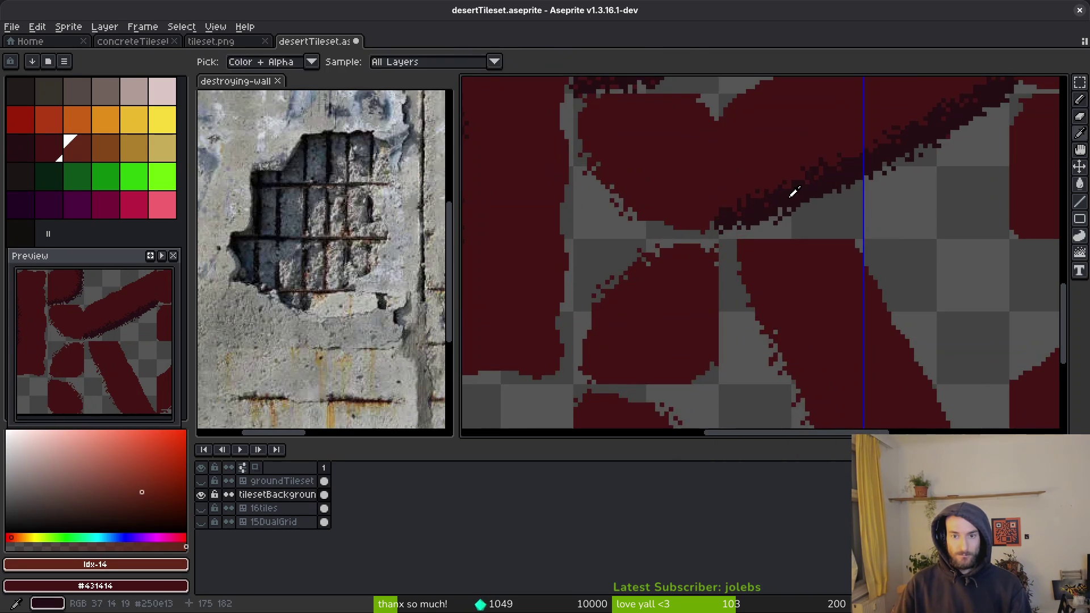
{"action": "left_click", "coordinate": [786, 189], "text": "alt"}
{"action": "scroll", "coordinate": [822, 260], "scroll_direction": "up", "scroll_amount": 1}
{"action": "scroll", "coordinate": [821, 260], "scroll_direction": "up", "scroll_amount": 1}
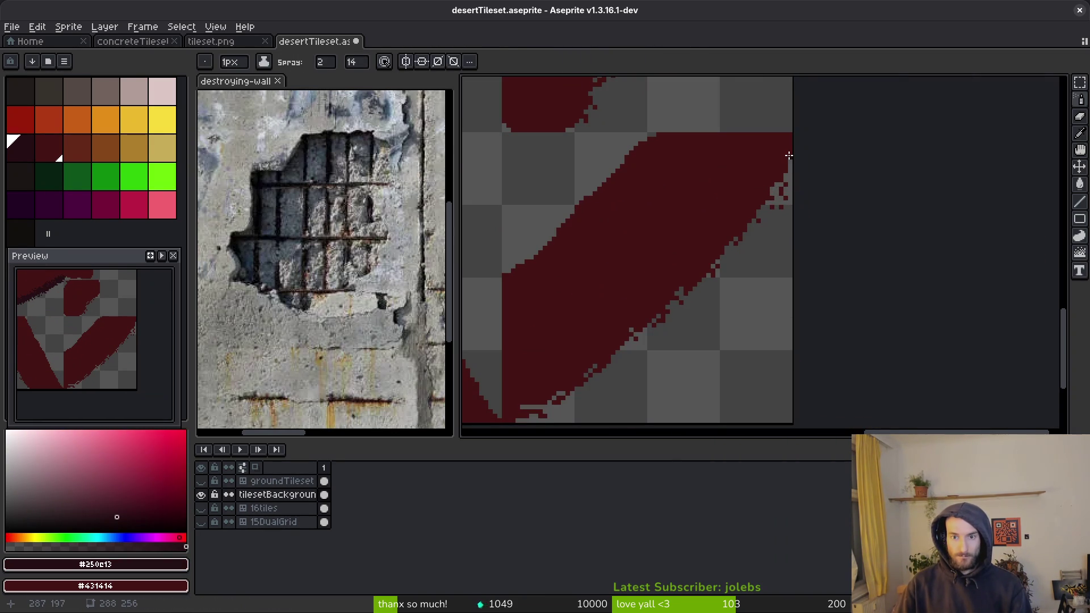
{"action": "scroll", "coordinate": [802, 155], "scroll_direction": "up", "scroll_amount": 1}
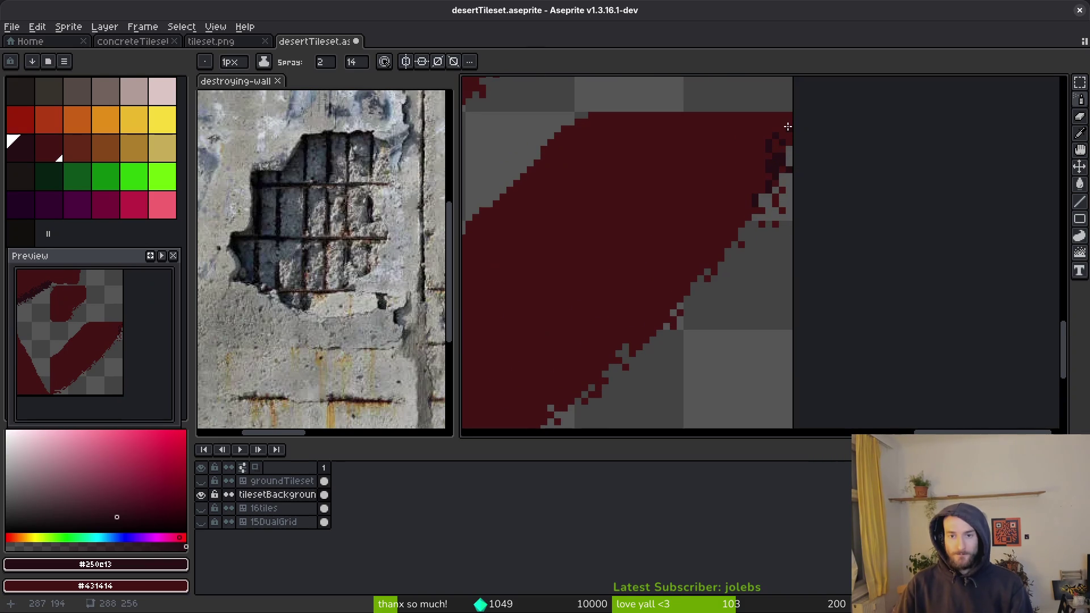
{"action": "mouse_move", "coordinate": [773, 160]}
{"action": "left_mouse_down"}
{"action": "mouse_move", "coordinate": [748, 218]}
{"action": "mouse_move", "coordinate": [822, 170]}
{"action": "mouse_move", "coordinate": [783, 238]}
{"action": "mouse_move", "coordinate": [775, 283]}
{"action": "left_mouse_up"}
{"action": "scroll", "coordinate": [765, 229], "scroll_direction": "down", "scroll_amount": 1}
Step: Erase the right-edge speckles and stray lower-right pixels, undoing the last eraser stroke
{"action": "key", "text": "e"}
{"action": "left_click_drag", "start_coordinate": [836, 149], "coordinate": [762, 294]}
{"action": "mouse_move", "coordinate": [567, 418]}
{"action": "left_mouse_down"}
{"action": "mouse_move", "coordinate": [776, 250]}
{"action": "mouse_move", "coordinate": [827, 144]}
{"action": "mouse_move", "coordinate": [781, 256]}
{"action": "mouse_move", "coordinate": [730, 313]}
{"action": "mouse_move", "coordinate": [618, 401]}
{"action": "mouse_move", "coordinate": [568, 423]}
{"action": "left_mouse_up"}
{"action": "key", "text": "ctrl+z"}
Step: Respray dark speckles down the shape's right edge and along its lower edge
{"action": "key", "text": "alt"}
{"action": "key", "text": "alt"}
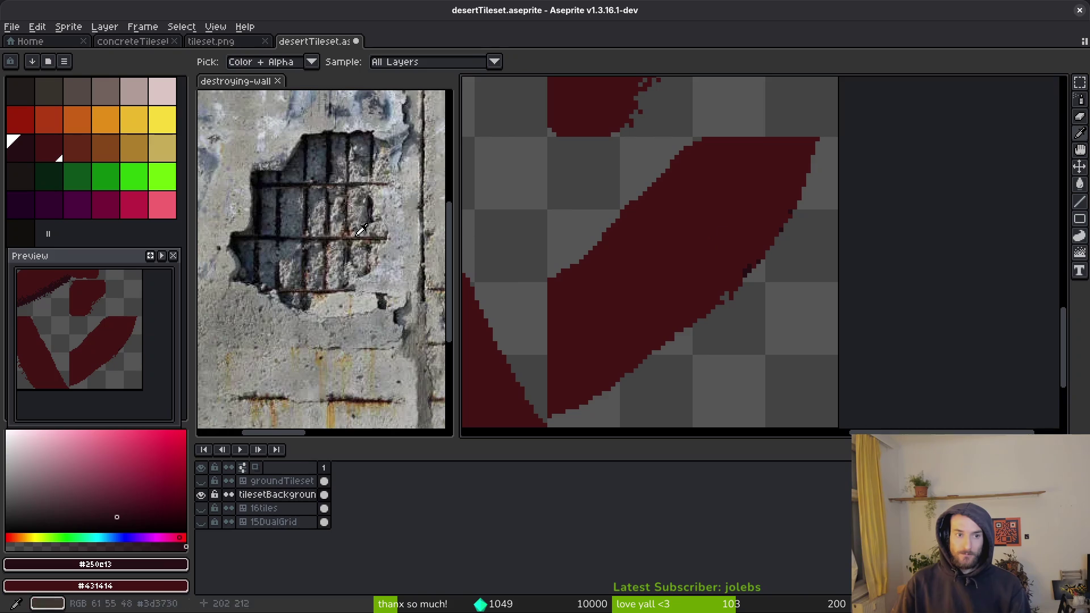
{"action": "key", "text": "shift+f"}
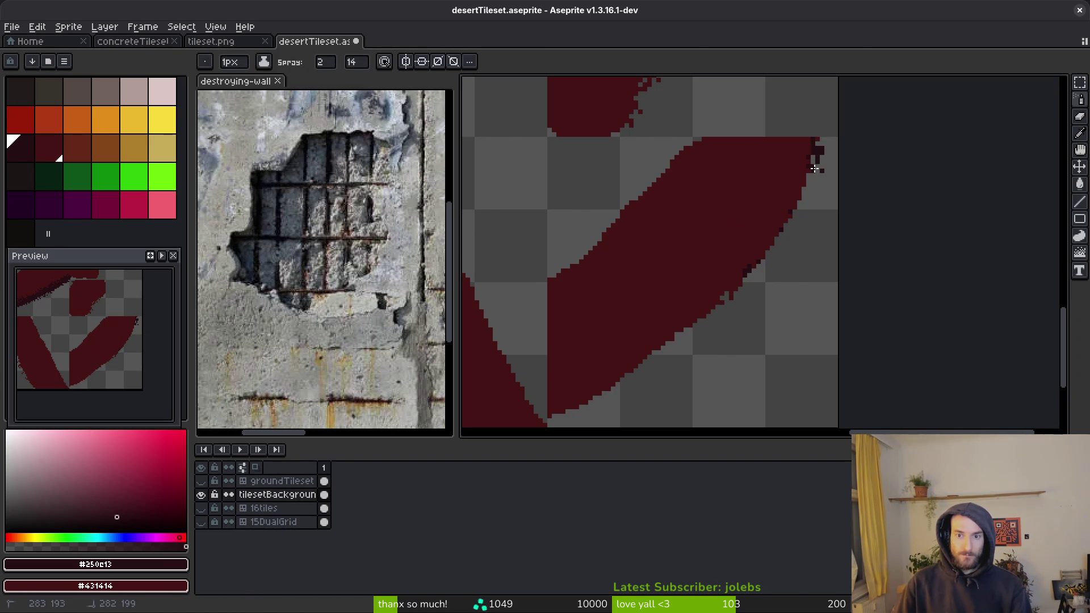
{"action": "mouse_move", "coordinate": [817, 177]}
{"action": "left_mouse_down"}
{"action": "mouse_move", "coordinate": [764, 285]}
{"action": "mouse_move", "coordinate": [728, 298]}
{"action": "left_mouse_up"}
{"action": "left_click_drag", "start_coordinate": [679, 343], "coordinate": [604, 400]}
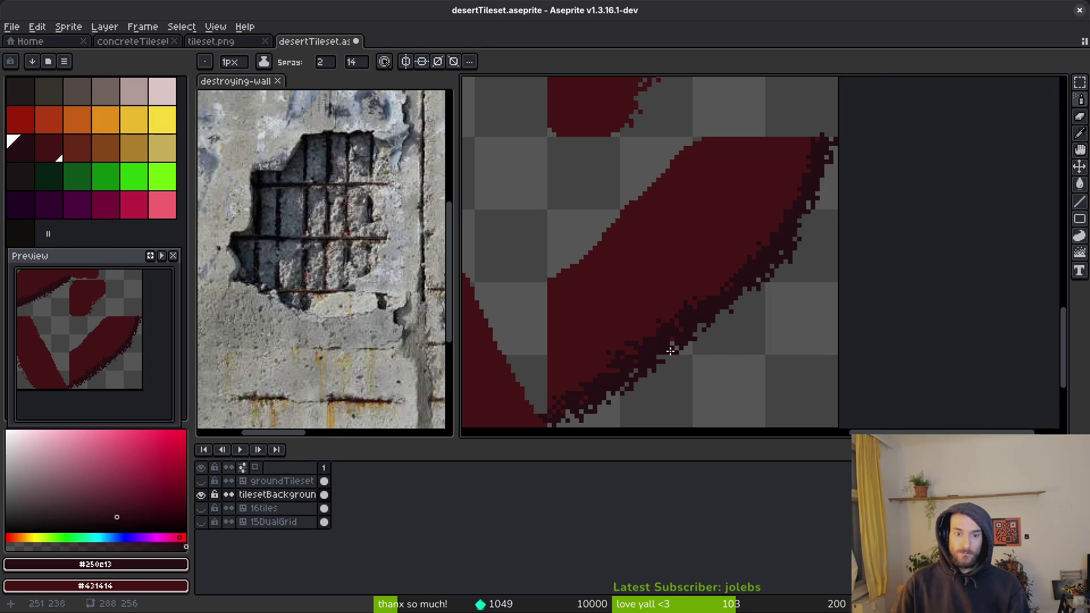
Step: Thicken the dark speckled border along the lower and diagonal edges
{"action": "scroll", "coordinate": [670, 342], "scroll_direction": "up", "scroll_amount": 3}
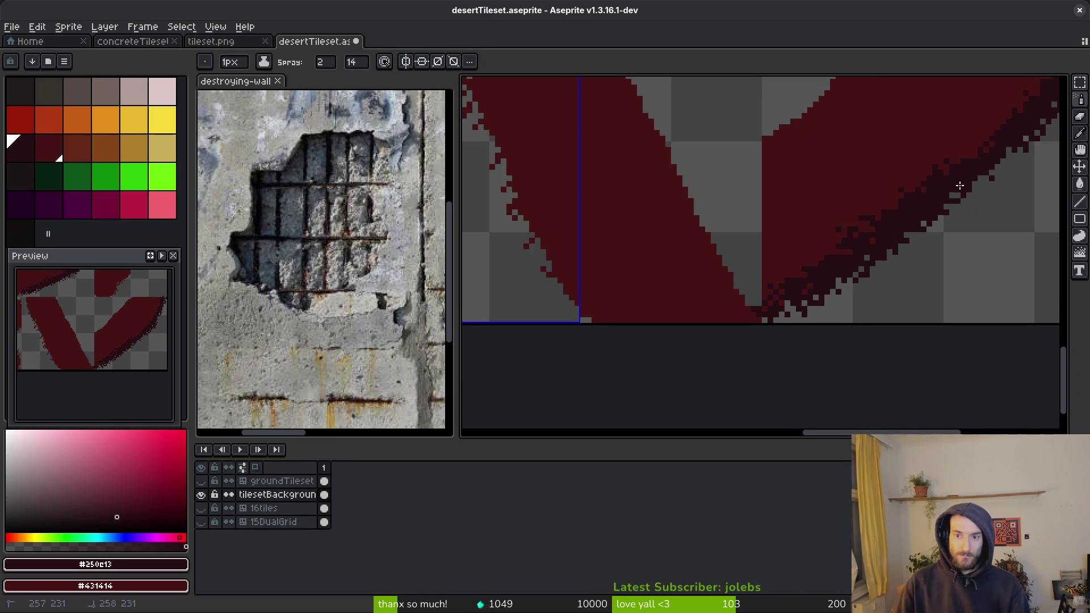
{"action": "scroll", "coordinate": [778, 320], "scroll_direction": "up", "scroll_amount": 1}
{"action": "scroll", "coordinate": [657, 384], "scroll_direction": "up", "scroll_amount": 1}
{"action": "left_click_drag", "start_coordinate": [656, 384], "coordinate": [650, 391]}
{"action": "mouse_move", "coordinate": [881, 221]}
{"action": "left_mouse_down"}
{"action": "mouse_move", "coordinate": [829, 227]}
{"action": "mouse_move", "coordinate": [727, 306]}
{"action": "mouse_move", "coordinate": [885, 170]}
{"action": "left_mouse_up"}
{"action": "mouse_move", "coordinate": [792, 290]}
{"action": "left_mouse_down"}
{"action": "mouse_move", "coordinate": [832, 255]}
{"action": "mouse_move", "coordinate": [686, 390]}
{"action": "mouse_move", "coordinate": [794, 236]}
{"action": "mouse_move", "coordinate": [689, 333]}
{"action": "mouse_move", "coordinate": [900, 212]}
{"action": "mouse_move", "coordinate": [844, 236]}
{"action": "mouse_move", "coordinate": [897, 181]}
{"action": "mouse_move", "coordinate": [824, 249]}
{"action": "mouse_move", "coordinate": [895, 187]}
{"action": "mouse_move", "coordinate": [764, 380]}
{"action": "mouse_move", "coordinate": [852, 215]}
{"action": "mouse_move", "coordinate": [827, 333]}
{"action": "mouse_move", "coordinate": [823, 272]}
{"action": "mouse_move", "coordinate": [810, 359]}
{"action": "mouse_move", "coordinate": [831, 241]}
{"action": "mouse_move", "coordinate": [776, 255]}
{"action": "mouse_move", "coordinate": [786, 240]}
{"action": "mouse_move", "coordinate": [764, 207]}
{"action": "left_mouse_up"}
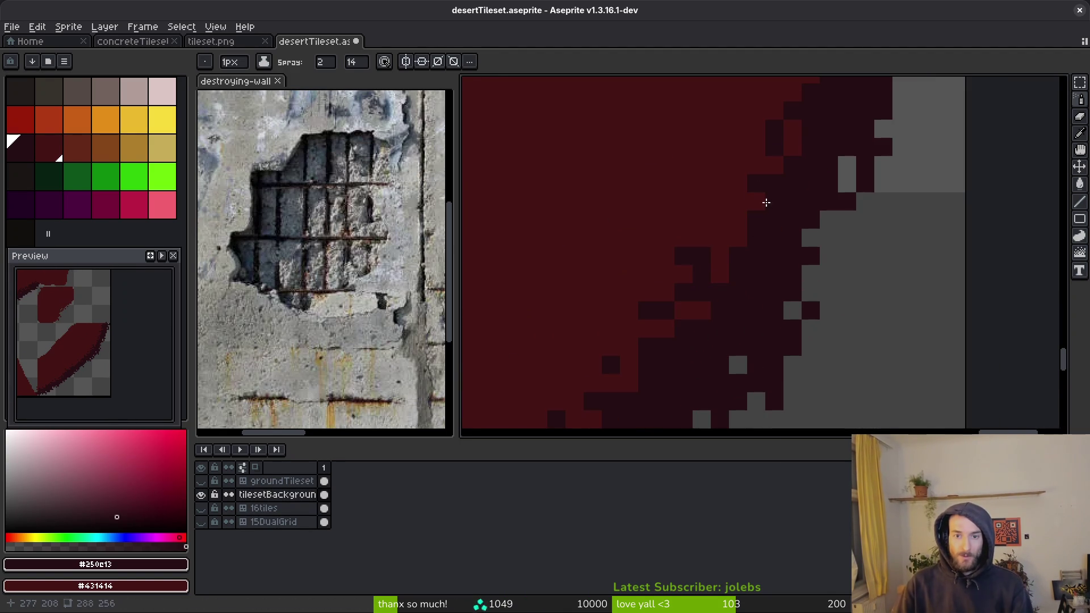
Step: Pick the base dark red from the shape and bring another part of the edge into view
{"action": "key", "text": "f"}
{"action": "left_click", "coordinate": [688, 255], "text": "alt"}
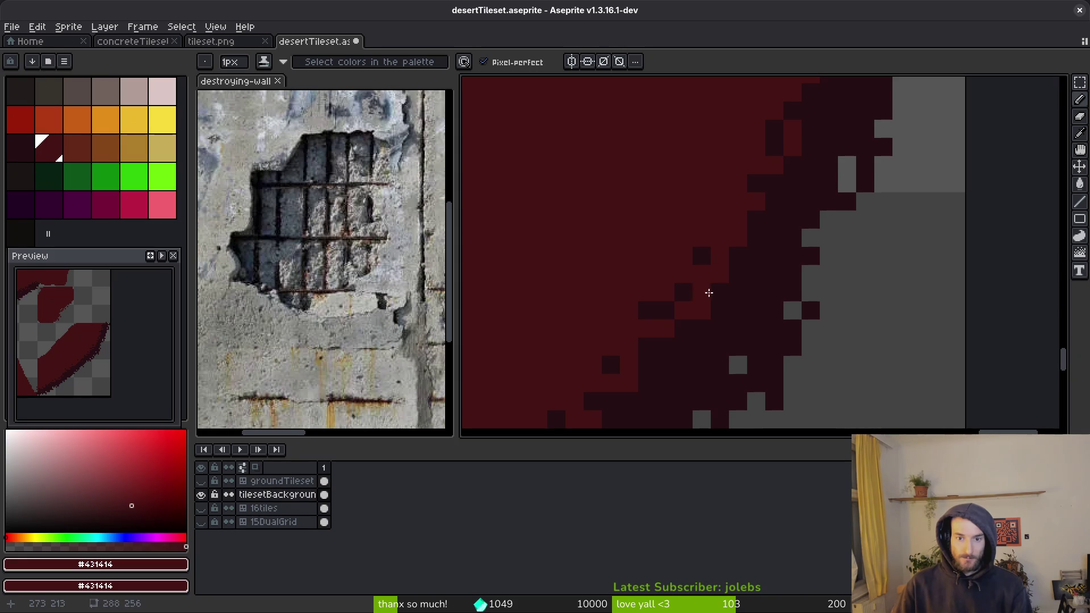
{"action": "left_click_drag", "start_coordinate": [769, 274], "coordinate": [782, 358]}
{"action": "scroll", "coordinate": [781, 358], "scroll_direction": "down", "scroll_amount": 3}
{"action": "scroll", "coordinate": [781, 312], "scroll_direction": "up", "scroll_amount": 3}
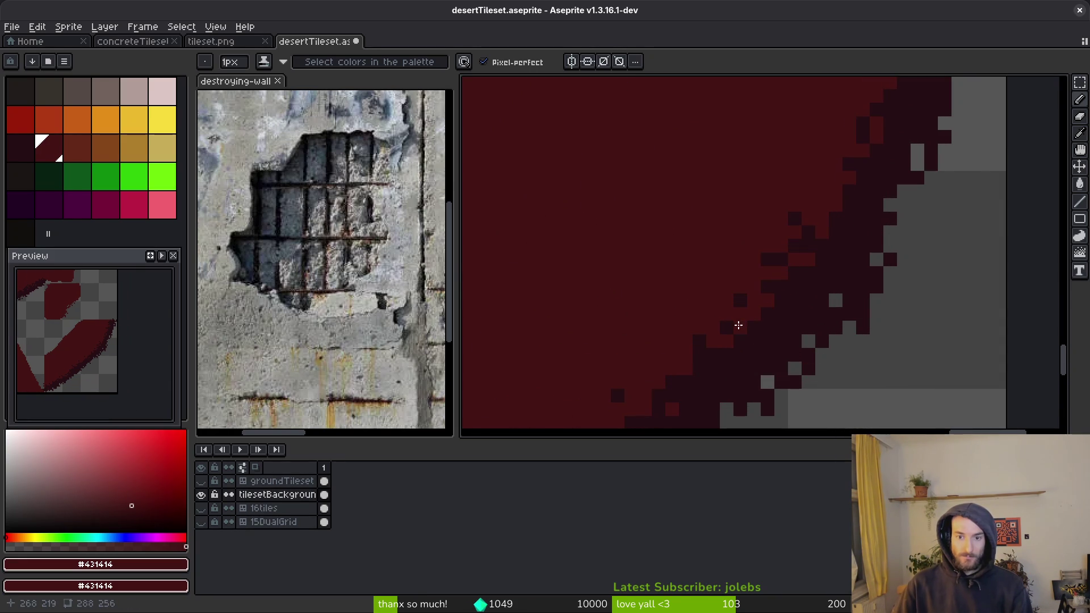
{"action": "scroll", "coordinate": [744, 327], "scroll_direction": "down", "scroll_amount": 2}
{"action": "scroll", "coordinate": [732, 340], "scroll_direction": "up", "scroll_amount": 2}
{"action": "scroll", "coordinate": [738, 335], "scroll_direction": "down", "scroll_amount": 2}
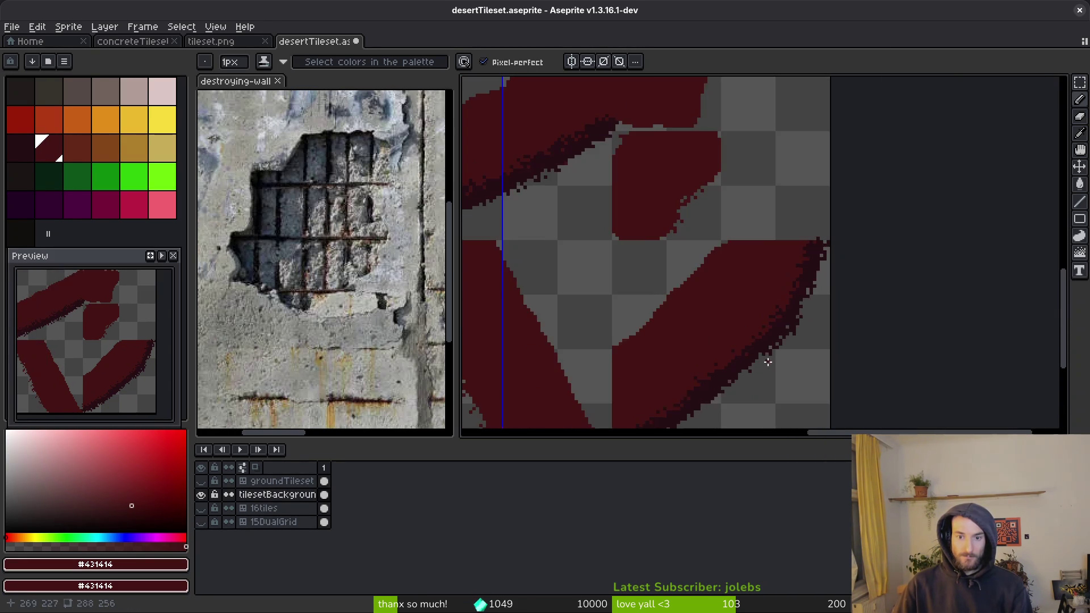
{"action": "scroll", "coordinate": [782, 306], "scroll_direction": "up", "scroll_amount": 1}
{"action": "scroll", "coordinate": [794, 284], "scroll_direction": "down", "scroll_amount": 2}
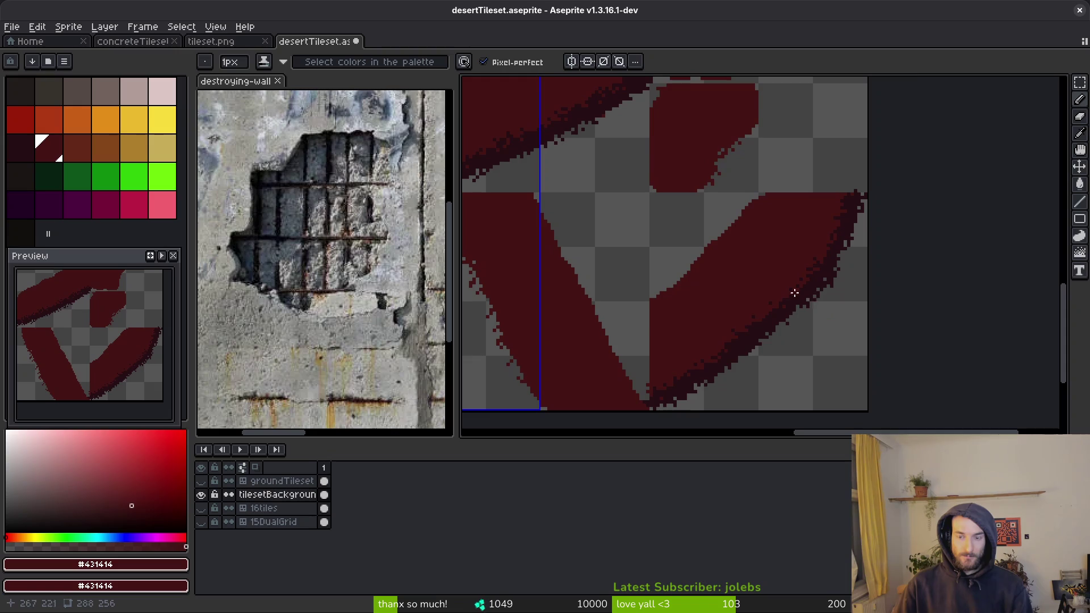
{"action": "scroll", "coordinate": [808, 260], "scroll_direction": "up", "scroll_amount": 1}
{"action": "scroll", "coordinate": [863, 316], "scroll_direction": "up", "scroll_amount": 2}
{"action": "scroll", "coordinate": [863, 321], "scroll_direction": "down", "scroll_amount": 2}
{"action": "scroll", "coordinate": [878, 358], "scroll_direction": "up", "scroll_amount": 1}
{"action": "scroll", "coordinate": [829, 344], "scroll_direction": "up", "scroll_amount": 2}
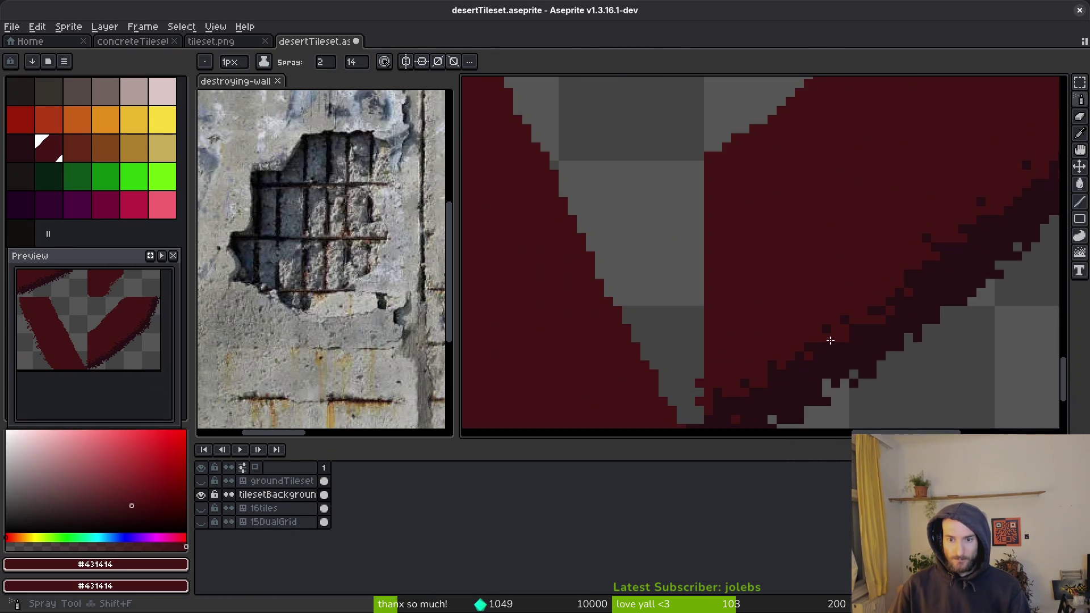
Step: Pick the darker edge colour and spray a few speckles along the lower edge
{"action": "left_click", "coordinate": [819, 341], "text": "alt"}
{"action": "key", "text": "shift+b"}
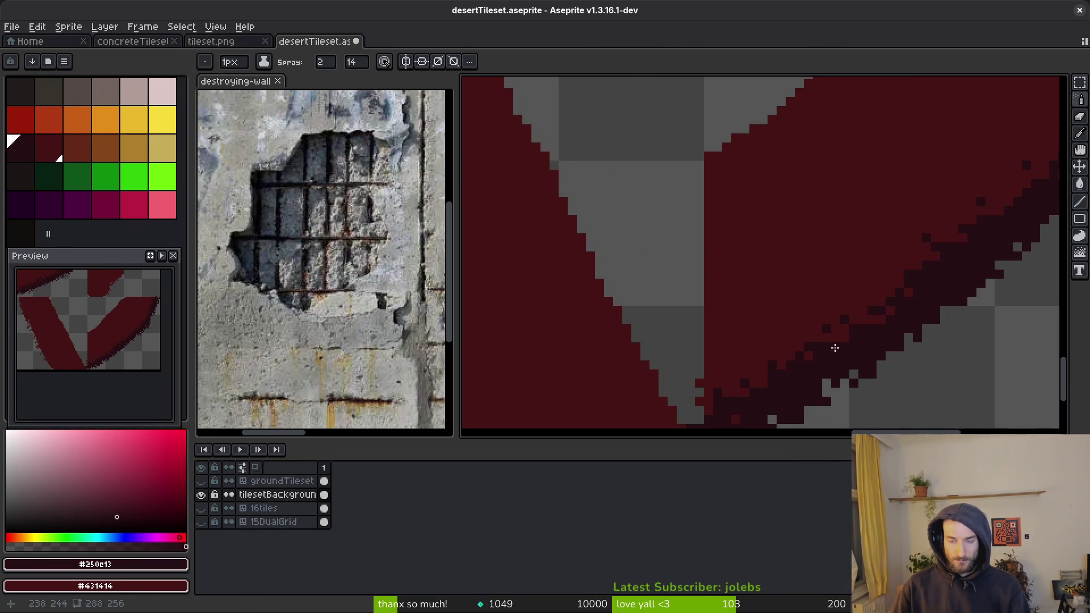
{"action": "left_click_drag", "start_coordinate": [831, 338], "coordinate": [824, 385]}
{"action": "mouse_move", "coordinate": [863, 334]}
{"action": "left_mouse_down"}
{"action": "mouse_move", "coordinate": [854, 339]}
{"action": "mouse_move", "coordinate": [868, 348]}
{"action": "mouse_move", "coordinate": [833, 357]}
{"action": "left_mouse_up"}
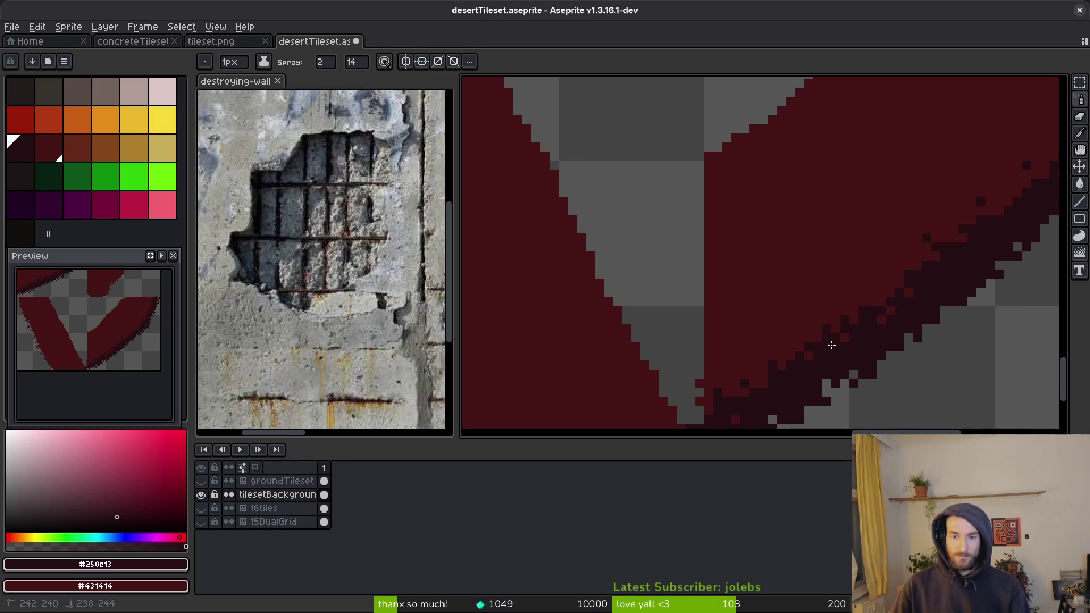
{"action": "scroll", "coordinate": [868, 335], "scroll_direction": "down", "scroll_amount": 3}
{"action": "scroll", "coordinate": [874, 336], "scroll_direction": "up", "scroll_amount": 4}
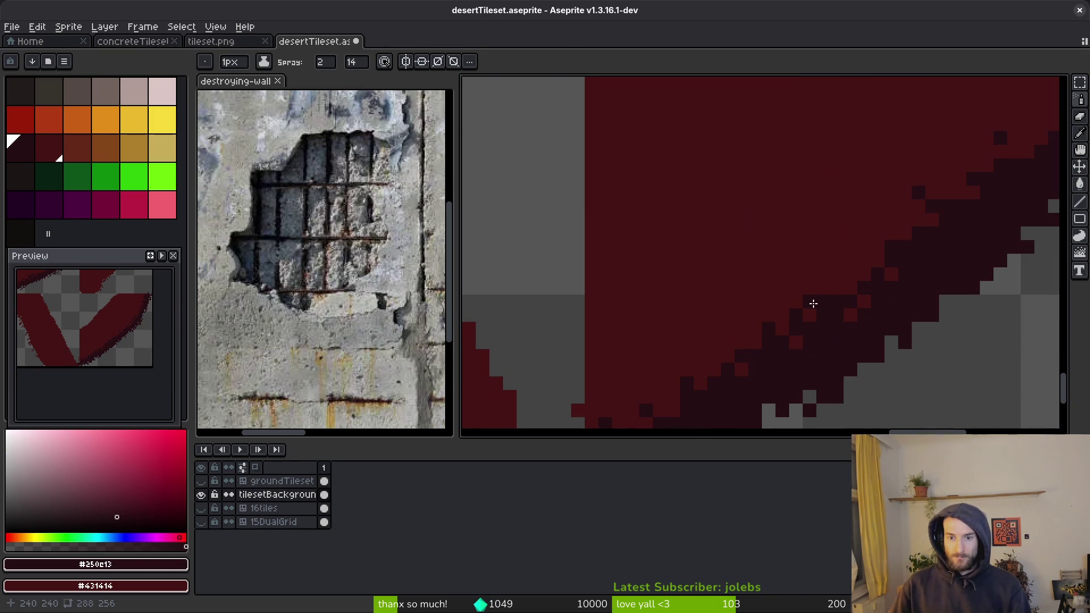
{"action": "key", "text": "f"}
{"action": "scroll", "coordinate": [820, 302], "scroll_direction": "down", "scroll_amount": 3}
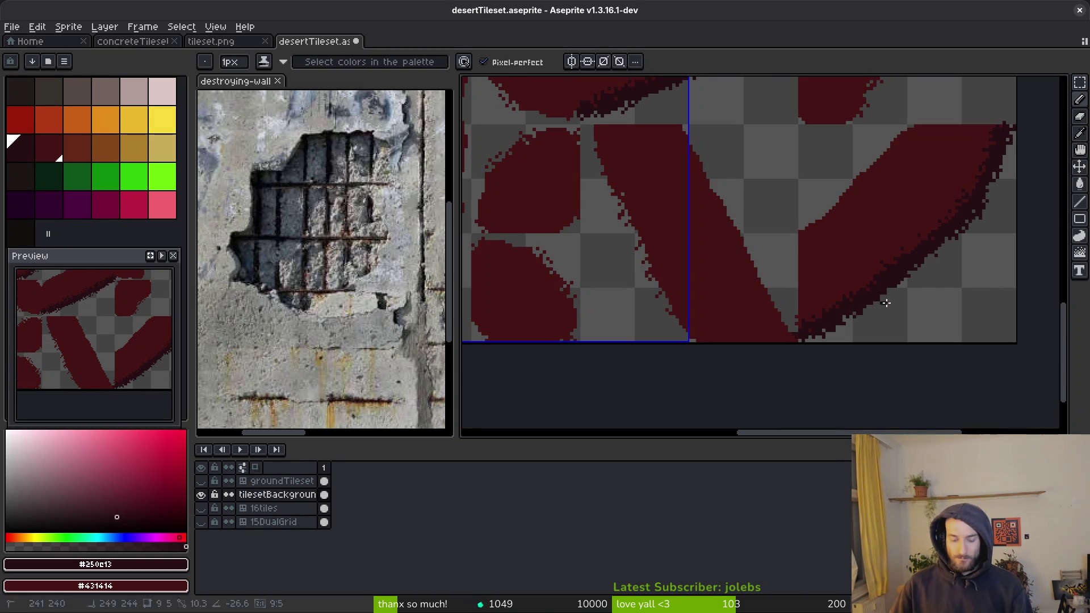
{"action": "key", "text": "shift+f"}
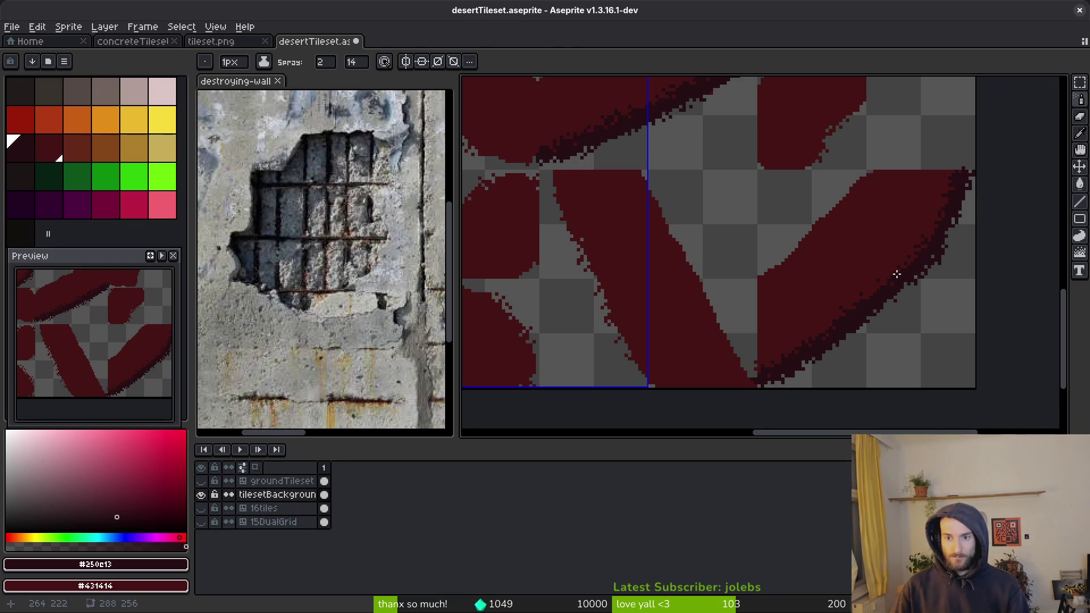
{"action": "scroll", "coordinate": [932, 239], "scroll_direction": "up", "scroll_amount": 5}
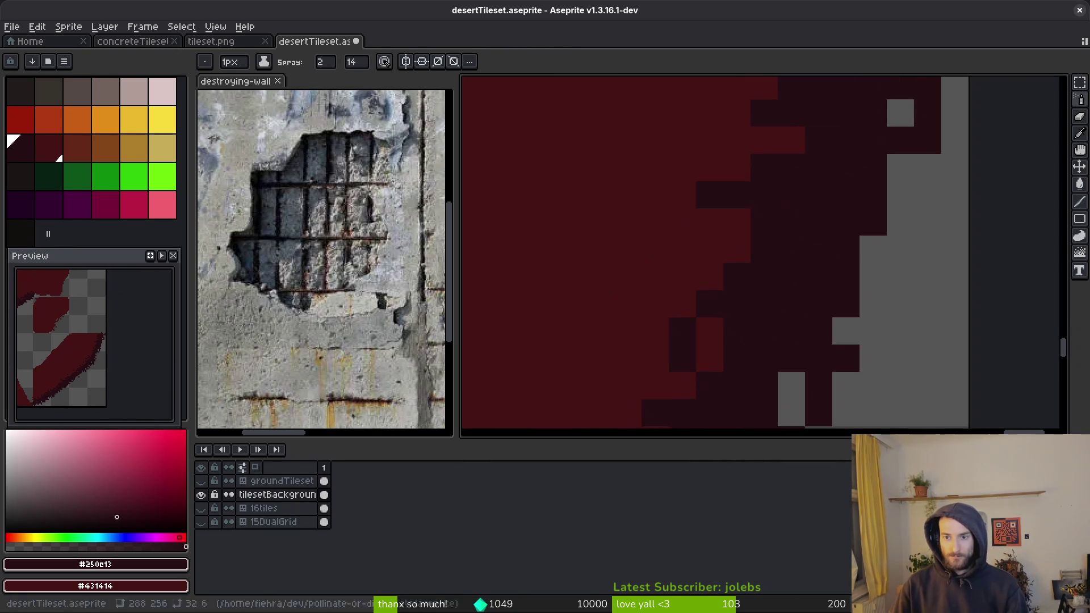
Step: Erase a stray edge pixel with a one-pixel eraser and fill grey edge pixels dark red
{"action": "key", "text": "f"}
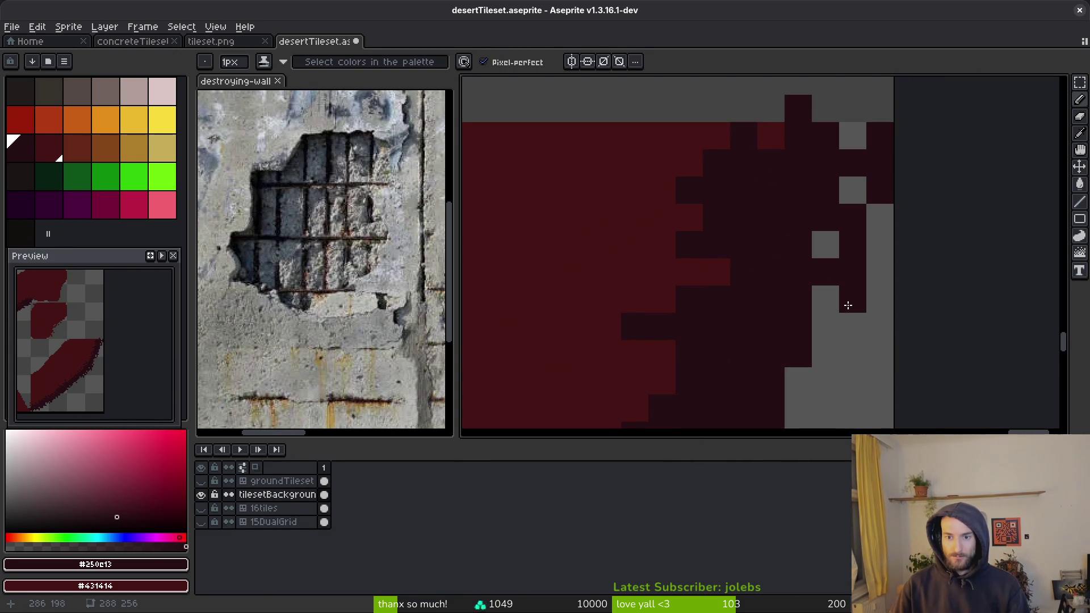
{"action": "key", "text": "e"}
{"action": "key", "text": "minus"}
{"action": "key", "text": "minus"}
{"action": "key", "text": "minus"}
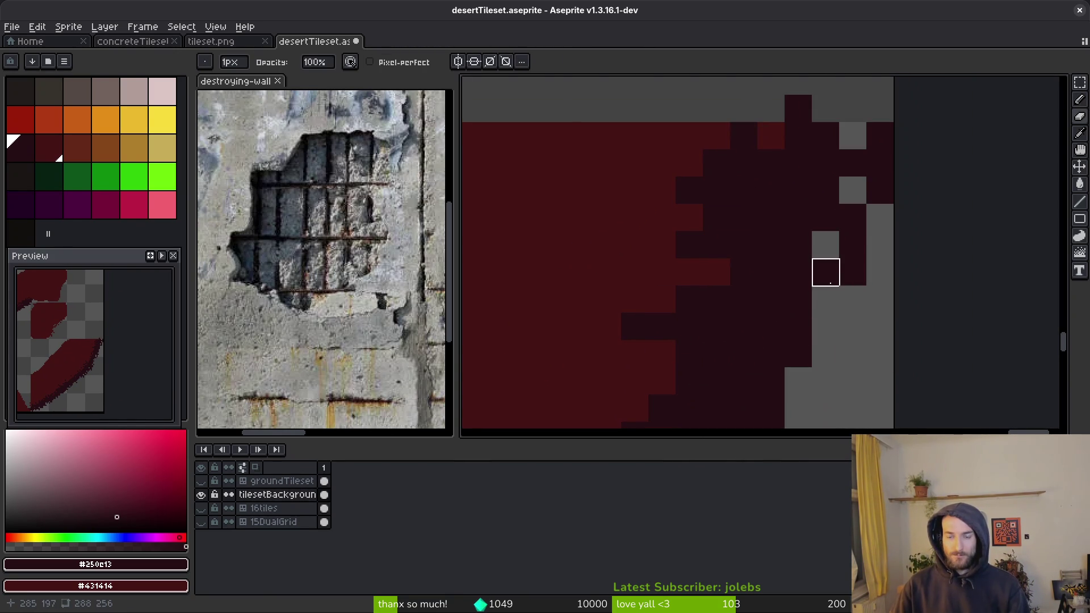
{"action": "left_click", "coordinate": [825, 272]}
{"action": "key", "text": "f"}
{"action": "left_click_drag", "start_coordinate": [826, 295], "coordinate": [851, 289]}
{"action": "key", "text": "ctrl+z"}
{"action": "key", "text": "e"}
{"action": "key", "text": "f"}
{"action": "left_click", "coordinate": [880, 270]}
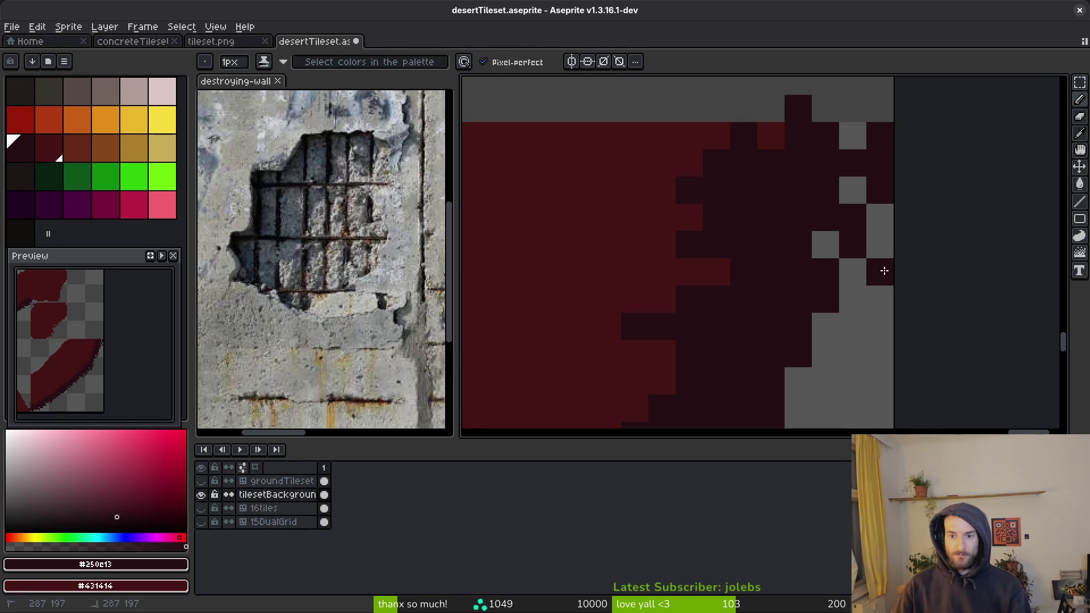
{"action": "scroll", "coordinate": [854, 363], "scroll_direction": "down", "scroll_amount": 1}
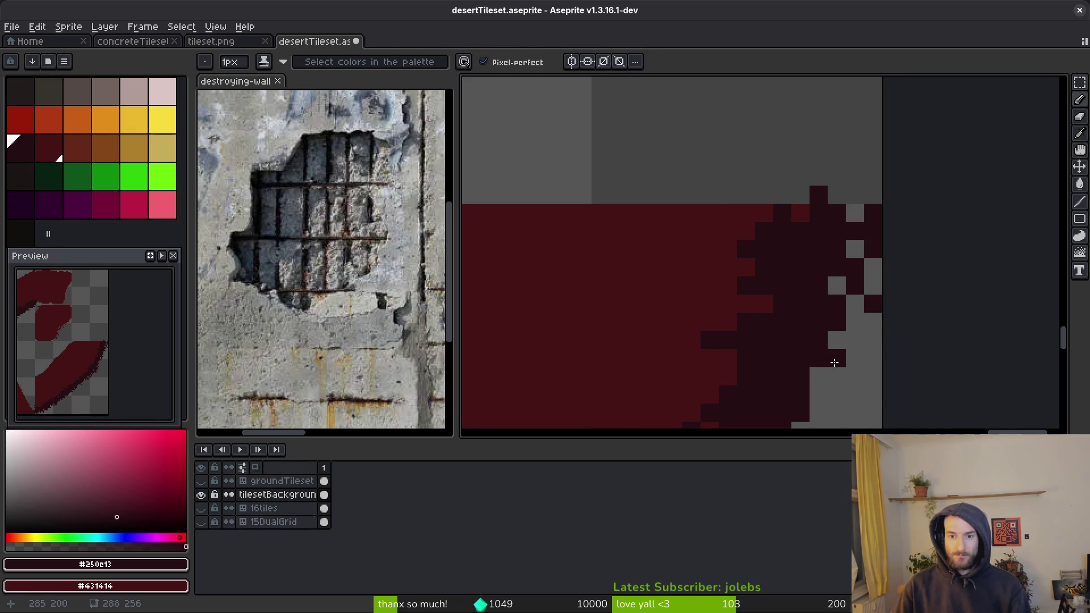
{"action": "scroll", "coordinate": [873, 389], "scroll_direction": "down", "scroll_amount": 3}
Step: Save desertTileset.aseprite with Ctrl+S
{"action": "key", "text": "ctrl+s"}
{"action": "scroll", "coordinate": [805, 278], "scroll_direction": "up", "scroll_amount": 4}
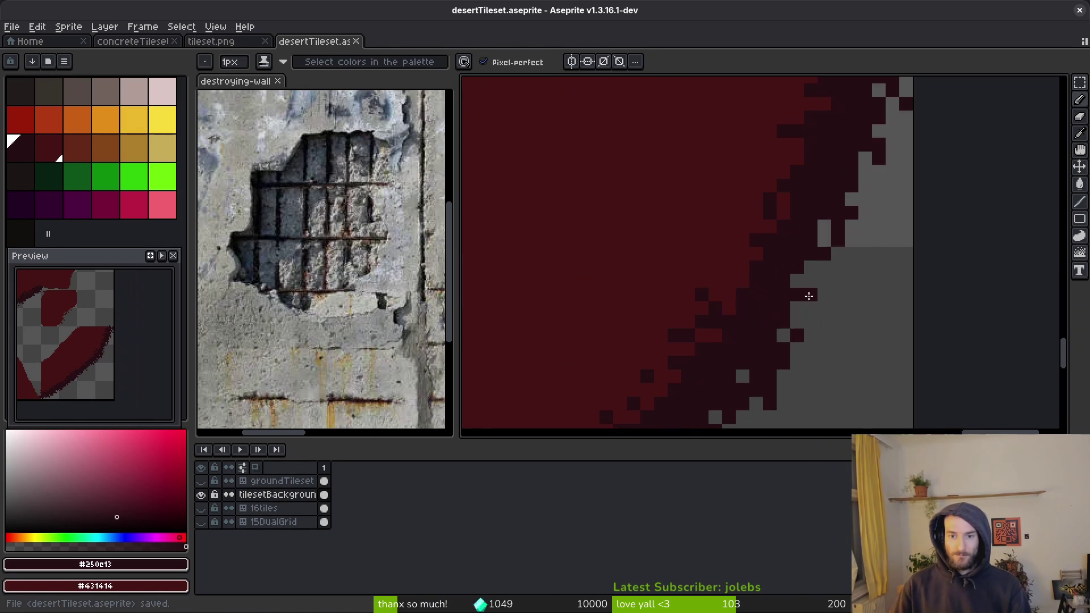
{"action": "scroll", "coordinate": [816, 275], "scroll_direction": "down", "scroll_amount": 5}
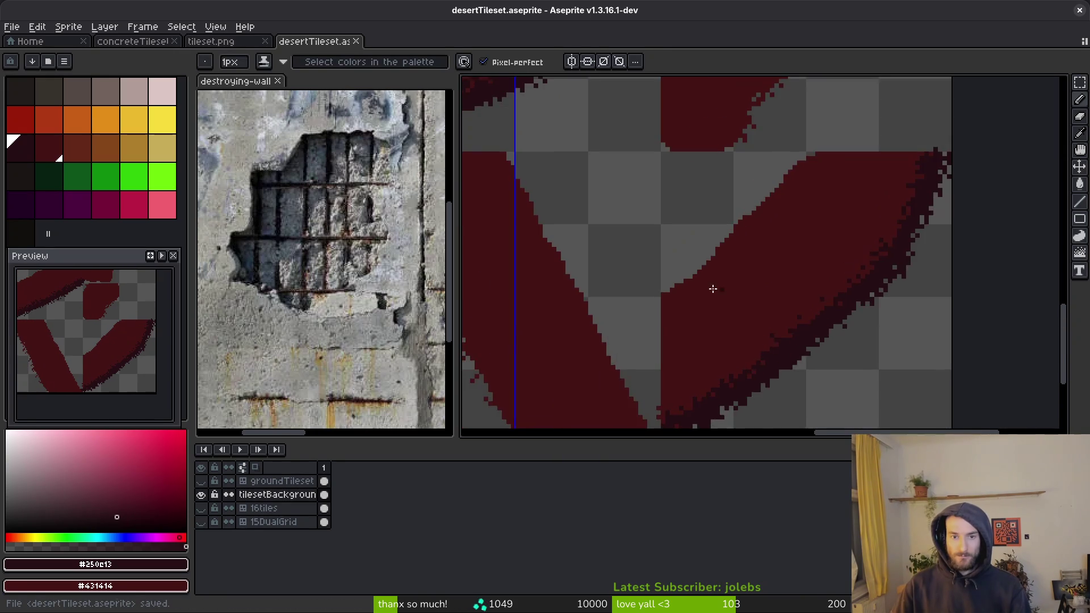
{"action": "scroll", "coordinate": [770, 283], "scroll_direction": "up", "scroll_amount": 5}
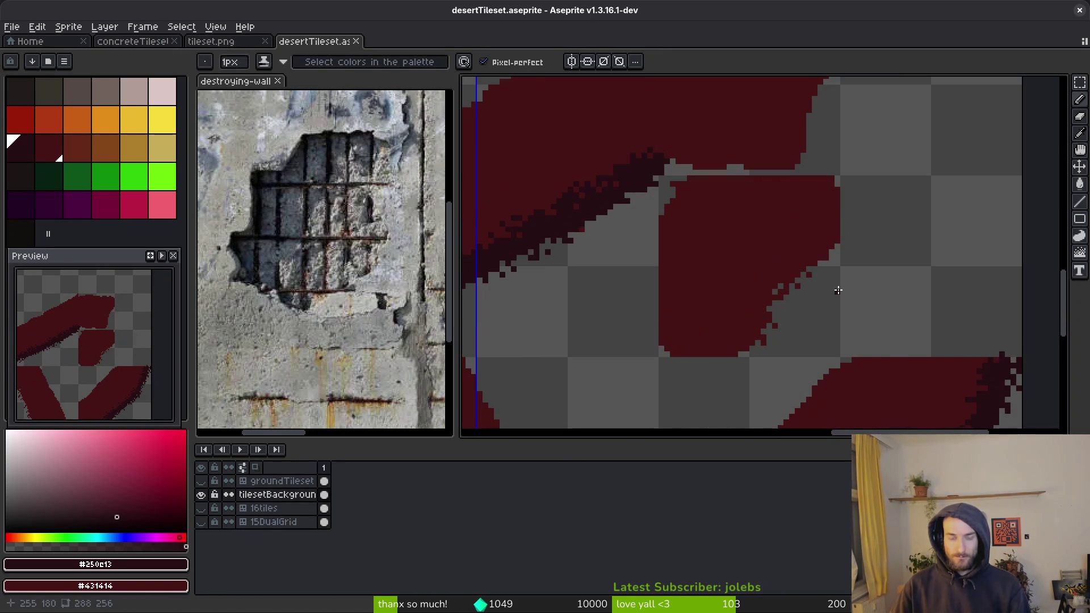
Step: Spray dark speckles along the middle shape's lower-right diagonal edge
{"action": "key", "text": "shift+b"}
{"action": "mouse_move", "coordinate": [835, 240]}
{"action": "left_mouse_down"}
{"action": "mouse_move", "coordinate": [769, 310]}
{"action": "mouse_move", "coordinate": [763, 347]}
{"action": "mouse_move", "coordinate": [773, 300]}
{"action": "mouse_move", "coordinate": [838, 250]}
{"action": "mouse_move", "coordinate": [752, 355]}
{"action": "mouse_move", "coordinate": [775, 287]}
{"action": "mouse_move", "coordinate": [841, 244]}
{"action": "left_mouse_up"}
{"action": "left_click_drag", "start_coordinate": [777, 306], "coordinate": [757, 346]}
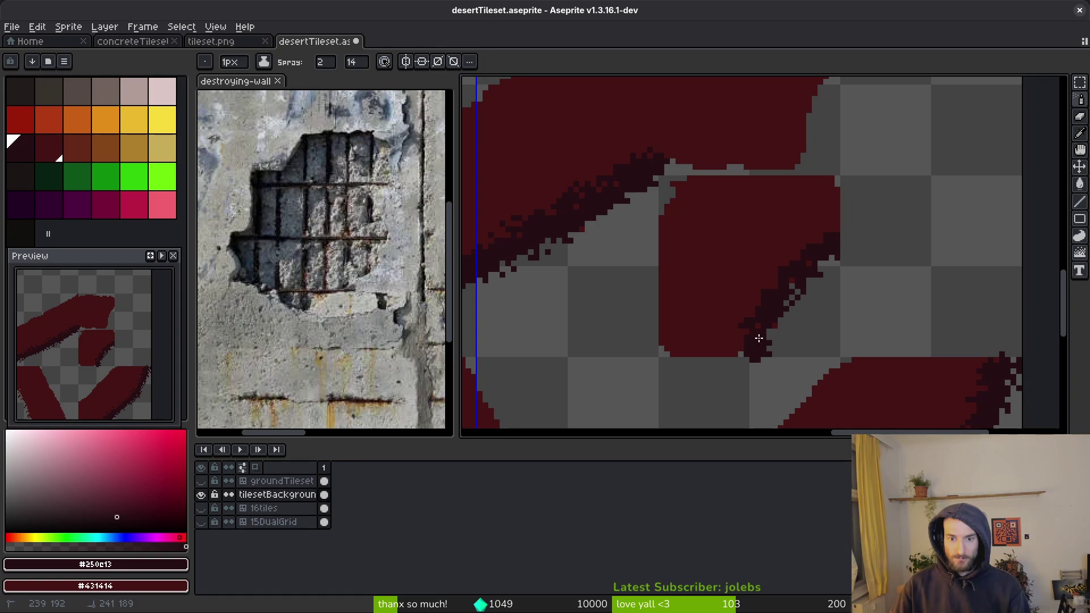
{"action": "mouse_move", "coordinate": [816, 258]}
{"action": "left_mouse_down"}
{"action": "mouse_move", "coordinate": [775, 284]}
{"action": "mouse_move", "coordinate": [818, 238]}
{"action": "mouse_move", "coordinate": [755, 307]}
{"action": "mouse_move", "coordinate": [825, 235]}
{"action": "mouse_move", "coordinate": [793, 261]}
{"action": "left_mouse_up"}
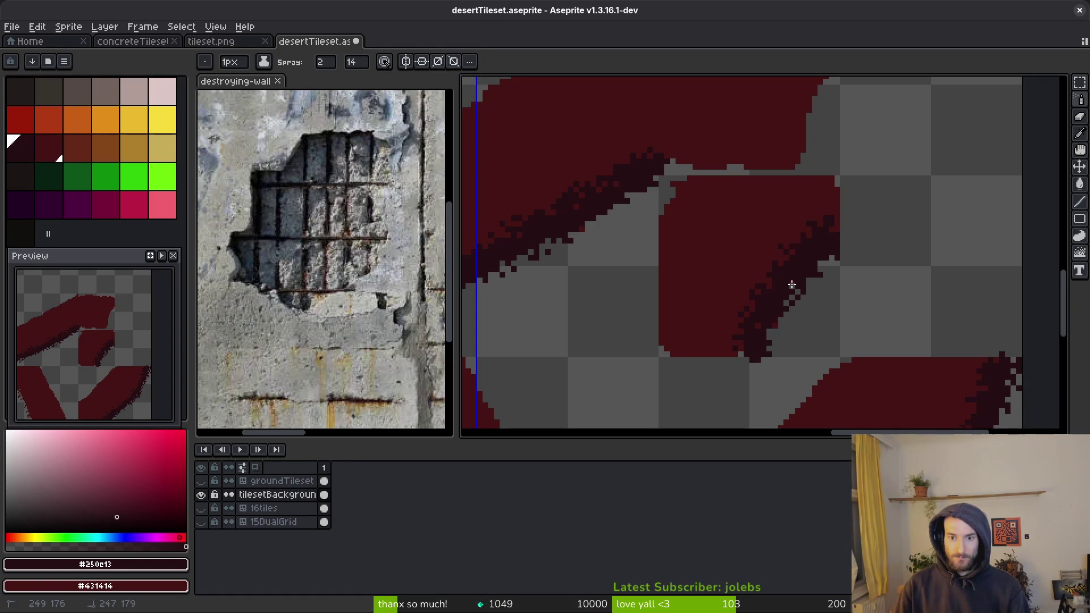
Step: Undo a stray pencil mark and spray more dark speckles further down the edge
{"action": "scroll", "coordinate": [832, 282], "scroll_direction": "up", "scroll_amount": 3}
{"action": "key", "text": "b"}
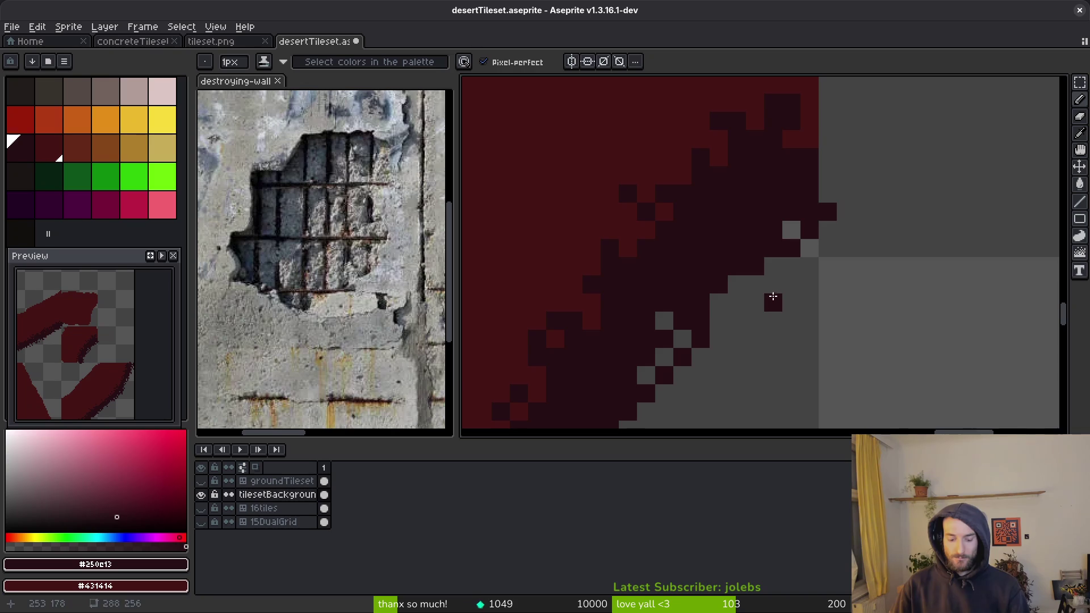
{"action": "key", "text": "ctrl+z"}
{"action": "key", "text": "shift+b"}
{"action": "scroll", "coordinate": [774, 267], "scroll_direction": "down", "scroll_amount": 2}
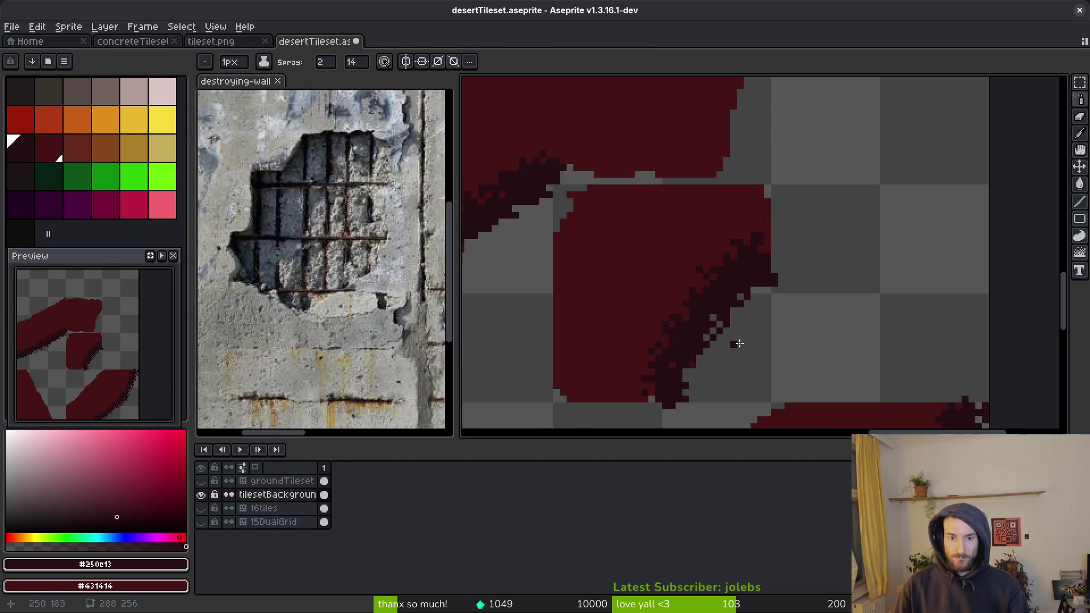
{"action": "scroll", "coordinate": [725, 348], "scroll_direction": "up", "scroll_amount": 2}
{"action": "left_click_drag", "start_coordinate": [779, 369], "coordinate": [759, 450]}
{"action": "key", "text": "ctrl+z"}
{"action": "key", "text": "ctrl+y"}
Step: Darken a long stretch of the shape's edge with one more spray stroke
{"action": "scroll", "coordinate": [801, 347], "scroll_direction": "down", "scroll_amount": 1}
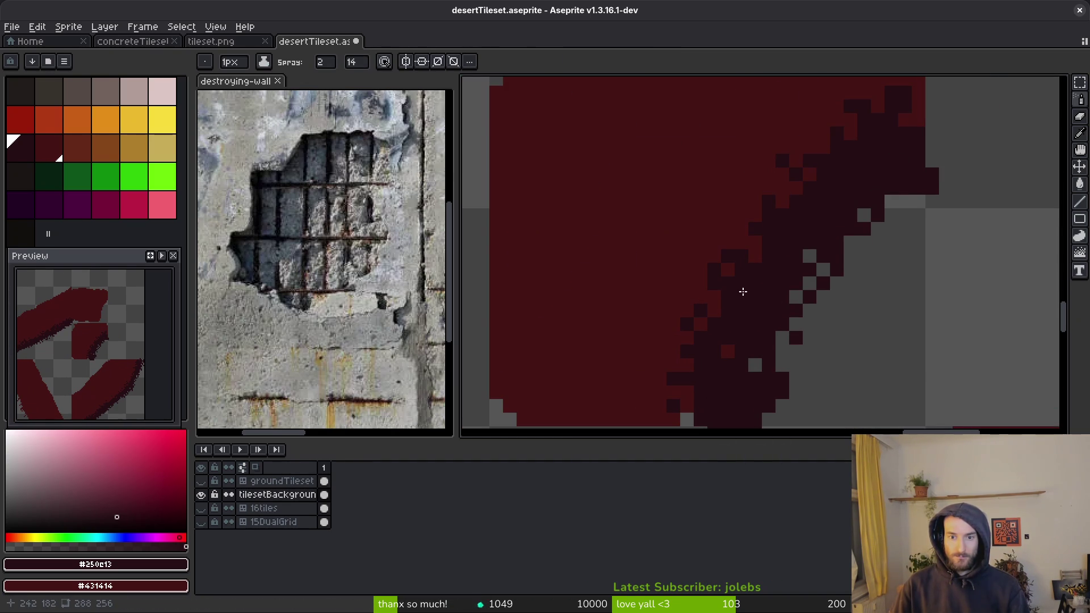
{"action": "scroll", "coordinate": [739, 289], "scroll_direction": "down", "scroll_amount": 1}
{"action": "scroll", "coordinate": [849, 153], "scroll_direction": "up", "scroll_amount": 1}
{"action": "left_click_drag", "start_coordinate": [834, 142], "coordinate": [726, 259]}
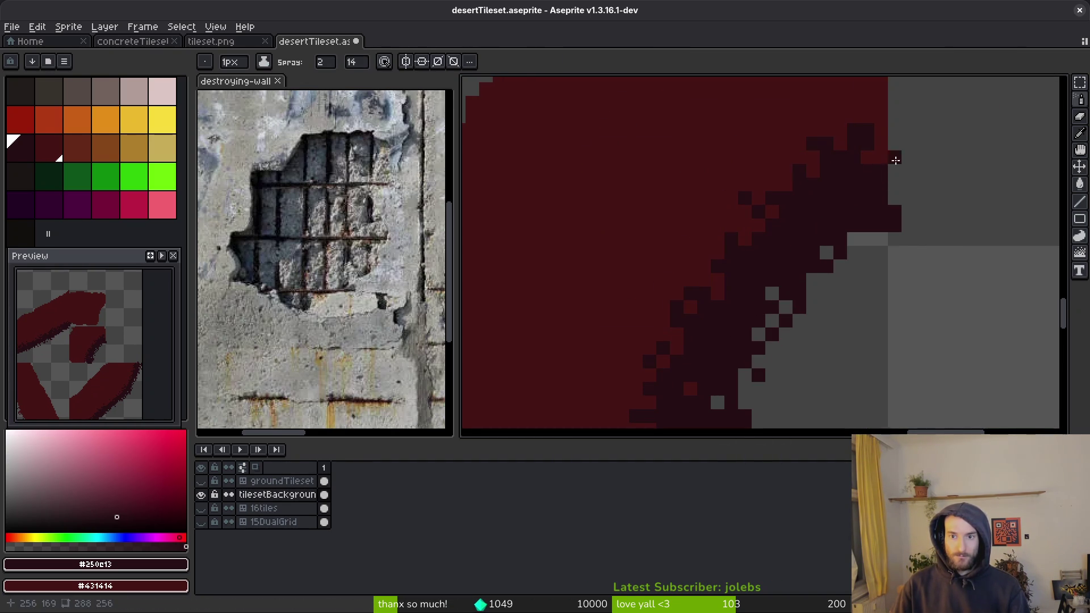
{"action": "scroll", "coordinate": [733, 238], "scroll_direction": "down", "scroll_amount": 2}
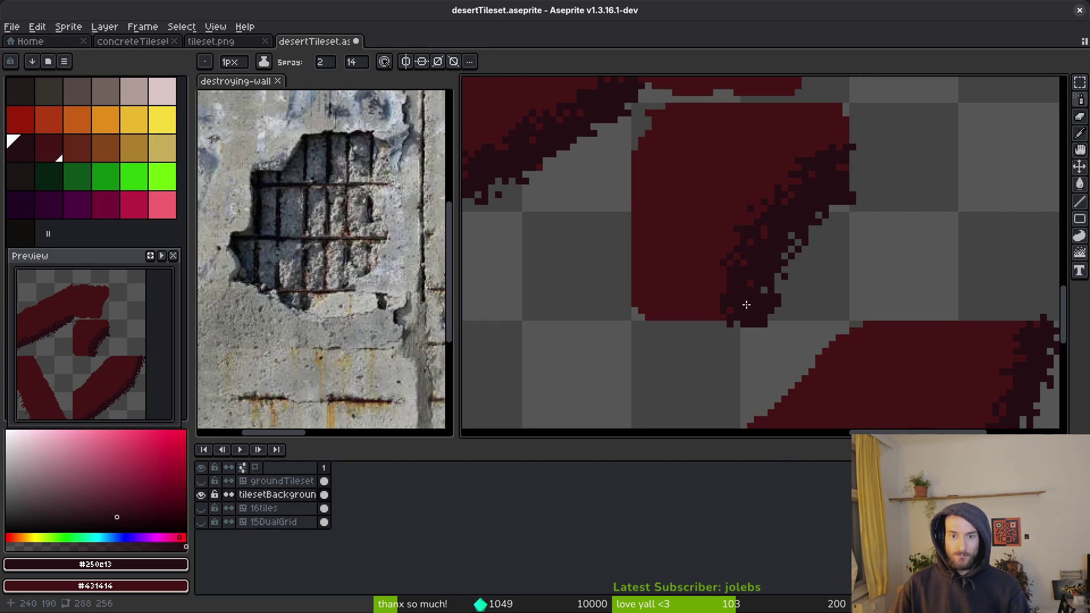
{"action": "scroll", "coordinate": [800, 283], "scroll_direction": "down", "scroll_amount": 4}
{"action": "scroll", "coordinate": [794, 255], "scroll_direction": "up", "scroll_amount": 3}
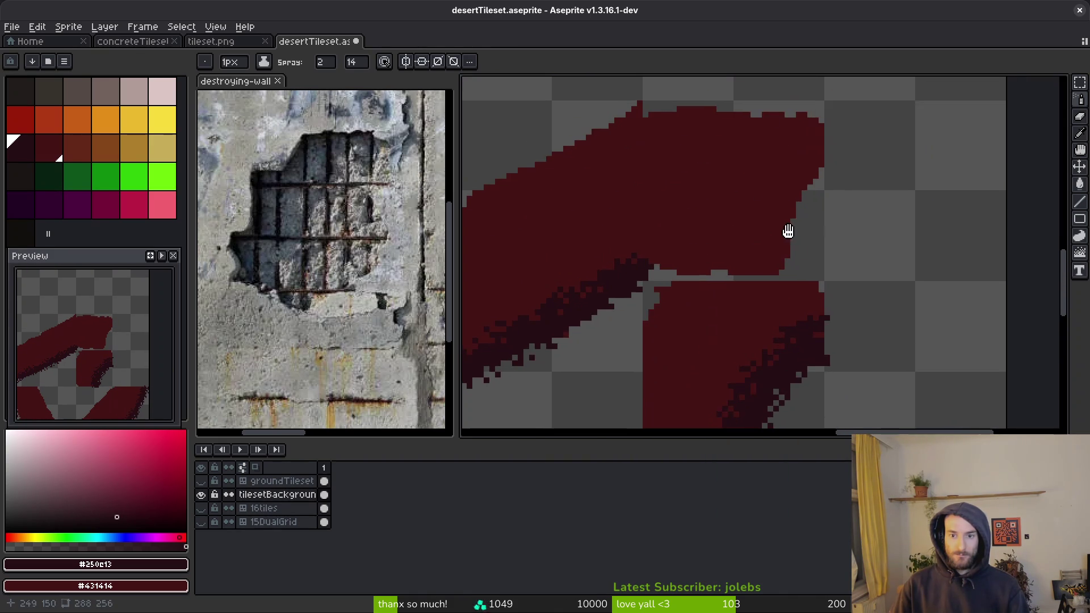
Step: Pick the base red and pencil in the top edge and the grey gap between the two shapes
{"action": "left_click", "coordinate": [698, 163], "text": "alt"}
{"action": "left_click_drag", "start_coordinate": [698, 163], "coordinate": [713, 205]}
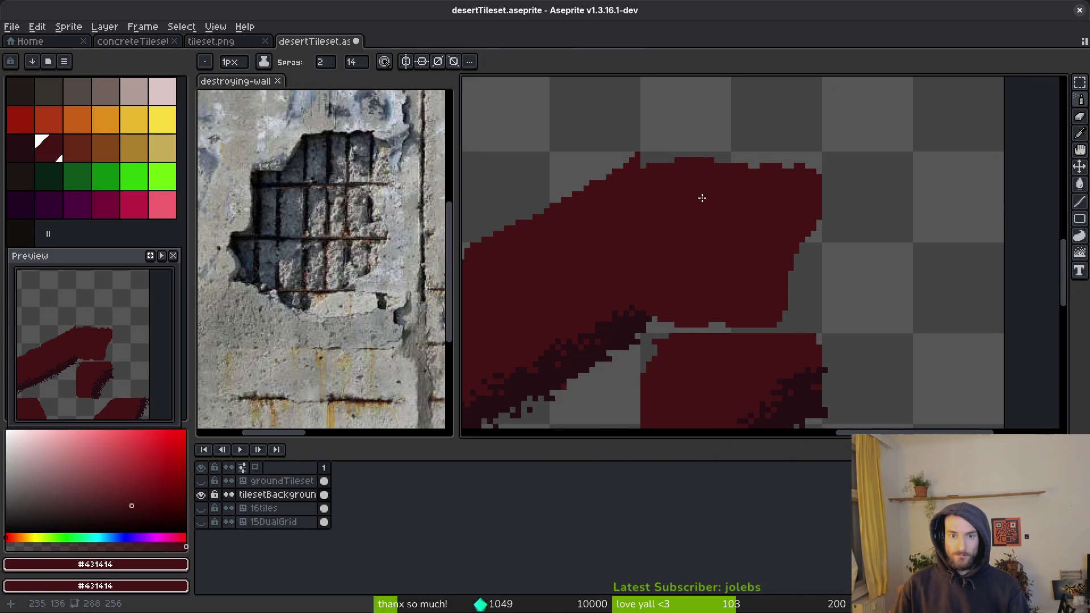
{"action": "key", "text": "b"}
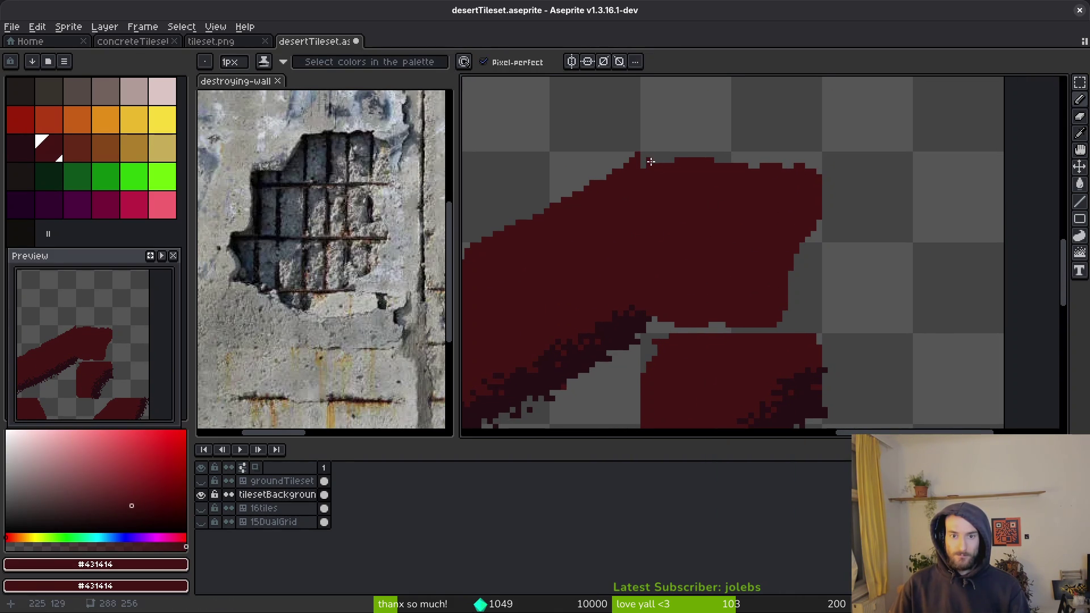
{"action": "left_click_drag", "start_coordinate": [648, 155], "coordinate": [818, 160]}
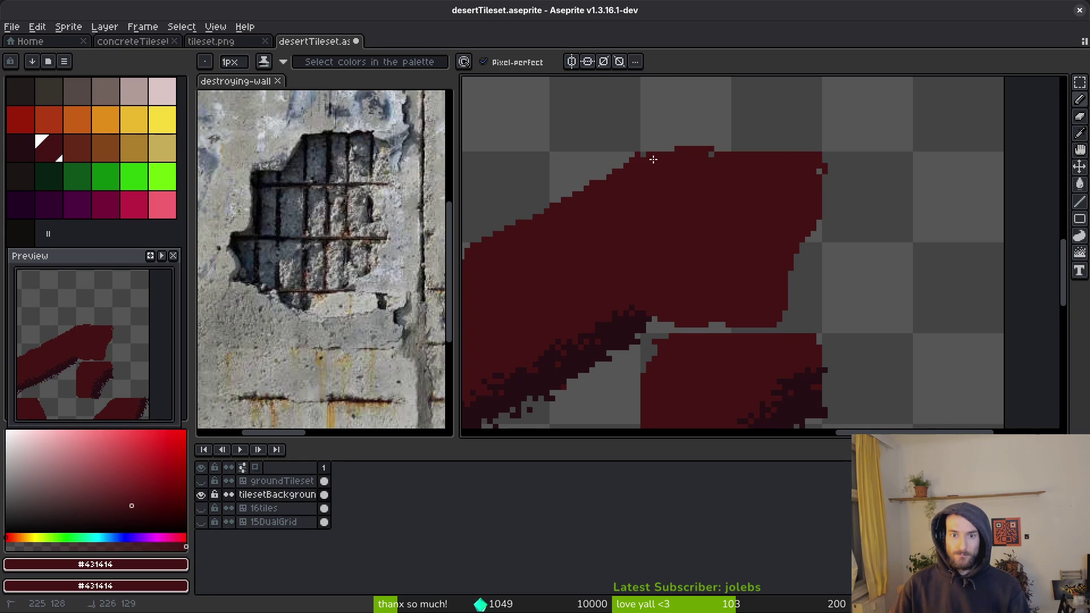
{"action": "mouse_move", "coordinate": [764, 333]}
{"action": "left_mouse_down"}
{"action": "mouse_move", "coordinate": [653, 328]}
{"action": "mouse_move", "coordinate": [739, 329]}
{"action": "left_mouse_up"}
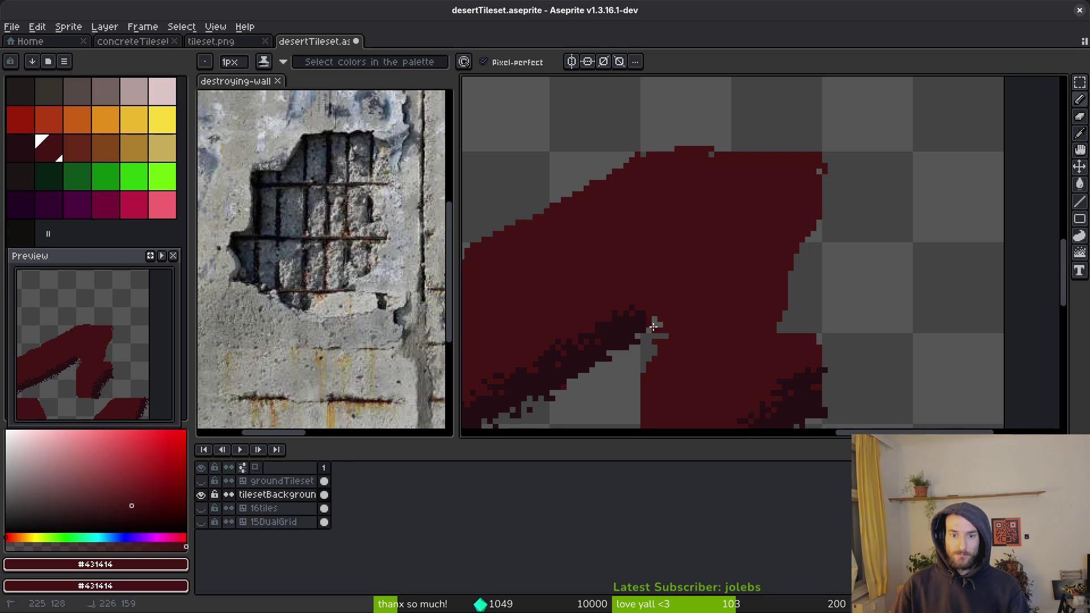
Step: Erase the uneven top edge and redraw it as a straight red line
{"action": "scroll", "coordinate": [764, 237], "scroll_direction": "down", "scroll_amount": 2}
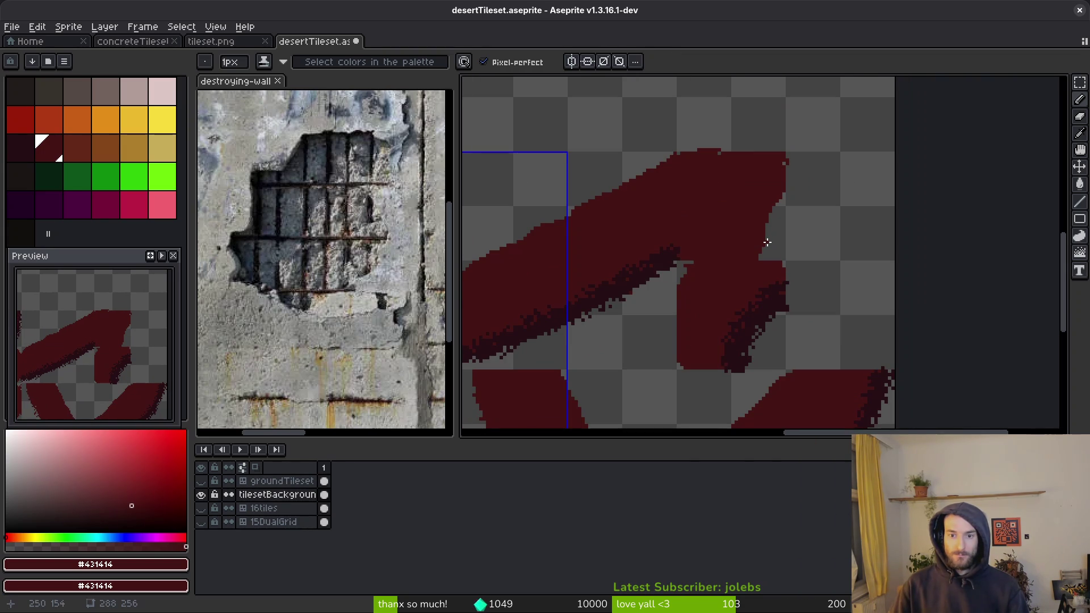
{"action": "scroll", "coordinate": [764, 236], "scroll_direction": "up", "scroll_amount": 3}
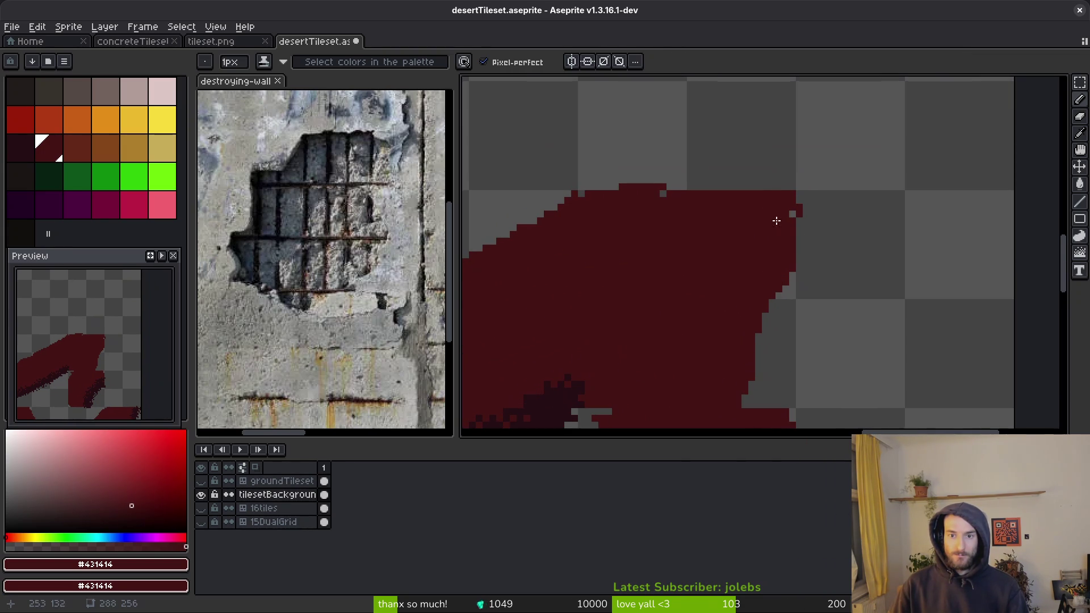
{"action": "key", "text": "e"}
{"action": "left_click_drag", "start_coordinate": [621, 187], "coordinate": [744, 187]}
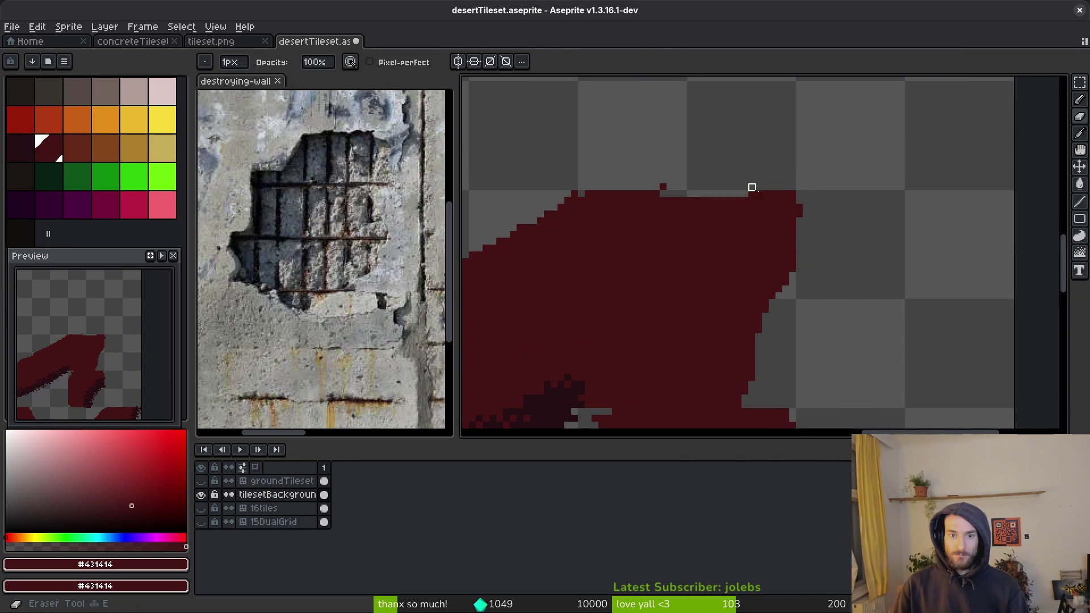
{"action": "left_click", "coordinate": [663, 186]}
{"action": "key", "text": "l"}
{"action": "left_click_drag", "start_coordinate": [634, 192], "coordinate": [777, 197]}
Step: Pick the darker edge colour, spray speckles on the red edge, then erase speckles on the right edge
{"action": "scroll", "coordinate": [793, 208], "scroll_direction": "down", "scroll_amount": 2}
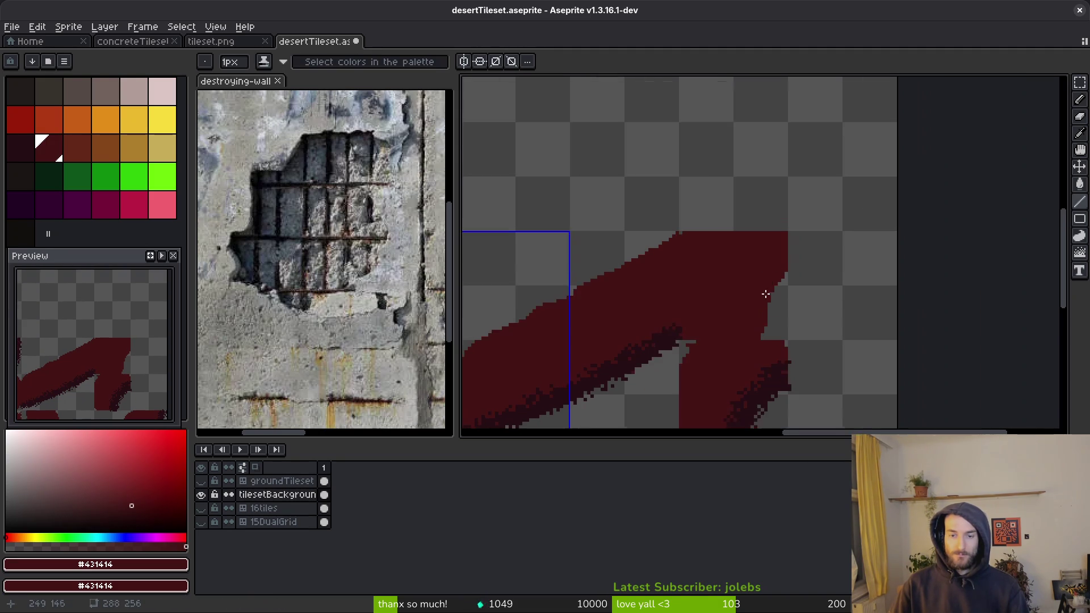
{"action": "key", "text": "i"}
{"action": "left_click", "coordinate": [778, 320]}
{"action": "key", "text": "shift+s"}
{"action": "scroll", "coordinate": [749, 248], "scroll_direction": "up", "scroll_amount": 2}
{"action": "mouse_move", "coordinate": [759, 196]}
{"action": "left_mouse_down"}
{"action": "mouse_move", "coordinate": [715, 278]}
{"action": "mouse_move", "coordinate": [712, 318]}
{"action": "mouse_move", "coordinate": [723, 249]}
{"action": "mouse_move", "coordinate": [767, 181]}
{"action": "mouse_move", "coordinate": [724, 304]}
{"action": "mouse_move", "coordinate": [752, 205]}
{"action": "mouse_move", "coordinate": [779, 206]}
{"action": "left_mouse_up"}
{"action": "key", "text": "e"}
{"action": "mouse_move", "coordinate": [711, 311]}
{"action": "left_mouse_down"}
{"action": "mouse_move", "coordinate": [744, 200]}
{"action": "mouse_move", "coordinate": [710, 311]}
{"action": "mouse_move", "coordinate": [722, 229]}
{"action": "mouse_move", "coordinate": [737, 246]}
{"action": "mouse_move", "coordinate": [718, 311]}
{"action": "left_mouse_up"}
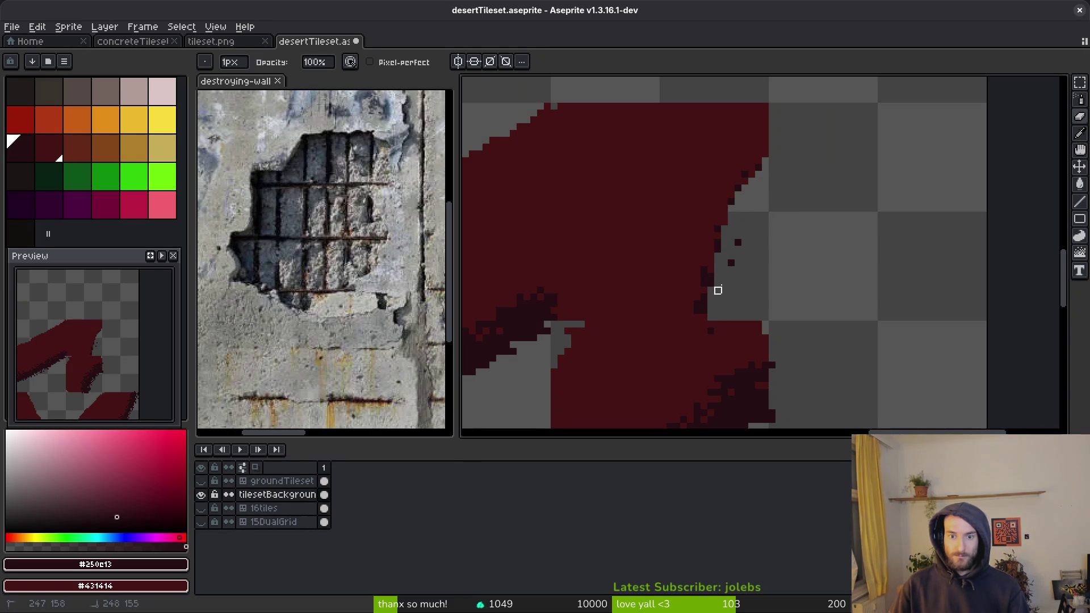
Step: Spray dark speckles down the merged shape's right edge, from top to lower part
{"action": "key", "text": "shift+f"}
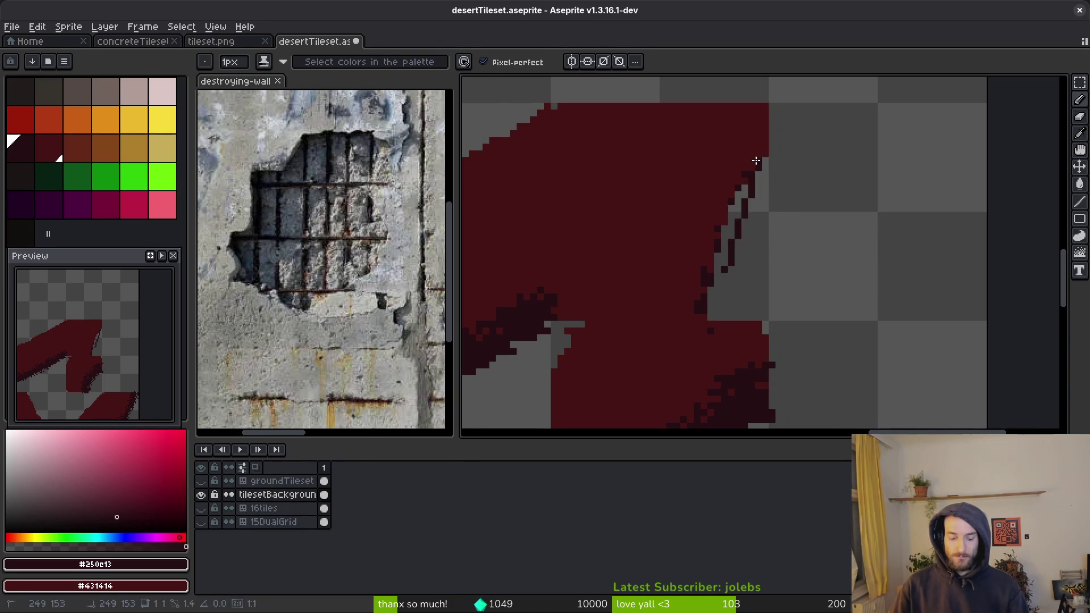
{"action": "mouse_move", "coordinate": [750, 169]}
{"action": "left_mouse_down"}
{"action": "mouse_move", "coordinate": [707, 310]}
{"action": "mouse_move", "coordinate": [752, 173]}
{"action": "mouse_move", "coordinate": [766, 165]}
{"action": "mouse_move", "coordinate": [701, 253]}
{"action": "mouse_move", "coordinate": [697, 317]}
{"action": "mouse_move", "coordinate": [720, 211]}
{"action": "left_mouse_up"}
{"action": "mouse_move", "coordinate": [766, 141]}
{"action": "left_mouse_down"}
{"action": "mouse_move", "coordinate": [697, 280]}
{"action": "mouse_move", "coordinate": [718, 309]}
{"action": "mouse_move", "coordinate": [706, 321]}
{"action": "mouse_move", "coordinate": [704, 309]}
{"action": "left_mouse_up"}
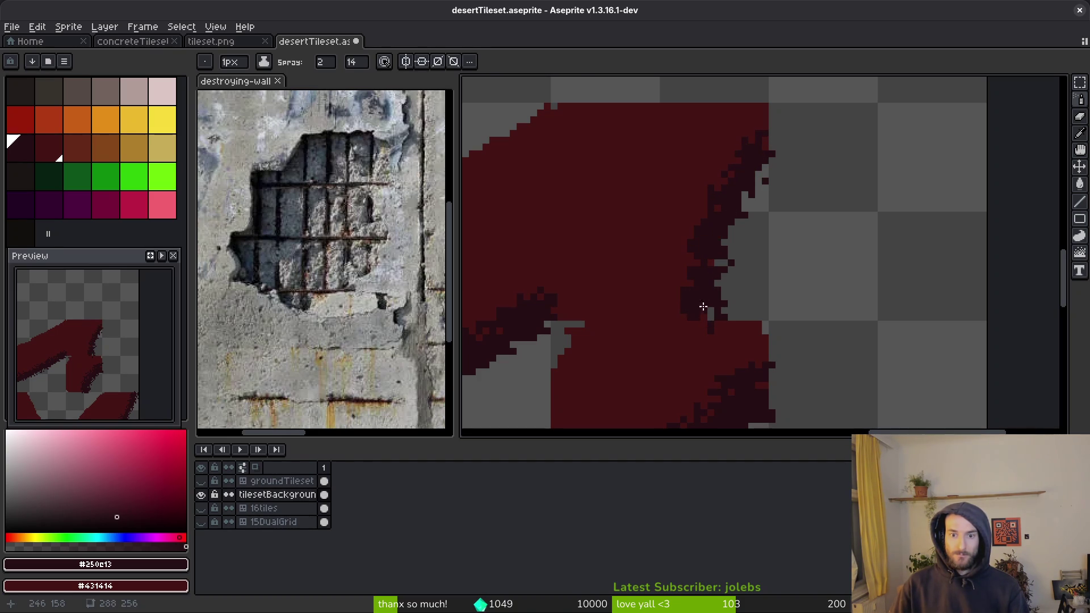
{"action": "left_click", "coordinate": [765, 187]}
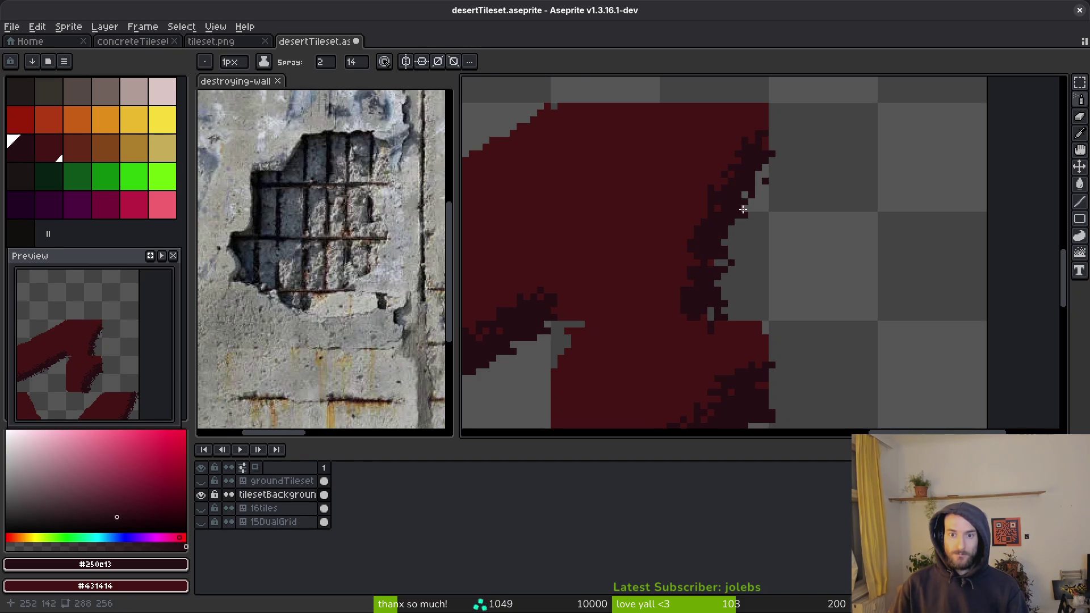
{"action": "left_click_drag", "start_coordinate": [766, 133], "coordinate": [714, 226]}
{"action": "left_click_drag", "start_coordinate": [706, 263], "coordinate": [697, 317]}
{"action": "scroll", "coordinate": [704, 285], "scroll_direction": "down", "scroll_amount": 1}
{"action": "scroll", "coordinate": [732, 221], "scroll_direction": "up", "scroll_amount": 1}
Step: Widen the dark speckled band along the edge, undoing stray strokes and re-spraying
{"action": "mouse_move", "coordinate": [748, 174]}
{"action": "left_mouse_down"}
{"action": "mouse_move", "coordinate": [698, 233]}
{"action": "mouse_move", "coordinate": [650, 373]}
{"action": "mouse_move", "coordinate": [684, 256]}
{"action": "mouse_move", "coordinate": [731, 170]}
{"action": "mouse_move", "coordinate": [640, 355]}
{"action": "left_mouse_up"}
{"action": "scroll", "coordinate": [768, 235], "scroll_direction": "down", "scroll_amount": 2}
{"action": "scroll", "coordinate": [767, 235], "scroll_direction": "up", "scroll_amount": 3}
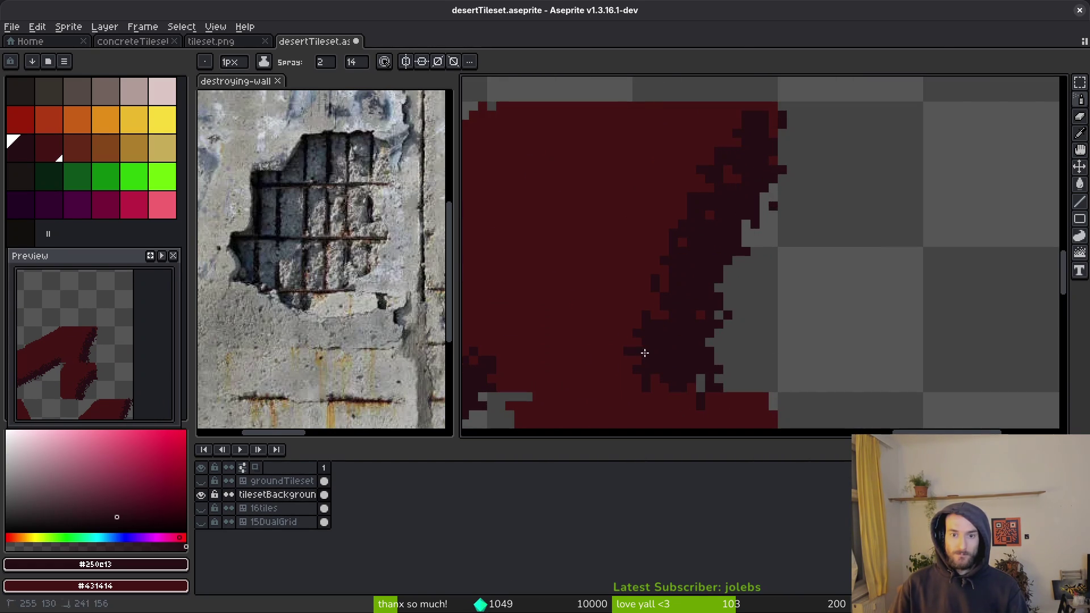
{"action": "left_click_drag", "start_coordinate": [751, 114], "coordinate": [619, 363]}
{"action": "left_click", "coordinate": [812, 120]}
{"action": "mouse_move", "coordinate": [737, 136]}
{"action": "left_mouse_down"}
{"action": "mouse_move", "coordinate": [703, 190]}
{"action": "mouse_move", "coordinate": [731, 178]}
{"action": "mouse_move", "coordinate": [725, 139]}
{"action": "left_mouse_up"}
{"action": "key", "text": "ctrl+z"}
{"action": "key", "text": "ctrl+z"}
{"action": "left_click_drag", "start_coordinate": [702, 180], "coordinate": [679, 216]}
{"action": "key", "text": "ctrl+z"}
{"action": "mouse_move", "coordinate": [733, 127]}
{"action": "left_mouse_down"}
{"action": "mouse_move", "coordinate": [730, 182]}
{"action": "mouse_move", "coordinate": [648, 356]}
{"action": "left_mouse_up"}
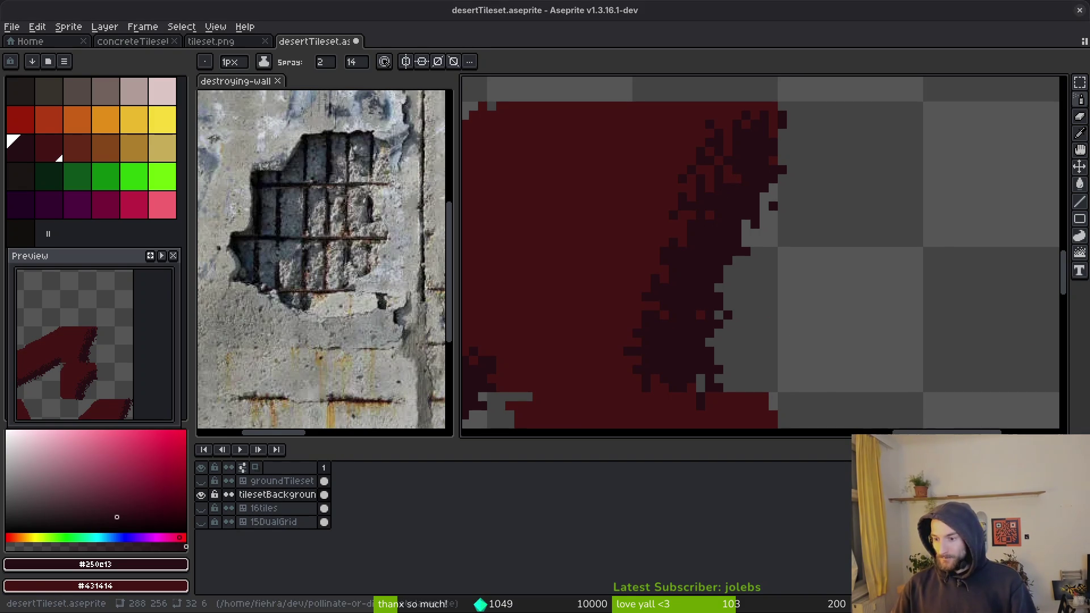
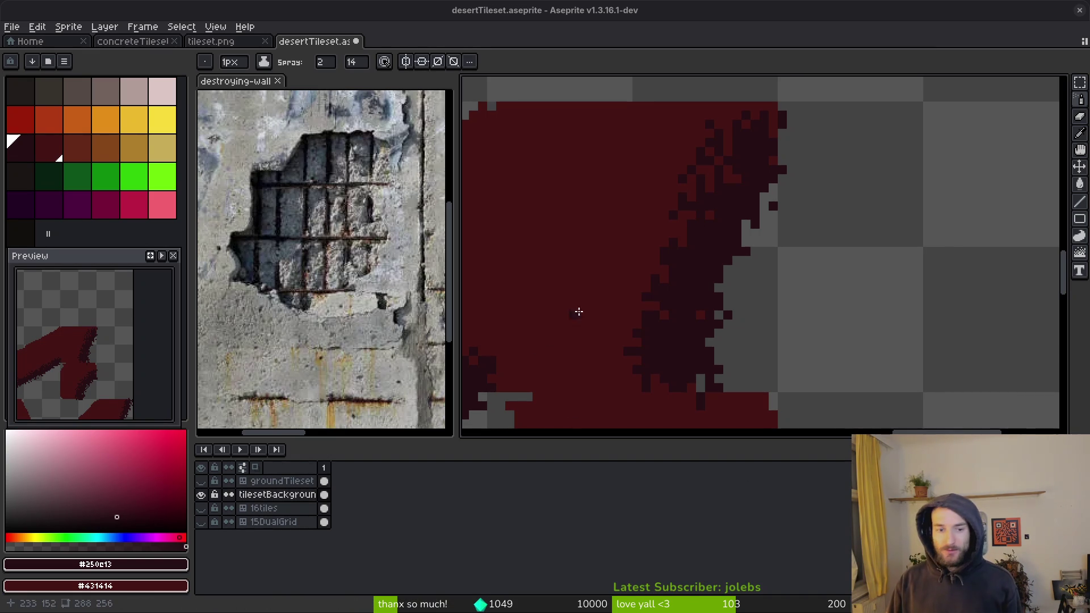
Step: Spray dark speckles along the lower edge of the first maroon cliff shape
{"action": "scroll", "coordinate": [657, 219], "scroll_direction": "down", "scroll_amount": 2}
{"action": "scroll", "coordinate": [714, 310], "scroll_direction": "down", "scroll_amount": 3}
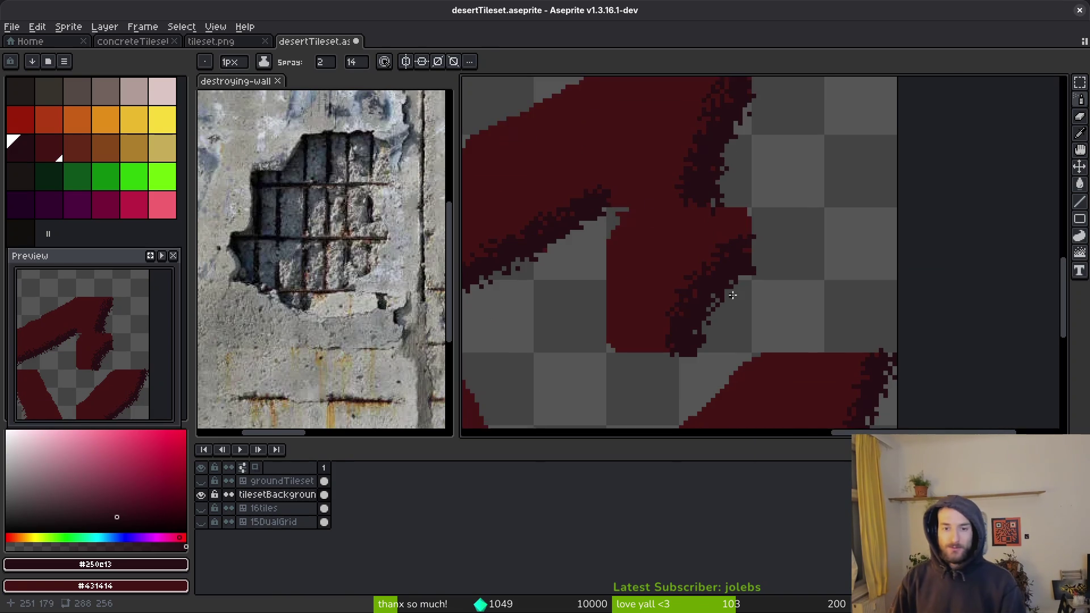
{"action": "scroll", "coordinate": [844, 306], "scroll_direction": "up", "scroll_amount": 3}
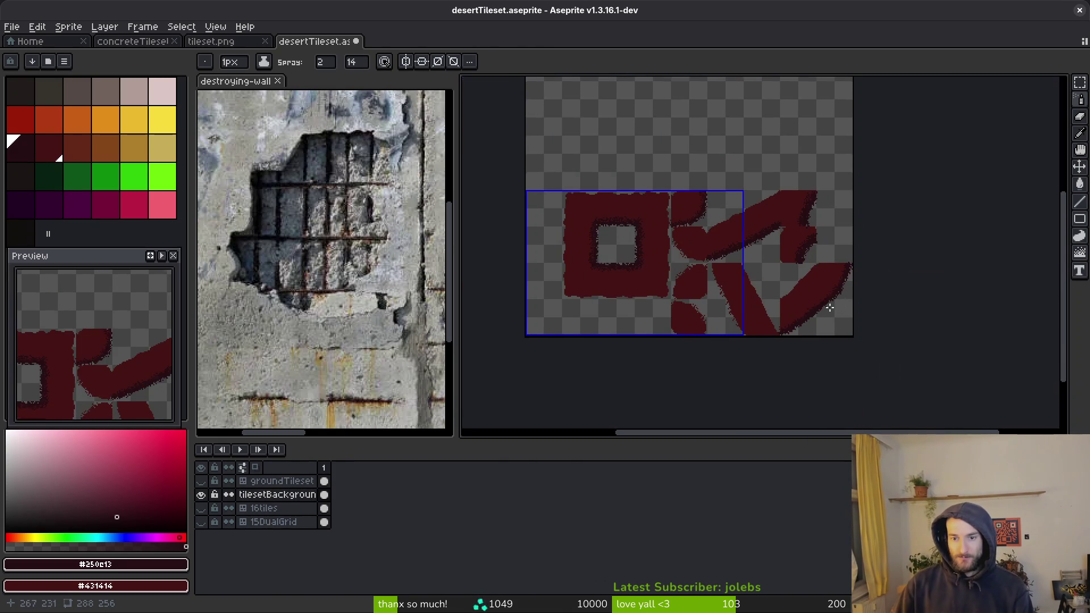
{"action": "scroll", "coordinate": [839, 276], "scroll_direction": "down", "scroll_amount": 2}
{"action": "scroll", "coordinate": [869, 248], "scroll_direction": "down", "scroll_amount": 1}
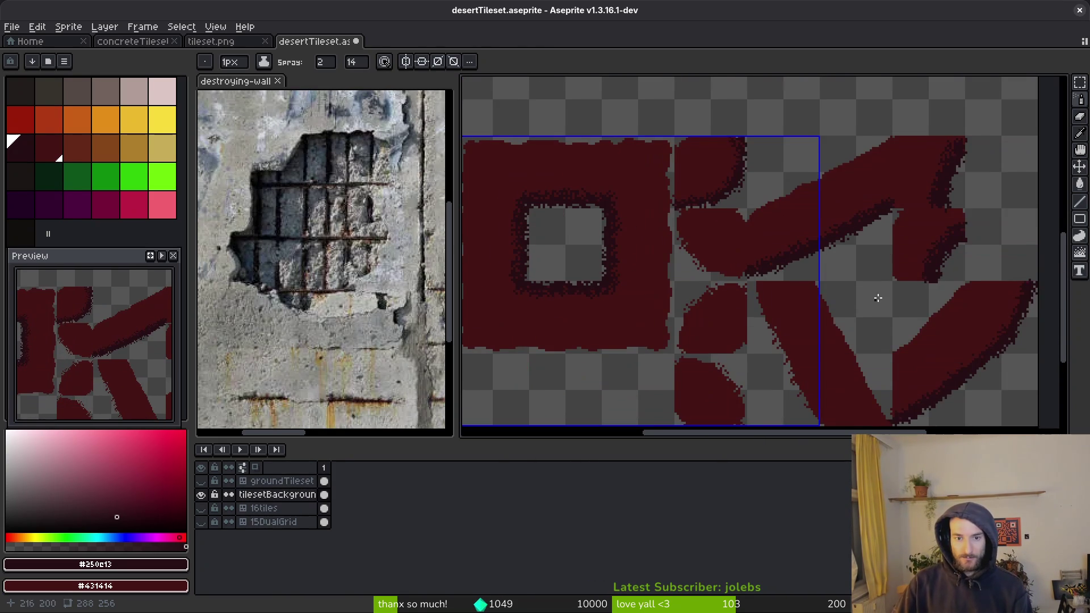
{"action": "scroll", "coordinate": [812, 286], "scroll_direction": "up", "scroll_amount": 1}
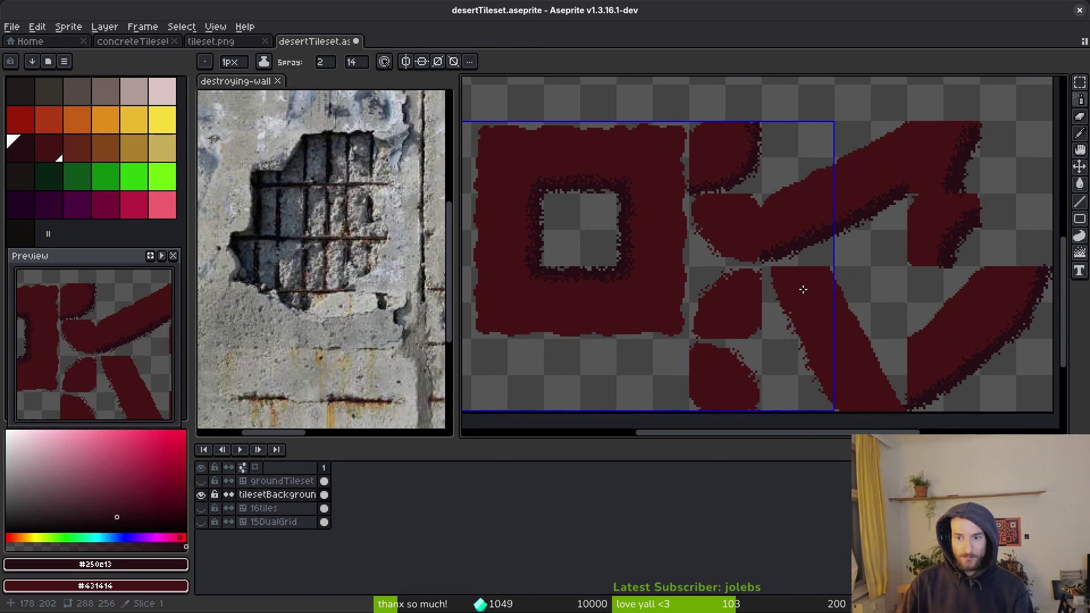
{"action": "scroll", "coordinate": [903, 272], "scroll_direction": "up", "scroll_amount": 3}
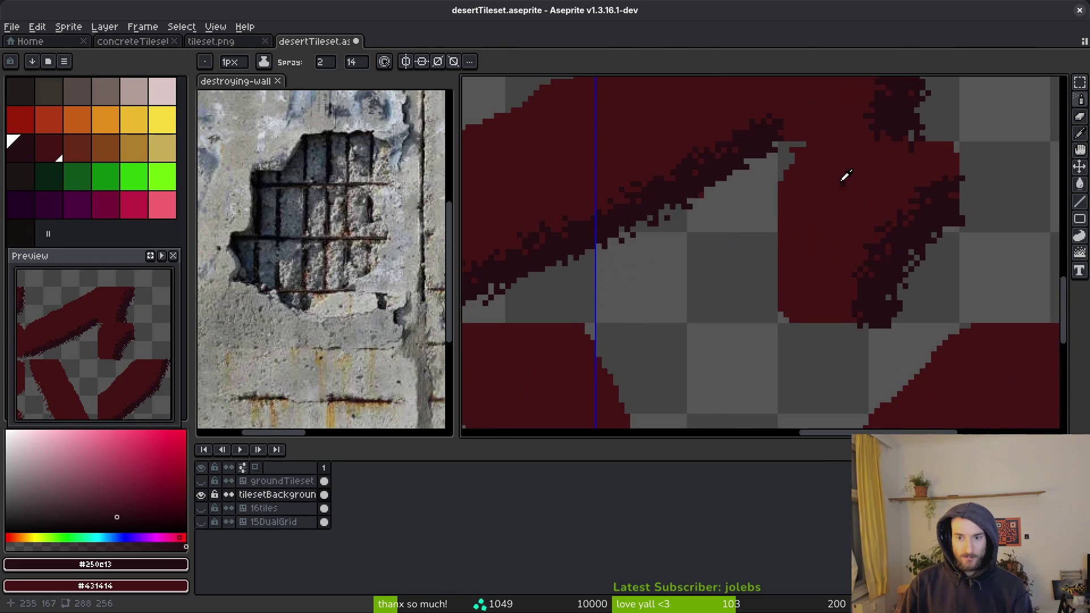
{"action": "left_click", "coordinate": [885, 225], "text": "alt"}
{"action": "scroll", "coordinate": [902, 214], "scroll_direction": "up", "scroll_amount": 1}
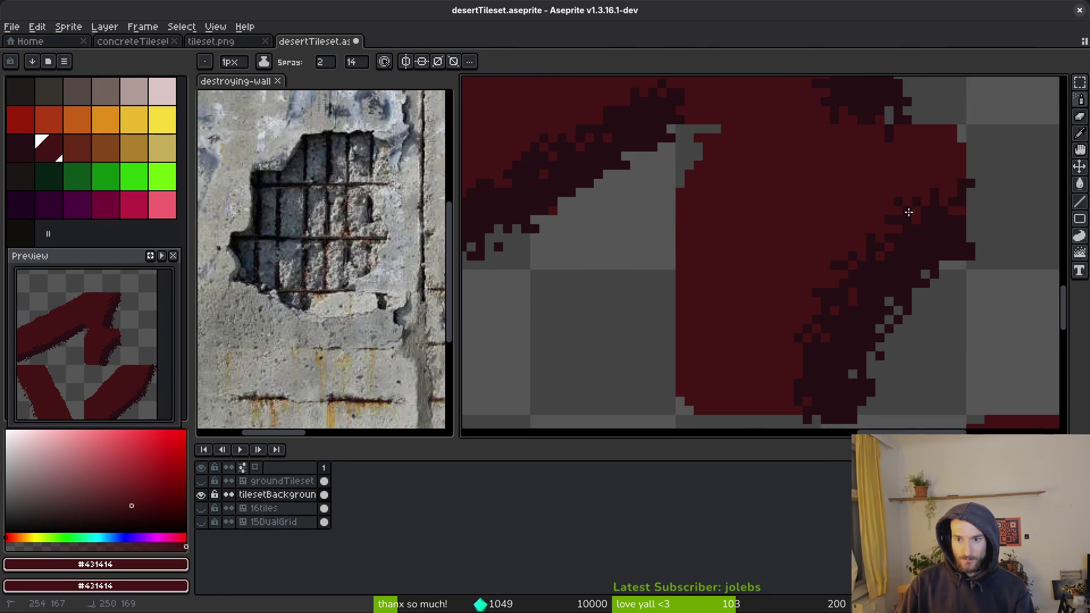
{"action": "left_click", "coordinate": [824, 330]}
{"action": "left_click_drag", "start_coordinate": [953, 195], "coordinate": [878, 271]}
{"action": "left_click_drag", "start_coordinate": [969, 209], "coordinate": [775, 418]}
{"action": "mouse_move", "coordinate": [884, 243]}
{"action": "left_mouse_down"}
{"action": "mouse_move", "coordinate": [929, 219]}
{"action": "mouse_move", "coordinate": [914, 267]}
{"action": "mouse_move", "coordinate": [813, 426]}
{"action": "left_mouse_up"}
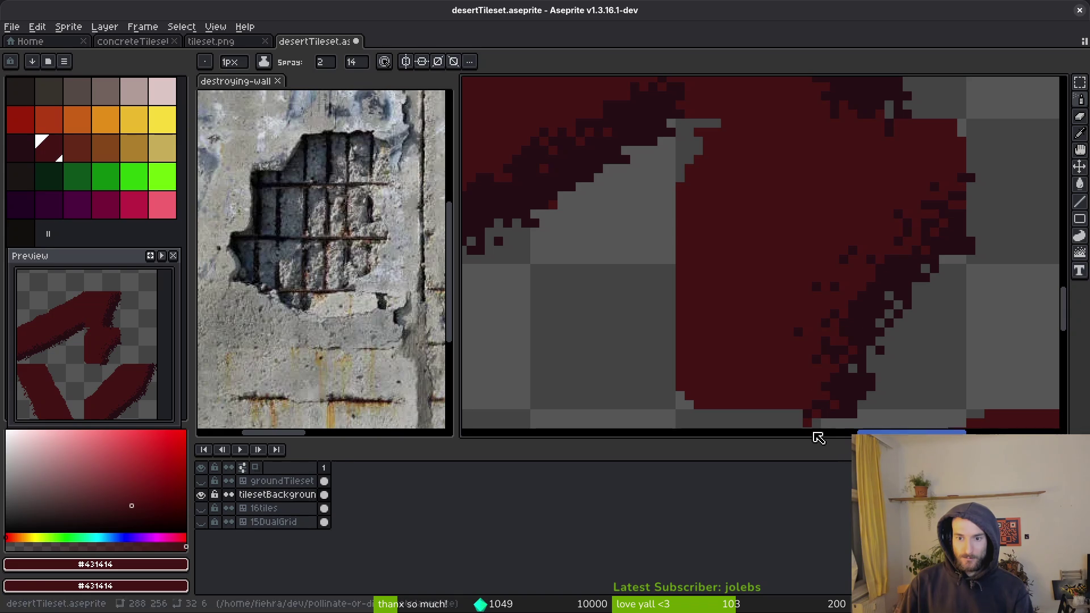
Step: Speckle the newly shown edge, then repaint and erase stray dark pixels outside the shape
{"action": "scroll", "coordinate": [842, 335], "scroll_direction": "up", "scroll_amount": 5}
{"action": "mouse_move", "coordinate": [837, 272]}
{"action": "left_mouse_down"}
{"action": "mouse_move", "coordinate": [829, 283]}
{"action": "mouse_move", "coordinate": [832, 260]}
{"action": "left_mouse_up"}
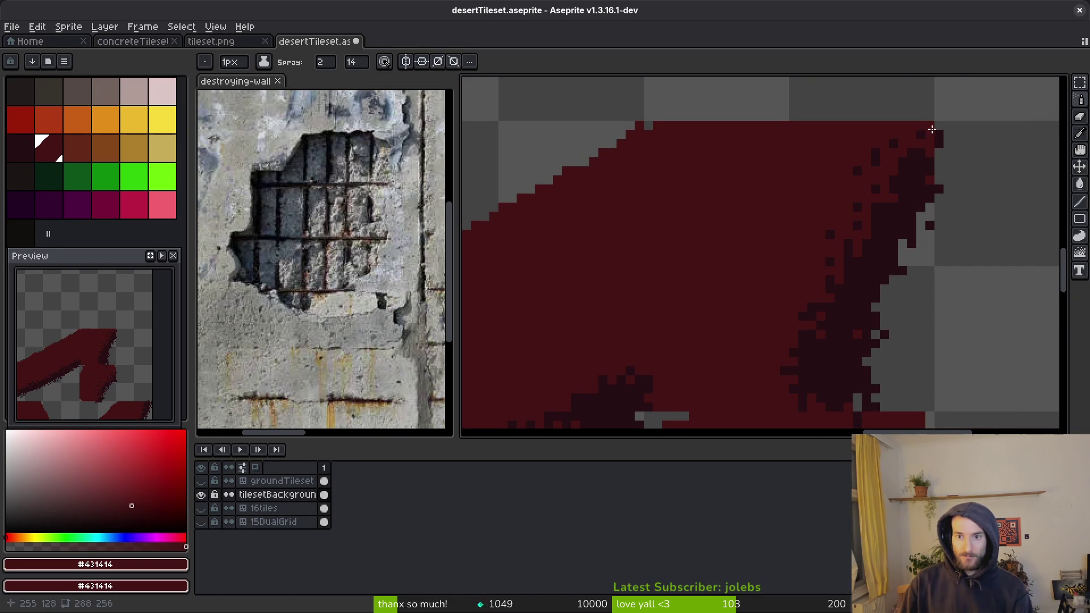
{"action": "mouse_move", "coordinate": [823, 347]}
{"action": "left_mouse_down"}
{"action": "mouse_move", "coordinate": [799, 350]}
{"action": "mouse_move", "coordinate": [808, 287]}
{"action": "mouse_move", "coordinate": [776, 372]}
{"action": "left_mouse_up"}
{"action": "scroll", "coordinate": [759, 184], "scroll_direction": "up", "scroll_amount": 3}
{"action": "mouse_move", "coordinate": [857, 308]}
{"action": "left_mouse_down"}
{"action": "mouse_move", "coordinate": [851, 261]}
{"action": "mouse_move", "coordinate": [835, 291]}
{"action": "left_mouse_up"}
{"action": "key", "text": "e"}
{"action": "left_click_drag", "start_coordinate": [860, 208], "coordinate": [886, 219]}
{"action": "scroll", "coordinate": [817, 216], "scroll_direction": "down", "scroll_amount": 2}
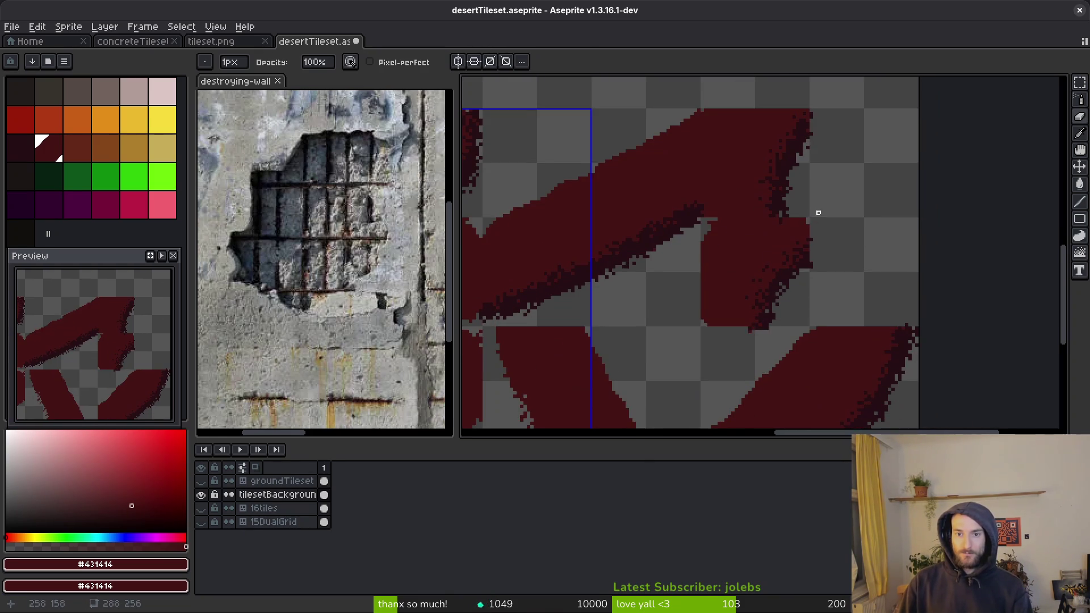
{"action": "scroll", "coordinate": [818, 217], "scroll_direction": "up", "scroll_amount": 5}
Step: Sample the dark shading colour and spray speckles along another red edge
{"action": "key", "text": "b"}
{"action": "left_click", "coordinate": [789, 240], "text": "alt"}
{"action": "key", "text": "shift+s"}
{"action": "left_click_drag", "start_coordinate": [783, 262], "coordinate": [740, 330]}
{"action": "scroll", "coordinate": [849, 272], "scroll_direction": "down", "scroll_amount": 4}
{"action": "scroll", "coordinate": [810, 206], "scroll_direction": "up", "scroll_amount": 1}
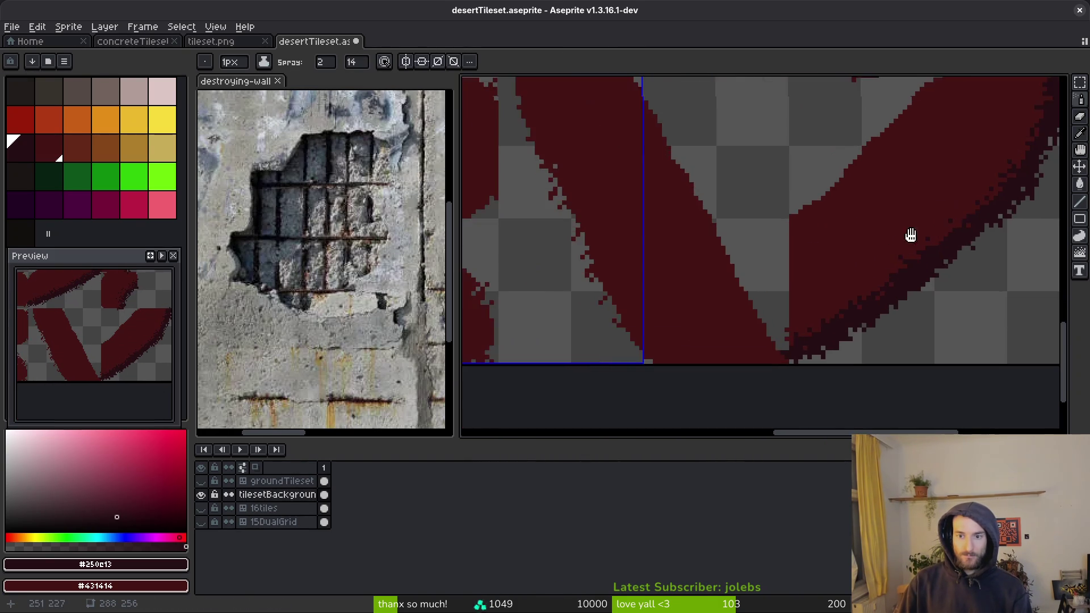
{"action": "scroll", "coordinate": [912, 234], "scroll_direction": "up", "scroll_amount": 1}
Step: Spray speckles along the diagonal band's right edge and repaint a few stray speckles red
{"action": "left_click", "coordinate": [868, 195], "text": "alt"}
{"action": "scroll", "coordinate": [965, 113], "scroll_direction": "up", "scroll_amount": 2}
{"action": "left_click_drag", "start_coordinate": [910, 227], "coordinate": [959, 89]}
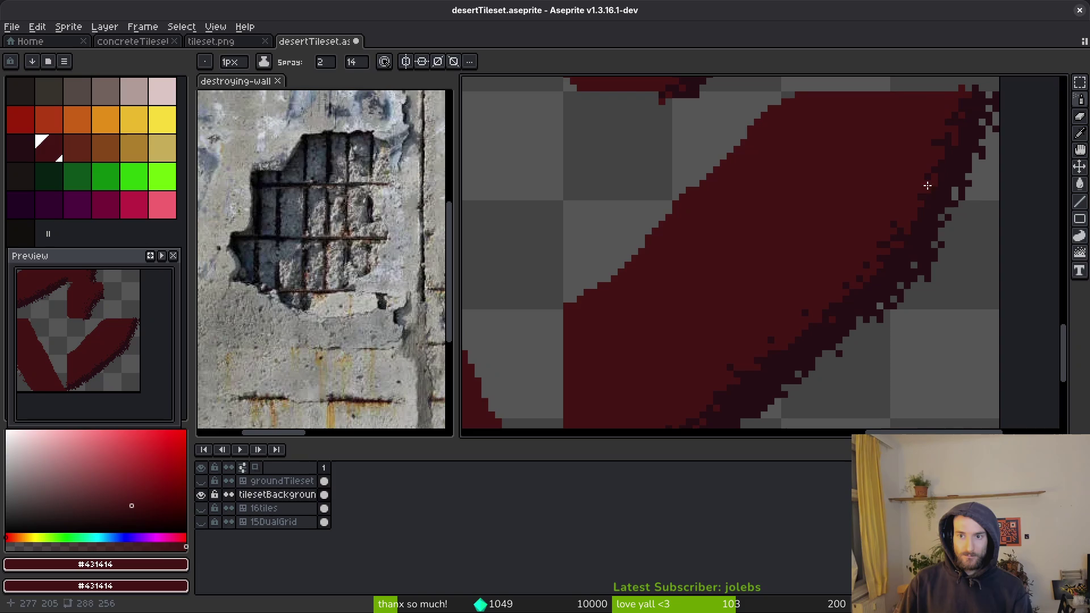
{"action": "left_click_drag", "start_coordinate": [901, 251], "coordinate": [908, 238]}
{"action": "scroll", "coordinate": [910, 207], "scroll_direction": "down", "scroll_amount": 3}
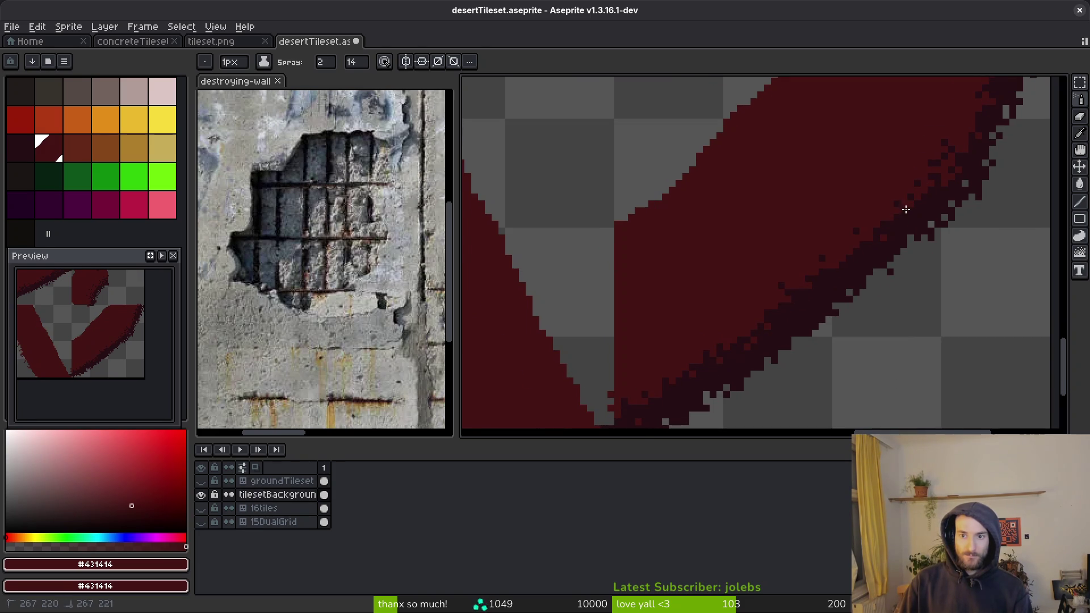
{"action": "scroll", "coordinate": [851, 255], "scroll_direction": "down", "scroll_amount": 3}
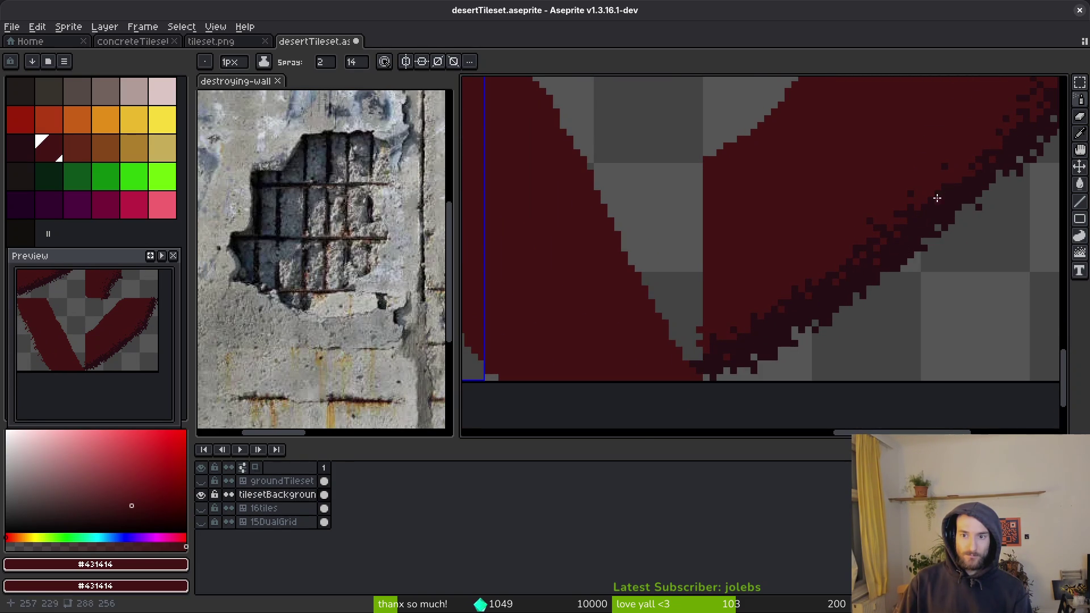
{"action": "scroll", "coordinate": [968, 236], "scroll_direction": "up", "scroll_amount": 2}
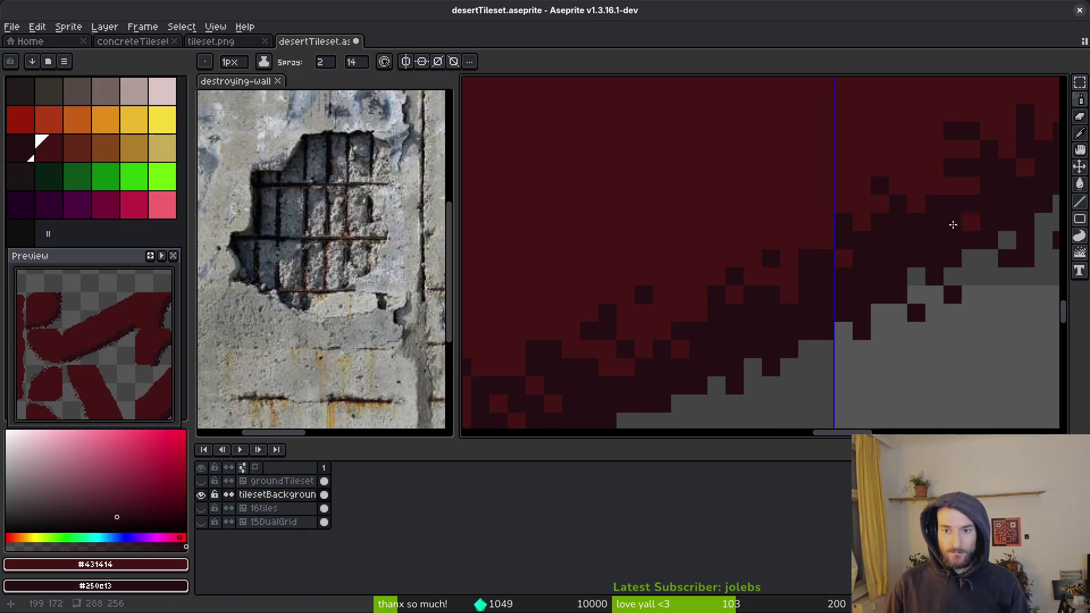
{"action": "scroll", "coordinate": [815, 302], "scroll_direction": "down", "scroll_amount": 3}
{"action": "right_click", "coordinate": [861, 267], "text": "alt"}
{"action": "scroll", "coordinate": [861, 267], "scroll_direction": "up", "scroll_amount": 2}
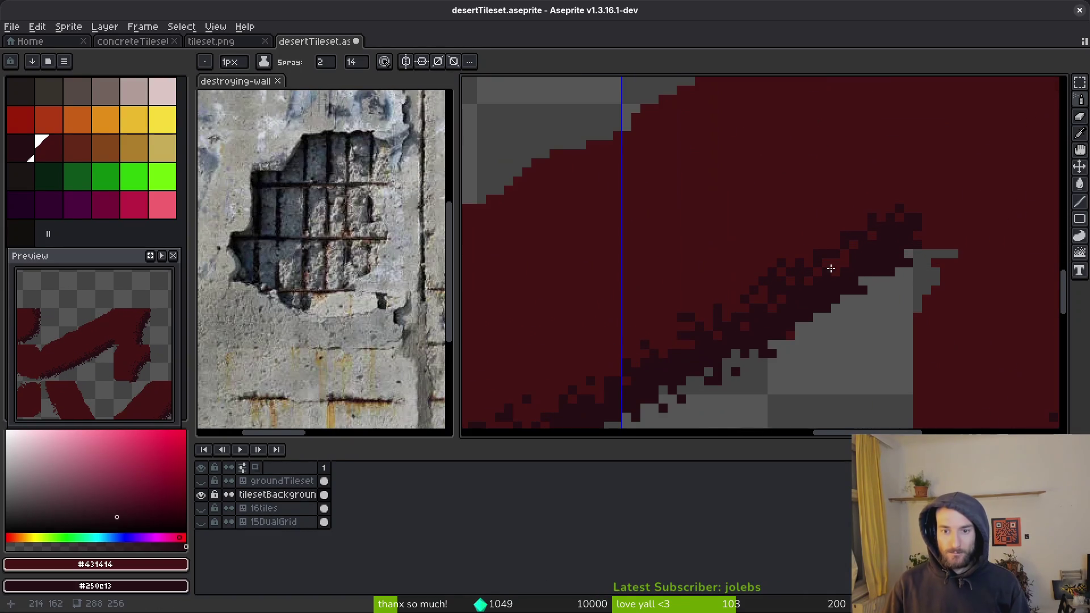
{"action": "scroll", "coordinate": [797, 266], "scroll_direction": "up", "scroll_amount": 1}
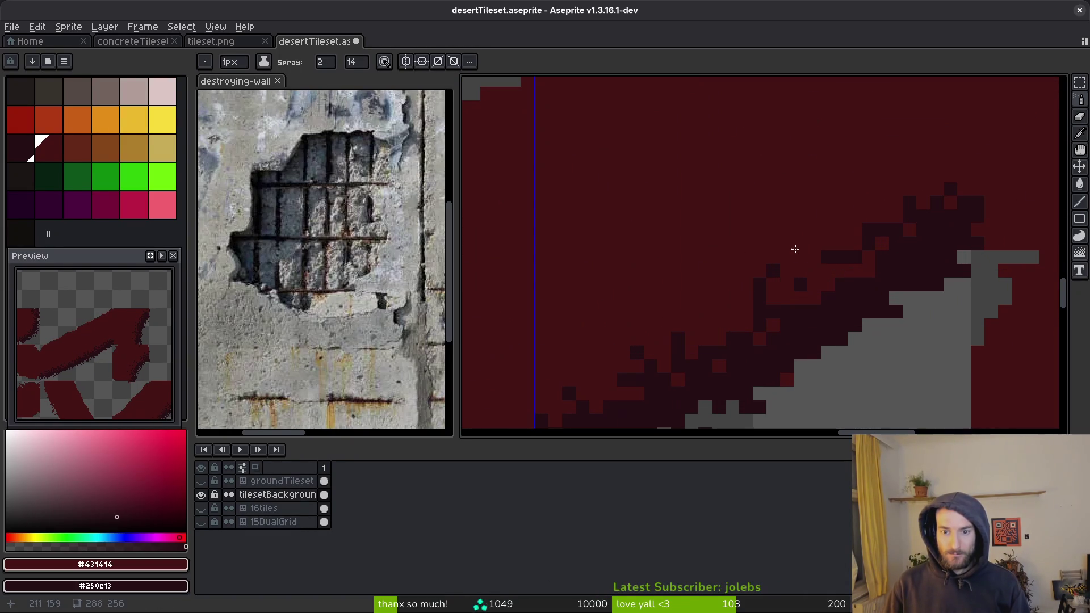
{"action": "left_click_drag", "start_coordinate": [797, 268], "coordinate": [795, 269]}
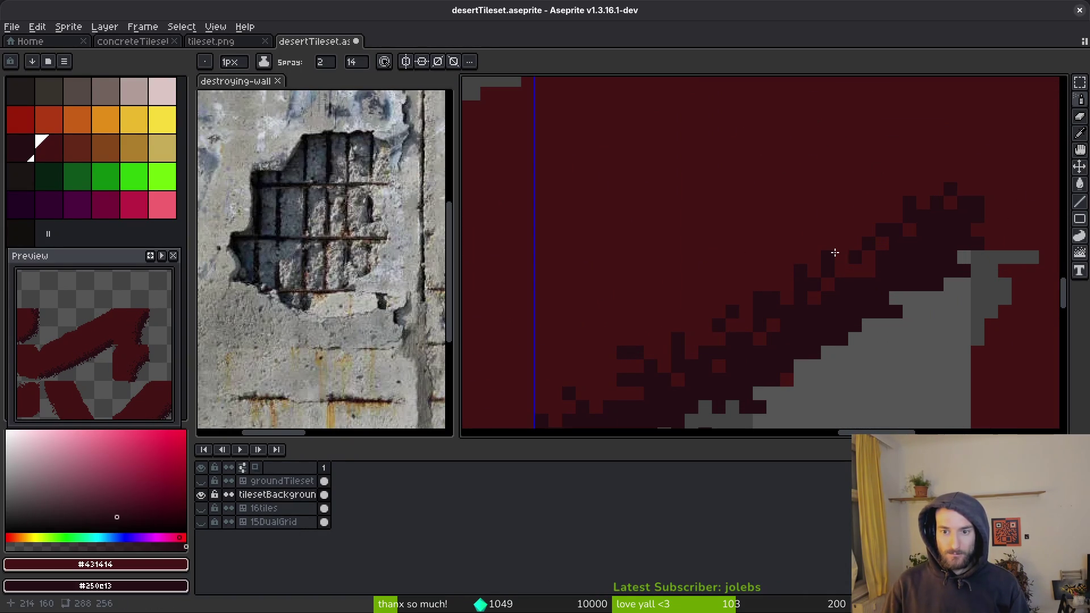
Step: Pick the dark shading colour for the pencil and save the tileset
{"action": "key", "text": "b"}
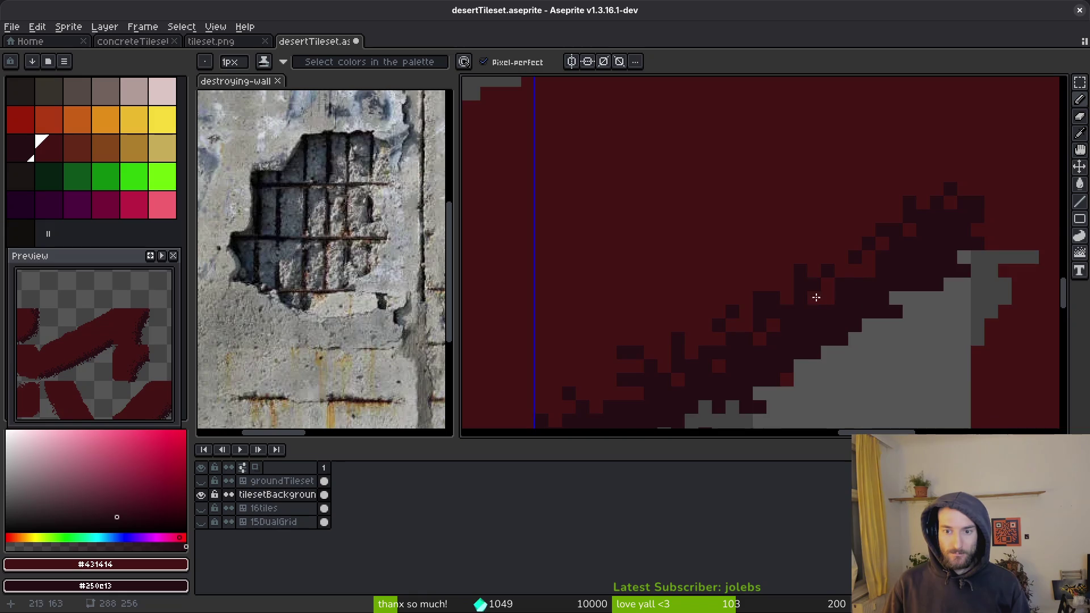
{"action": "scroll", "coordinate": [829, 278], "scroll_direction": "down", "scroll_amount": 1}
{"action": "scroll", "coordinate": [796, 308], "scroll_direction": "up", "scroll_amount": 1}
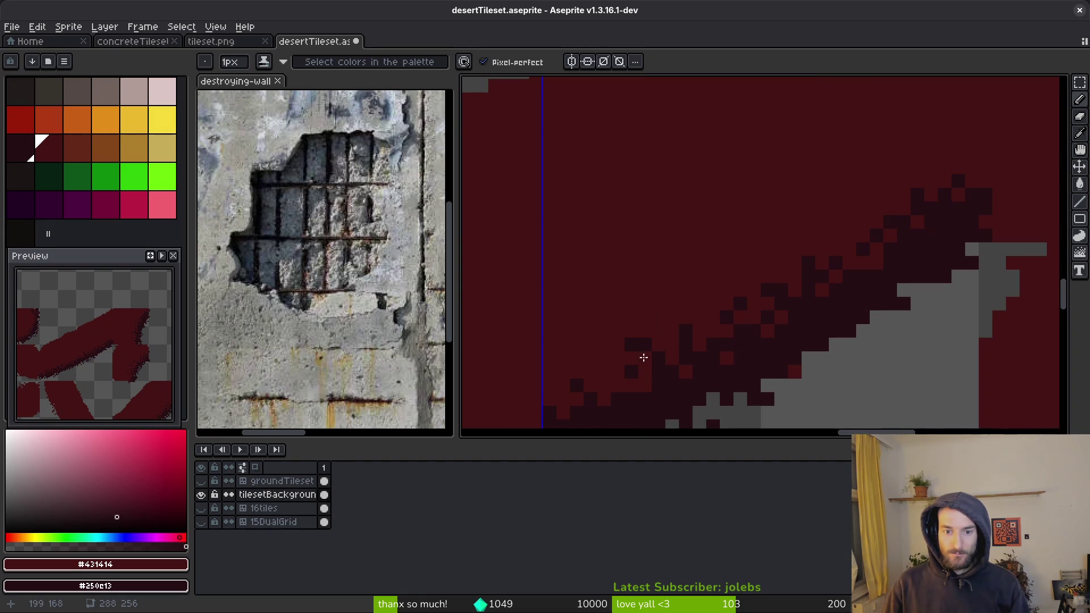
{"action": "scroll", "coordinate": [688, 358], "scroll_direction": "down", "scroll_amount": 3}
{"action": "scroll", "coordinate": [757, 320], "scroll_direction": "up", "scroll_amount": 3}
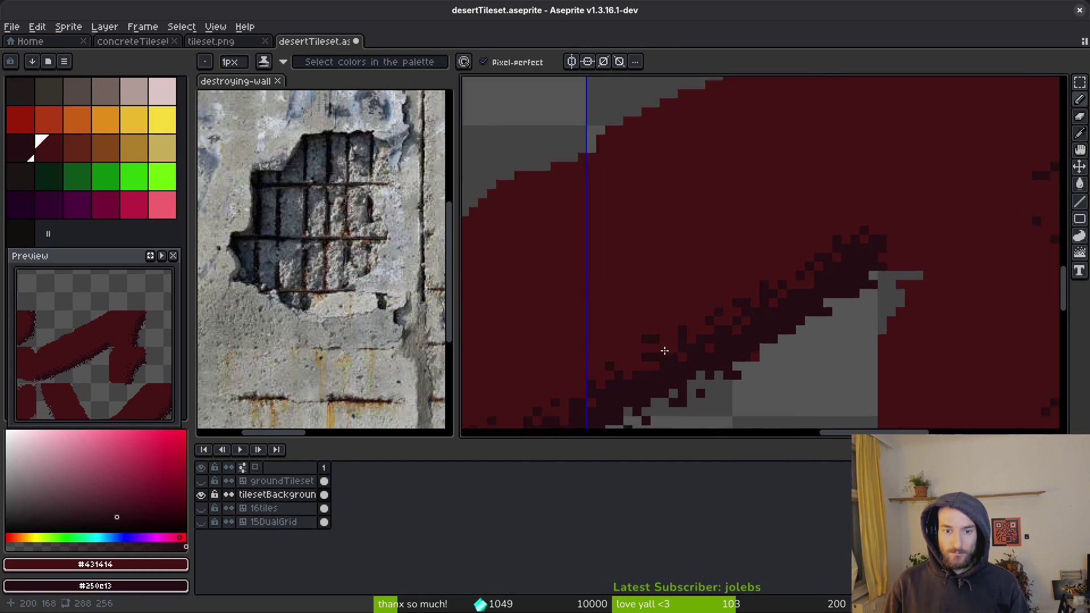
{"action": "left_click", "coordinate": [685, 332], "text": "alt"}
{"action": "scroll", "coordinate": [712, 309], "scroll_direction": "down", "scroll_amount": 3}
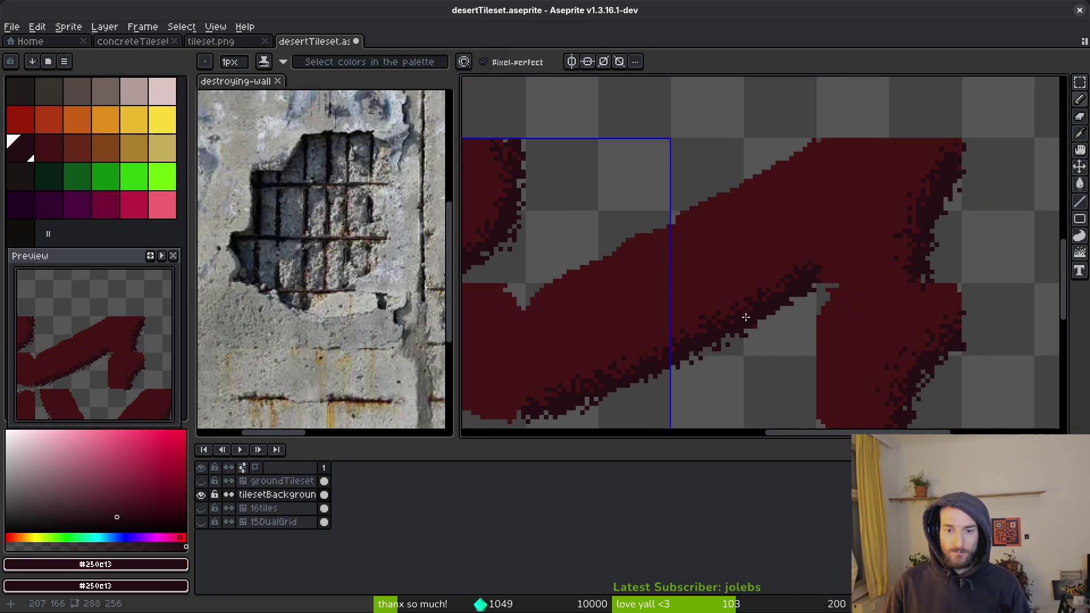
{"action": "key", "text": "ctrl+s"}
Step: Repaint three stray dark pixels red, reselect the main red, and save
{"action": "scroll", "coordinate": [706, 320], "scroll_direction": "up", "scroll_amount": 3}
{"action": "left_click", "coordinate": [677, 296], "text": "alt"}
{"action": "left_click", "coordinate": [674, 305]}
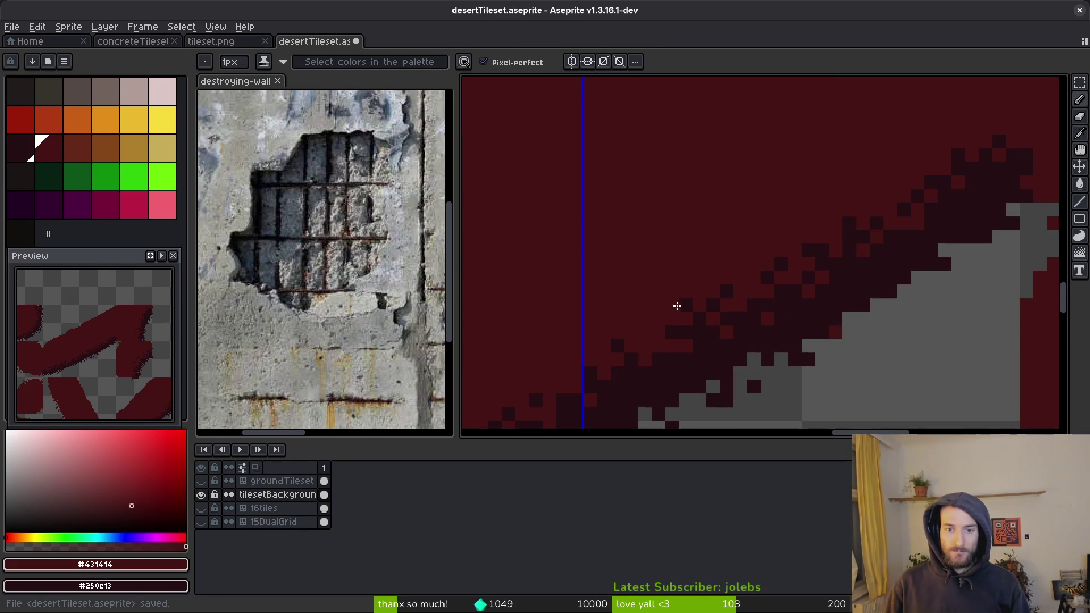
{"action": "scroll", "coordinate": [684, 304], "scroll_direction": "down", "scroll_amount": 3}
{"action": "scroll", "coordinate": [721, 284], "scroll_direction": "up", "scroll_amount": 3}
{"action": "left_click", "coordinate": [701, 255]}
{"action": "left_click", "coordinate": [698, 232], "text": "alt"}
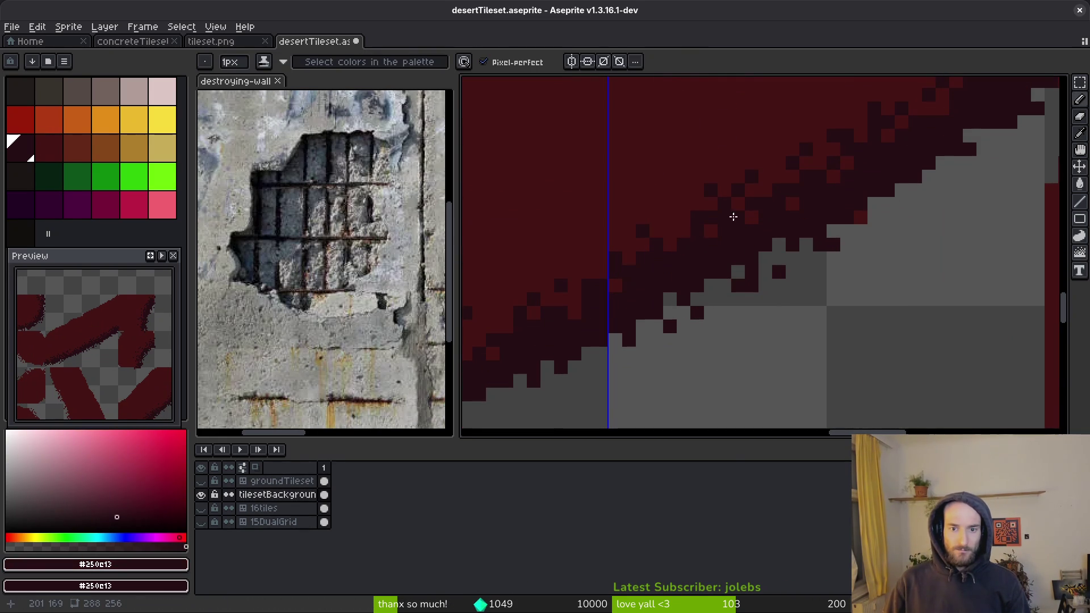
{"action": "scroll", "coordinate": [742, 275], "scroll_direction": "down", "scroll_amount": 2}
{"action": "scroll", "coordinate": [733, 265], "scroll_direction": "up", "scroll_amount": 2}
{"action": "left_click", "coordinate": [696, 193], "text": "alt"}
{"action": "scroll", "coordinate": [694, 204], "scroll_direction": "down", "scroll_amount": 2}
{"action": "key", "text": "ctrl+s"}
Step: Try a dark pixel above the tile boundary, then undo it
{"action": "scroll", "coordinate": [919, 256], "scroll_direction": "down", "scroll_amount": 2}
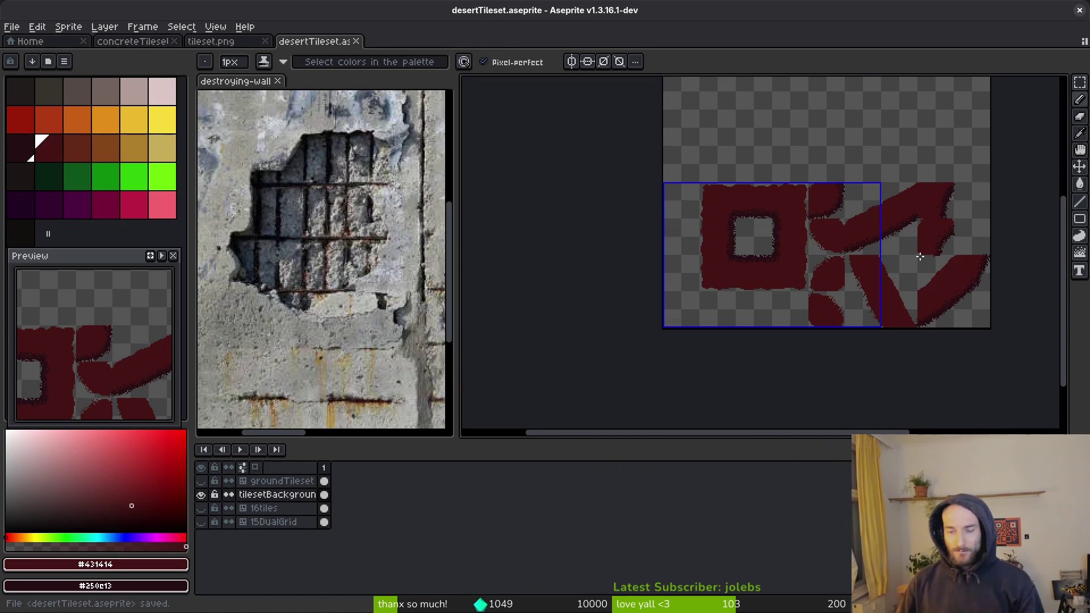
{"action": "scroll", "coordinate": [887, 214], "scroll_direction": "up", "scroll_amount": 3}
{"action": "scroll", "coordinate": [846, 274], "scroll_direction": "down", "scroll_amount": 1}
{"action": "scroll", "coordinate": [750, 256], "scroll_direction": "up", "scroll_amount": 2}
{"action": "left_click_drag", "start_coordinate": [767, 210], "coordinate": [773, 238]}
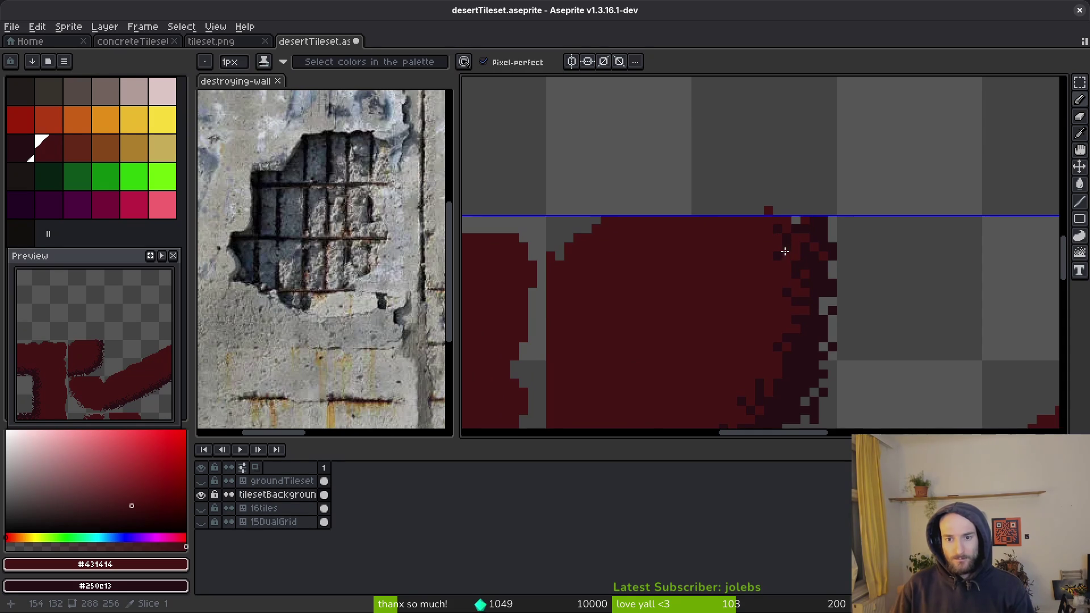
{"action": "key", "text": "ctrl+z"}
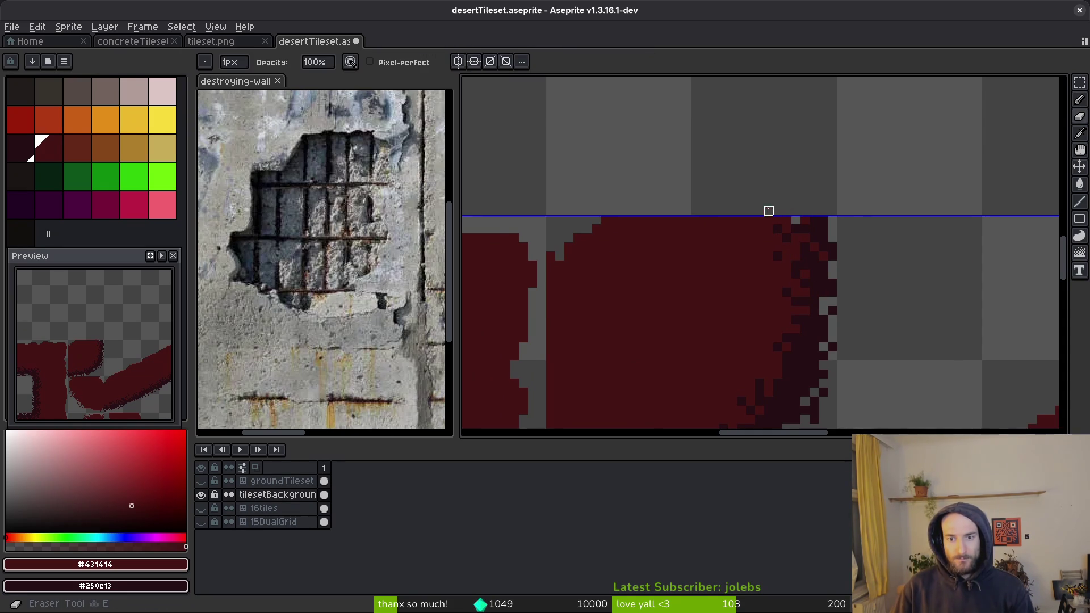
{"action": "scroll", "coordinate": [826, 202], "scroll_direction": "up", "scroll_amount": 1}
{"action": "scroll", "coordinate": [786, 217], "scroll_direction": "down", "scroll_amount": 3}
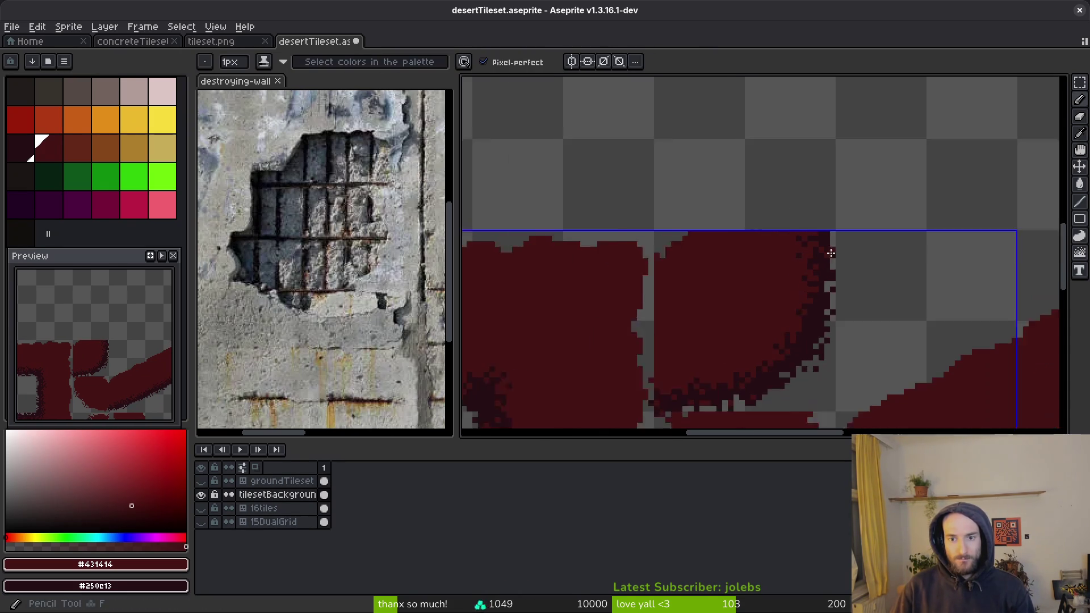
{"action": "scroll", "coordinate": [813, 318], "scroll_direction": "up", "scroll_amount": 3}
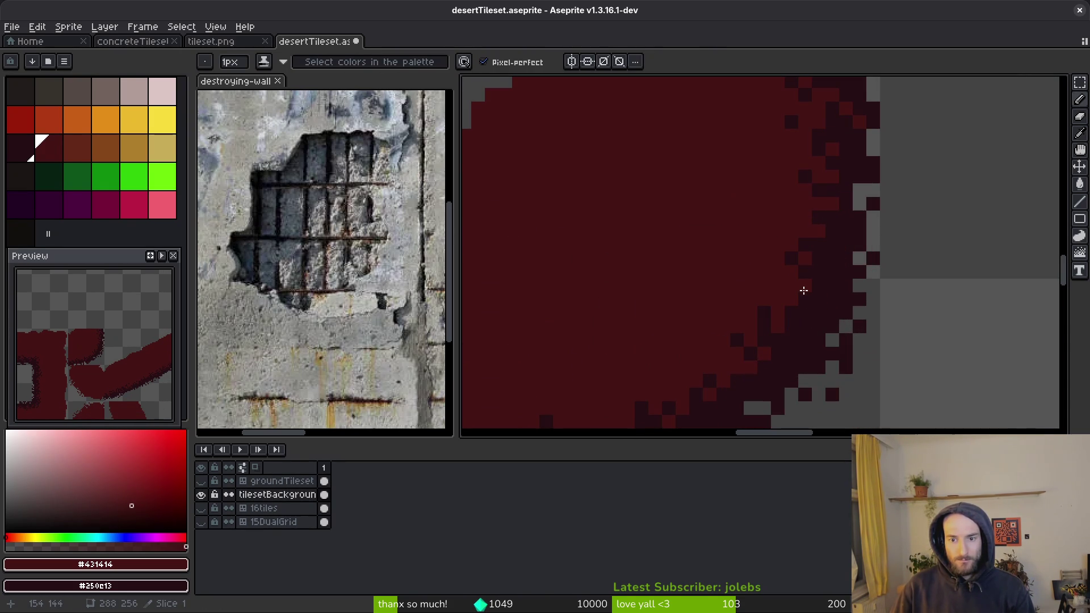
{"action": "scroll", "coordinate": [803, 313], "scroll_direction": "down", "scroll_amount": 3}
{"action": "scroll", "coordinate": [795, 300], "scroll_direction": "up", "scroll_amount": 3}
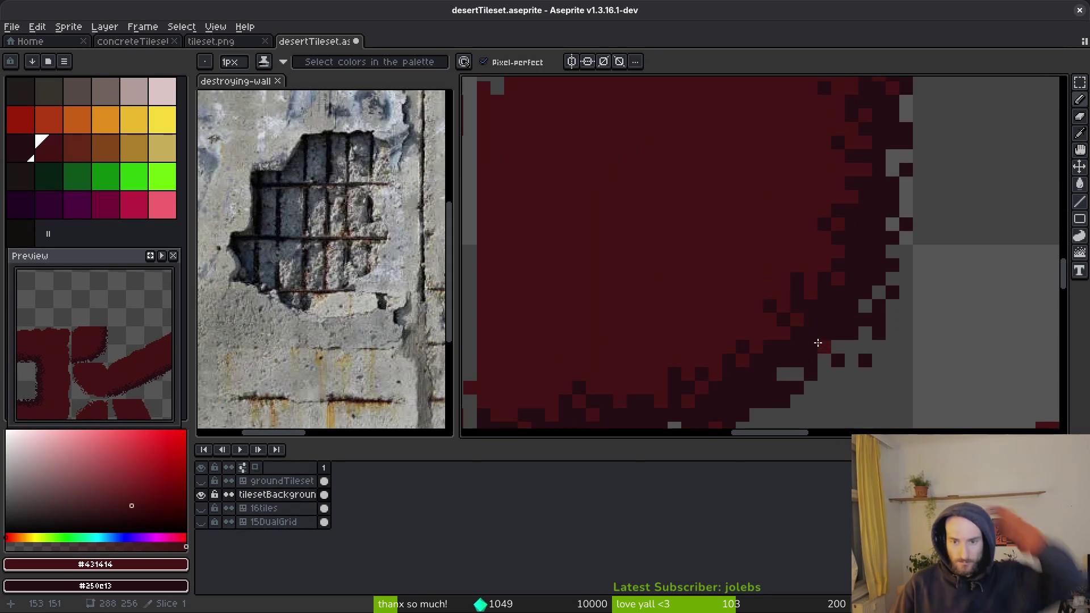
{"action": "scroll", "coordinate": [792, 297], "scroll_direction": "down", "scroll_amount": 3}
{"action": "scroll", "coordinate": [761, 346], "scroll_direction": "up", "scroll_amount": 3}
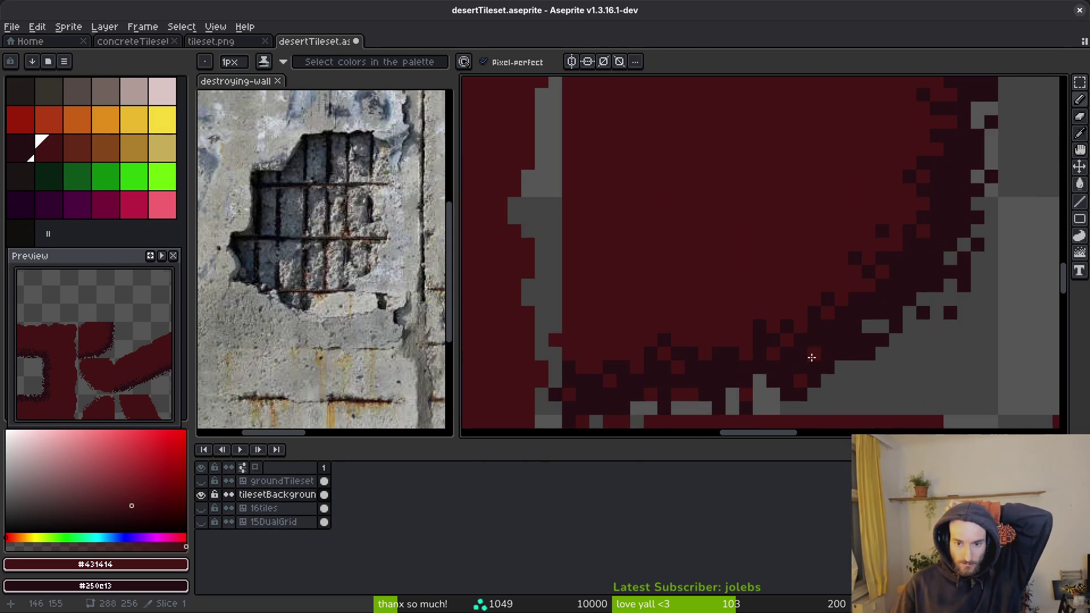
{"action": "scroll", "coordinate": [762, 340], "scroll_direction": "down", "scroll_amount": 3}
{"action": "scroll", "coordinate": [763, 329], "scroll_direction": "up", "scroll_amount": 4}
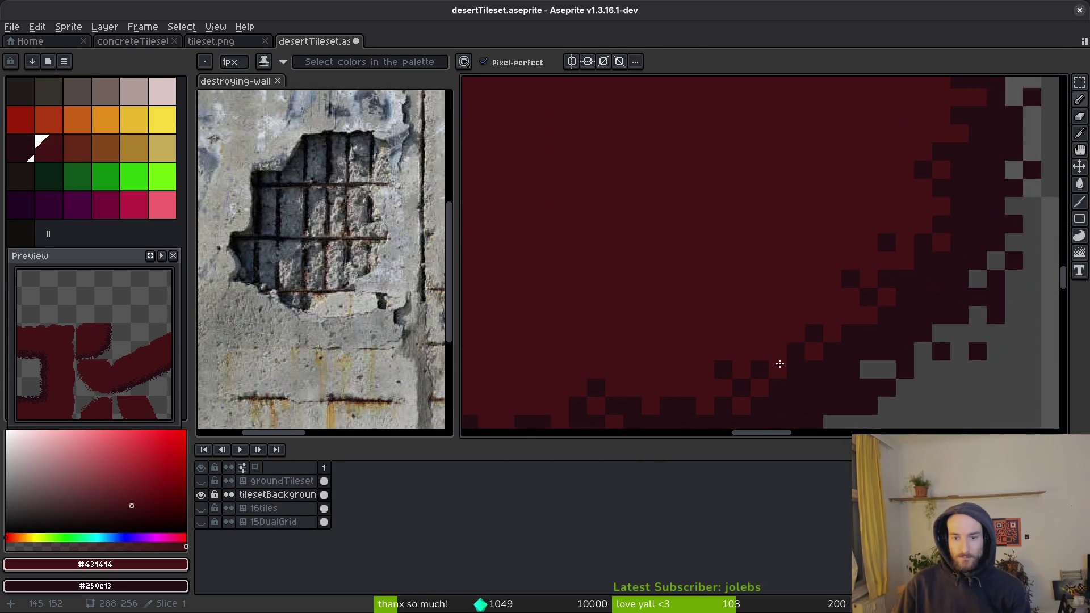
Step: Test painting a grey gap pixel dark red, undo it, and save
{"action": "left_click", "coordinate": [772, 315], "text": "alt"}
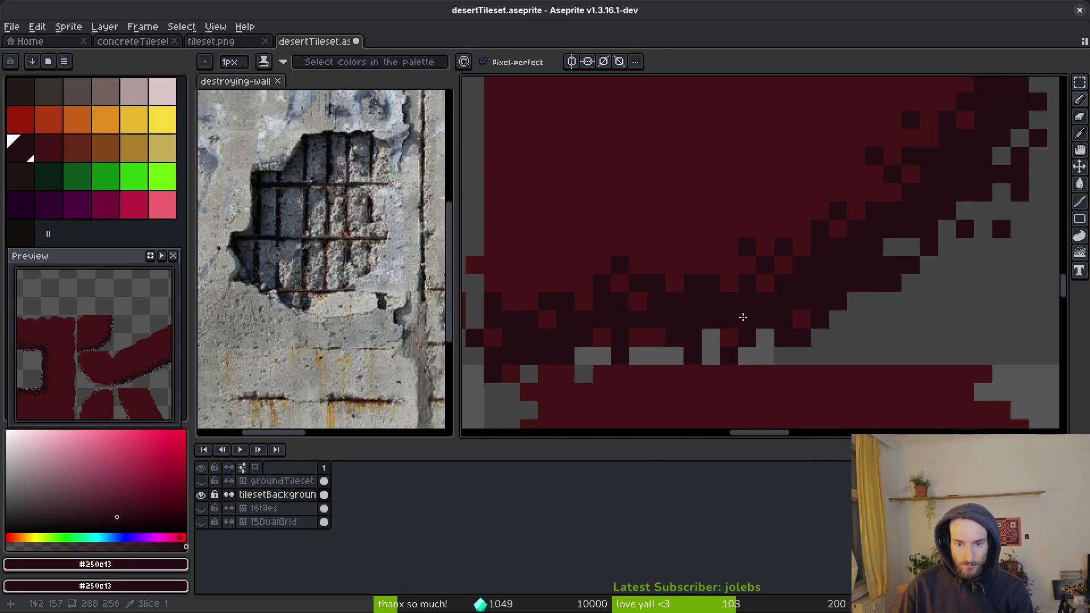
{"action": "scroll", "coordinate": [741, 327], "scroll_direction": "down", "scroll_amount": 3}
{"action": "scroll", "coordinate": [732, 335], "scroll_direction": "up", "scroll_amount": 3}
{"action": "left_click", "coordinate": [720, 348]}
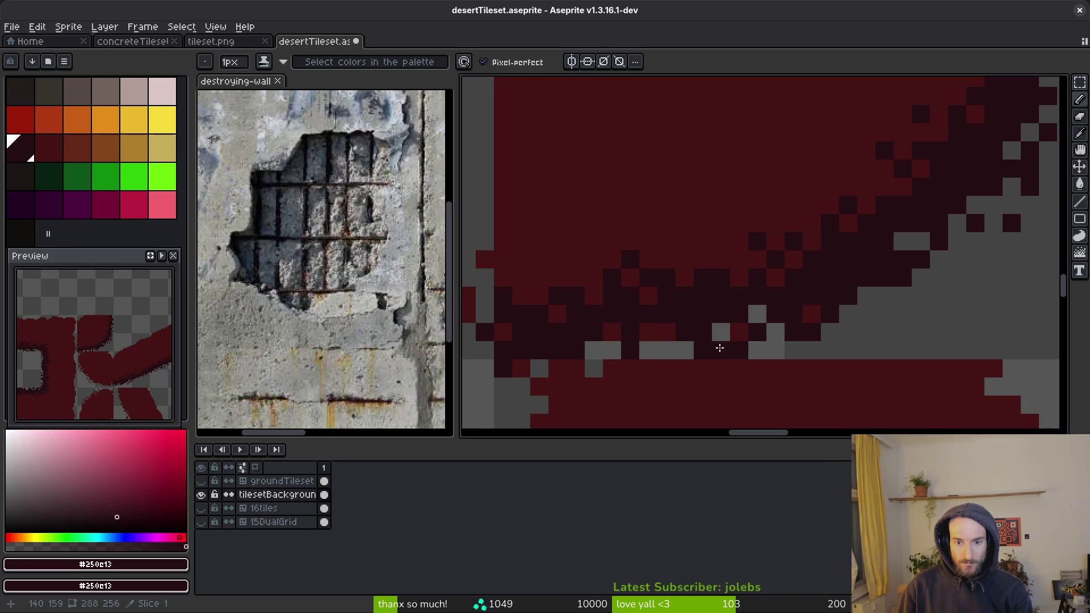
{"action": "key", "text": "ctrl+z"}
{"action": "key", "text": "ctrl+s"}
Step: Add a dark pixel to the shading edge and save the tileset
{"action": "scroll", "coordinate": [754, 329], "scroll_direction": "down", "scroll_amount": 3}
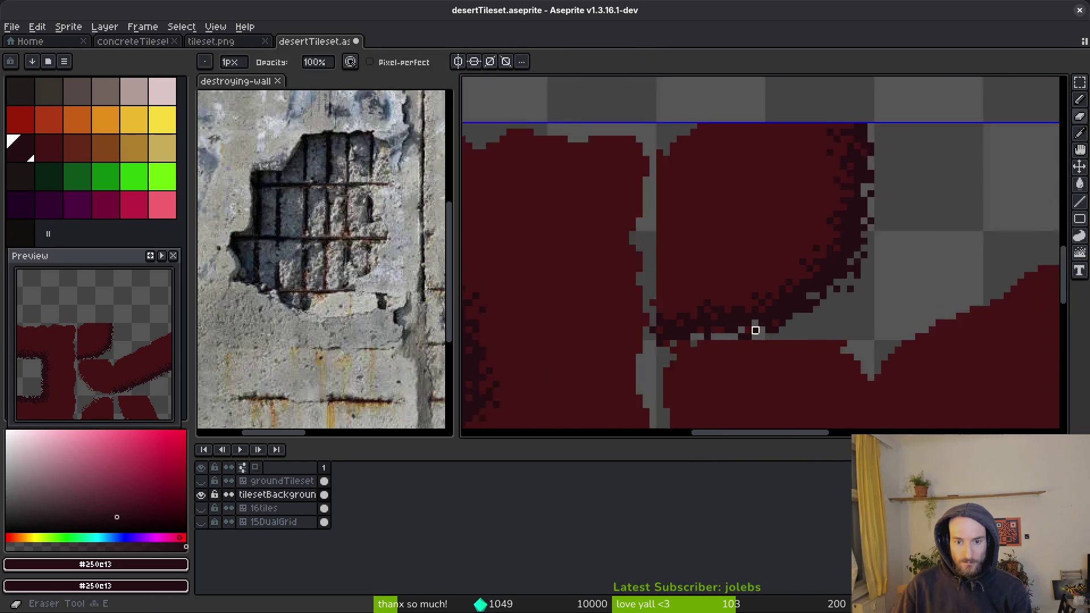
{"action": "scroll", "coordinate": [729, 324], "scroll_direction": "up", "scroll_amount": 3}
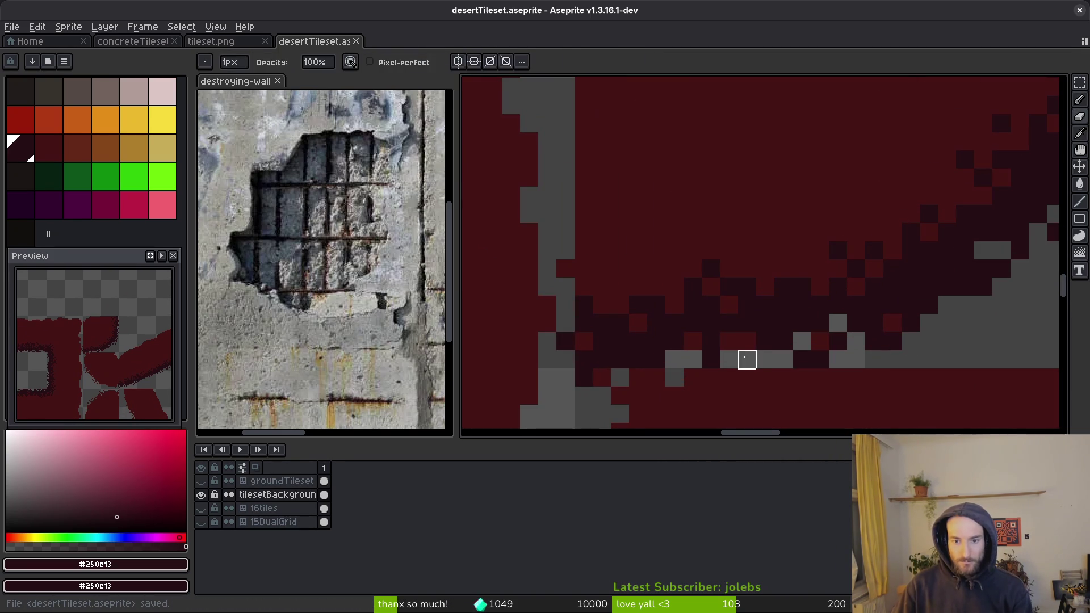
{"action": "left_click", "coordinate": [732, 341]}
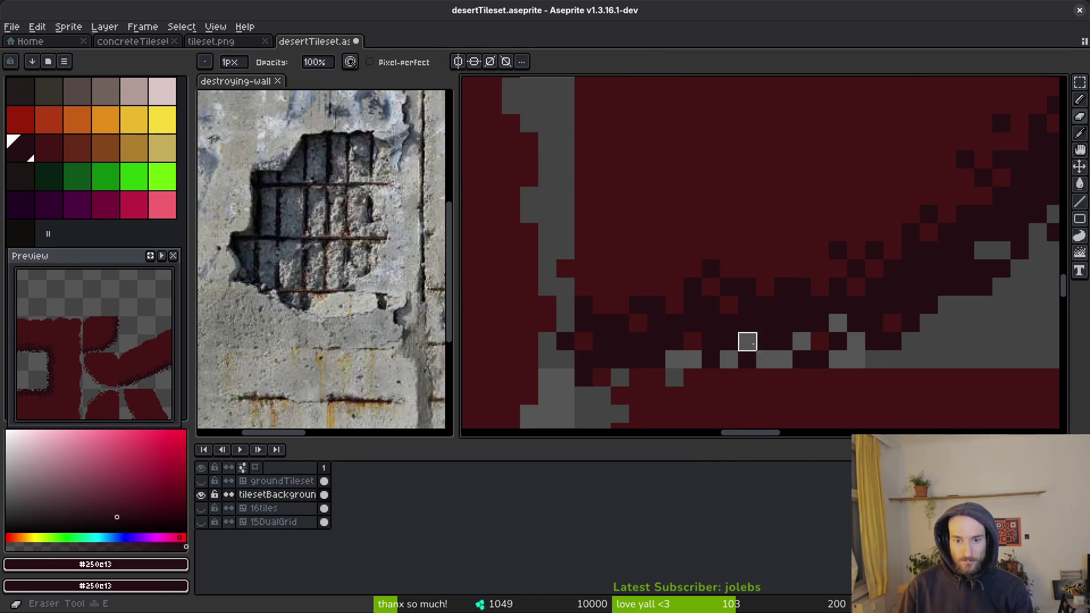
{"action": "scroll", "coordinate": [794, 352], "scroll_direction": "down", "scroll_amount": 3}
{"action": "key", "text": "ctrl+s"}
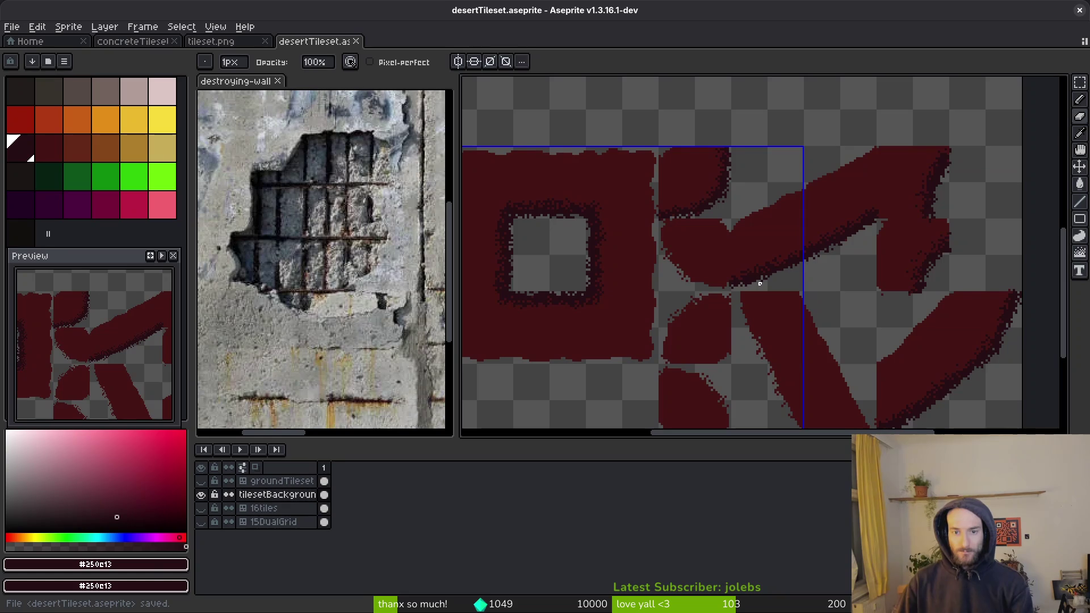
{"action": "scroll", "coordinate": [657, 182], "scroll_direction": "up", "scroll_amount": 5}
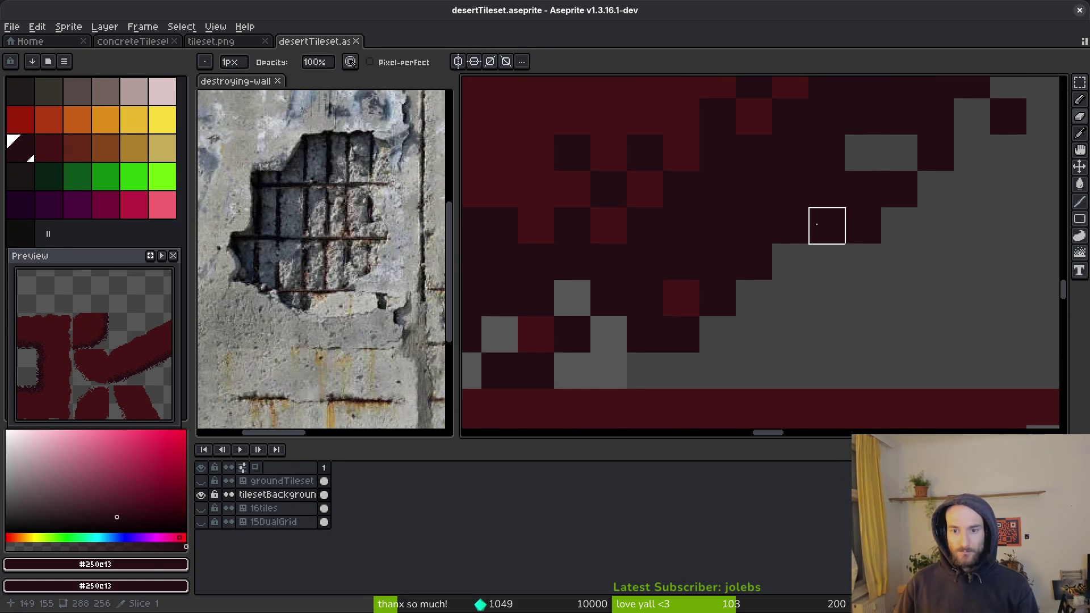
{"action": "scroll", "coordinate": [908, 267], "scroll_direction": "down", "scroll_amount": 3}
{"action": "scroll", "coordinate": [854, 287], "scroll_direction": "up", "scroll_amount": 3}
{"action": "key", "text": "ctrl+s"}
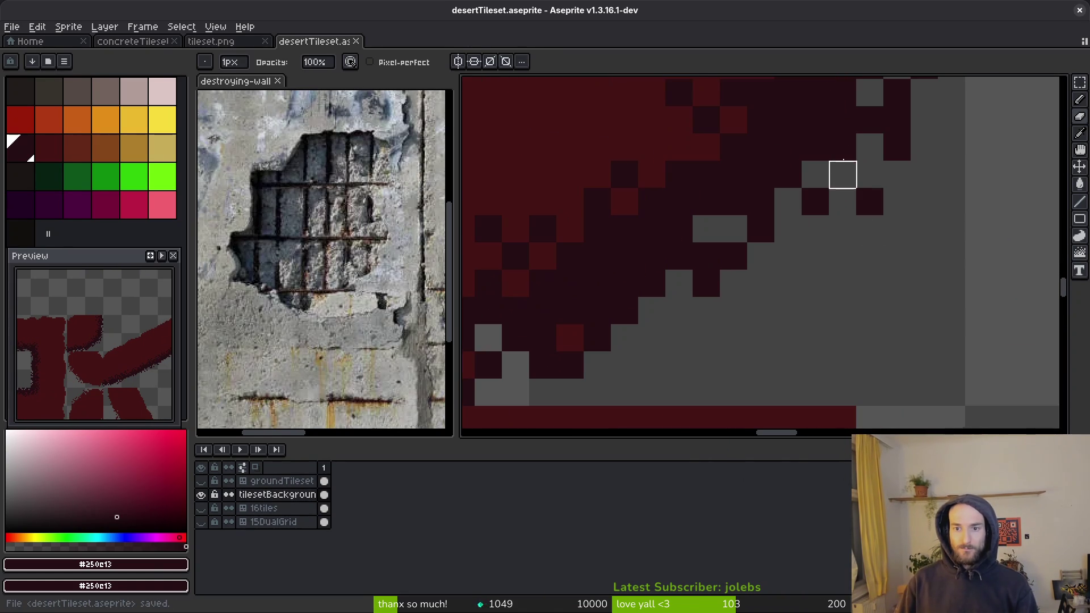
Step: Erase a stray dark pixel, touch up another shading pixel, and save
{"action": "left_click", "coordinate": [815, 148]}
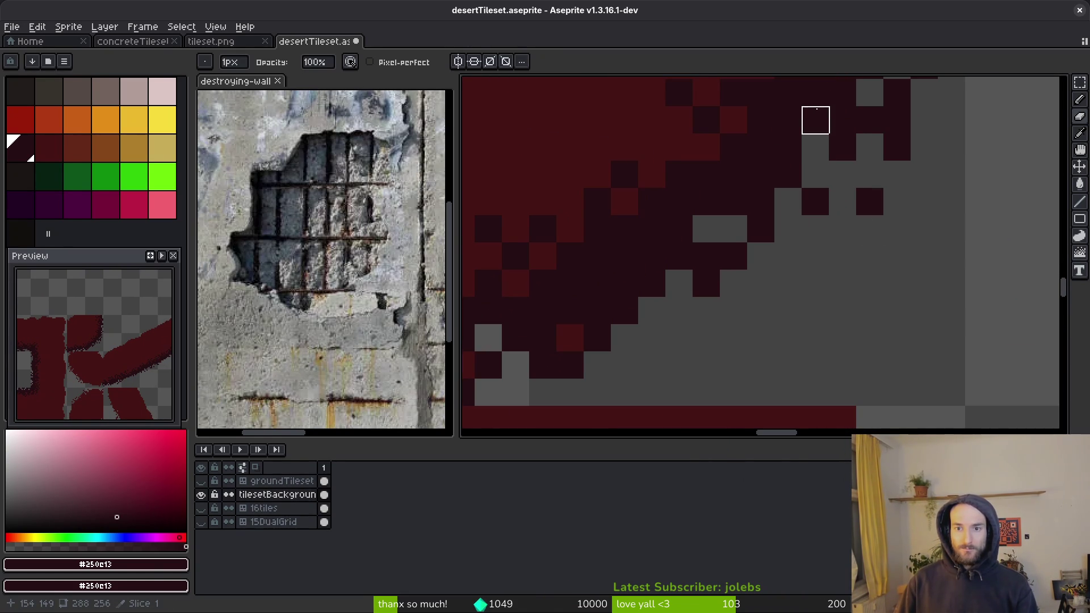
{"action": "scroll", "coordinate": [902, 307], "scroll_direction": "down", "scroll_amount": 4}
{"action": "scroll", "coordinate": [902, 295], "scroll_direction": "up", "scroll_amount": 2}
{"action": "left_click", "coordinate": [860, 222]}
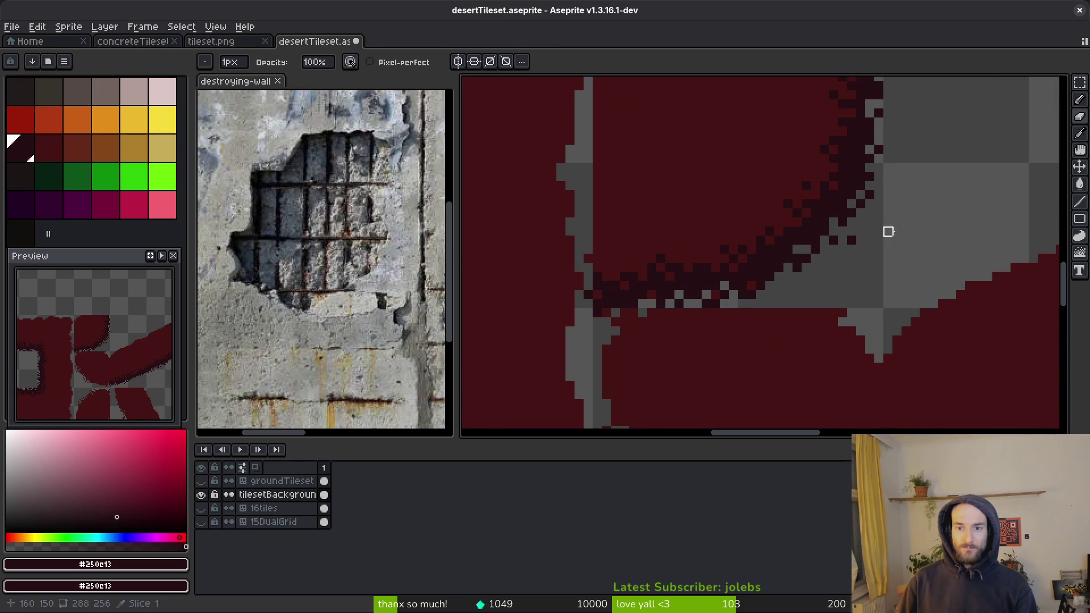
{"action": "scroll", "coordinate": [869, 213], "scroll_direction": "down", "scroll_amount": 4}
{"action": "key", "text": "ctrl+s"}
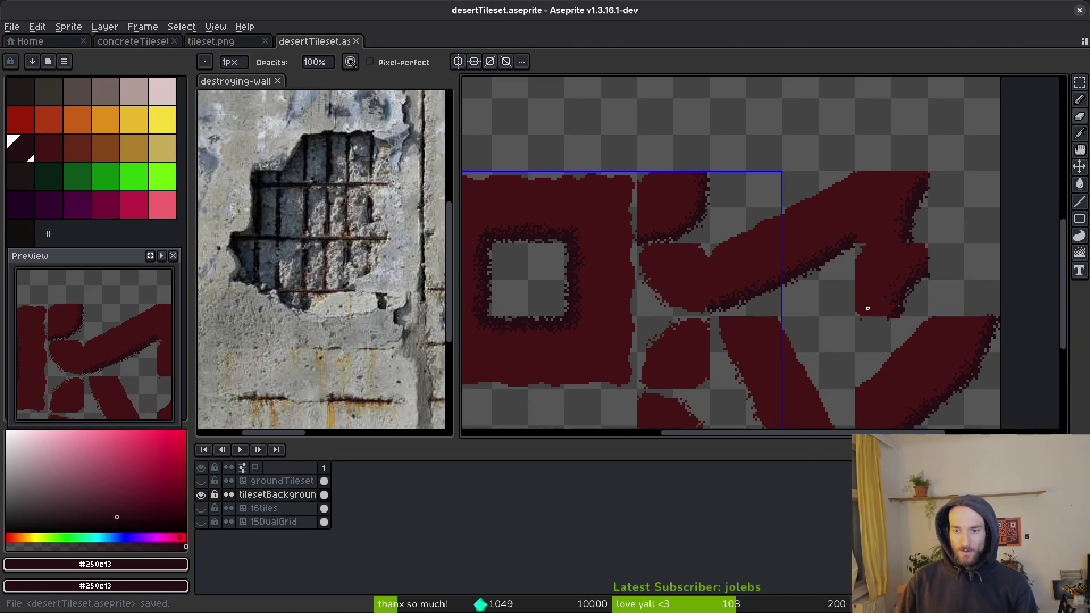
Step: Fill the grey gap pixels along the edge with dark red #431414
{"action": "scroll", "coordinate": [846, 275], "scroll_direction": "up", "scroll_amount": 3}
{"action": "left_click", "coordinate": [837, 236], "text": "alt"}
{"action": "scroll", "coordinate": [792, 288], "scroll_direction": "up", "scroll_amount": 1}
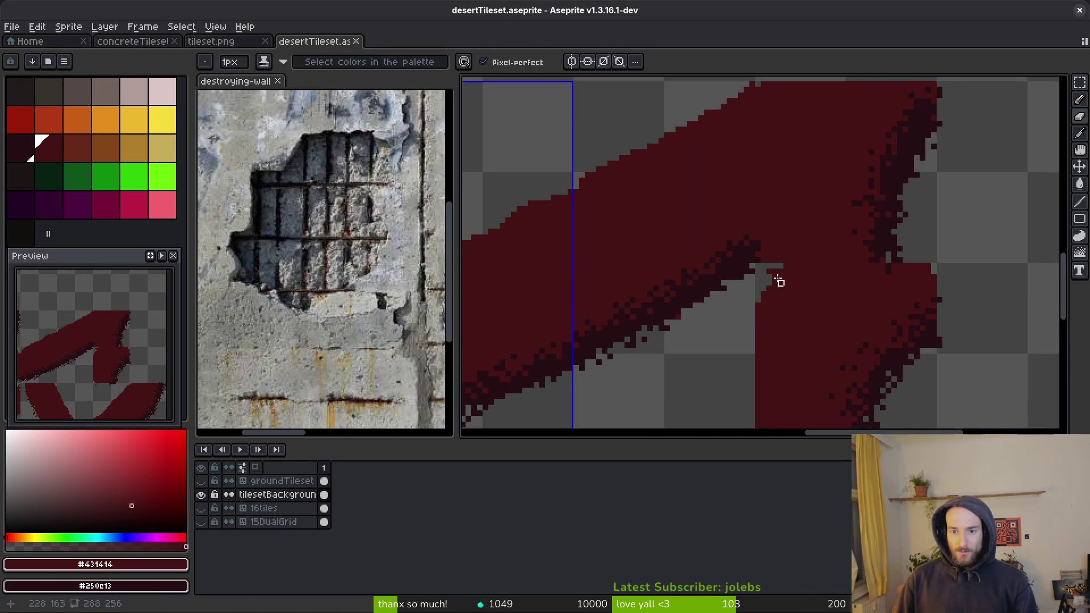
{"action": "scroll", "coordinate": [792, 288], "scroll_direction": "up", "scroll_amount": 1}
{"action": "key", "text": "b"}
{"action": "scroll", "coordinate": [755, 318], "scroll_direction": "up", "scroll_amount": 1}
{"action": "left_click_drag", "start_coordinate": [751, 276], "coordinate": [739, 329]}
{"action": "scroll", "coordinate": [772, 259], "scroll_direction": "down", "scroll_amount": 3}
{"action": "scroll", "coordinate": [783, 328], "scroll_direction": "up", "scroll_amount": 3}
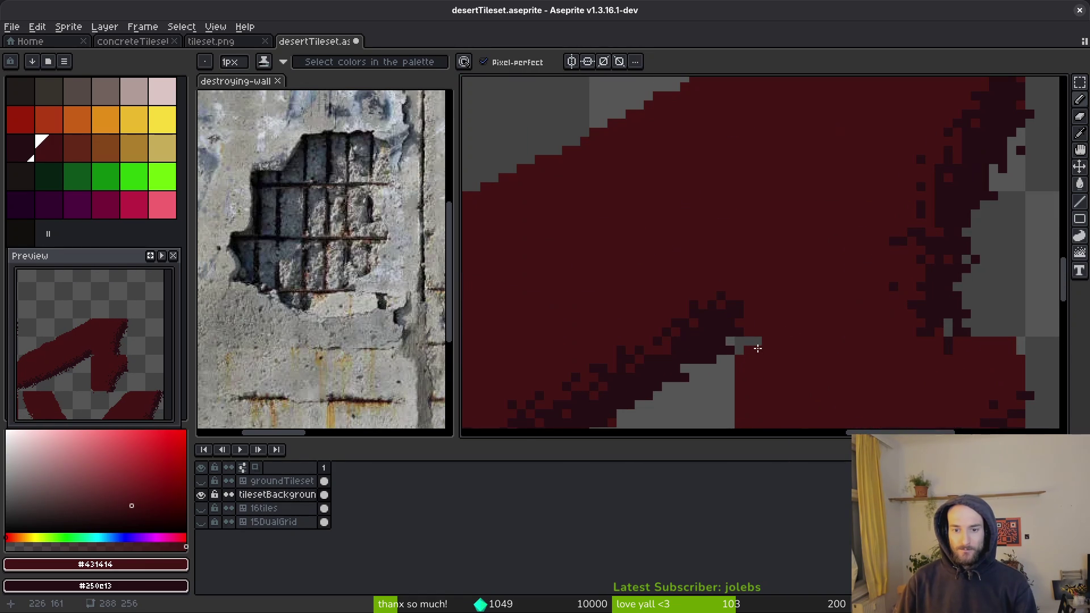
{"action": "scroll", "coordinate": [742, 353], "scroll_direction": "down", "scroll_amount": 4}
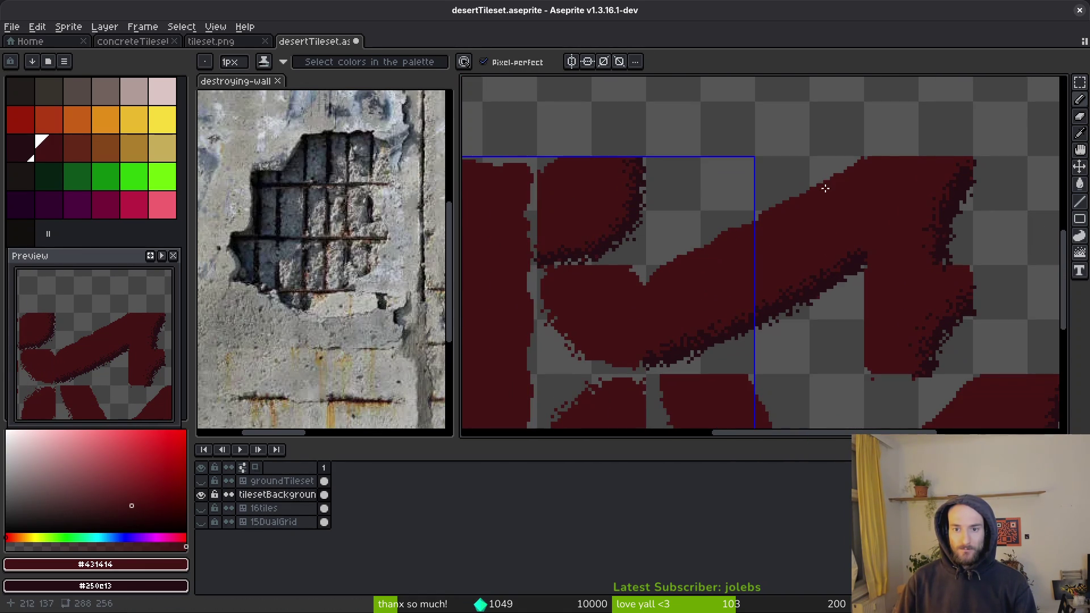
{"action": "scroll", "coordinate": [806, 199], "scroll_direction": "up", "scroll_amount": 2}
Step: Save, pan to the left tile shapes, and unhide the groundTileset layer
{"action": "key", "text": "space"}
{"action": "scroll", "coordinate": [712, 299], "scroll_direction": "down", "scroll_amount": 1}
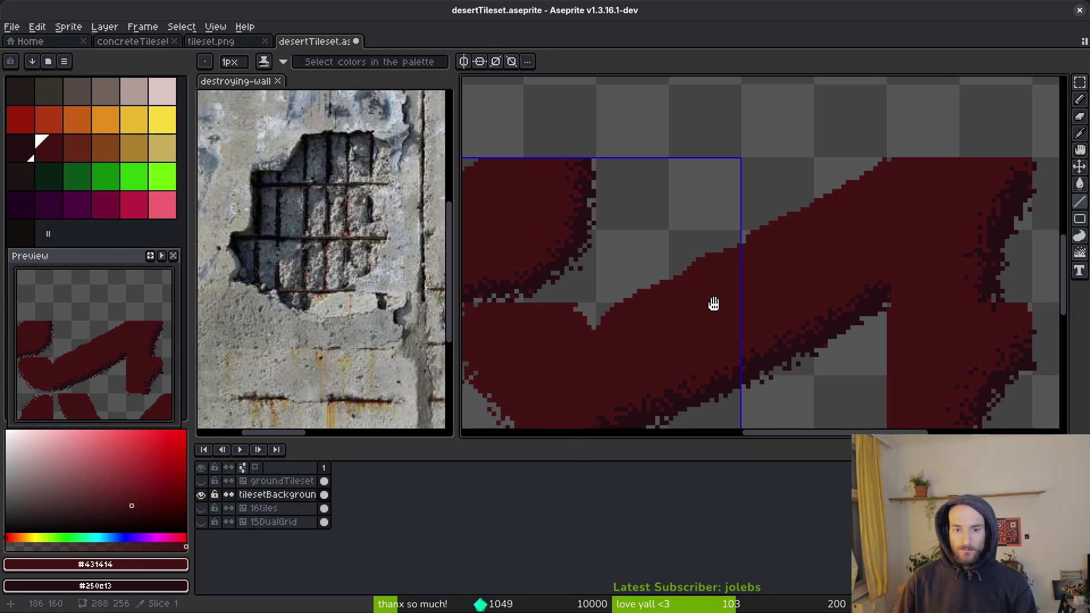
{"action": "scroll", "coordinate": [712, 299], "scroll_direction": "up", "scroll_amount": 1}
{"action": "scroll", "coordinate": [726, 301], "scroll_direction": "down", "scroll_amount": 1}
{"action": "key", "text": "ctrl+s"}
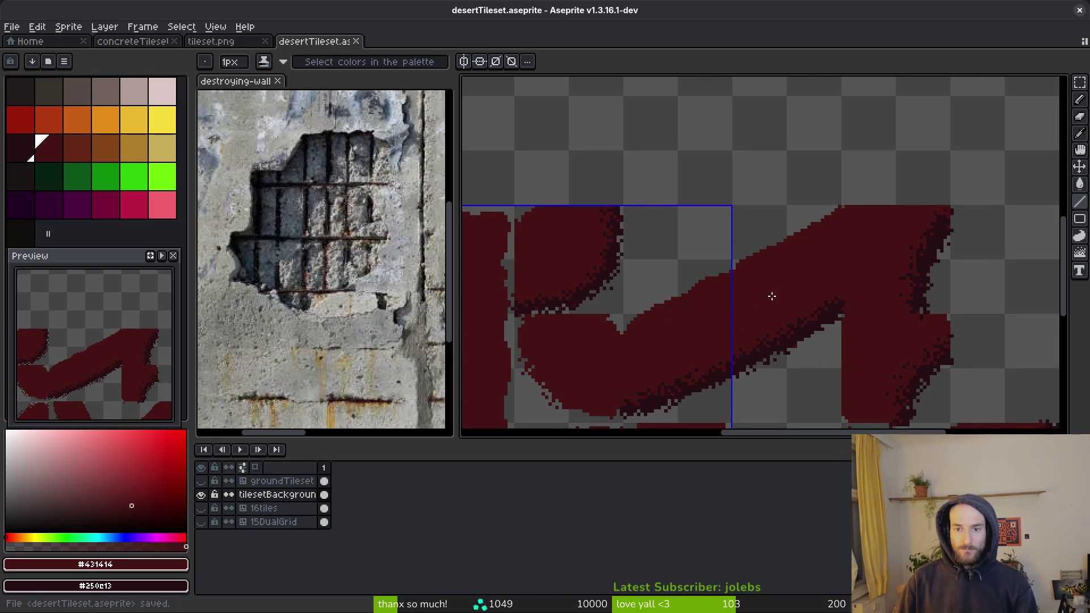
{"action": "scroll", "coordinate": [776, 302], "scroll_direction": "down", "scroll_amount": 2}
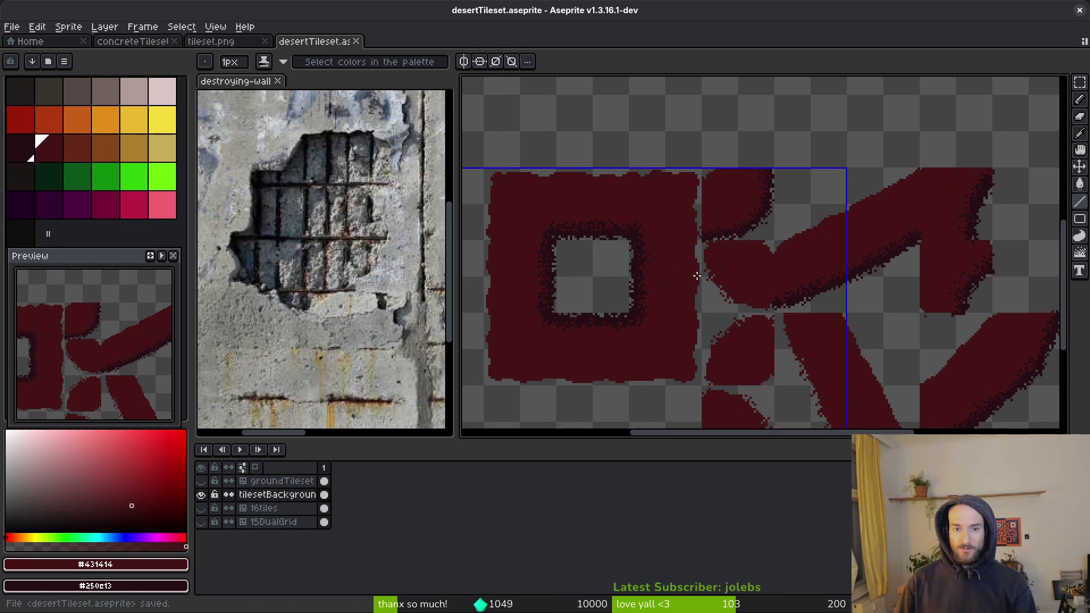
{"action": "left_click_drag", "start_coordinate": [742, 234], "coordinate": [590, 202]}
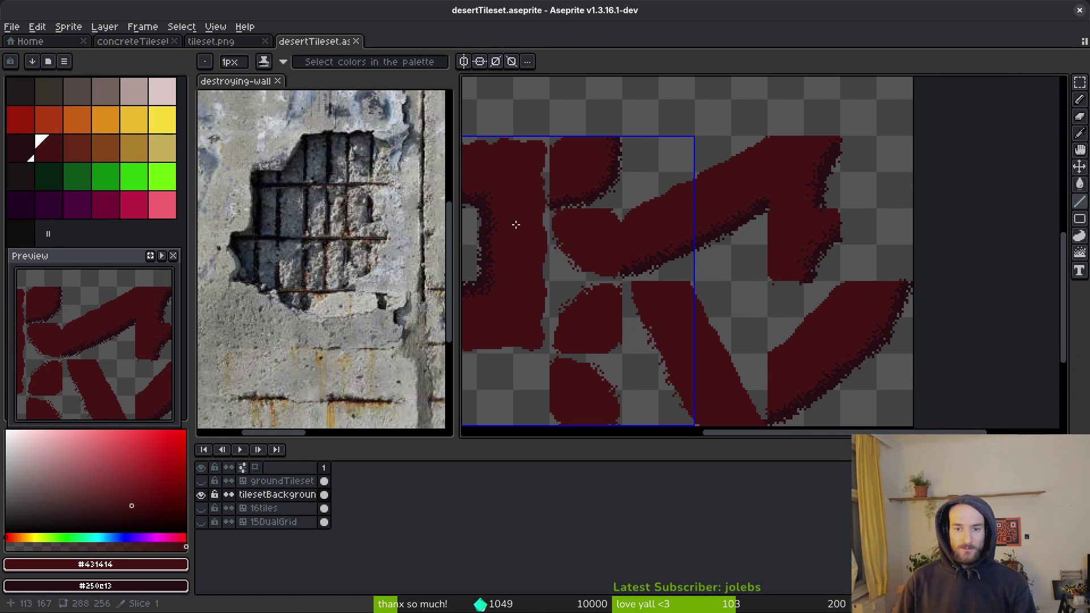
{"action": "left_click", "coordinate": [201, 481]}
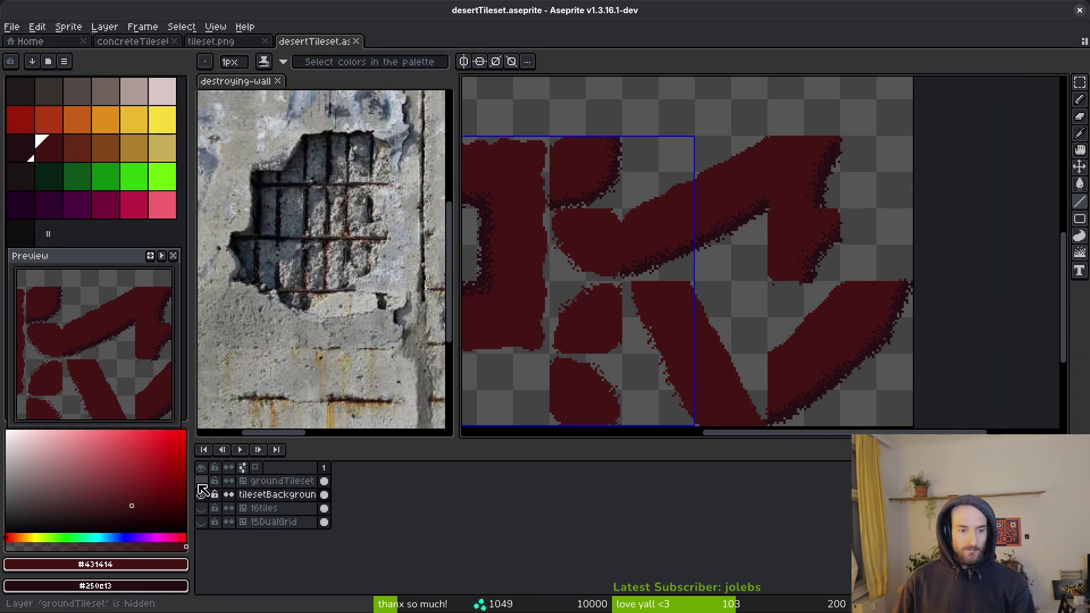
Step: Erase a diagonal run of dark edge pixels and paint dark pixels along the rounded ground edge
{"action": "scroll", "coordinate": [640, 337], "scroll_direction": "left", "scroll_amount": 1}
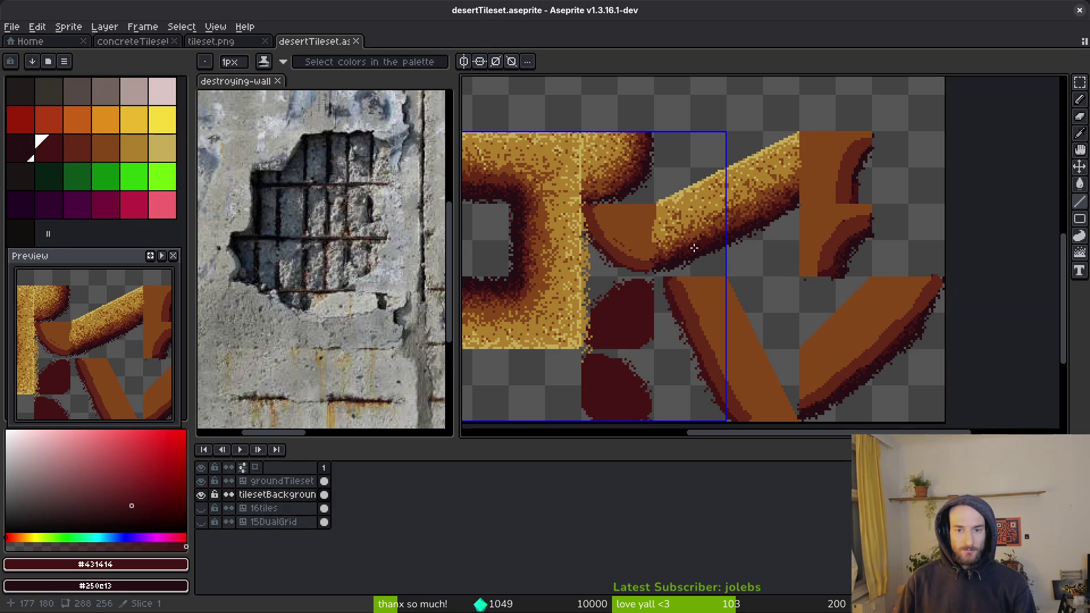
{"action": "scroll", "coordinate": [691, 253], "scroll_direction": "up", "scroll_amount": 3}
{"action": "scroll", "coordinate": [804, 310], "scroll_direction": "up", "scroll_amount": 2}
{"action": "scroll", "coordinate": [681, 304], "scroll_direction": "left", "scroll_amount": 4}
{"action": "scroll", "coordinate": [826, 297], "scroll_direction": "up", "scroll_amount": 2}
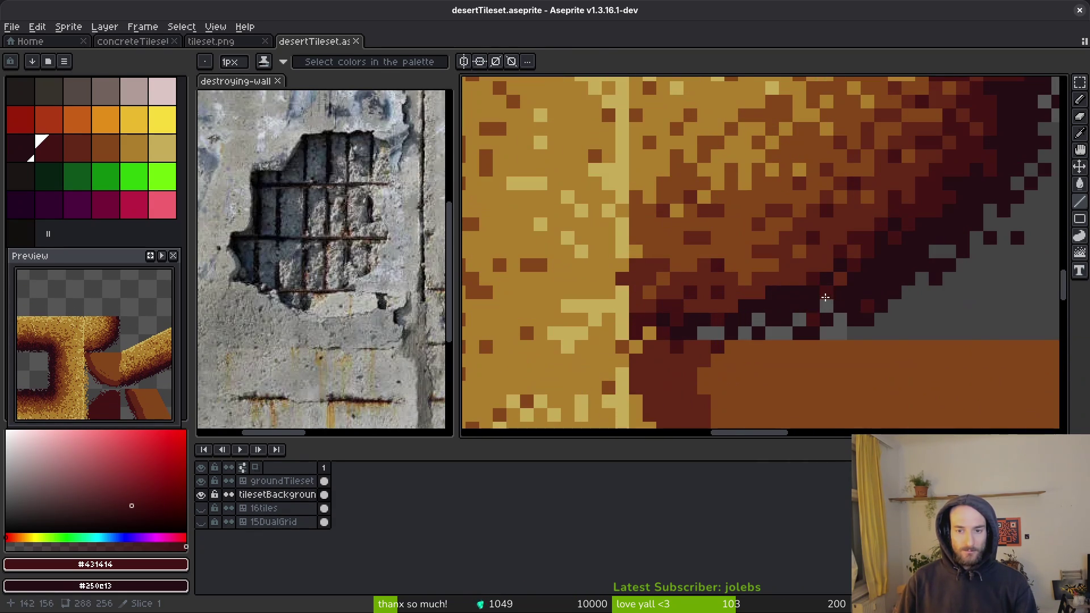
{"action": "key", "text": "e"}
{"action": "mouse_move", "coordinate": [854, 251]}
{"action": "left_mouse_down"}
{"action": "mouse_move", "coordinate": [759, 292]}
{"action": "mouse_move", "coordinate": [784, 282]}
{"action": "mouse_move", "coordinate": [758, 307]}
{"action": "left_mouse_up"}
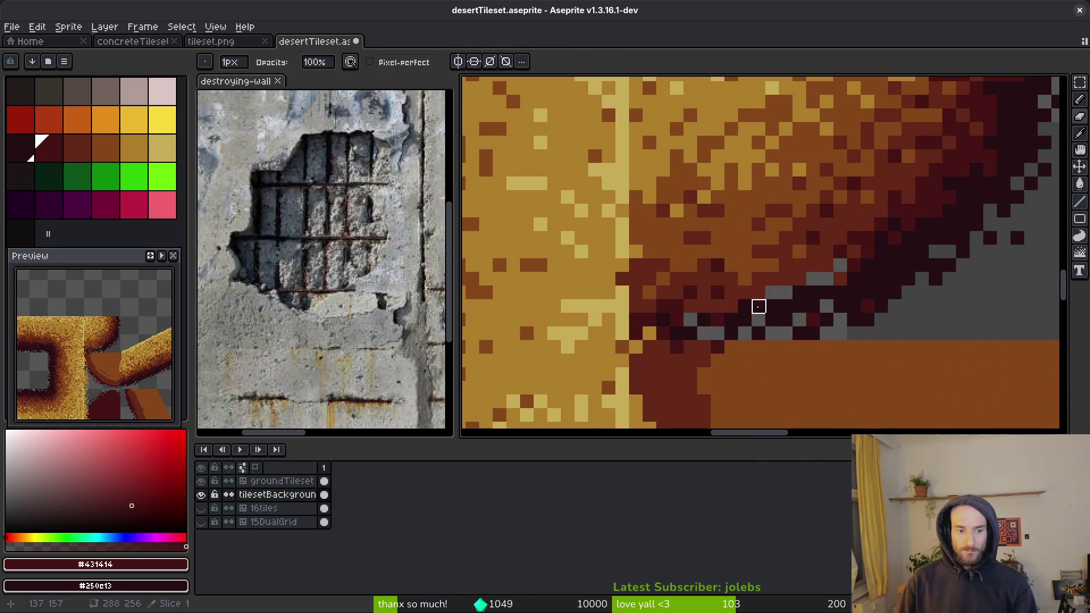
{"action": "left_click", "coordinate": [324, 481]}
{"action": "mouse_move", "coordinate": [839, 262]}
{"action": "left_mouse_down"}
{"action": "mouse_move", "coordinate": [731, 306]}
{"action": "mouse_move", "coordinate": [662, 280]}
{"action": "mouse_move", "coordinate": [866, 223]}
{"action": "mouse_move", "coordinate": [713, 253]}
{"action": "mouse_move", "coordinate": [624, 249]}
{"action": "mouse_move", "coordinate": [610, 273]}
{"action": "left_mouse_up"}
Step: Spray medium brown #854619 speckles over the dark band, alongside dark brown #632718
{"action": "key", "text": "alt"}
{"action": "left_click", "coordinate": [851, 210]}
{"action": "scroll", "coordinate": [794, 215], "scroll_direction": "up", "scroll_amount": 2}
{"action": "left_click", "coordinate": [736, 259], "text": "alt"}
{"action": "mouse_move", "coordinate": [736, 259]}
{"action": "left_mouse_down"}
{"action": "mouse_move", "coordinate": [676, 290]}
{"action": "mouse_move", "coordinate": [757, 326]}
{"action": "left_mouse_up"}
{"action": "key", "text": "ctrl+z"}
{"action": "key", "text": "alt"}
{"action": "left_click_drag", "start_coordinate": [676, 282], "coordinate": [772, 287]}
{"action": "left_click", "coordinate": [653, 334], "text": "alt"}
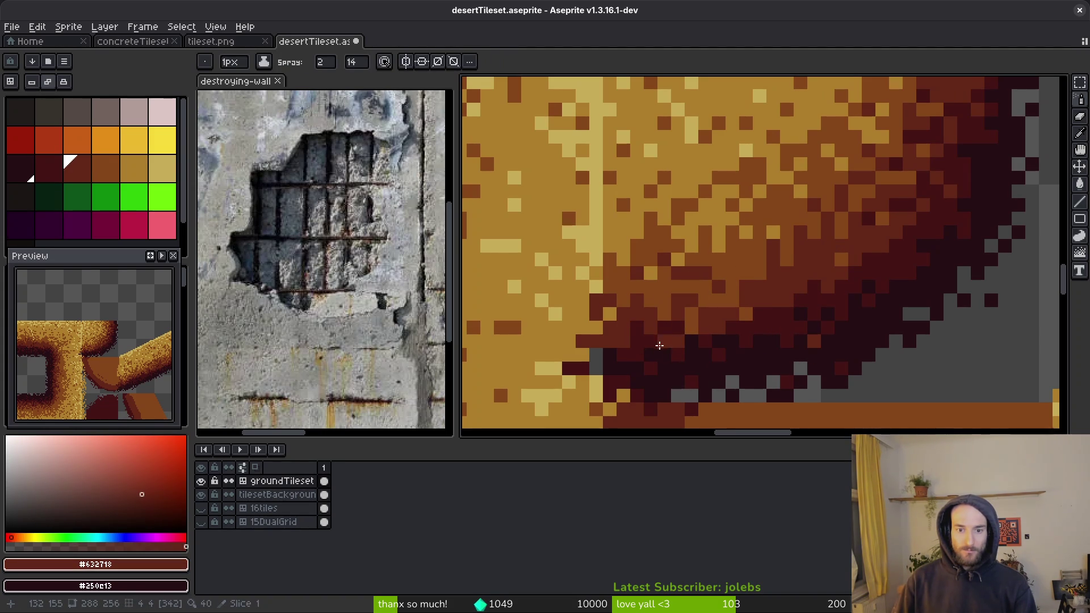
Step: Spray light brown #ae7c2c dots across the sandy ground tile
{"action": "key", "text": "b"}
{"action": "left_click", "coordinate": [767, 295], "text": "alt"}
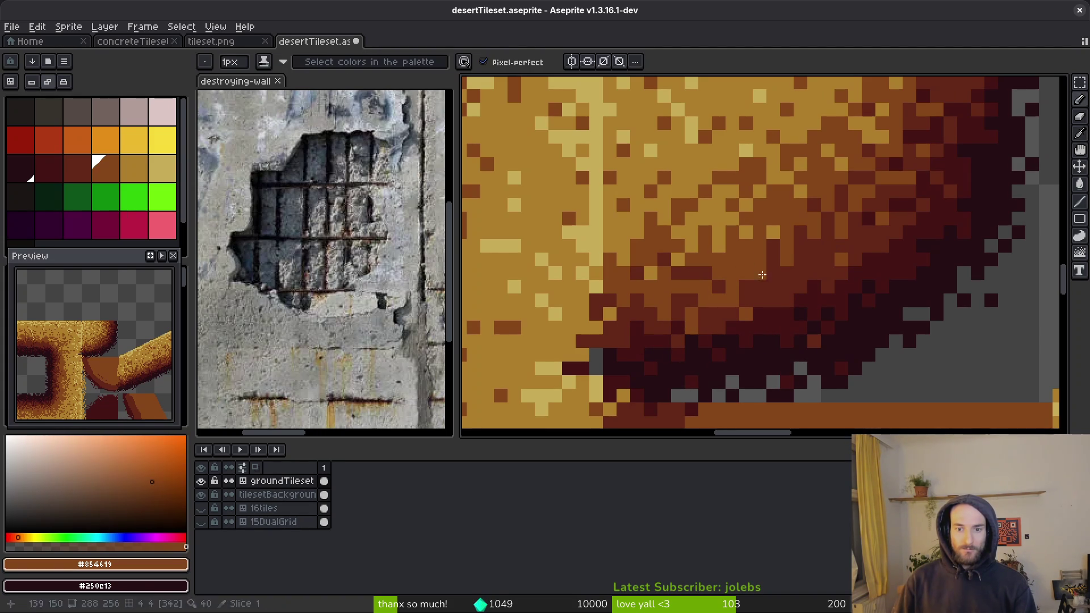
{"action": "key", "text": "shift+s"}
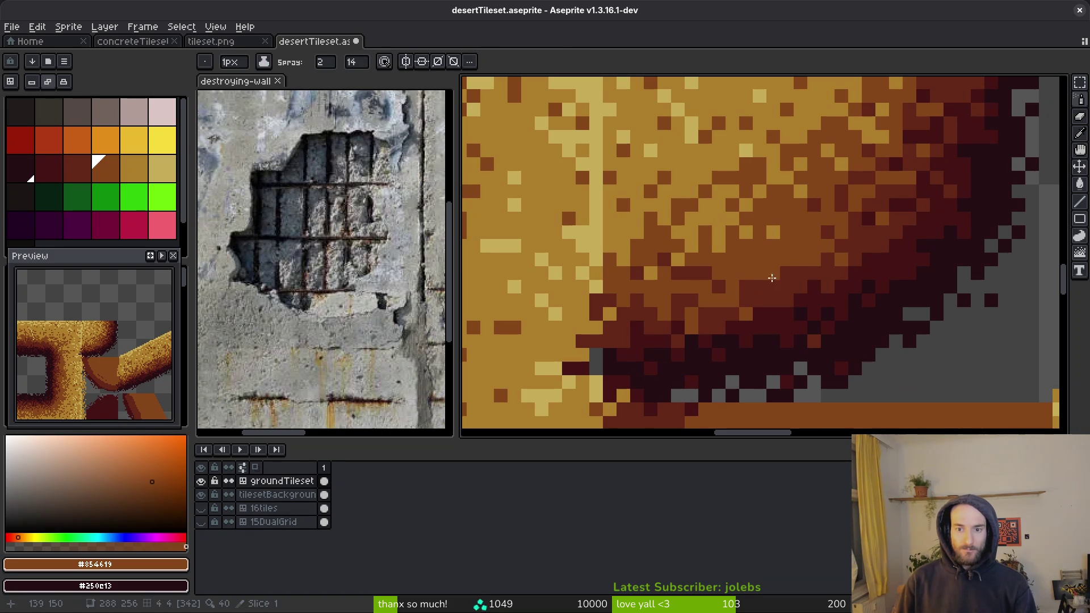
{"action": "left_click", "coordinate": [731, 207], "text": "alt"}
{"action": "mouse_move", "coordinate": [841, 230]}
{"action": "left_mouse_down"}
{"action": "mouse_move", "coordinate": [760, 283]}
{"action": "mouse_move", "coordinate": [777, 236]}
{"action": "mouse_move", "coordinate": [749, 286]}
{"action": "mouse_move", "coordinate": [749, 276]}
{"action": "mouse_move", "coordinate": [652, 344]}
{"action": "mouse_move", "coordinate": [684, 304]}
{"action": "left_mouse_up"}
{"action": "left_click", "coordinate": [669, 214], "text": "alt"}
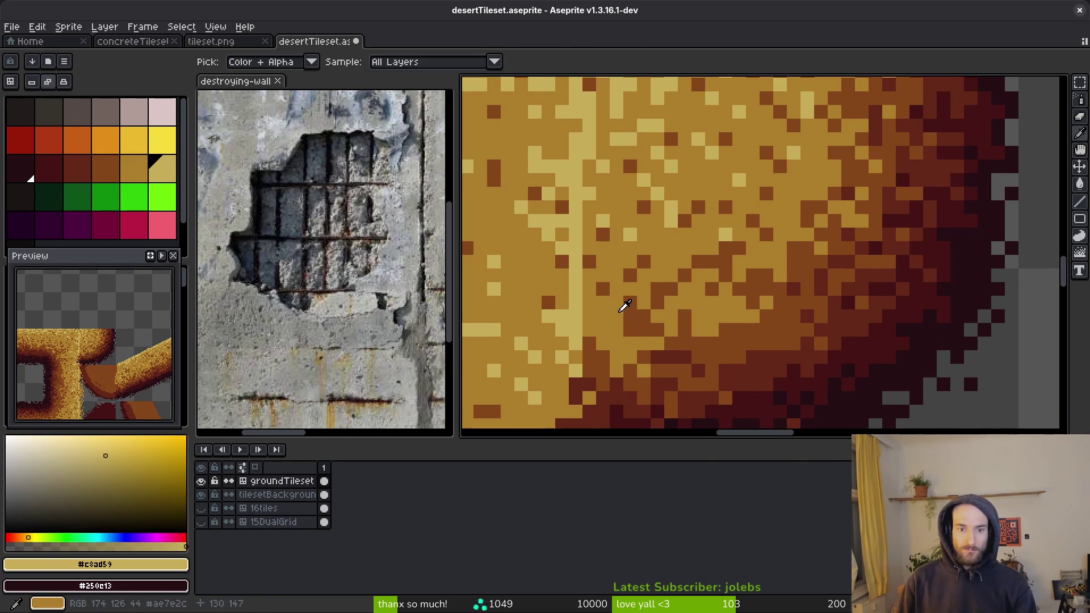
{"action": "left_click", "coordinate": [629, 315], "text": "alt"}
Step: With the pencil, recolour stray dark red edge pixels to medium brown #854619
{"action": "scroll", "coordinate": [816, 322], "scroll_direction": "down", "scroll_amount": 5}
{"action": "scroll", "coordinate": [816, 321], "scroll_direction": "down", "scroll_amount": 1}
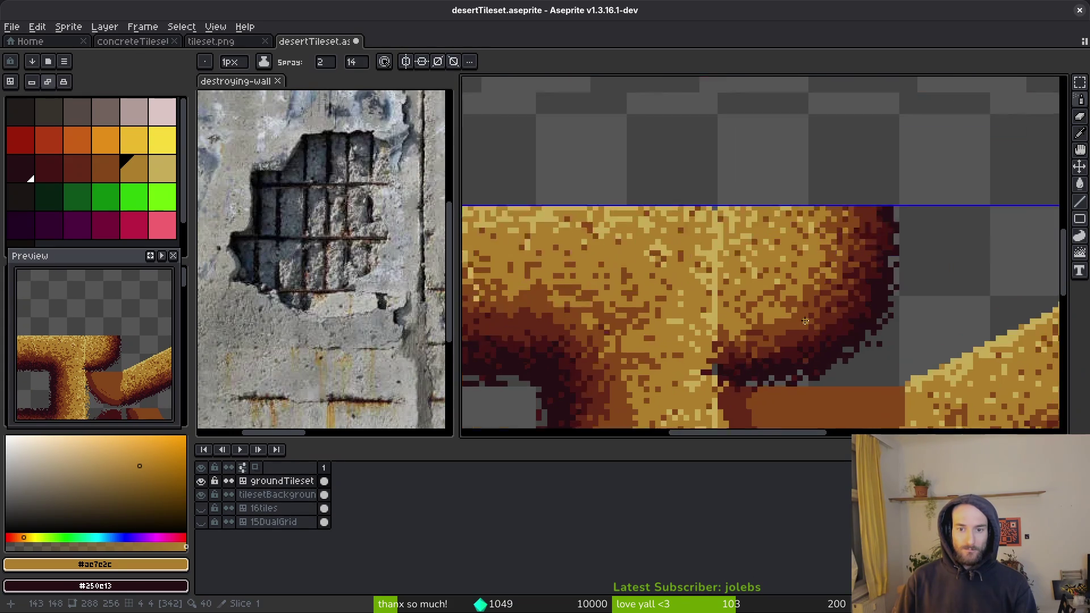
{"action": "scroll", "coordinate": [820, 323], "scroll_direction": "up", "scroll_amount": 5}
{"action": "scroll", "coordinate": [828, 326], "scroll_direction": "down", "scroll_amount": 3}
{"action": "scroll", "coordinate": [828, 326], "scroll_direction": "down", "scroll_amount": 1}
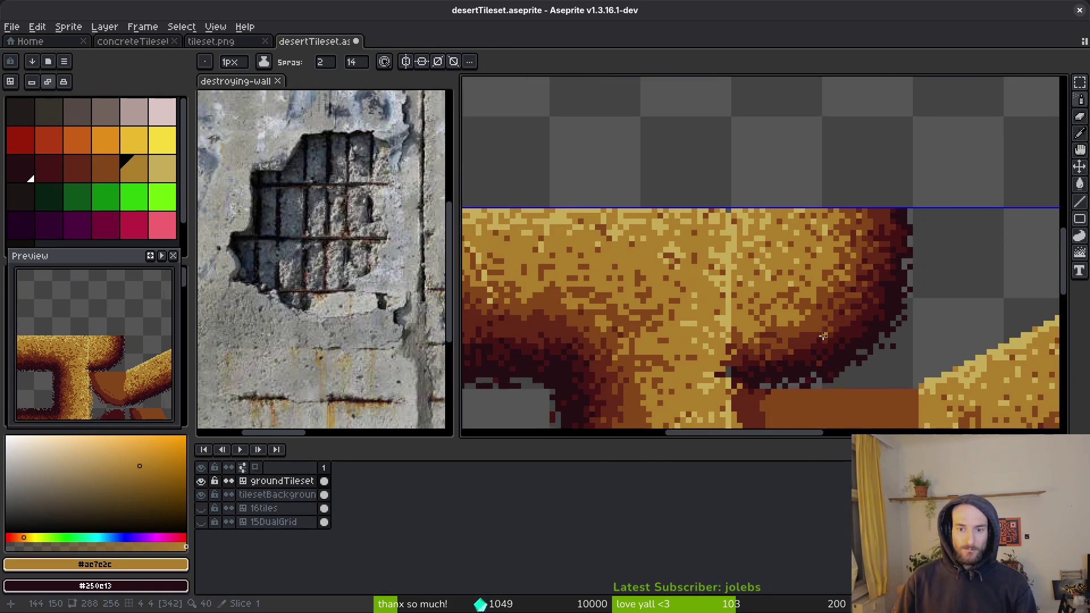
{"action": "scroll", "coordinate": [812, 321], "scroll_direction": "up", "scroll_amount": 1}
{"action": "left_click", "coordinate": [778, 309], "text": "alt"}
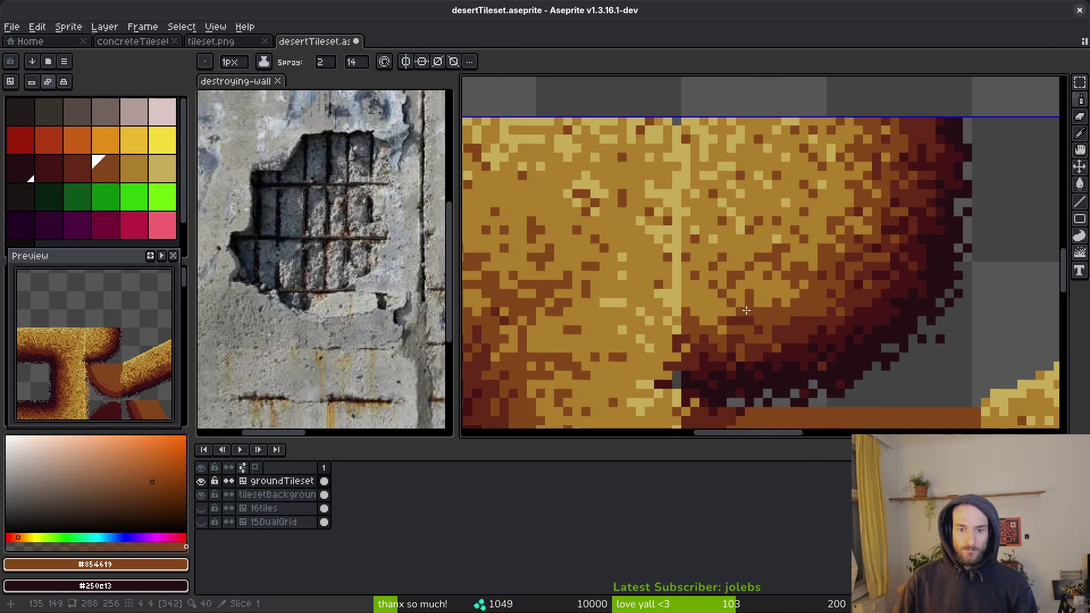
{"action": "scroll", "coordinate": [745, 310], "scroll_direction": "up", "scroll_amount": 3}
{"action": "key", "text": "b"}
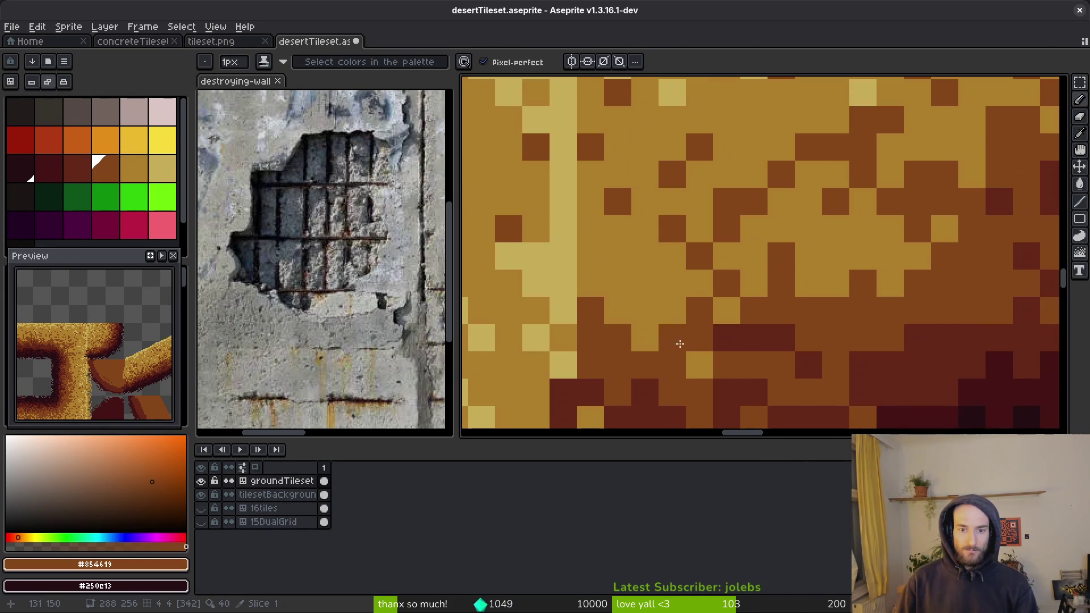
{"action": "scroll", "coordinate": [670, 343], "scroll_direction": "down", "scroll_amount": 2}
{"action": "scroll", "coordinate": [626, 334], "scroll_direction": "up", "scroll_amount": 2}
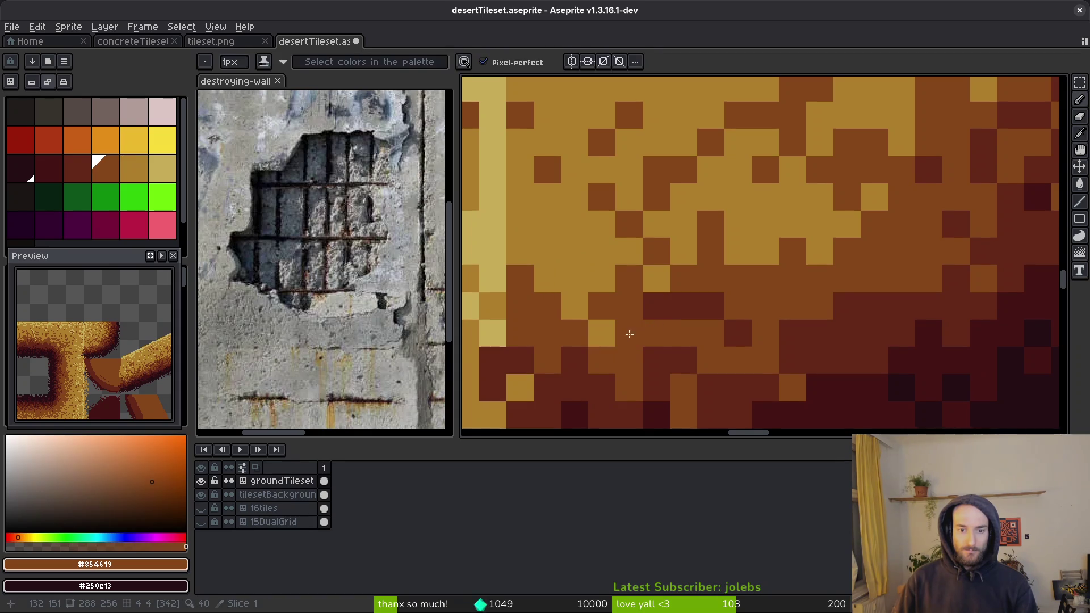
{"action": "scroll", "coordinate": [626, 334], "scroll_direction": "down", "scroll_amount": 2}
{"action": "scroll", "coordinate": [668, 265], "scroll_direction": "up", "scroll_amount": 2}
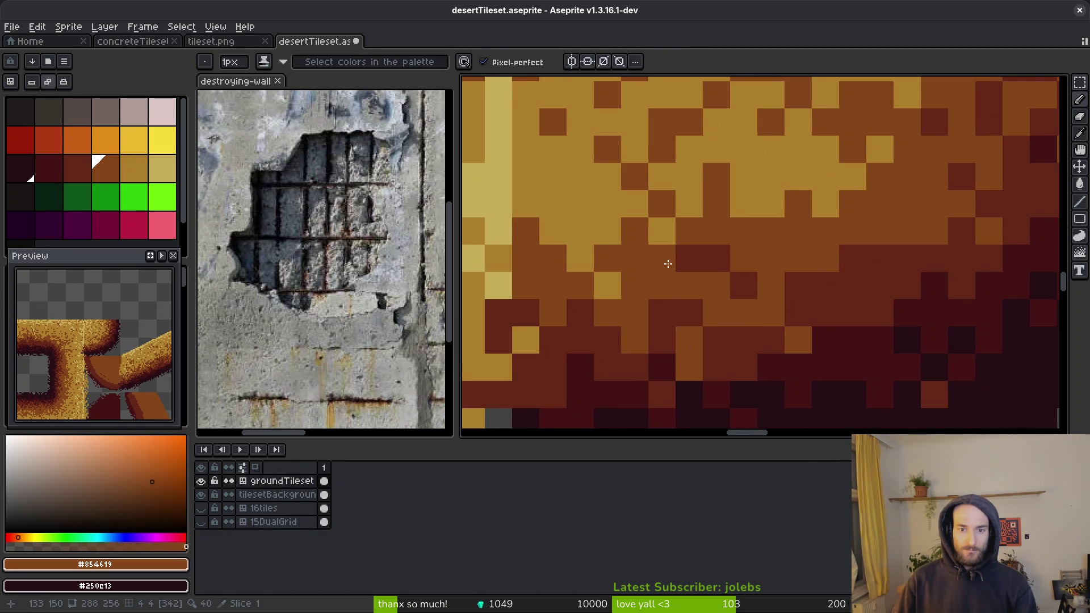
{"action": "left_click", "coordinate": [668, 309]}
{"action": "scroll", "coordinate": [694, 311], "scroll_direction": "down", "scroll_amount": 2}
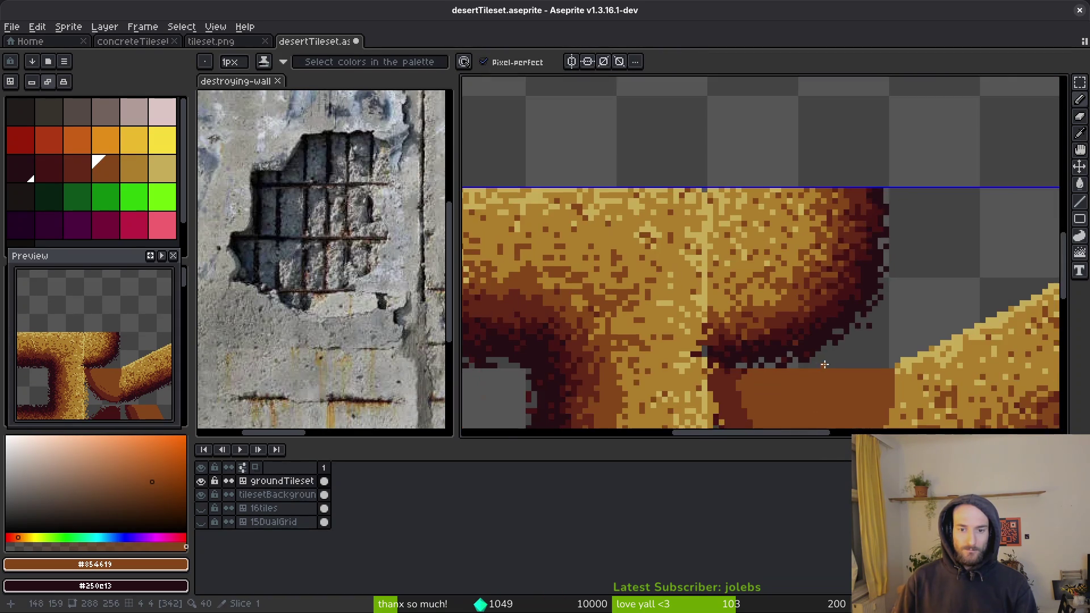
{"action": "scroll", "coordinate": [766, 317], "scroll_direction": "up", "scroll_amount": 2}
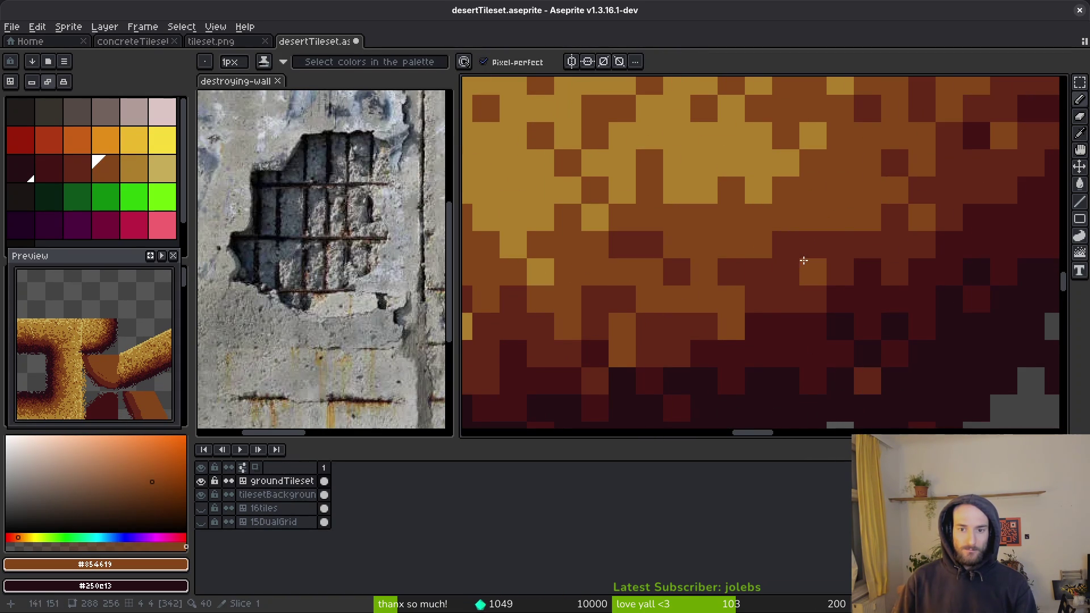
{"action": "left_click", "coordinate": [781, 275]}
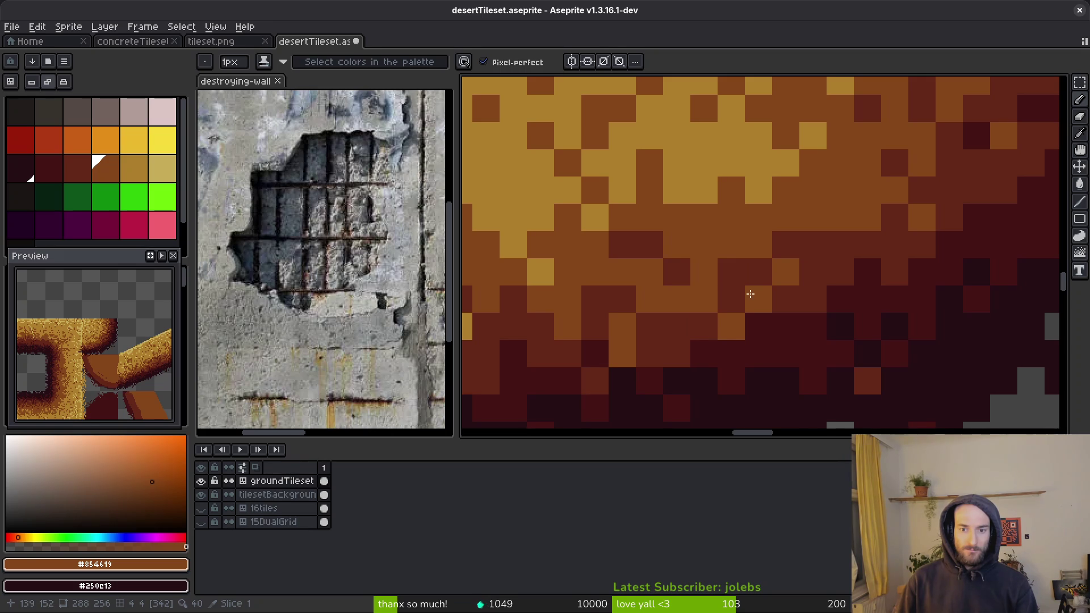
{"action": "left_click", "coordinate": [736, 282]}
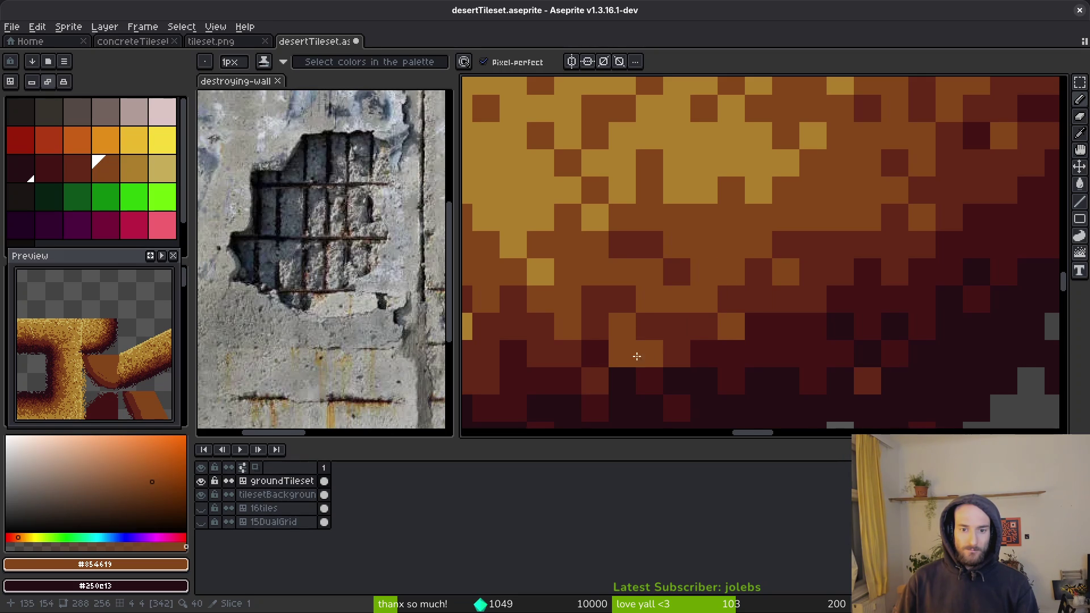
{"action": "left_click", "coordinate": [810, 243]}
{"action": "scroll", "coordinate": [810, 243], "scroll_direction": "down", "scroll_amount": 3}
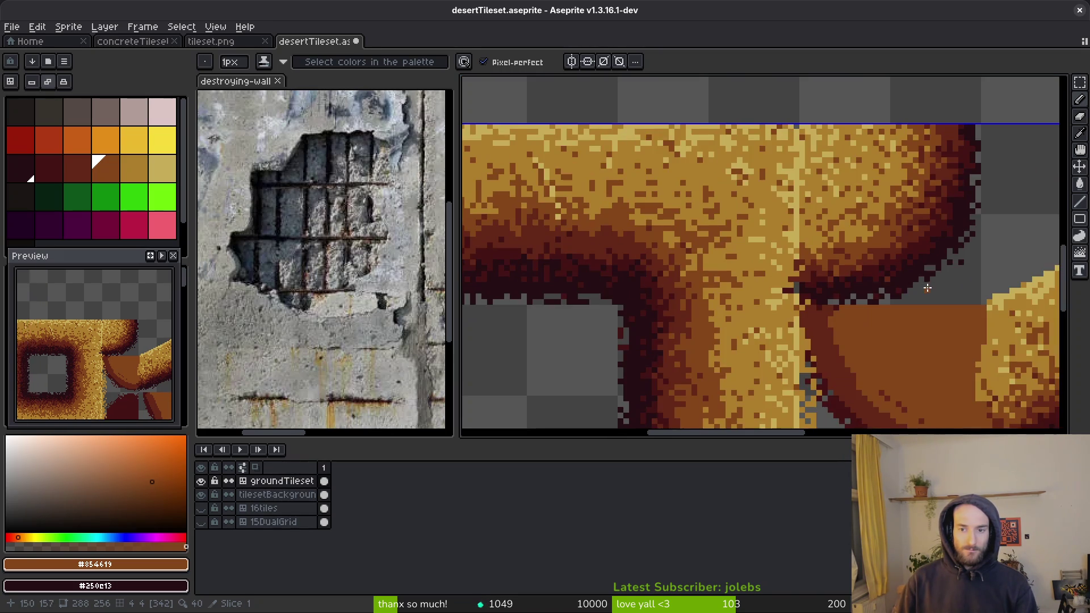
{"action": "scroll", "coordinate": [817, 244], "scroll_direction": "up", "scroll_amount": 2}
Step: Sample the dark shade #632718 and sand #ae7c2c, then save the tileset
{"action": "left_click", "coordinate": [833, 246], "text": "alt"}
{"action": "scroll", "coordinate": [866, 241], "scroll_direction": "down", "scroll_amount": 3}
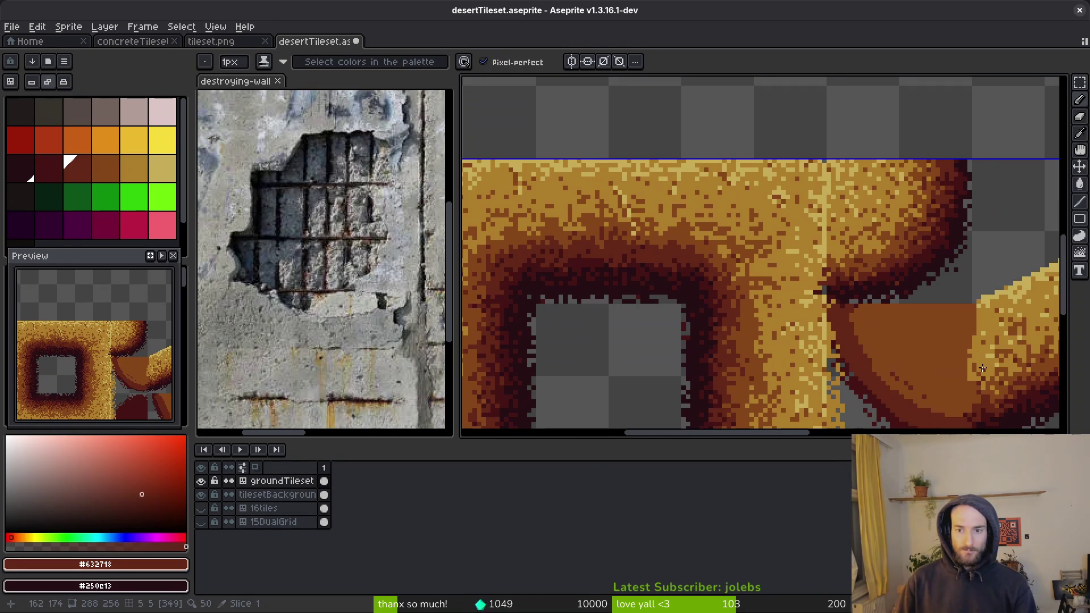
{"action": "scroll", "coordinate": [838, 241], "scroll_direction": "up", "scroll_amount": 3}
{"action": "left_click", "coordinate": [851, 238], "text": "alt"}
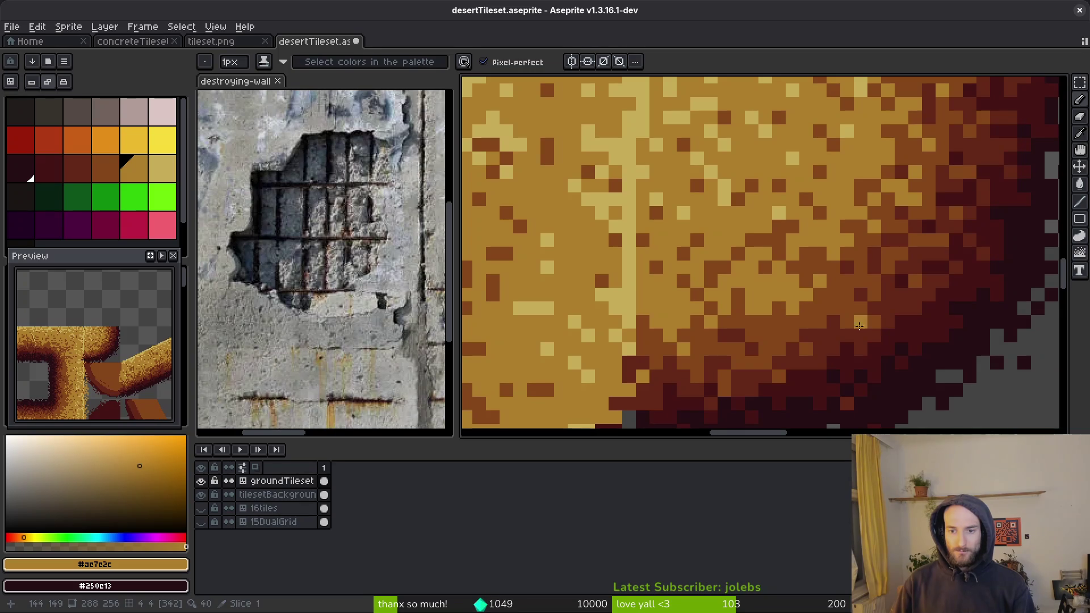
{"action": "scroll", "coordinate": [861, 295], "scroll_direction": "down", "scroll_amount": 3}
{"action": "scroll", "coordinate": [817, 306], "scroll_direction": "up", "scroll_amount": 3}
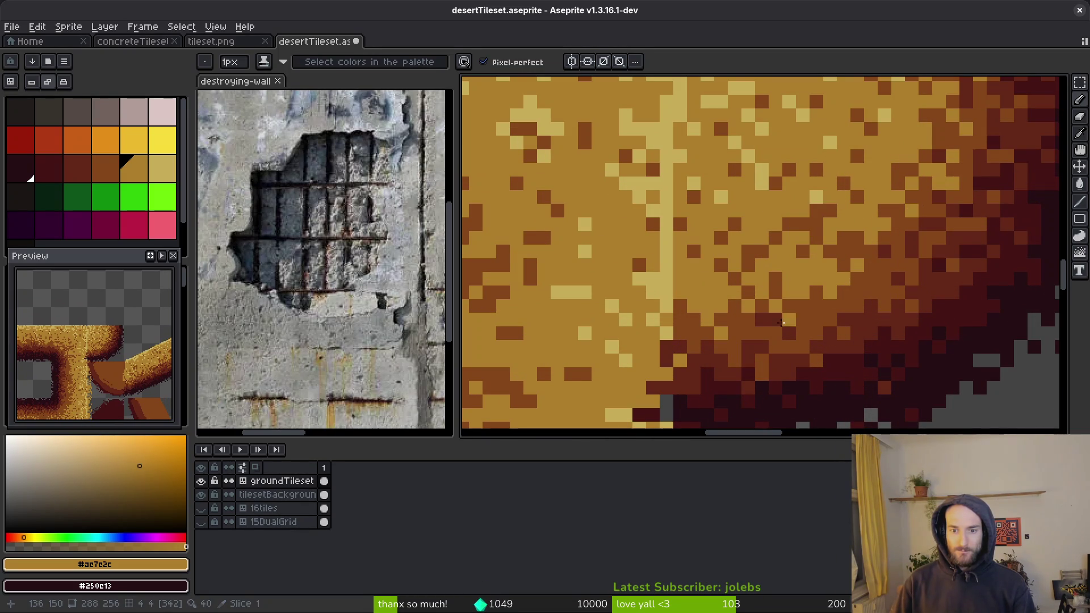
{"action": "scroll", "coordinate": [830, 298], "scroll_direction": "down", "scroll_amount": 3}
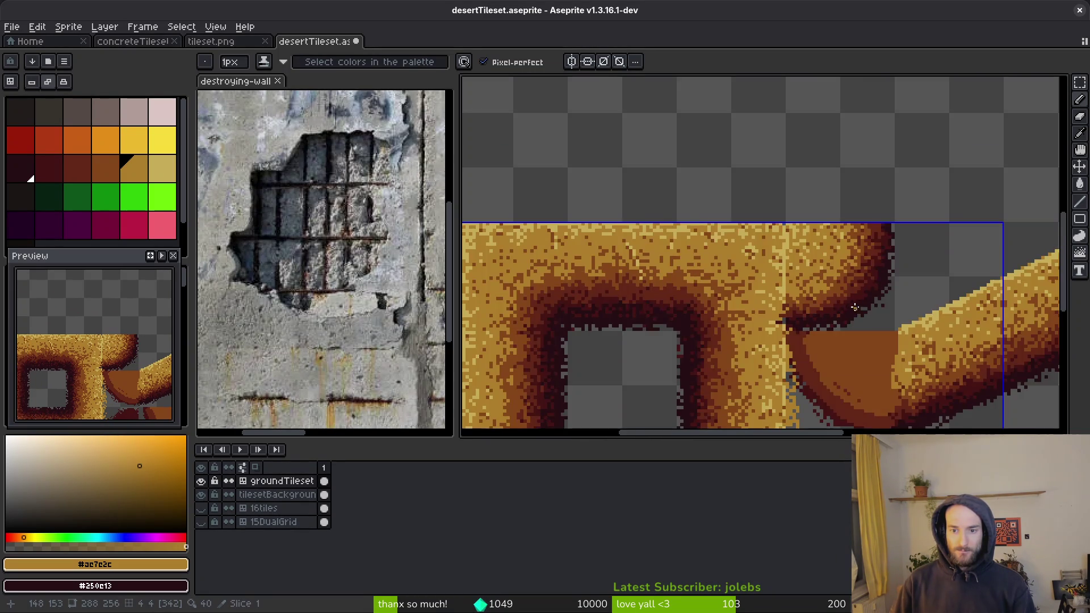
{"action": "scroll", "coordinate": [855, 307], "scroll_direction": "up", "scroll_amount": 3}
{"action": "scroll", "coordinate": [834, 271], "scroll_direction": "down", "scroll_amount": 3}
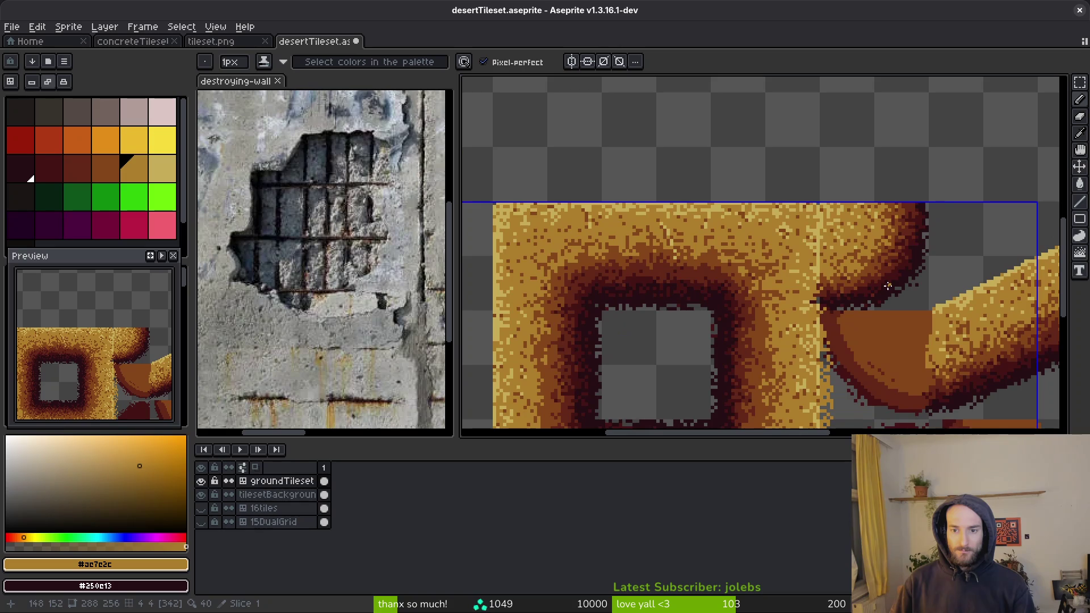
{"action": "scroll", "coordinate": [895, 269], "scroll_direction": "up", "scroll_amount": 3}
{"action": "scroll", "coordinate": [822, 230], "scroll_direction": "down", "scroll_amount": 4}
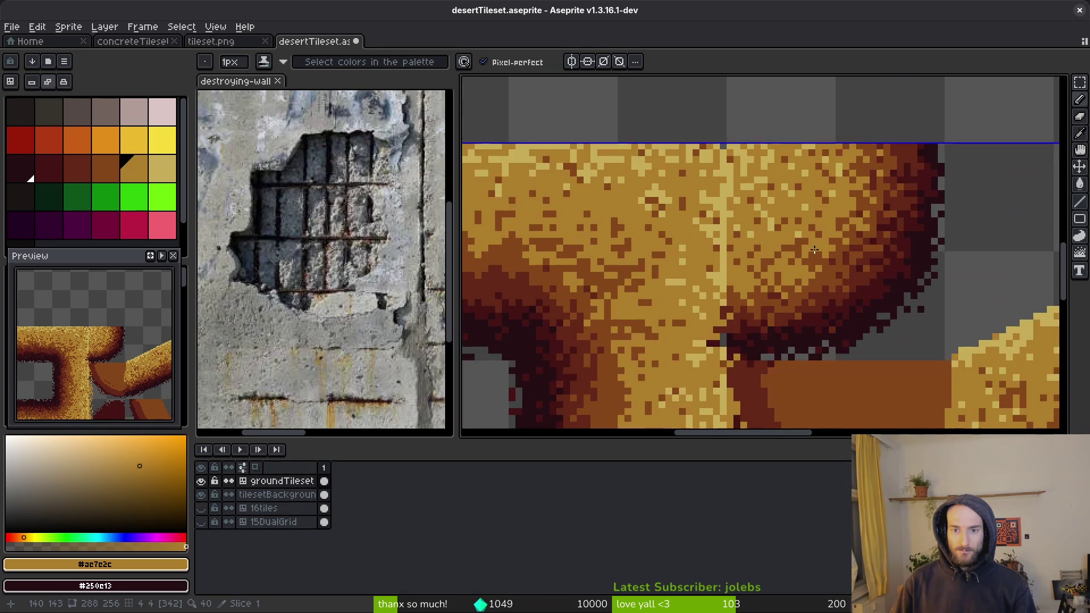
{"action": "key", "text": "ctrl+s"}
Step: Draw a pale sand highlight line down the tile seam and recolour dark pixels orange
{"action": "scroll", "coordinate": [820, 267], "scroll_direction": "up", "scroll_amount": 5}
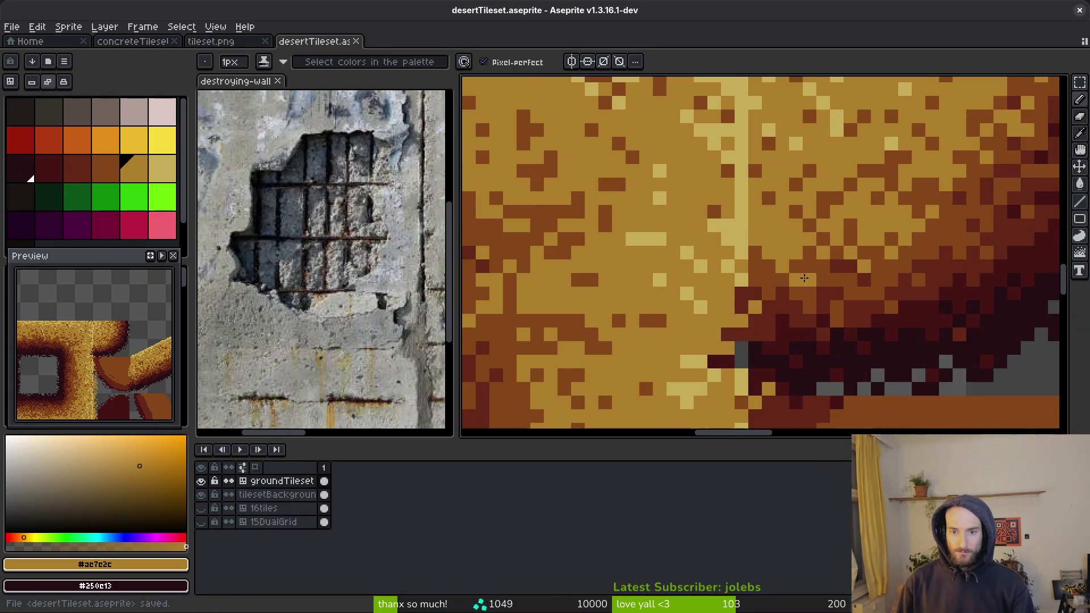
{"action": "left_click", "coordinate": [746, 331], "text": "alt"}
{"action": "scroll", "coordinate": [746, 331], "scroll_direction": "down", "scroll_amount": 3}
{"action": "left_click_drag", "start_coordinate": [728, 139], "coordinate": [724, 306]}
{"action": "left_click", "coordinate": [691, 263], "text": "alt"}
{"action": "left_click", "coordinate": [673, 284]}
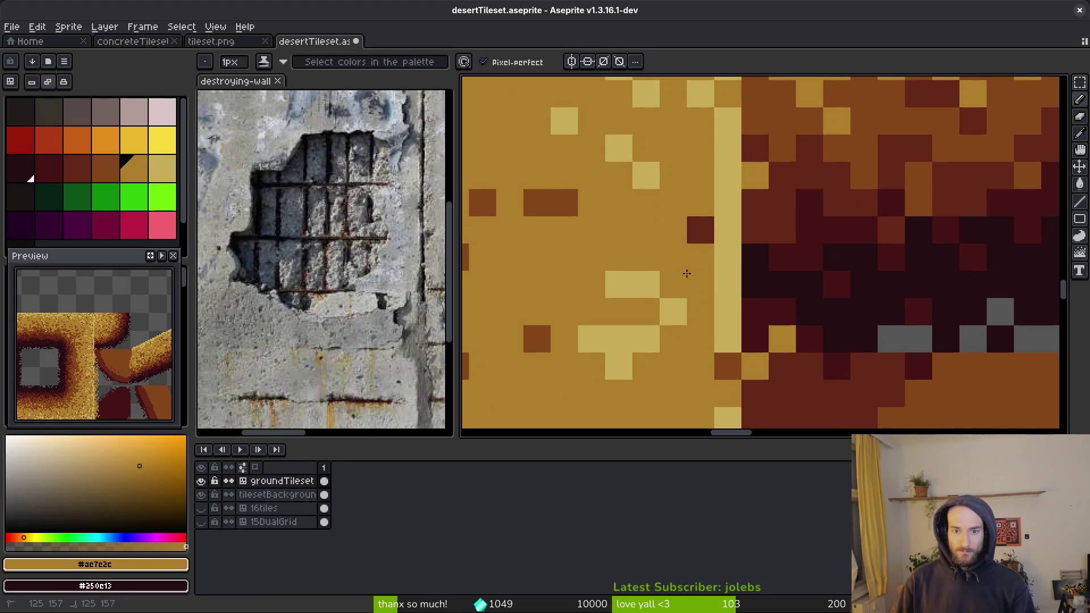
Step: Dot brown #854619 speckles and a pale highlight pixel onto the sand
{"action": "left_click", "coordinate": [701, 230]}
{"action": "left_click", "coordinate": [551, 202], "text": "alt"}
{"action": "left_click", "coordinate": [701, 230]}
{"action": "left_click", "coordinate": [646, 203]}
{"action": "left_click", "coordinate": [644, 180], "text": "alt"}
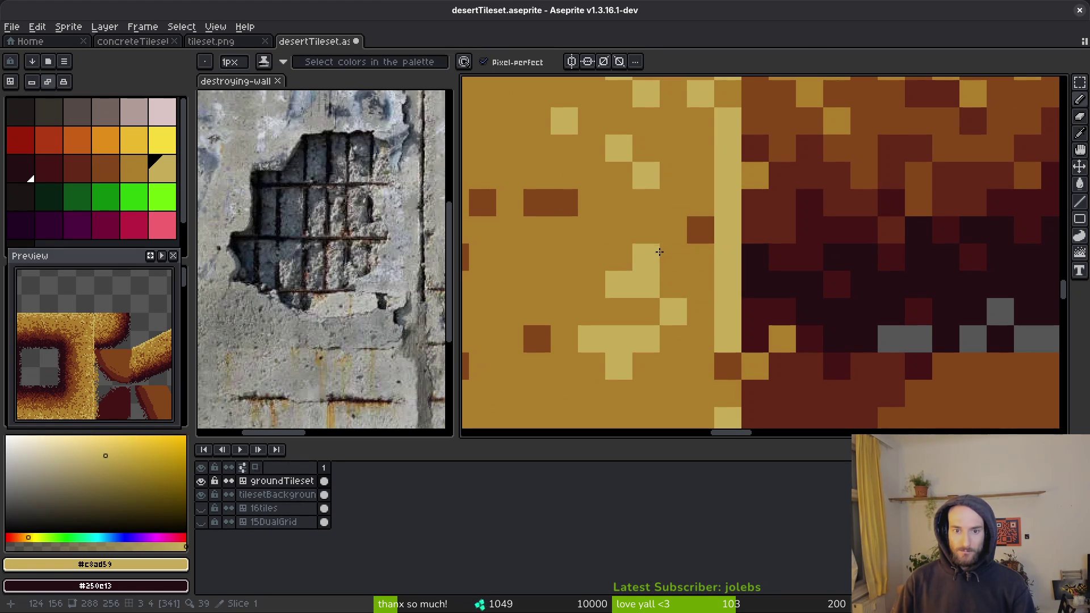
{"action": "left_click", "coordinate": [700, 257]}
{"action": "left_click", "coordinate": [700, 202]}
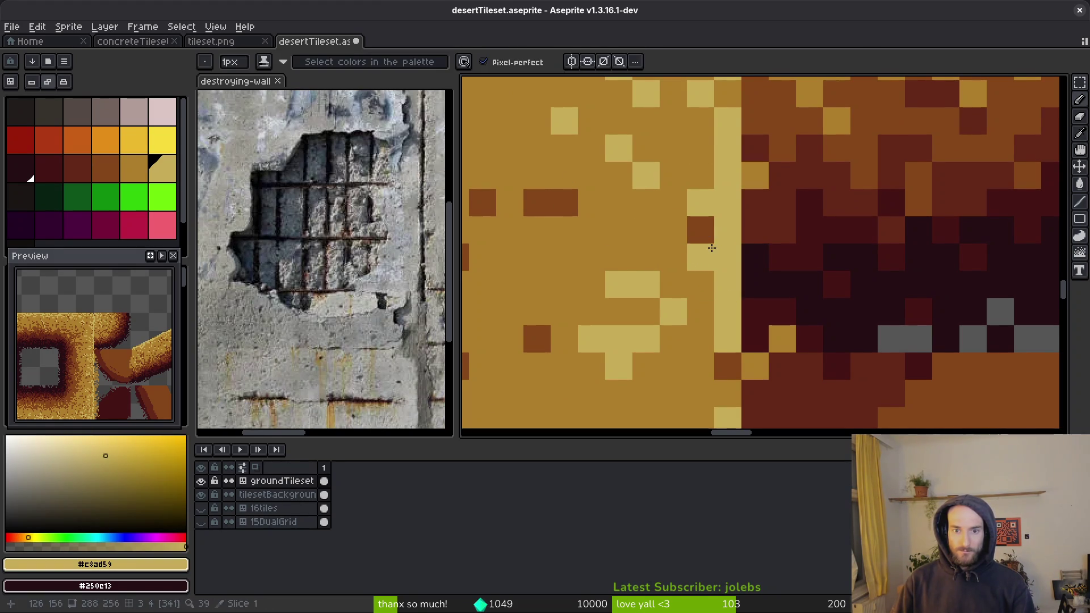
{"action": "key", "text": "ctrl+z"}
{"action": "left_click", "coordinate": [700, 230], "text": "alt"}
{"action": "left_click", "coordinate": [670, 146]}
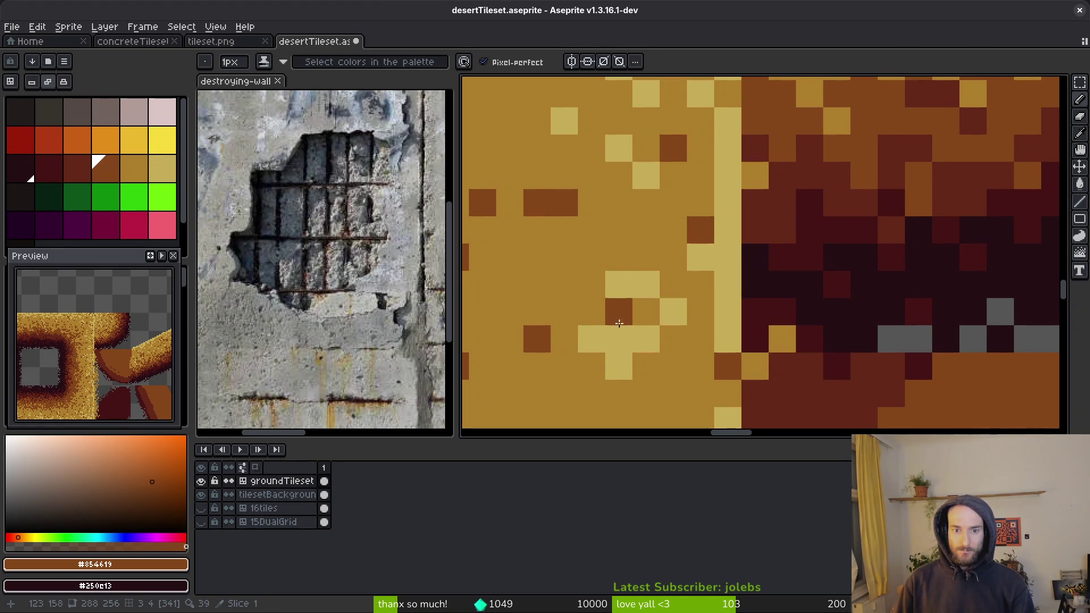
Step: Save the tileset again after panning across it
{"action": "scroll", "coordinate": [689, 333], "scroll_direction": "down", "scroll_amount": 3}
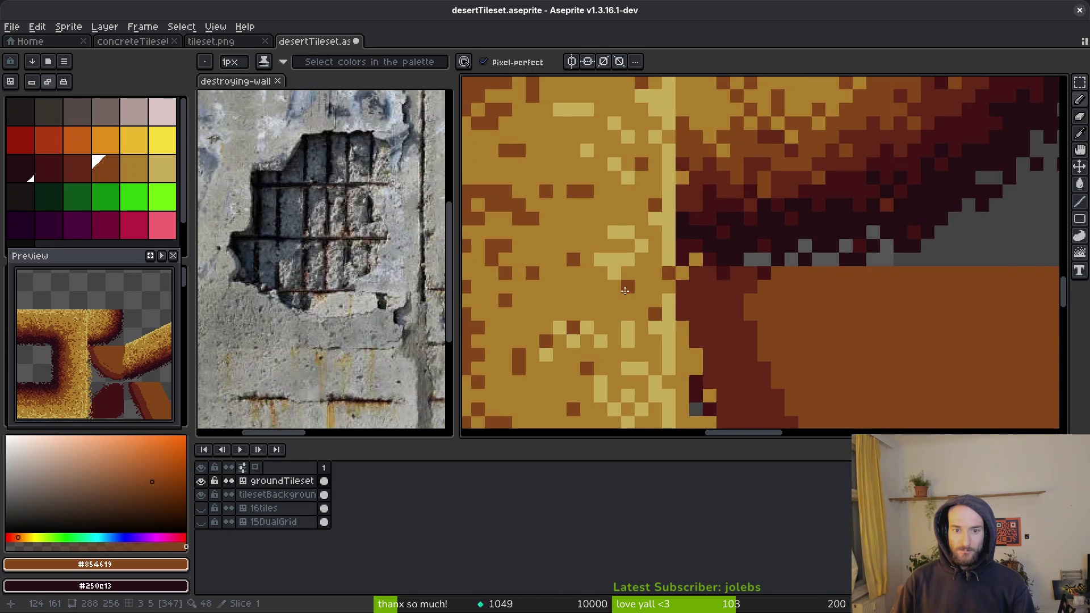
{"action": "scroll", "coordinate": [624, 290], "scroll_direction": "down", "scroll_amount": 4}
{"action": "scroll", "coordinate": [740, 340], "scroll_direction": "down", "scroll_amount": 1}
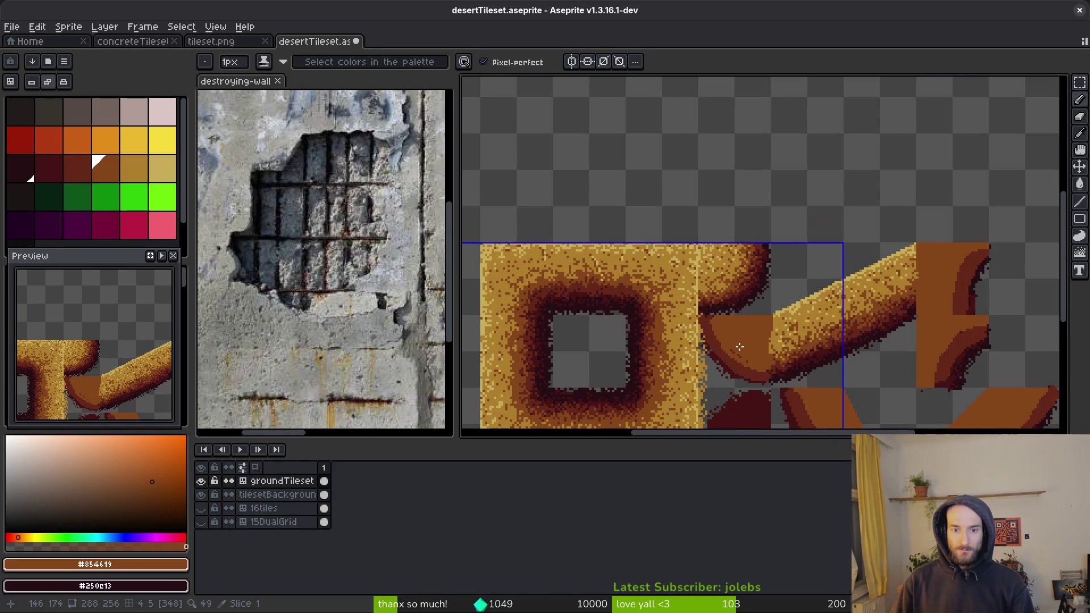
{"action": "left_click_drag", "start_coordinate": [734, 364], "coordinate": [697, 311]}
{"action": "key", "text": "ctrl+s"}
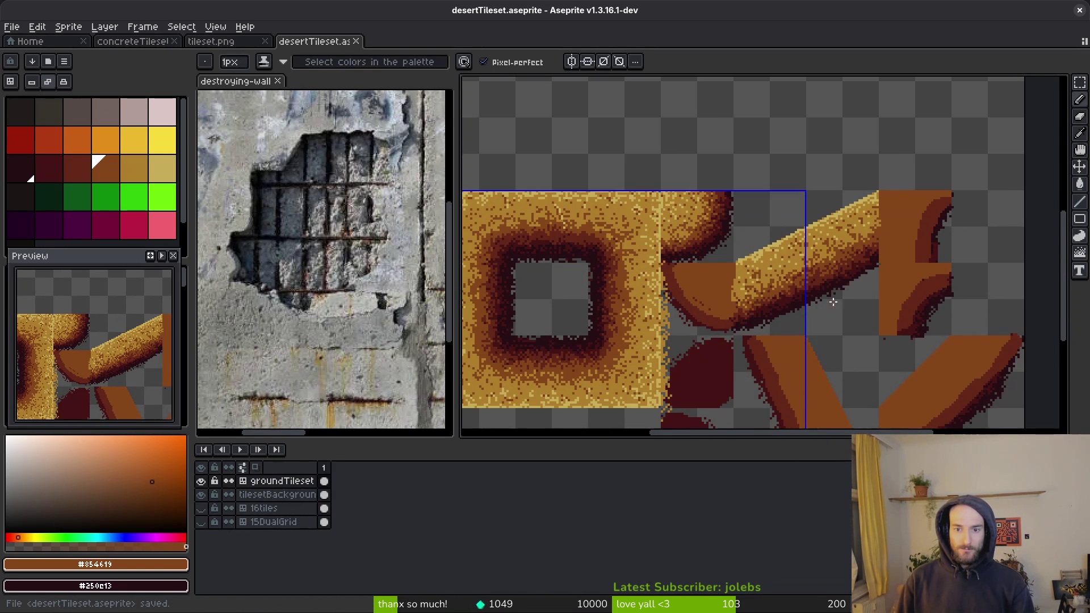
Step: With a 4px brush, shade the cliff tile's right curve dark up to its top edge
{"action": "scroll", "coordinate": [825, 303], "scroll_direction": "down", "scroll_amount": 1}
{"action": "left_click_drag", "start_coordinate": [840, 307], "coordinate": [810, 280]}
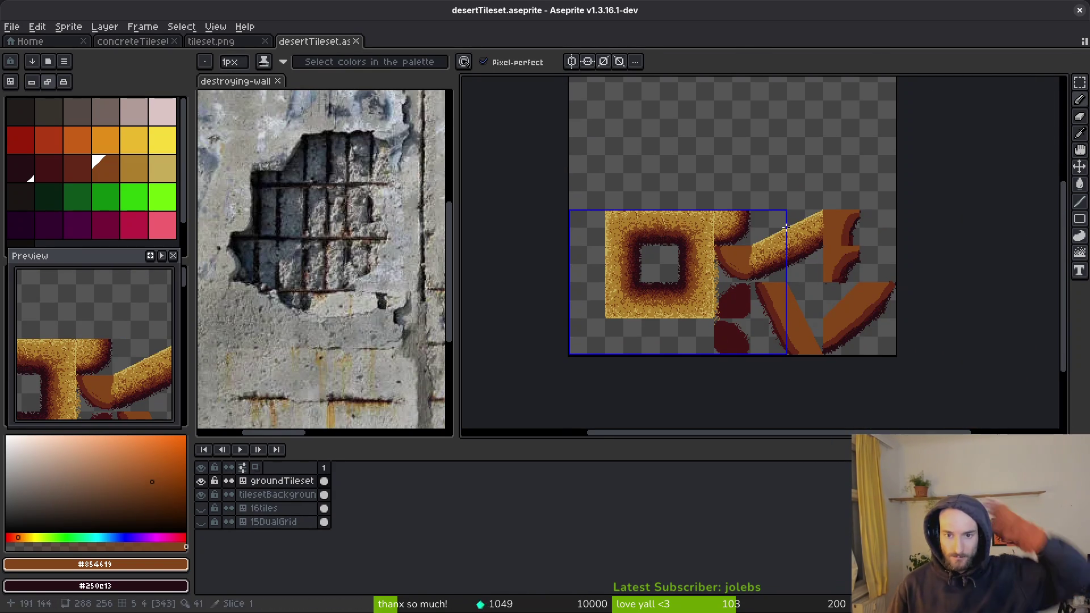
{"action": "scroll", "coordinate": [809, 281], "scroll_direction": "up", "scroll_amount": 3}
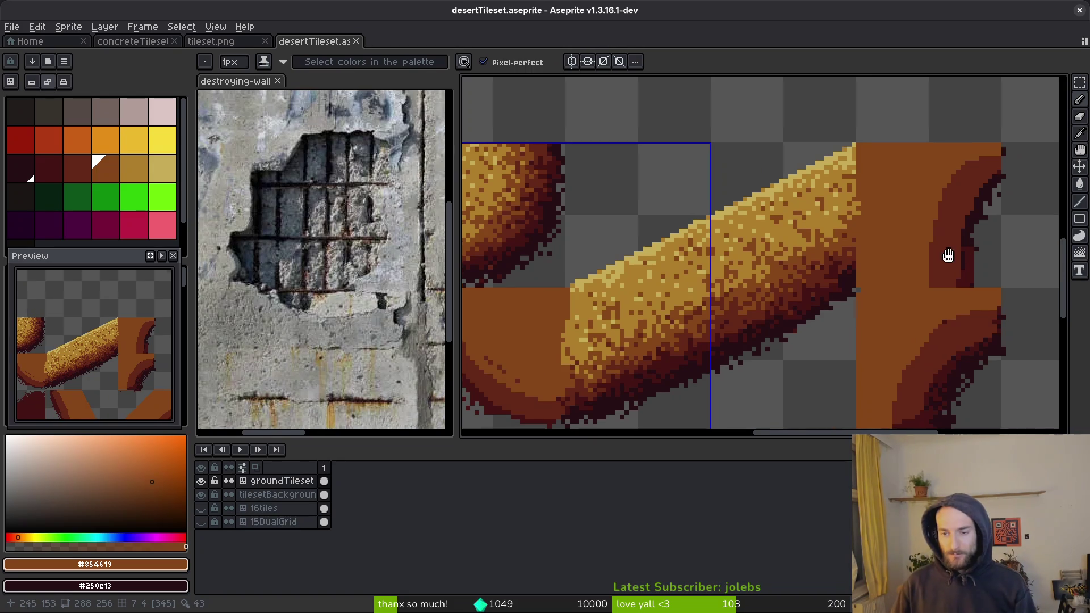
{"action": "scroll", "coordinate": [870, 261], "scroll_direction": "right", "scroll_amount": 5}
{"action": "scroll", "coordinate": [870, 260], "scroll_direction": "down", "scroll_amount": 3}
{"action": "key", "text": "e"}
{"action": "key", "text": "plus"}
{"action": "key", "text": "plus"}
{"action": "key", "text": "plus"}
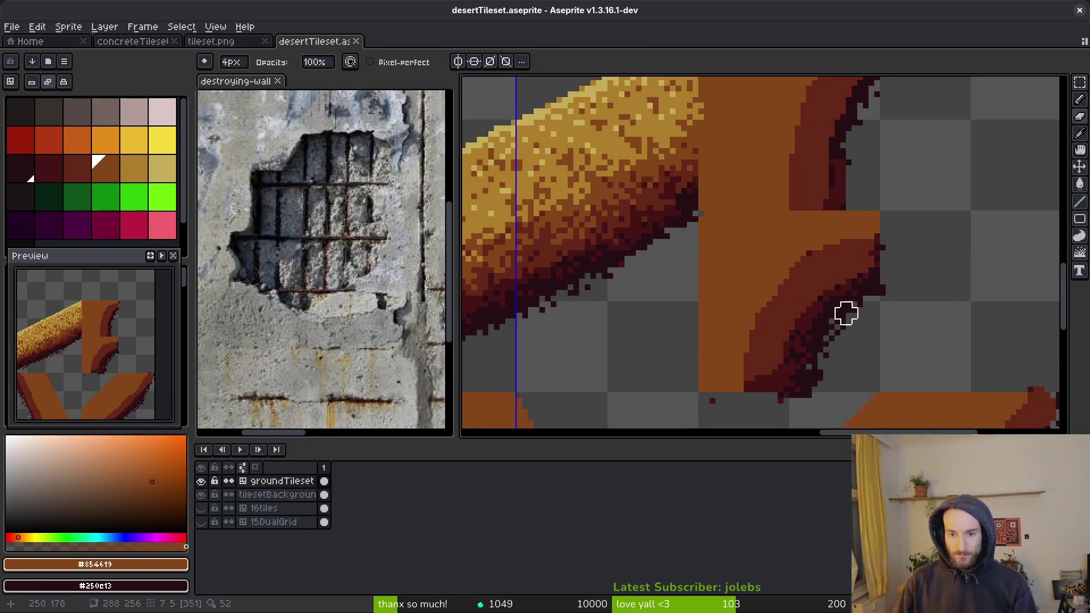
{"action": "mouse_move", "coordinate": [800, 359]}
{"action": "left_mouse_down"}
{"action": "mouse_move", "coordinate": [780, 348]}
{"action": "mouse_move", "coordinate": [839, 268]}
{"action": "left_mouse_up"}
{"action": "mouse_move", "coordinate": [777, 381]}
{"action": "left_mouse_down"}
{"action": "mouse_move", "coordinate": [749, 389]}
{"action": "mouse_move", "coordinate": [750, 329]}
{"action": "mouse_move", "coordinate": [829, 248]}
{"action": "mouse_move", "coordinate": [885, 234]}
{"action": "mouse_move", "coordinate": [818, 230]}
{"action": "mouse_move", "coordinate": [789, 333]}
{"action": "mouse_move", "coordinate": [840, 176]}
{"action": "left_mouse_up"}
{"action": "scroll", "coordinate": [919, 216], "scroll_direction": "up", "scroll_amount": 3}
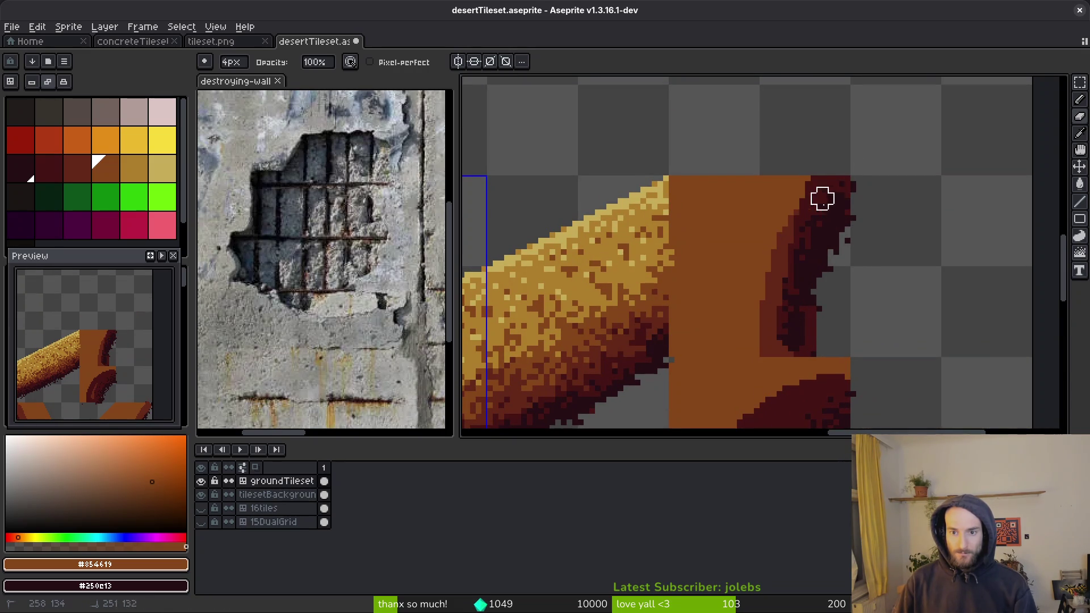
{"action": "mouse_move", "coordinate": [793, 352]}
{"action": "left_mouse_down"}
{"action": "mouse_move", "coordinate": [763, 270]}
{"action": "mouse_move", "coordinate": [788, 215]}
{"action": "mouse_move", "coordinate": [764, 263]}
{"action": "mouse_move", "coordinate": [758, 361]}
{"action": "left_mouse_up"}
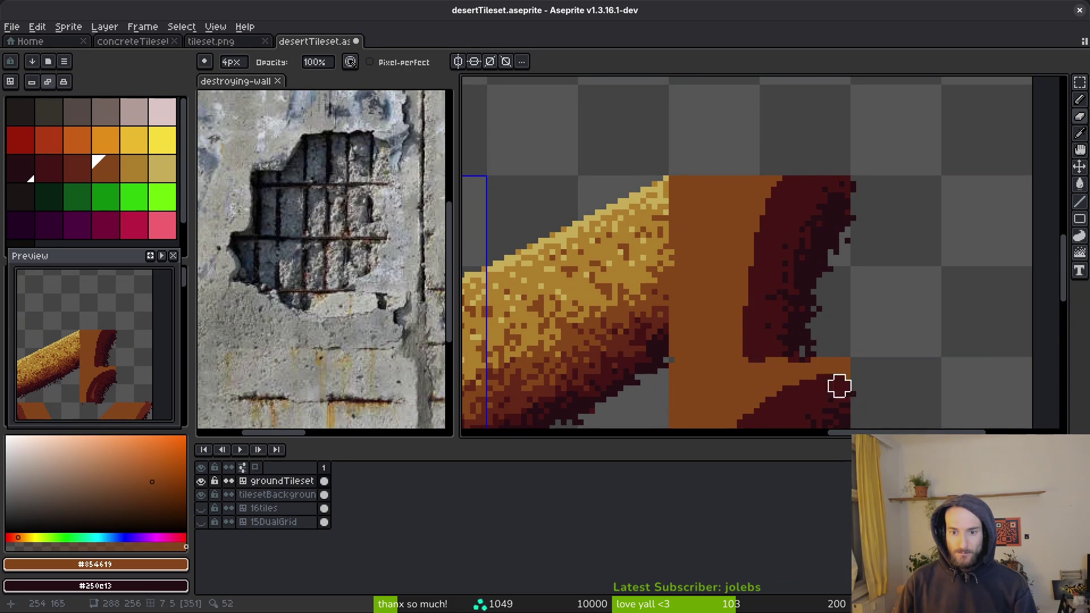
{"action": "scroll", "coordinate": [583, 250], "scroll_direction": "down", "scroll_amount": 3}
Step: Spray darker red-brown speckles near the top of the cliff shading
{"action": "key", "text": "shift+f"}
{"action": "key", "text": "bracketleft"}
{"action": "scroll", "coordinate": [831, 181], "scroll_direction": "up", "scroll_amount": 1}
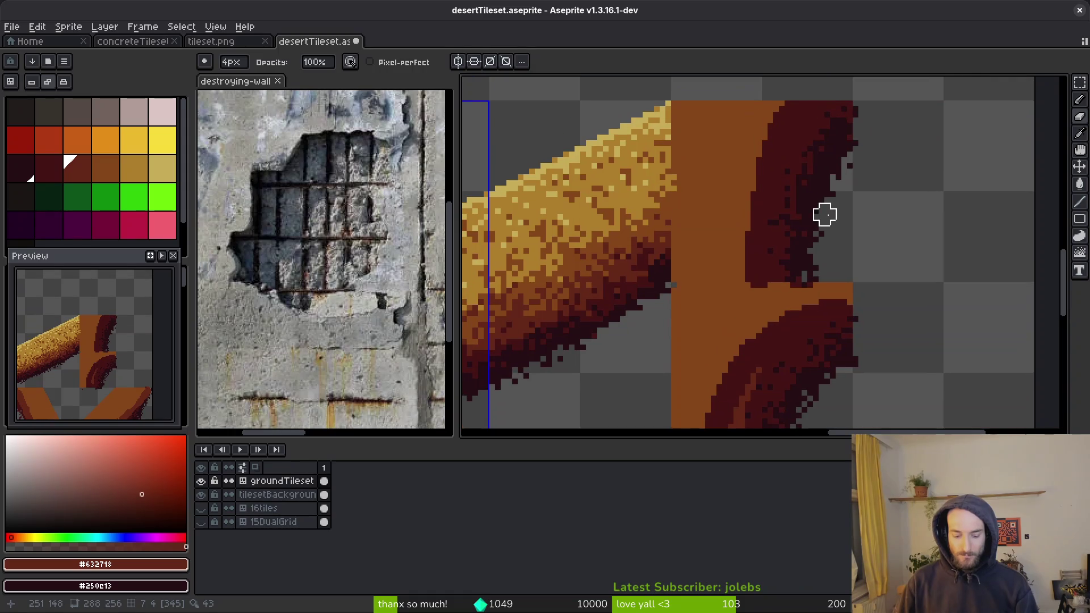
{"action": "left_click_drag", "start_coordinate": [780, 142], "coordinate": [803, 112]}
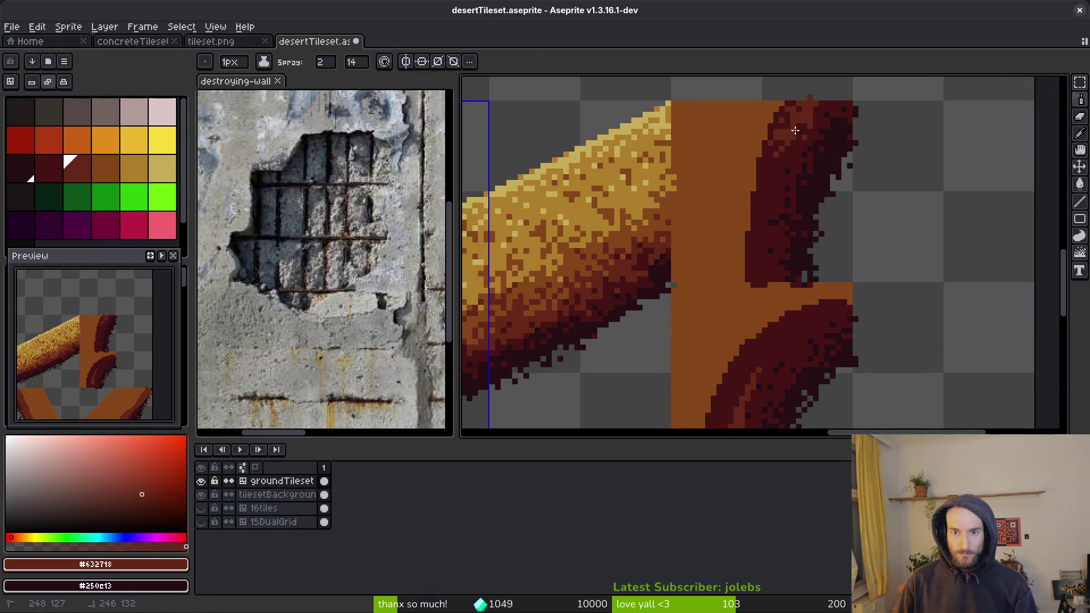
Step: Spray dark red speckles along the shading's left edge, inner curve and lower curve
{"action": "left_click_drag", "start_coordinate": [756, 273], "coordinate": [777, 139]}
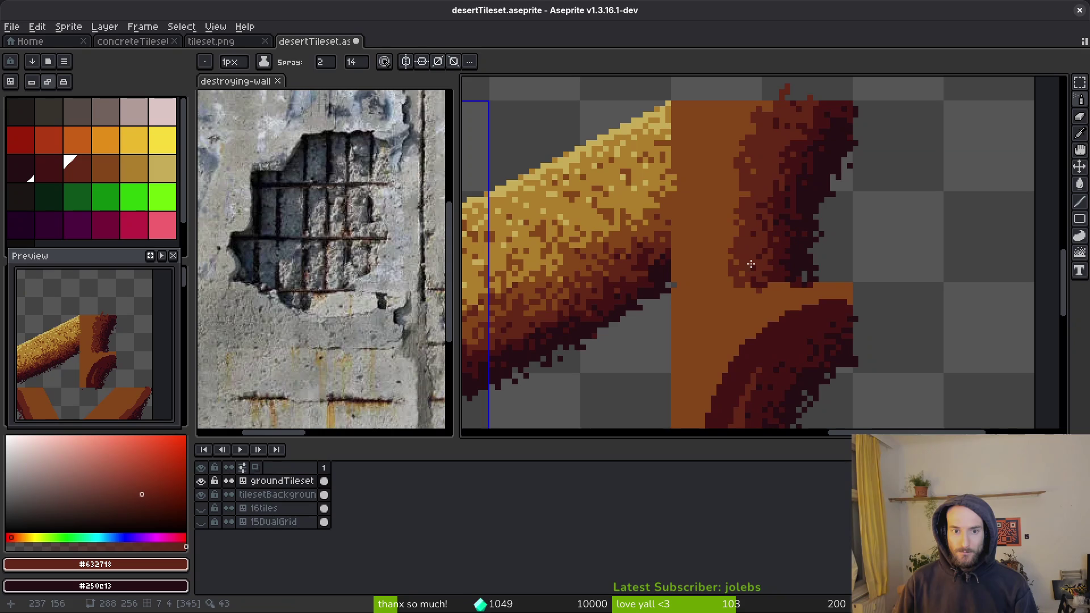
{"action": "scroll", "coordinate": [770, 244], "scroll_direction": "down", "scroll_amount": 2}
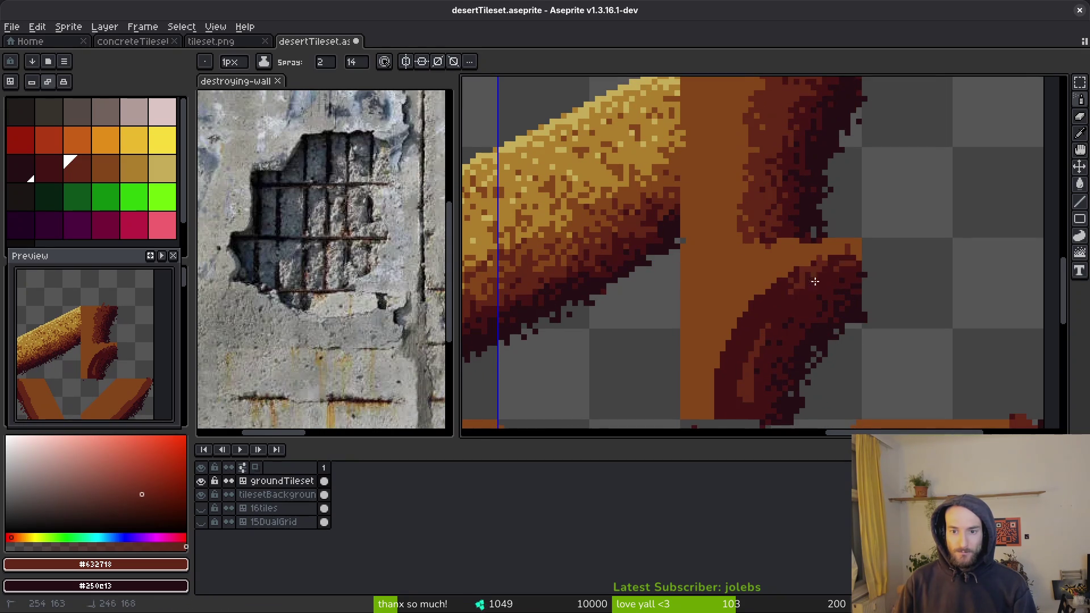
{"action": "scroll", "coordinate": [831, 274], "scroll_direction": "down", "scroll_amount": 2}
{"action": "scroll", "coordinate": [832, 274], "scroll_direction": "left", "scroll_amount": 2}
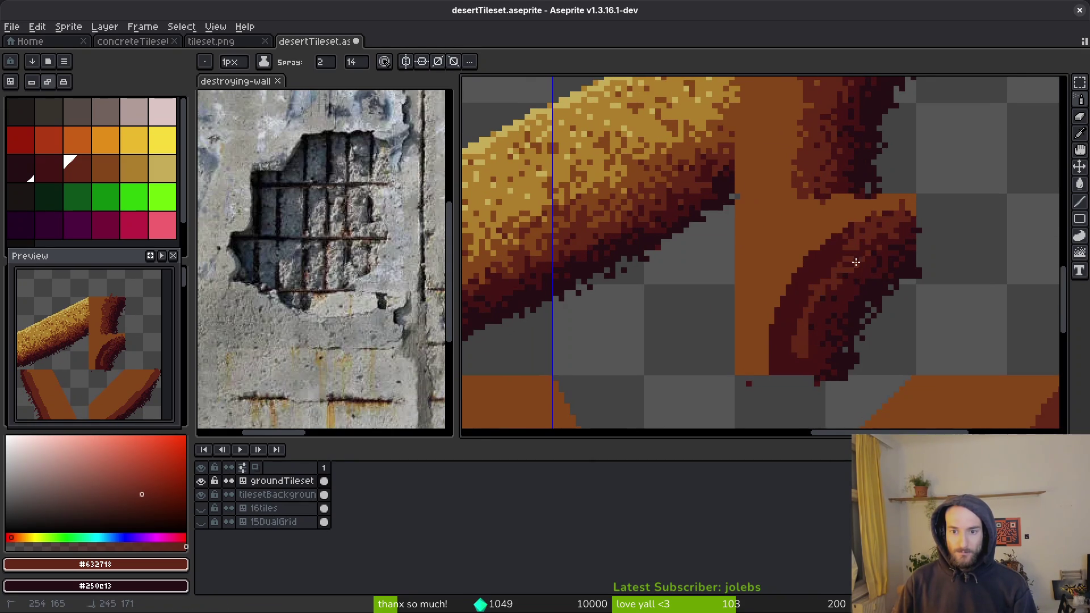
{"action": "mouse_move", "coordinate": [835, 294]}
{"action": "left_mouse_down"}
{"action": "mouse_move", "coordinate": [822, 297]}
{"action": "mouse_move", "coordinate": [839, 271]}
{"action": "left_mouse_up"}
{"action": "left_click", "coordinate": [894, 236]}
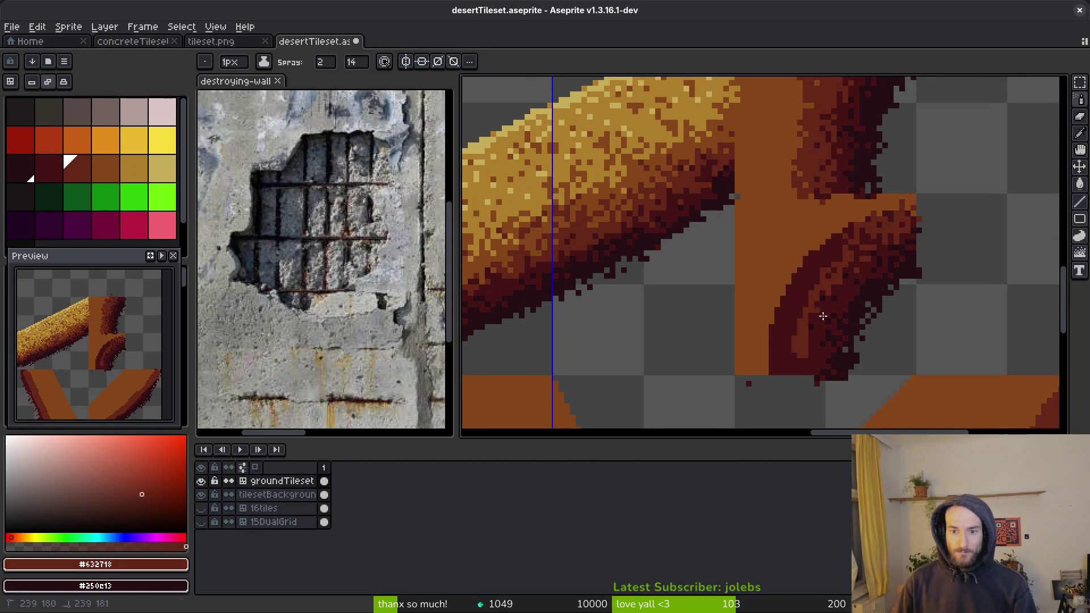
{"action": "mouse_move", "coordinate": [827, 313]}
{"action": "left_mouse_down"}
{"action": "mouse_move", "coordinate": [811, 364]}
{"action": "mouse_move", "coordinate": [793, 375]}
{"action": "left_mouse_up"}
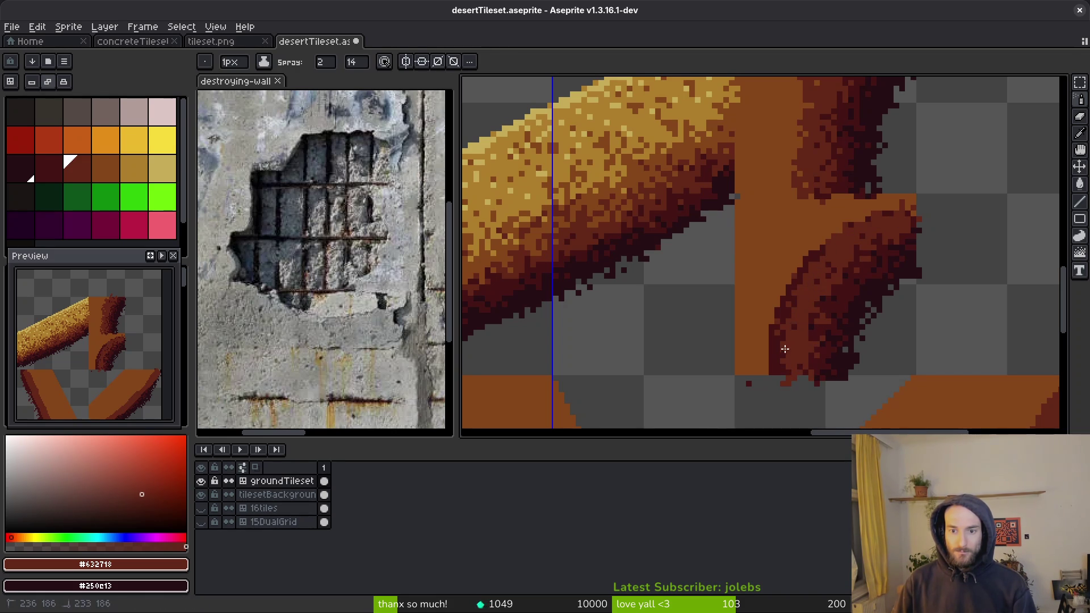
Step: Spray orange-brown #854619 speckles over the dark stroke's edge
{"action": "left_click", "coordinate": [785, 254], "text": "alt"}
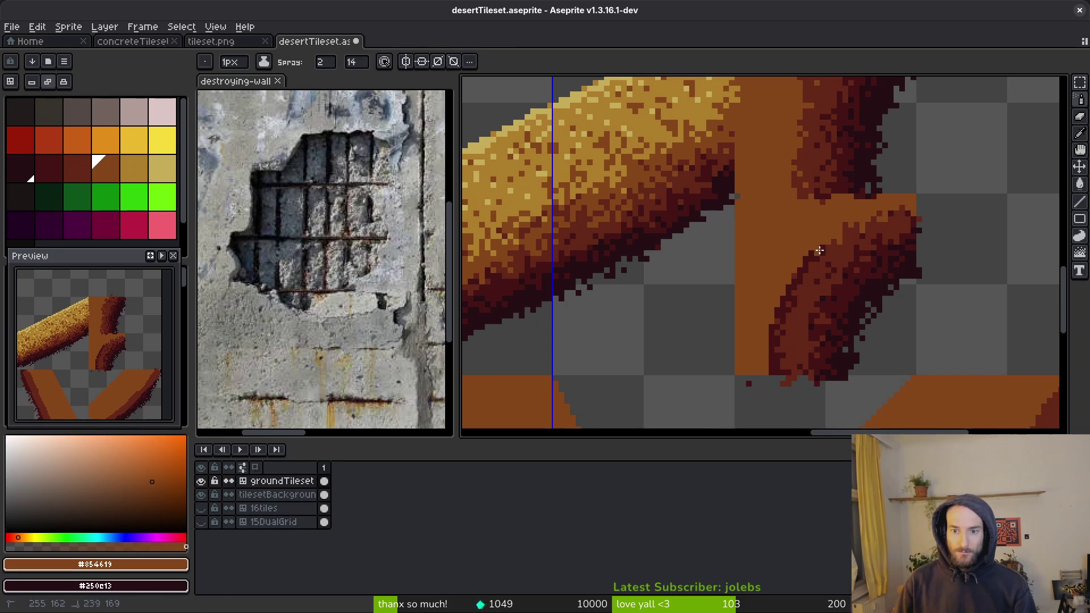
{"action": "mouse_move", "coordinate": [812, 267]}
{"action": "left_mouse_down"}
{"action": "mouse_move", "coordinate": [774, 343]}
{"action": "mouse_move", "coordinate": [775, 377]}
{"action": "left_mouse_up"}
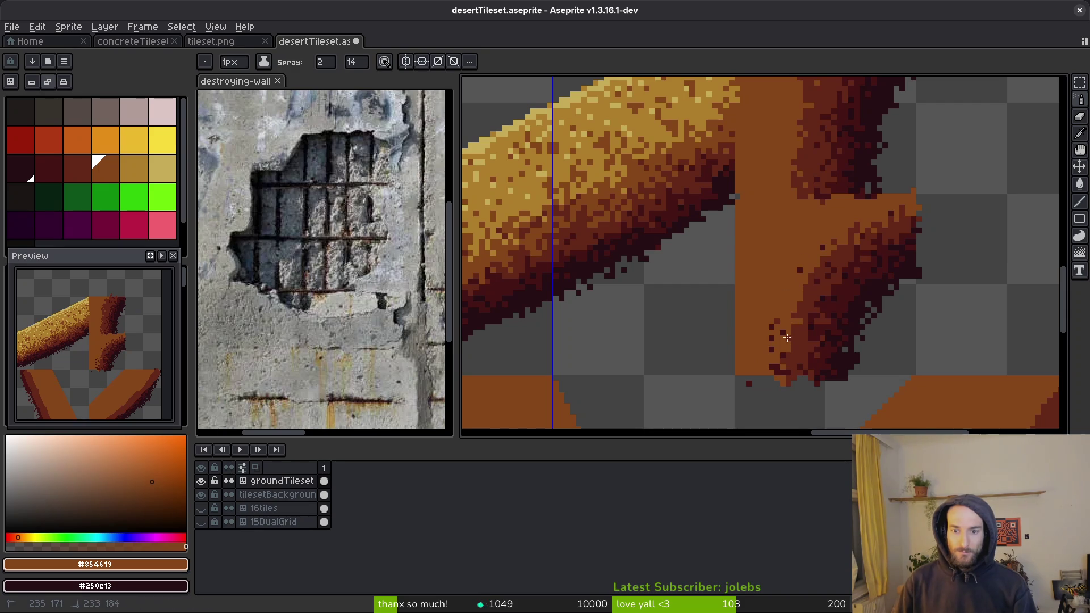
{"action": "key", "text": "ctrl+z"}
{"action": "key", "text": "ctrl+z"}
{"action": "left_click", "coordinate": [789, 296], "text": "alt"}
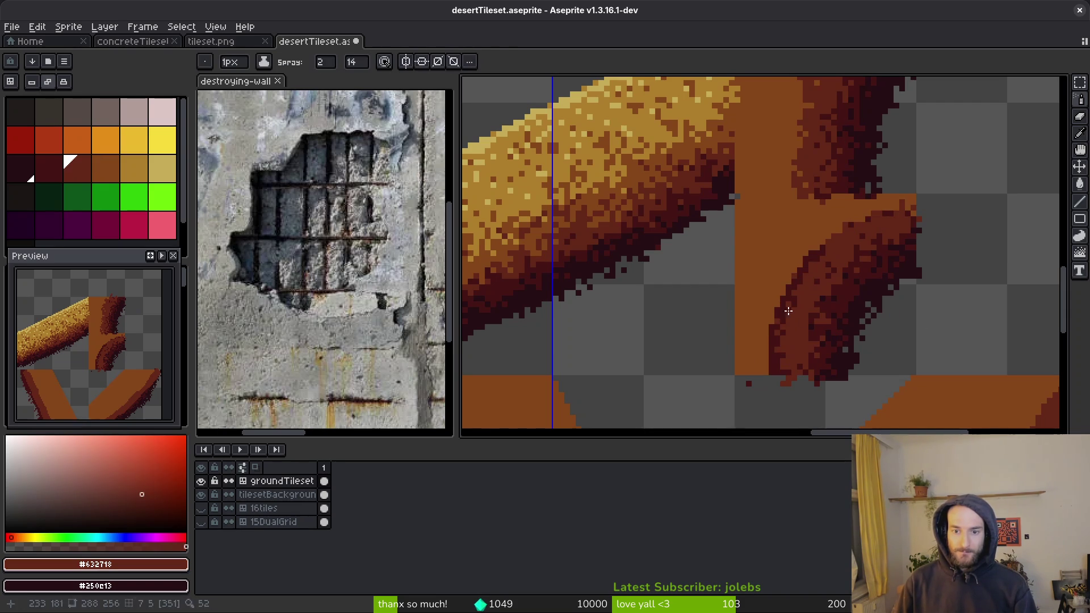
{"action": "left_click_drag", "start_coordinate": [788, 296], "coordinate": [806, 266]}
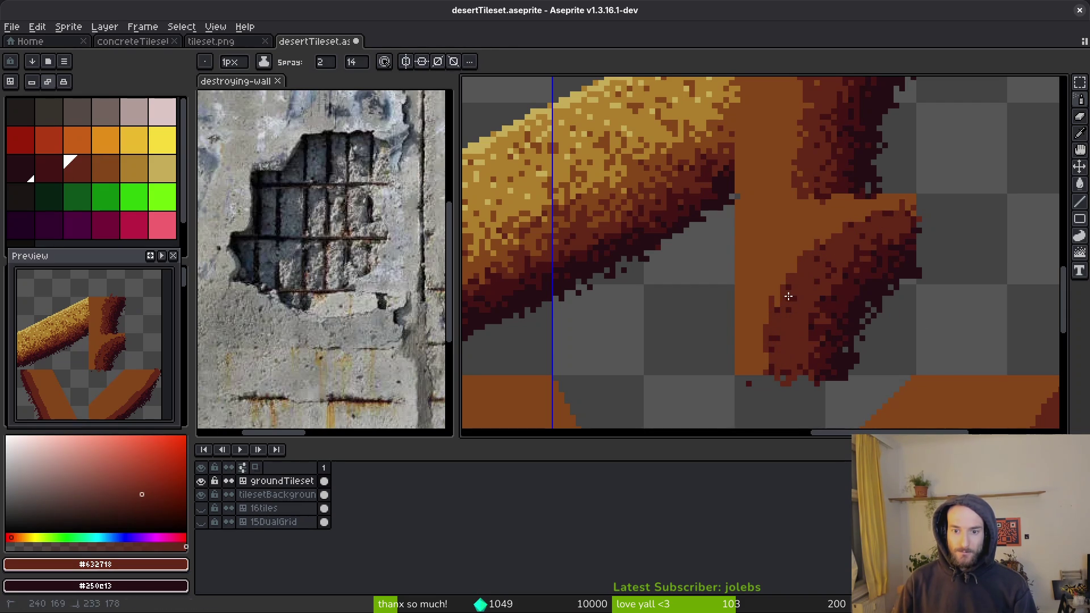
{"action": "left_click", "coordinate": [872, 217], "text": "alt"}
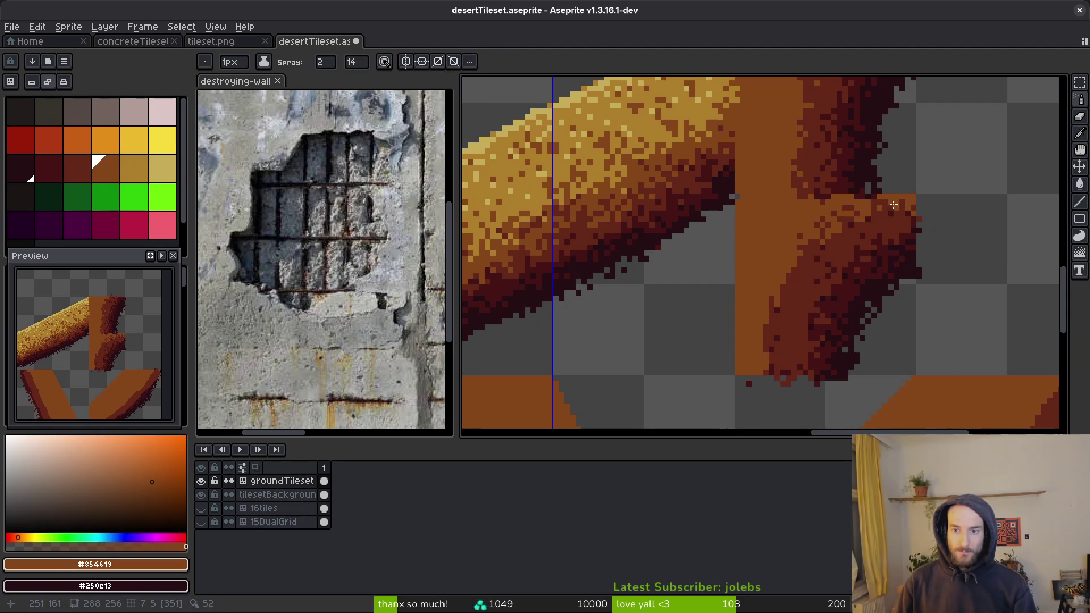
{"action": "left_click_drag", "start_coordinate": [904, 214], "coordinate": [795, 282]}
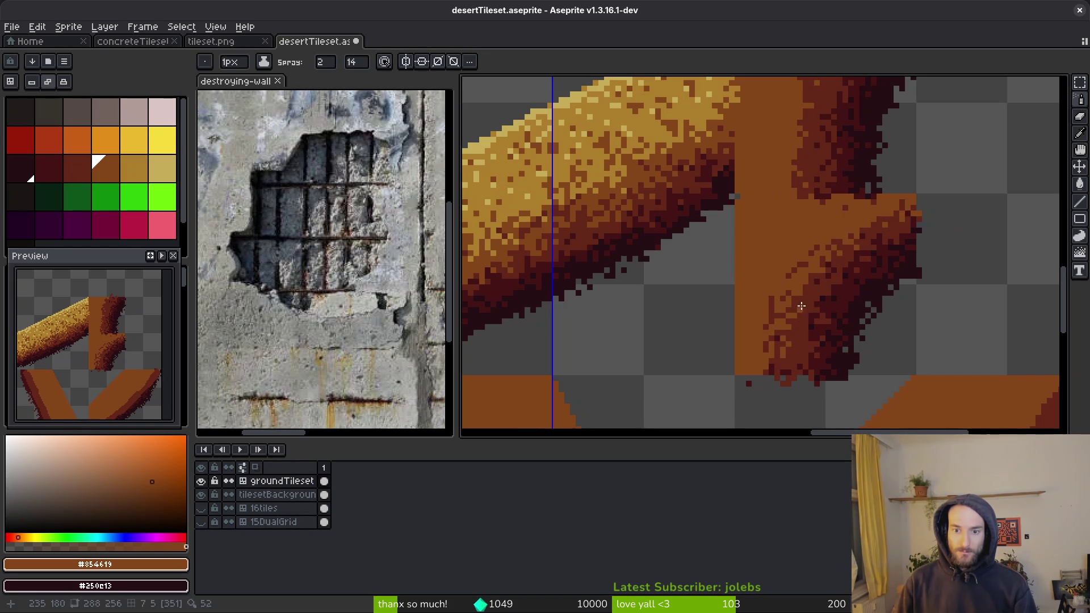
Step: Spray more orange-brown over dark pixels along the curved edge
{"action": "scroll", "coordinate": [806, 309], "scroll_direction": "up", "scroll_amount": 2}
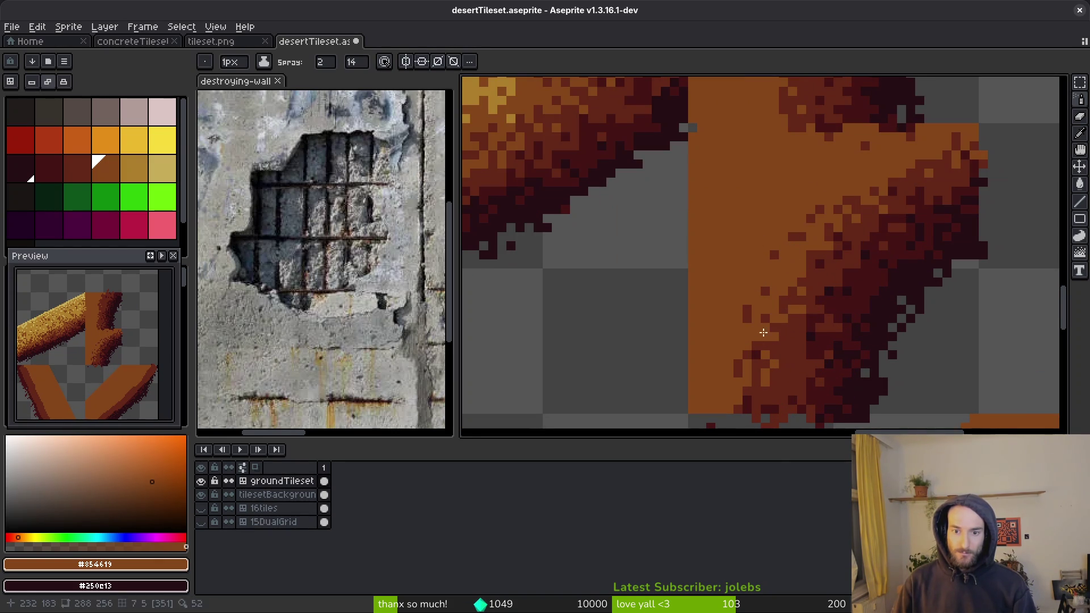
{"action": "scroll", "coordinate": [754, 343], "scroll_direction": "down", "scroll_amount": 1}
{"action": "left_click_drag", "start_coordinate": [799, 274], "coordinate": [760, 360]}
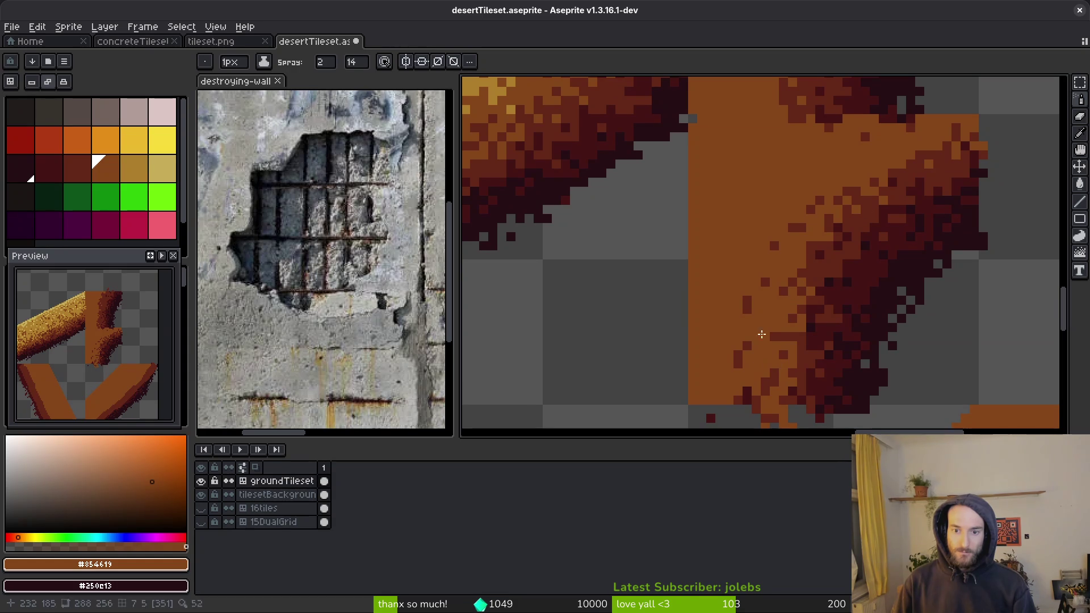
{"action": "scroll", "coordinate": [730, 380], "scroll_direction": "up", "scroll_amount": 3}
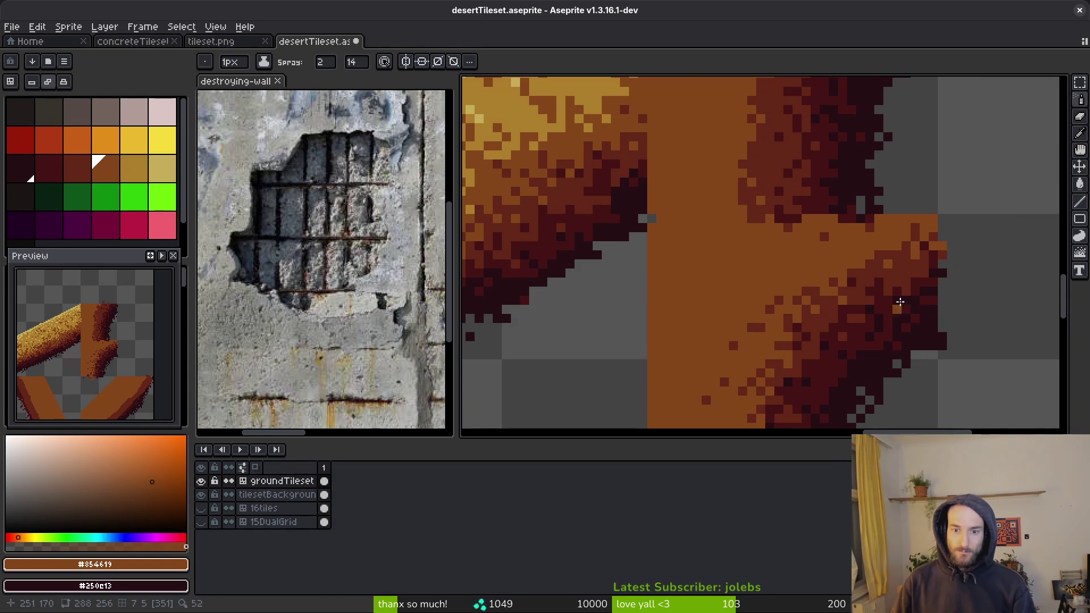
{"action": "left_click_drag", "start_coordinate": [855, 278], "coordinate": [919, 255]}
{"action": "scroll", "coordinate": [920, 256], "scroll_direction": "down", "scroll_amount": 1}
{"action": "scroll", "coordinate": [843, 286], "scroll_direction": "up", "scroll_amount": 1}
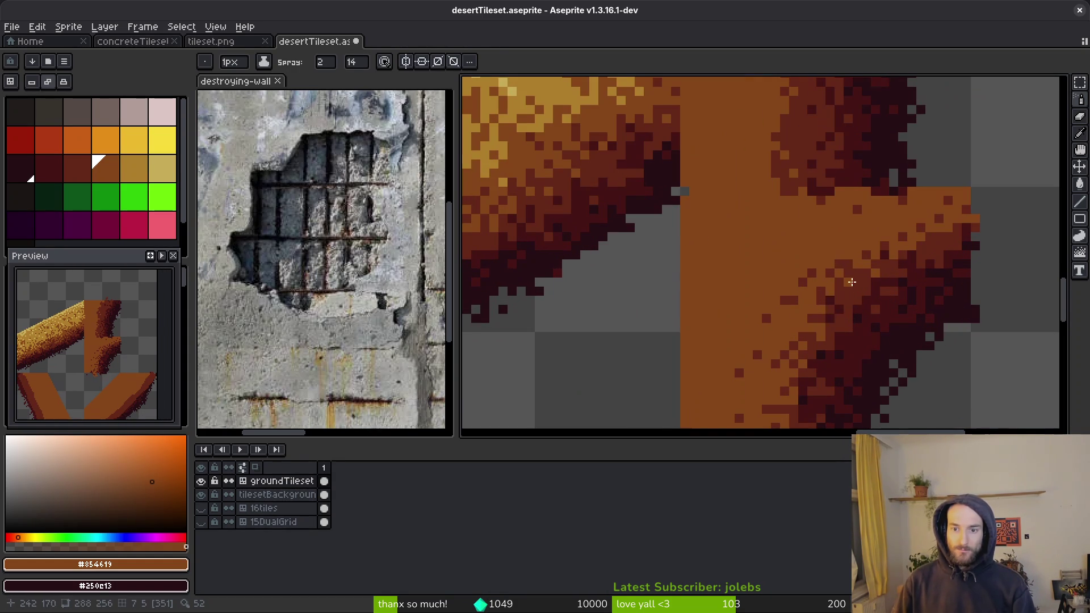
Step: Alternate dark red #632718 and orange-brown speckles along the shading edge
{"action": "left_click", "coordinate": [833, 330], "text": "alt"}
{"action": "left_click_drag", "start_coordinate": [833, 330], "coordinate": [782, 393]}
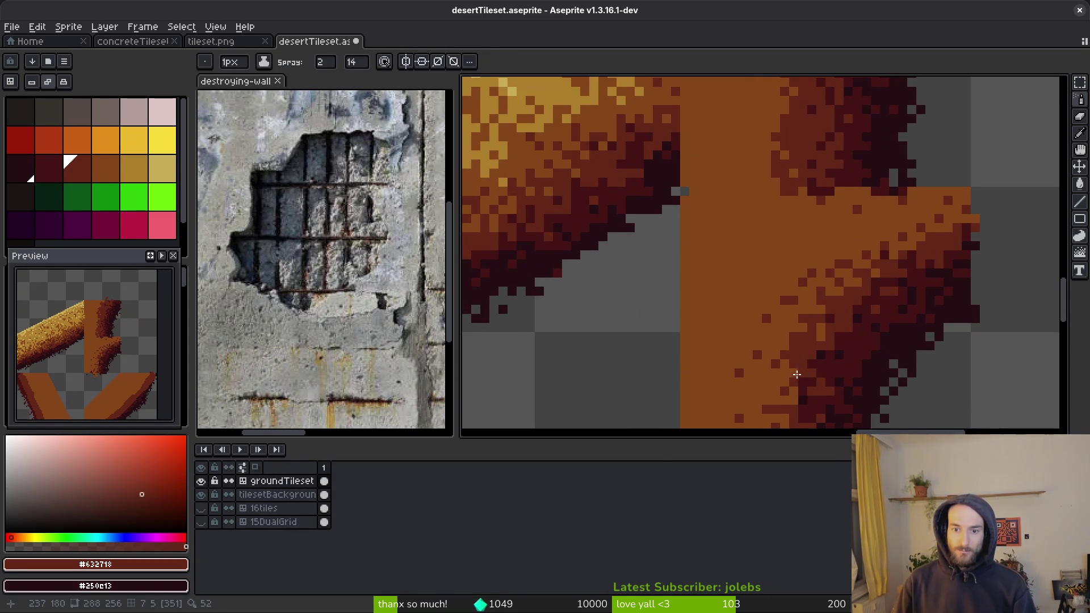
{"action": "left_click", "coordinate": [786, 323], "text": "alt"}
{"action": "scroll", "coordinate": [806, 340], "scroll_direction": "down", "scroll_amount": 1}
{"action": "scroll", "coordinate": [837, 339], "scroll_direction": "up", "scroll_amount": 2}
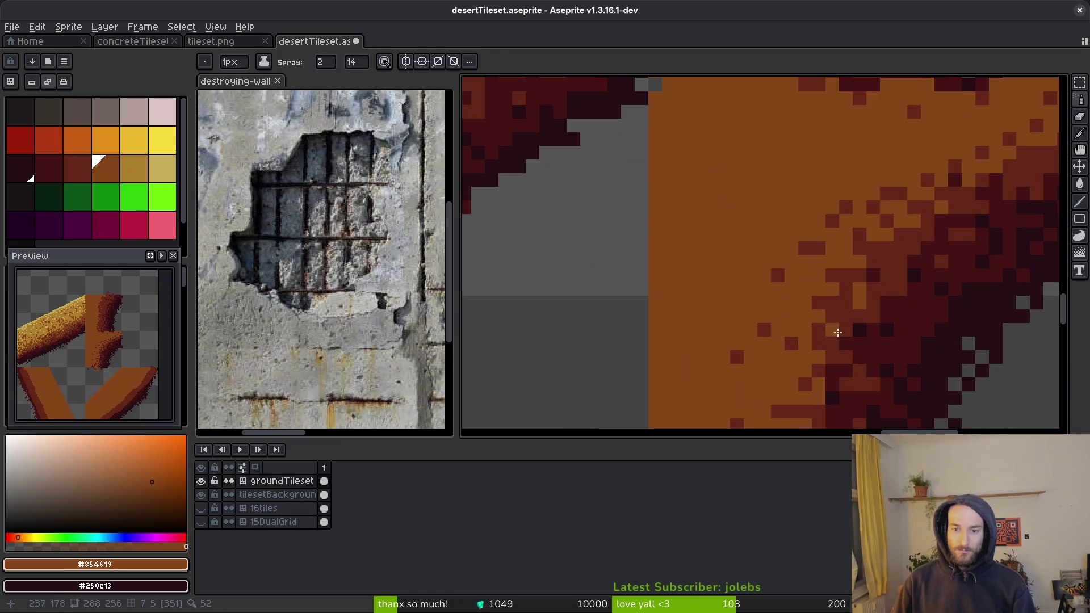
{"action": "left_click", "coordinate": [836, 339], "text": "alt"}
{"action": "left_click_drag", "start_coordinate": [836, 339], "coordinate": [802, 384]}
{"action": "scroll", "coordinate": [802, 384], "scroll_direction": "down", "scroll_amount": 2}
{"action": "scroll", "coordinate": [857, 255], "scroll_direction": "up", "scroll_amount": 1}
{"action": "left_click", "coordinate": [809, 250], "text": "alt"}
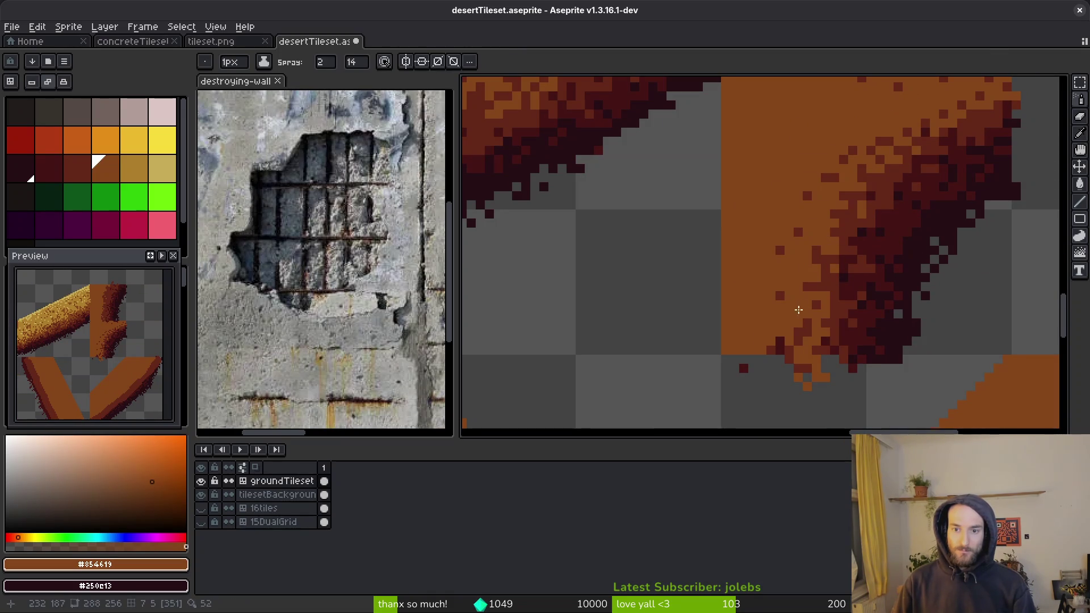
{"action": "left_click", "coordinate": [822, 247], "text": "alt"}
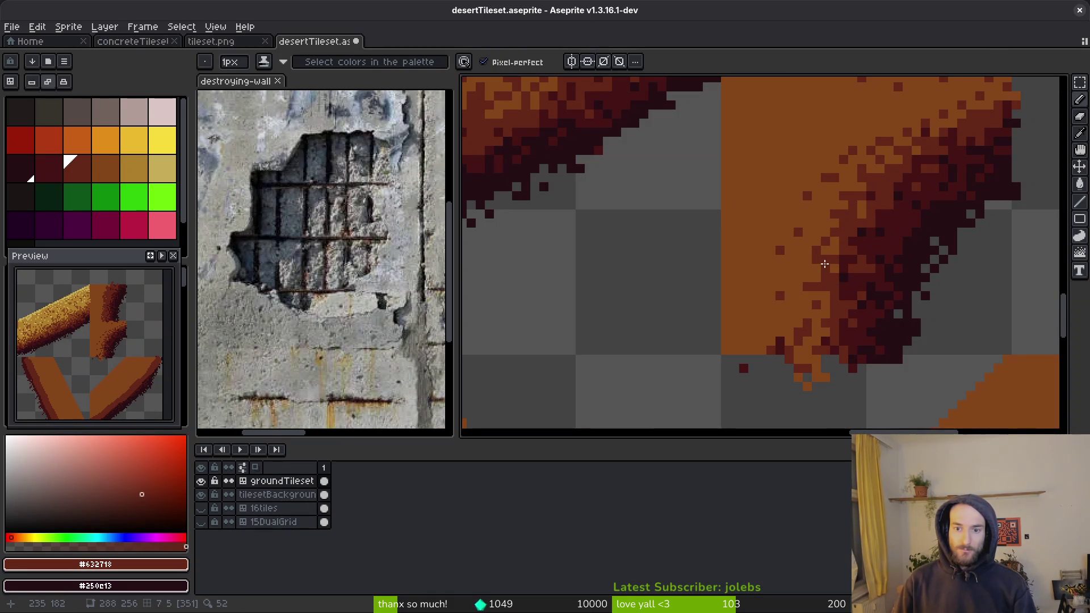
Step: Touch up single pixels in the cliff shading with #632718 and orange-brown #854619
{"action": "scroll", "coordinate": [851, 283], "scroll_direction": "down", "scroll_amount": 1}
{"action": "scroll", "coordinate": [851, 282], "scroll_direction": "up", "scroll_amount": 2}
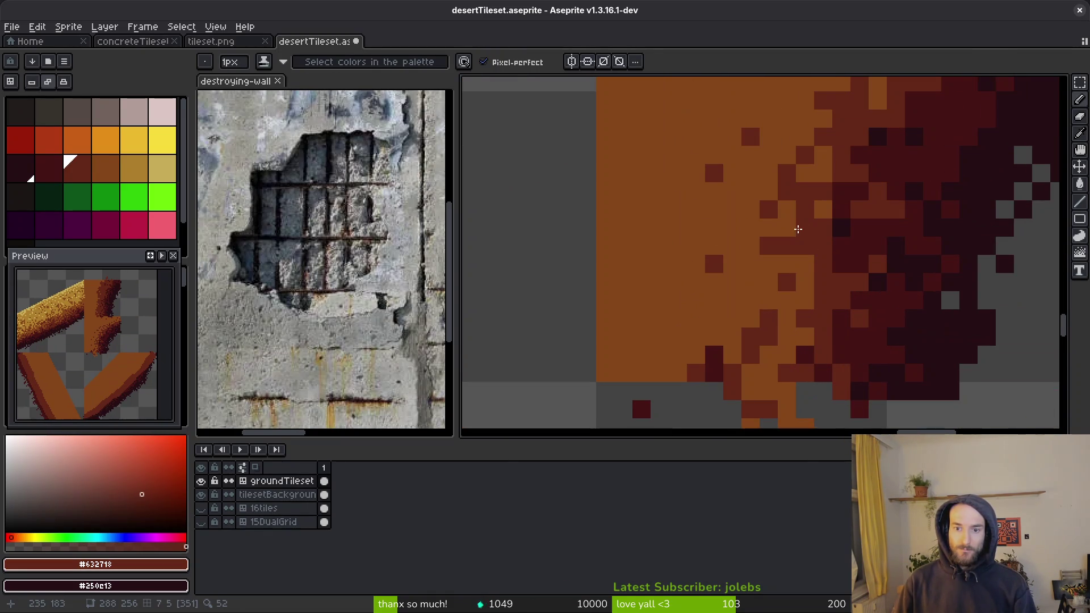
{"action": "left_click", "coordinate": [793, 250], "text": "alt"}
{"action": "left_click", "coordinate": [825, 253], "text": "alt"}
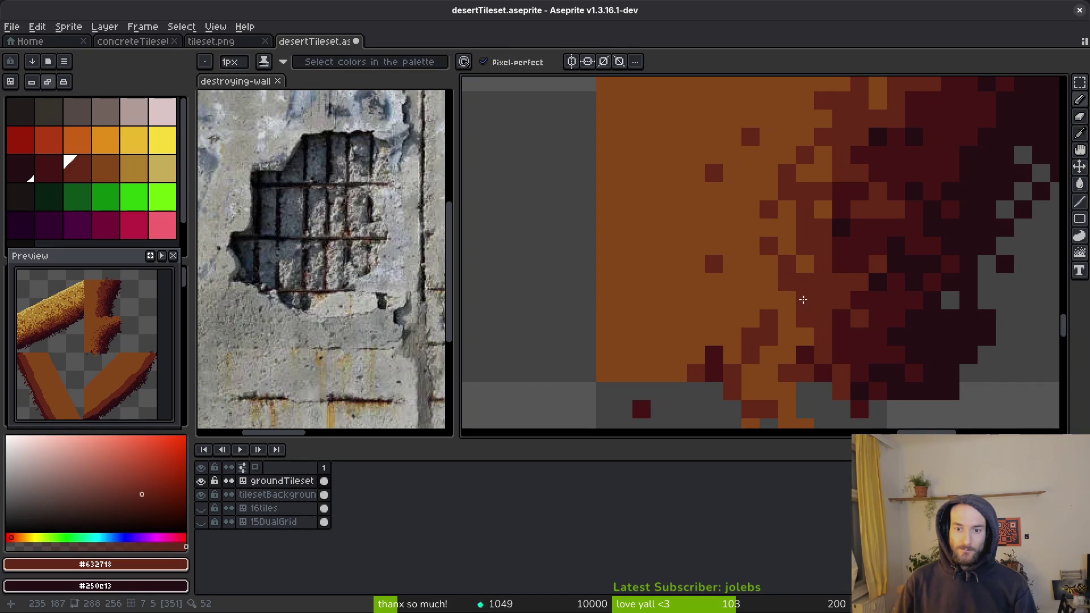
{"action": "scroll", "coordinate": [834, 288], "scroll_direction": "down", "scroll_amount": 3}
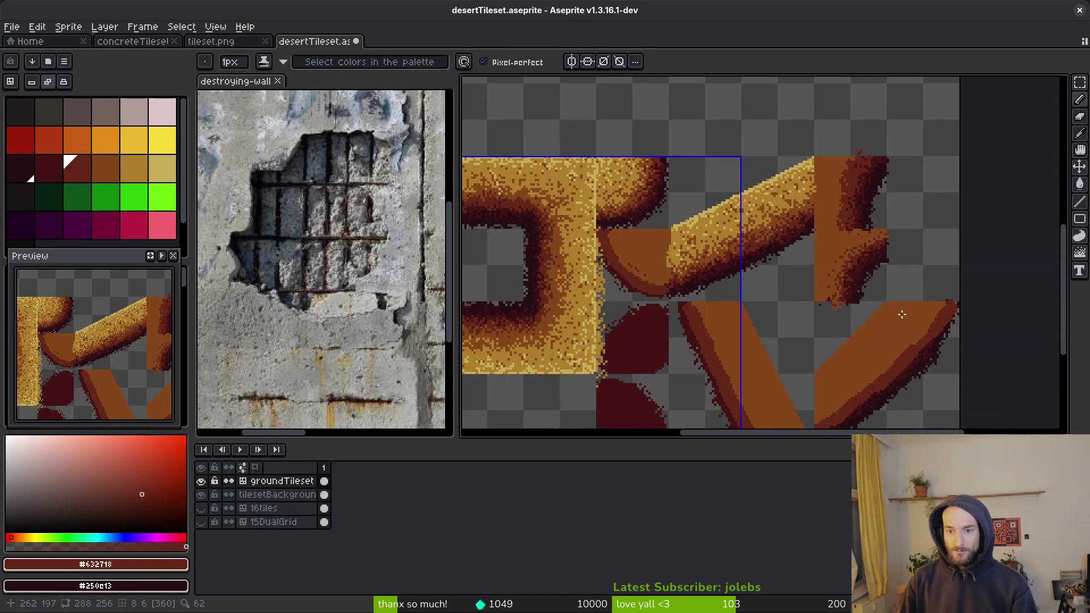
{"action": "scroll", "coordinate": [902, 314], "scroll_direction": "up", "scroll_amount": 5}
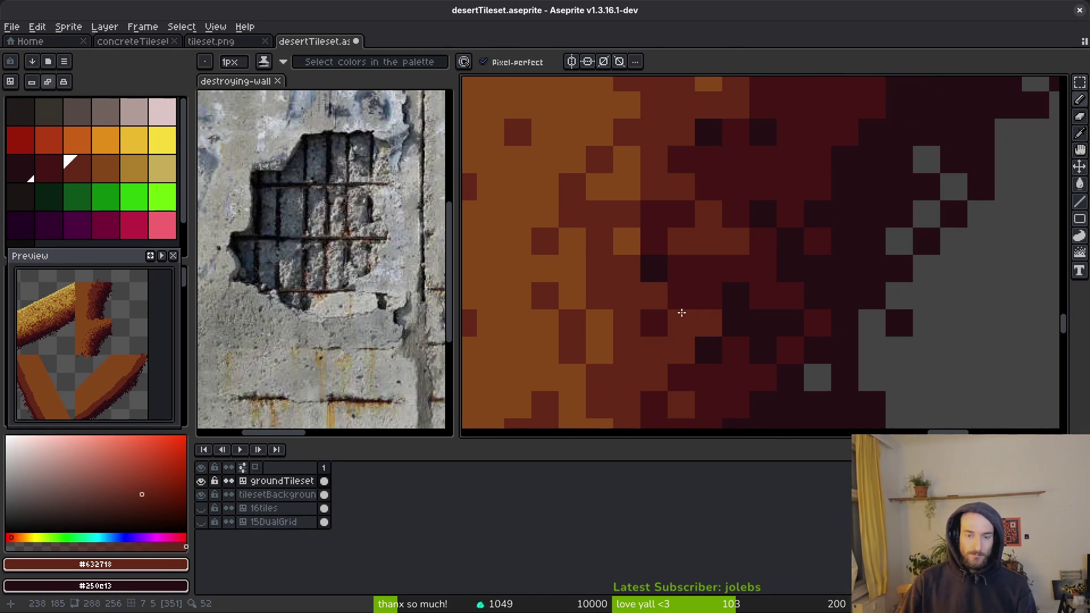
{"action": "scroll", "coordinate": [712, 284], "scroll_direction": "down", "scroll_amount": 3}
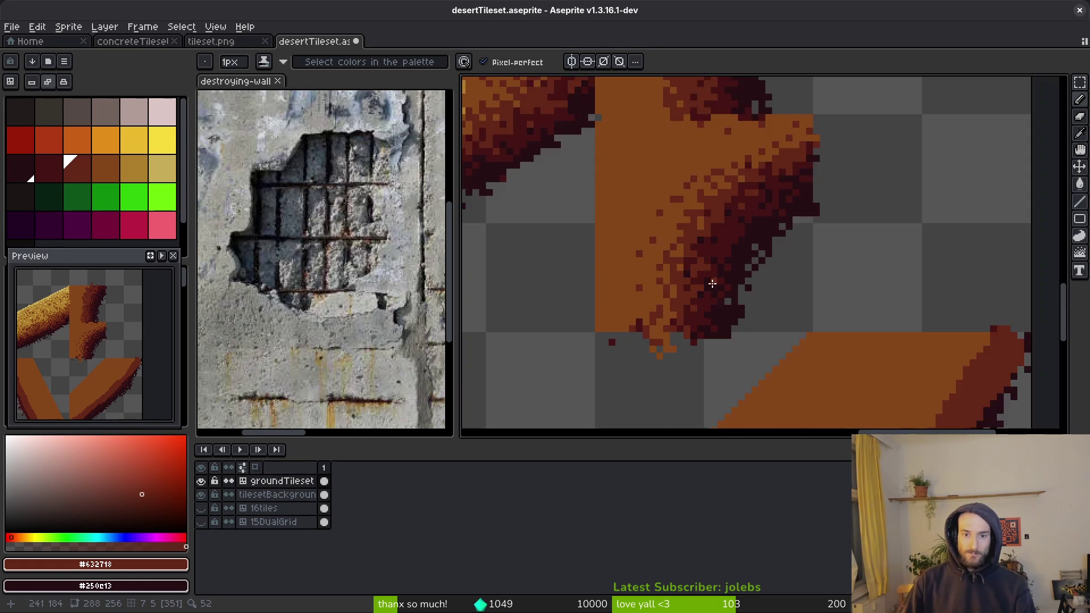
{"action": "scroll", "coordinate": [713, 284], "scroll_direction": "up", "scroll_amount": 1}
{"action": "scroll", "coordinate": [713, 299], "scroll_direction": "down", "scroll_amount": 2}
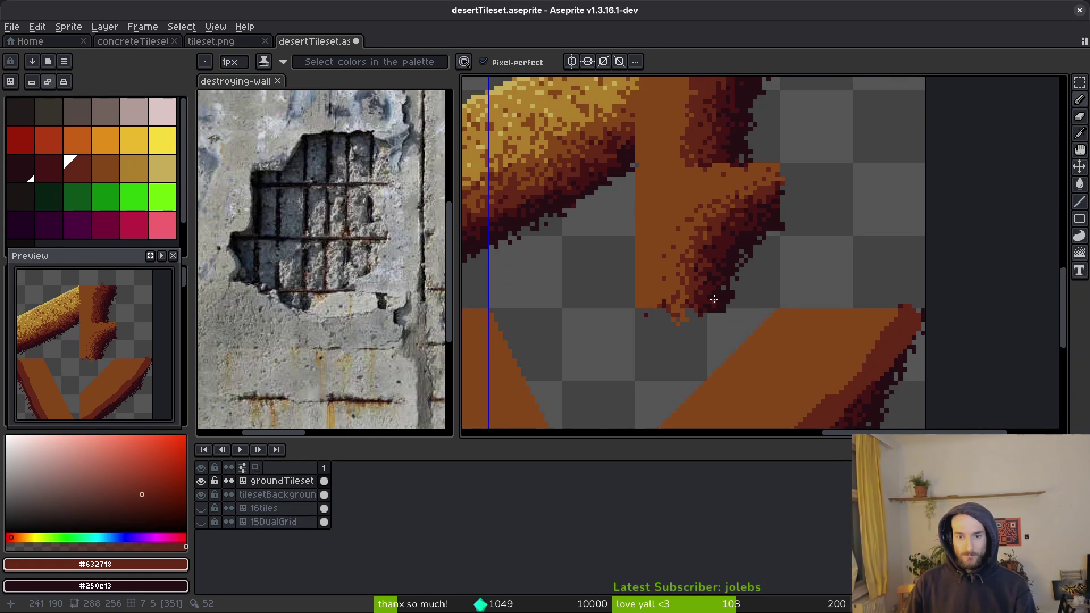
{"action": "scroll", "coordinate": [713, 298], "scroll_direction": "up", "scroll_amount": 4}
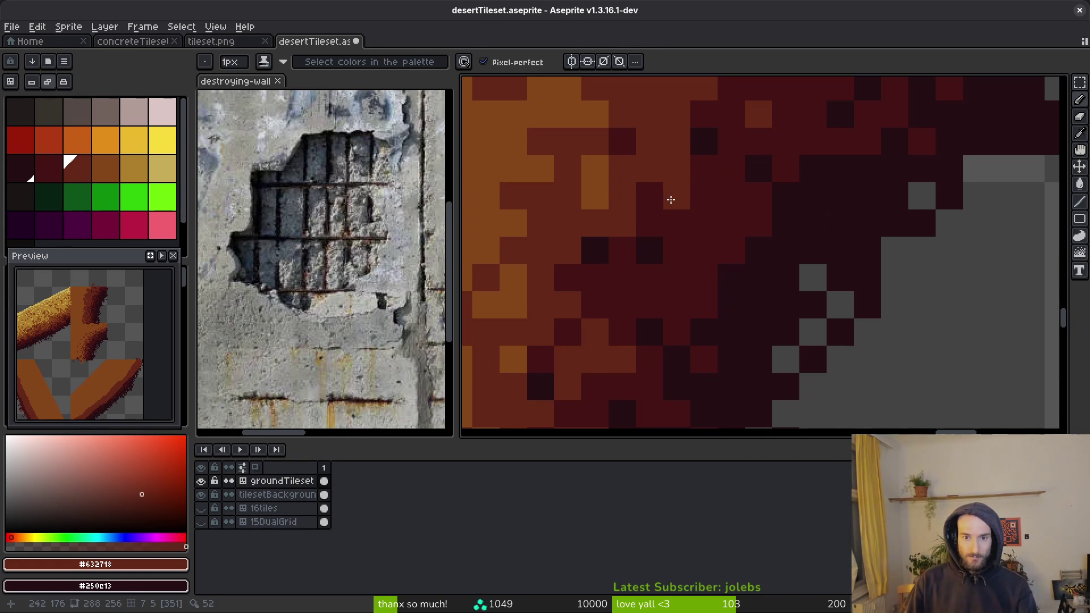
{"action": "left_click", "coordinate": [703, 223]}
{"action": "left_click", "coordinate": [731, 168]}
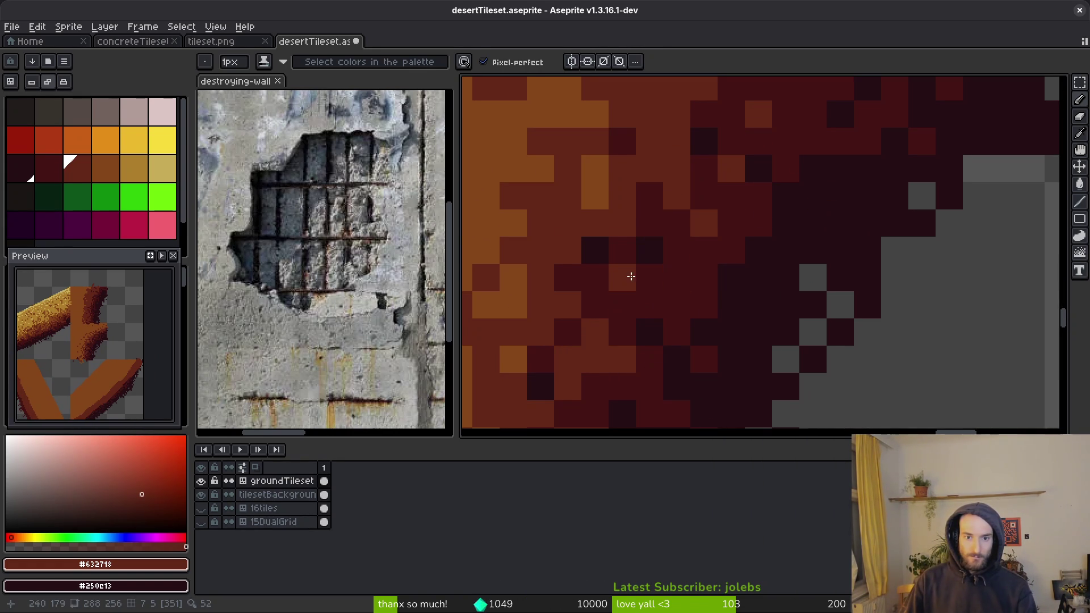
{"action": "scroll", "coordinate": [703, 277], "scroll_direction": "down", "scroll_amount": 2}
{"action": "scroll", "coordinate": [741, 248], "scroll_direction": "up", "scroll_amount": 2}
{"action": "left_click", "coordinate": [723, 243], "text": "alt"}
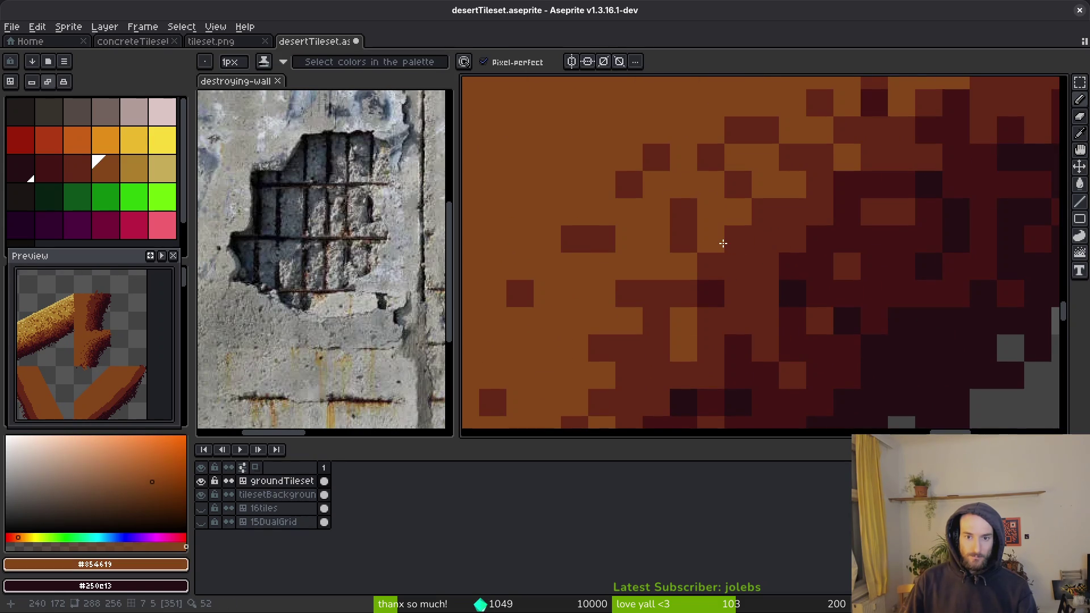
{"action": "left_click", "coordinate": [752, 273]}
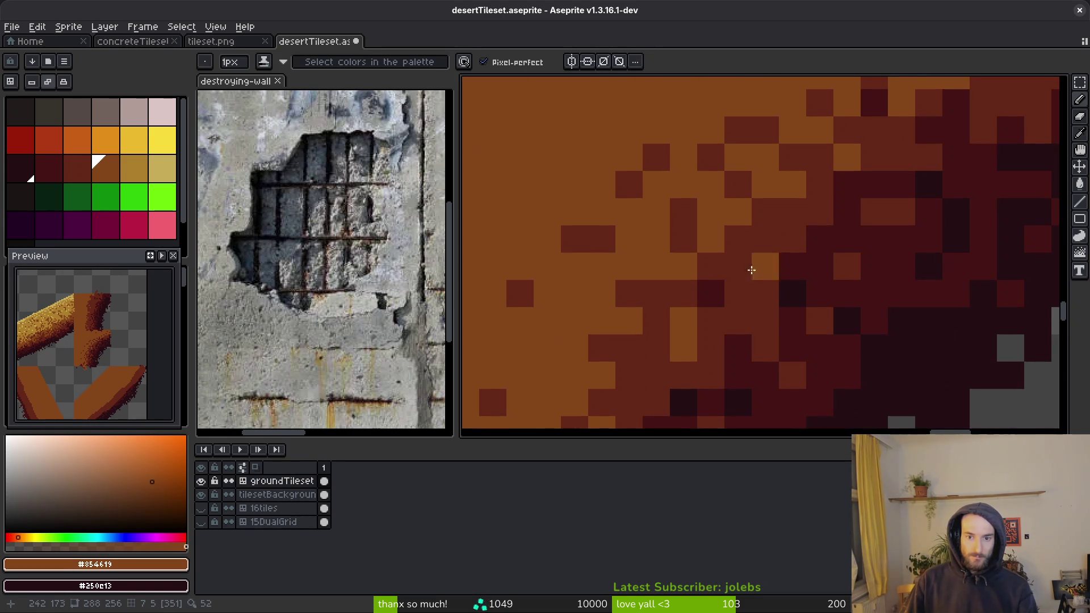
Step: Save desertTileset.aseprite
{"action": "scroll", "coordinate": [779, 307], "scroll_direction": "down", "scroll_amount": 5}
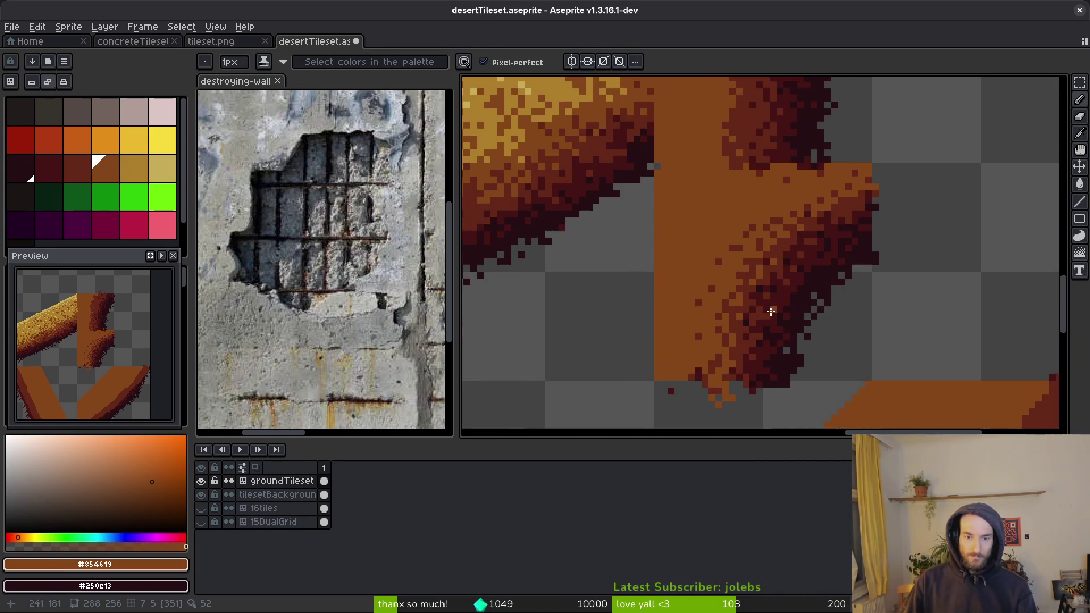
{"action": "scroll", "coordinate": [722, 250], "scroll_direction": "up", "scroll_amount": 3}
{"action": "scroll", "coordinate": [808, 338], "scroll_direction": "down", "scroll_amount": 4}
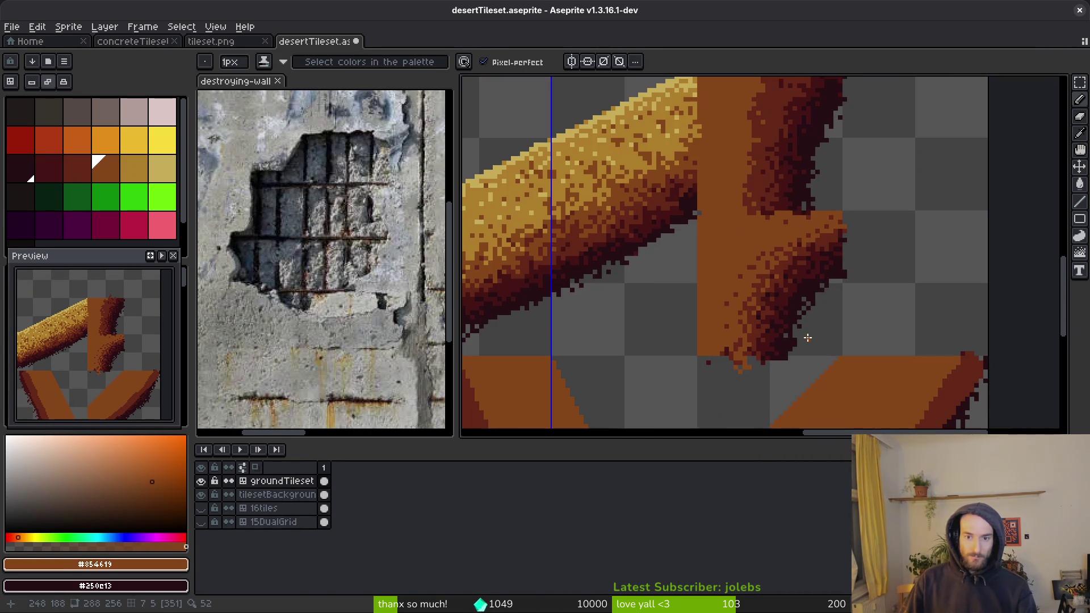
{"action": "key", "text": "ctrl+s"}
{"action": "scroll", "coordinate": [794, 283], "scroll_direction": "up", "scroll_amount": 3}
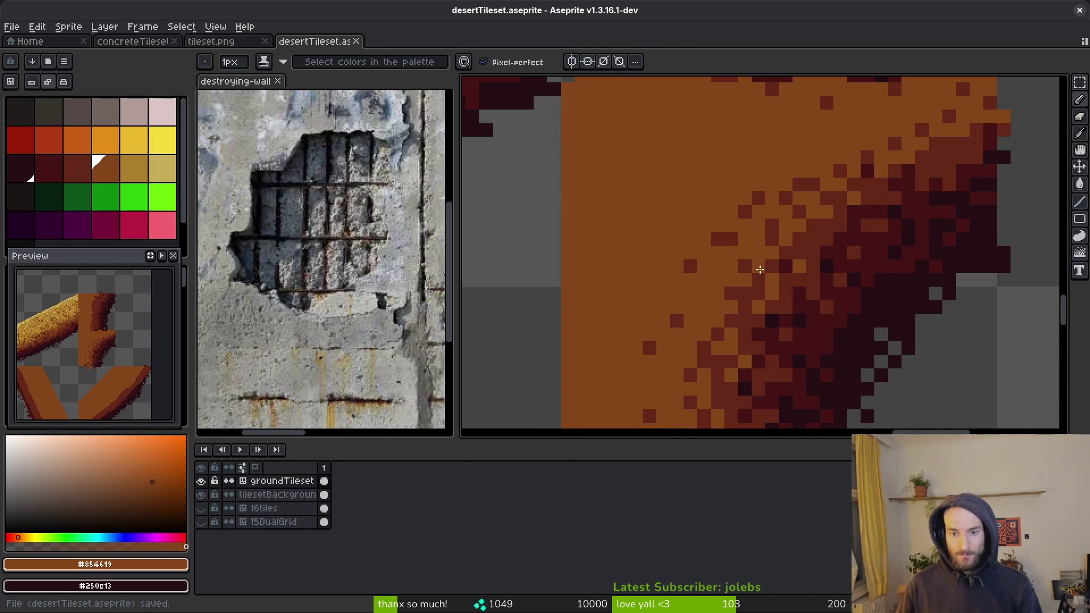
Step: Spray orange speckles near the beam's top edge and down its dark edge
{"action": "scroll", "coordinate": [788, 269], "scroll_direction": "down", "scroll_amount": 3}
{"action": "scroll", "coordinate": [788, 269], "scroll_direction": "up", "scroll_amount": 2}
{"action": "scroll", "coordinate": [736, 322], "scroll_direction": "up", "scroll_amount": 5}
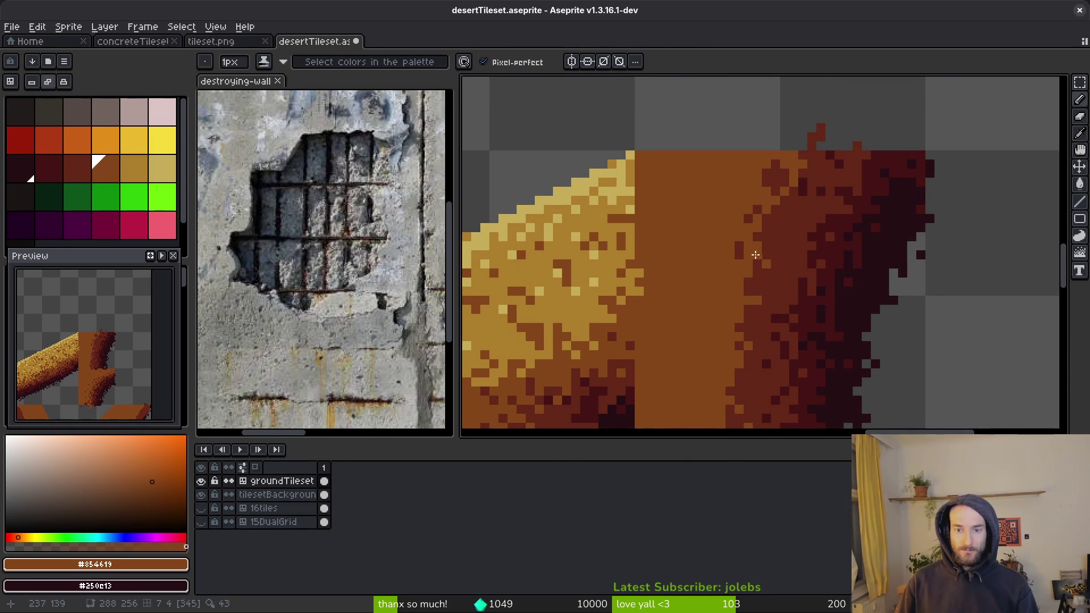
{"action": "key", "text": "shift+b"}
{"action": "mouse_move", "coordinate": [794, 173]}
{"action": "left_mouse_down"}
{"action": "mouse_move", "coordinate": [771, 227]}
{"action": "mouse_move", "coordinate": [813, 176]}
{"action": "left_mouse_up"}
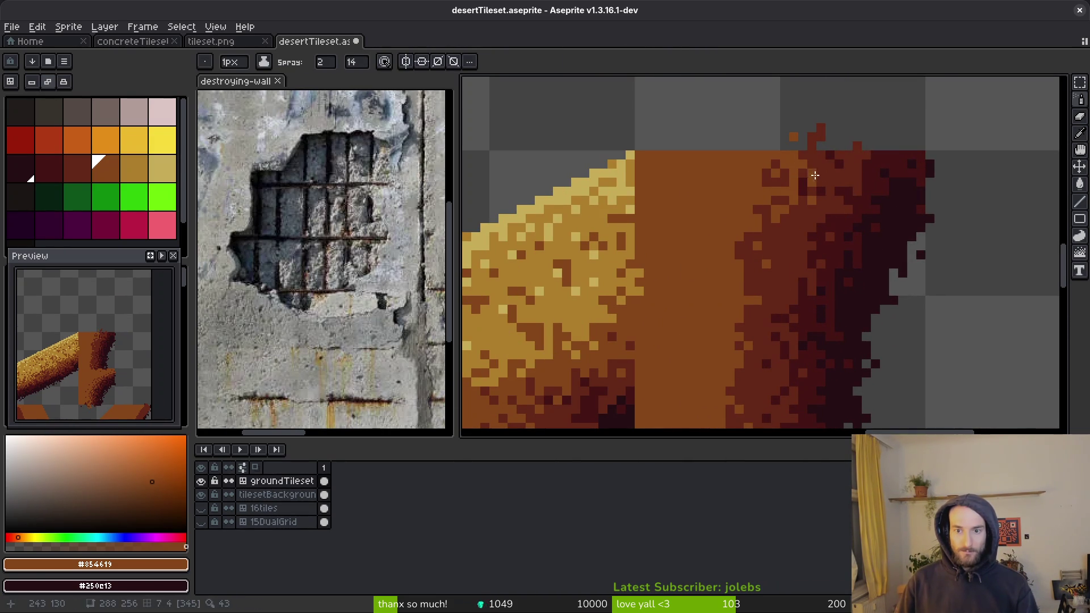
{"action": "mouse_move", "coordinate": [775, 243]}
{"action": "left_mouse_down"}
{"action": "mouse_move", "coordinate": [836, 181]}
{"action": "mouse_move", "coordinate": [826, 297]}
{"action": "left_mouse_up"}
{"action": "left_click_drag", "start_coordinate": [843, 234], "coordinate": [839, 337]}
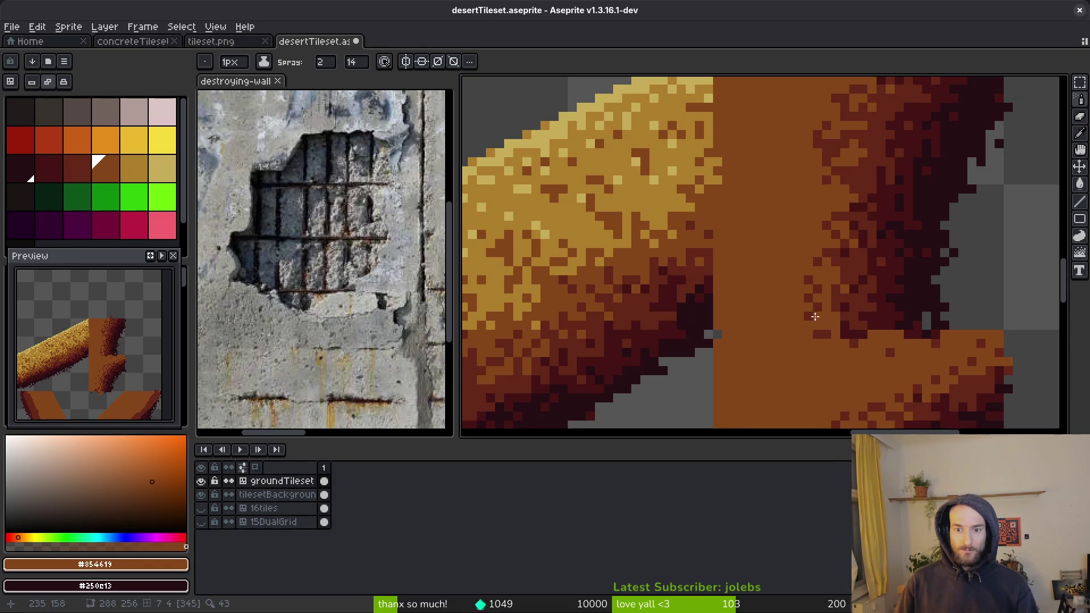
Step: Spray tan sand speckles over the orange area and near the beam's top edge
{"action": "left_click", "coordinate": [652, 182], "text": "alt"}
{"action": "scroll", "coordinate": [819, 167], "scroll_direction": "up", "scroll_amount": 3}
{"action": "mouse_move", "coordinate": [799, 155]}
{"action": "left_mouse_down"}
{"action": "mouse_move", "coordinate": [794, 205]}
{"action": "mouse_move", "coordinate": [831, 151]}
{"action": "mouse_move", "coordinate": [806, 188]}
{"action": "mouse_move", "coordinate": [795, 278]}
{"action": "left_mouse_up"}
{"action": "scroll", "coordinate": [789, 251], "scroll_direction": "down", "scroll_amount": 2}
{"action": "scroll", "coordinate": [847, 232], "scroll_direction": "down", "scroll_amount": 2}
{"action": "mouse_move", "coordinate": [847, 232]}
{"action": "left_mouse_down"}
{"action": "mouse_move", "coordinate": [848, 289]}
{"action": "mouse_move", "coordinate": [865, 208]}
{"action": "mouse_move", "coordinate": [803, 324]}
{"action": "mouse_move", "coordinate": [781, 335]}
{"action": "mouse_move", "coordinate": [775, 244]}
{"action": "mouse_move", "coordinate": [781, 288]}
{"action": "mouse_move", "coordinate": [791, 136]}
{"action": "mouse_move", "coordinate": [814, 193]}
{"action": "mouse_move", "coordinate": [806, 209]}
{"action": "left_mouse_up"}
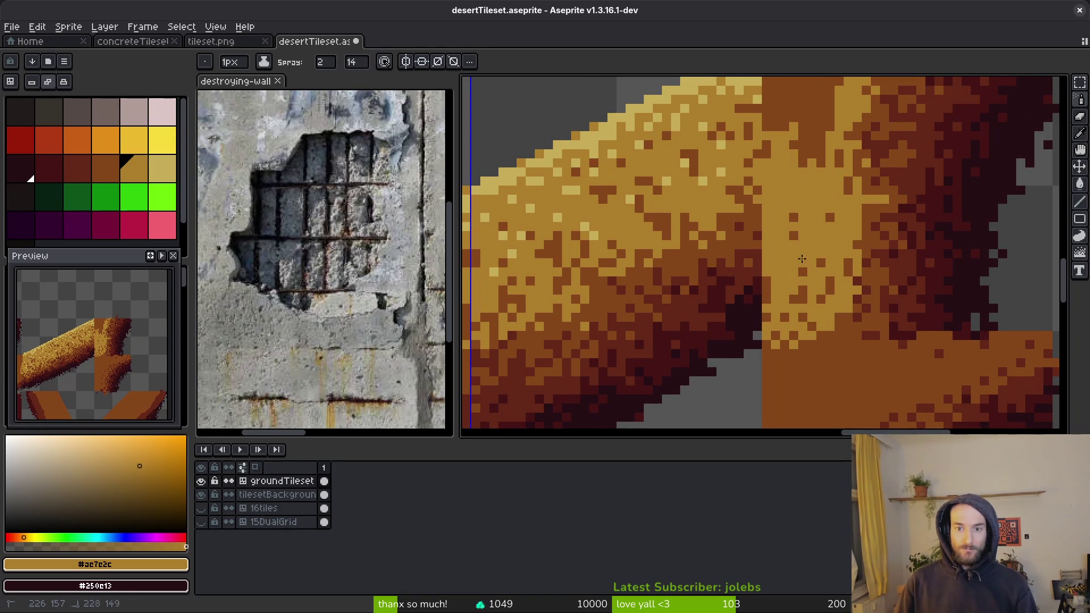
{"action": "left_click_drag", "start_coordinate": [788, 317], "coordinate": [790, 315]}
{"action": "scroll", "coordinate": [798, 241], "scroll_direction": "up", "scroll_amount": 3}
{"action": "mouse_move", "coordinate": [798, 241]}
{"action": "left_mouse_down"}
{"action": "mouse_move", "coordinate": [749, 207]}
{"action": "mouse_move", "coordinate": [820, 176]}
{"action": "mouse_move", "coordinate": [788, 273]}
{"action": "left_mouse_up"}
{"action": "left_click_drag", "start_coordinate": [753, 157], "coordinate": [810, 193]}
{"action": "scroll", "coordinate": [810, 193], "scroll_direction": "down", "scroll_amount": 3}
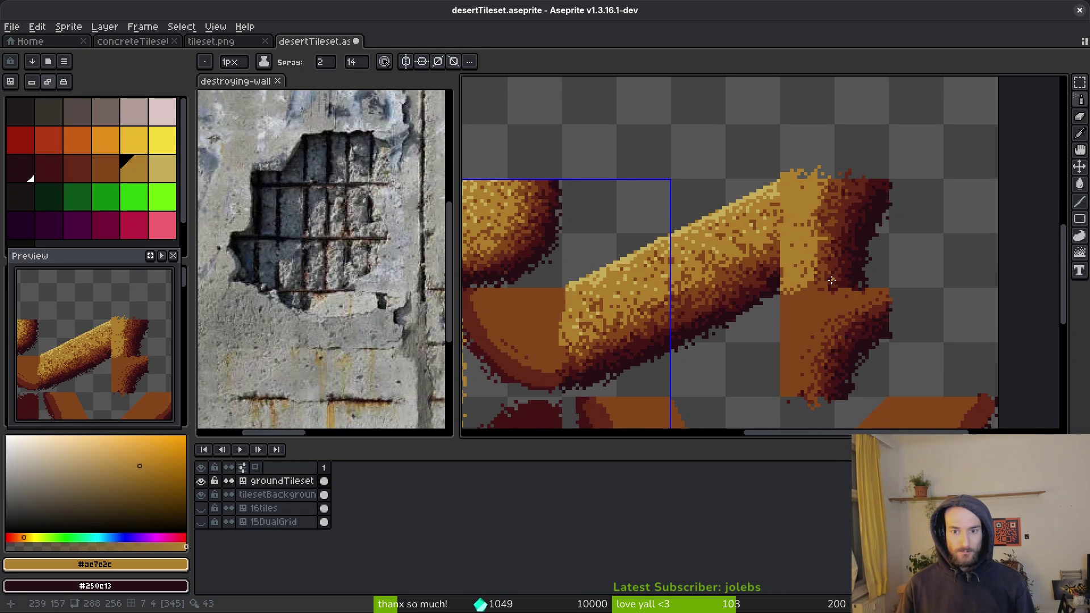
{"action": "scroll", "coordinate": [784, 286], "scroll_direction": "up", "scroll_amount": 4}
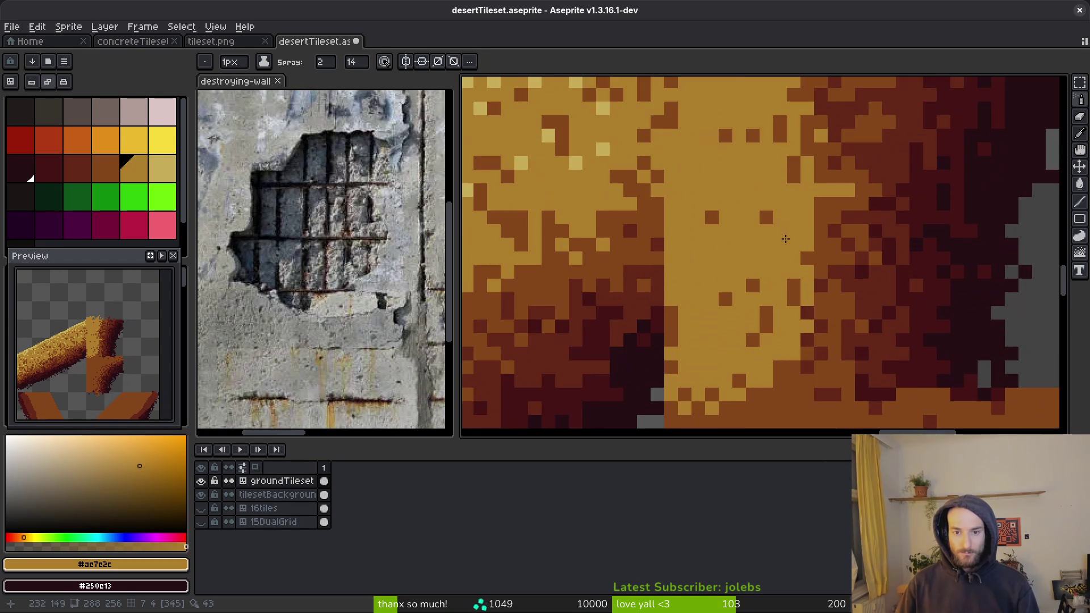
Step: Pencil a light sand #c8ad59 highlight line down the beam join, undoing its top part
{"action": "left_click", "coordinate": [554, 107], "text": "alt"}
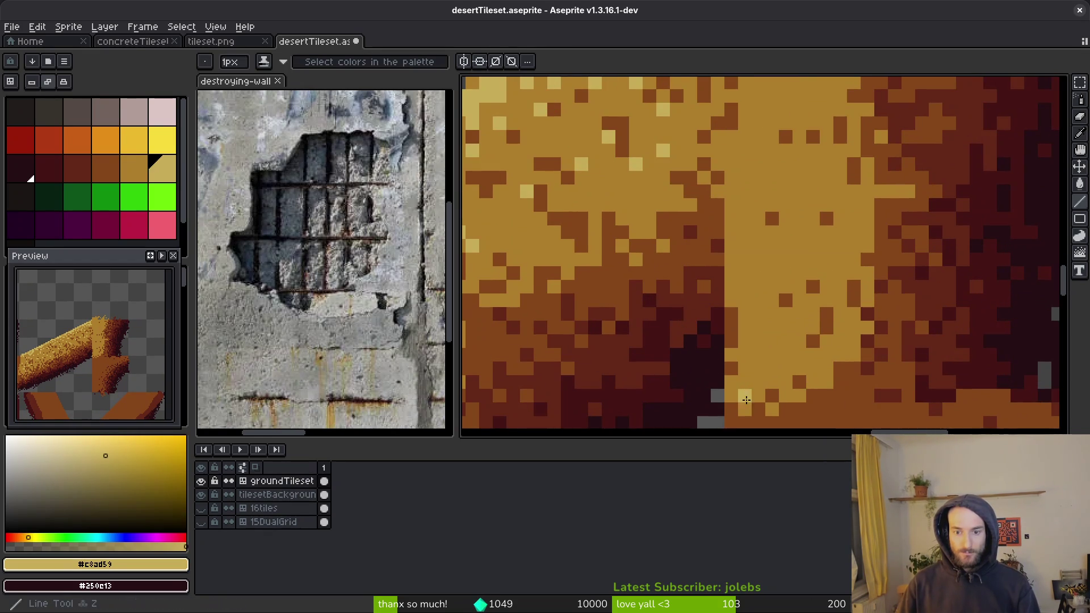
{"action": "scroll", "coordinate": [774, 370], "scroll_direction": "down", "scroll_amount": 3}
{"action": "scroll", "coordinate": [775, 370], "scroll_direction": "down", "scroll_amount": 1}
{"action": "scroll", "coordinate": [759, 381], "scroll_direction": "up", "scroll_amount": 2}
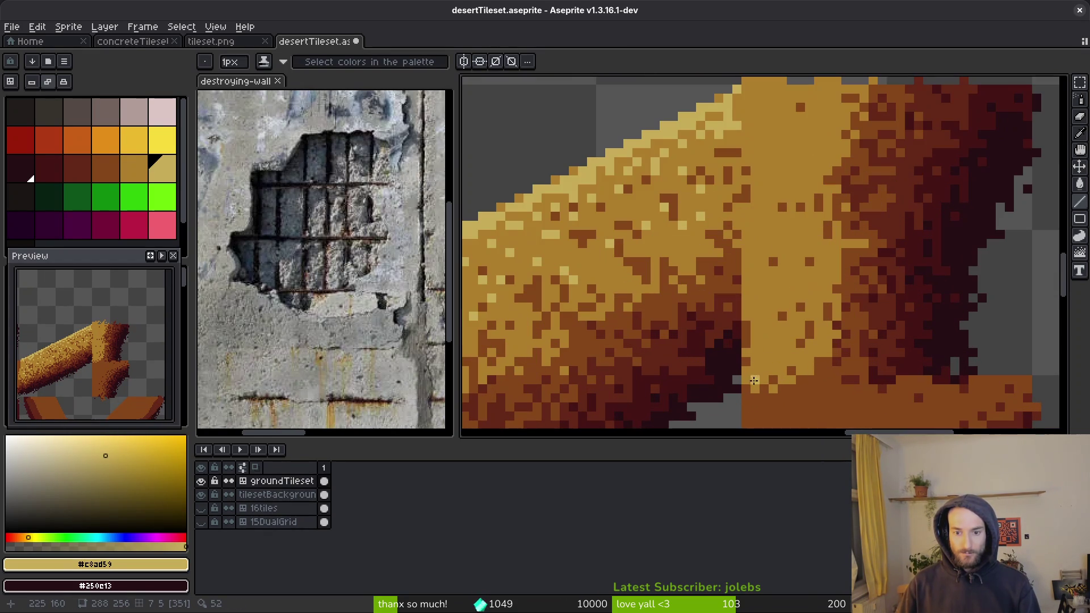
{"action": "mouse_move", "coordinate": [745, 371]}
{"action": "left_mouse_down"}
{"action": "mouse_move", "coordinate": [745, 242]}
{"action": "mouse_move", "coordinate": [745, 303]}
{"action": "left_mouse_up"}
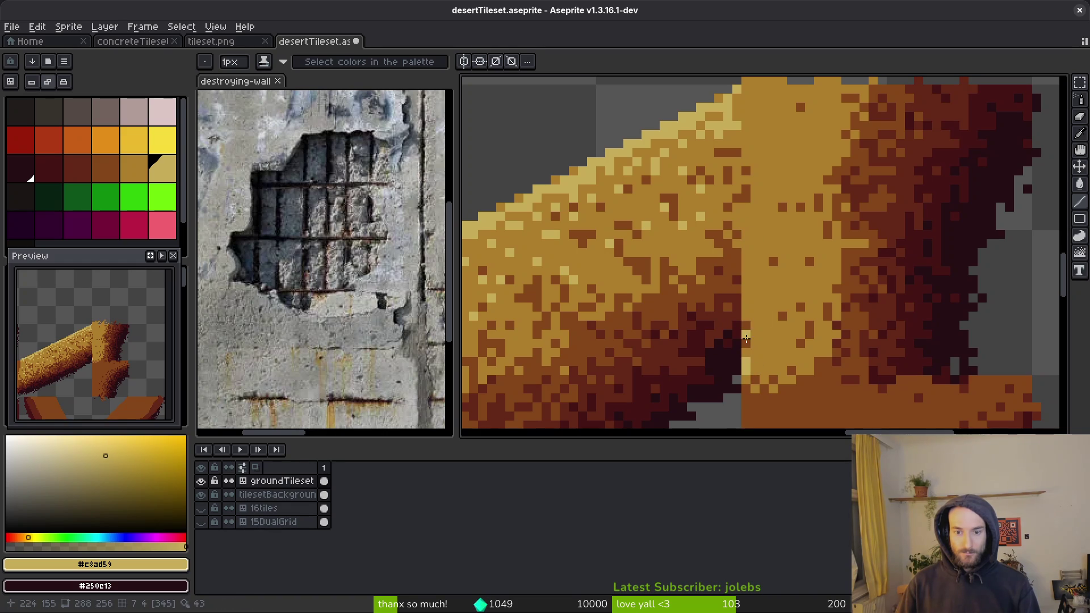
{"action": "scroll", "coordinate": [761, 352], "scroll_direction": "up", "scroll_amount": 2}
{"action": "mouse_move", "coordinate": [772, 376]}
{"action": "left_mouse_down"}
{"action": "mouse_move", "coordinate": [763, 200]}
{"action": "mouse_move", "coordinate": [771, 187]}
{"action": "mouse_move", "coordinate": [817, 186]}
{"action": "mouse_move", "coordinate": [775, 194]}
{"action": "mouse_move", "coordinate": [788, 250]}
{"action": "left_mouse_up"}
{"action": "key", "text": "ctrl+z"}
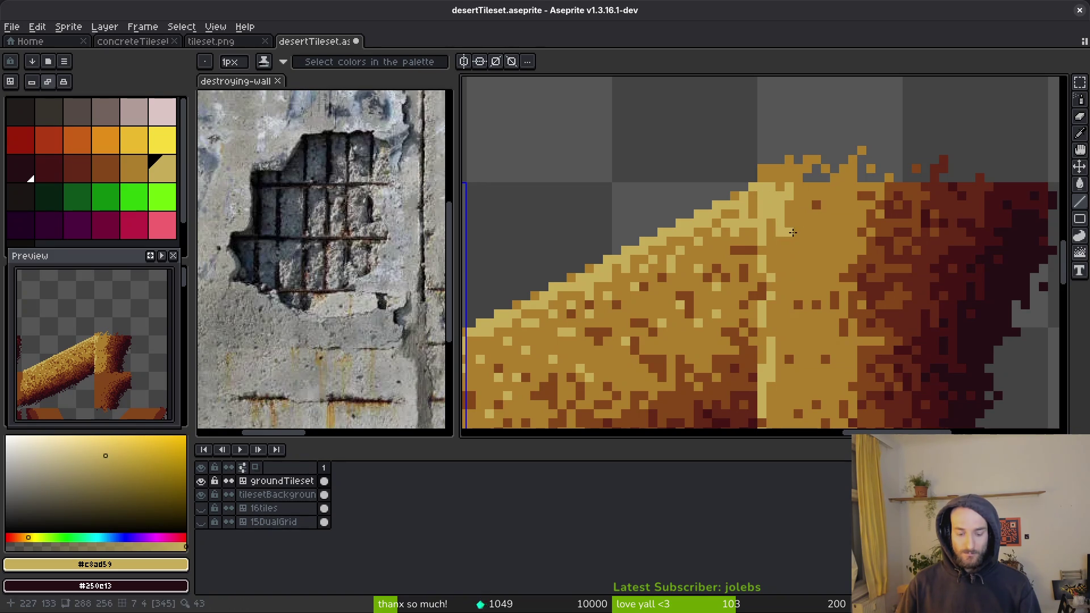
Step: Spray light sand speckles down the highlight and along the upper beam edge
{"action": "key", "text": "shift+b"}
{"action": "mouse_move", "coordinate": [806, 189]}
{"action": "left_mouse_down"}
{"action": "mouse_move", "coordinate": [789, 263]}
{"action": "mouse_move", "coordinate": [804, 263]}
{"action": "left_mouse_up"}
{"action": "left_click_drag", "start_coordinate": [846, 188], "coordinate": [844, 233]}
{"action": "scroll", "coordinate": [845, 233], "scroll_direction": "down", "scroll_amount": 2}
{"action": "scroll", "coordinate": [822, 278], "scroll_direction": "down", "scroll_amount": 3}
{"action": "left_click_drag", "start_coordinate": [822, 279], "coordinate": [837, 239]}
{"action": "scroll", "coordinate": [822, 204], "scroll_direction": "down", "scroll_amount": 3}
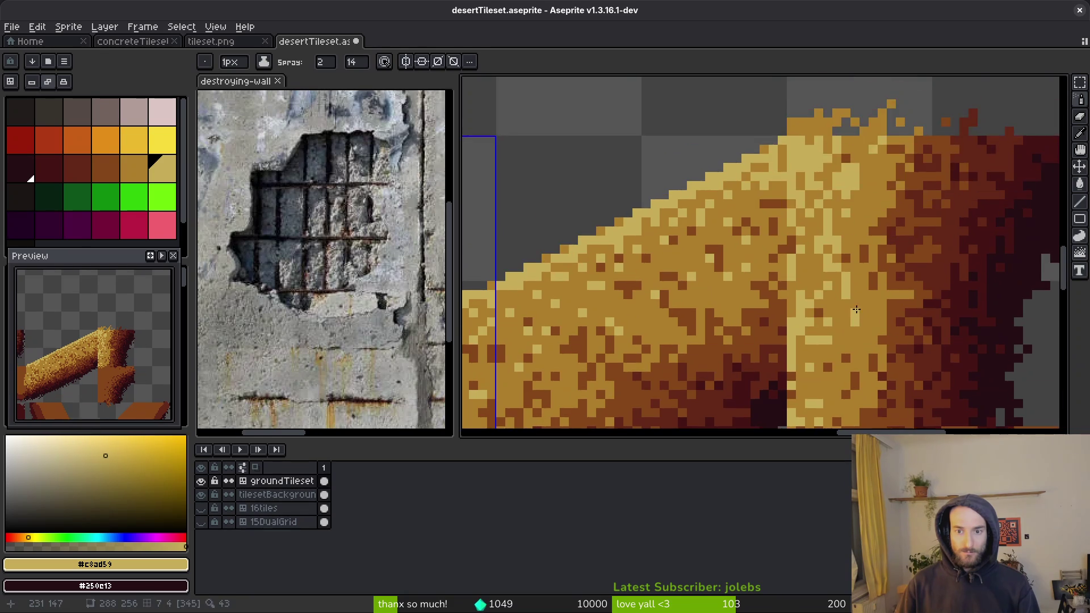
{"action": "scroll", "coordinate": [834, 227], "scroll_direction": "up", "scroll_amount": 3}
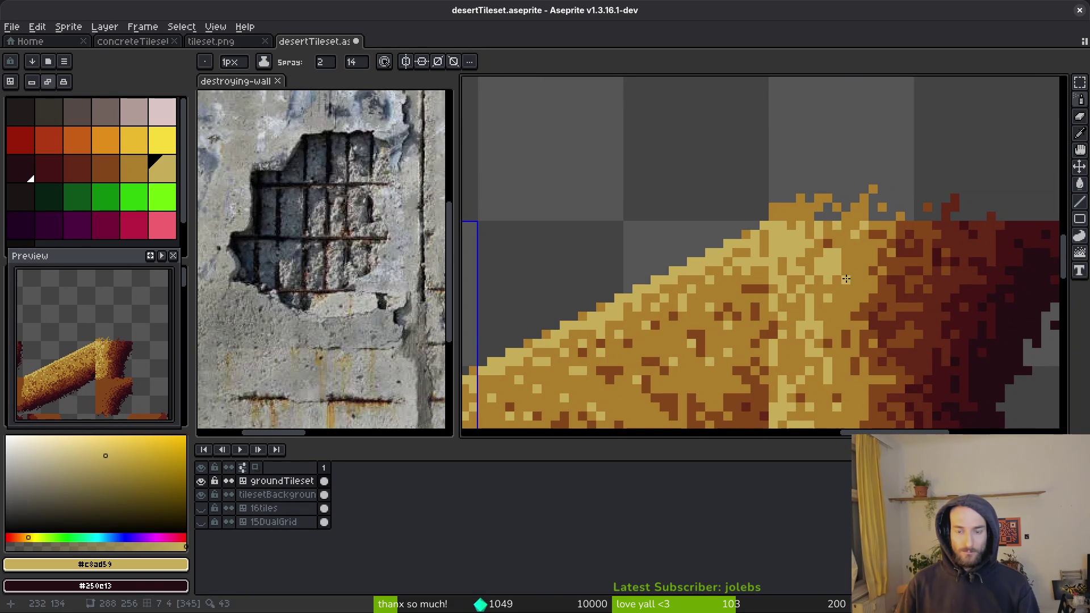
Step: Add mid-gold #ae7e2c speckles, alternating with light sand, and dab a mid-gold pixel
{"action": "left_click", "coordinate": [844, 268], "text": "alt"}
{"action": "mouse_move", "coordinate": [845, 268]}
{"action": "left_mouse_down"}
{"action": "mouse_move", "coordinate": [813, 296]}
{"action": "mouse_move", "coordinate": [832, 264]}
{"action": "mouse_move", "coordinate": [839, 280]}
{"action": "left_mouse_up"}
{"action": "left_click", "coordinate": [836, 279], "text": "alt"}
{"action": "left_click", "coordinate": [793, 267], "text": "alt"}
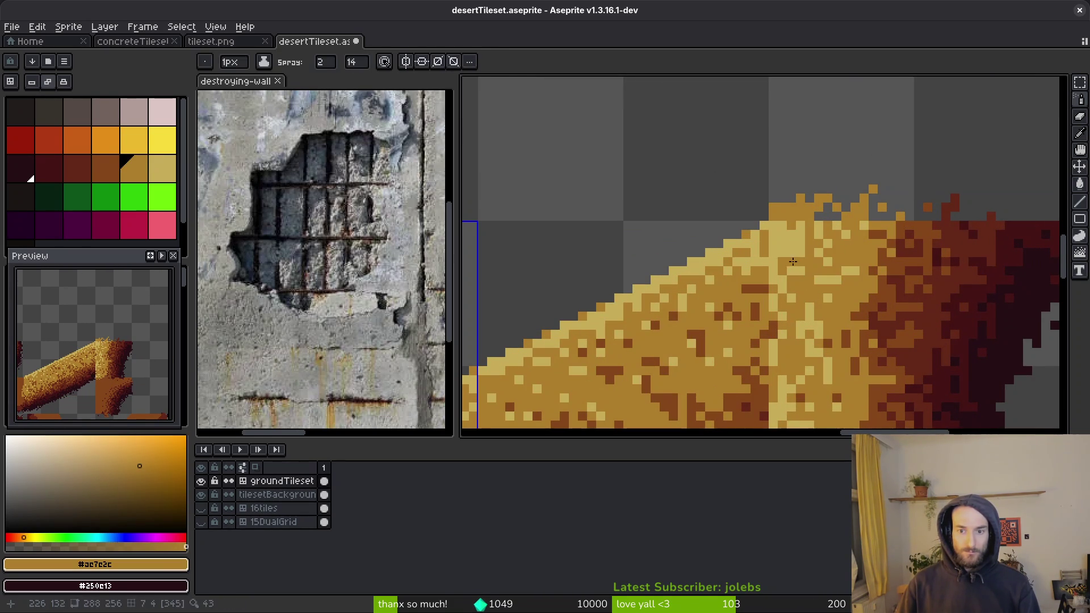
{"action": "left_click", "coordinate": [806, 242], "text": "alt"}
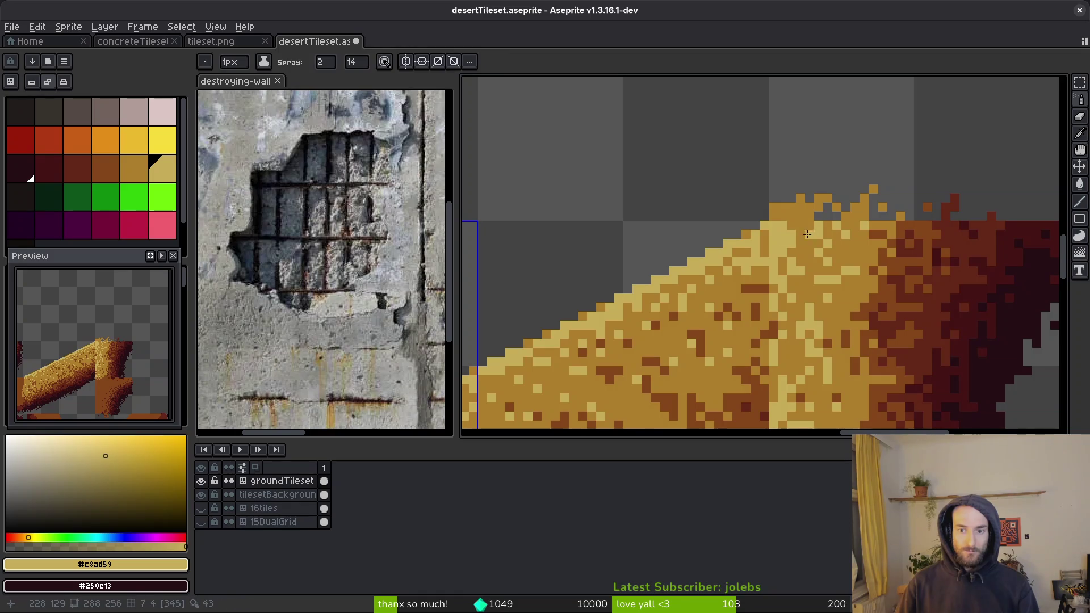
{"action": "left_click", "coordinate": [806, 247], "text": "alt"}
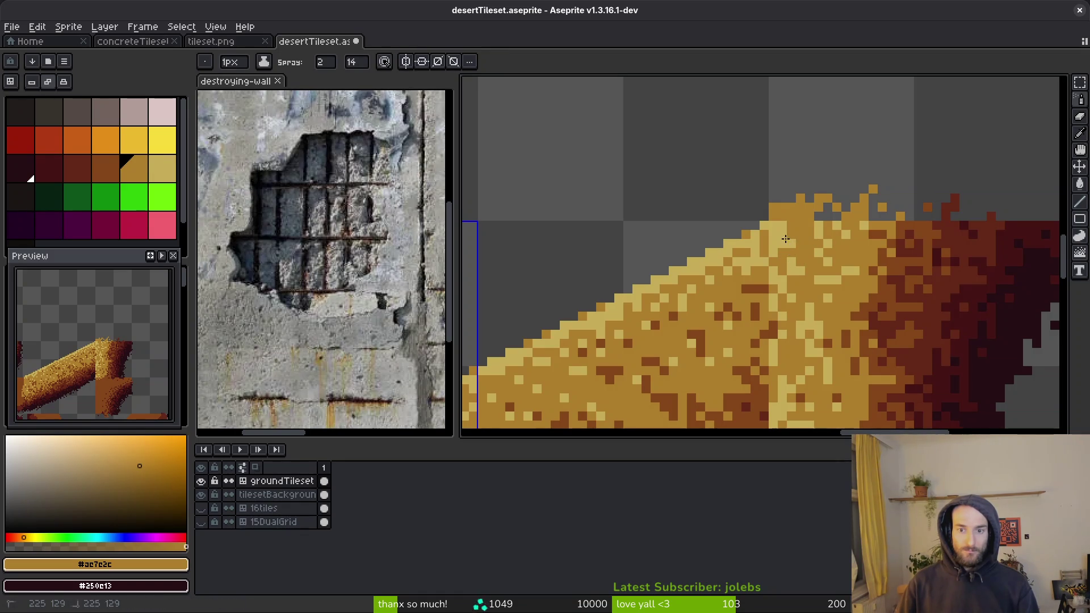
{"action": "left_click", "coordinate": [786, 230], "text": "alt"}
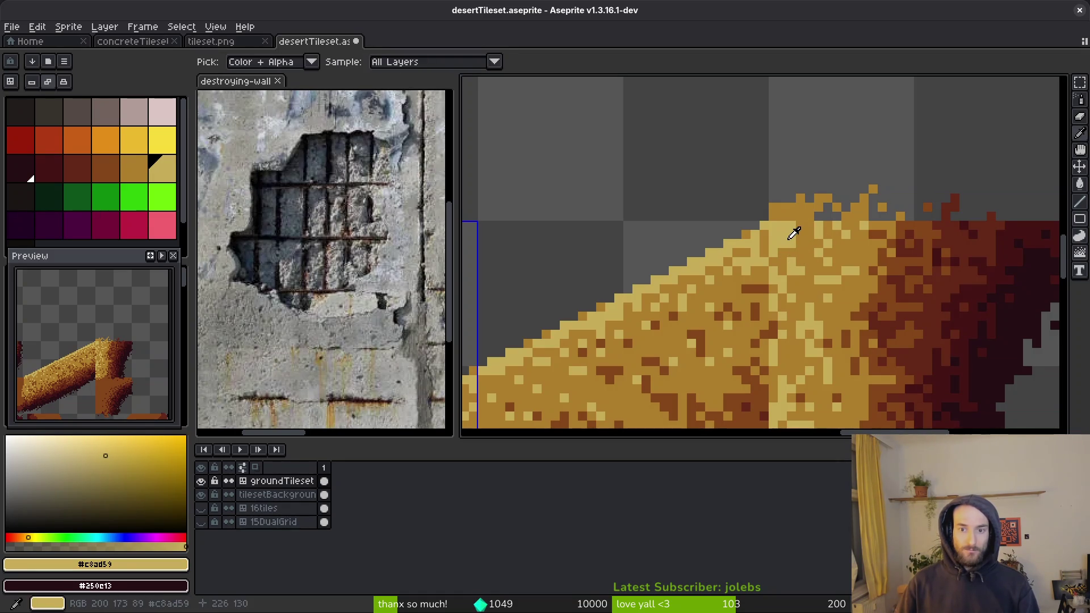
{"action": "right_click", "coordinate": [803, 240], "text": "alt"}
{"action": "key", "text": "b"}
{"action": "scroll", "coordinate": [803, 240], "scroll_direction": "up", "scroll_amount": 3}
Step: Touch up individual mid-gold and light sand pixels on the sandy beam
{"action": "right_click", "coordinate": [785, 220]}
{"action": "left_click", "coordinate": [813, 221]}
{"action": "left_click", "coordinate": [840, 193]}
{"action": "scroll", "coordinate": [860, 307], "scroll_direction": "down", "scroll_amount": 4}
{"action": "scroll", "coordinate": [860, 311], "scroll_direction": "up", "scroll_amount": 4}
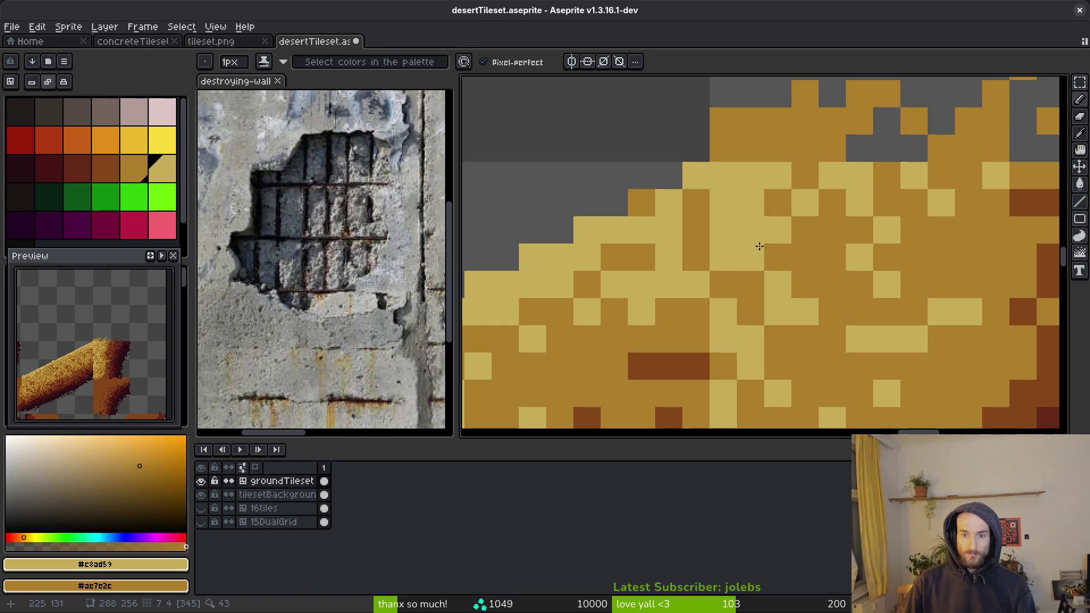
{"action": "scroll", "coordinate": [767, 289], "scroll_direction": "down", "scroll_amount": 1}
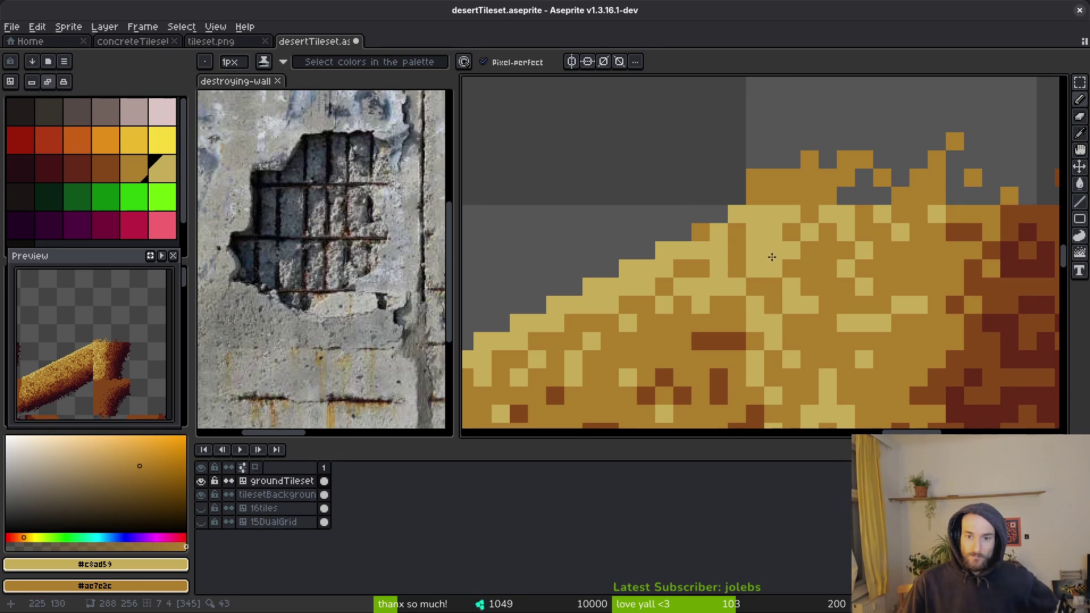
{"action": "scroll", "coordinate": [775, 275], "scroll_direction": "down", "scroll_amount": 3}
{"action": "scroll", "coordinate": [709, 225], "scroll_direction": "up", "scroll_amount": 2}
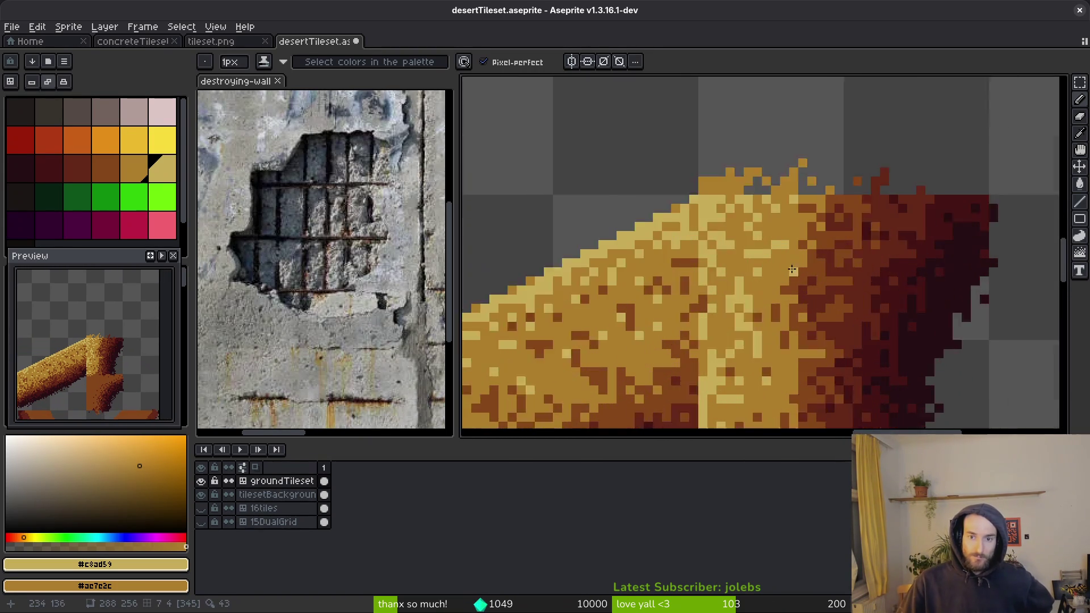
{"action": "scroll", "coordinate": [748, 237], "scroll_direction": "down", "scroll_amount": 1}
{"action": "scroll", "coordinate": [748, 230], "scroll_direction": "up", "scroll_amount": 1}
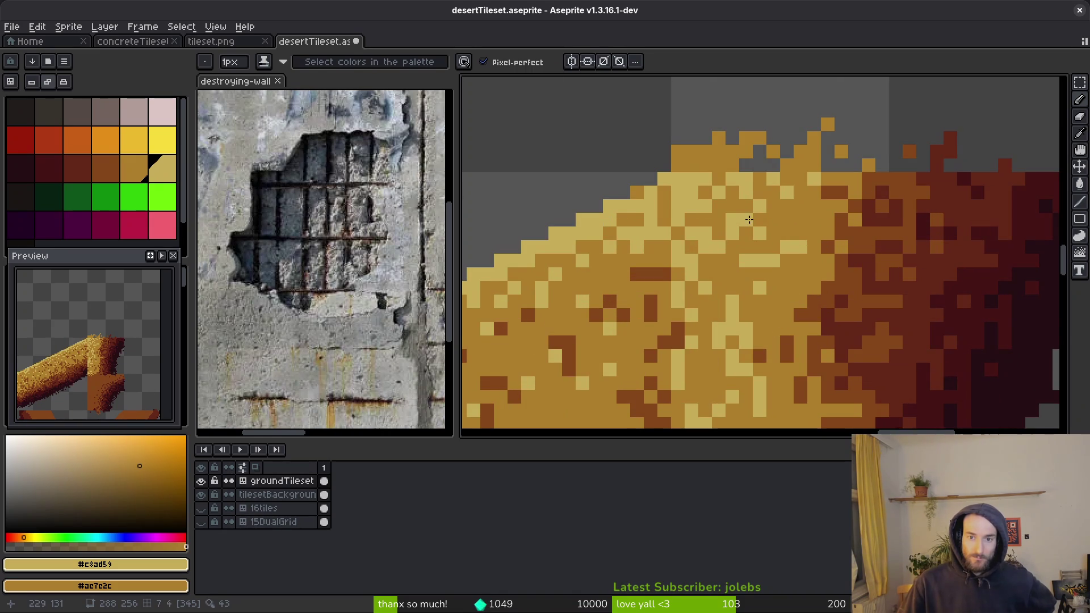
{"action": "left_click", "coordinate": [747, 221]}
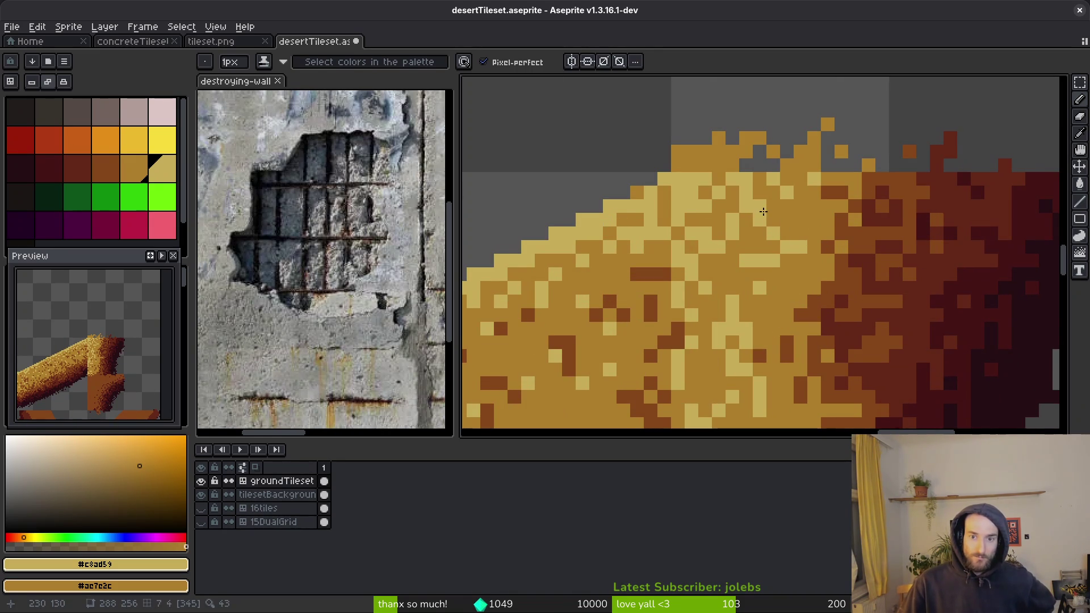
{"action": "scroll", "coordinate": [828, 271], "scroll_direction": "down", "scroll_amount": 3}
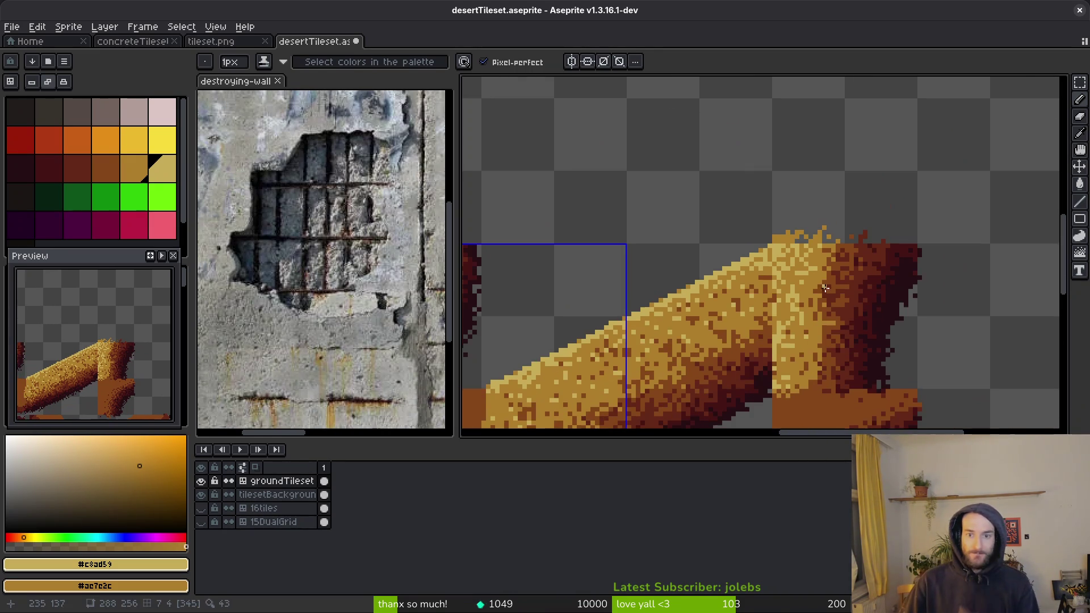
{"action": "scroll", "coordinate": [823, 322], "scroll_direction": "up", "scroll_amount": 2}
{"action": "scroll", "coordinate": [794, 298], "scroll_direction": "down", "scroll_amount": 2}
{"action": "scroll", "coordinate": [793, 298], "scroll_direction": "up", "scroll_amount": 3}
Step: Spray a few more light tan speckles onto the upper beam
{"action": "key", "text": "shift+b"}
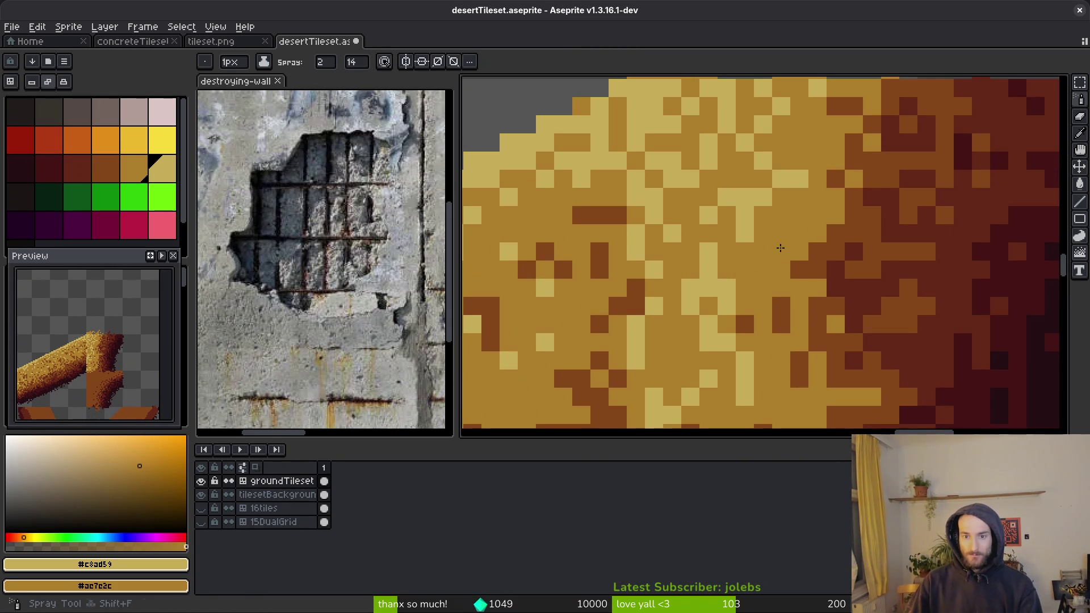
{"action": "left_click", "coordinate": [781, 252]}
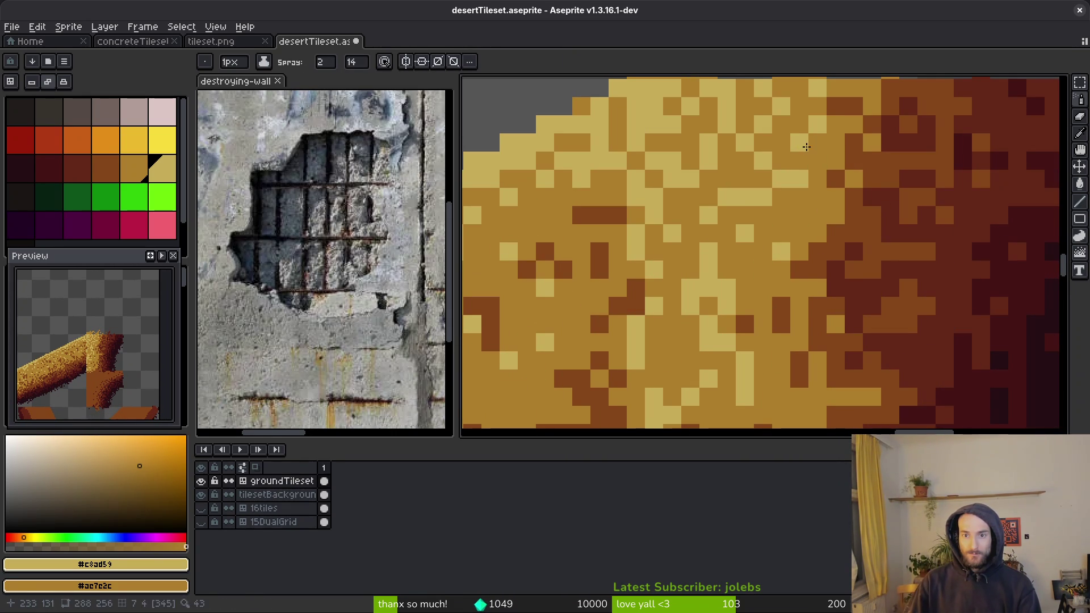
{"action": "scroll", "coordinate": [815, 155], "scroll_direction": "down", "scroll_amount": 3}
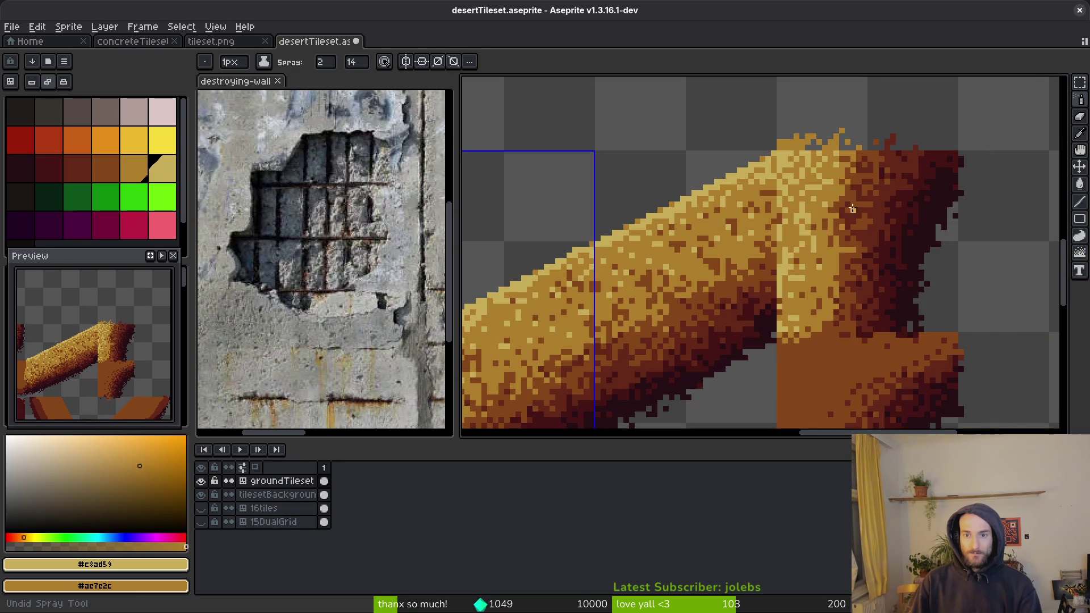
{"action": "scroll", "coordinate": [829, 270], "scroll_direction": "up", "scroll_amount": 2}
{"action": "left_click_drag", "start_coordinate": [785, 299], "coordinate": [798, 336]}
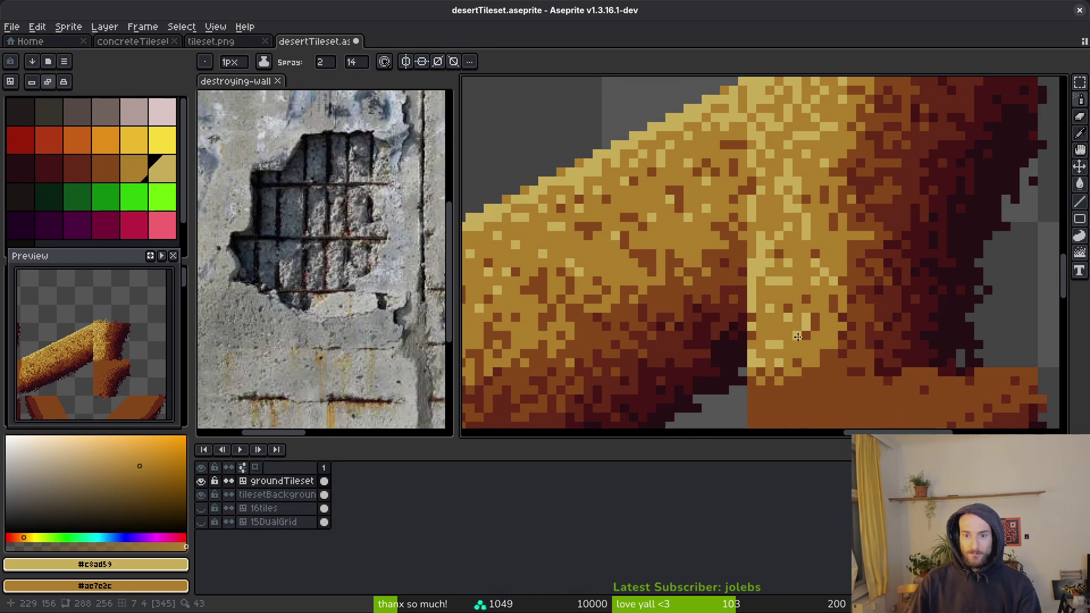
{"action": "scroll", "coordinate": [823, 247], "scroll_direction": "down", "scroll_amount": 1}
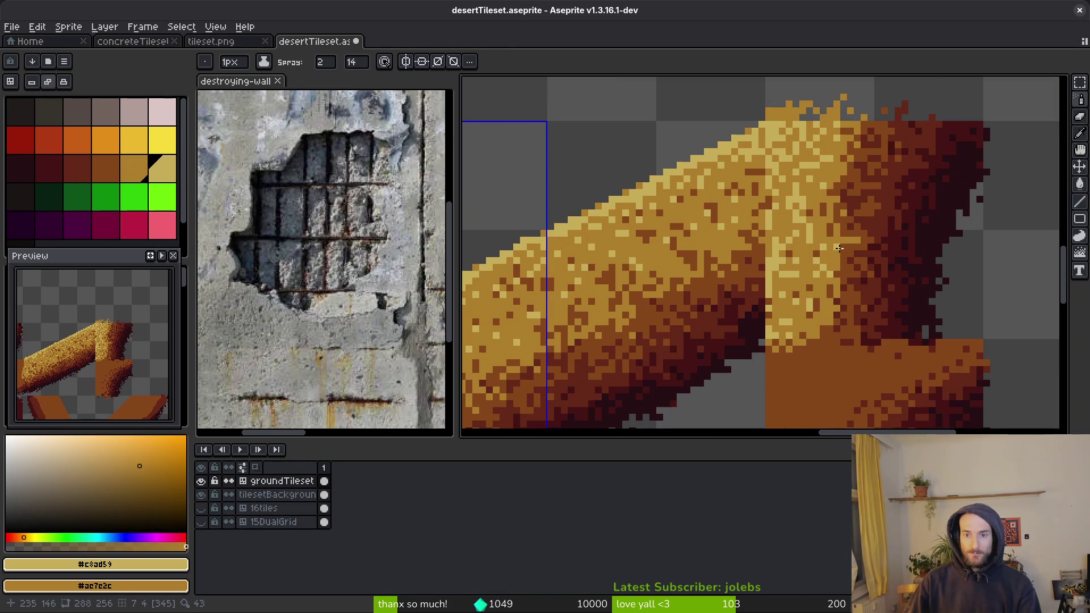
{"action": "scroll", "coordinate": [841, 248], "scroll_direction": "up", "scroll_amount": 3}
Step: Pencil a light brown #ae7c2c strip along the orange block's top, undoing a trial spray
{"action": "key", "text": "f"}
{"action": "left_click", "coordinate": [863, 259], "text": "alt"}
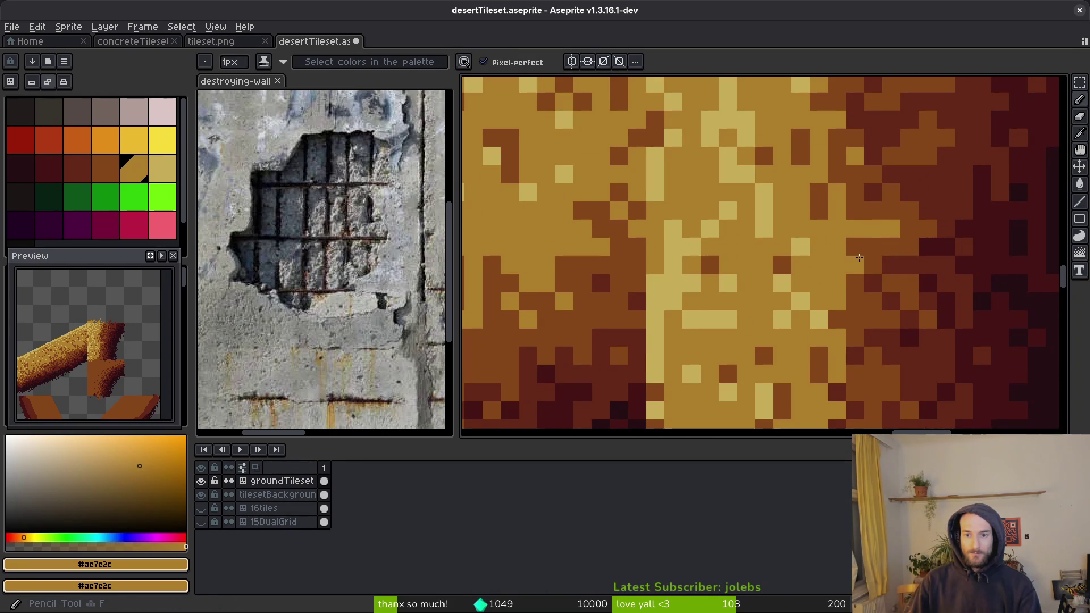
{"action": "scroll", "coordinate": [857, 203], "scroll_direction": "down", "scroll_amount": 3}
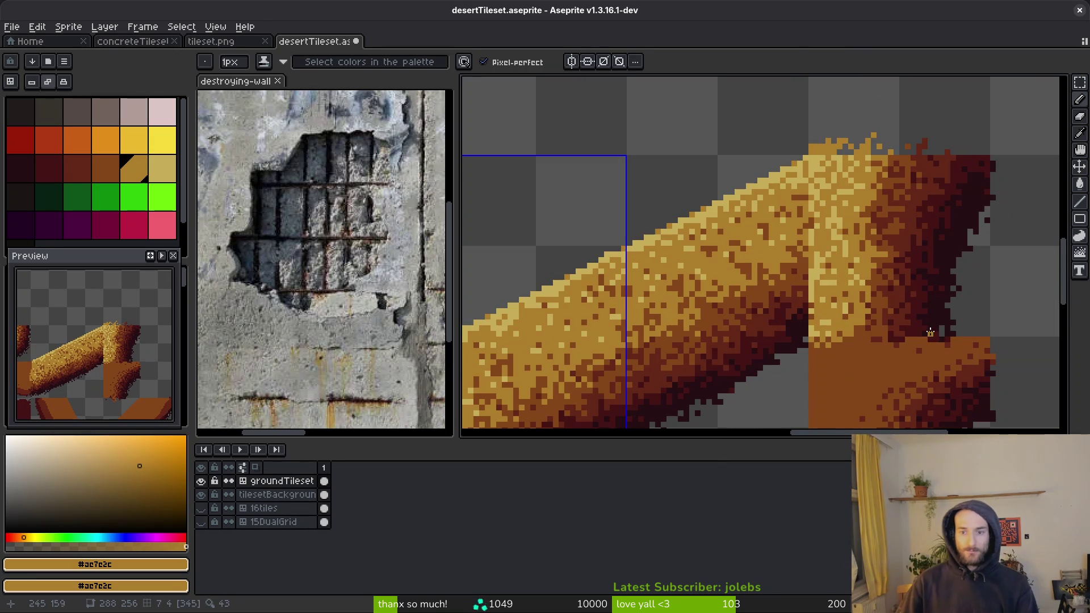
{"action": "scroll", "coordinate": [709, 145], "scroll_direction": "up", "scroll_amount": 1}
{"action": "key", "text": "alt"}
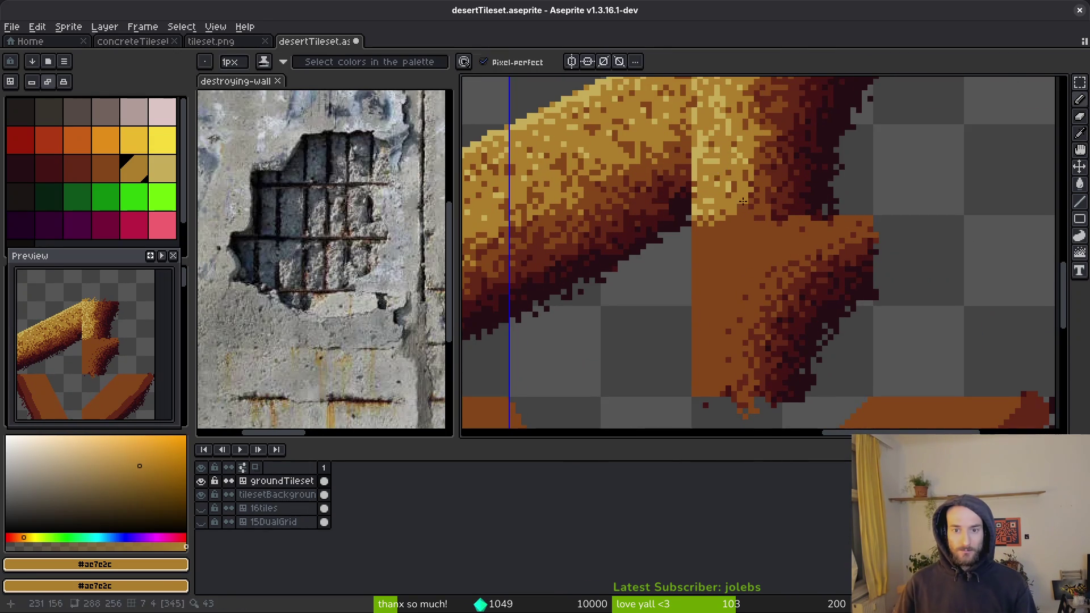
{"action": "scroll", "coordinate": [754, 221], "scroll_direction": "up", "scroll_amount": 3}
{"action": "left_click_drag", "start_coordinate": [919, 224], "coordinate": [794, 249]}
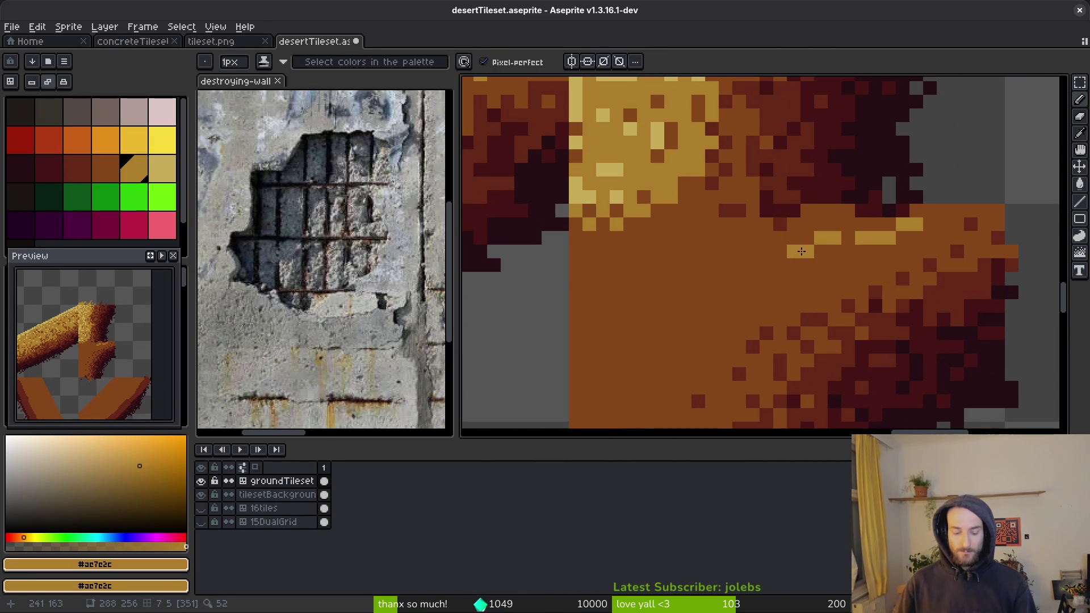
{"action": "key", "text": "shift+b"}
{"action": "mouse_move", "coordinate": [874, 227]}
{"action": "left_mouse_down"}
{"action": "mouse_move", "coordinate": [786, 251]}
{"action": "mouse_move", "coordinate": [915, 236]}
{"action": "mouse_move", "coordinate": [820, 250]}
{"action": "left_mouse_up"}
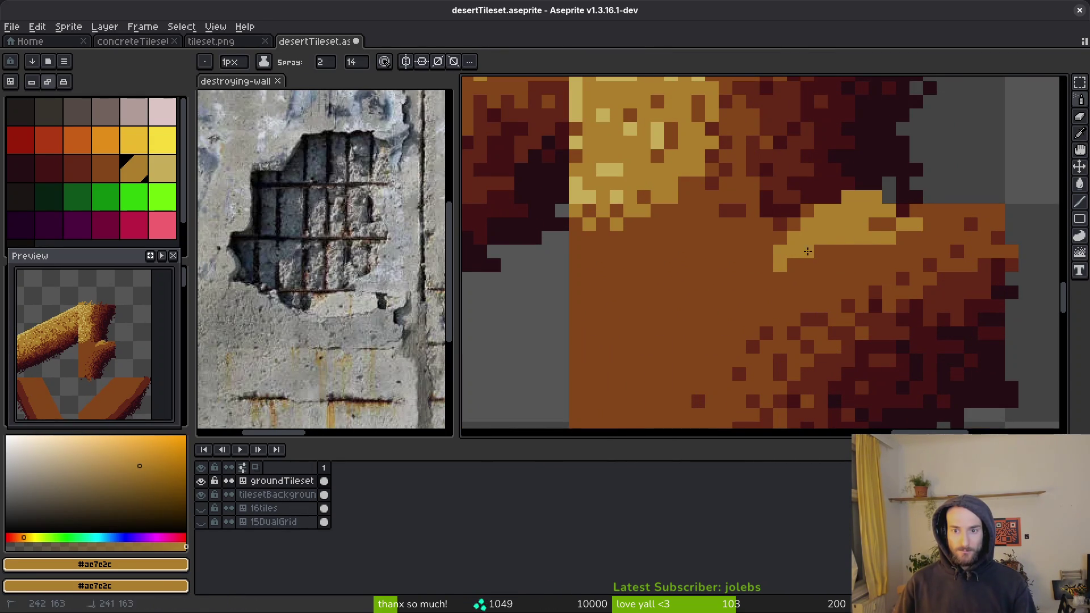
{"action": "key", "text": "ctrl+z"}
{"action": "scroll", "coordinate": [903, 261], "scroll_direction": "down", "scroll_amount": 3}
Step: Move the beam's 32×32 right-end block up-left and commit the move
{"action": "key", "text": "m"}
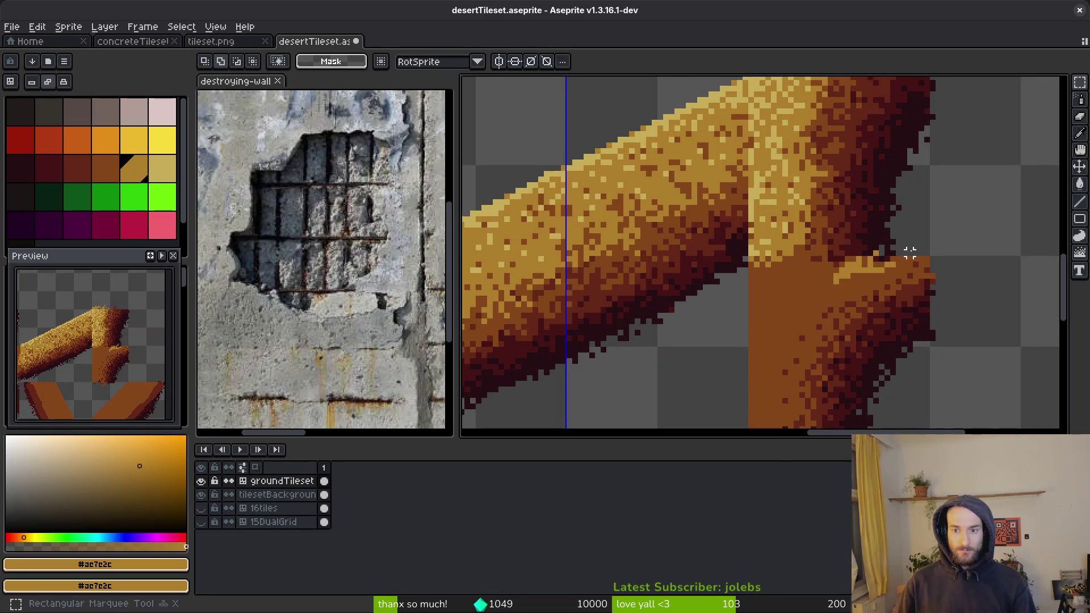
{"action": "left_click_drag", "start_coordinate": [908, 246], "coordinate": [789, 176]}
{"action": "scroll", "coordinate": [789, 176], "scroll_direction": "up", "scroll_amount": 3}
{"action": "scroll", "coordinate": [789, 176], "scroll_direction": "down", "scroll_amount": 3}
{"action": "key", "text": "ctrl+d"}
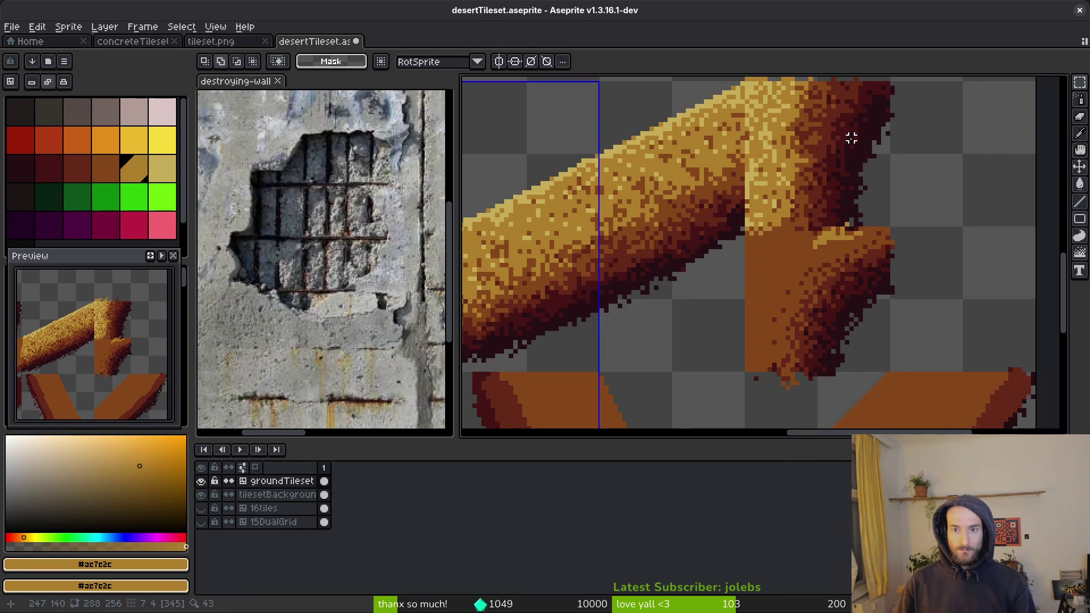
{"action": "scroll", "coordinate": [908, 288], "scroll_direction": "up", "scroll_amount": 1}
{"action": "mouse_move", "coordinate": [900, 291]}
{"action": "left_mouse_down"}
{"action": "mouse_move", "coordinate": [761, 170]}
{"action": "mouse_move", "coordinate": [758, 150]}
{"action": "mouse_move", "coordinate": [703, 153]}
{"action": "mouse_move", "coordinate": [725, 166]}
{"action": "mouse_move", "coordinate": [759, 151]}
{"action": "mouse_move", "coordinate": [762, 97]}
{"action": "left_mouse_up"}
{"action": "scroll", "coordinate": [703, 153], "scroll_direction": "down", "scroll_amount": 2}
{"action": "scroll", "coordinate": [758, 151], "scroll_direction": "down", "scroll_amount": 2}
{"action": "scroll", "coordinate": [759, 209], "scroll_direction": "up", "scroll_amount": 4}
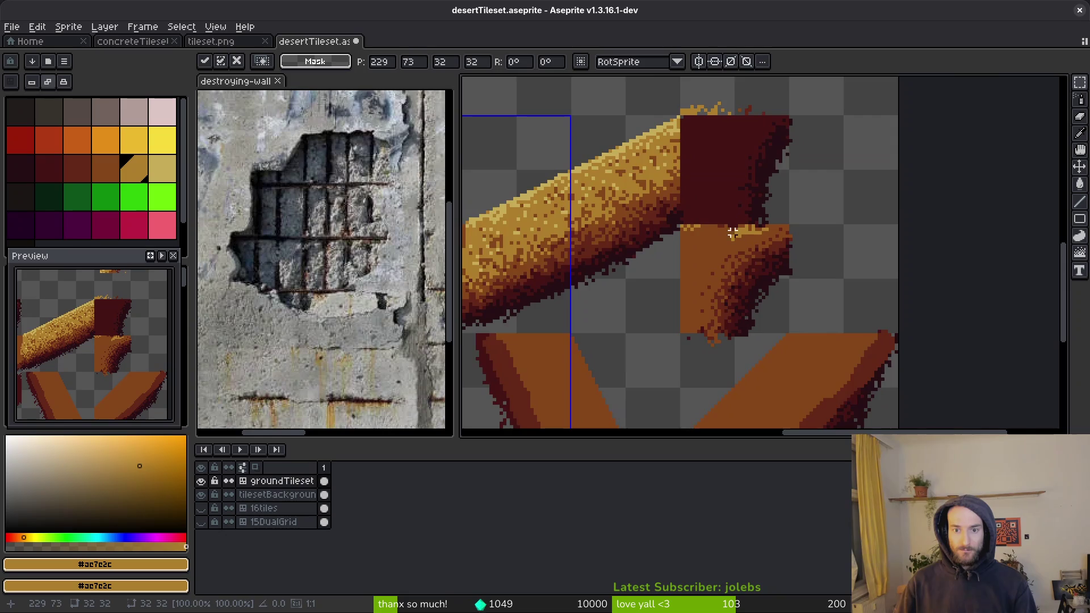
{"action": "key", "text": "b"}
{"action": "scroll", "coordinate": [806, 180], "scroll_direction": "up", "scroll_amount": 3}
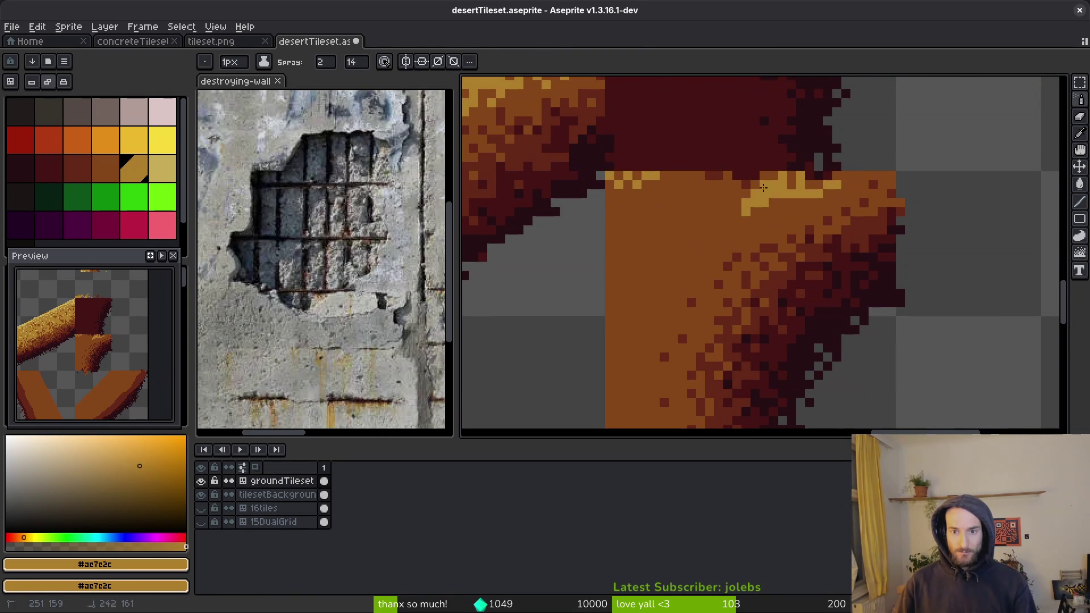
Step: Spray light-yellow and gold speckles across the orange block's top and left side
{"action": "key", "text": "i"}
{"action": "key", "text": "shift+f"}
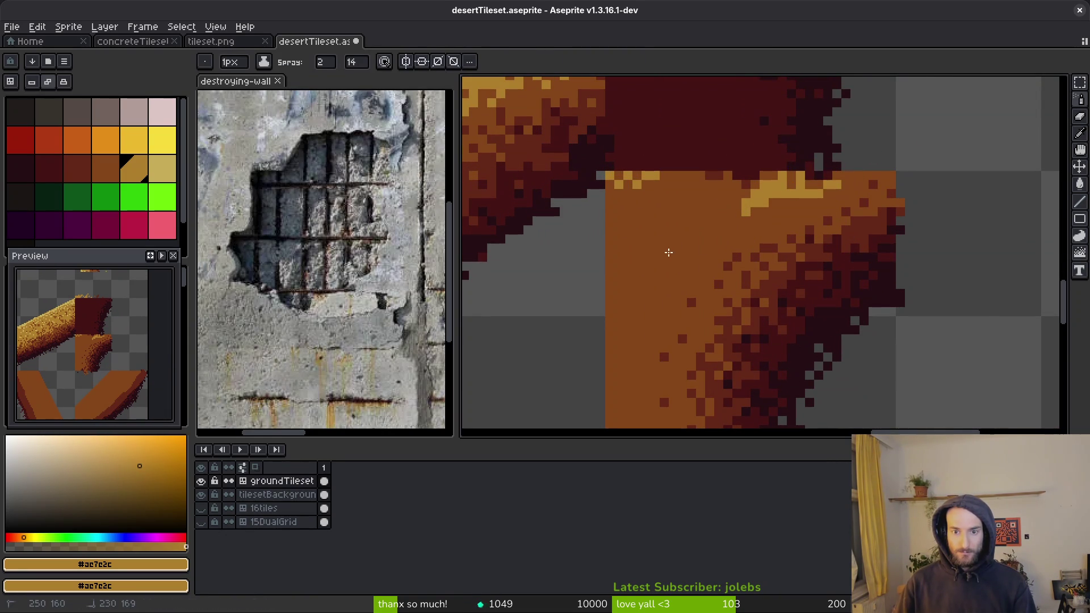
{"action": "mouse_move", "coordinate": [844, 155]}
{"action": "left_mouse_down"}
{"action": "mouse_move", "coordinate": [732, 196]}
{"action": "mouse_move", "coordinate": [647, 267]}
{"action": "left_mouse_up"}
{"action": "left_click_drag", "start_coordinate": [839, 195], "coordinate": [834, 173]}
{"action": "mouse_move", "coordinate": [769, 227]}
{"action": "left_mouse_down"}
{"action": "mouse_move", "coordinate": [718, 241]}
{"action": "mouse_move", "coordinate": [775, 178]}
{"action": "mouse_move", "coordinate": [721, 341]}
{"action": "mouse_move", "coordinate": [734, 329]}
{"action": "mouse_move", "coordinate": [733, 365]}
{"action": "mouse_move", "coordinate": [731, 340]}
{"action": "mouse_move", "coordinate": [730, 359]}
{"action": "mouse_move", "coordinate": [678, 384]}
{"action": "mouse_move", "coordinate": [695, 278]}
{"action": "mouse_move", "coordinate": [727, 199]}
{"action": "mouse_move", "coordinate": [688, 311]}
{"action": "mouse_move", "coordinate": [663, 310]}
{"action": "mouse_move", "coordinate": [672, 386]}
{"action": "mouse_move", "coordinate": [704, 390]}
{"action": "left_mouse_up"}
{"action": "scroll", "coordinate": [714, 340], "scroll_direction": "up", "scroll_amount": 2}
{"action": "mouse_move", "coordinate": [697, 267]}
{"action": "left_mouse_down"}
{"action": "mouse_move", "coordinate": [675, 232]}
{"action": "mouse_move", "coordinate": [661, 284]}
{"action": "mouse_move", "coordinate": [678, 198]}
{"action": "mouse_move", "coordinate": [755, 193]}
{"action": "mouse_move", "coordinate": [695, 224]}
{"action": "mouse_move", "coordinate": [877, 190]}
{"action": "mouse_move", "coordinate": [851, 241]}
{"action": "left_mouse_up"}
{"action": "left_click_drag", "start_coordinate": [808, 201], "coordinate": [809, 201]}
{"action": "scroll", "coordinate": [772, 277], "scroll_direction": "down", "scroll_amount": 3}
Step: Marquee-select the corner ground piece and its shaded area, then clear the selection
{"action": "key", "text": "b"}
{"action": "scroll", "coordinate": [727, 285], "scroll_direction": "up", "scroll_amount": 2}
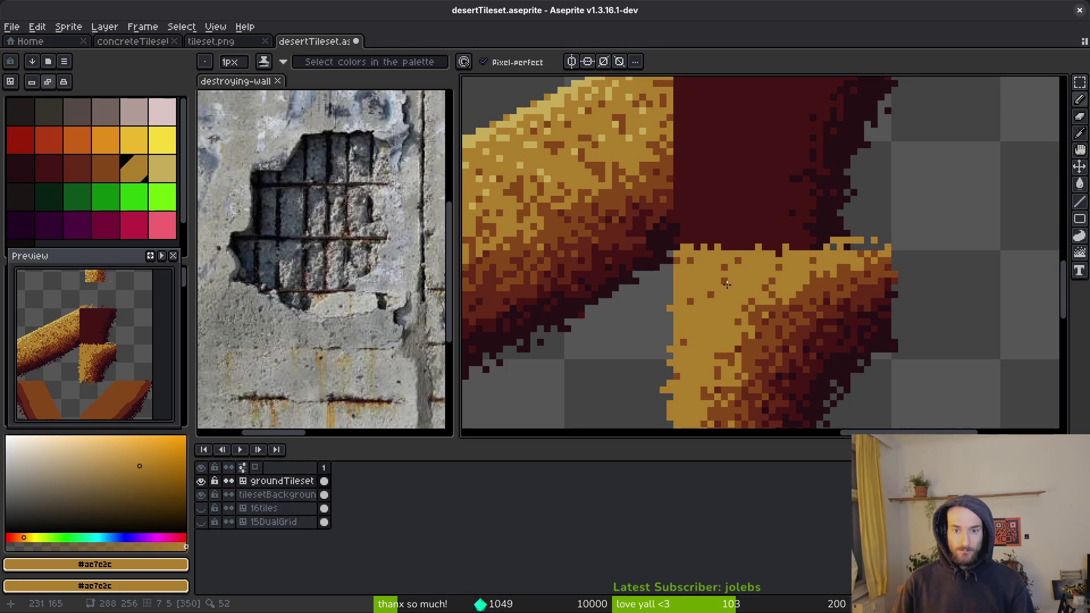
{"action": "scroll", "coordinate": [727, 285], "scroll_direction": "down", "scroll_amount": 2}
{"action": "scroll", "coordinate": [761, 280], "scroll_direction": "up", "scroll_amount": 2}
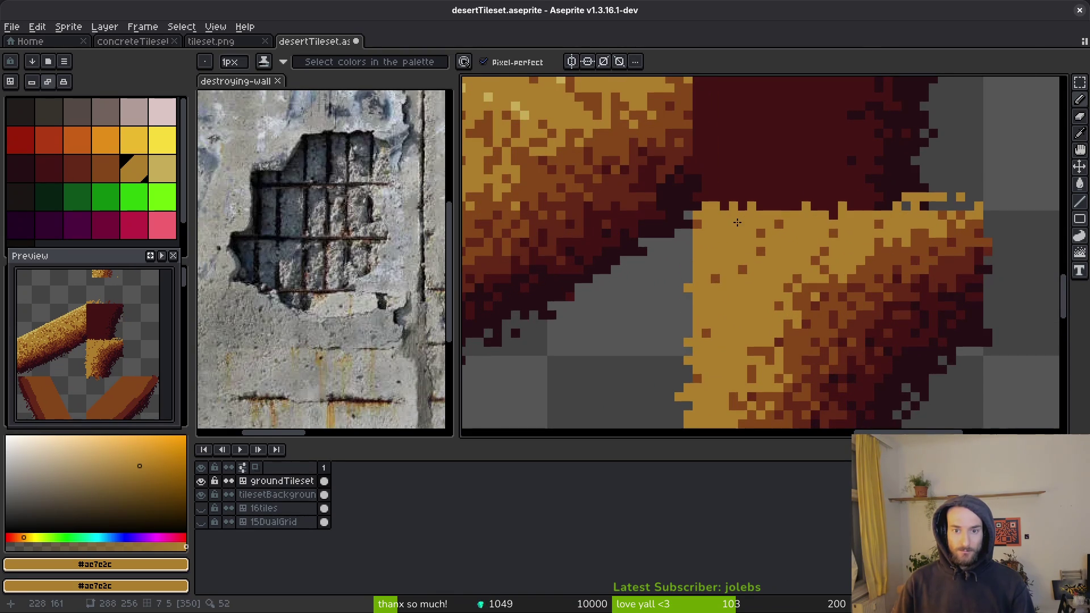
{"action": "scroll", "coordinate": [745, 225], "scroll_direction": "down", "scroll_amount": 3}
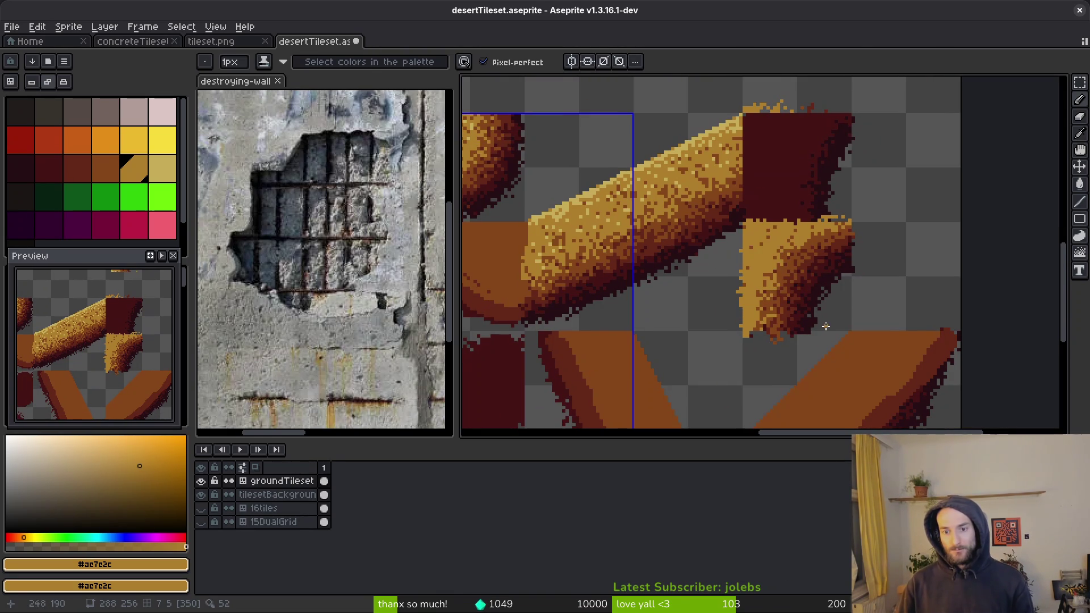
{"action": "scroll", "coordinate": [823, 309], "scroll_direction": "down", "scroll_amount": 2}
{"action": "scroll", "coordinate": [826, 298], "scroll_direction": "up", "scroll_amount": 3}
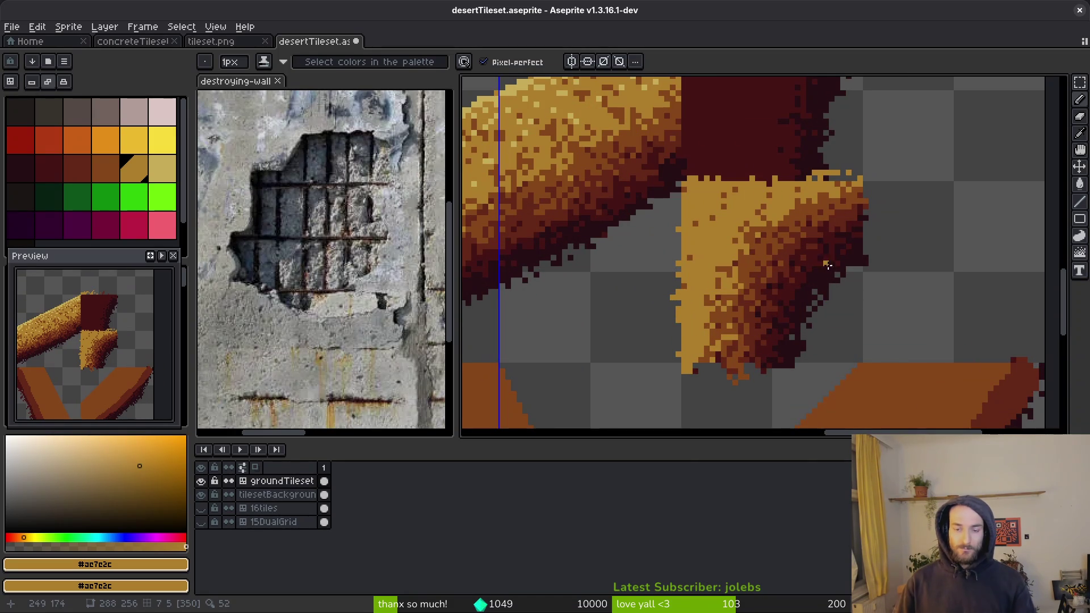
{"action": "key", "text": "m"}
{"action": "mouse_move", "coordinate": [703, 191]}
{"action": "left_mouse_down"}
{"action": "mouse_move", "coordinate": [769, 236]}
{"action": "mouse_move", "coordinate": [904, 365]}
{"action": "left_mouse_up"}
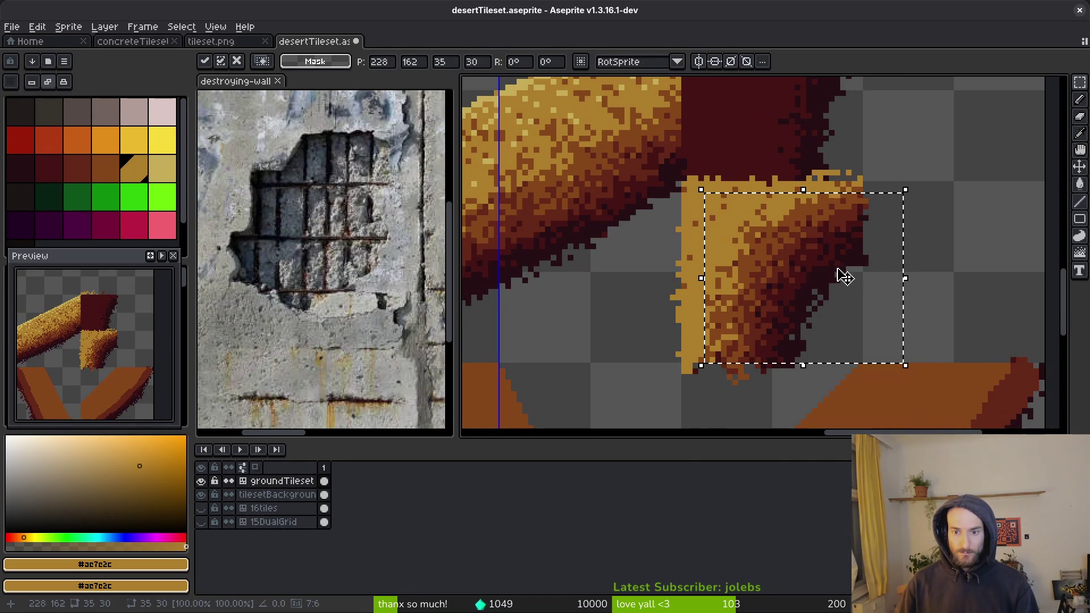
{"action": "key", "text": "ctrl+d"}
{"action": "left_click_drag", "start_coordinate": [706, 201], "coordinate": [893, 337]}
{"action": "key", "text": "ctrl+d"}
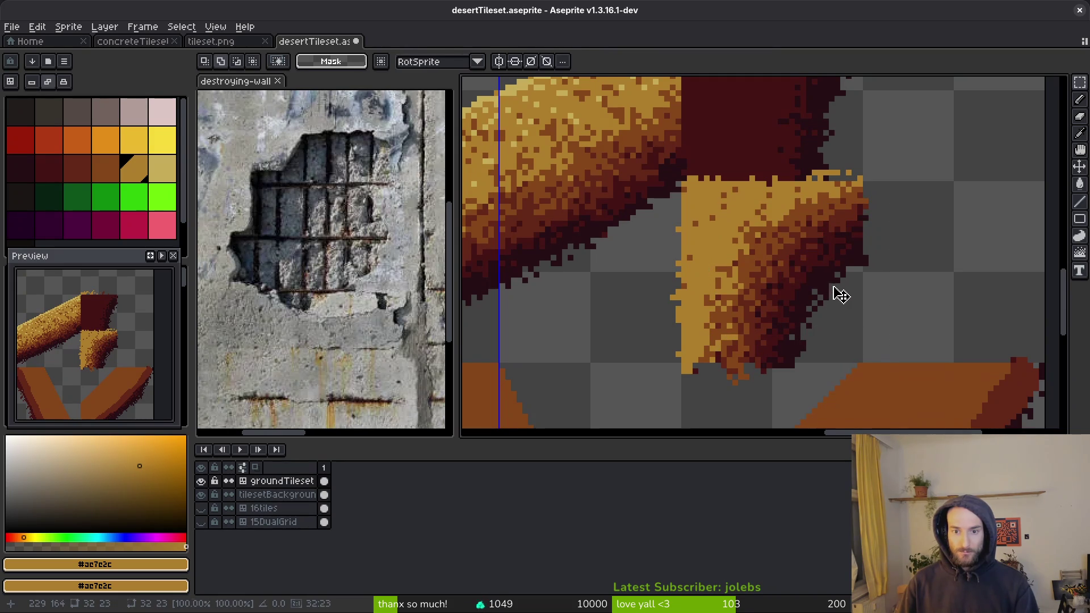
{"action": "scroll", "coordinate": [835, 291], "scroll_direction": "up", "scroll_amount": 2}
{"action": "key", "text": "f"}
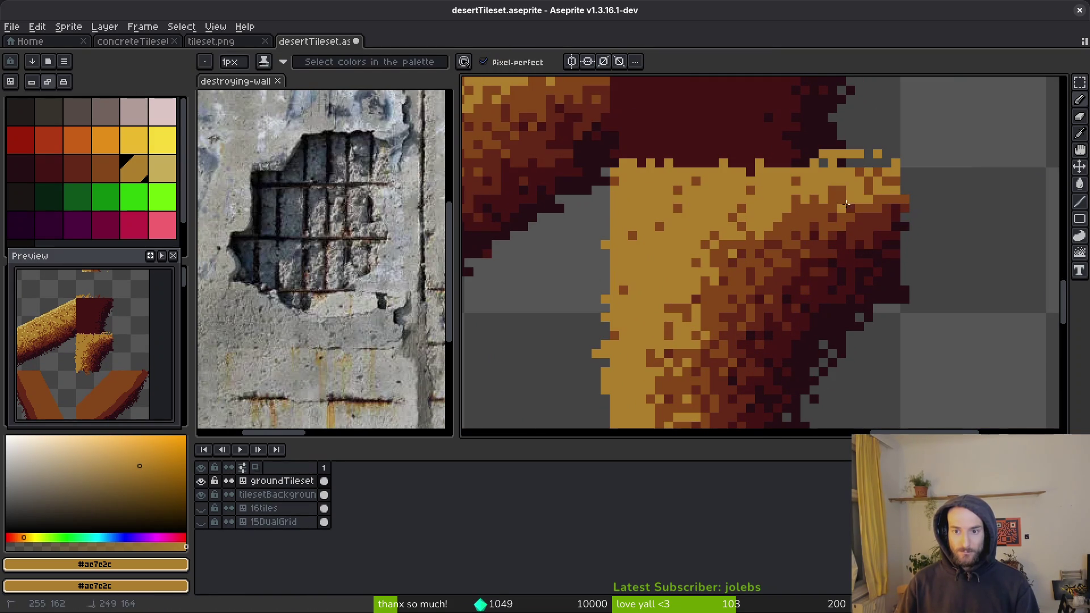
Step: Spray mid-brown speckles over the corner piece's shading
{"action": "key", "text": "shift+b"}
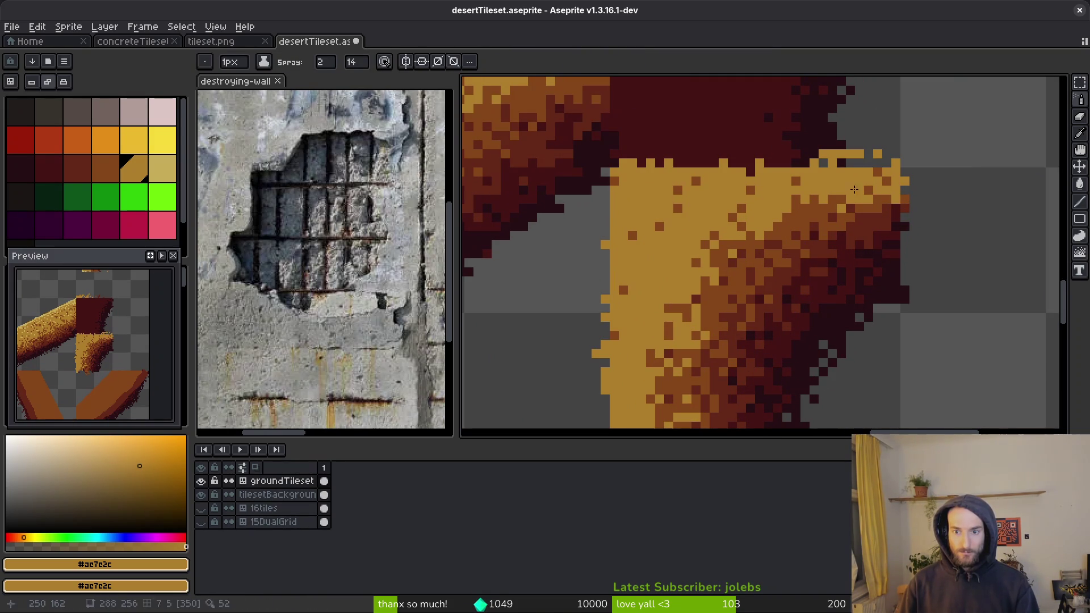
{"action": "left_click", "coordinate": [842, 216], "text": "alt"}
{"action": "mouse_move", "coordinate": [841, 217]}
{"action": "left_mouse_down"}
{"action": "mouse_move", "coordinate": [886, 210]}
{"action": "mouse_move", "coordinate": [747, 251]}
{"action": "left_mouse_up"}
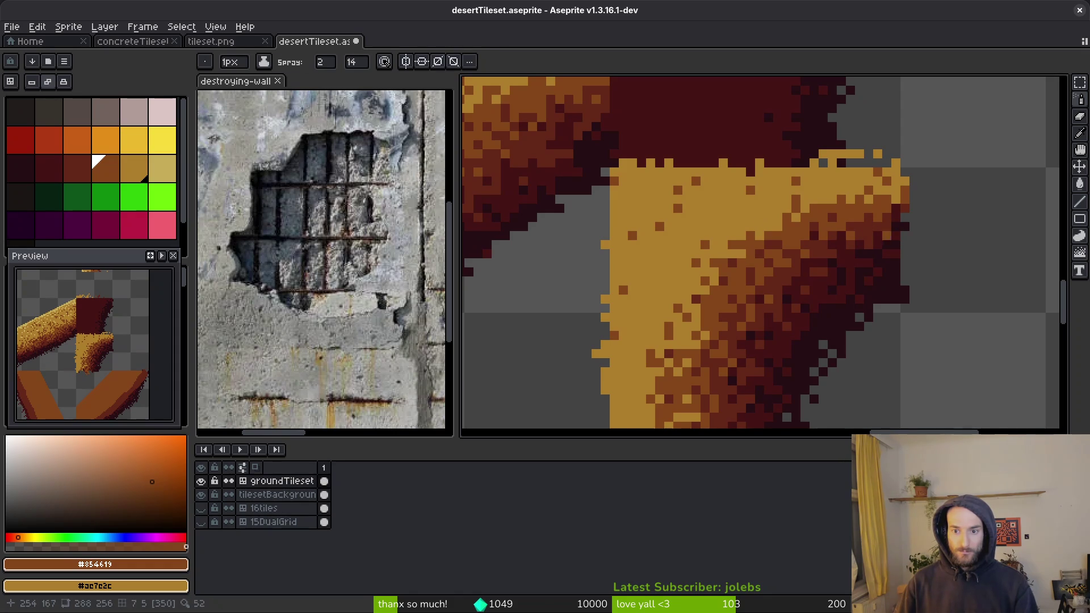
{"action": "left_click", "coordinate": [877, 235], "text": "alt"}
{"action": "key", "text": "f"}
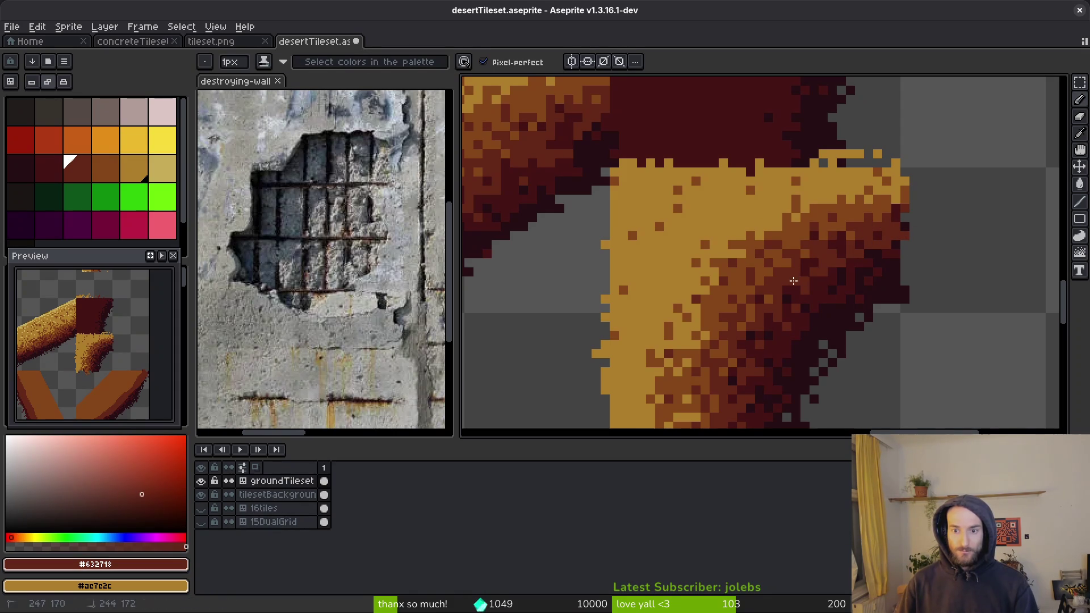
Step: Spray gold sand speckles onto the corner piece to soften its grade
{"action": "left_click", "coordinate": [769, 290], "text": "alt"}
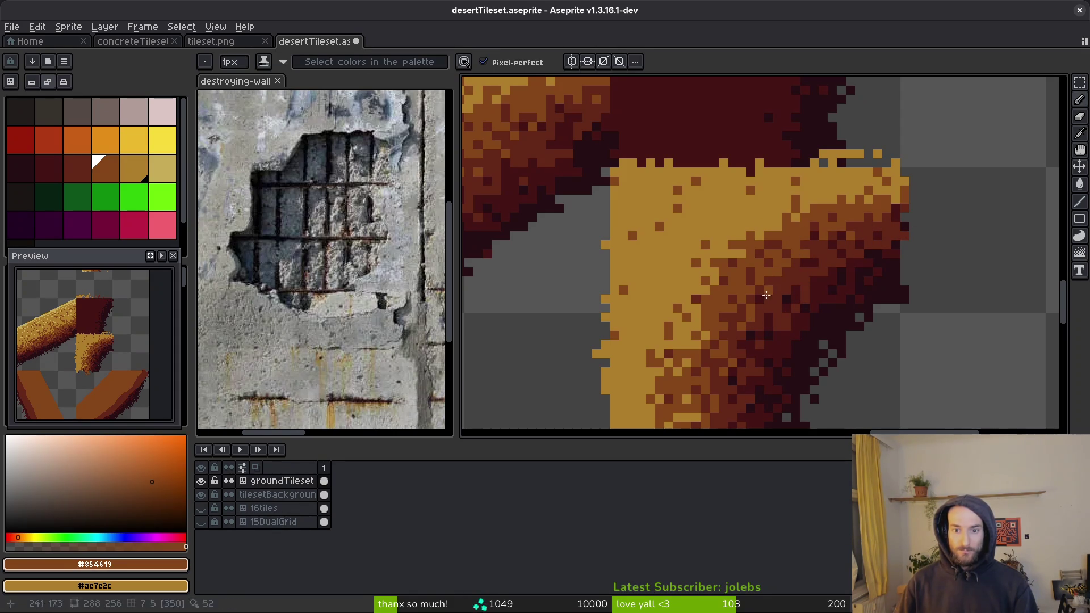
{"action": "left_click", "coordinate": [798, 228], "text": "alt"}
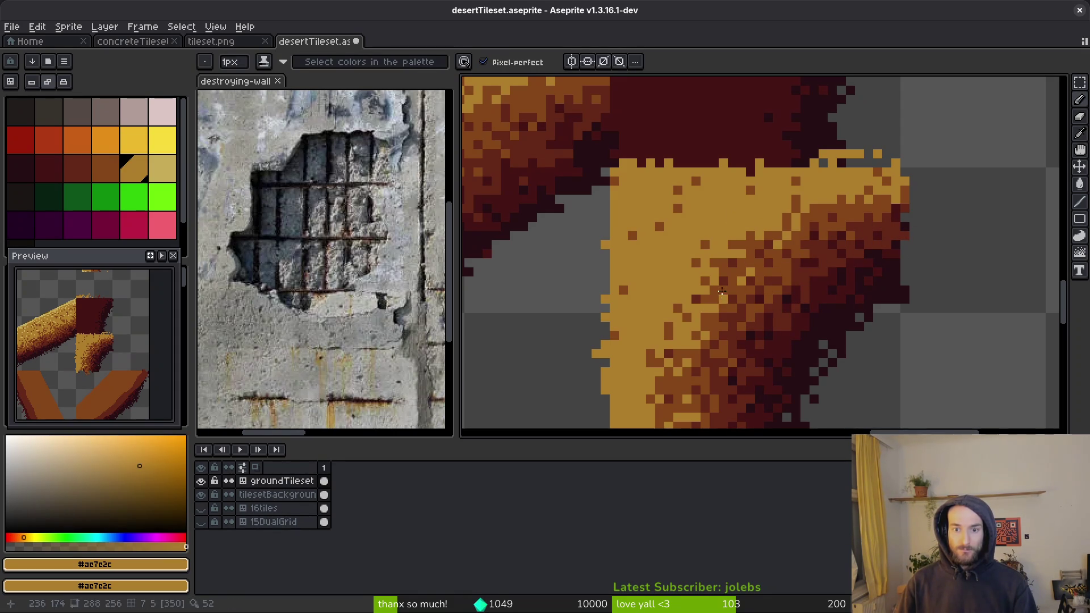
{"action": "key", "text": "shift+s"}
{"action": "left_click_drag", "start_coordinate": [783, 213], "coordinate": [704, 301]}
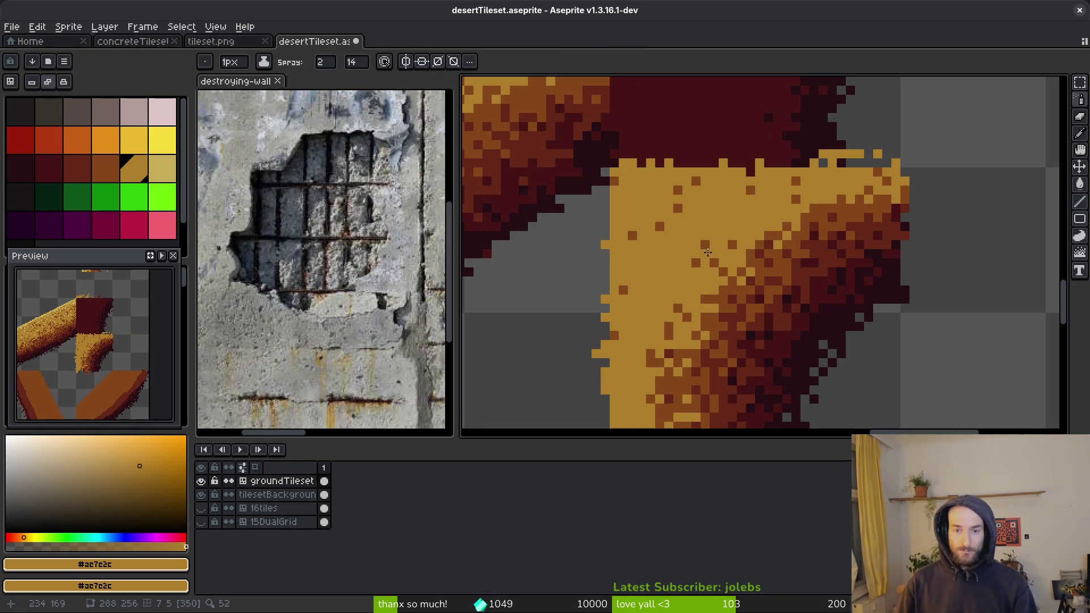
{"action": "scroll", "coordinate": [707, 251], "scroll_direction": "down", "scroll_amount": 2}
{"action": "left_click", "coordinate": [600, 130], "text": "alt"}
{"action": "scroll", "coordinate": [711, 252], "scroll_direction": "up", "scroll_amount": 2}
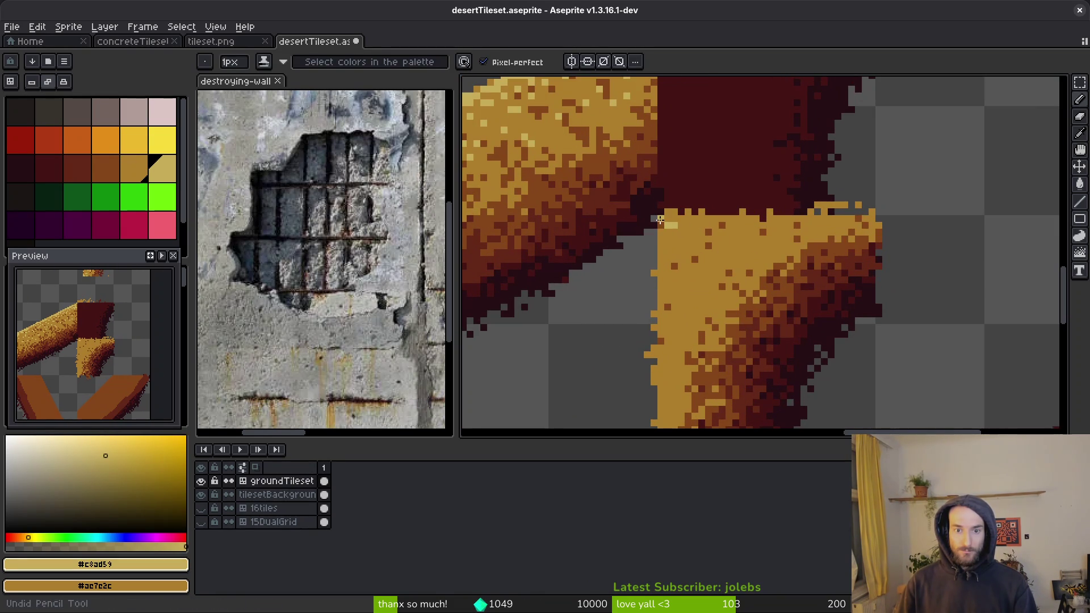
Step: Spray light sand highlight speckles across the gold area of the corner ground piece
{"action": "key", "text": "shift+b"}
{"action": "scroll", "coordinate": [687, 252], "scroll_direction": "up", "scroll_amount": 2}
{"action": "mouse_move", "coordinate": [647, 182]}
{"action": "left_mouse_down"}
{"action": "mouse_move", "coordinate": [738, 227]}
{"action": "mouse_move", "coordinate": [774, 321]}
{"action": "mouse_move", "coordinate": [763, 292]}
{"action": "left_mouse_up"}
{"action": "mouse_move", "coordinate": [760, 227]}
{"action": "left_mouse_down"}
{"action": "mouse_move", "coordinate": [823, 216]}
{"action": "mouse_move", "coordinate": [633, 341]}
{"action": "mouse_move", "coordinate": [657, 160]}
{"action": "mouse_move", "coordinate": [784, 221]}
{"action": "left_mouse_up"}
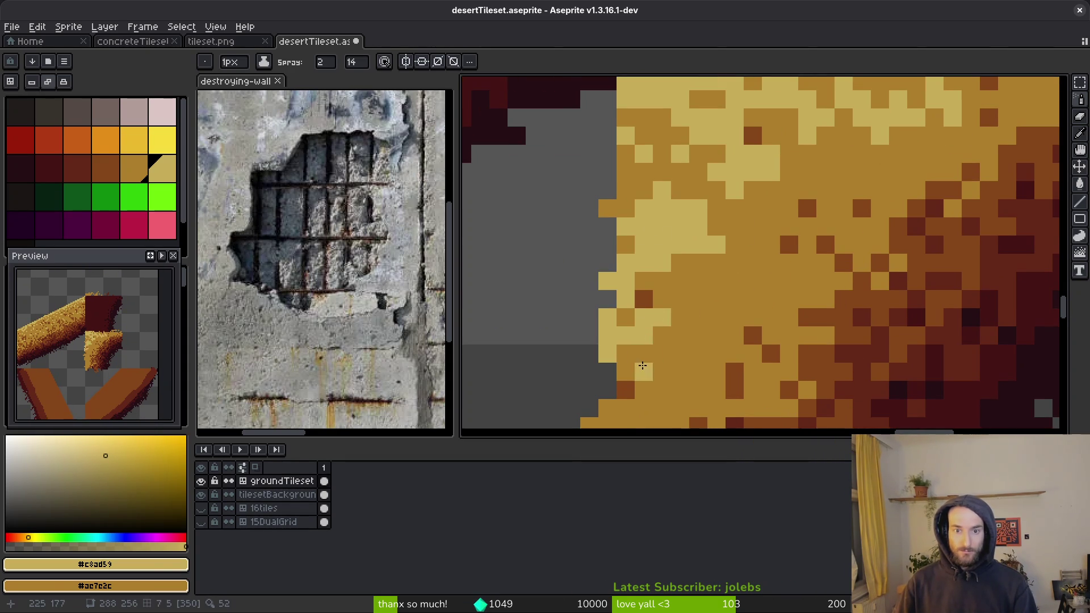
{"action": "scroll", "coordinate": [784, 221], "scroll_direction": "down", "scroll_amount": 3}
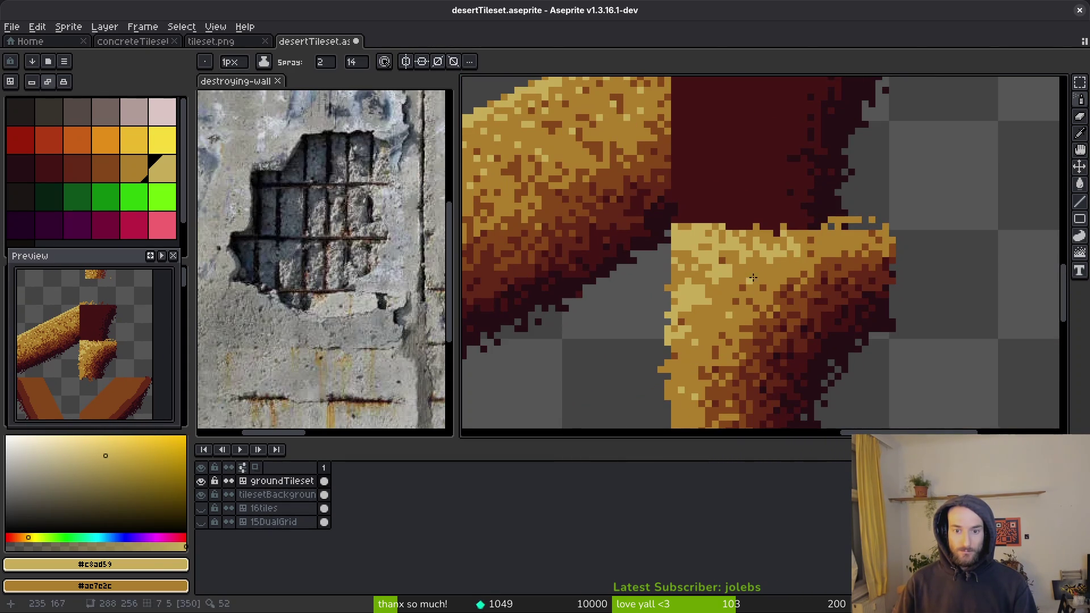
{"action": "left_click_drag", "start_coordinate": [809, 259], "coordinate": [827, 233]}
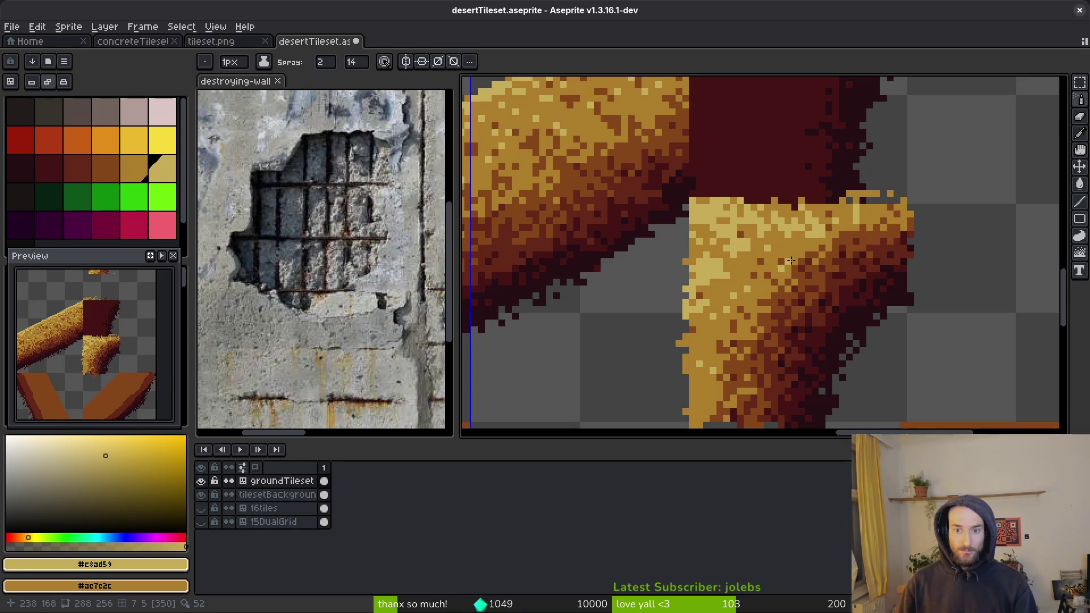
{"action": "left_click_drag", "start_coordinate": [788, 261], "coordinate": [804, 236]}
{"action": "mouse_move", "coordinate": [722, 370]}
{"action": "left_mouse_down"}
{"action": "mouse_move", "coordinate": [725, 360]}
{"action": "mouse_move", "coordinate": [708, 397]}
{"action": "left_mouse_up"}
{"action": "left_click", "coordinate": [722, 320]}
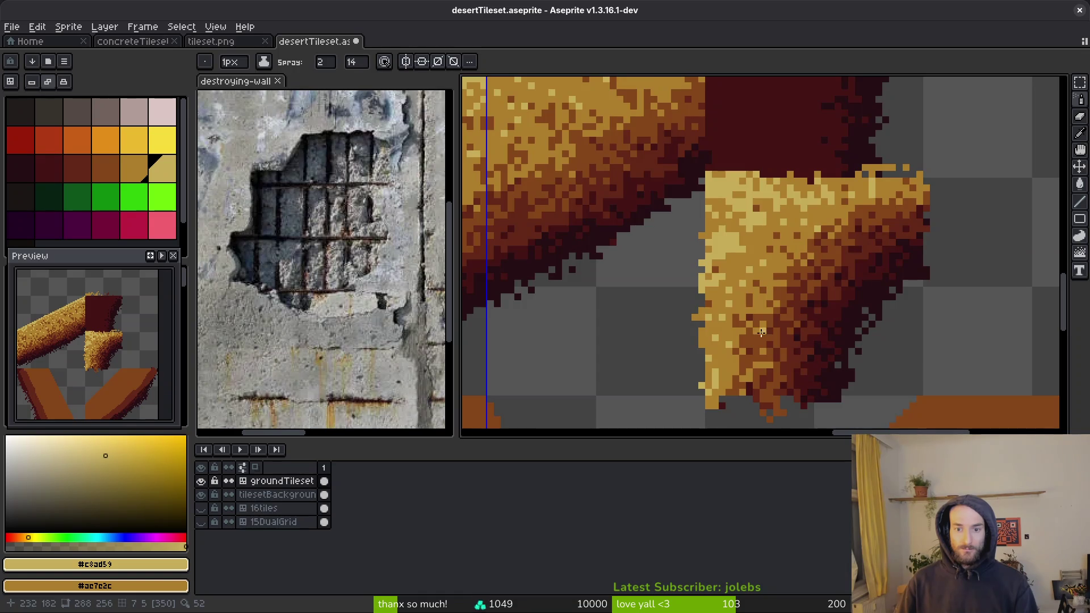
Step: Pencil over the dark strip at the tan edge in gold sand, then pick the light sand colour
{"action": "scroll", "coordinate": [762, 332], "scroll_direction": "up", "scroll_amount": 3}
{"action": "left_click", "coordinate": [762, 268], "text": "alt"}
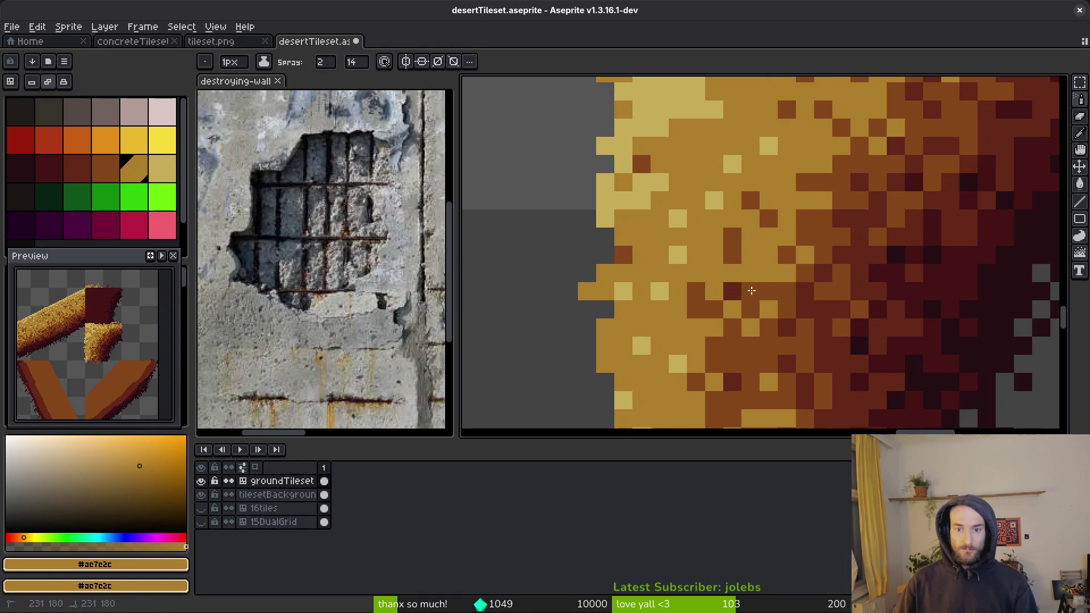
{"action": "scroll", "coordinate": [750, 291], "scroll_direction": "down", "scroll_amount": 3}
{"action": "scroll", "coordinate": [620, 175], "scroll_direction": "up", "scroll_amount": 3}
{"action": "key", "text": "b"}
{"action": "left_click_drag", "start_coordinate": [620, 339], "coordinate": [621, 207]}
{"action": "key", "text": "alt"}
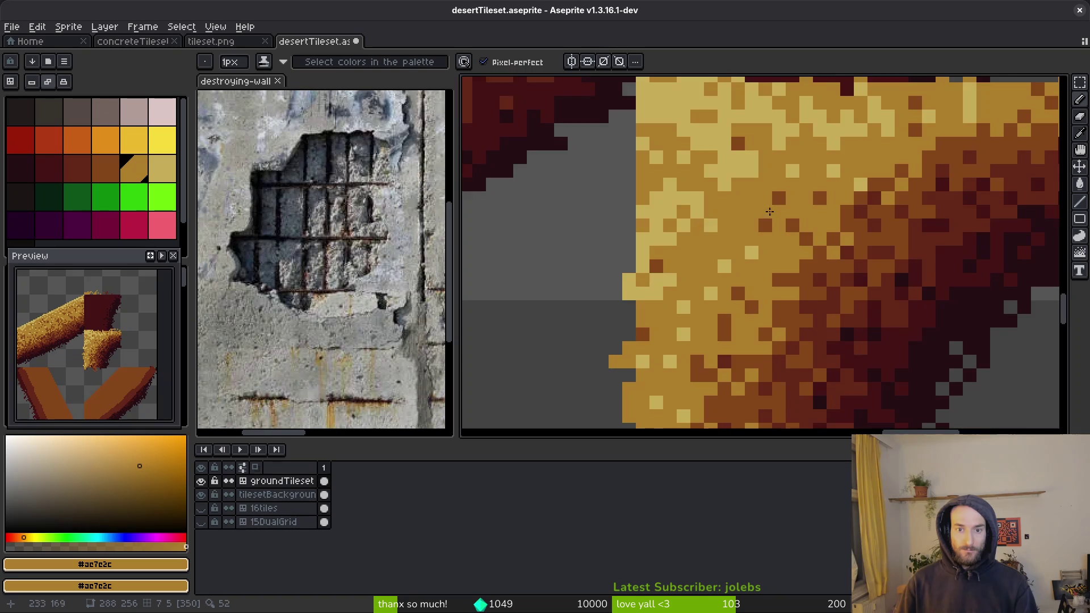
{"action": "scroll", "coordinate": [767, 205], "scroll_direction": "up", "scroll_amount": 3}
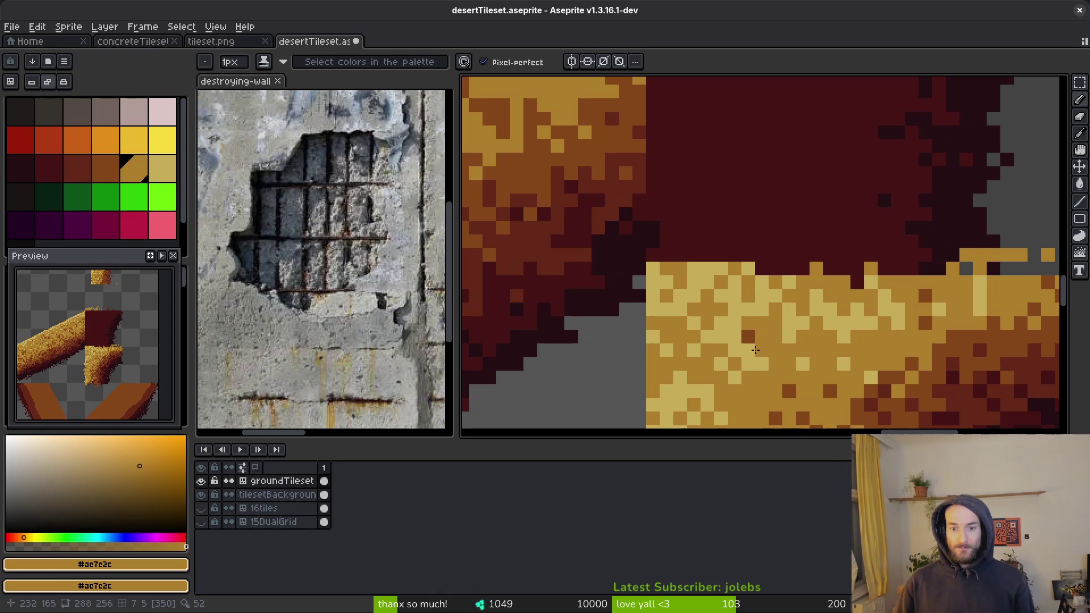
{"action": "scroll", "coordinate": [760, 350], "scroll_direction": "down", "scroll_amount": 5}
{"action": "scroll", "coordinate": [761, 334], "scroll_direction": "up", "scroll_amount": 6}
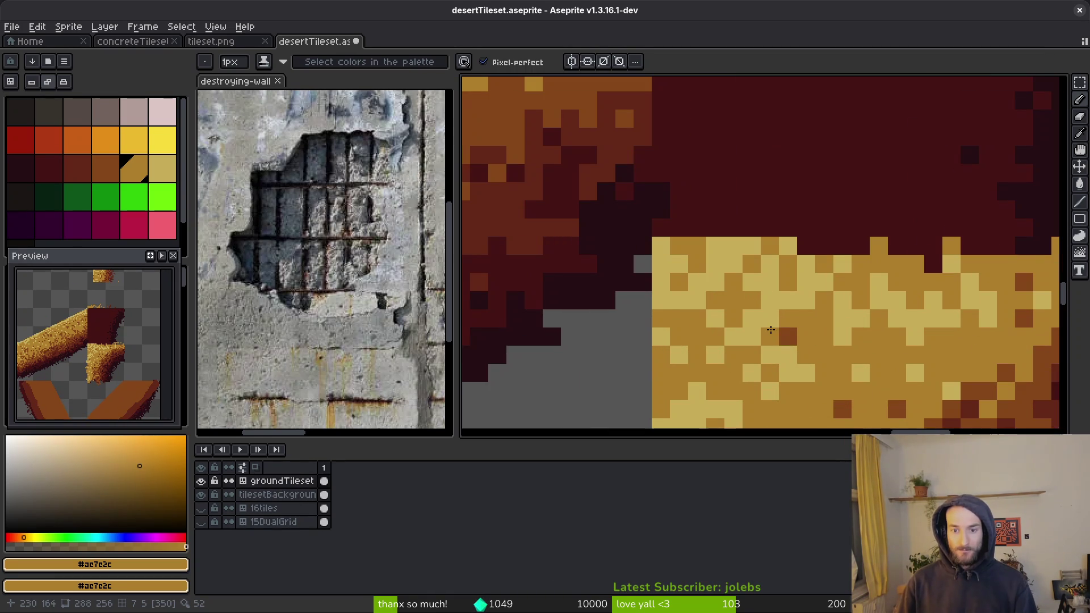
{"action": "left_click", "coordinate": [807, 296], "text": "alt"}
Step: Select and delete the thin stray strip above the ledge top
{"action": "scroll", "coordinate": [919, 385], "scroll_direction": "down", "scroll_amount": 3}
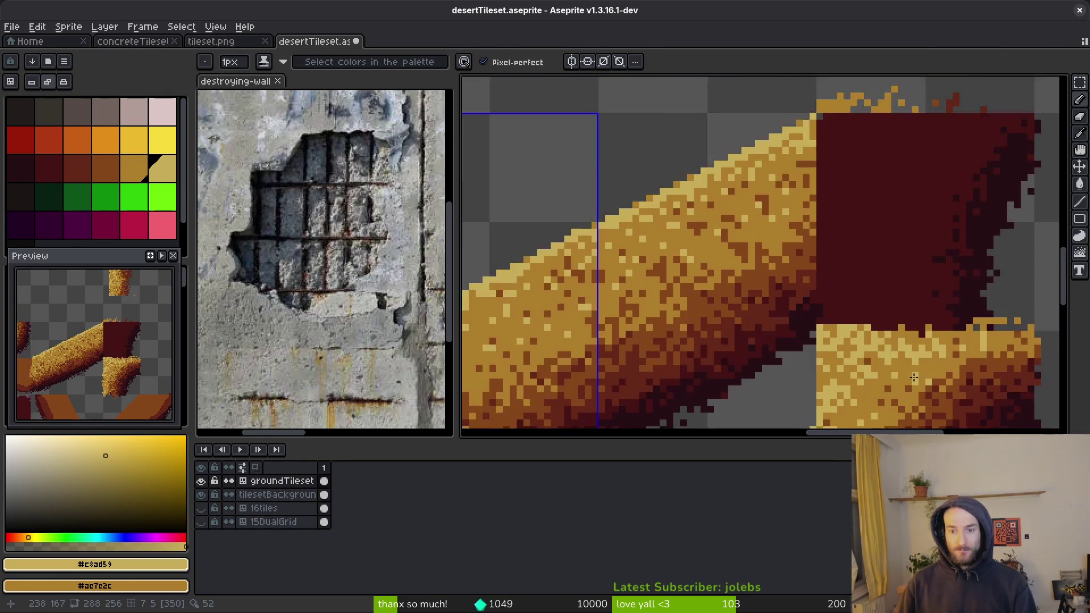
{"action": "scroll", "coordinate": [805, 248], "scroll_direction": "up", "scroll_amount": 3}
{"action": "scroll", "coordinate": [905, 245], "scroll_direction": "down", "scroll_amount": 3}
{"action": "key", "text": "m"}
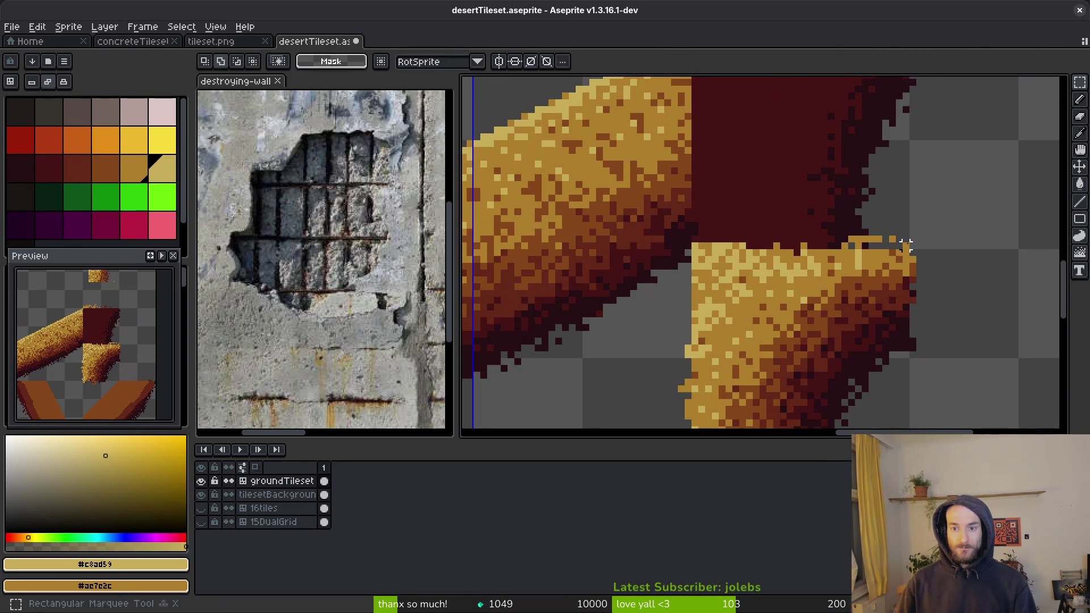
{"action": "left_click_drag", "start_coordinate": [906, 245], "coordinate": [701, 225]}
{"action": "key", "text": "Delete"}
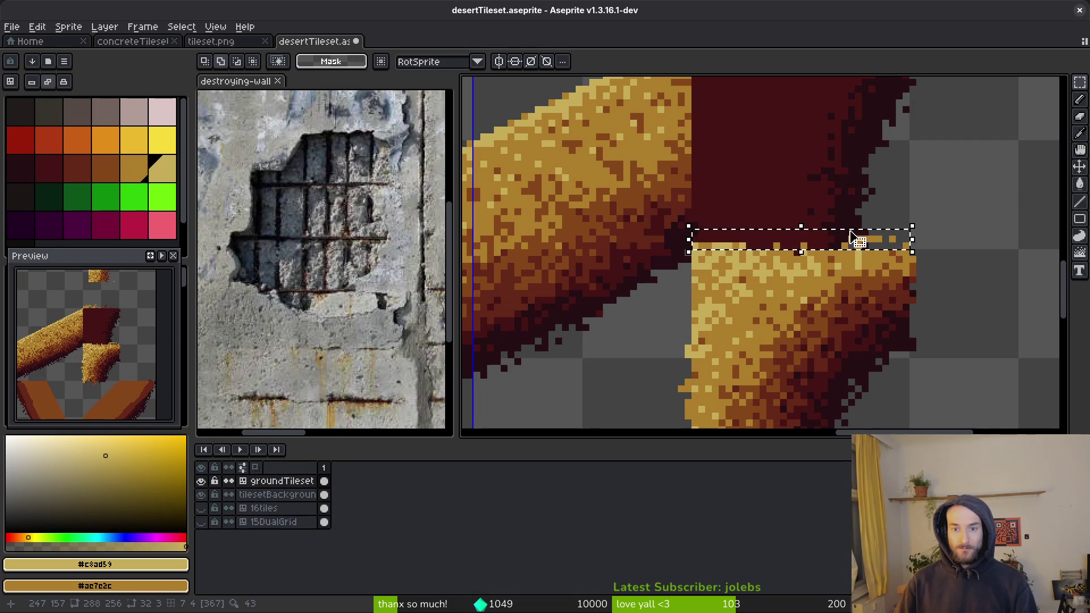
{"action": "key", "text": "ctrl+d"}
Step: Lighten the pixels along the ledge top with light sand
{"action": "scroll", "coordinate": [828, 231], "scroll_direction": "up", "scroll_amount": 2}
{"action": "scroll", "coordinate": [828, 233], "scroll_direction": "down", "scroll_amount": 4}
{"action": "scroll", "coordinate": [753, 290], "scroll_direction": "up", "scroll_amount": 6}
{"action": "left_click_drag", "start_coordinate": [756, 258], "coordinate": [783, 258]}
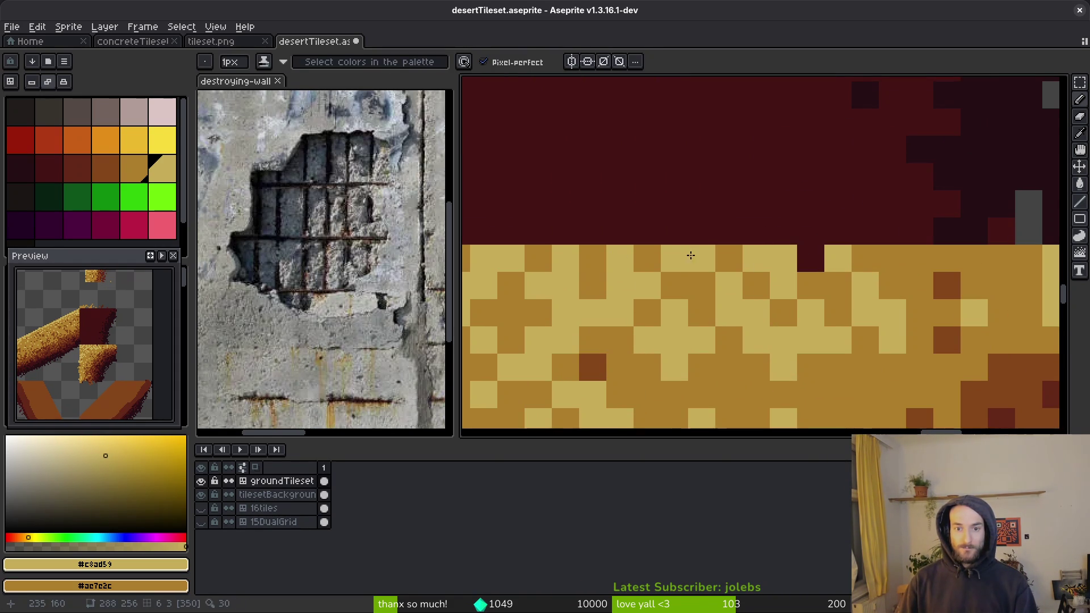
{"action": "scroll", "coordinate": [849, 261], "scroll_direction": "right", "scroll_amount": 3}
{"action": "left_click_drag", "start_coordinate": [812, 258], "coordinate": [755, 273]}
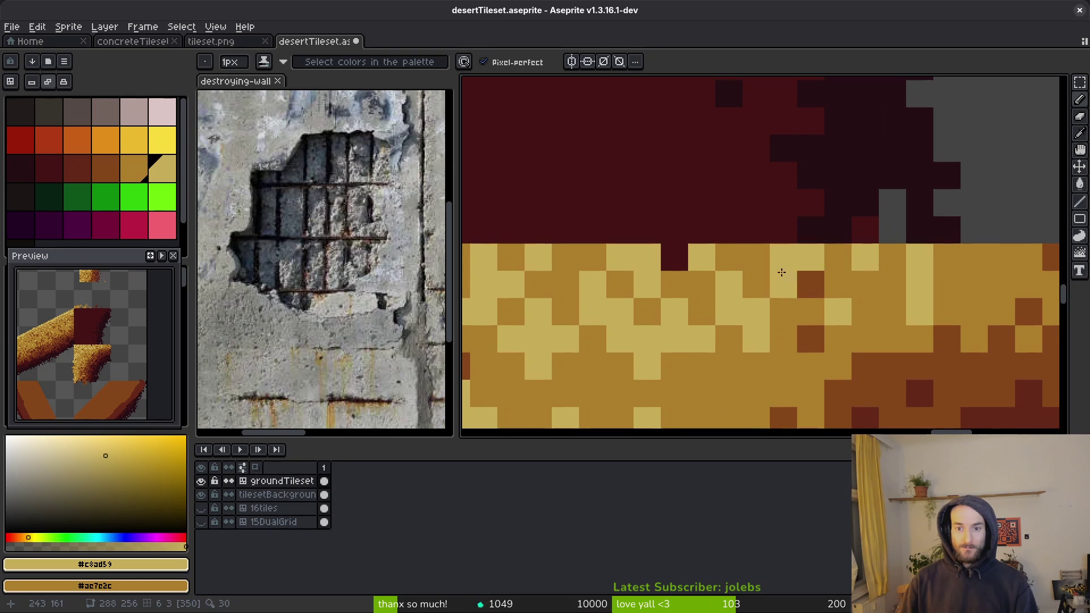
{"action": "scroll", "coordinate": [792, 280], "scroll_direction": "down", "scroll_amount": 2}
{"action": "scroll", "coordinate": [792, 280], "scroll_direction": "up", "scroll_amount": 1}
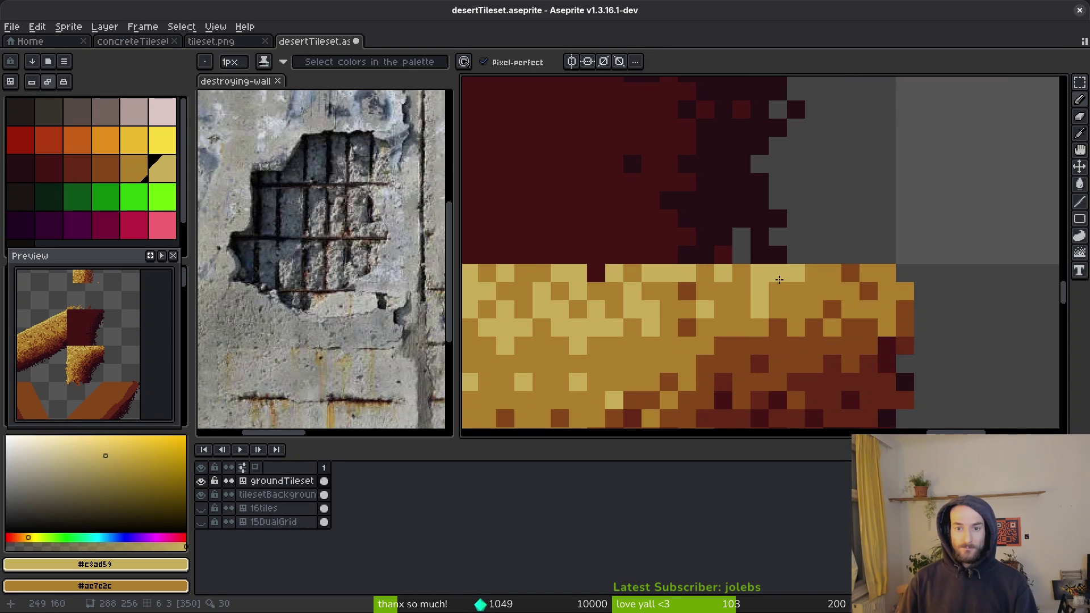
{"action": "left_click", "coordinate": [785, 285], "text": "alt"}
{"action": "left_click", "coordinate": [763, 274], "text": "alt"}
Step: Delete the stray pixel column and bottom strip, then save desertTileset.aseprite
{"action": "scroll", "coordinate": [763, 274], "scroll_direction": "down", "scroll_amount": 2}
{"action": "scroll", "coordinate": [698, 303], "scroll_direction": "up", "scroll_amount": 3}
{"action": "scroll", "coordinate": [698, 303], "scroll_direction": "down", "scroll_amount": 1}
{"action": "key", "text": "m"}
{"action": "left_click_drag", "start_coordinate": [705, 293], "coordinate": [662, 425]}
{"action": "scroll", "coordinate": [719, 306], "scroll_direction": "up", "scroll_amount": 1}
{"action": "left_click_drag", "start_coordinate": [923, 321], "coordinate": [588, 364]}
{"action": "key", "text": "Delete"}
{"action": "key", "text": "ctrl+d"}
{"action": "key", "text": "ctrl+s"}
{"action": "scroll", "coordinate": [650, 251], "scroll_direction": "down", "scroll_amount": 5}
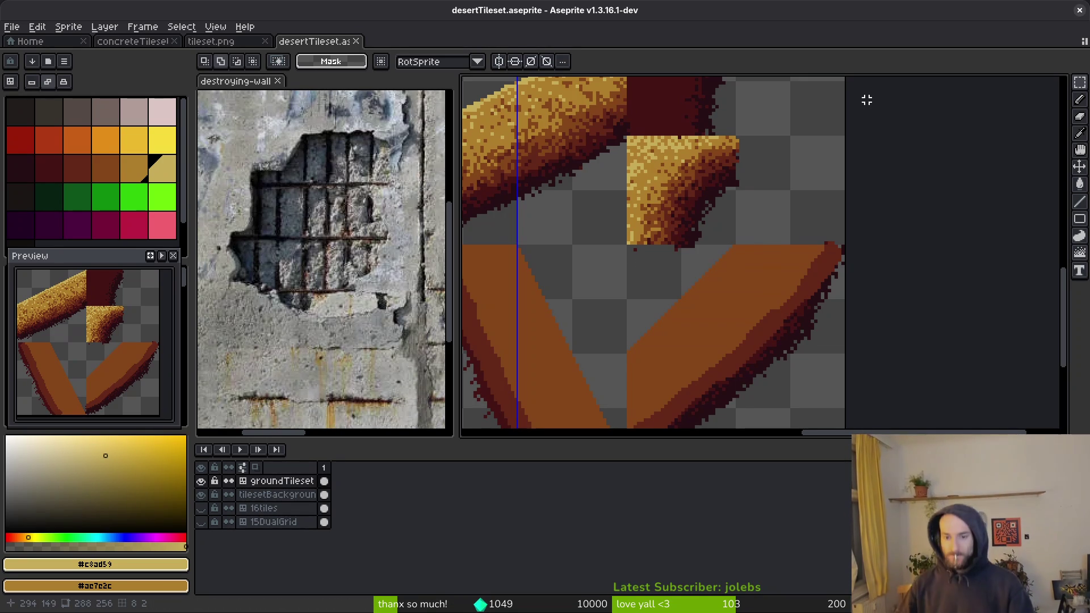
Step: Paint a dark edge along the V's right arm and pick the dark red from the cliff
{"action": "scroll", "coordinate": [868, 231], "scroll_direction": "down", "scroll_amount": 3}
{"action": "scroll", "coordinate": [869, 231], "scroll_direction": "left", "scroll_amount": 2}
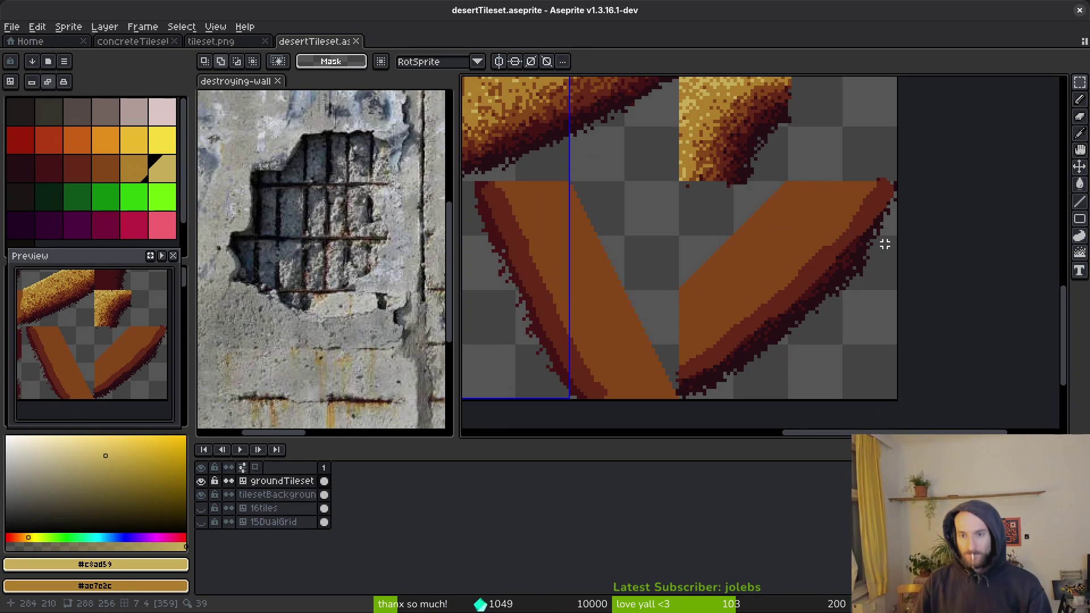
{"action": "key", "text": "b"}
{"action": "mouse_move", "coordinate": [893, 182]}
{"action": "left_mouse_down"}
{"action": "mouse_move", "coordinate": [861, 212]}
{"action": "mouse_move", "coordinate": [843, 264]}
{"action": "mouse_move", "coordinate": [842, 236]}
{"action": "mouse_move", "coordinate": [783, 305]}
{"action": "mouse_move", "coordinate": [690, 372]}
{"action": "mouse_move", "coordinate": [827, 243]}
{"action": "mouse_move", "coordinate": [844, 204]}
{"action": "mouse_move", "coordinate": [757, 315]}
{"action": "mouse_move", "coordinate": [677, 366]}
{"action": "left_mouse_up"}
{"action": "key", "text": "alt"}
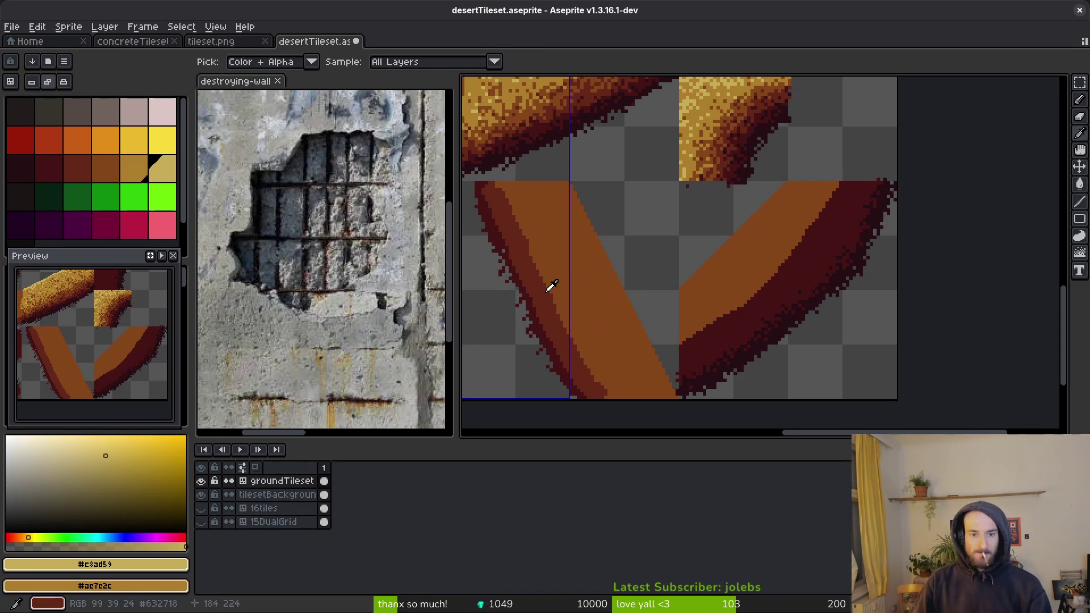
{"action": "left_click", "coordinate": [530, 311], "text": "alt"}
Step: Spray red-brown speckles along the V's dark band, then select the tilesetBackground layer
{"action": "scroll", "coordinate": [827, 316], "scroll_direction": "up", "scroll_amount": 3}
{"action": "left_click_drag", "start_coordinate": [747, 243], "coordinate": [767, 274]}
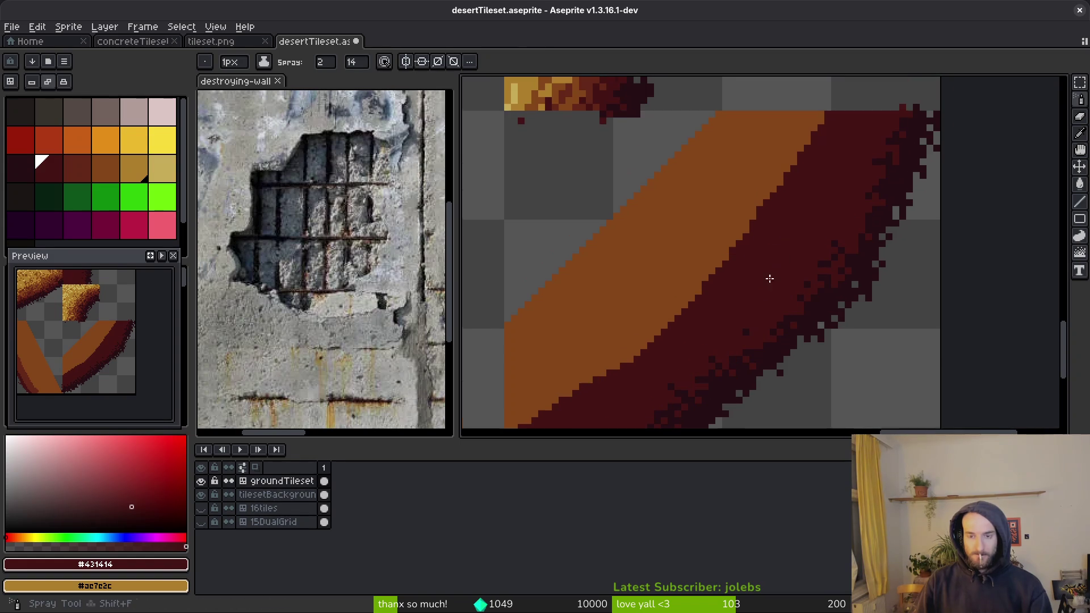
{"action": "mouse_move", "coordinate": [798, 174]}
{"action": "left_mouse_down"}
{"action": "mouse_move", "coordinate": [673, 202]}
{"action": "mouse_move", "coordinate": [854, 170]}
{"action": "mouse_move", "coordinate": [918, 221]}
{"action": "mouse_move", "coordinate": [902, 172]}
{"action": "mouse_move", "coordinate": [880, 249]}
{"action": "mouse_move", "coordinate": [827, 341]}
{"action": "mouse_move", "coordinate": [781, 299]}
{"action": "left_mouse_up"}
{"action": "left_click", "coordinate": [853, 170], "text": "alt"}
{"action": "left_click_drag", "start_coordinate": [898, 202], "coordinate": [615, 411]}
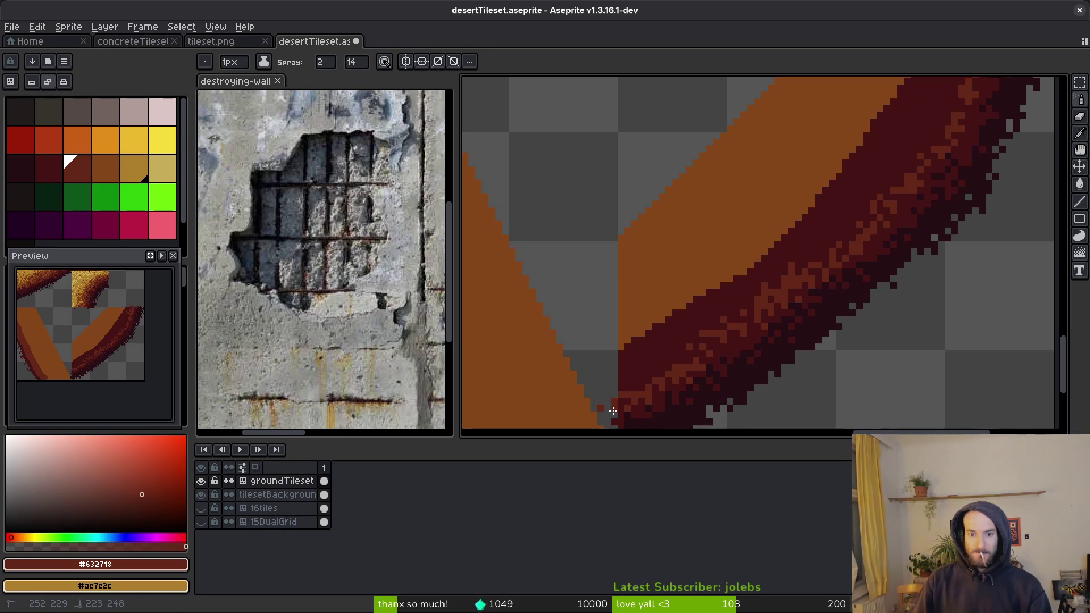
{"action": "scroll", "coordinate": [864, 296], "scroll_direction": "down", "scroll_amount": 2}
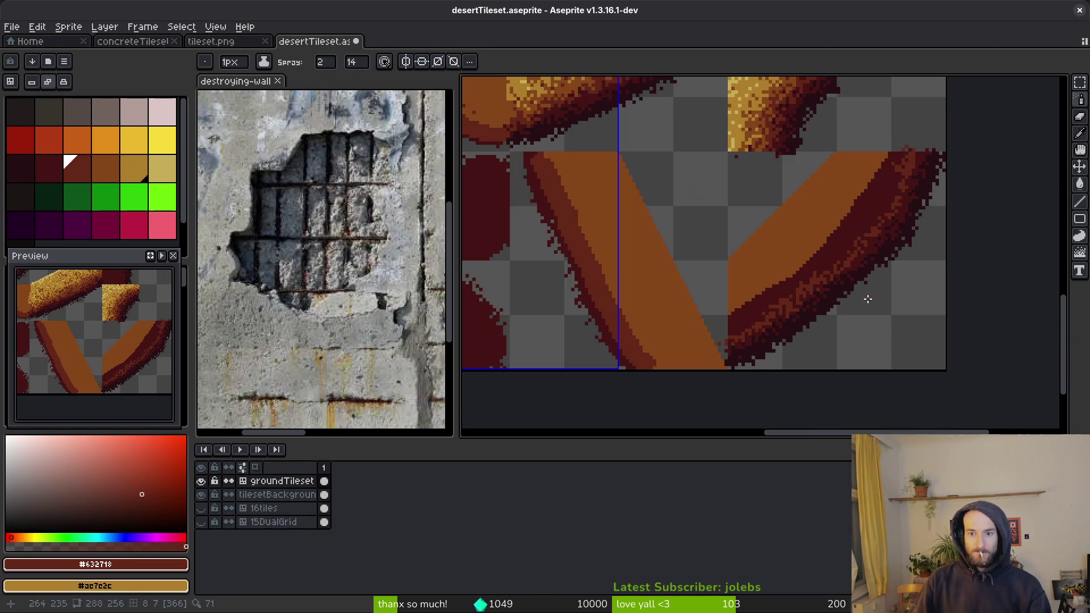
{"action": "left_click", "coordinate": [283, 496]}
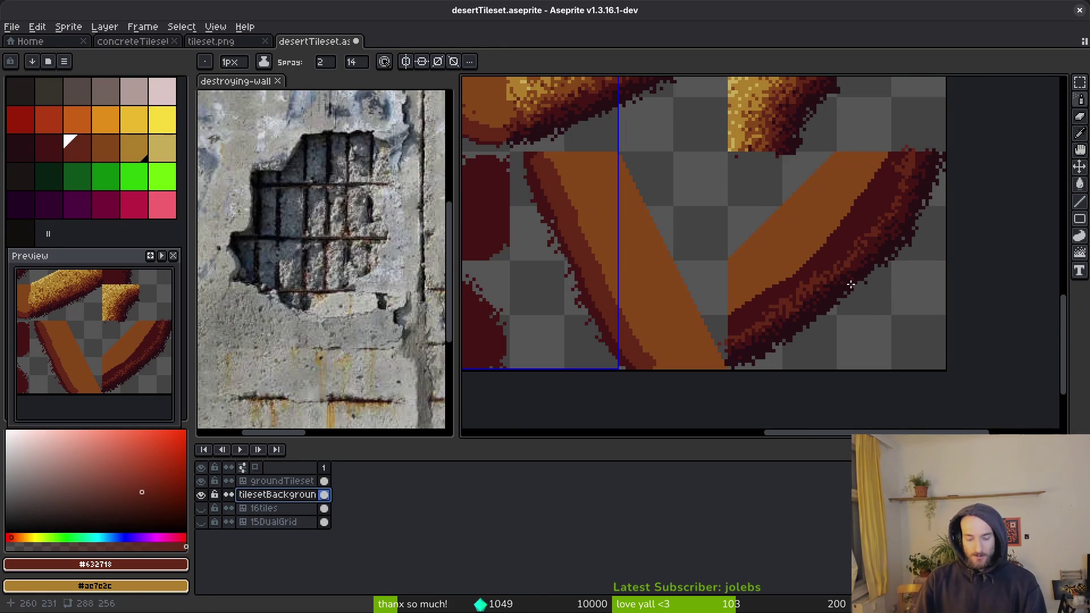
Step: Sample maroon and reddish-brown from the cliff and spray speckles across the maroon band
{"action": "left_click", "coordinate": [833, 244], "text": "alt"}
{"action": "scroll", "coordinate": [925, 177], "scroll_direction": "up", "scroll_amount": 2}
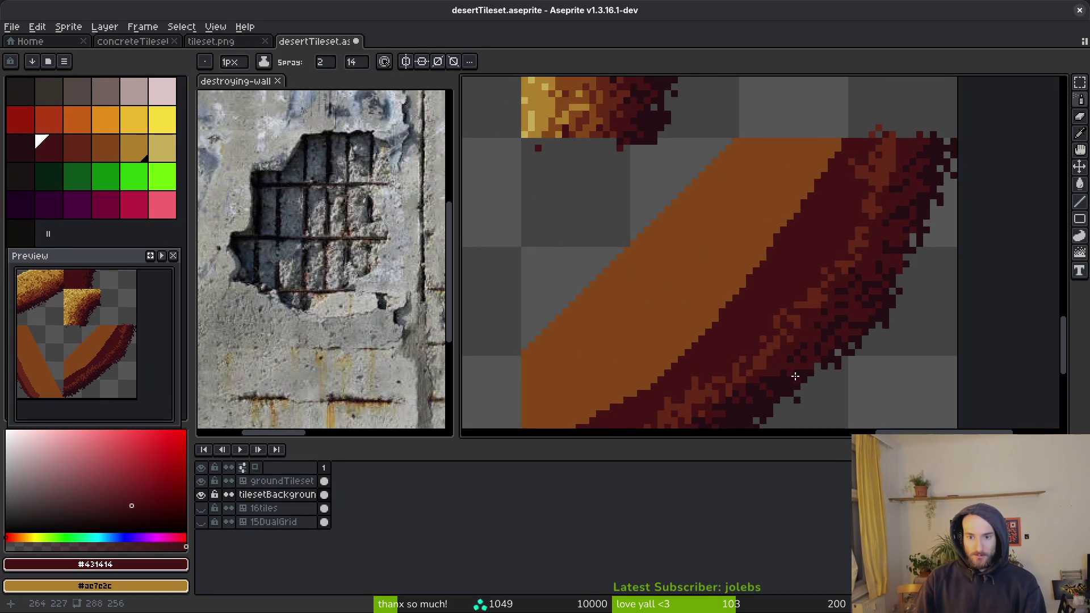
{"action": "left_click_drag", "start_coordinate": [860, 310], "coordinate": [922, 233]}
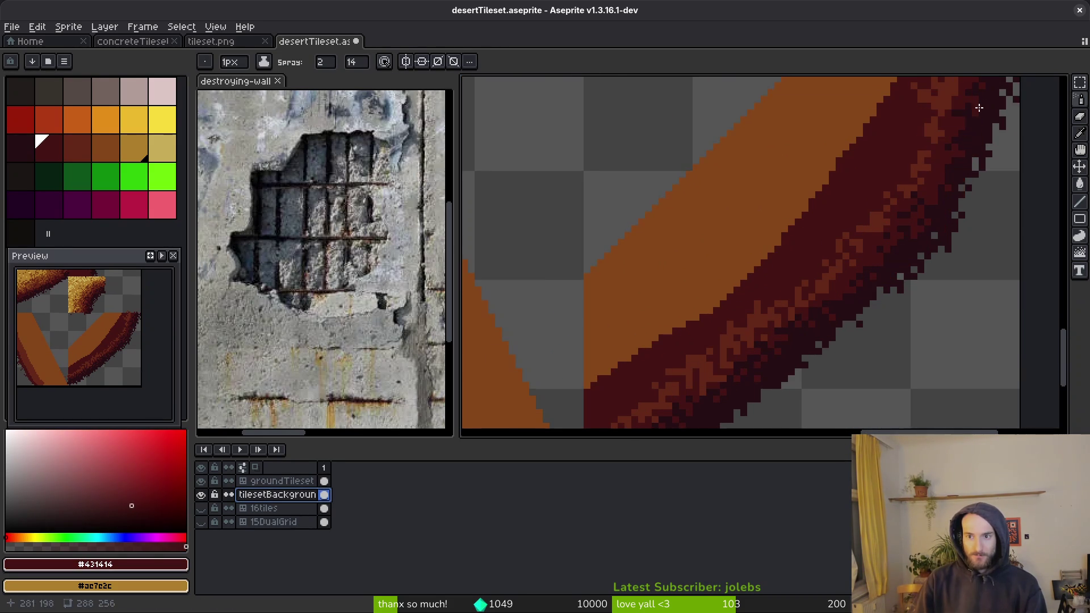
{"action": "scroll", "coordinate": [963, 172], "scroll_direction": "down", "scroll_amount": 1}
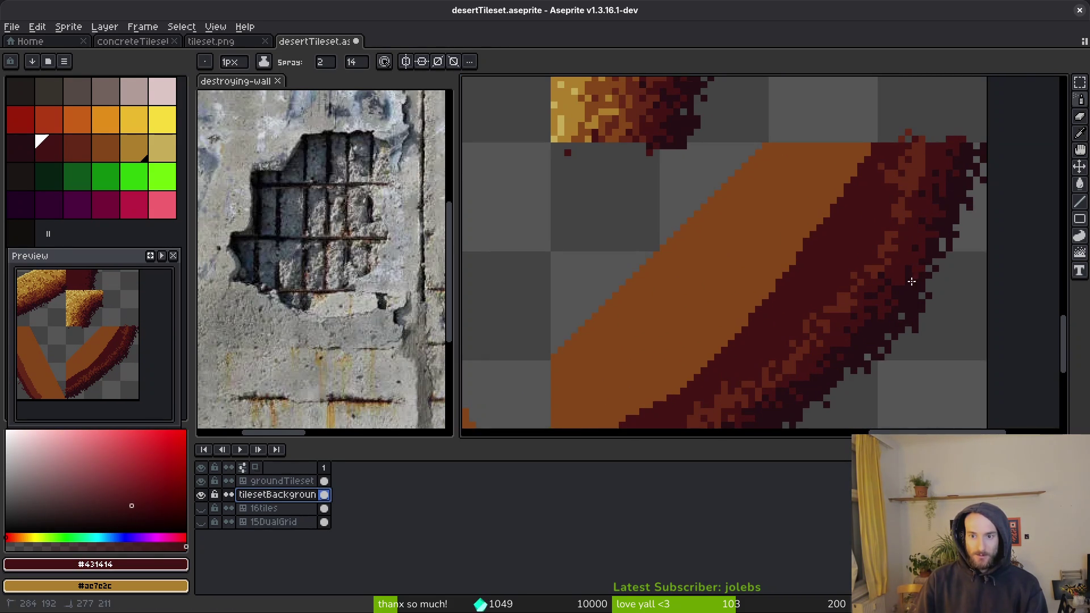
{"action": "left_click_drag", "start_coordinate": [874, 323], "coordinate": [931, 248]}
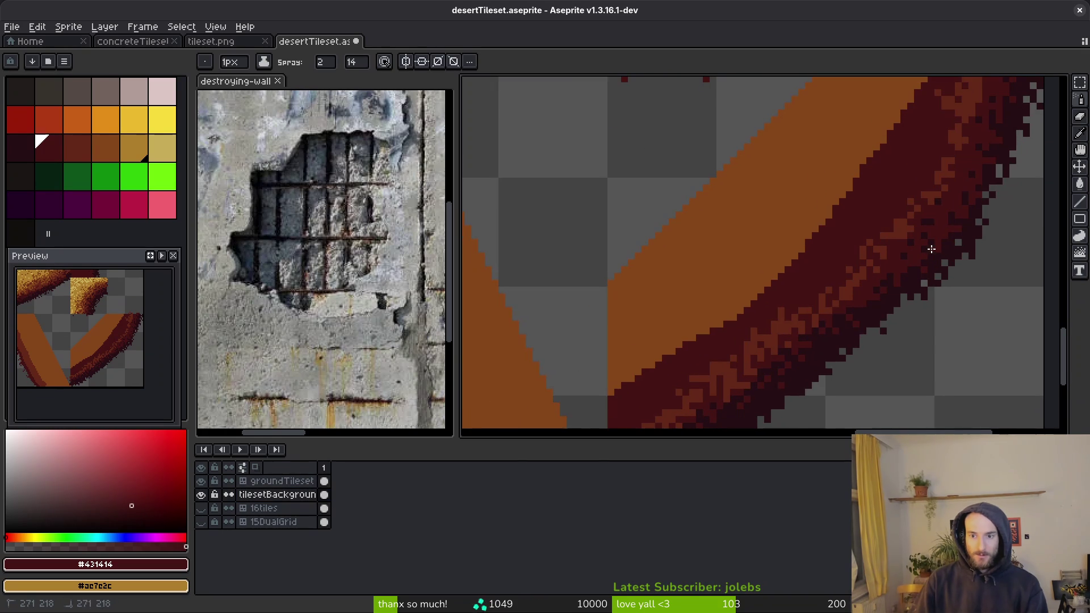
{"action": "left_click_drag", "start_coordinate": [899, 285], "coordinate": [996, 195]}
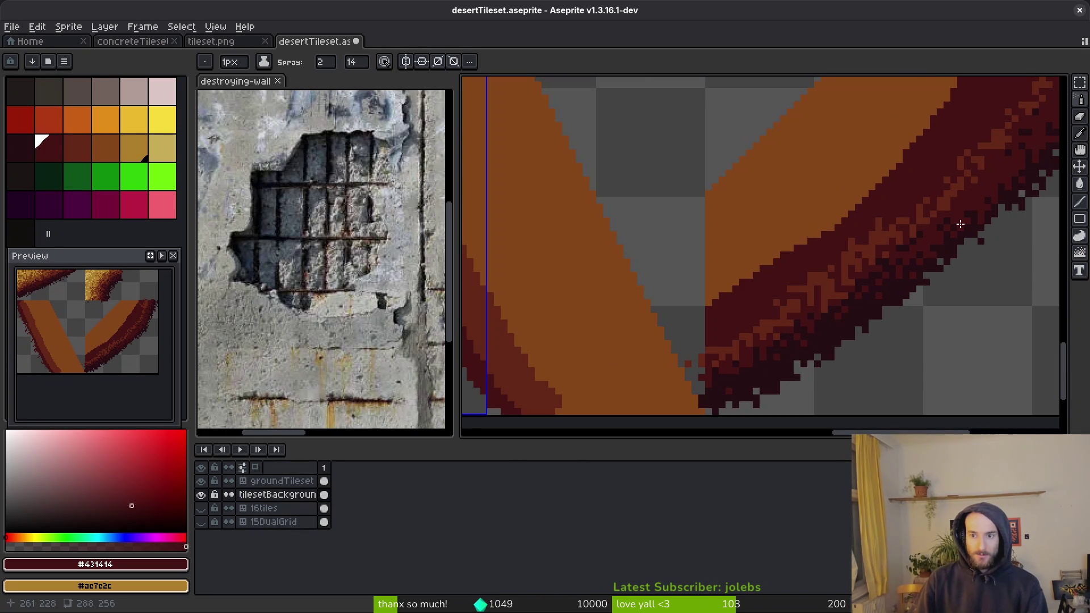
{"action": "left_click_drag", "start_coordinate": [917, 277], "coordinate": [981, 175]}
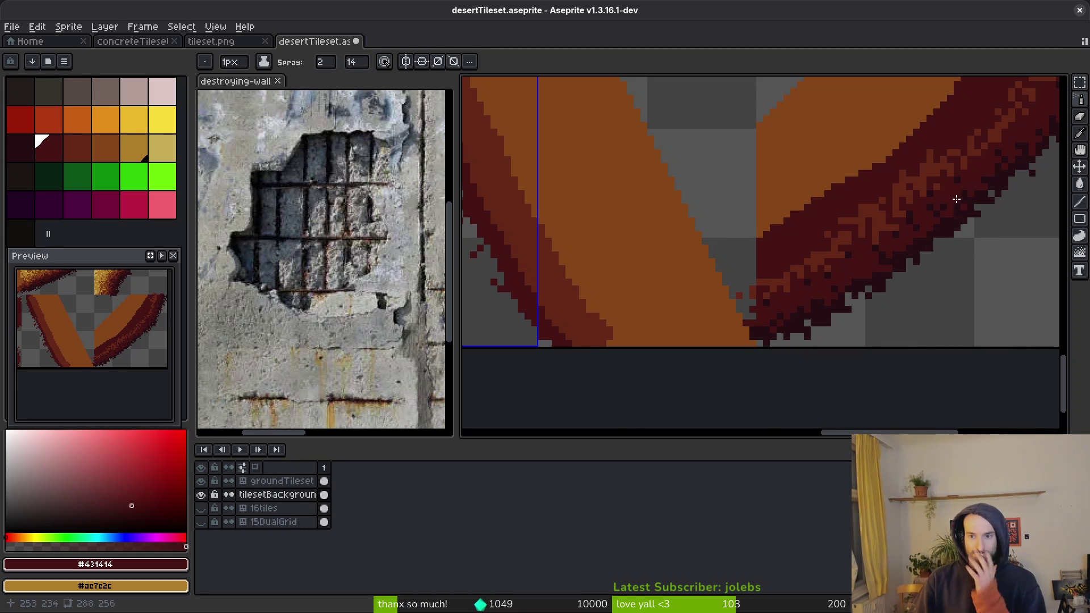
{"action": "scroll", "coordinate": [960, 199], "scroll_direction": "right", "scroll_amount": 3}
{"action": "scroll", "coordinate": [959, 198], "scroll_direction": "up", "scroll_amount": 2}
{"action": "left_click", "coordinate": [904, 168], "text": "alt"}
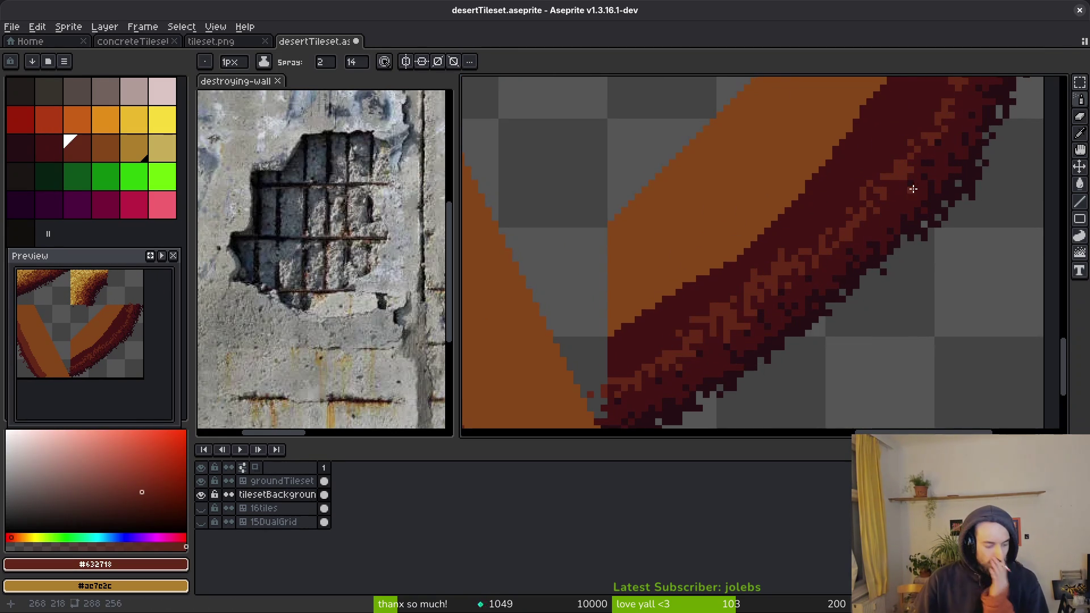
{"action": "scroll", "coordinate": [901, 189], "scroll_direction": "right", "scroll_amount": 3}
{"action": "scroll", "coordinate": [902, 189], "scroll_direction": "up", "scroll_amount": 3}
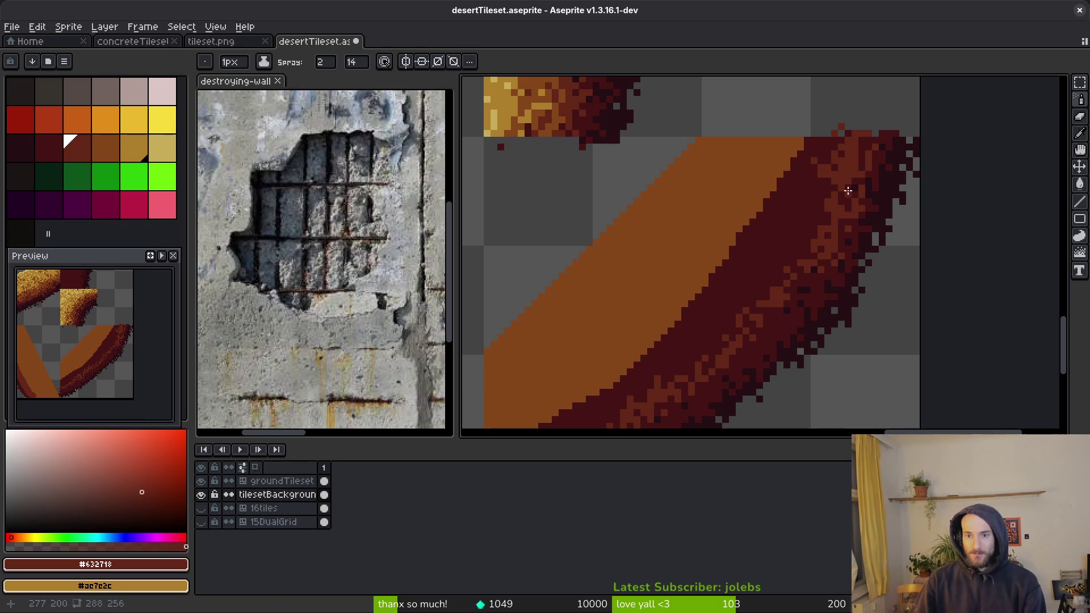
{"action": "scroll", "coordinate": [905, 147], "scroll_direction": "down", "scroll_amount": 2}
{"action": "scroll", "coordinate": [904, 146], "scroll_direction": "left", "scroll_amount": 1}
{"action": "scroll", "coordinate": [904, 146], "scroll_direction": "up", "scroll_amount": 2}
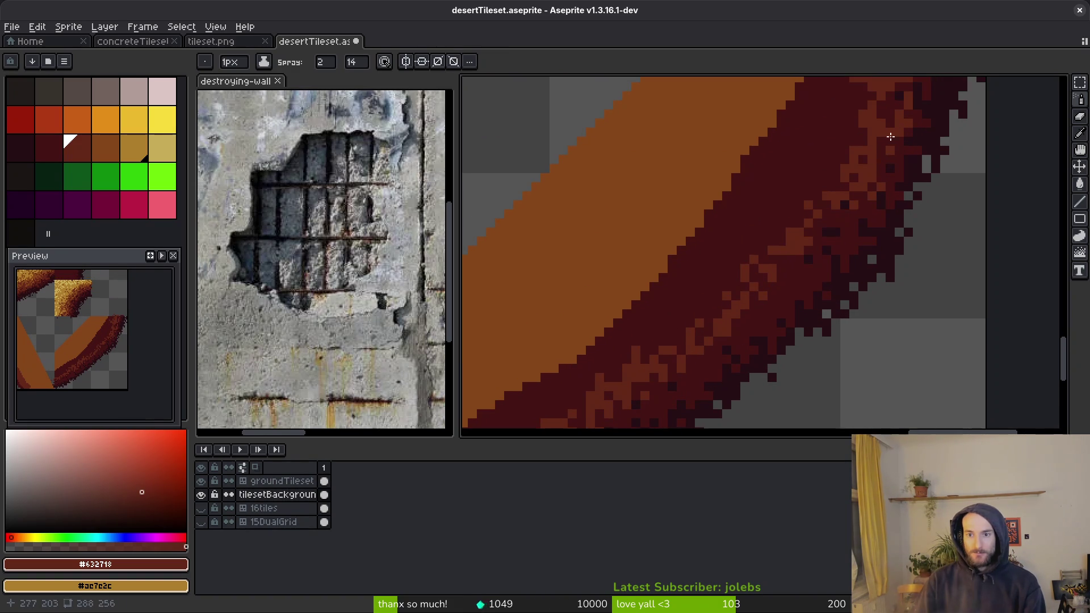
{"action": "left_click_drag", "start_coordinate": [824, 251], "coordinate": [891, 145]}
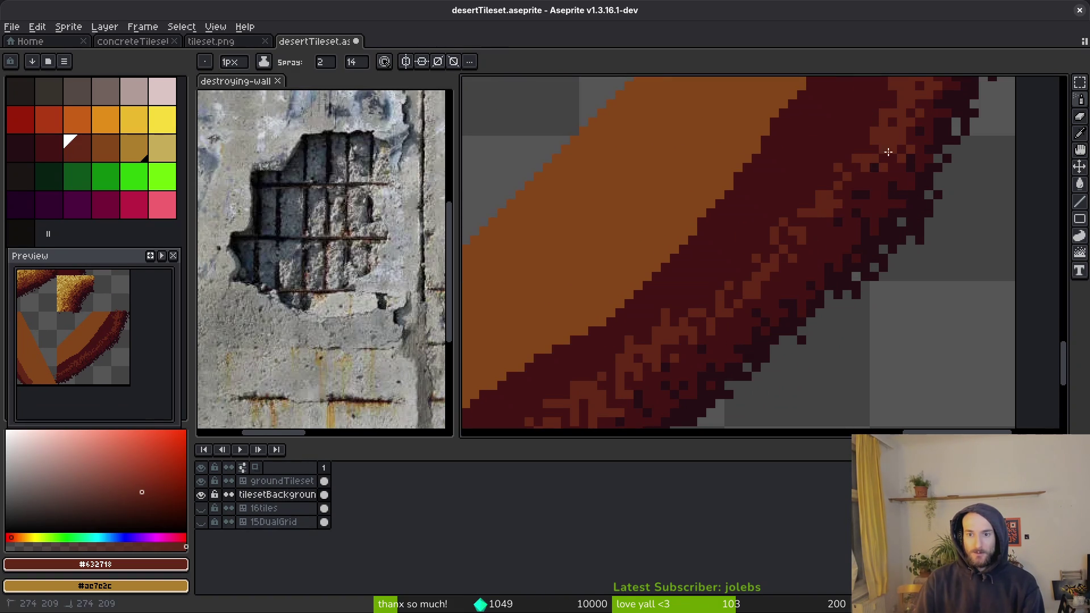
{"action": "left_click_drag", "start_coordinate": [839, 221], "coordinate": [880, 206]}
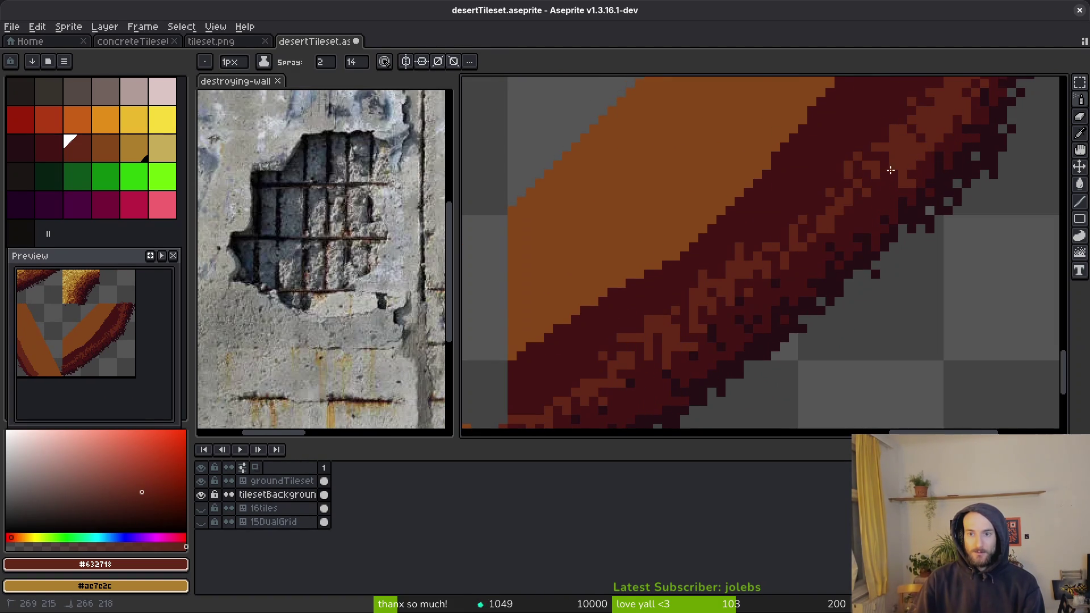
{"action": "left_click_drag", "start_coordinate": [838, 240], "coordinate": [902, 182]}
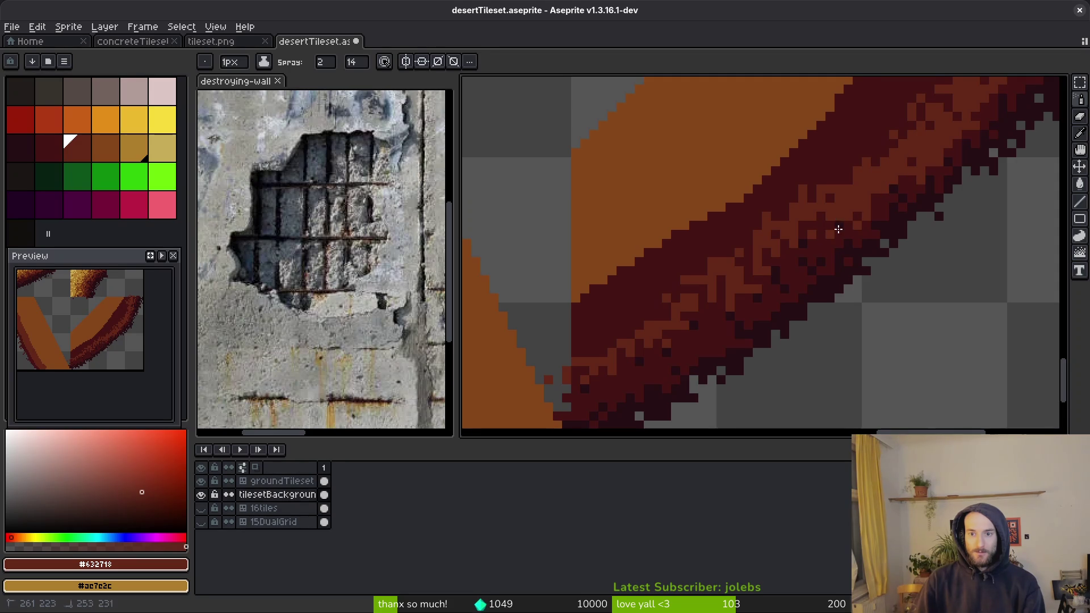
{"action": "left_click_drag", "start_coordinate": [874, 218], "coordinate": [907, 196]}
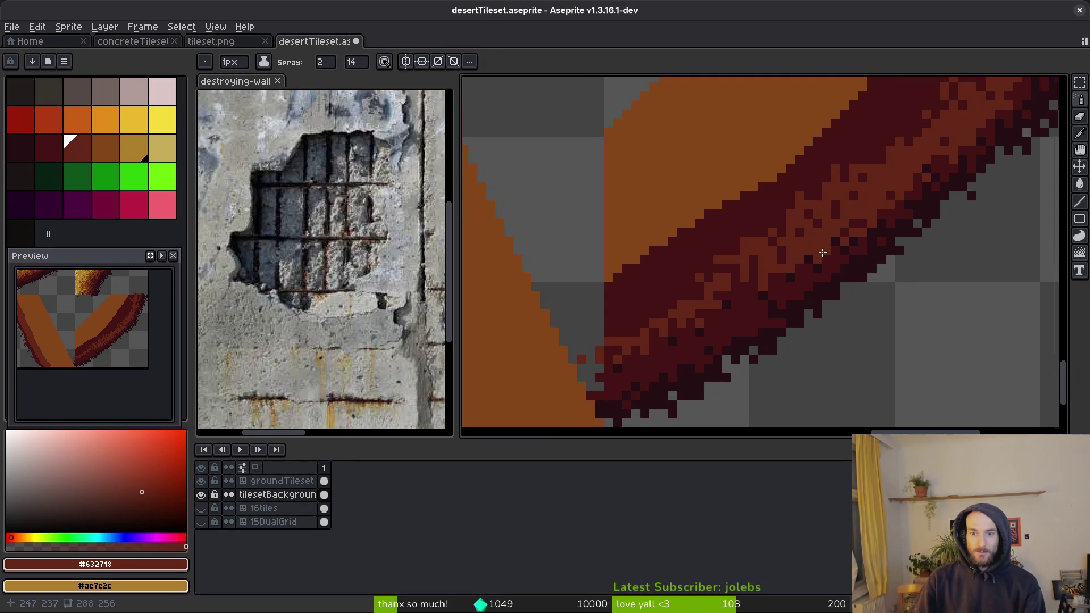
{"action": "left_click_drag", "start_coordinate": [803, 260], "coordinate": [861, 197]}
{"action": "mouse_move", "coordinate": [883, 153]}
{"action": "left_mouse_down"}
{"action": "mouse_move", "coordinate": [794, 244]}
{"action": "mouse_move", "coordinate": [675, 307]}
{"action": "mouse_move", "coordinate": [798, 255]}
{"action": "left_mouse_up"}
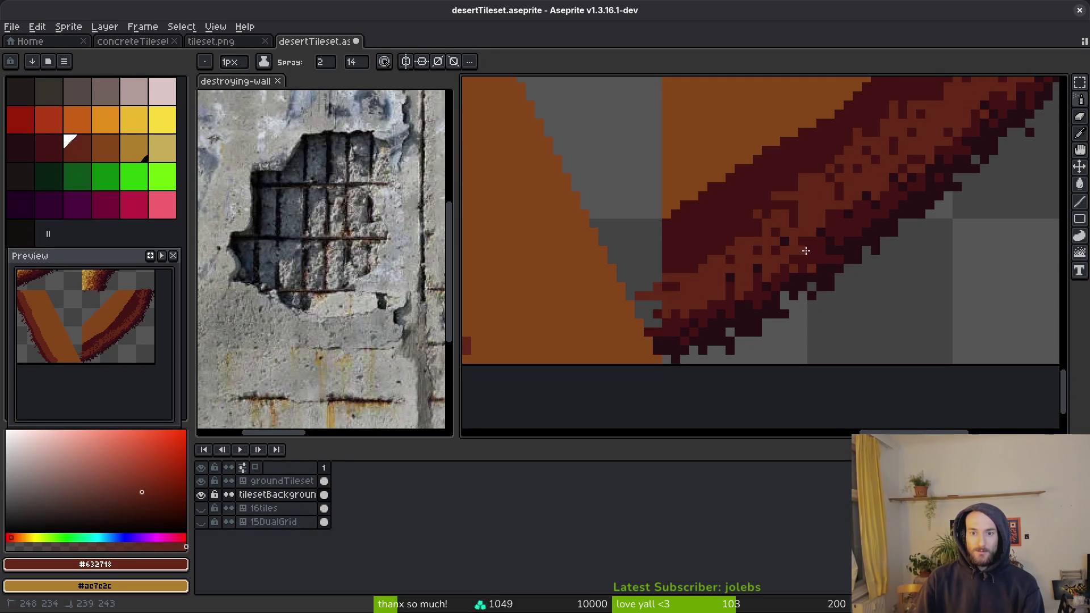
Step: Spray speckles down the dark diagonal edge, adding lighter reddish specks along the band
{"action": "scroll", "coordinate": [910, 250], "scroll_direction": "down", "scroll_amount": 3}
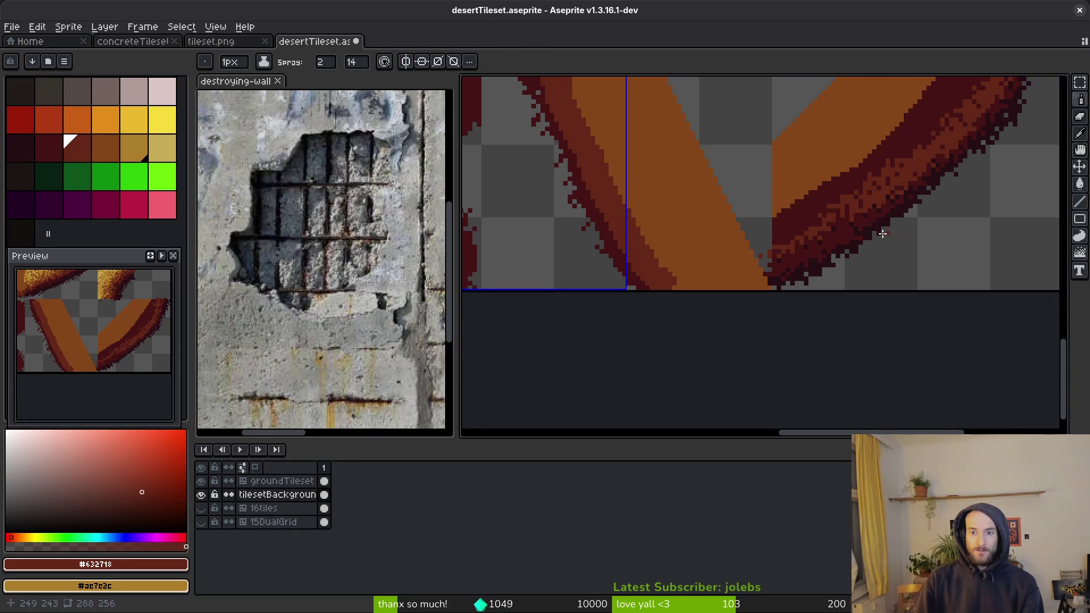
{"action": "scroll", "coordinate": [888, 230], "scroll_direction": "up", "scroll_amount": 2}
{"action": "mouse_move", "coordinate": [871, 195]}
{"action": "left_mouse_down"}
{"action": "mouse_move", "coordinate": [800, 250]}
{"action": "mouse_move", "coordinate": [645, 311]}
{"action": "left_mouse_up"}
{"action": "scroll", "coordinate": [835, 233], "scroll_direction": "up", "scroll_amount": 2}
{"action": "mouse_move", "coordinate": [834, 233]}
{"action": "left_mouse_down"}
{"action": "mouse_move", "coordinate": [669, 312]}
{"action": "mouse_move", "coordinate": [556, 348]}
{"action": "left_mouse_up"}
{"action": "scroll", "coordinate": [776, 195], "scroll_direction": "down", "scroll_amount": 1}
{"action": "scroll", "coordinate": [887, 195], "scroll_direction": "down", "scroll_amount": 2}
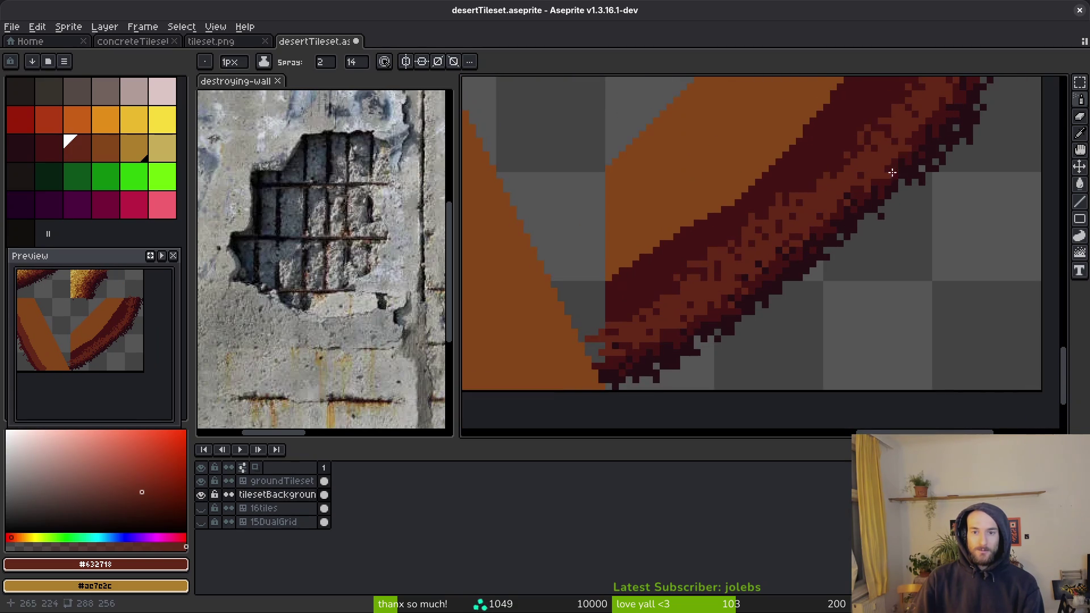
{"action": "mouse_move", "coordinate": [871, 131]}
{"action": "left_mouse_down"}
{"action": "mouse_move", "coordinate": [618, 311]}
{"action": "mouse_move", "coordinate": [733, 263]}
{"action": "left_mouse_up"}
{"action": "scroll", "coordinate": [706, 294], "scroll_direction": "up", "scroll_amount": 2}
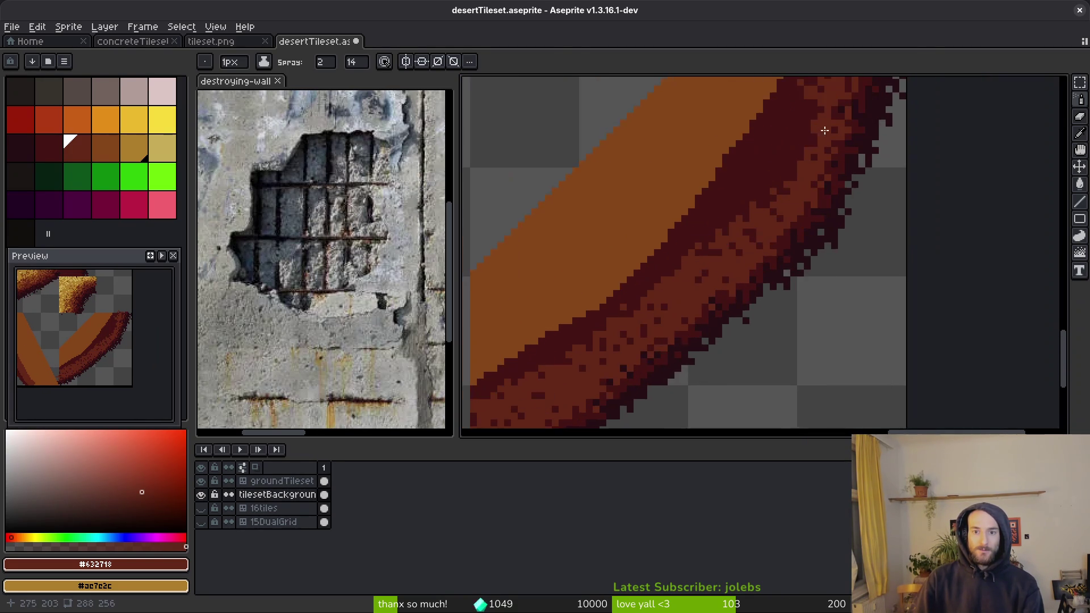
{"action": "mouse_move", "coordinate": [763, 215]}
{"action": "left_mouse_down"}
{"action": "mouse_move", "coordinate": [707, 320]}
{"action": "mouse_move", "coordinate": [598, 389]}
{"action": "mouse_move", "coordinate": [673, 353]}
{"action": "mouse_move", "coordinate": [792, 133]}
{"action": "left_mouse_up"}
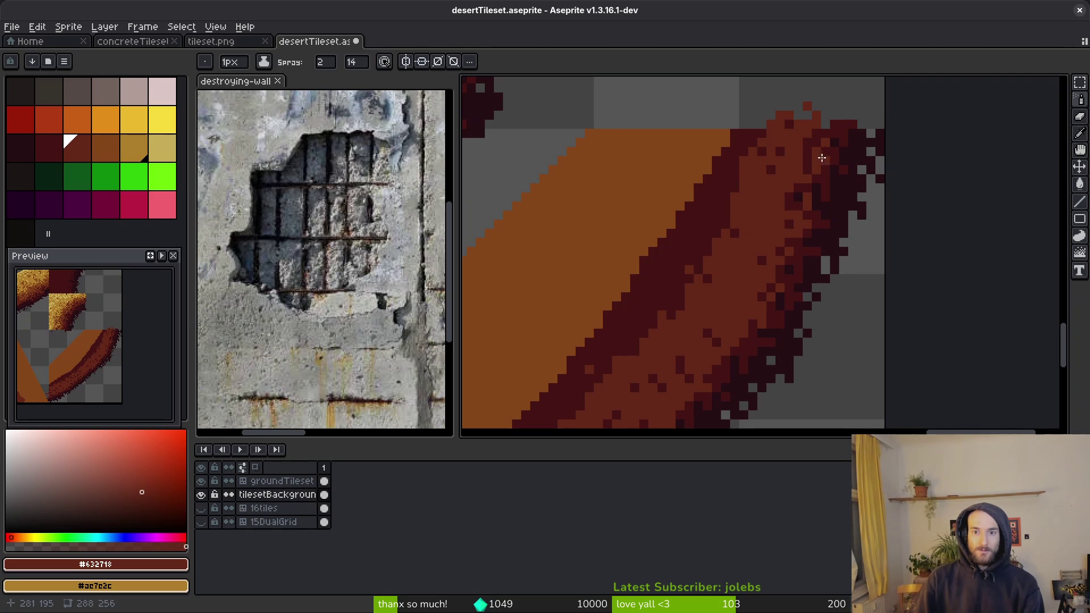
{"action": "scroll", "coordinate": [802, 194], "scroll_direction": "down", "scroll_amount": 4}
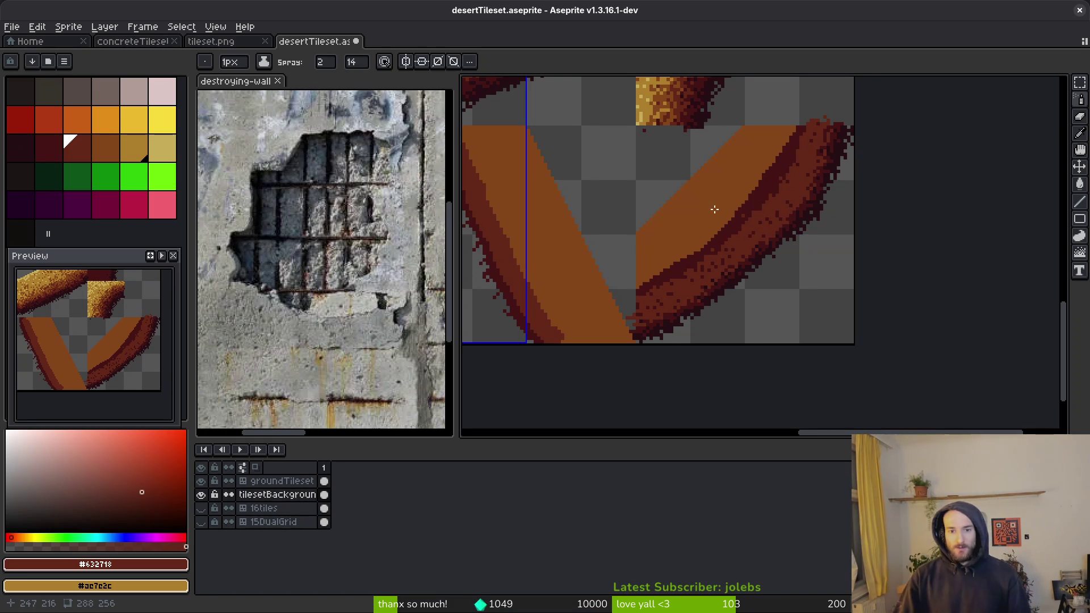
{"action": "scroll", "coordinate": [738, 216], "scroll_direction": "left", "scroll_amount": 1}
{"action": "scroll", "coordinate": [753, 197], "scroll_direction": "up", "scroll_amount": 1}
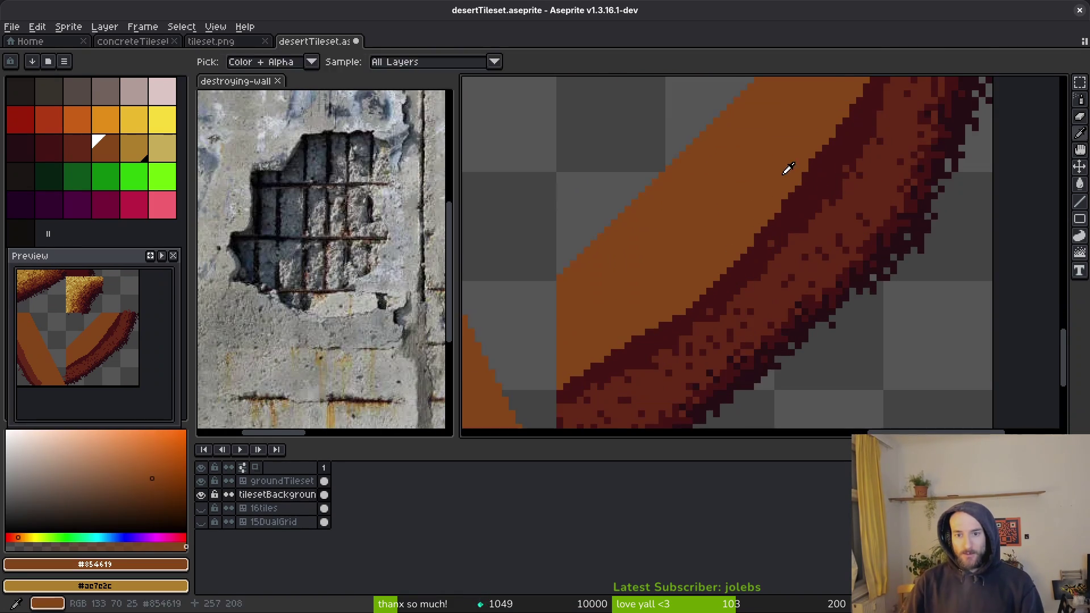
Step: Pick the cliff's main orange, shrink the spray to 1px, and spray orange specks onto the dark edge
{"action": "key", "text": "b"}
{"action": "key", "text": "bracketright"}
{"action": "scroll", "coordinate": [840, 215], "scroll_direction": "up", "scroll_amount": 1}
{"action": "key", "text": "shift+b"}
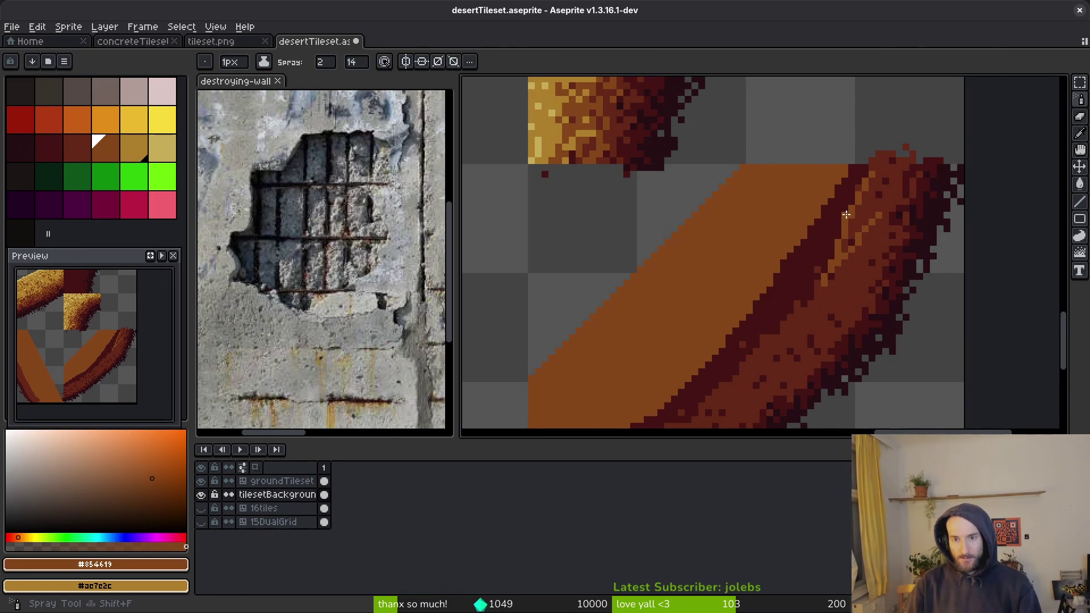
{"action": "scroll", "coordinate": [854, 227], "scroll_direction": "up", "scroll_amount": 1}
{"action": "key", "text": "minus"}
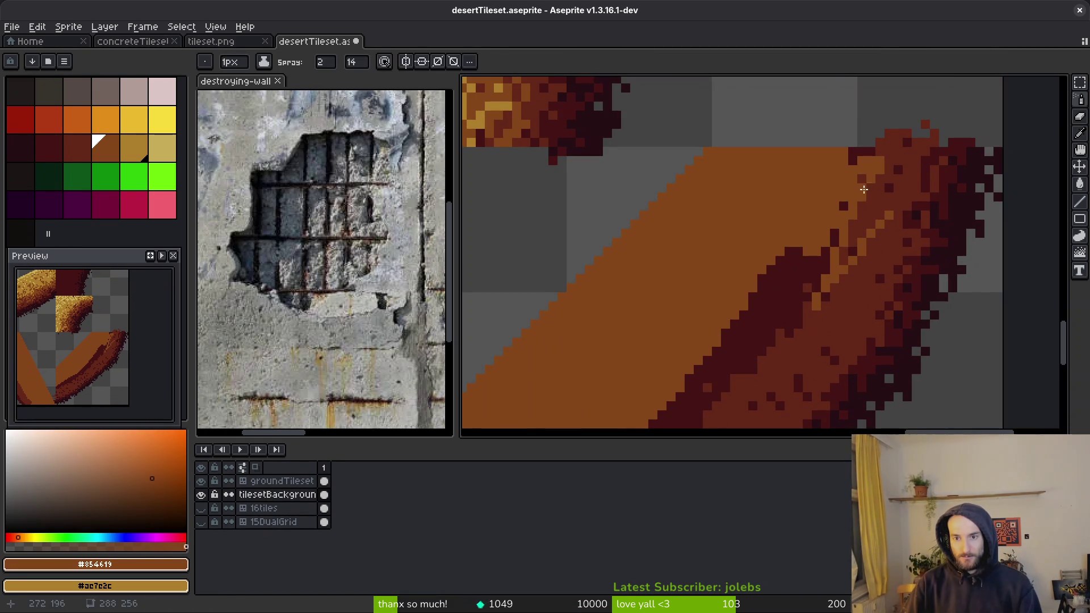
{"action": "left_click_drag", "start_coordinate": [863, 187], "coordinate": [842, 255]}
{"action": "mouse_move", "coordinate": [861, 182]}
{"action": "left_mouse_down"}
{"action": "mouse_move", "coordinate": [857, 227]}
{"action": "mouse_move", "coordinate": [884, 146]}
{"action": "mouse_move", "coordinate": [793, 278]}
{"action": "mouse_move", "coordinate": [780, 338]}
{"action": "mouse_move", "coordinate": [729, 357]}
{"action": "mouse_move", "coordinate": [767, 292]}
{"action": "left_mouse_up"}
{"action": "scroll", "coordinate": [842, 246], "scroll_direction": "right", "scroll_amount": 2}
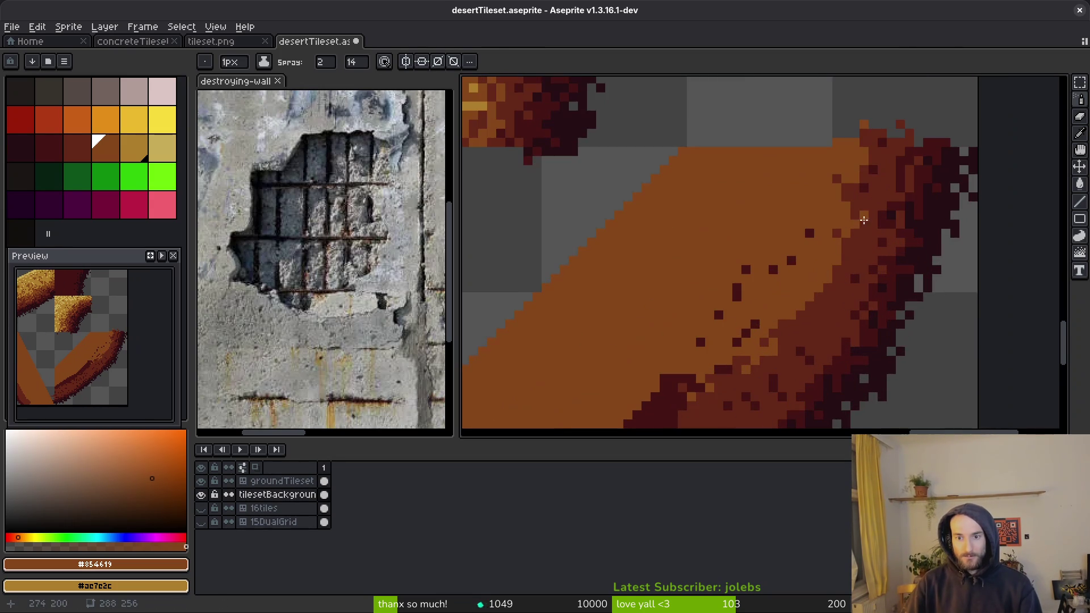
{"action": "left_click_drag", "start_coordinate": [861, 215], "coordinate": [801, 348]}
Step: Set the secondary colour to reddish-brown #632718 and spray orange over the dark diagonal band
{"action": "right_click", "coordinate": [813, 310], "text": "alt"}
{"action": "scroll", "coordinate": [830, 290], "scroll_direction": "down", "scroll_amount": 5}
{"action": "scroll", "coordinate": [846, 212], "scroll_direction": "left", "scroll_amount": 4}
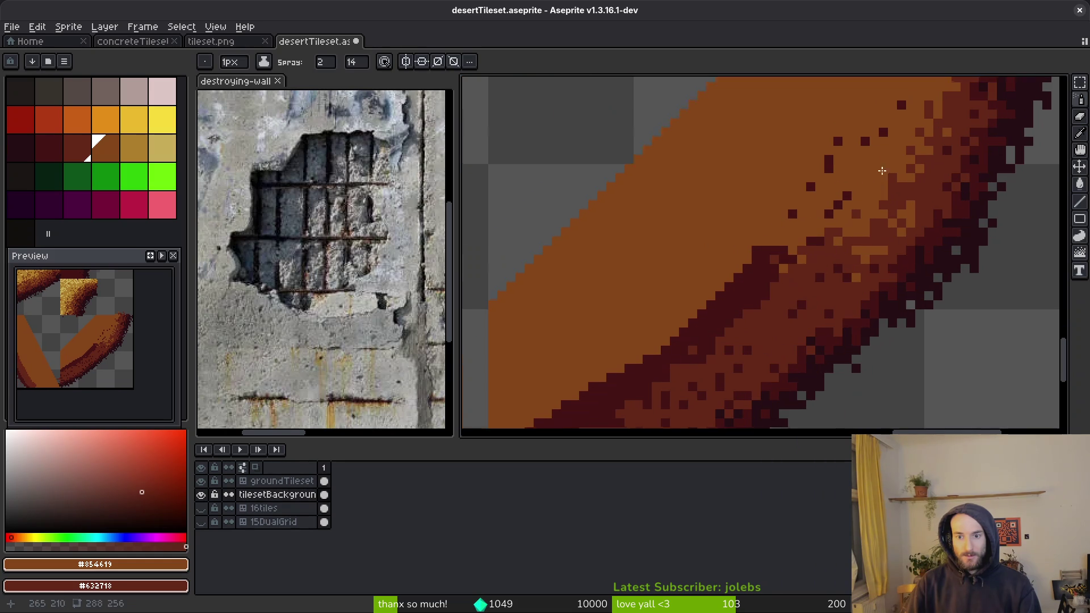
{"action": "left_click_drag", "start_coordinate": [845, 255], "coordinate": [845, 250]}
{"action": "scroll", "coordinate": [803, 256], "scroll_direction": "up", "scroll_amount": 2}
{"action": "scroll", "coordinate": [803, 256], "scroll_direction": "left", "scroll_amount": 4}
{"action": "mouse_move", "coordinate": [956, 139]}
{"action": "left_mouse_down"}
{"action": "mouse_move", "coordinate": [902, 176]}
{"action": "mouse_move", "coordinate": [772, 307]}
{"action": "mouse_move", "coordinate": [623, 398]}
{"action": "mouse_move", "coordinate": [681, 406]}
{"action": "mouse_move", "coordinate": [751, 344]}
{"action": "left_mouse_up"}
{"action": "mouse_move", "coordinate": [837, 234]}
{"action": "left_mouse_down"}
{"action": "mouse_move", "coordinate": [698, 332]}
{"action": "mouse_move", "coordinate": [619, 371]}
{"action": "mouse_move", "coordinate": [732, 298]}
{"action": "mouse_move", "coordinate": [868, 184]}
{"action": "left_mouse_up"}
{"action": "left_click_drag", "start_coordinate": [707, 318], "coordinate": [872, 189]}
{"action": "scroll", "coordinate": [831, 191], "scroll_direction": "up", "scroll_amount": 3}
{"action": "scroll", "coordinate": [834, 170], "scroll_direction": "right", "scroll_amount": 3}
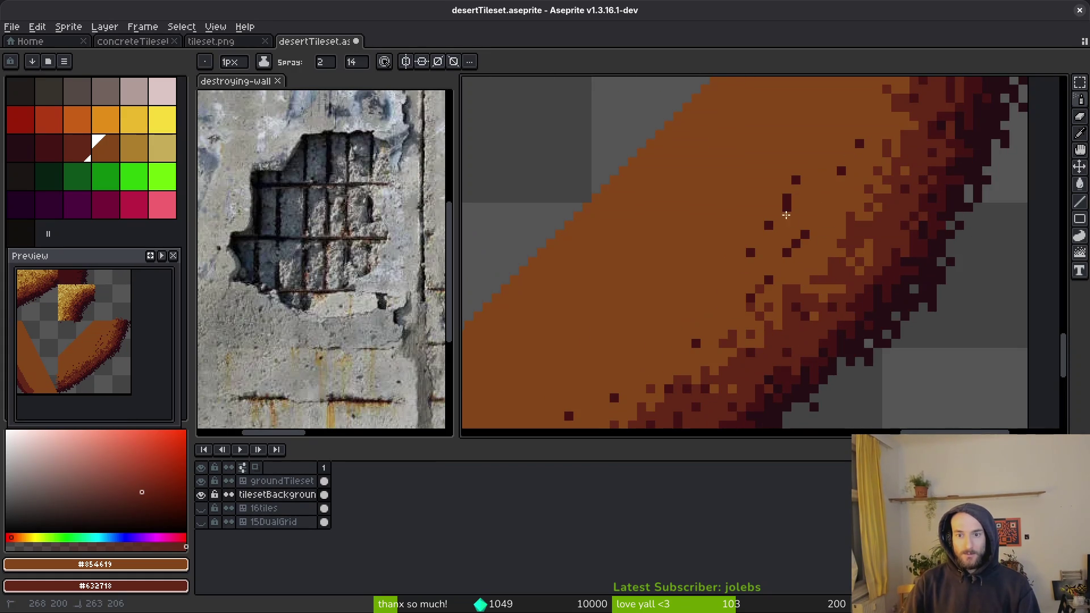
{"action": "left_click_drag", "start_coordinate": [856, 147], "coordinate": [755, 222]}
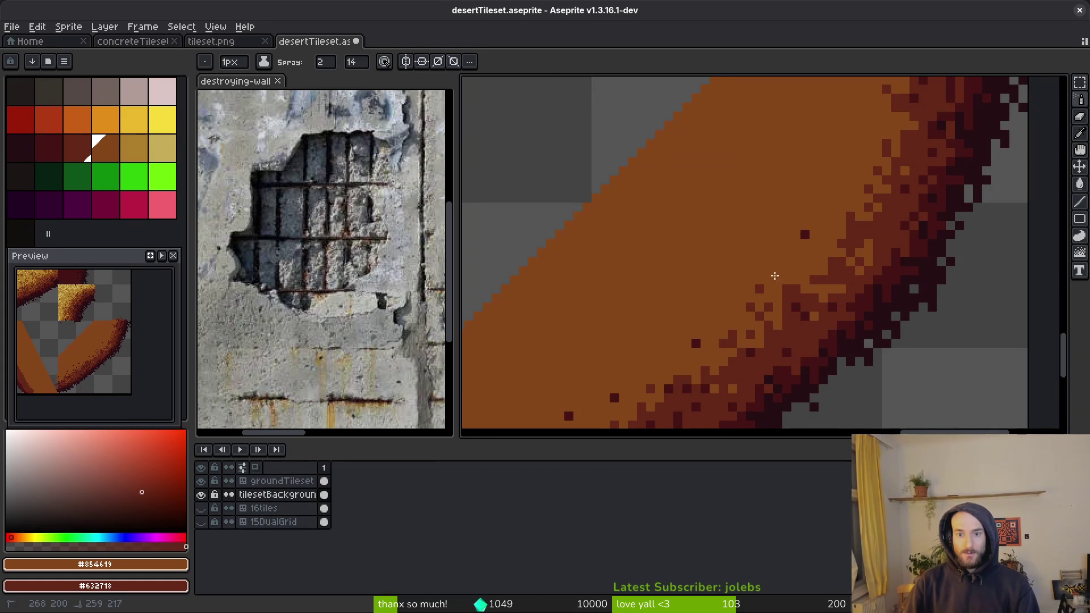
{"action": "scroll", "coordinate": [744, 299], "scroll_direction": "down", "scroll_amount": 3}
{"action": "scroll", "coordinate": [808, 219], "scroll_direction": "up", "scroll_amount": 3}
Step: Spray specks down the slope's edge to its lower end
{"action": "mouse_move", "coordinate": [887, 128]}
{"action": "left_mouse_down"}
{"action": "mouse_move", "coordinate": [777, 295]}
{"action": "mouse_move", "coordinate": [712, 317]}
{"action": "left_mouse_up"}
{"action": "scroll", "coordinate": [893, 190], "scroll_direction": "down", "scroll_amount": 2}
{"action": "scroll", "coordinate": [893, 191], "scroll_direction": "left", "scroll_amount": 2}
{"action": "scroll", "coordinate": [726, 306], "scroll_direction": "down", "scroll_amount": 2}
{"action": "left_click_drag", "start_coordinate": [738, 261], "coordinate": [635, 346]}
{"action": "scroll", "coordinate": [849, 186], "scroll_direction": "left", "scroll_amount": 2}
{"action": "mouse_move", "coordinate": [705, 287]}
{"action": "left_mouse_down"}
{"action": "mouse_move", "coordinate": [641, 324]}
{"action": "mouse_move", "coordinate": [732, 239]}
{"action": "mouse_move", "coordinate": [600, 340]}
{"action": "left_mouse_up"}
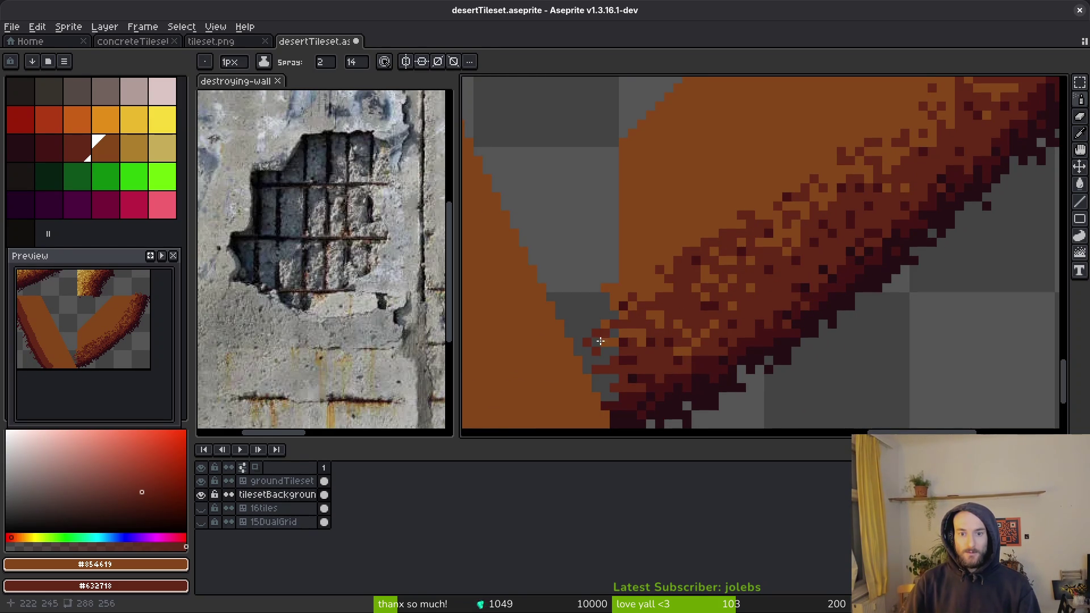
{"action": "key", "text": "b"}
{"action": "scroll", "coordinate": [584, 357], "scroll_direction": "down", "scroll_amount": 3}
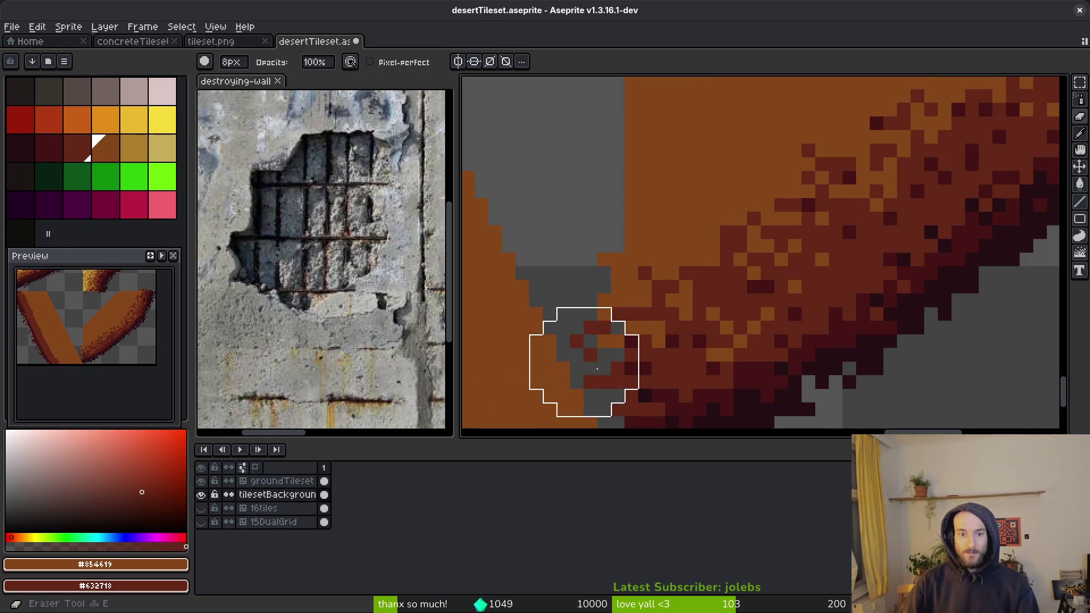
Step: Zoom in on the cliff slope tile and sample a colour from the cliff art
{"action": "scroll", "coordinate": [688, 322], "scroll_direction": "up", "scroll_amount": 2}
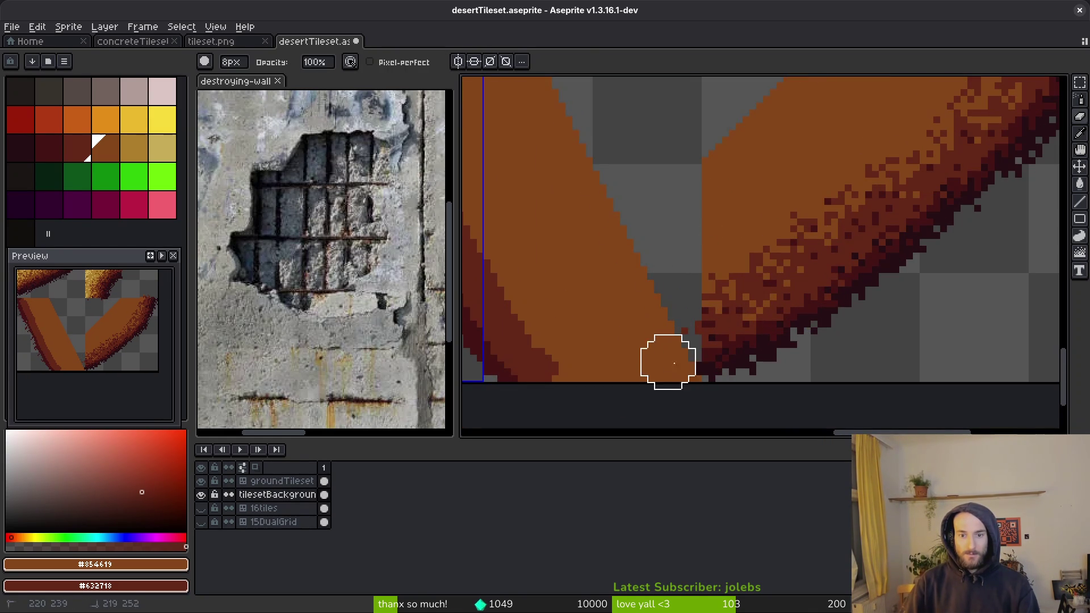
{"action": "scroll", "coordinate": [754, 341], "scroll_direction": "down", "scroll_amount": 2}
{"action": "scroll", "coordinate": [700, 348], "scroll_direction": "up", "scroll_amount": 2}
{"action": "key", "text": "b"}
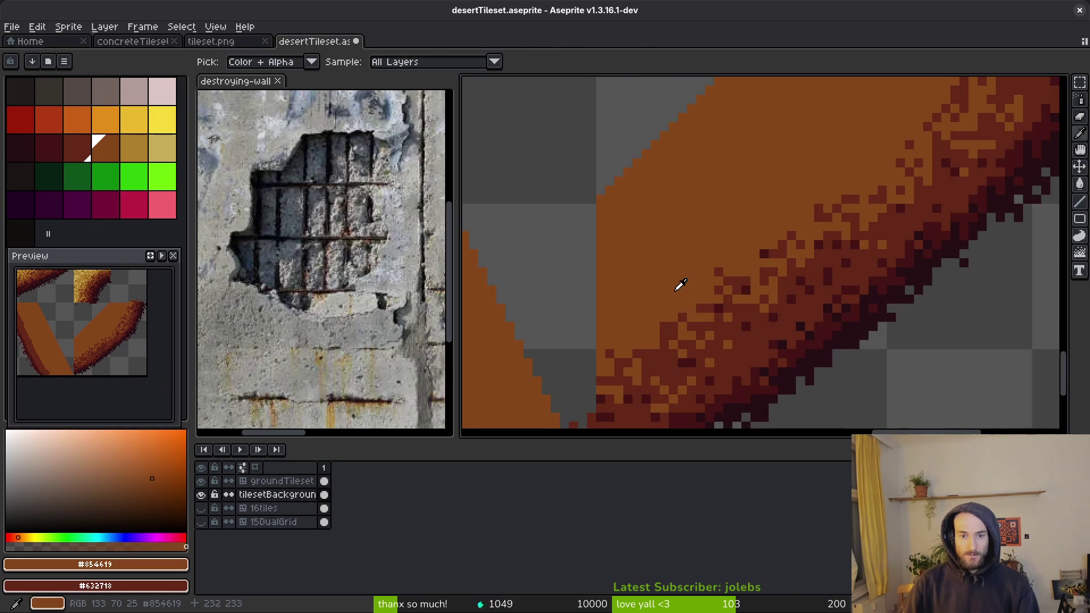
{"action": "scroll", "coordinate": [640, 372], "scroll_direction": "up", "scroll_amount": 3}
{"action": "scroll", "coordinate": [647, 363], "scroll_direction": "down", "scroll_amount": 1}
{"action": "scroll", "coordinate": [780, 281], "scroll_direction": "down", "scroll_amount": 2}
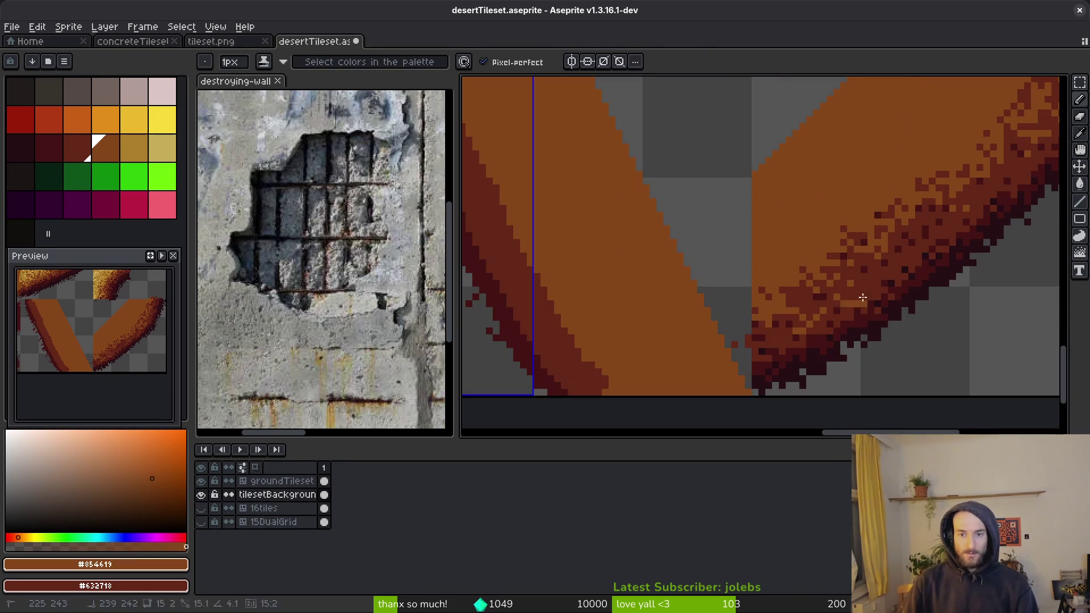
Step: Spray lighter brown and light orange specks along the dark shaded slope edge
{"action": "key", "text": "shift+f"}
{"action": "left_click", "coordinate": [803, 290]}
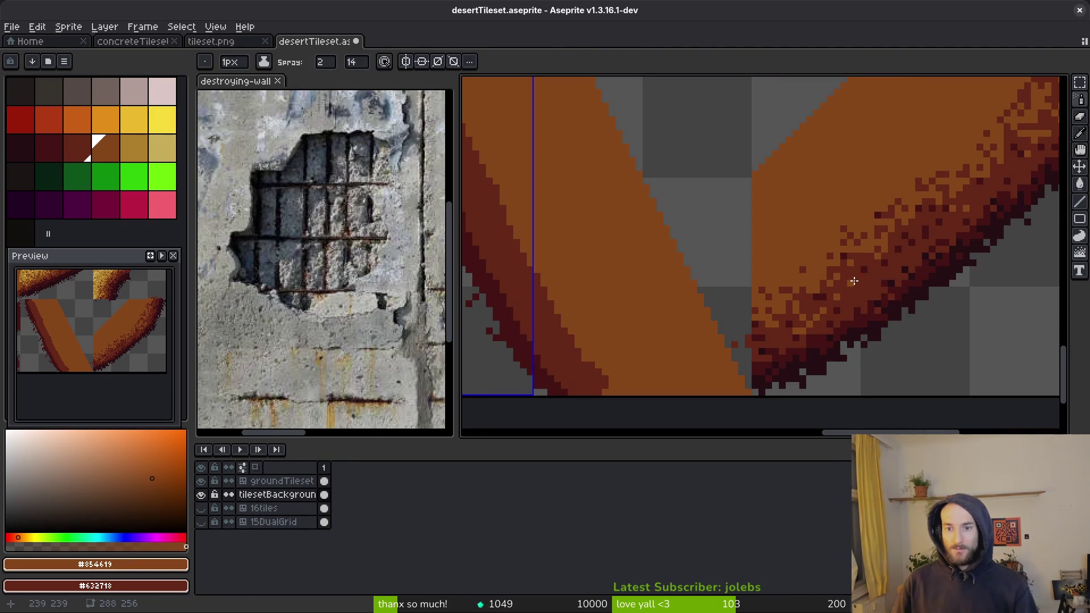
{"action": "scroll", "coordinate": [860, 249], "scroll_direction": "up", "scroll_amount": 2}
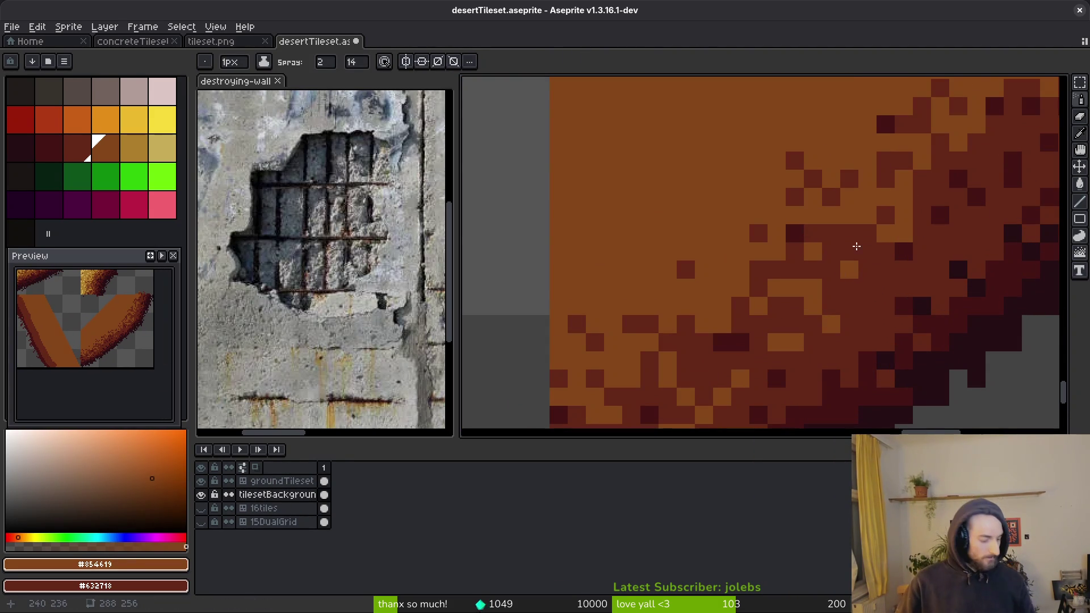
{"action": "left_click_drag", "start_coordinate": [884, 232], "coordinate": [868, 280]}
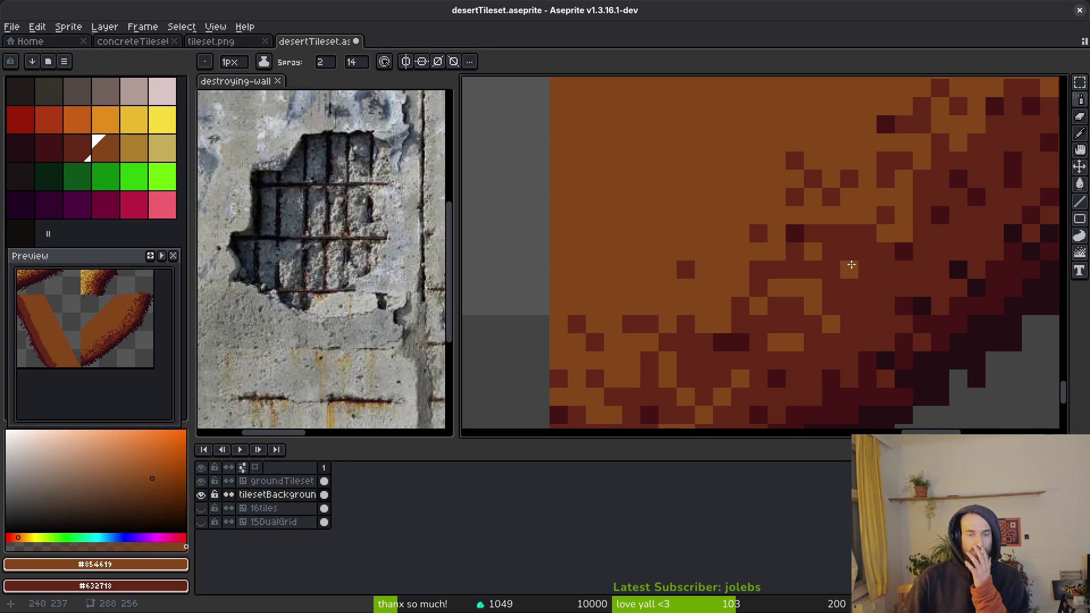
{"action": "left_click_drag", "start_coordinate": [931, 248], "coordinate": [906, 284]}
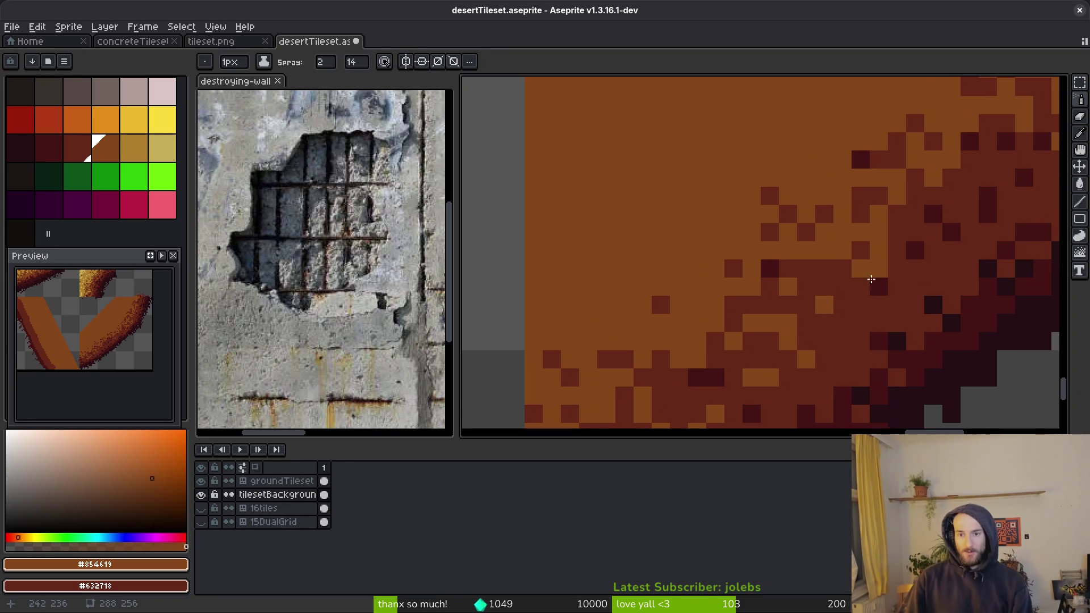
{"action": "key", "text": "alt"}
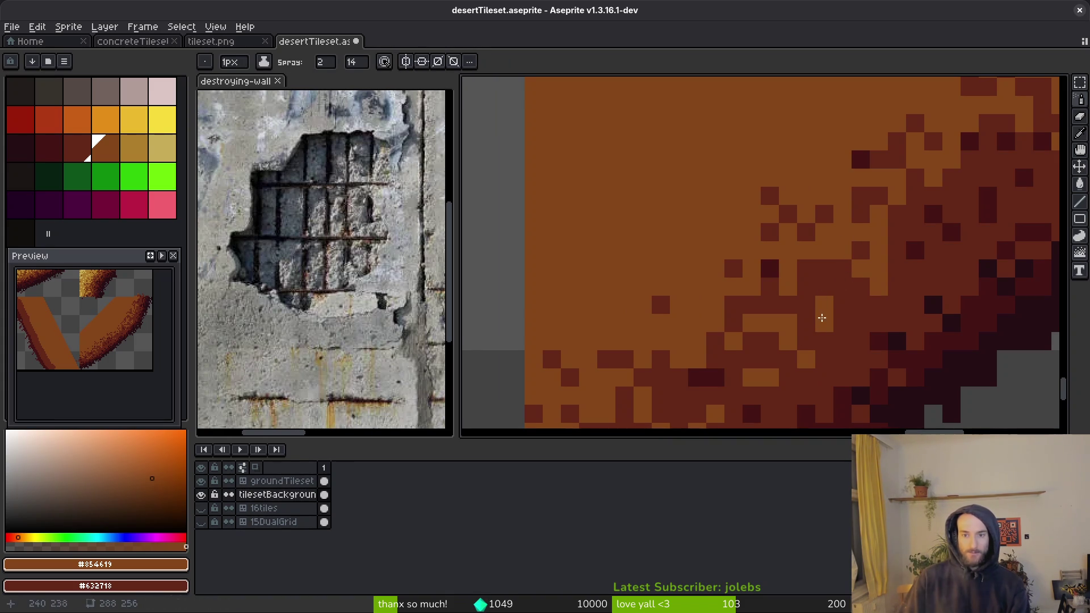
{"action": "left_click_drag", "start_coordinate": [857, 249], "coordinate": [838, 273]}
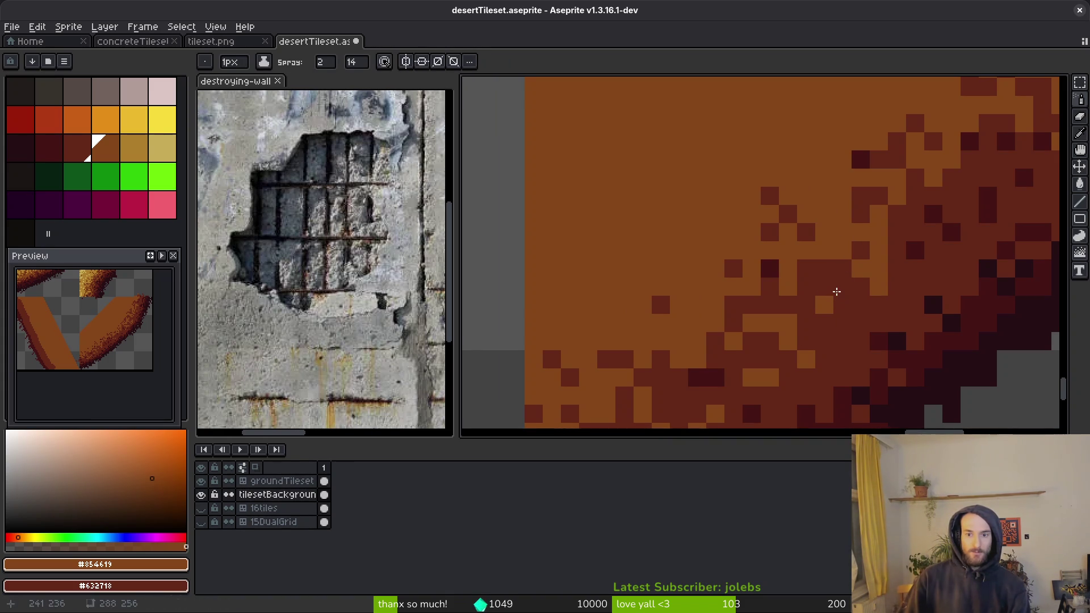
Step: Hide the tilesetBackground layer to check the sprayed speckles
{"action": "scroll", "coordinate": [840, 309], "scroll_direction": "down", "scroll_amount": 5}
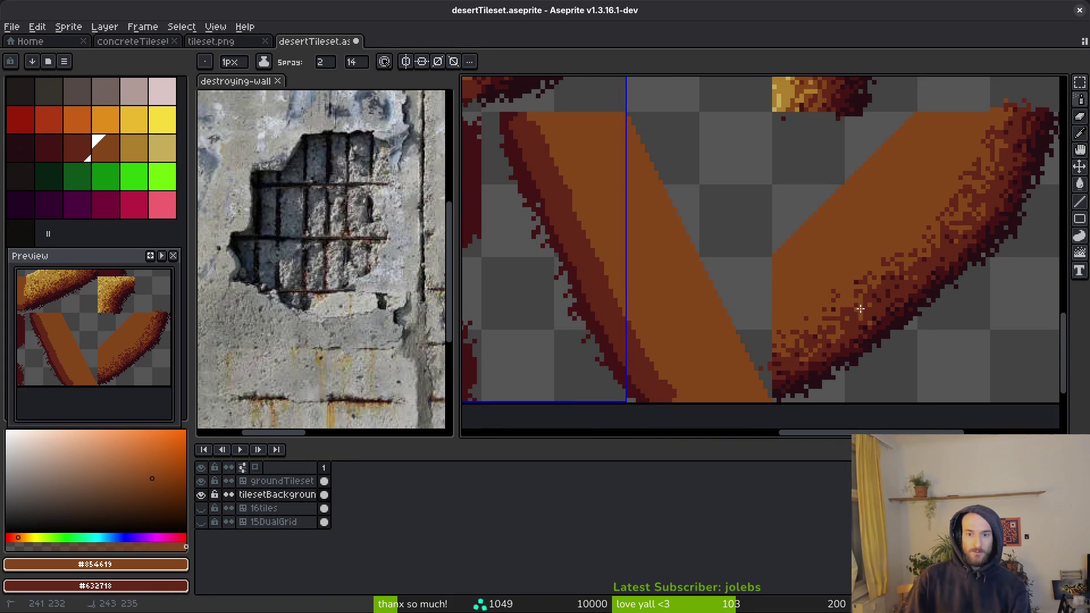
{"action": "scroll", "coordinate": [852, 324], "scroll_direction": "up", "scroll_amount": 5}
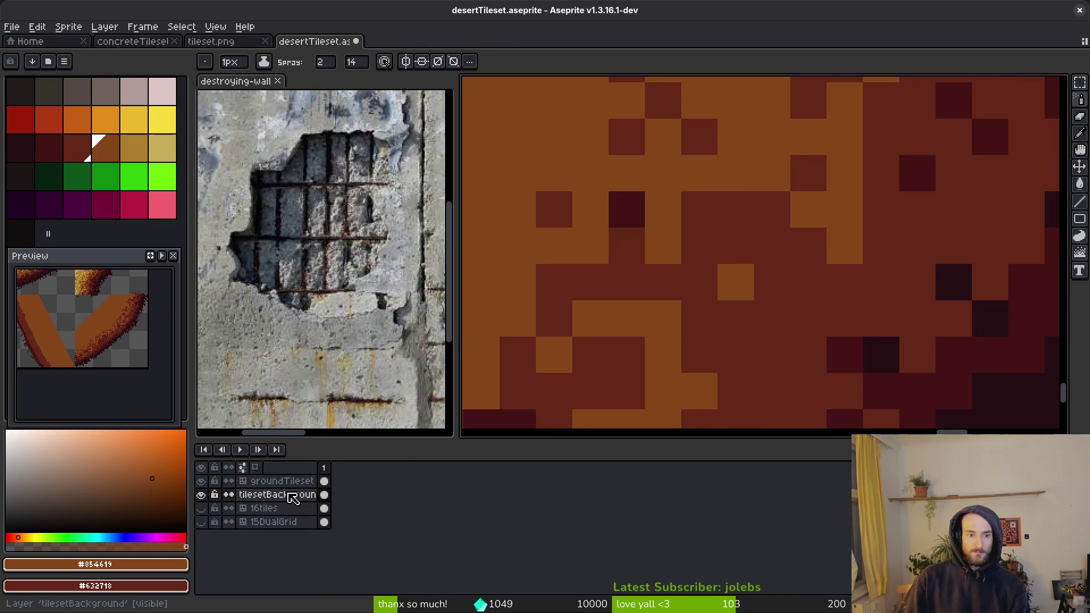
{"action": "scroll", "coordinate": [812, 364], "scroll_direction": "down", "scroll_amount": 4}
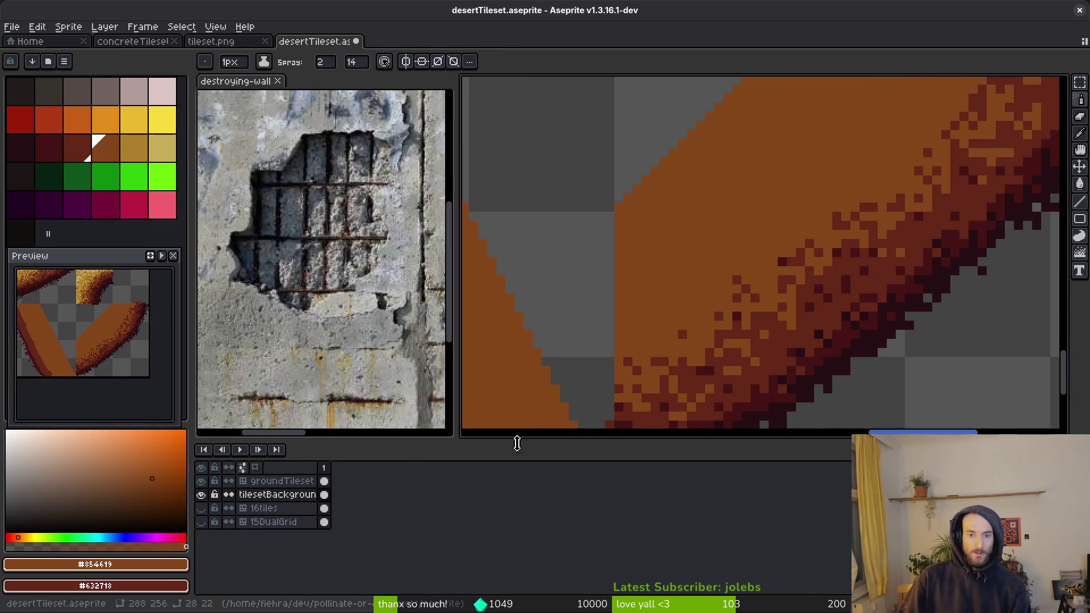
{"action": "left_click", "coordinate": [201, 495]}
Step: Show the tilesetBackground layer and hide groundTileset to isolate the cliff art
{"action": "double_click", "coordinate": [202, 495]}
{"action": "left_click", "coordinate": [201, 495]}
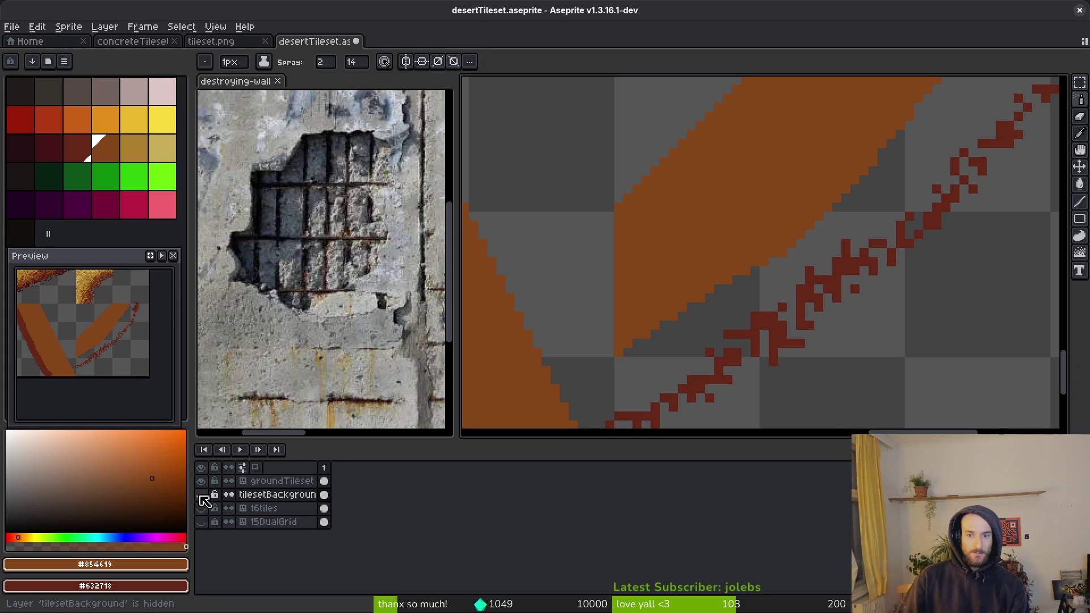
{"action": "left_click", "coordinate": [202, 495]}
{"action": "left_click", "coordinate": [202, 481]}
{"action": "scroll", "coordinate": [818, 232], "scroll_direction": "down", "scroll_amount": 3}
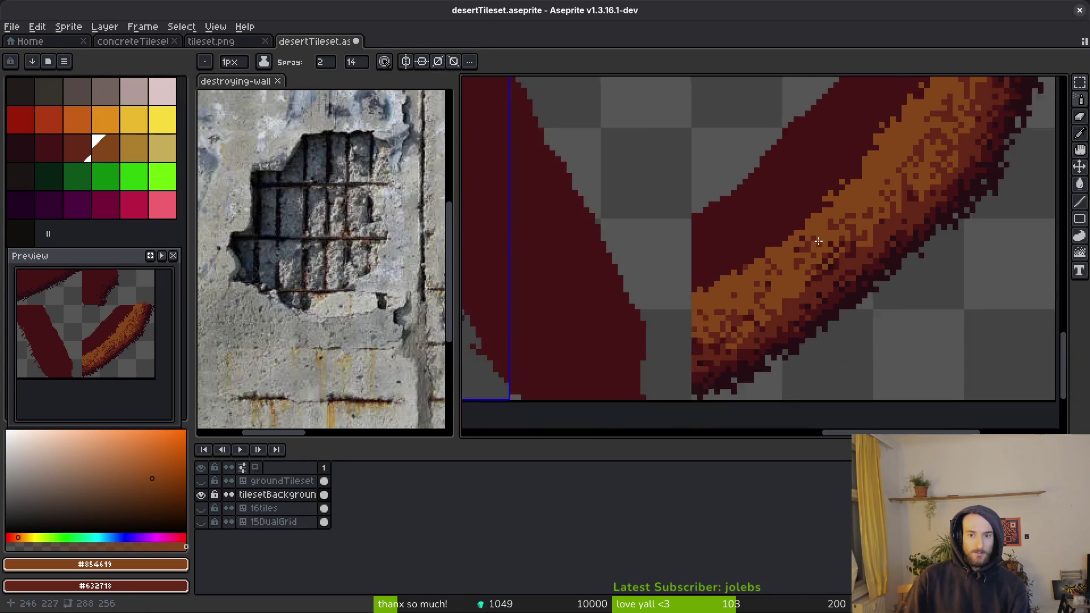
{"action": "scroll", "coordinate": [813, 248], "scroll_direction": "down", "scroll_amount": 3}
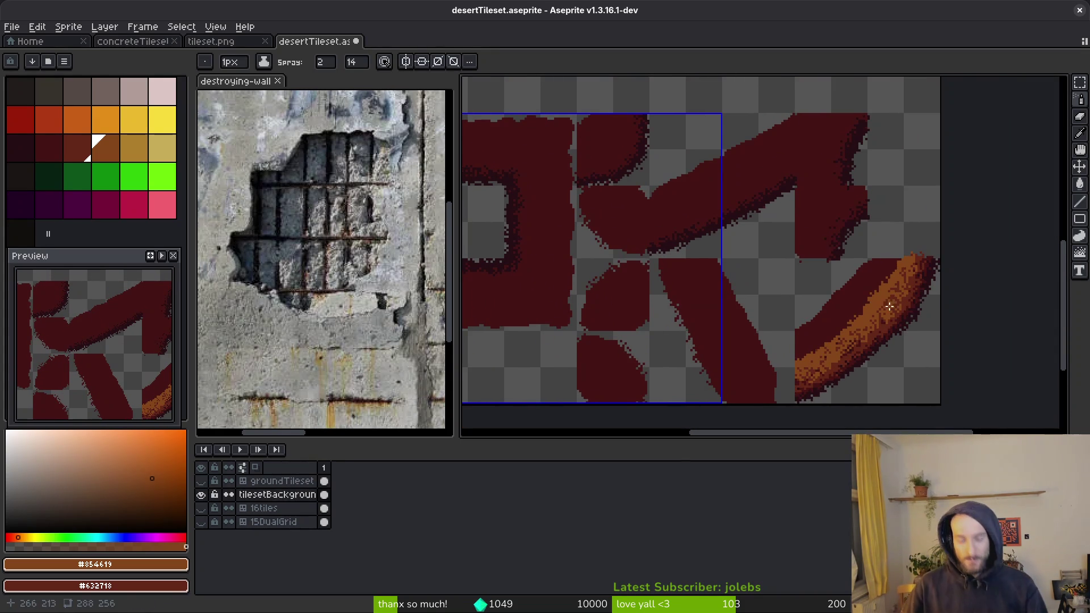
{"action": "scroll", "coordinate": [948, 359], "scroll_direction": "up", "scroll_amount": 3}
Step: Magic Wand select the orange sprayed stroke and delete it
{"action": "key", "text": "w"}
{"action": "left_click", "coordinate": [893, 312]}
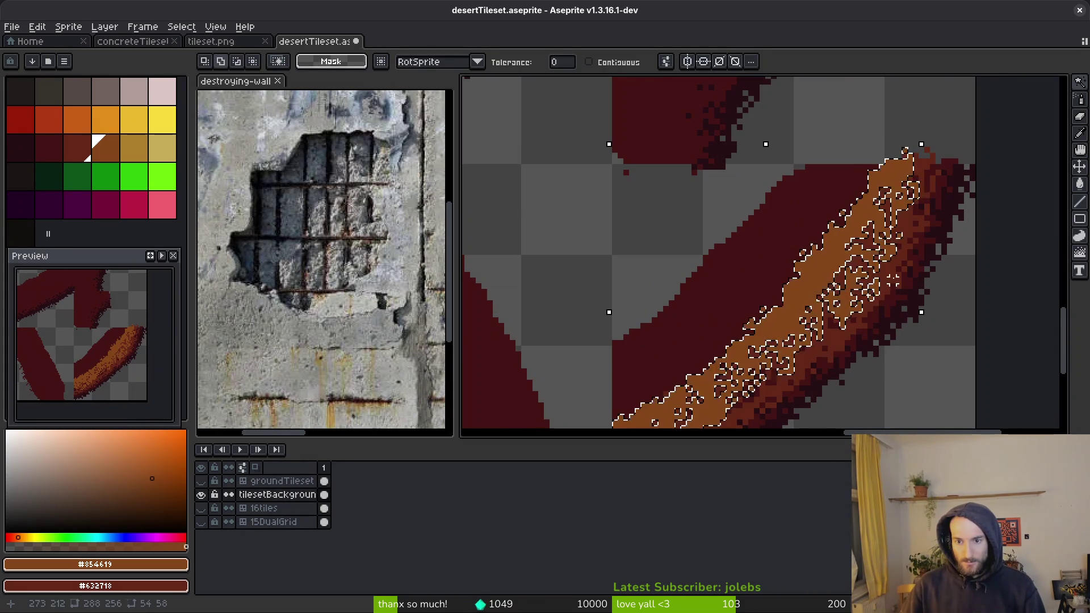
{"action": "scroll", "coordinate": [926, 302], "scroll_direction": "down", "scroll_amount": 2}
{"action": "key", "text": "Delete"}
{"action": "scroll", "coordinate": [893, 336], "scroll_direction": "down", "scroll_amount": 3}
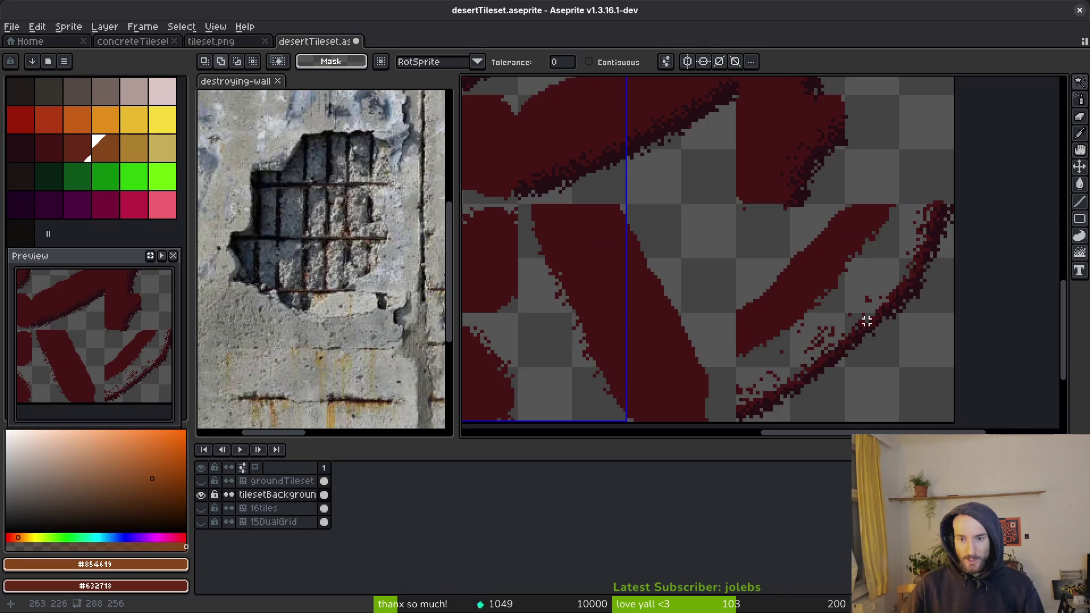
{"action": "scroll", "coordinate": [836, 296], "scroll_direction": "up", "scroll_amount": 1}
{"action": "scroll", "coordinate": [738, 324], "scroll_direction": "up", "scroll_amount": 3}
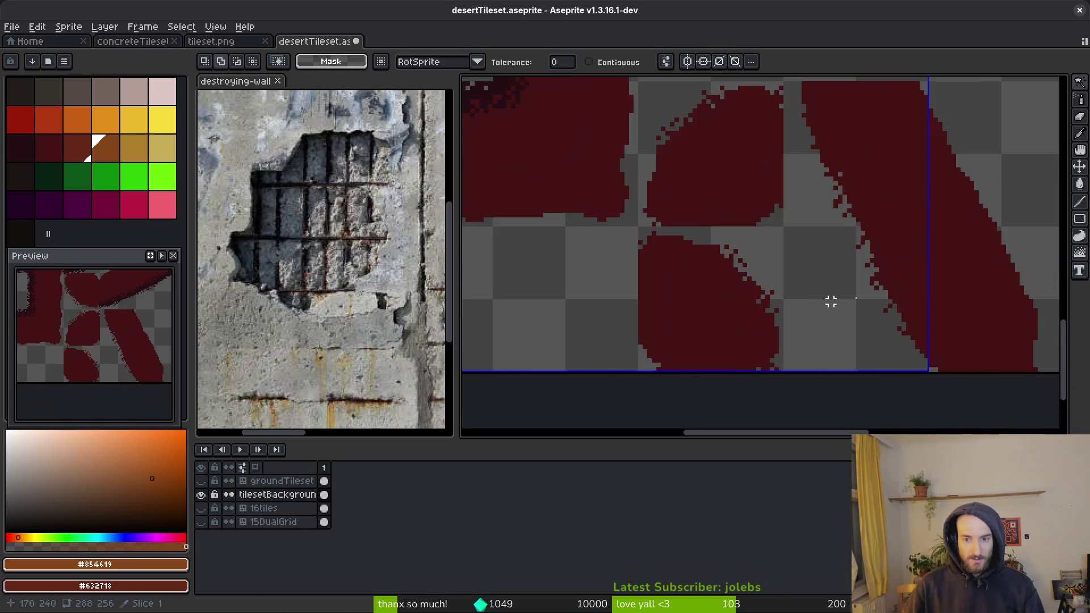
{"action": "scroll", "coordinate": [857, 239], "scroll_direction": "up", "scroll_amount": 1}
{"action": "scroll", "coordinate": [669, 290], "scroll_direction": "down", "scroll_amount": 1}
Step: Patch the gap with dark red #431414 using a vertical line and a horizontal stroke
{"action": "key", "text": "b"}
{"action": "left_click", "coordinate": [651, 296], "text": "alt"}
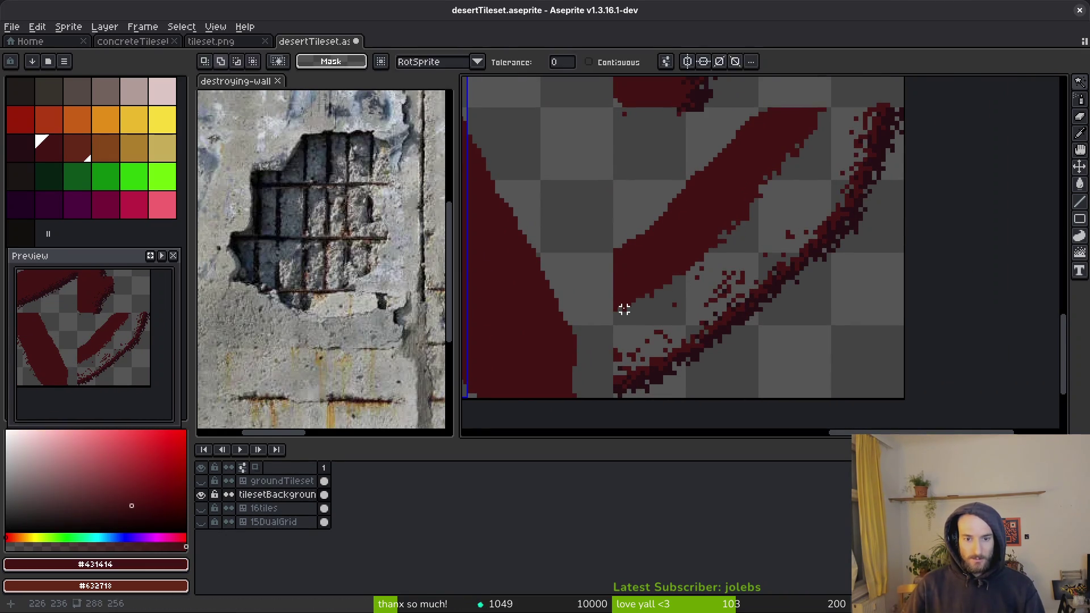
{"action": "scroll", "coordinate": [623, 309], "scroll_direction": "up", "scroll_amount": 1}
{"action": "left_click_drag", "start_coordinate": [614, 328], "coordinate": [618, 389]}
{"action": "left_click_drag", "start_coordinate": [611, 377], "coordinate": [613, 318]}
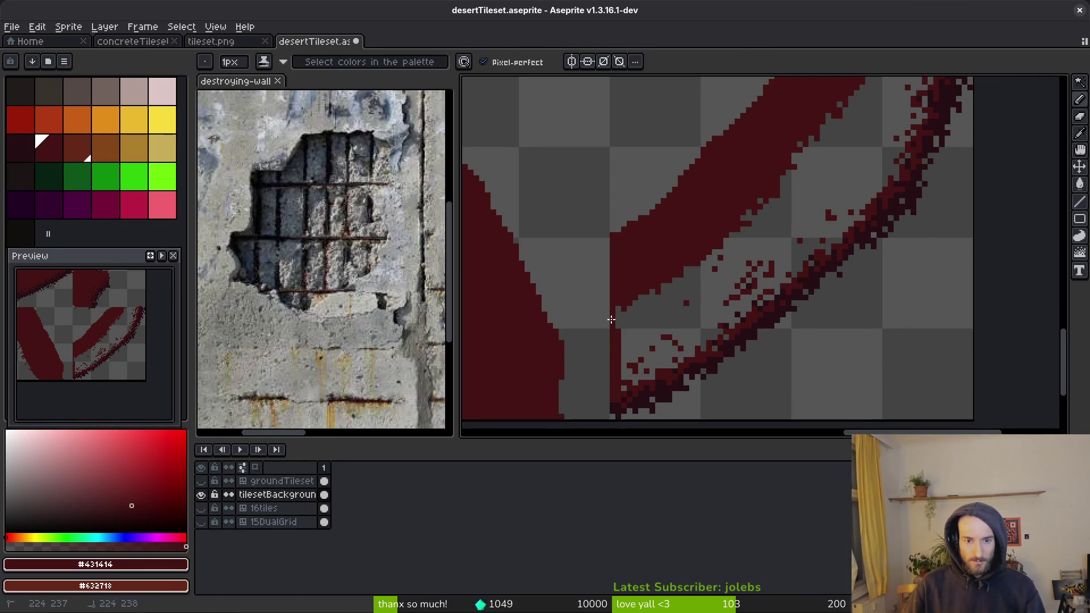
{"action": "scroll", "coordinate": [804, 265], "scroll_direction": "up", "scroll_amount": 1}
{"action": "scroll", "coordinate": [800, 272], "scroll_direction": "up", "scroll_amount": 1}
{"action": "left_click_drag", "start_coordinate": [797, 279], "coordinate": [935, 278]}
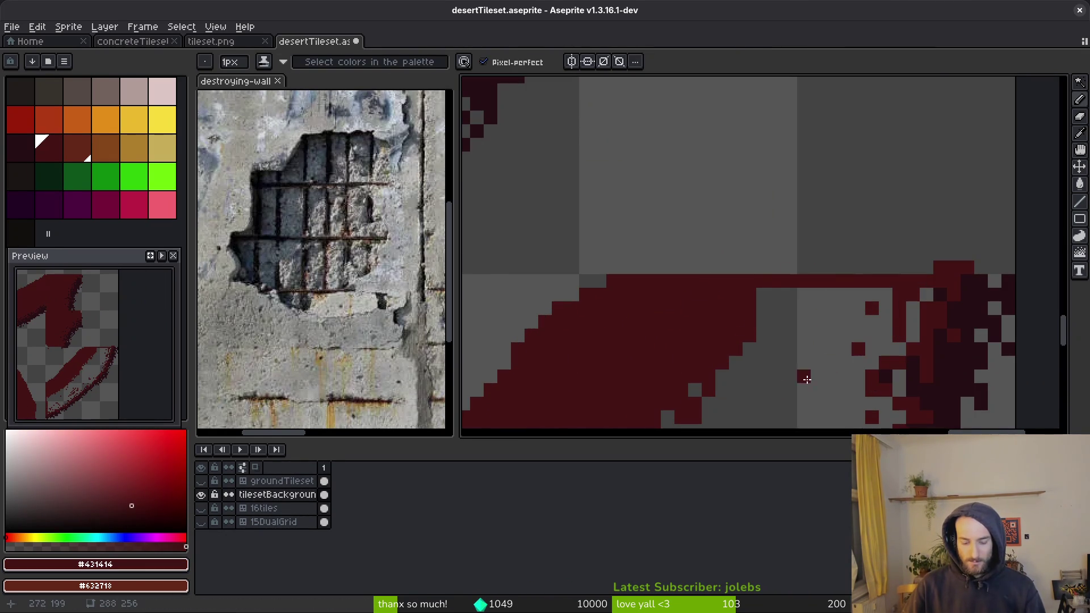
Step: Show groundTileset, hide tilesetBackground, make groundTileset active and save desertTileset.aseprite
{"action": "key", "text": "g"}
{"action": "scroll", "coordinate": [791, 408], "scroll_direction": "down", "scroll_amount": 3}
{"action": "mouse_move", "coordinate": [790, 408]}
{"action": "left_mouse_down"}
{"action": "mouse_move", "coordinate": [761, 236]}
{"action": "mouse_move", "coordinate": [711, 256]}
{"action": "left_mouse_up"}
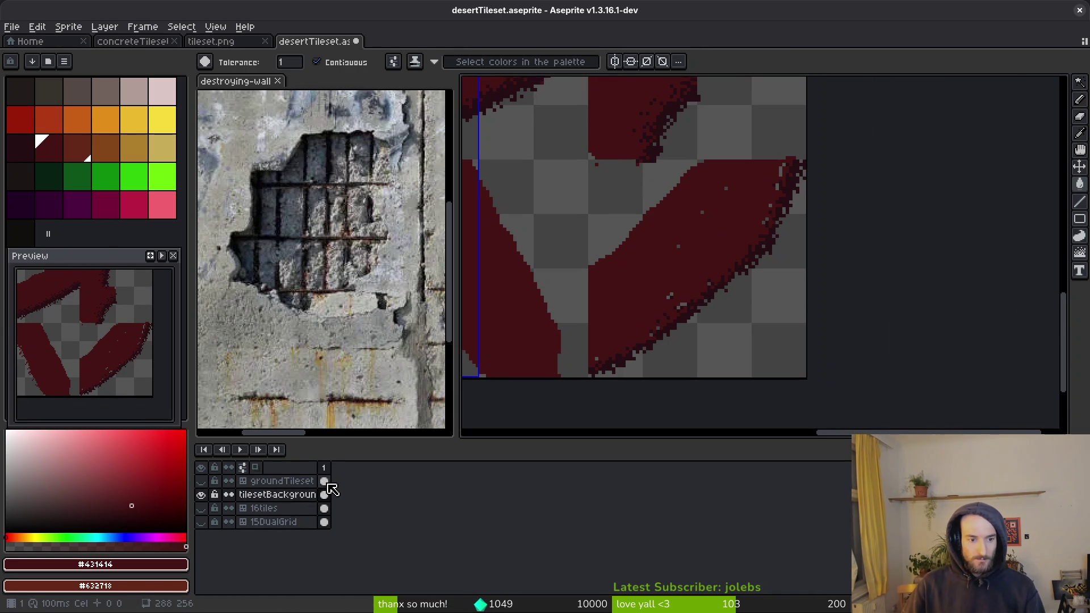
{"action": "left_click", "coordinate": [201, 481]}
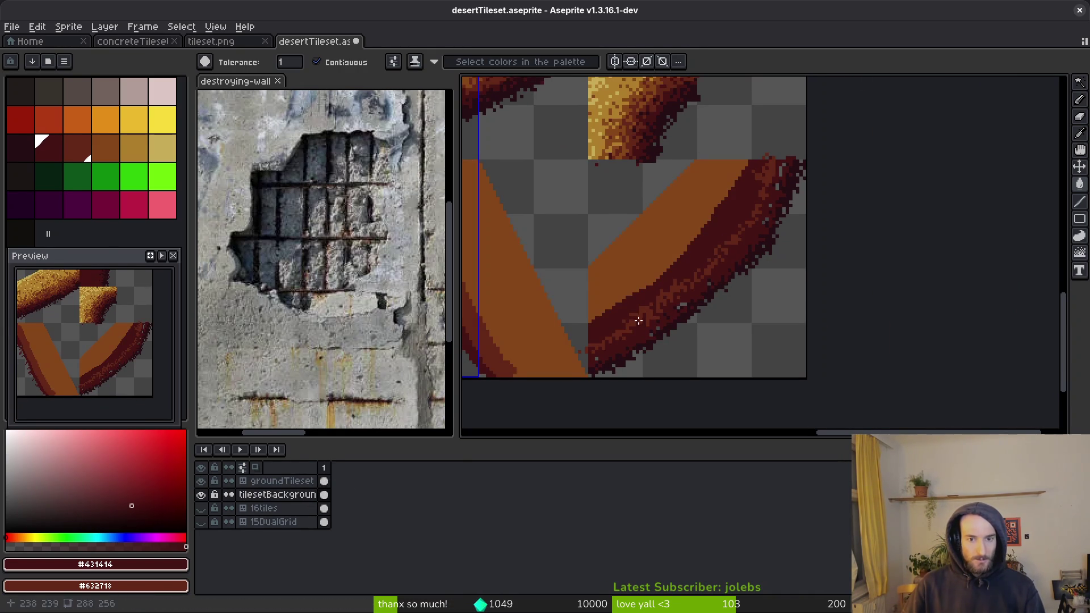
{"action": "left_click", "coordinate": [201, 494]}
{"action": "left_click", "coordinate": [323, 480]}
{"action": "key", "text": "m"}
{"action": "scroll", "coordinate": [720, 272], "scroll_direction": "up", "scroll_amount": 2}
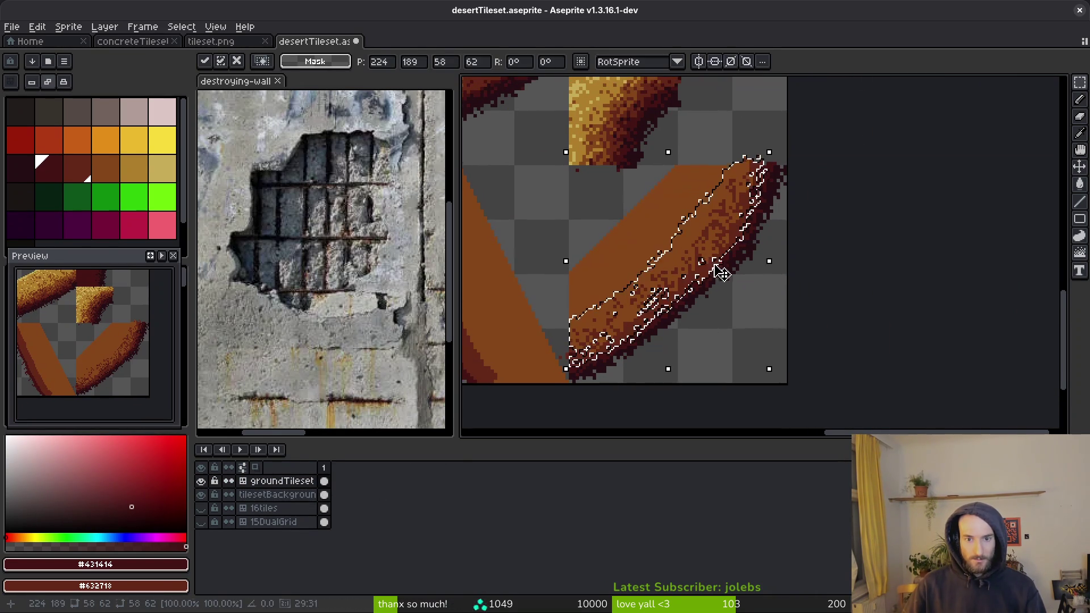
{"action": "key", "text": "ctrl+s"}
{"action": "scroll", "coordinate": [735, 276], "scroll_direction": "up", "scroll_amount": 1}
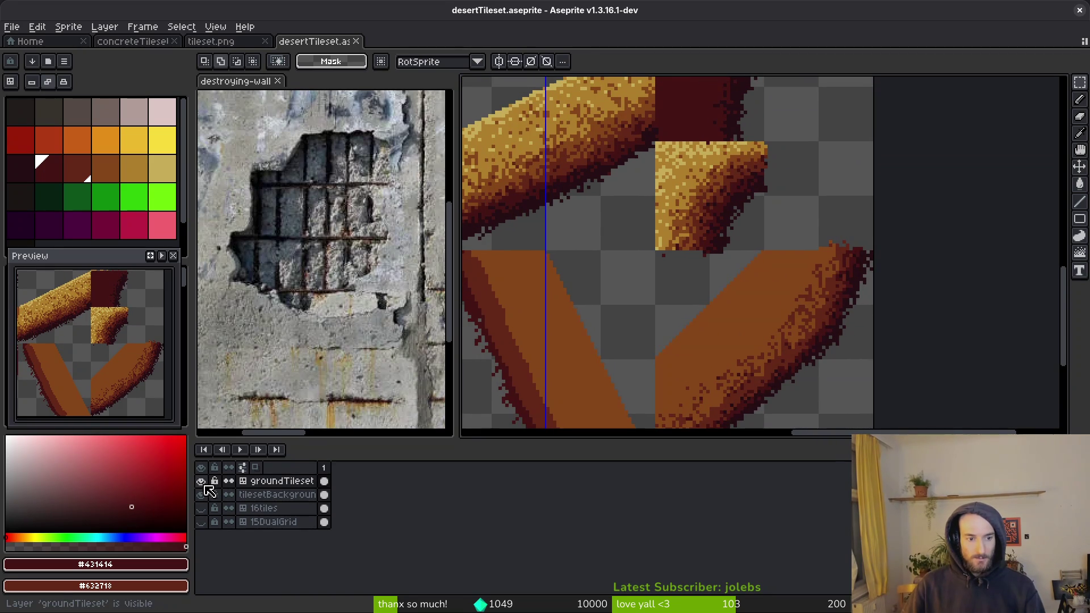
Step: Toggle groundTileset to check the cliff tiles, then pick gold #ae7e2c from the golden tile
{"action": "left_click", "coordinate": [201, 481]}
{"action": "scroll", "coordinate": [674, 306], "scroll_direction": "down", "scroll_amount": 2}
{"action": "scroll", "coordinate": [674, 305], "scroll_direction": "up", "scroll_amount": 2}
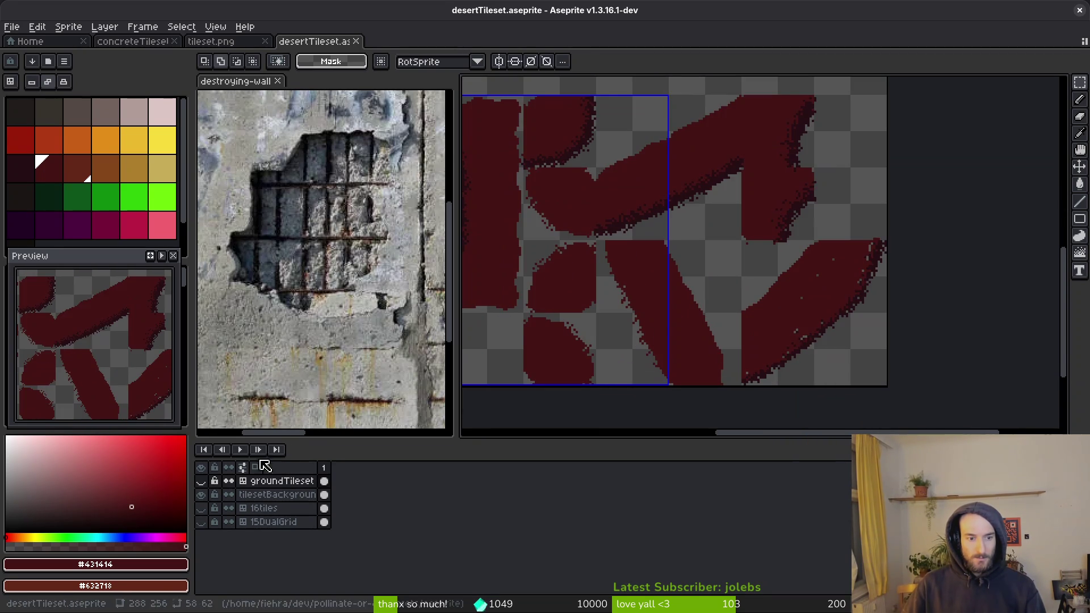
{"action": "left_click", "coordinate": [200, 481]}
{"action": "scroll", "coordinate": [829, 337], "scroll_direction": "up", "scroll_amount": 1}
{"action": "scroll", "coordinate": [749, 250], "scroll_direction": "up", "scroll_amount": 3}
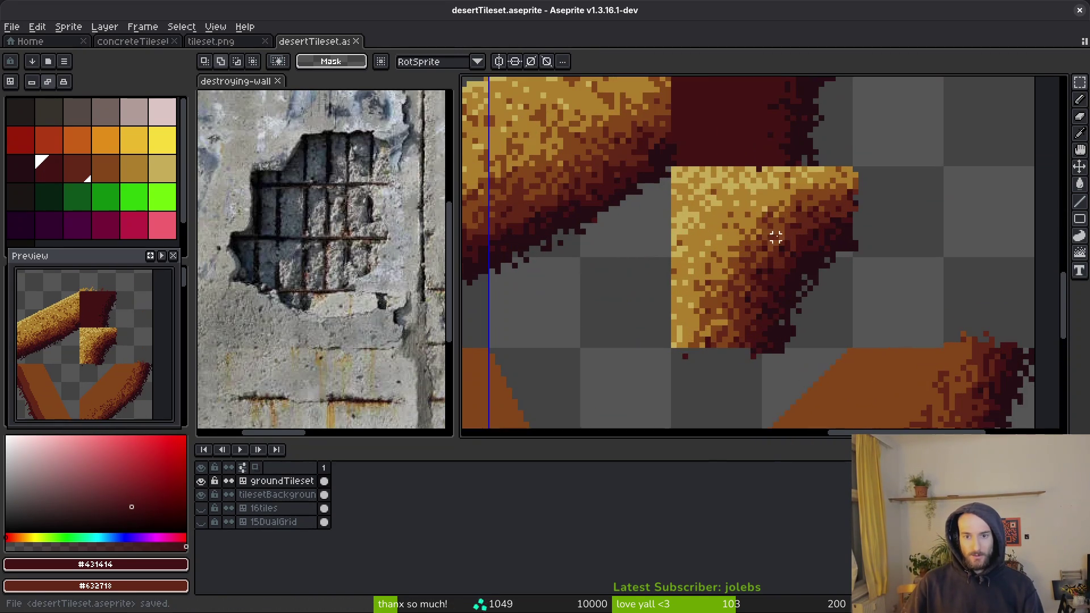
{"action": "left_click", "coordinate": [764, 203], "text": "alt"}
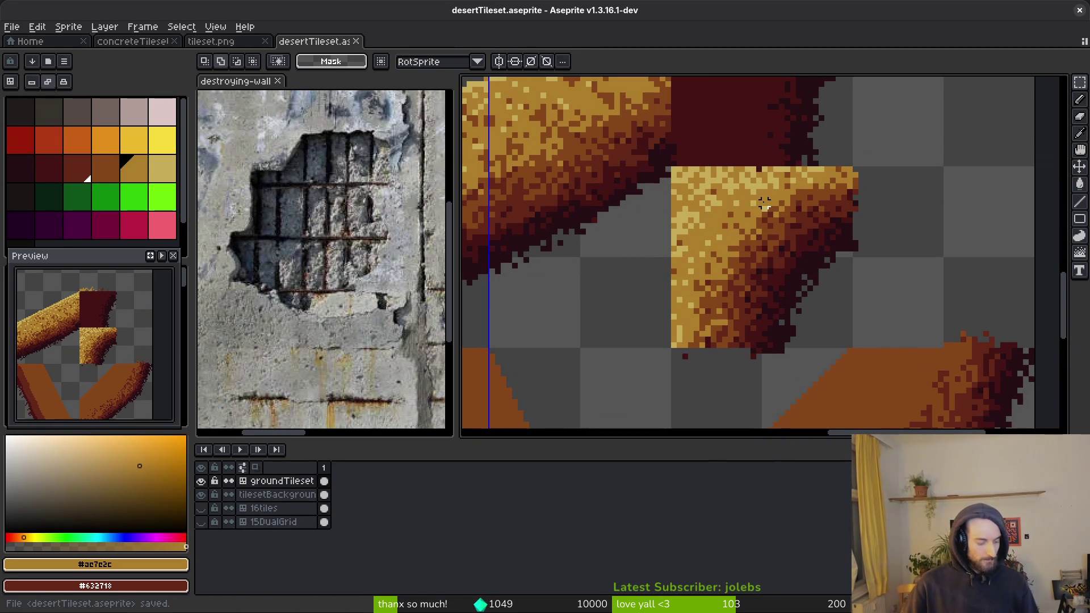
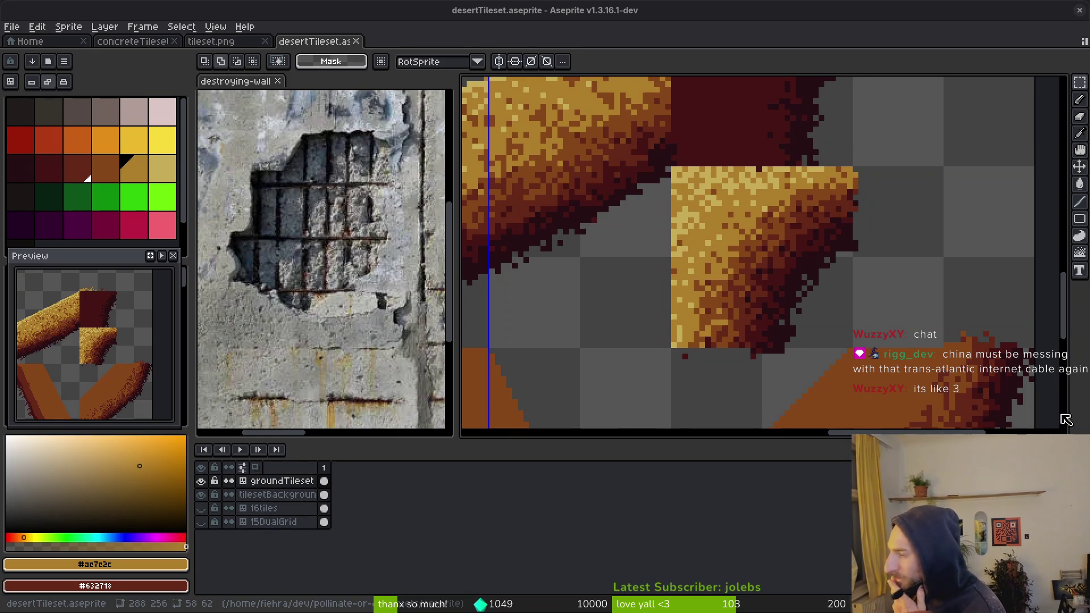
Step: Eyedropper the light gold #c8ad59 from the tileset as the foreground colour
{"action": "key", "text": "super"}
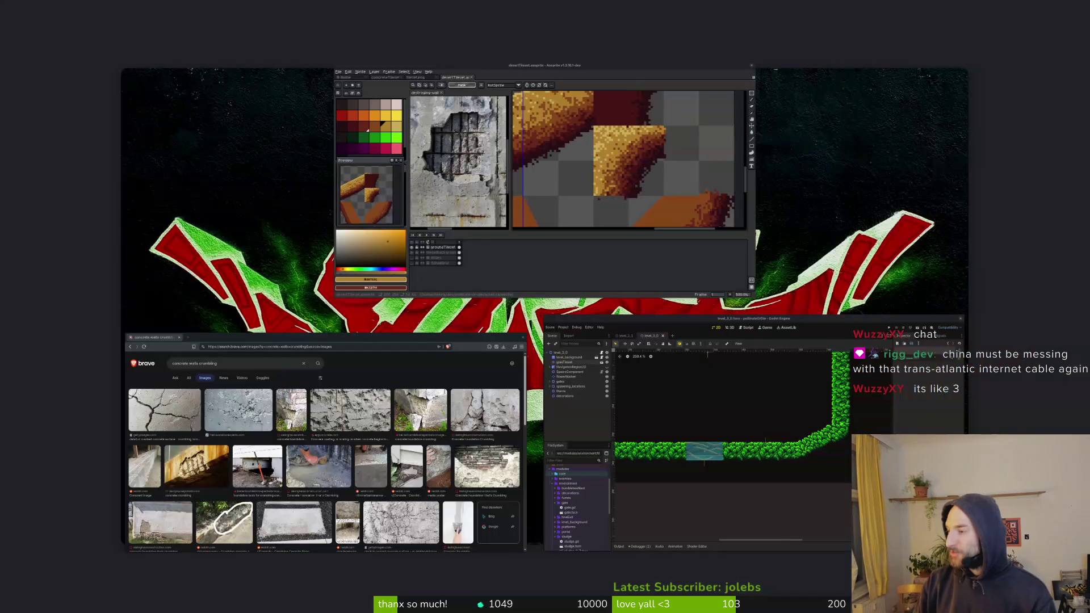
{"action": "key", "text": "super"}
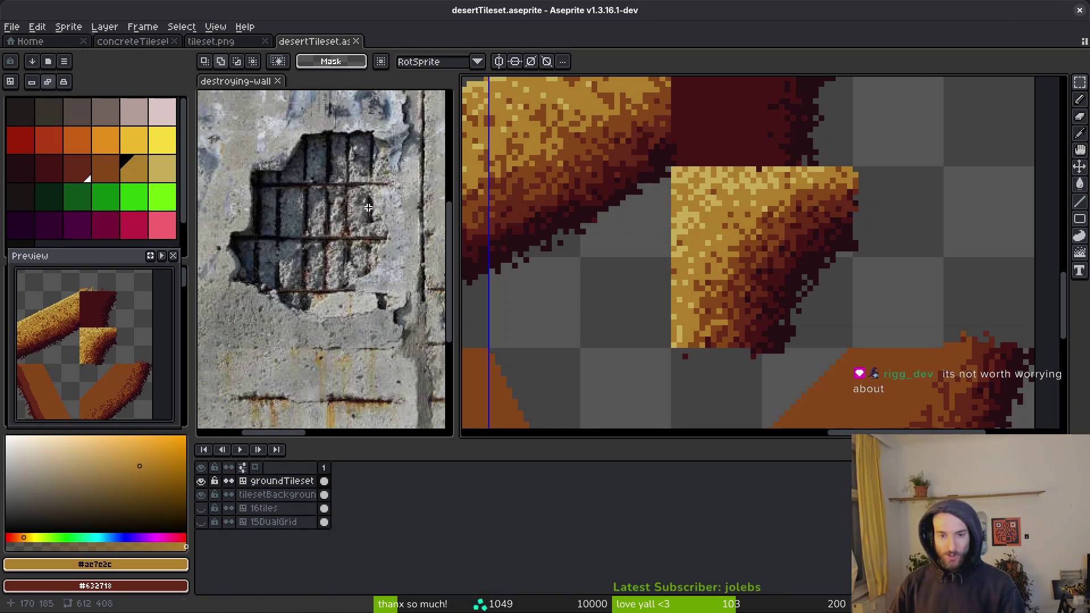
{"action": "scroll", "coordinate": [832, 261], "scroll_direction": "down", "scroll_amount": 3}
{"action": "left_click_drag", "start_coordinate": [672, 295], "coordinate": [732, 334]}
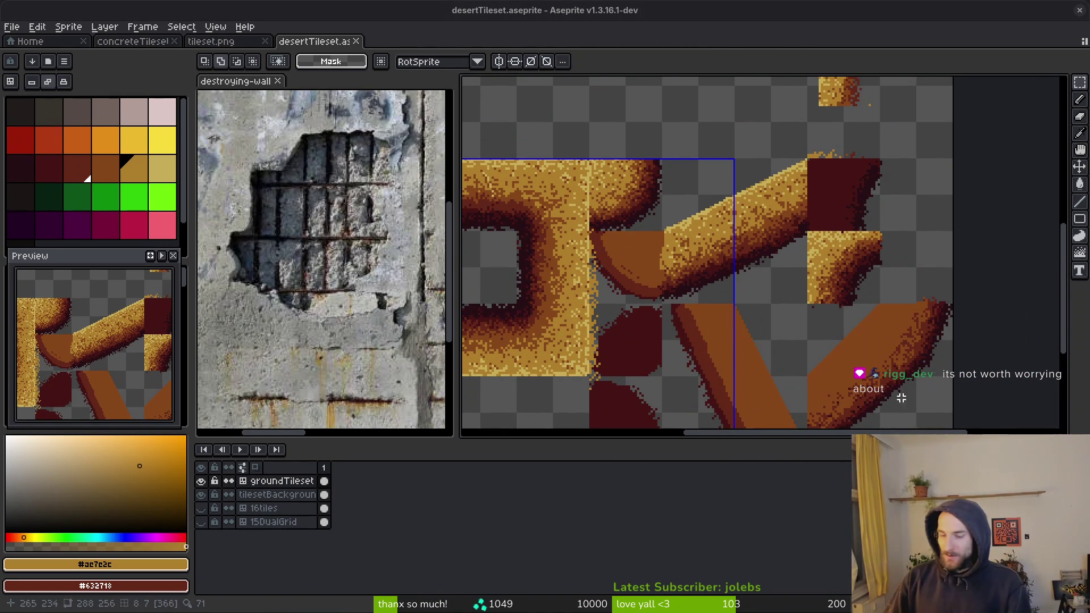
{"action": "scroll", "coordinate": [900, 401], "scroll_direction": "down", "scroll_amount": 1}
{"action": "scroll", "coordinate": [845, 254], "scroll_direction": "up", "scroll_amount": 4}
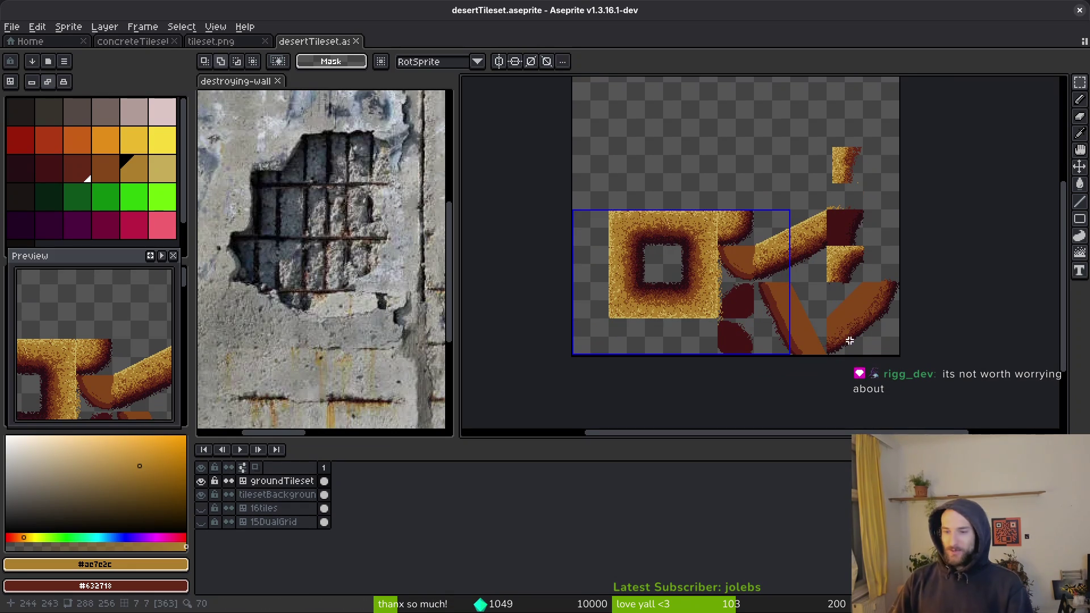
{"action": "scroll", "coordinate": [876, 299], "scroll_direction": "down", "scroll_amount": 1}
{"action": "scroll", "coordinate": [875, 299], "scroll_direction": "right", "scroll_amount": 1}
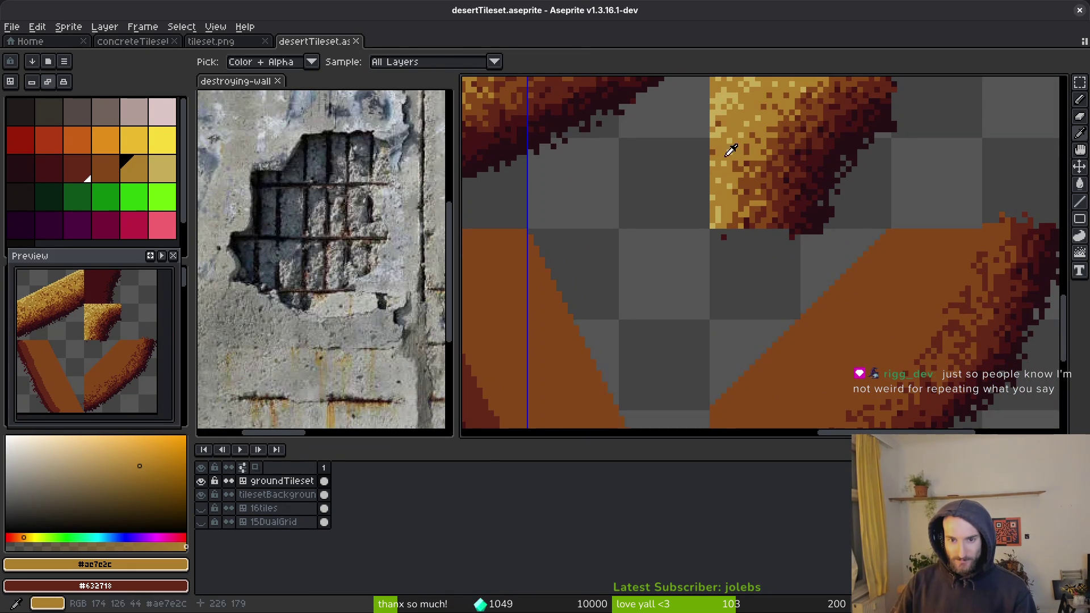
{"action": "scroll", "coordinate": [860, 299], "scroll_direction": "down", "scroll_amount": 1}
{"action": "scroll", "coordinate": [861, 300], "scroll_direction": "right", "scroll_amount": 1}
{"action": "scroll", "coordinate": [860, 299], "scroll_direction": "up", "scroll_amount": 2}
{"action": "scroll", "coordinate": [860, 299], "scroll_direction": "left", "scroll_amount": 1}
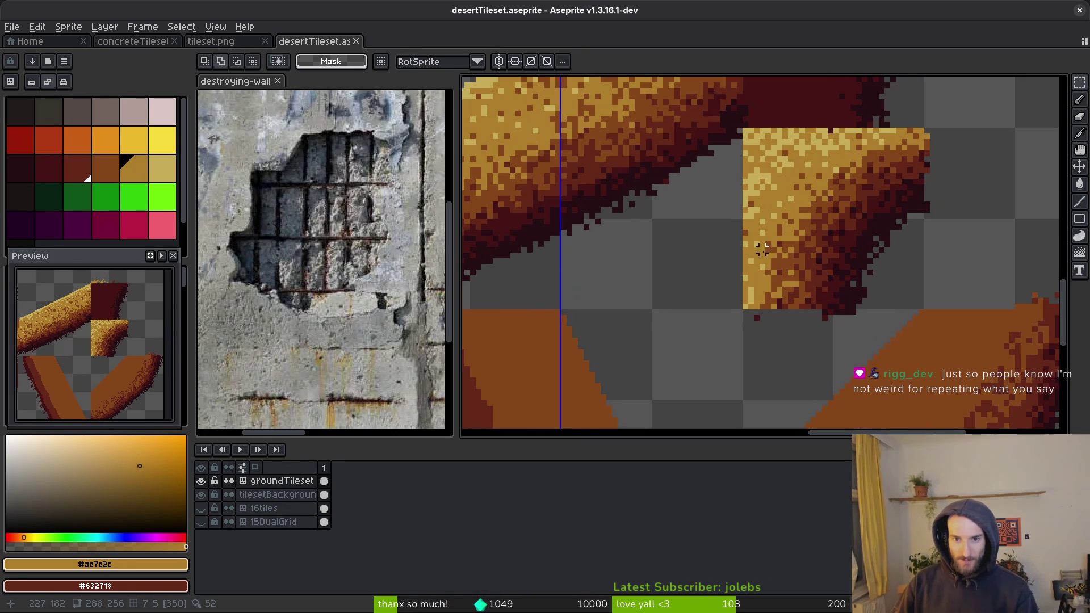
{"action": "left_click", "coordinate": [768, 173], "text": "alt"}
Step: With the Spray tool, speckle light gold along the upper edge of the diagonal brown tile
{"action": "scroll", "coordinate": [888, 368], "scroll_direction": "down", "scroll_amount": 1}
{"action": "scroll", "coordinate": [887, 367], "scroll_direction": "right", "scroll_amount": 1}
{"action": "scroll", "coordinate": [878, 273], "scroll_direction": "down", "scroll_amount": 2}
{"action": "scroll", "coordinate": [877, 272], "scroll_direction": "right", "scroll_amount": 1}
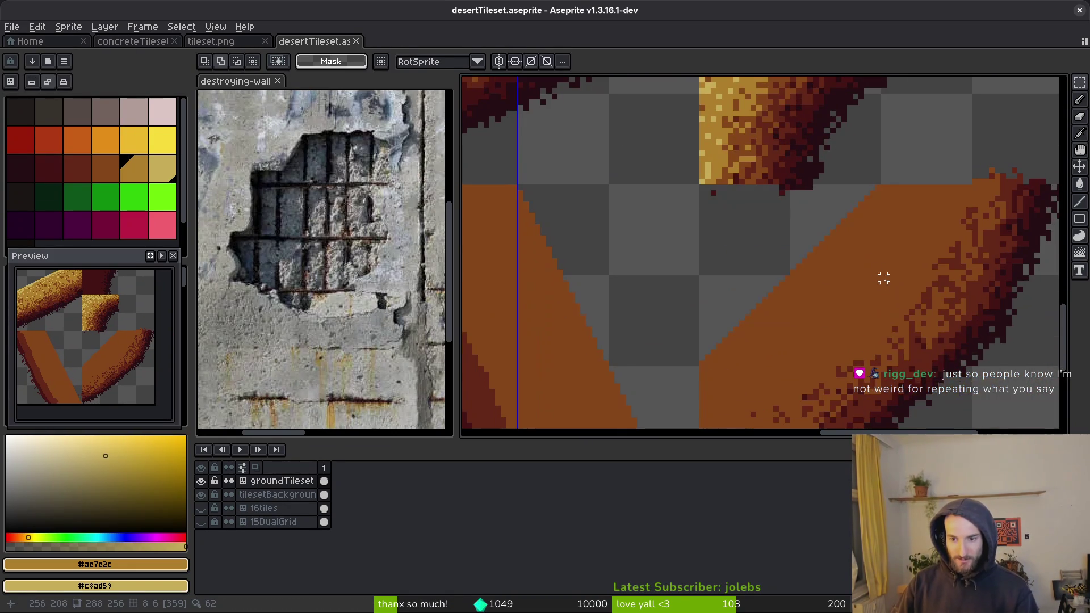
{"action": "key", "text": "shift+f"}
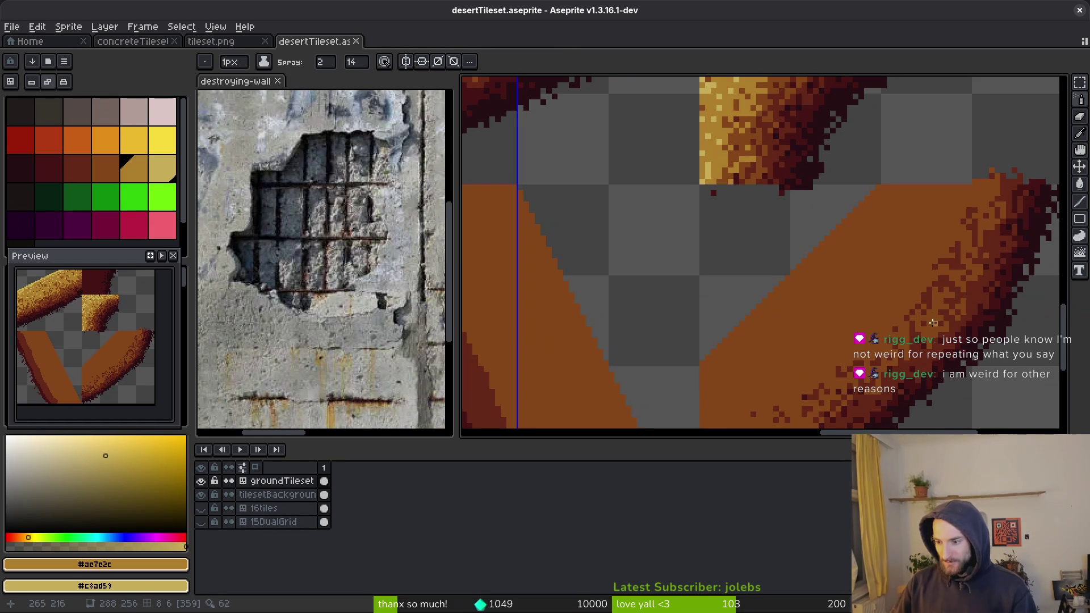
{"action": "scroll", "coordinate": [933, 324], "scroll_direction": "down", "scroll_amount": 2}
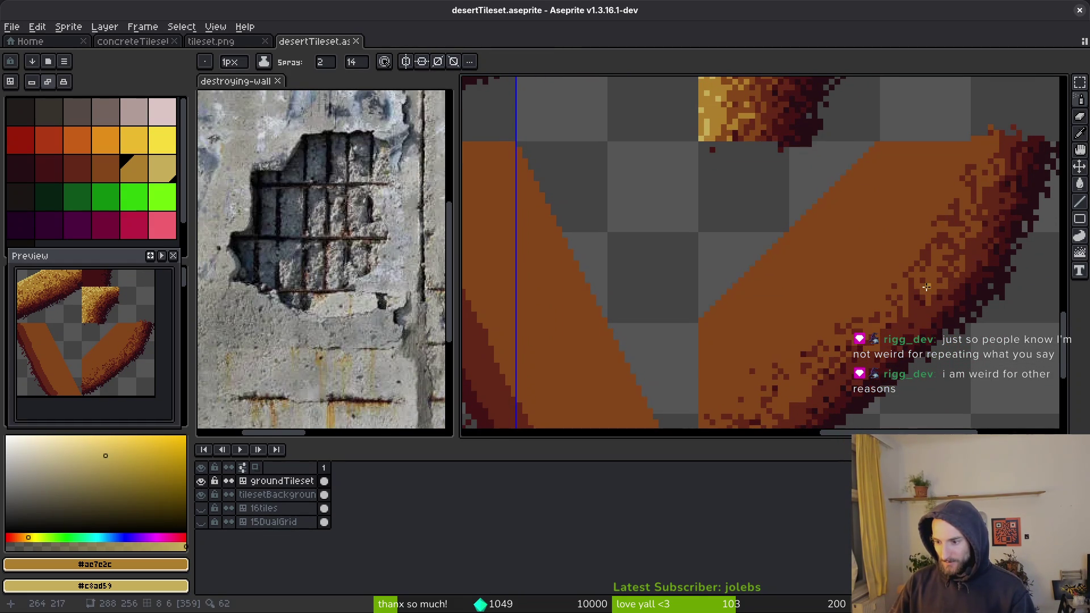
{"action": "scroll", "coordinate": [937, 256], "scroll_direction": "left", "scroll_amount": 1}
{"action": "scroll", "coordinate": [913, 204], "scroll_direction": "down", "scroll_amount": 1}
{"action": "left_click_drag", "start_coordinate": [975, 134], "coordinate": [926, 214]}
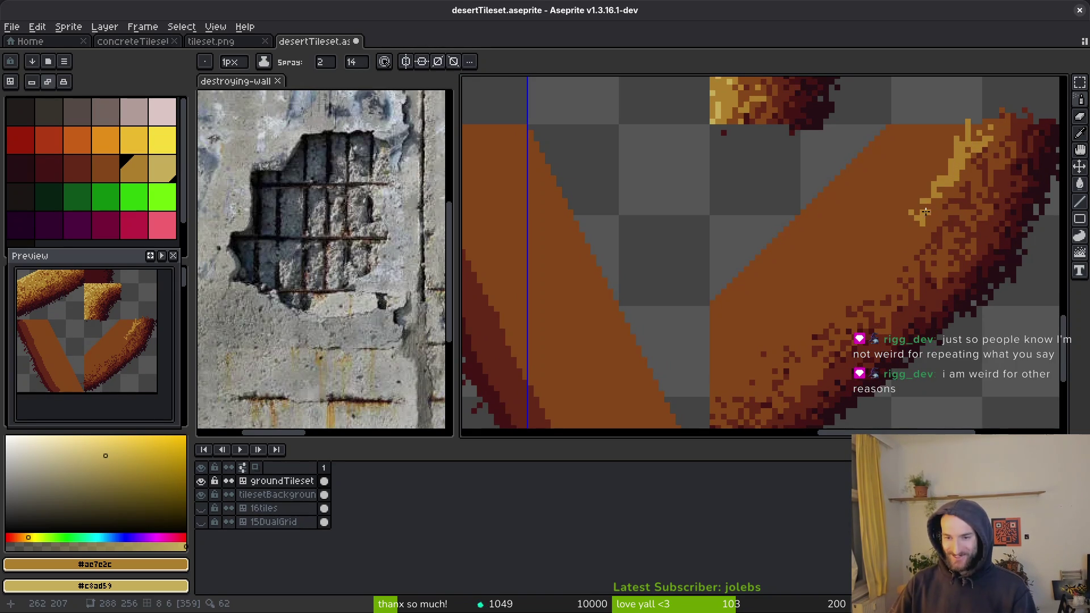
Step: Spray gold down the diagonal band, enlarging the brush to 4px and undoing the stray stroke
{"action": "left_click", "coordinate": [329, 62]}
{"action": "mouse_move", "coordinate": [863, 244]}
{"action": "left_mouse_down"}
{"action": "mouse_move", "coordinate": [874, 247]}
{"action": "mouse_move", "coordinate": [871, 286]}
{"action": "mouse_move", "coordinate": [795, 335]}
{"action": "mouse_move", "coordinate": [801, 356]}
{"action": "mouse_move", "coordinate": [710, 395]}
{"action": "mouse_move", "coordinate": [953, 187]}
{"action": "mouse_move", "coordinate": [995, 121]}
{"action": "mouse_move", "coordinate": [908, 196]}
{"action": "mouse_move", "coordinate": [917, 134]}
{"action": "mouse_move", "coordinate": [868, 252]}
{"action": "mouse_move", "coordinate": [795, 303]}
{"action": "mouse_move", "coordinate": [826, 297]}
{"action": "mouse_move", "coordinate": [710, 369]}
{"action": "mouse_move", "coordinate": [812, 289]}
{"action": "mouse_move", "coordinate": [854, 237]}
{"action": "mouse_move", "coordinate": [704, 363]}
{"action": "mouse_move", "coordinate": [841, 274]}
{"action": "mouse_move", "coordinate": [761, 305]}
{"action": "mouse_move", "coordinate": [738, 295]}
{"action": "mouse_move", "coordinate": [715, 318]}
{"action": "left_mouse_up"}
{"action": "key", "text": "plus"}
{"action": "key", "text": "plus"}
{"action": "key", "text": "plus"}
{"action": "mouse_move", "coordinate": [854, 193]}
{"action": "left_mouse_down"}
{"action": "mouse_move", "coordinate": [795, 261]}
{"action": "mouse_move", "coordinate": [791, 237]}
{"action": "mouse_move", "coordinate": [732, 320]}
{"action": "mouse_move", "coordinate": [885, 156]}
{"action": "mouse_move", "coordinate": [905, 171]}
{"action": "mouse_move", "coordinate": [841, 212]}
{"action": "left_mouse_up"}
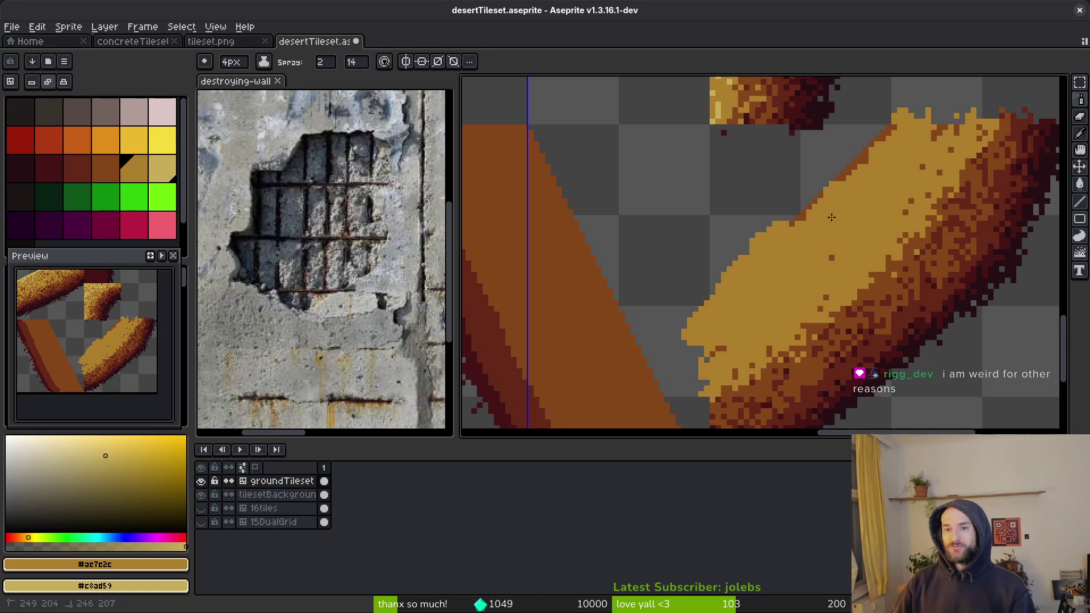
{"action": "key", "text": "ctrl+z"}
{"action": "key", "text": "g"}
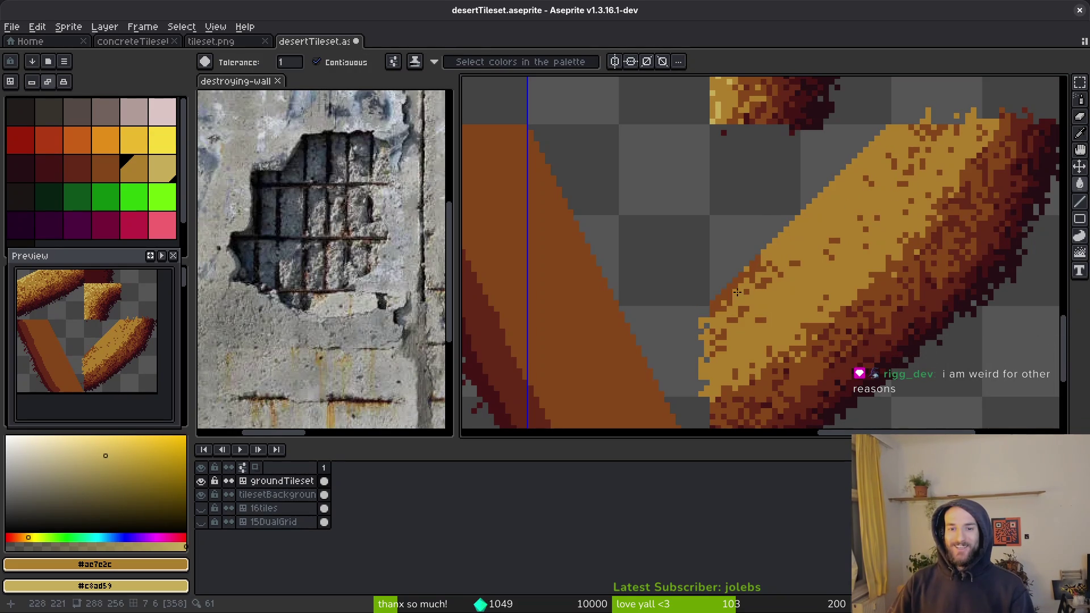
{"action": "scroll", "coordinate": [953, 127], "scroll_direction": "up", "scroll_amount": 2}
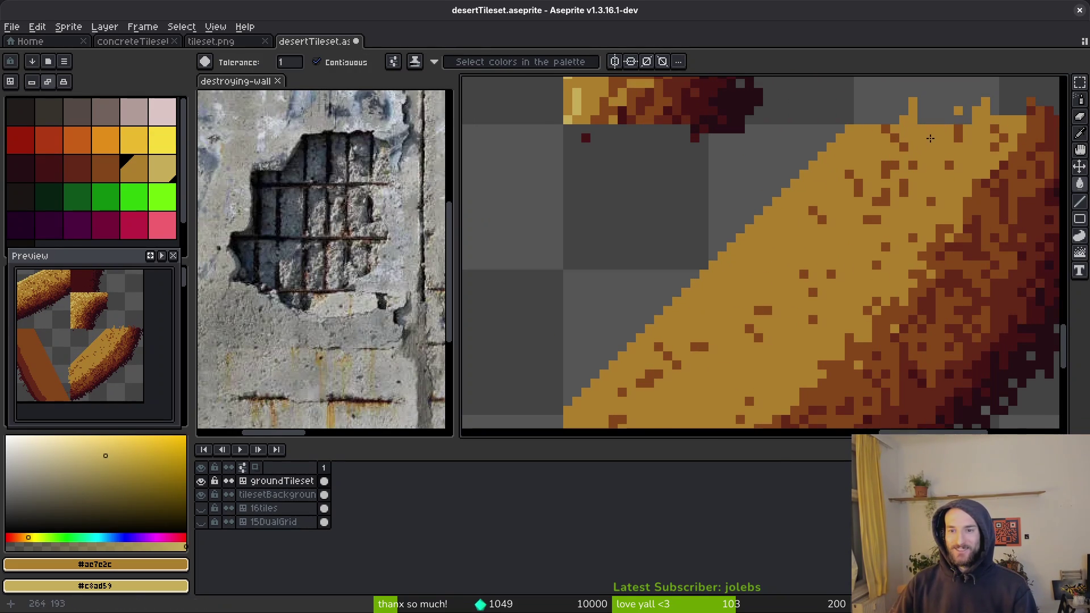
Step: Spray palette gold over the strip, then brown #854619 along its lower-right edge
{"action": "scroll", "coordinate": [824, 235], "scroll_direction": "down", "scroll_amount": 1}
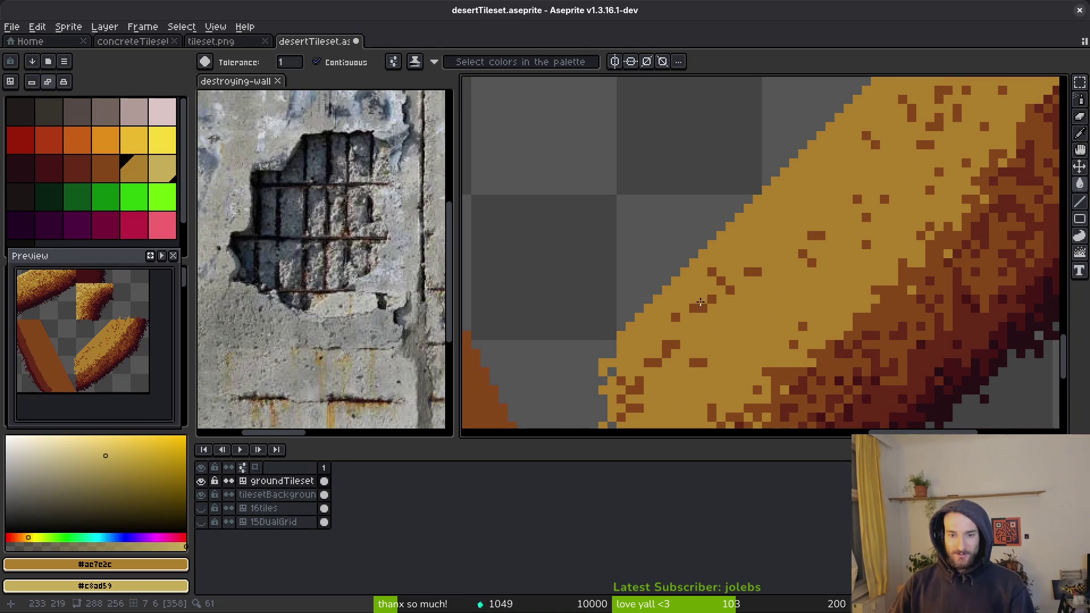
{"action": "scroll", "coordinate": [775, 275], "scroll_direction": "down", "scroll_amount": 1}
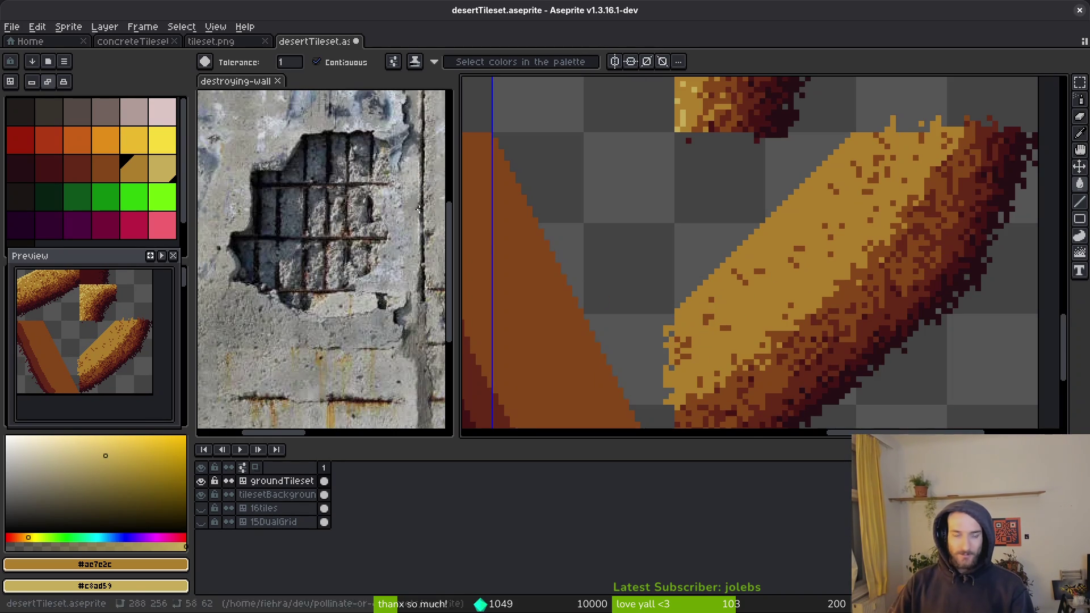
{"action": "left_click", "coordinate": [147, 180]}
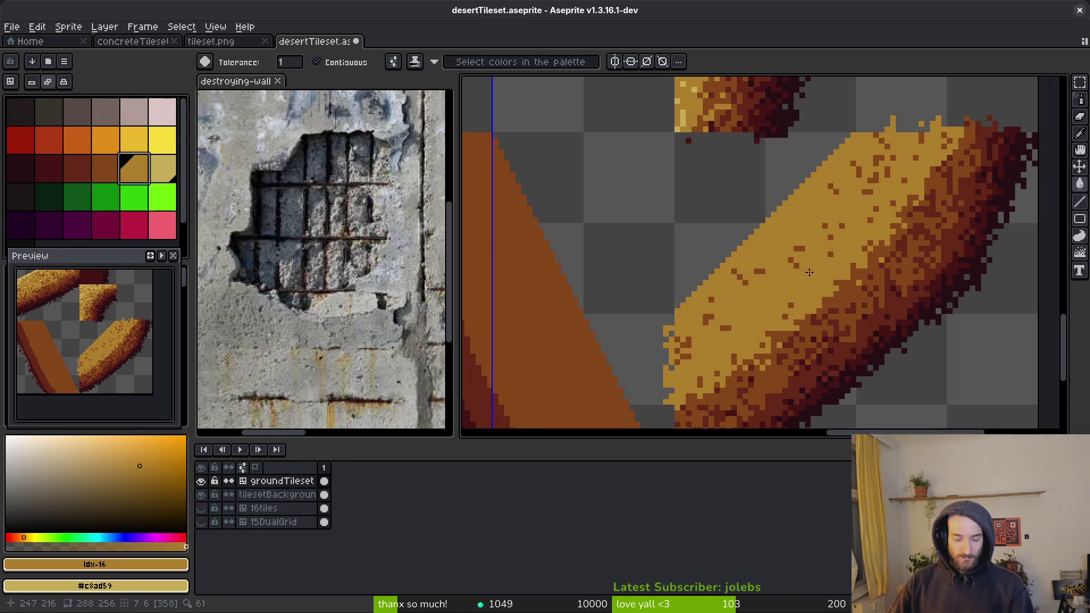
{"action": "key", "text": "shift+b"}
{"action": "mouse_move", "coordinate": [910, 154]}
{"action": "left_mouse_down"}
{"action": "mouse_move", "coordinate": [698, 329]}
{"action": "mouse_move", "coordinate": [862, 276]}
{"action": "left_mouse_up"}
{"action": "key", "text": "alt"}
{"action": "left_click", "coordinate": [860, 278], "text": "alt"}
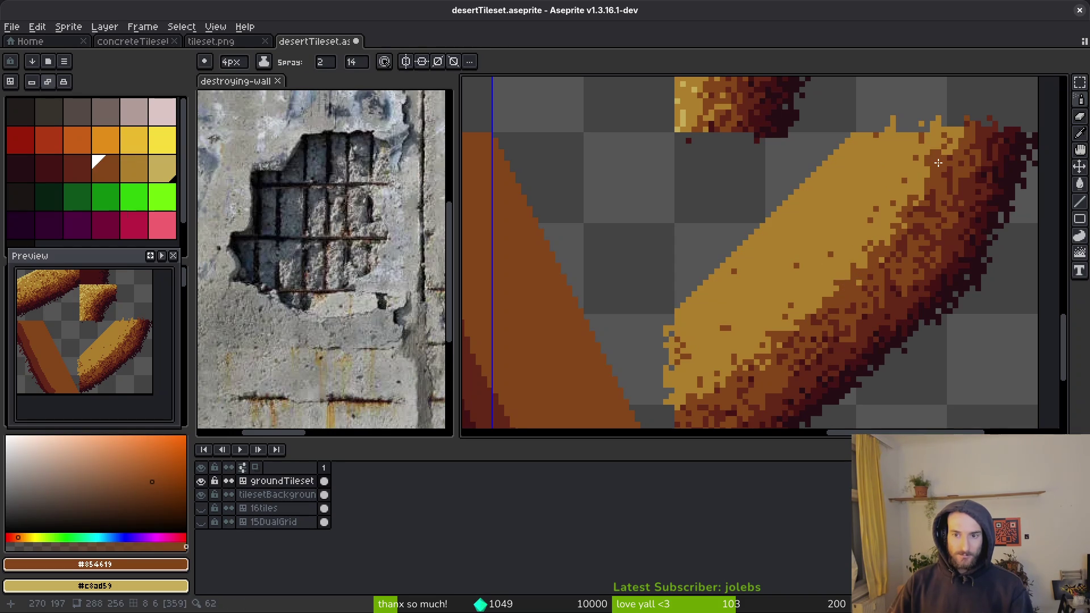
{"action": "left_click", "coordinate": [820, 159]}
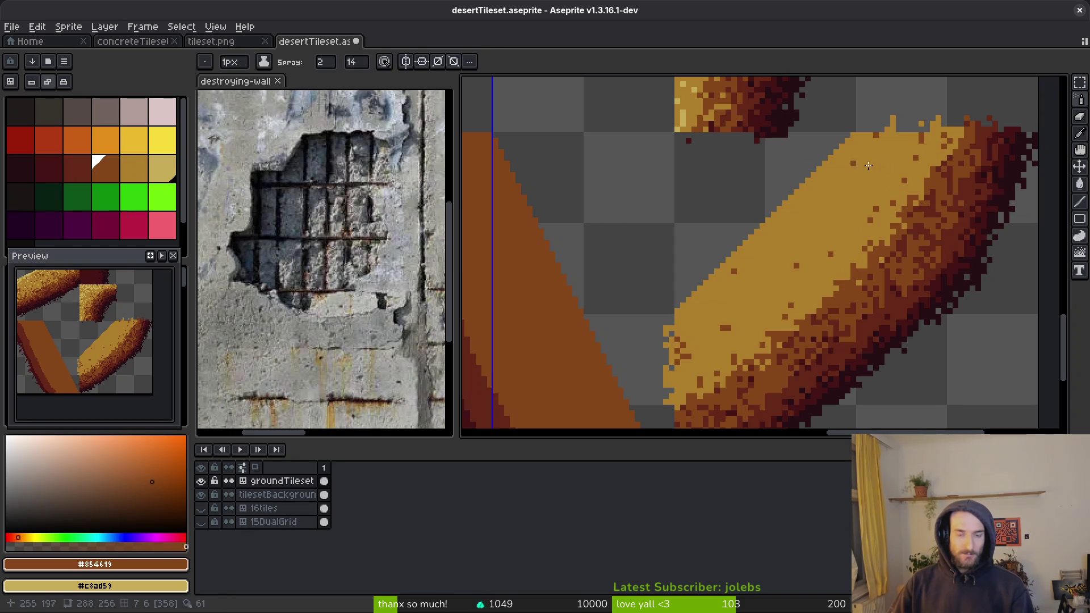
{"action": "mouse_move", "coordinate": [969, 137]}
{"action": "left_mouse_down"}
{"action": "mouse_move", "coordinate": [790, 324]}
{"action": "mouse_move", "coordinate": [687, 391]}
{"action": "mouse_move", "coordinate": [840, 250]}
{"action": "mouse_move", "coordinate": [916, 156]}
{"action": "mouse_move", "coordinate": [947, 146]}
{"action": "left_mouse_up"}
Step: Sample tan #ae7e2c and scatter tan and dark brown speckles across the band
{"action": "right_click", "coordinate": [898, 183], "text": "alt"}
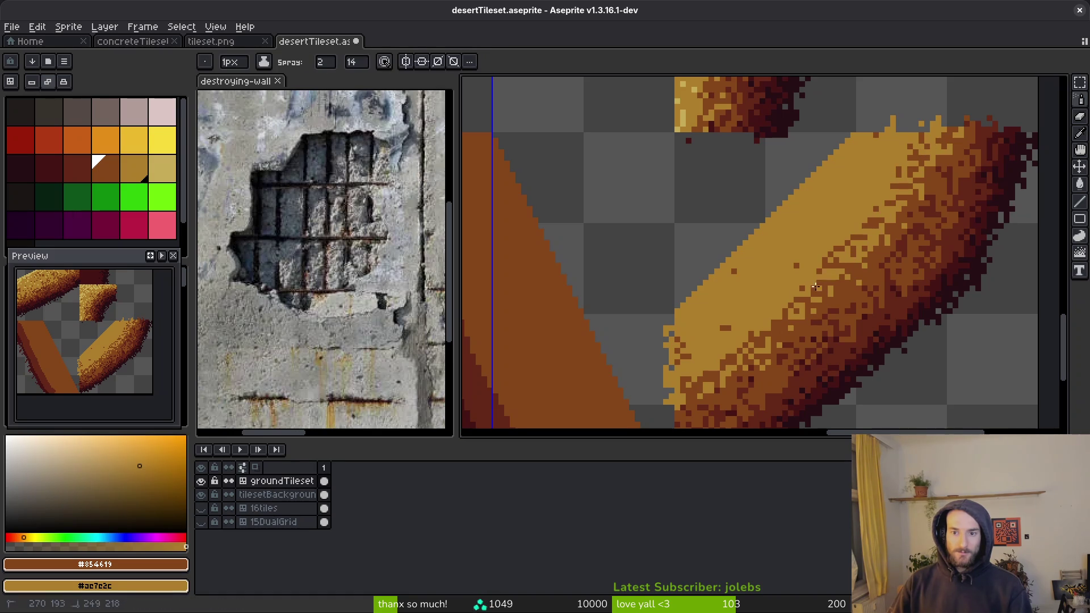
{"action": "mouse_move", "coordinate": [942, 139]}
{"action": "left_mouse_down"}
{"action": "mouse_move", "coordinate": [862, 213]}
{"action": "mouse_move", "coordinate": [898, 154]}
{"action": "mouse_move", "coordinate": [869, 183]}
{"action": "mouse_move", "coordinate": [860, 180]}
{"action": "left_mouse_up"}
{"action": "mouse_move", "coordinate": [834, 235]}
{"action": "left_mouse_down"}
{"action": "mouse_move", "coordinate": [746, 332]}
{"action": "mouse_move", "coordinate": [696, 348]}
{"action": "mouse_move", "coordinate": [825, 214]}
{"action": "mouse_move", "coordinate": [809, 252]}
{"action": "mouse_move", "coordinate": [774, 283]}
{"action": "mouse_move", "coordinate": [782, 266]}
{"action": "left_mouse_up"}
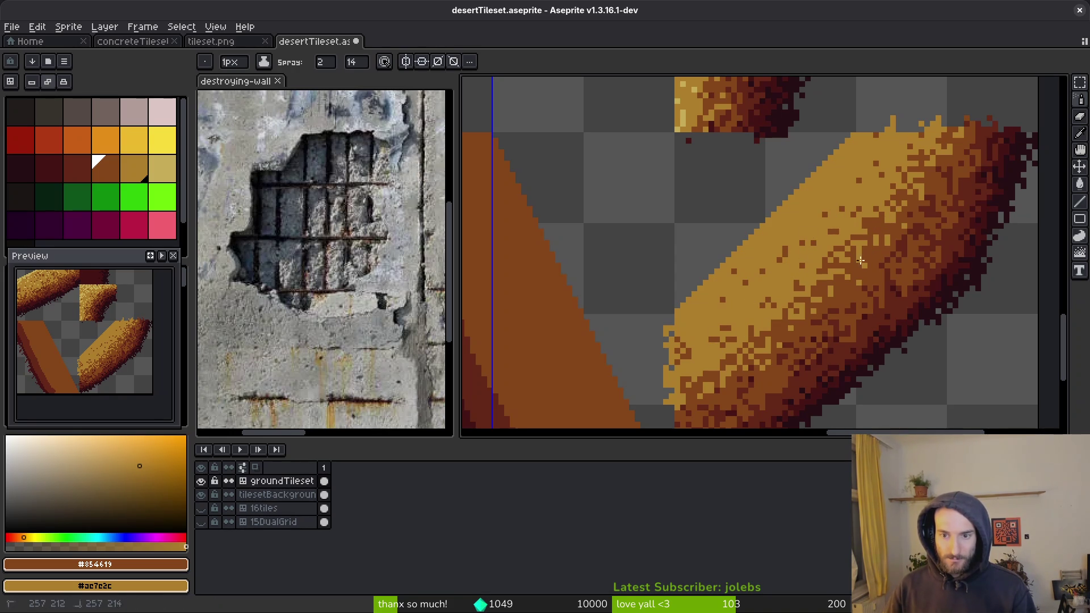
{"action": "left_click_drag", "start_coordinate": [844, 262], "coordinate": [818, 290]}
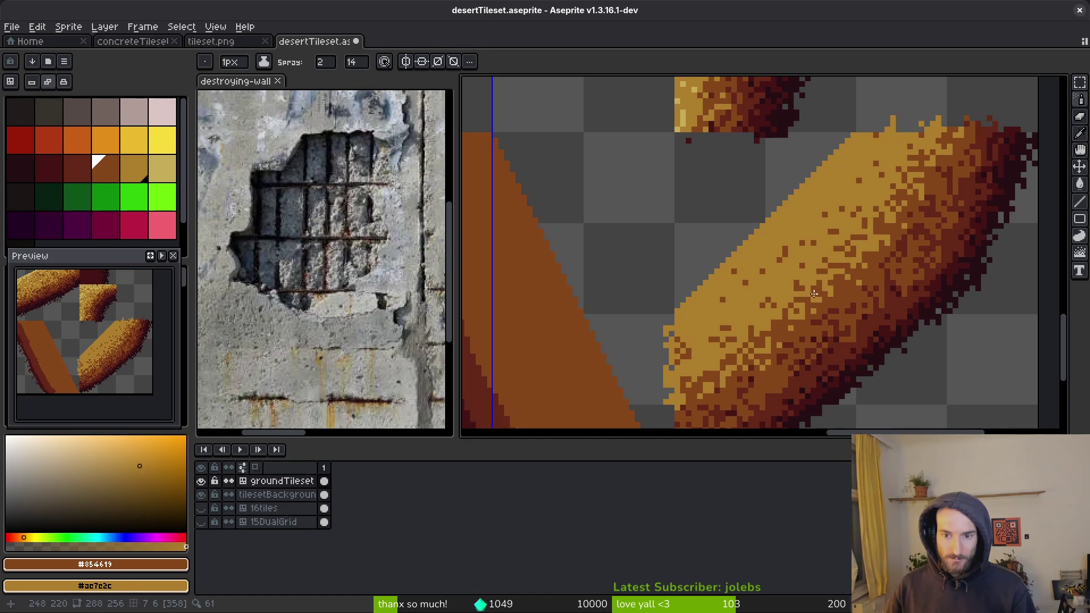
{"action": "left_click_drag", "start_coordinate": [774, 327], "coordinate": [763, 338]}
{"action": "scroll", "coordinate": [812, 274], "scroll_direction": "up", "scroll_amount": 2}
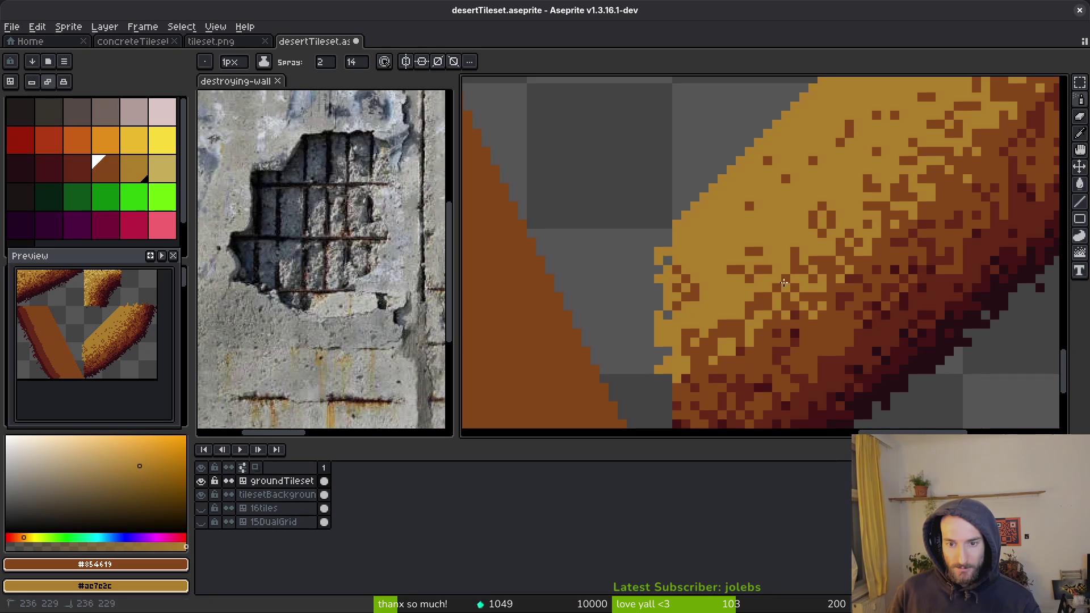
{"action": "left_click_drag", "start_coordinate": [774, 283], "coordinate": [773, 284]}
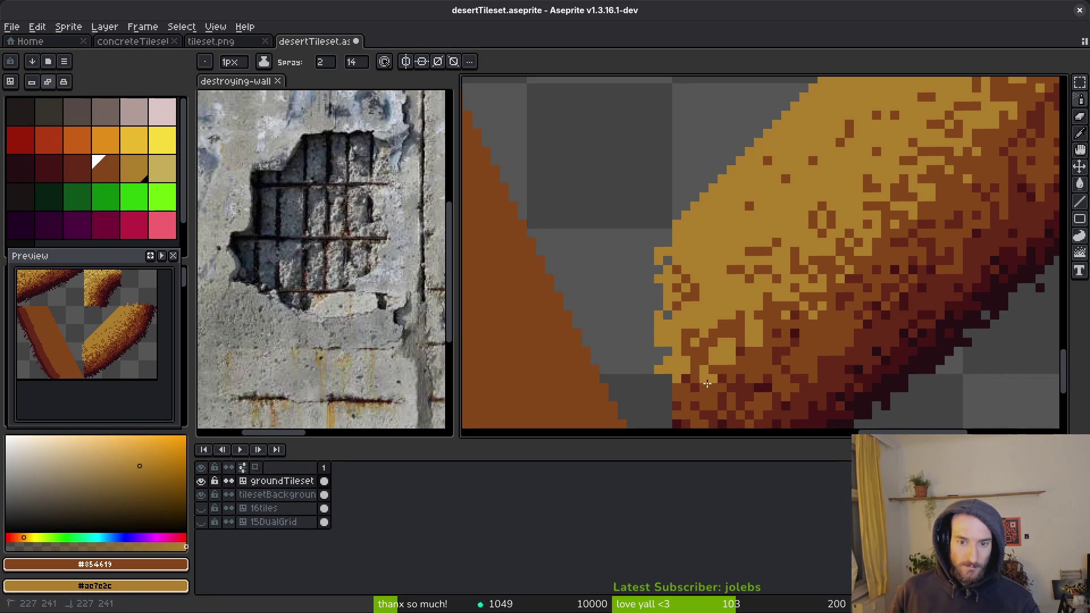
{"action": "left_click_drag", "start_coordinate": [707, 353], "coordinate": [695, 379]}
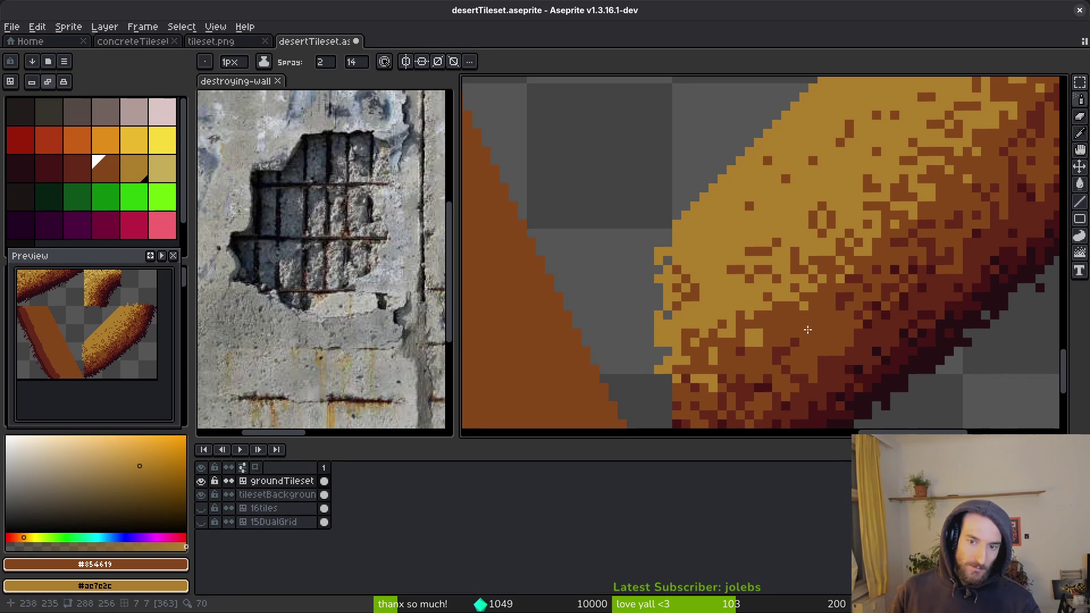
{"action": "left_click_drag", "start_coordinate": [853, 358], "coordinate": [807, 365]}
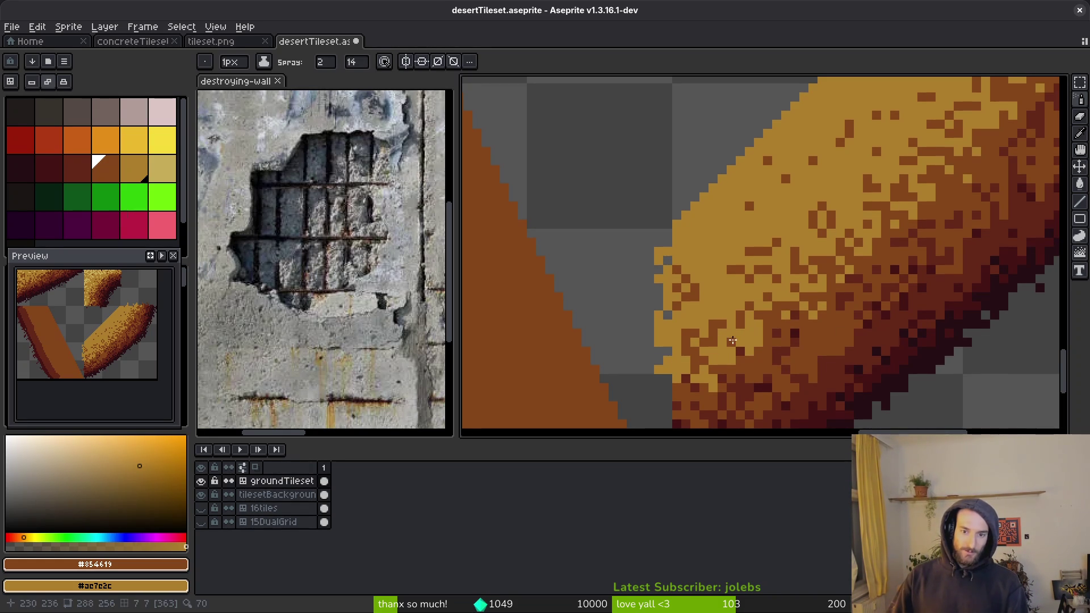
{"action": "key", "text": "b"}
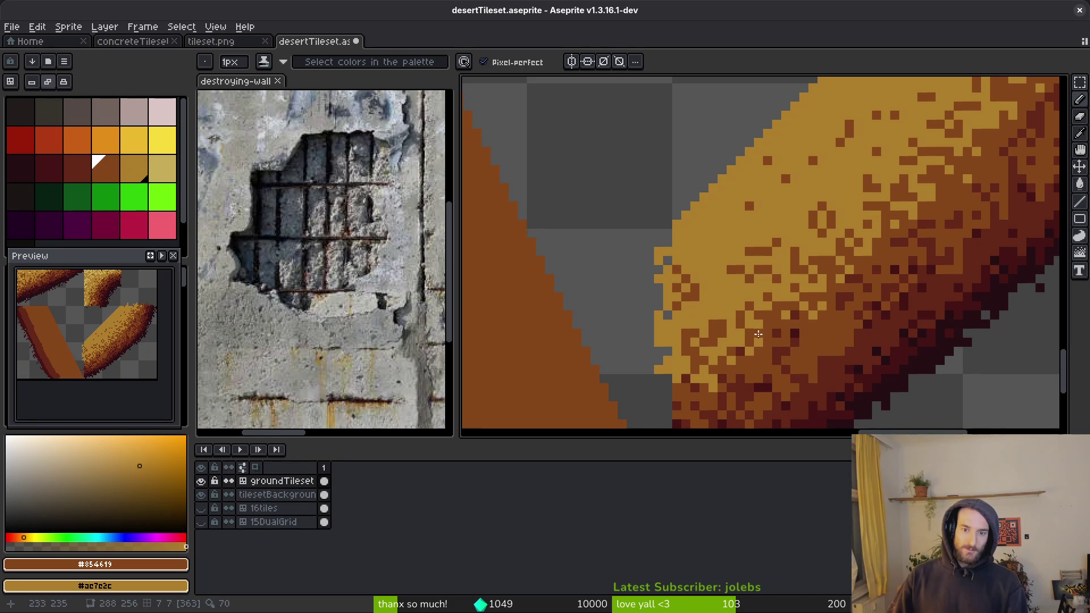
Step: Eyedrop the light sand colour and spray speckles down the sand strip's diagonal edge
{"action": "scroll", "coordinate": [832, 287], "scroll_direction": "down", "scroll_amount": 2}
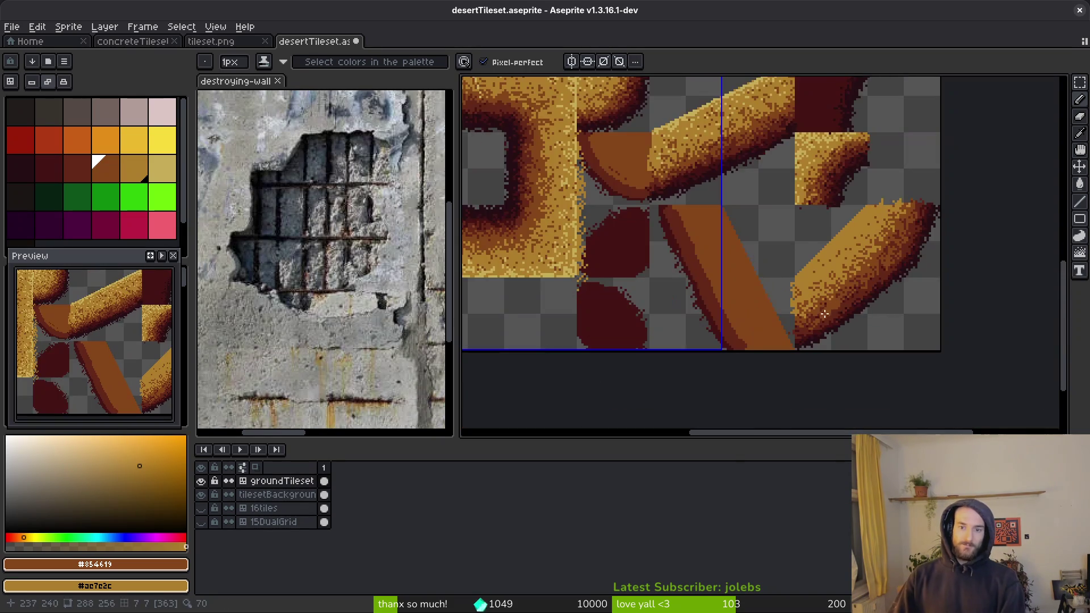
{"action": "scroll", "coordinate": [840, 283], "scroll_direction": "up", "scroll_amount": 2}
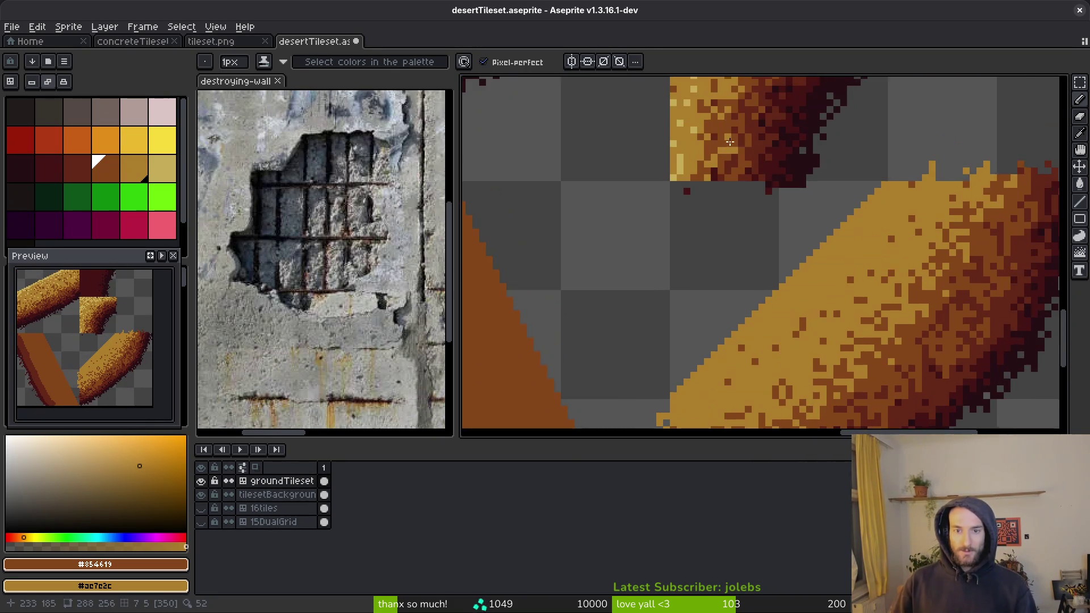
{"action": "left_click", "coordinate": [817, 280], "text": "alt"}
{"action": "left_click_drag", "start_coordinate": [817, 281], "coordinate": [795, 170]}
{"action": "key", "text": "shift+b"}
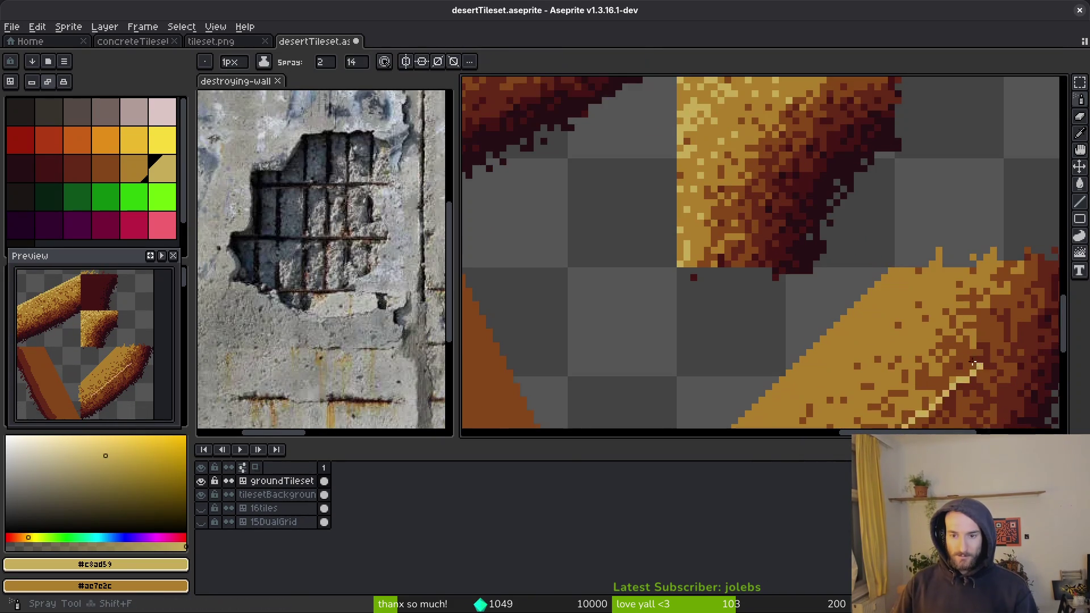
{"action": "scroll", "coordinate": [902, 227], "scroll_direction": "up", "scroll_amount": 1}
{"action": "scroll", "coordinate": [902, 188], "scroll_direction": "down", "scroll_amount": 1}
{"action": "mouse_move", "coordinate": [905, 165]}
{"action": "left_mouse_down"}
{"action": "mouse_move", "coordinate": [809, 284]}
{"action": "mouse_move", "coordinate": [898, 213]}
{"action": "mouse_move", "coordinate": [896, 181]}
{"action": "mouse_move", "coordinate": [857, 248]}
{"action": "mouse_move", "coordinate": [839, 242]}
{"action": "mouse_move", "coordinate": [794, 281]}
{"action": "mouse_move", "coordinate": [718, 369]}
{"action": "left_mouse_up"}
{"action": "scroll", "coordinate": [817, 287], "scroll_direction": "down", "scroll_amount": 1}
{"action": "scroll", "coordinate": [817, 287], "scroll_direction": "up", "scroll_amount": 1}
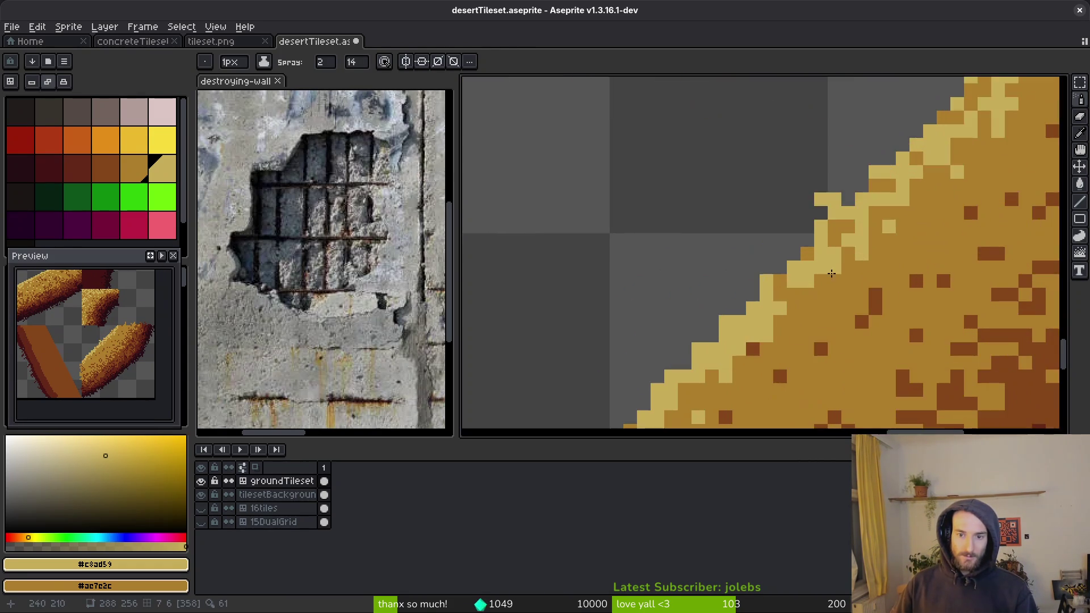
Step: Erase stray light pixels off the sand strip's edge with the Eraser
{"action": "key", "text": "e"}
{"action": "left_click", "coordinate": [753, 278]}
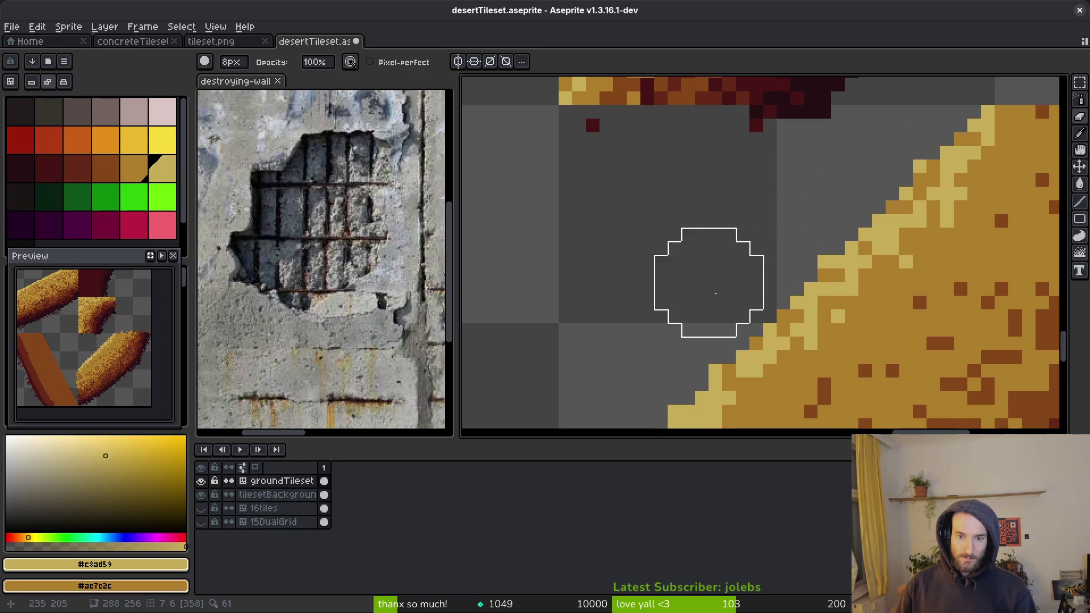
{"action": "left_click", "coordinate": [664, 346]}
{"action": "mouse_move", "coordinate": [662, 348]}
{"action": "left_mouse_down"}
{"action": "mouse_move", "coordinate": [723, 233]}
{"action": "mouse_move", "coordinate": [679, 246]}
{"action": "mouse_move", "coordinate": [635, 285]}
{"action": "left_mouse_up"}
{"action": "scroll", "coordinate": [596, 316], "scroll_direction": "down", "scroll_amount": 5}
{"action": "scroll", "coordinate": [705, 206], "scroll_direction": "up", "scroll_amount": 3}
{"action": "scroll", "coordinate": [710, 220], "scroll_direction": "down", "scroll_amount": 2}
{"action": "key", "text": "b"}
{"action": "scroll", "coordinate": [792, 187], "scroll_direction": "up", "scroll_amount": 1}
{"action": "key", "text": "shift+b"}
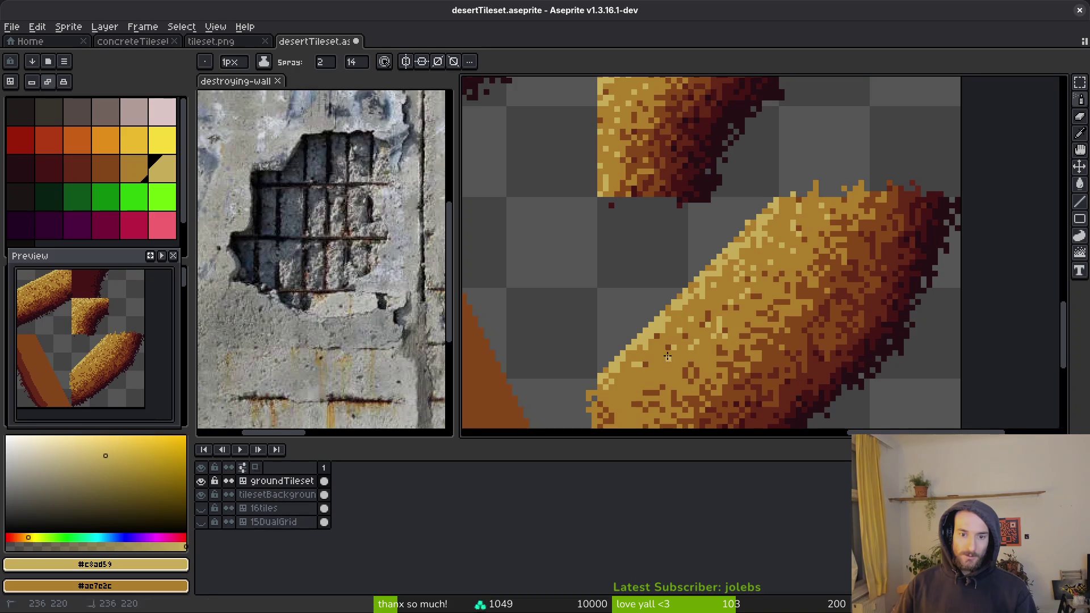
{"action": "scroll", "coordinate": [668, 358], "scroll_direction": "up", "scroll_amount": 2}
{"action": "left_click_drag", "start_coordinate": [630, 370], "coordinate": [762, 278]}
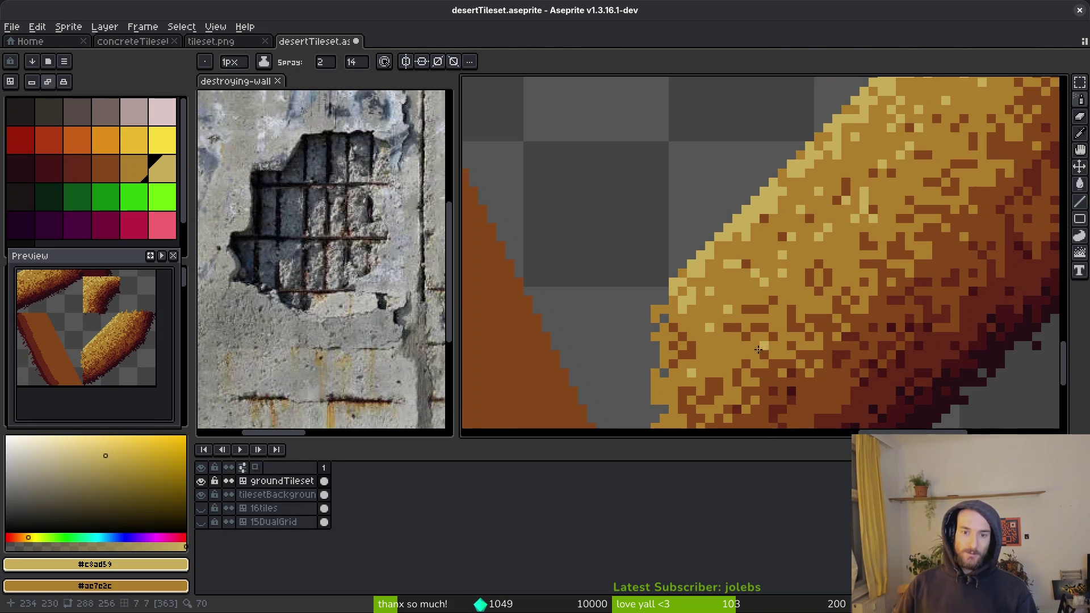
Step: Add a light pixel and a few more sprayed light speckles along the sand edge
{"action": "key", "text": "f"}
{"action": "left_click", "coordinate": [720, 347]}
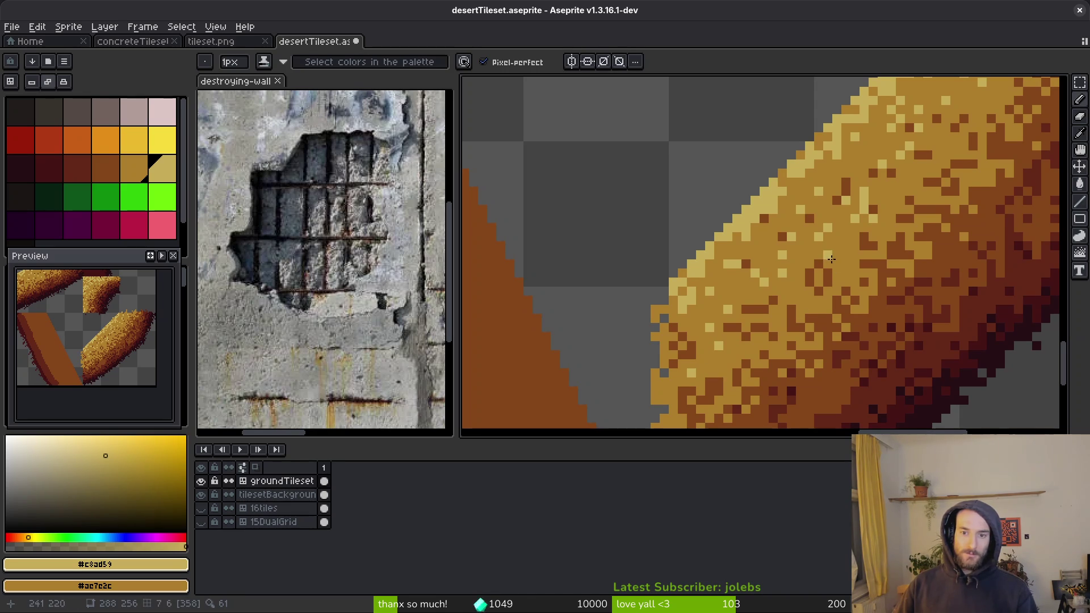
{"action": "left_click_drag", "start_coordinate": [831, 259], "coordinate": [824, 276]}
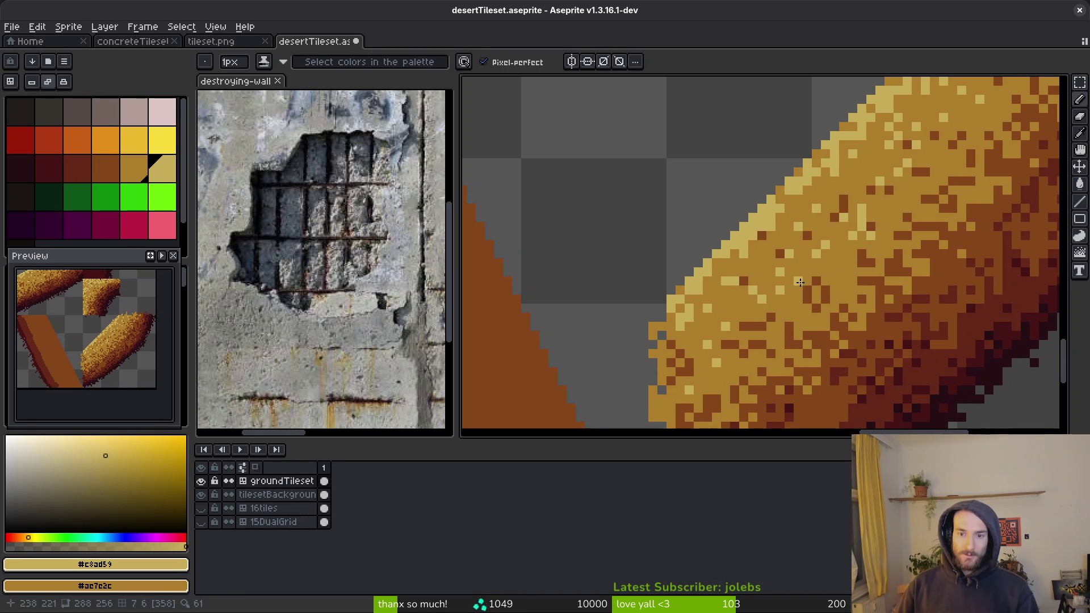
{"action": "scroll", "coordinate": [880, 256], "scroll_direction": "down", "scroll_amount": 2}
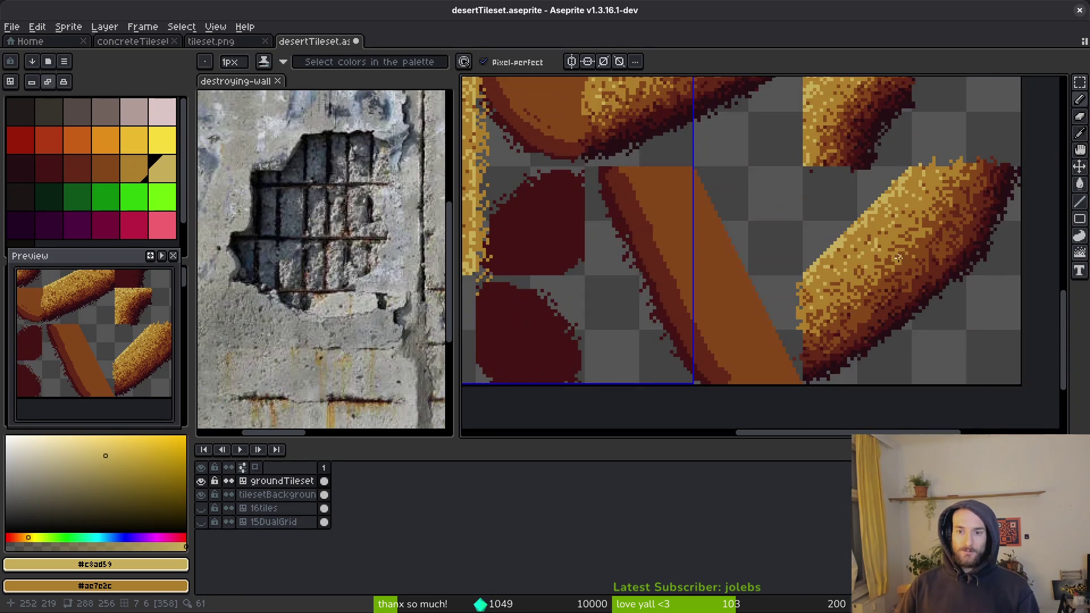
{"action": "scroll", "coordinate": [885, 249], "scroll_direction": "up", "scroll_amount": 1}
{"action": "key", "text": "shift+f"}
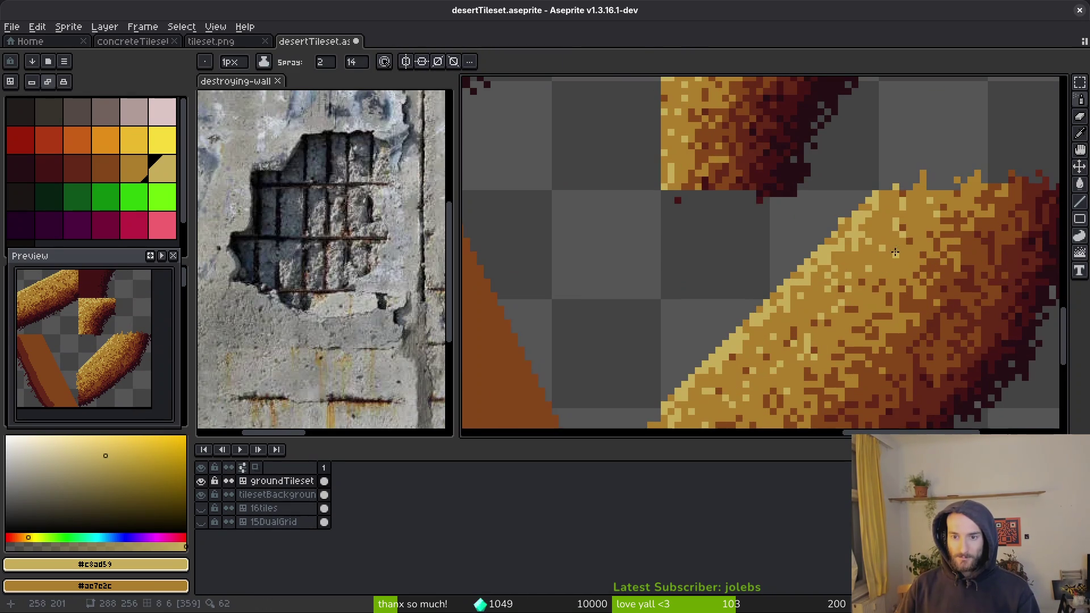
{"action": "left_click_drag", "start_coordinate": [846, 329], "coordinate": [842, 331]}
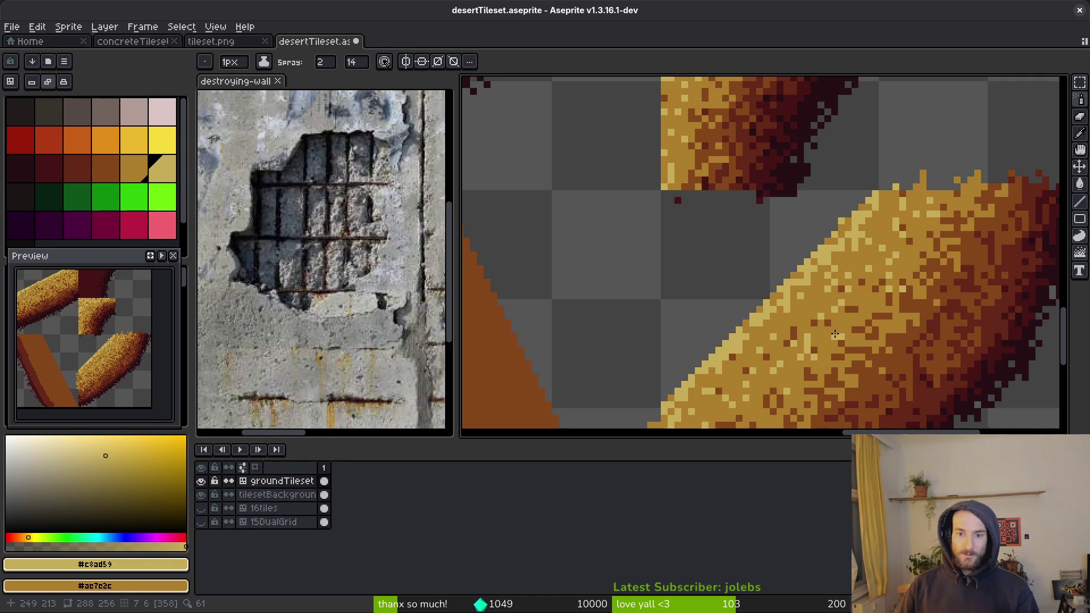
{"action": "scroll", "coordinate": [873, 336], "scroll_direction": "down", "scroll_amount": 2}
{"action": "scroll", "coordinate": [834, 288], "scroll_direction": "up", "scroll_amount": 2}
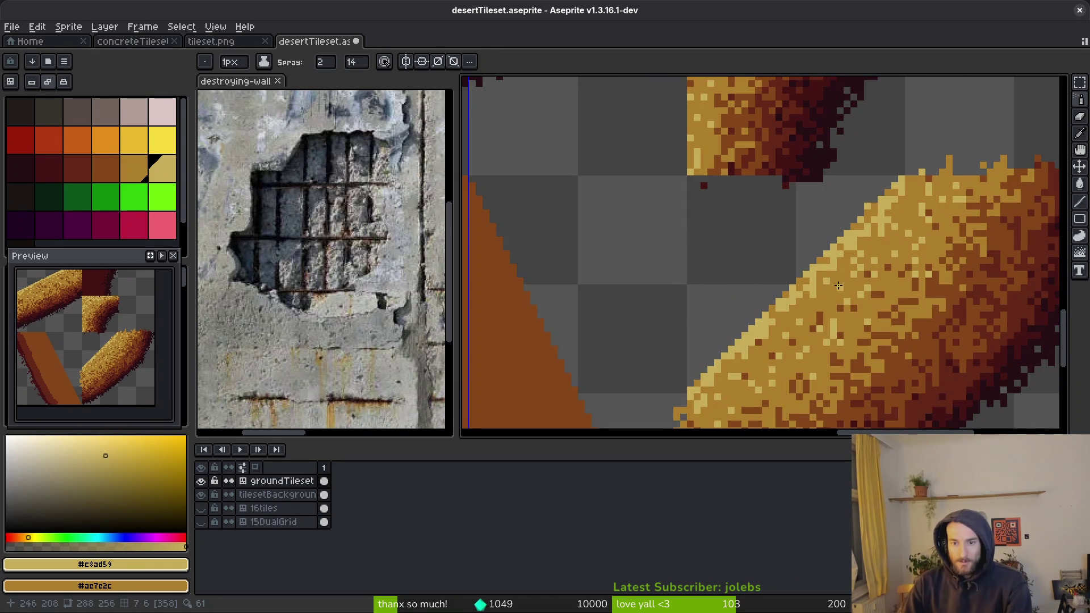
Step: With the pencil, recolour edge pixels mid-brown and light tan along the strip's upper-left edge
{"action": "key", "text": "b"}
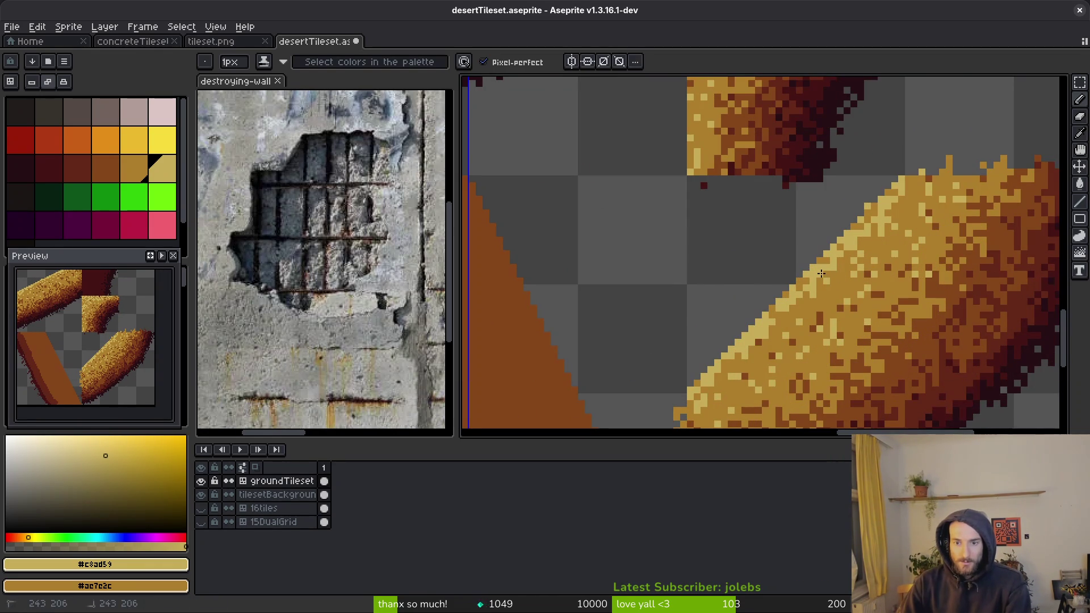
{"action": "scroll", "coordinate": [857, 286], "scroll_direction": "down", "scroll_amount": 1}
{"action": "scroll", "coordinate": [821, 258], "scroll_direction": "up", "scroll_amount": 2}
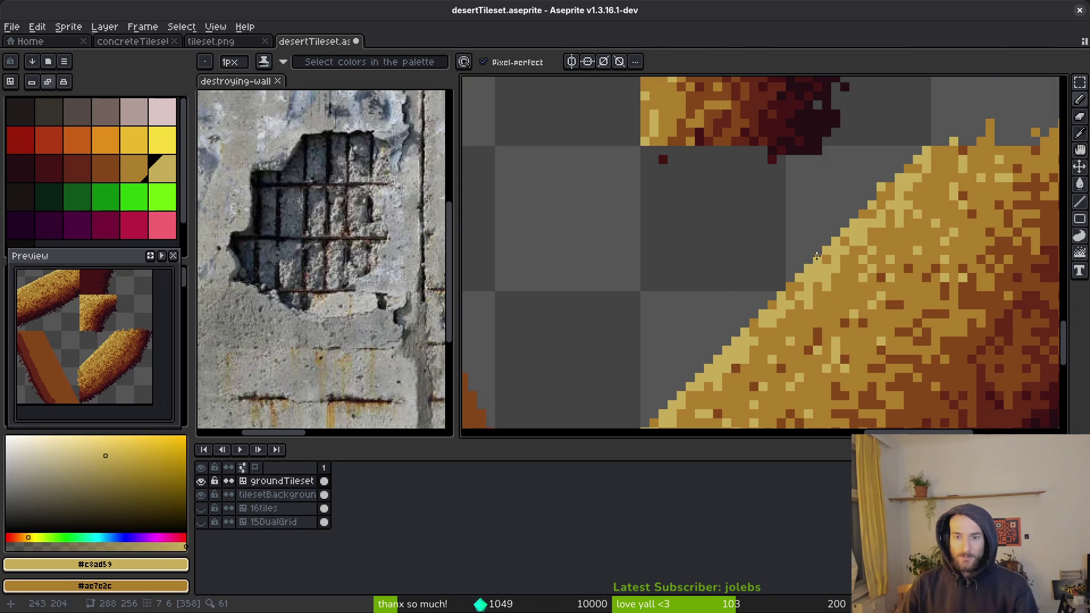
{"action": "scroll", "coordinate": [794, 343], "scroll_direction": "down", "scroll_amount": 3}
{"action": "scroll", "coordinate": [754, 330], "scroll_direction": "up", "scroll_amount": 4}
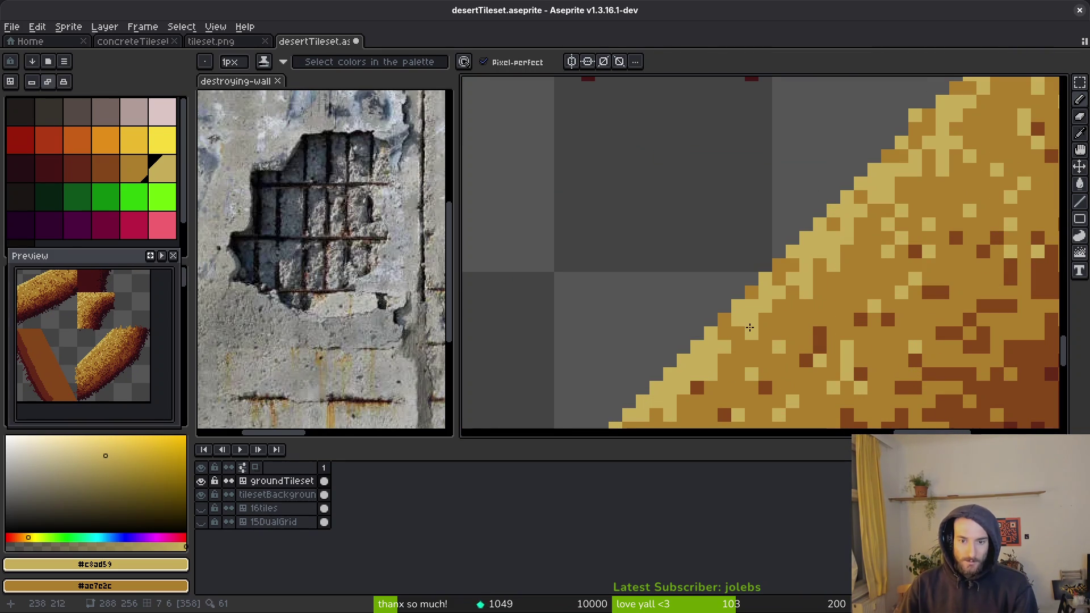
{"action": "scroll", "coordinate": [744, 332], "scroll_direction": "down", "scroll_amount": 3}
{"action": "scroll", "coordinate": [844, 252], "scroll_direction": "up", "scroll_amount": 2}
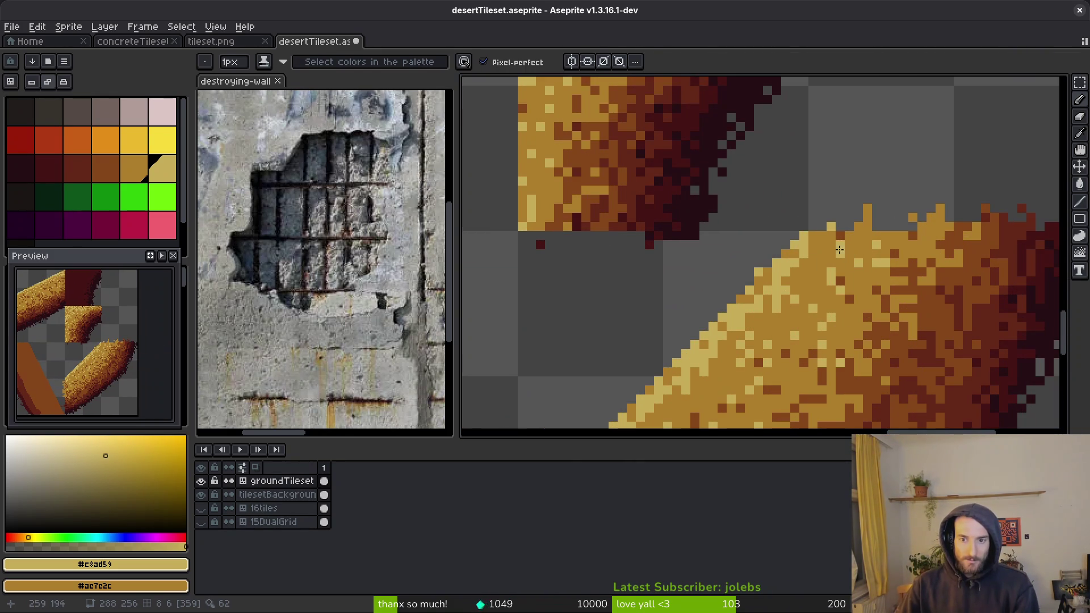
{"action": "scroll", "coordinate": [817, 243], "scroll_direction": "down", "scroll_amount": 2}
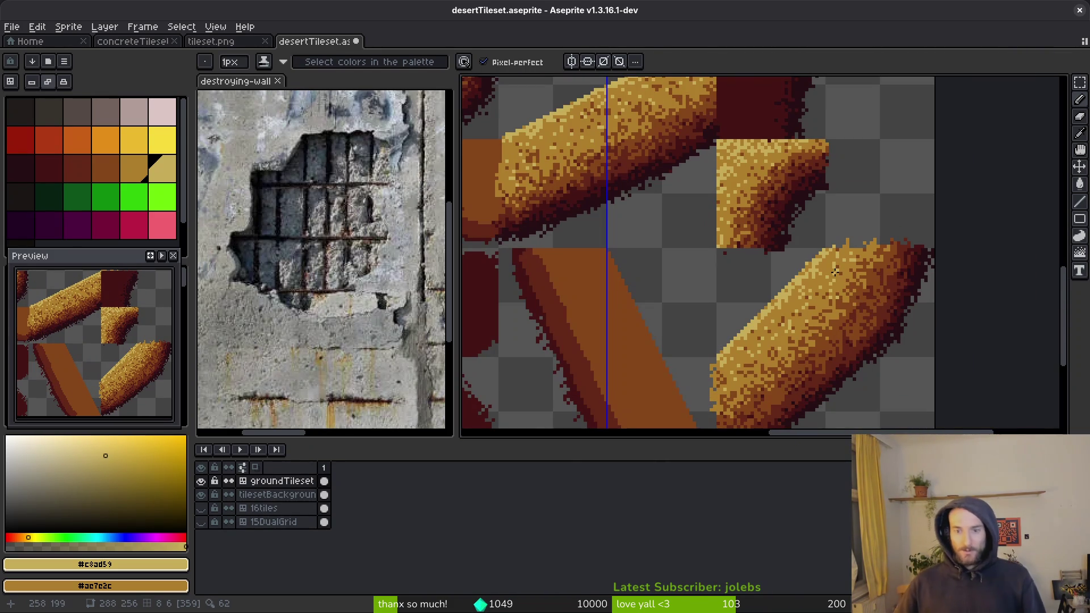
{"action": "scroll", "coordinate": [834, 272], "scroll_direction": "up", "scroll_amount": 2}
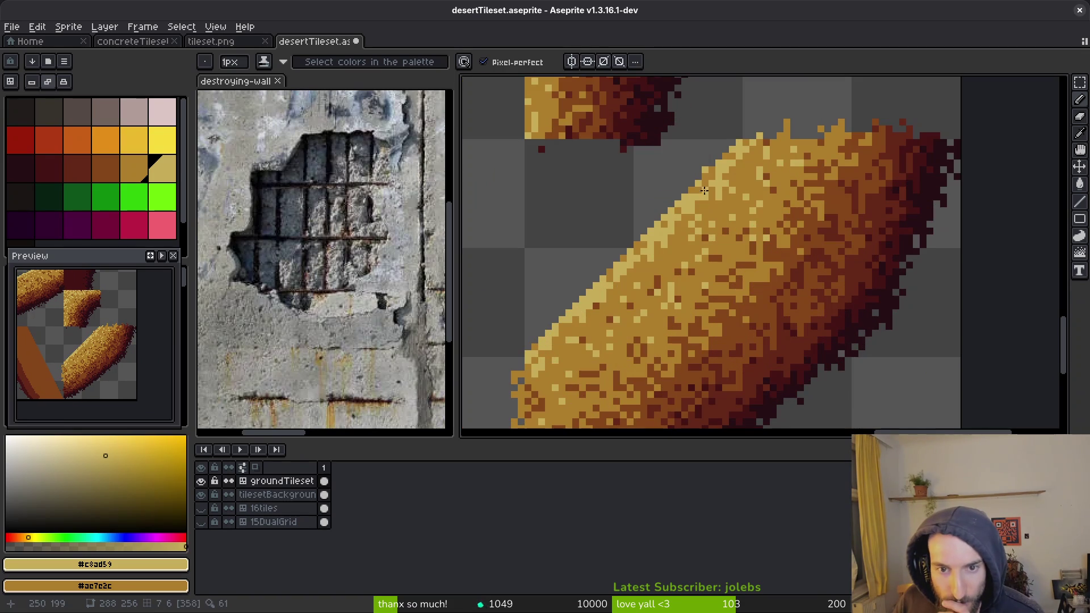
{"action": "scroll", "coordinate": [737, 189], "scroll_direction": "up", "scroll_amount": 1}
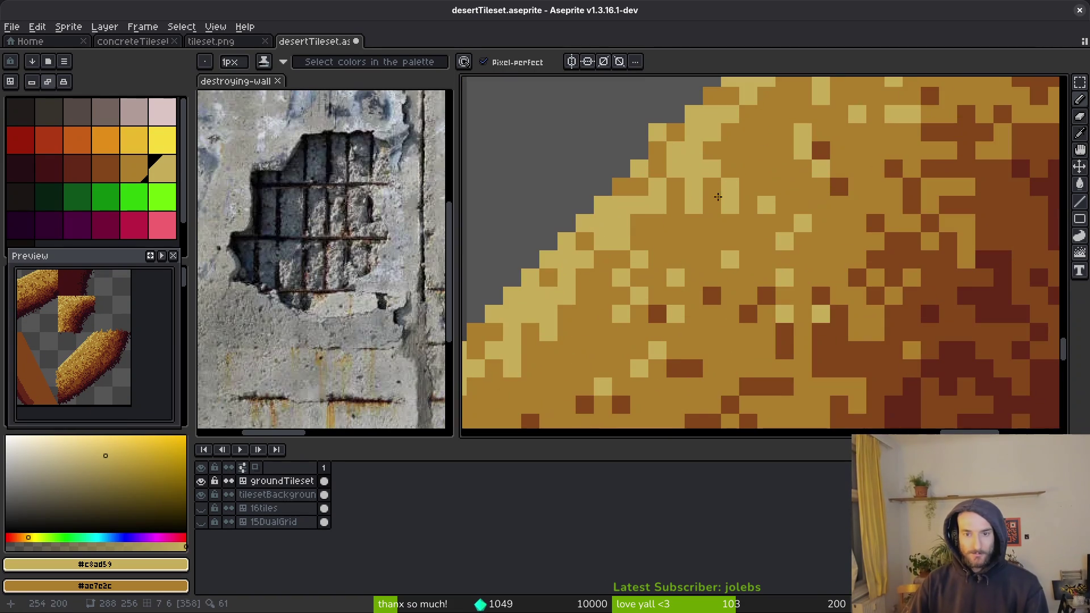
{"action": "scroll", "coordinate": [659, 158], "scroll_direction": "down", "scroll_amount": 2}
{"action": "scroll", "coordinate": [708, 165], "scroll_direction": "up", "scroll_amount": 5}
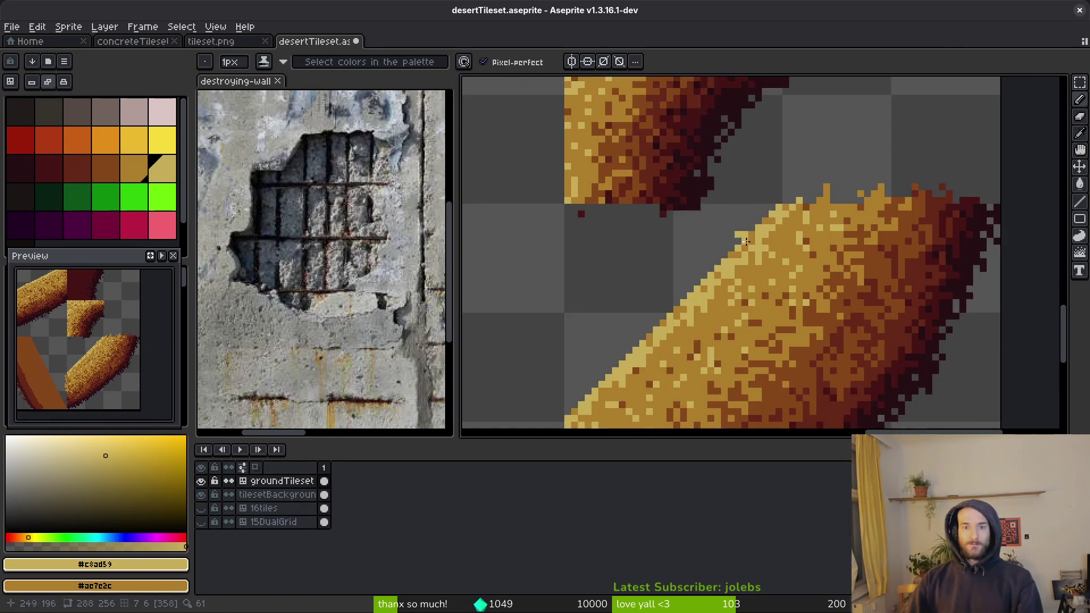
{"action": "left_click_drag", "start_coordinate": [585, 244], "coordinate": [667, 341]}
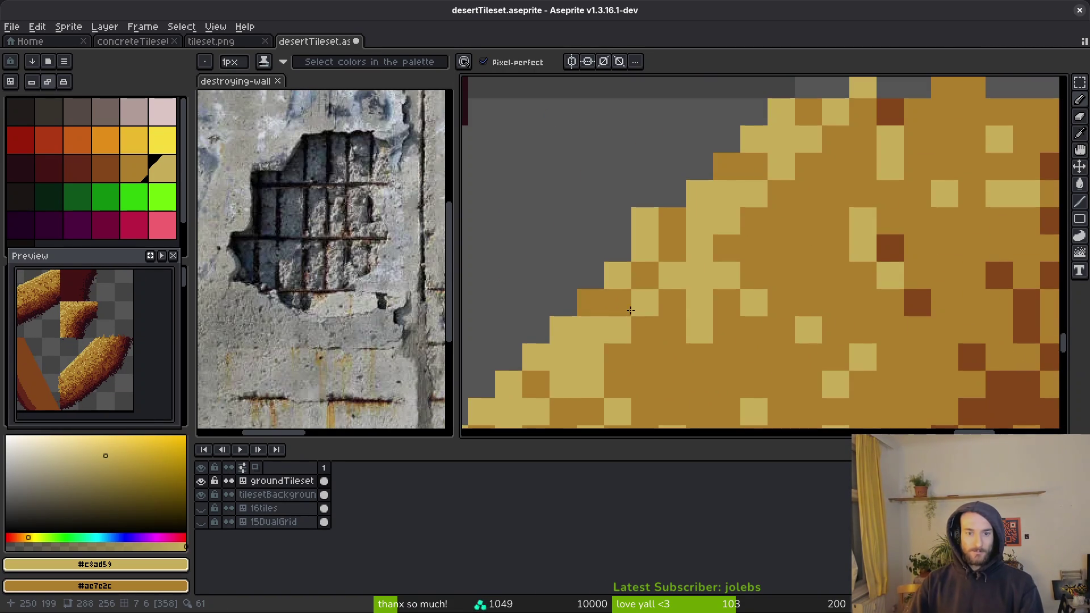
{"action": "scroll", "coordinate": [712, 248], "scroll_direction": "down", "scroll_amount": 4}
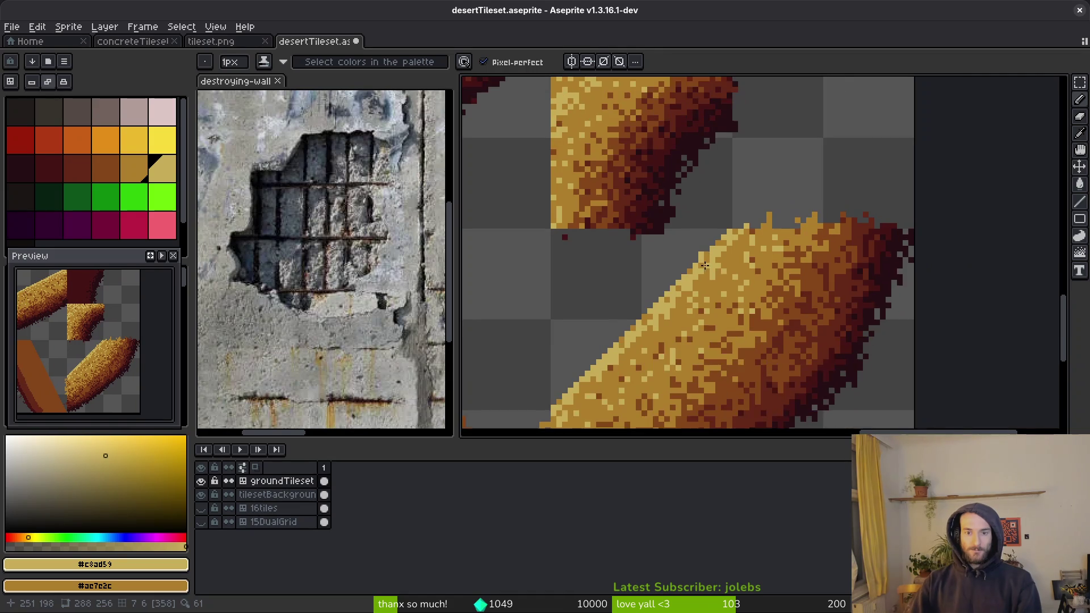
{"action": "scroll", "coordinate": [681, 233], "scroll_direction": "up", "scroll_amount": 3}
{"action": "key", "text": "e"}
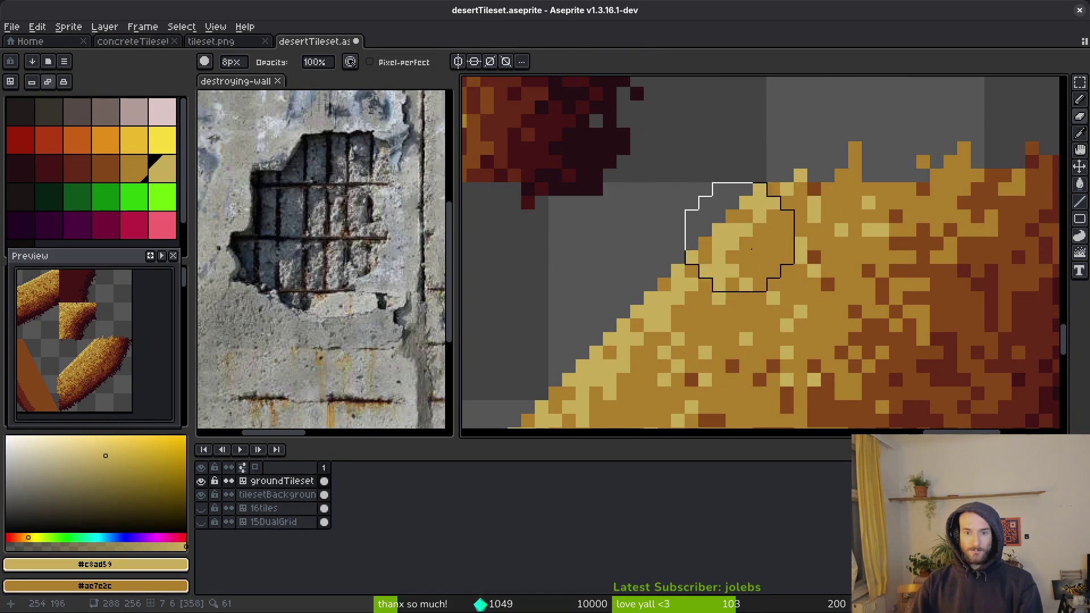
{"action": "scroll", "coordinate": [758, 288], "scroll_direction": "down", "scroll_amount": 2}
{"action": "key", "text": "b"}
{"action": "scroll", "coordinate": [708, 223], "scroll_direction": "up", "scroll_amount": 1}
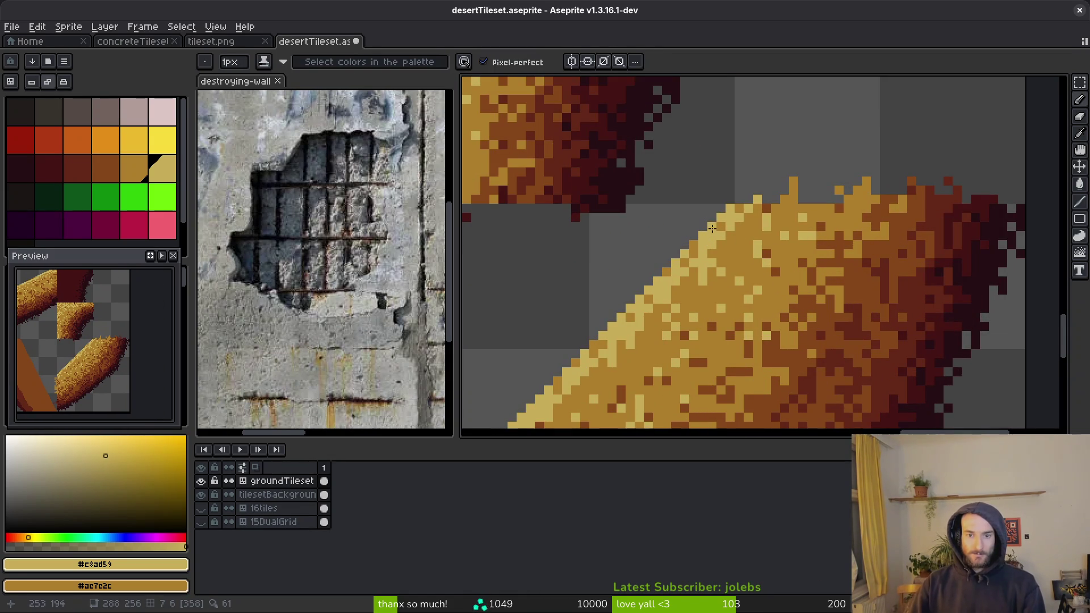
{"action": "scroll", "coordinate": [721, 227], "scroll_direction": "down", "scroll_amount": 2}
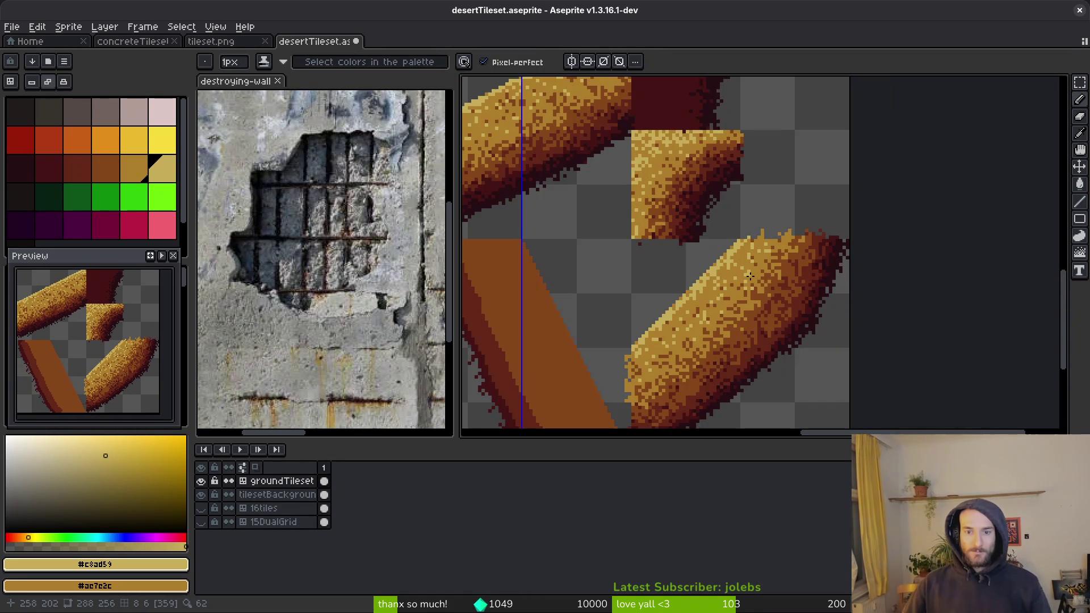
{"action": "scroll", "coordinate": [713, 236], "scroll_direction": "up", "scroll_amount": 3}
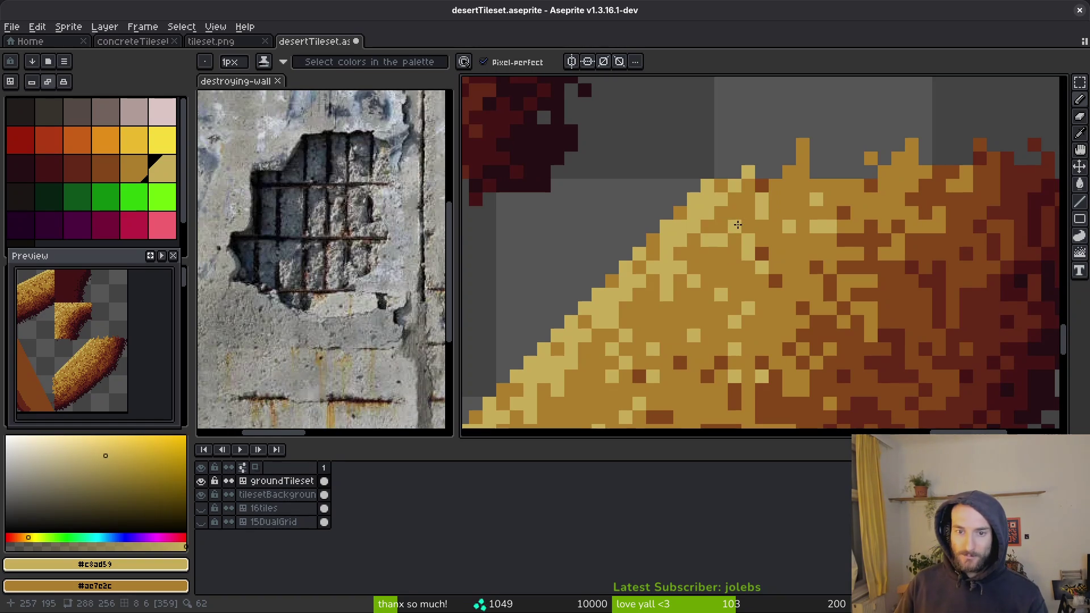
{"action": "scroll", "coordinate": [732, 222], "scroll_direction": "down", "scroll_amount": 3}
{"action": "scroll", "coordinate": [670, 321], "scroll_direction": "up", "scroll_amount": 5}
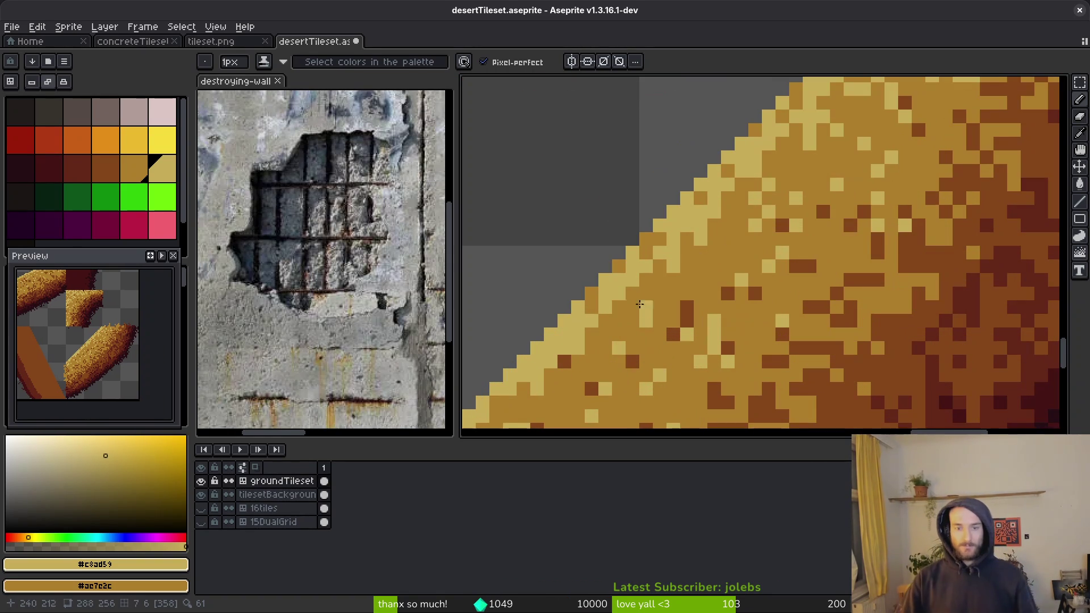
{"action": "left_click_drag", "start_coordinate": [648, 298], "coordinate": [735, 254]}
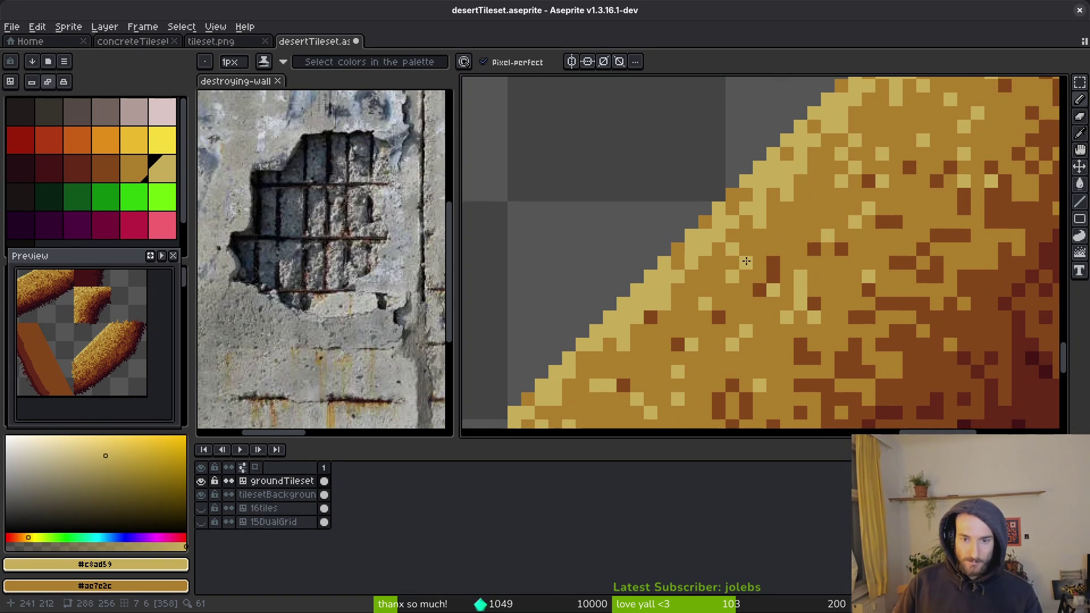
{"action": "right_click", "coordinate": [706, 293]}
{"action": "left_click", "coordinate": [713, 288]}
{"action": "left_click", "coordinate": [652, 358]}
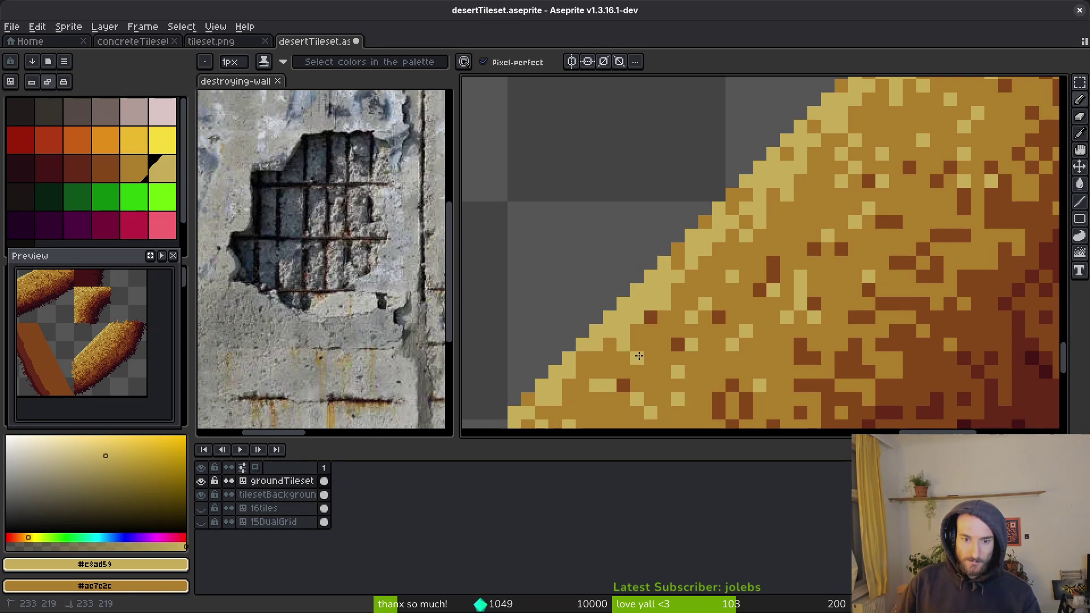
Step: Save the desertTileset.aseprite file
{"action": "left_click_drag", "start_coordinate": [635, 345], "coordinate": [733, 271]}
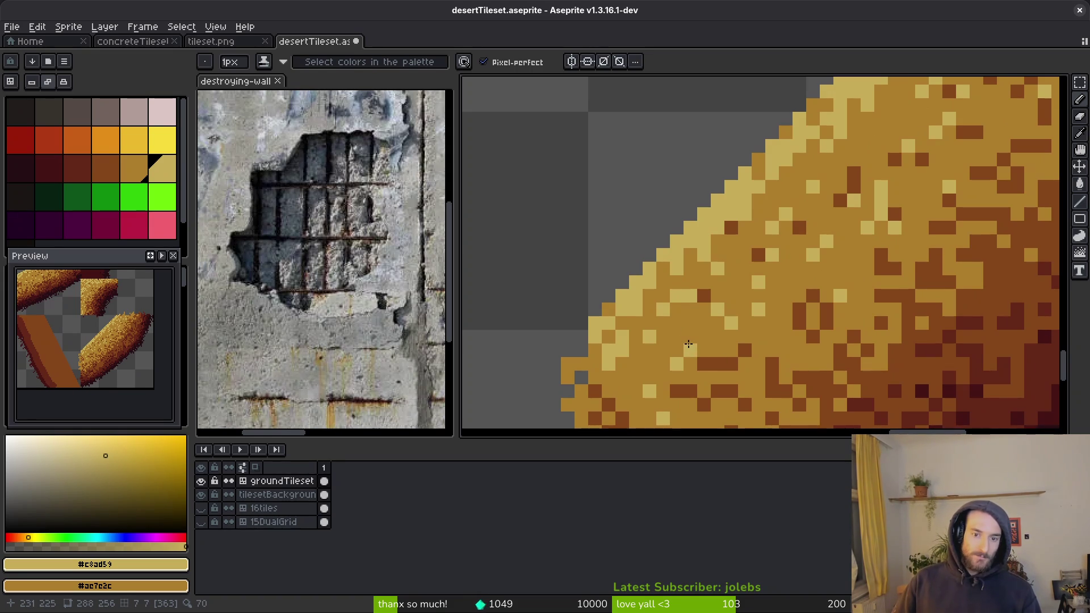
{"action": "scroll", "coordinate": [698, 341], "scroll_direction": "down", "scroll_amount": 3}
{"action": "scroll", "coordinate": [753, 238], "scroll_direction": "up", "scroll_amount": 3}
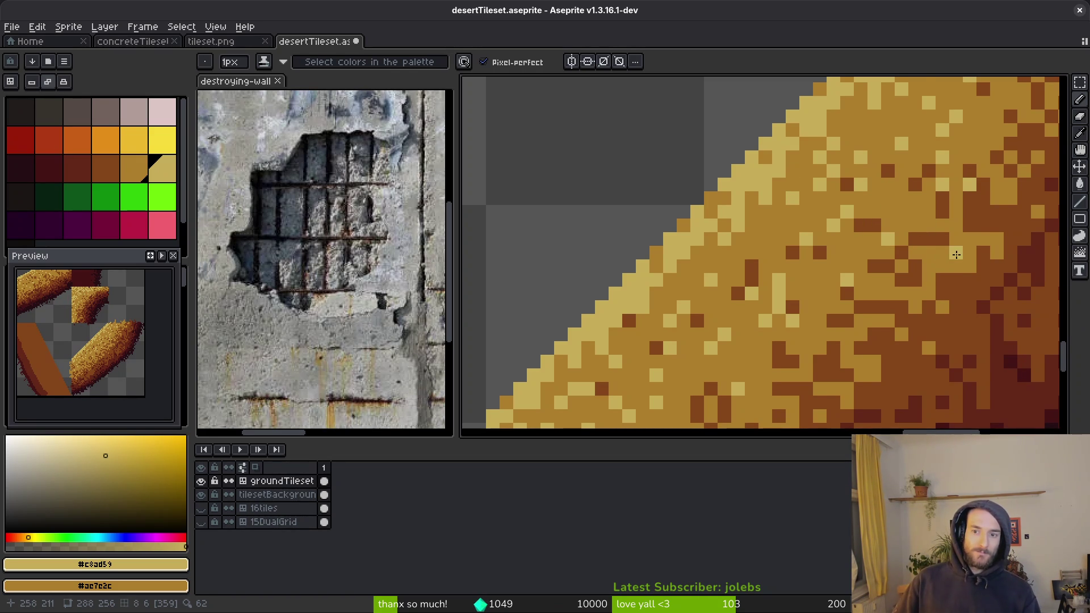
{"action": "scroll", "coordinate": [956, 254], "scroll_direction": "down", "scroll_amount": 2}
{"action": "scroll", "coordinate": [947, 235], "scroll_direction": "up", "scroll_amount": 1}
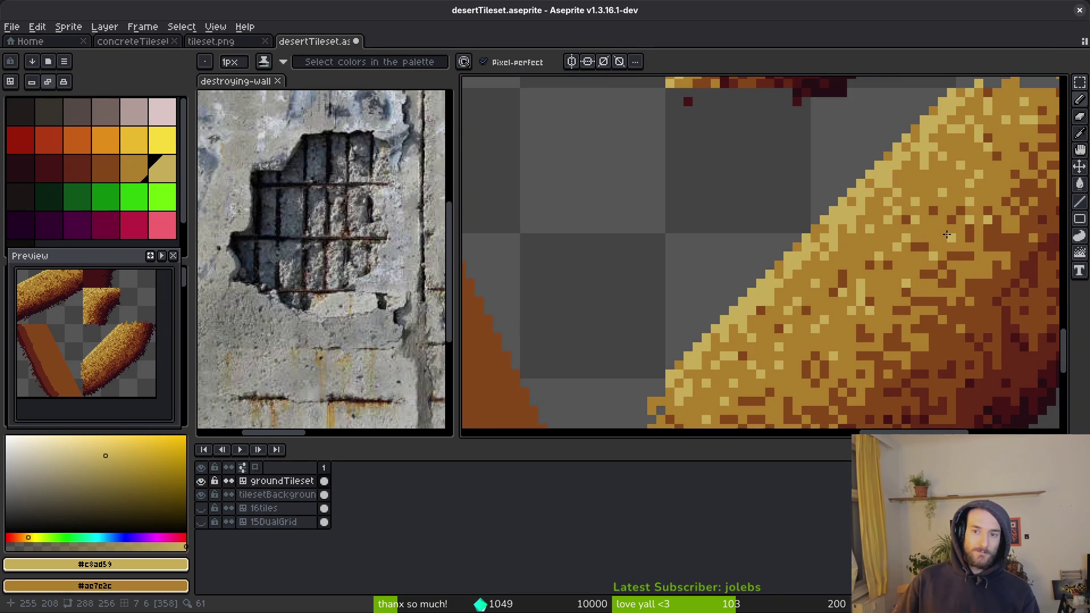
{"action": "scroll", "coordinate": [965, 227], "scroll_direction": "down", "scroll_amount": 2}
{"action": "scroll", "coordinate": [994, 192], "scroll_direction": "up", "scroll_amount": 3}
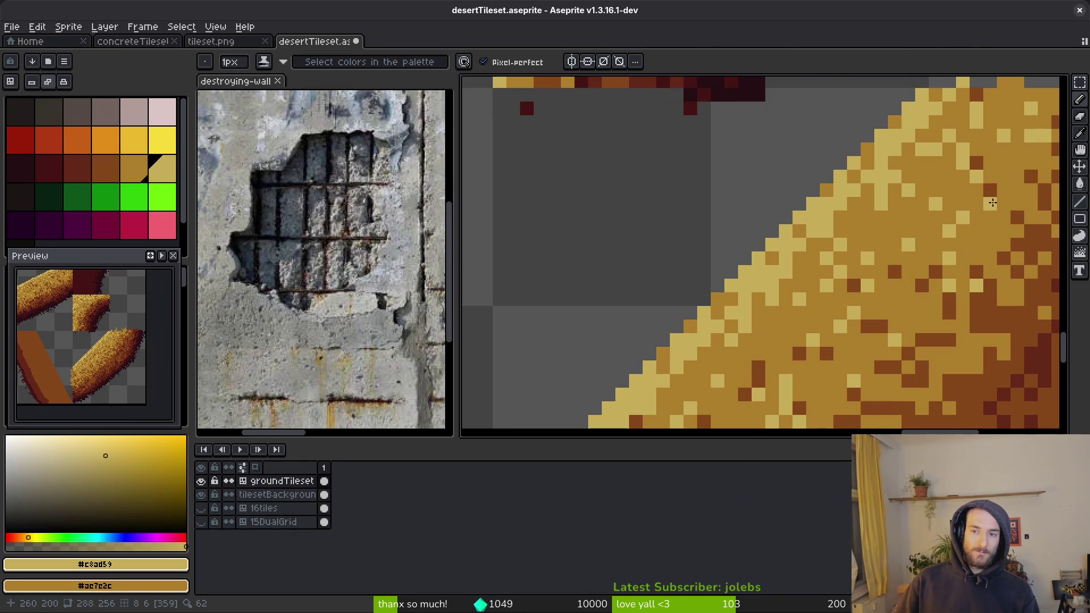
{"action": "scroll", "coordinate": [991, 202], "scroll_direction": "down", "scroll_amount": 1}
{"action": "scroll", "coordinate": [959, 170], "scroll_direction": "up", "scroll_amount": 1}
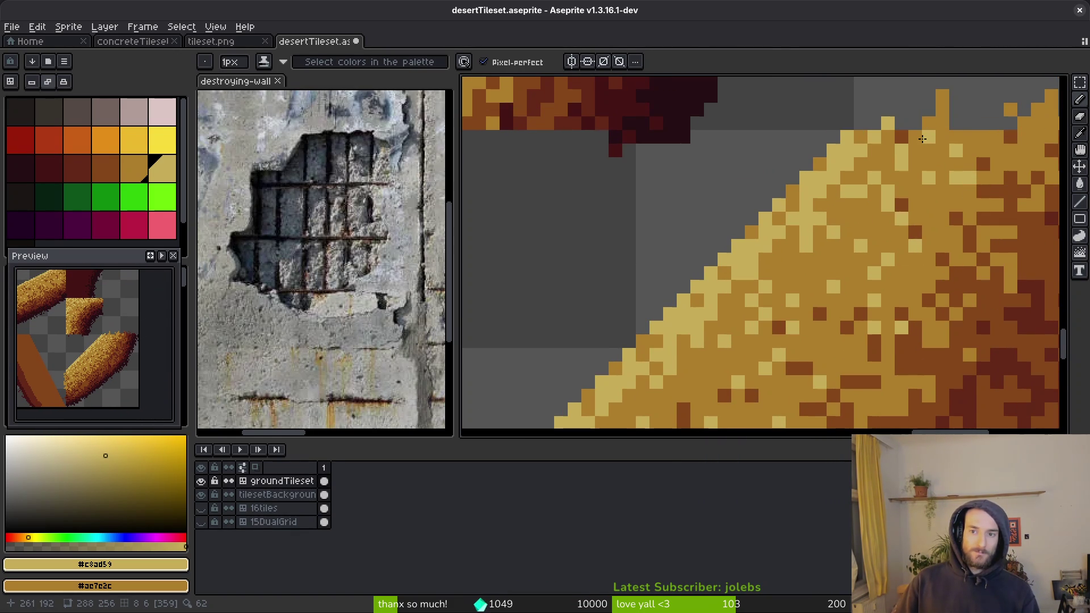
{"action": "scroll", "coordinate": [963, 233], "scroll_direction": "down", "scroll_amount": 2}
{"action": "key", "text": "ctrl+s"}
Step: Paint three light pixels along the gold beam's edge and save the tileset again
{"action": "scroll", "coordinate": [909, 280], "scroll_direction": "down", "scroll_amount": 2}
{"action": "scroll", "coordinate": [871, 302], "scroll_direction": "up", "scroll_amount": 2}
{"action": "scroll", "coordinate": [808, 332], "scroll_direction": "up", "scroll_amount": 4}
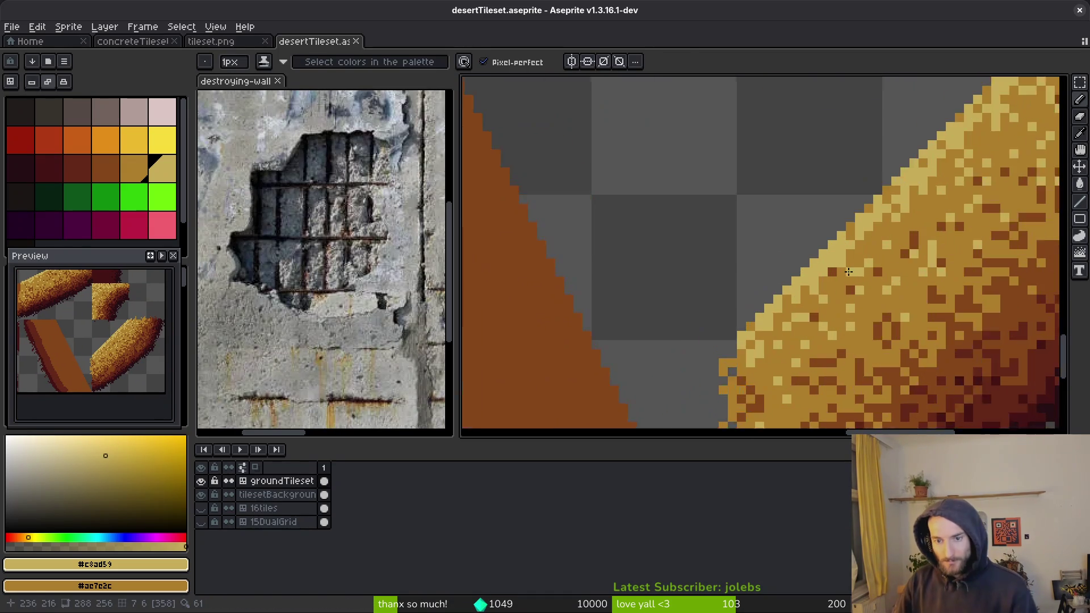
{"action": "scroll", "coordinate": [816, 330], "scroll_direction": "down", "scroll_amount": 3}
{"action": "scroll", "coordinate": [816, 329], "scroll_direction": "up", "scroll_amount": 2}
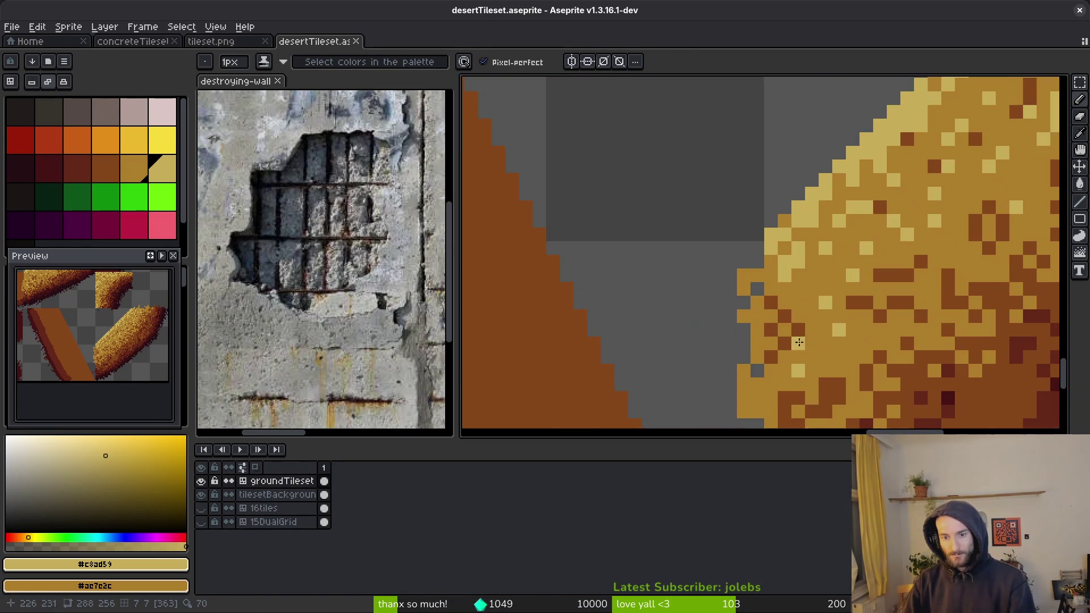
{"action": "left_click", "coordinate": [793, 311]}
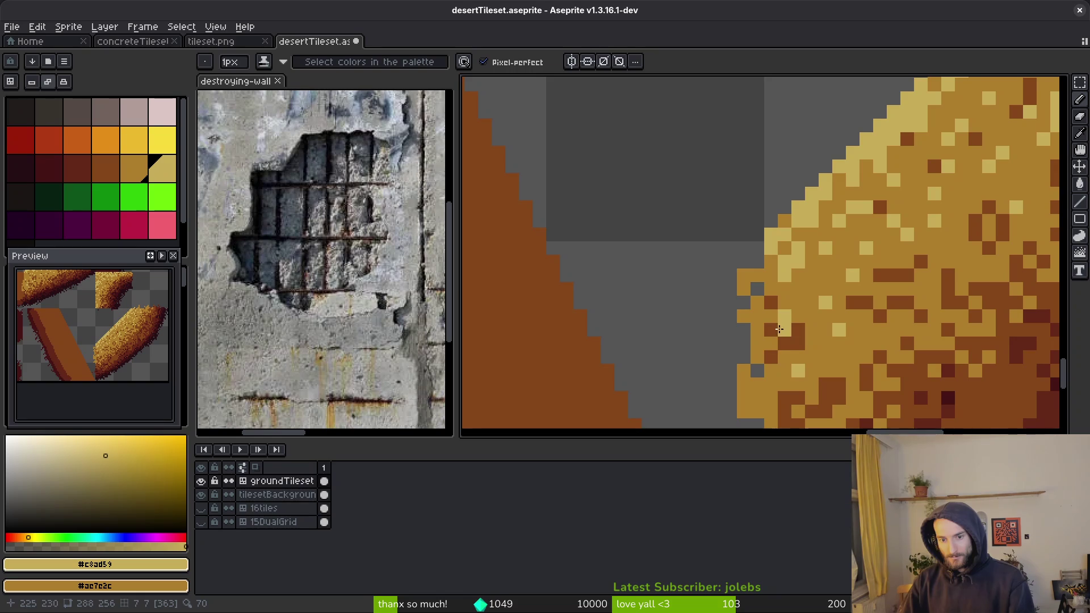
{"action": "left_click", "coordinate": [771, 345]}
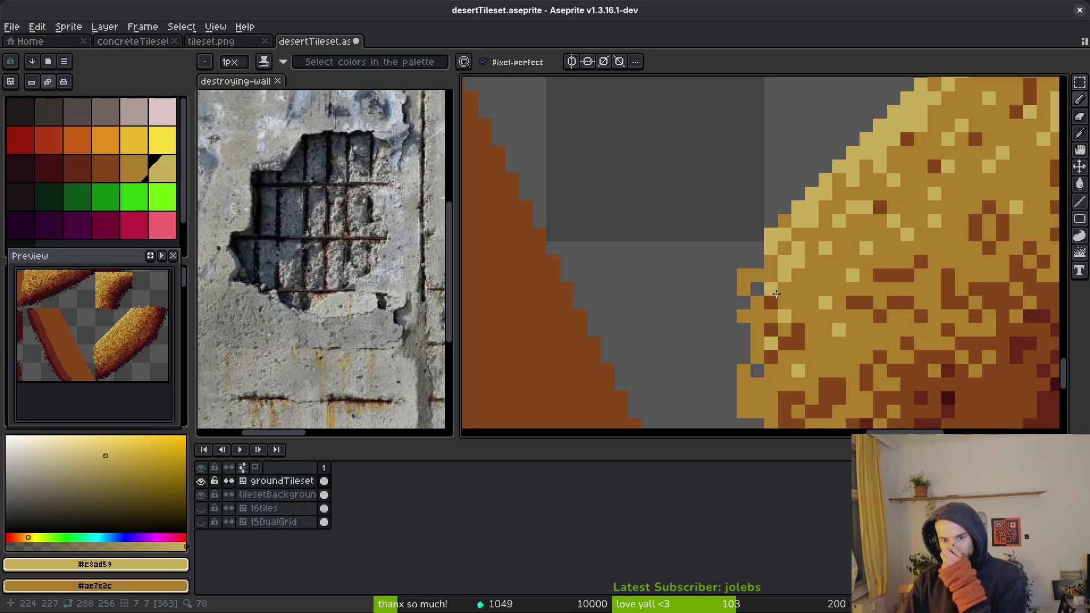
{"action": "left_click", "coordinate": [771, 282]}
{"action": "scroll", "coordinate": [818, 272], "scroll_direction": "down", "scroll_amount": 3}
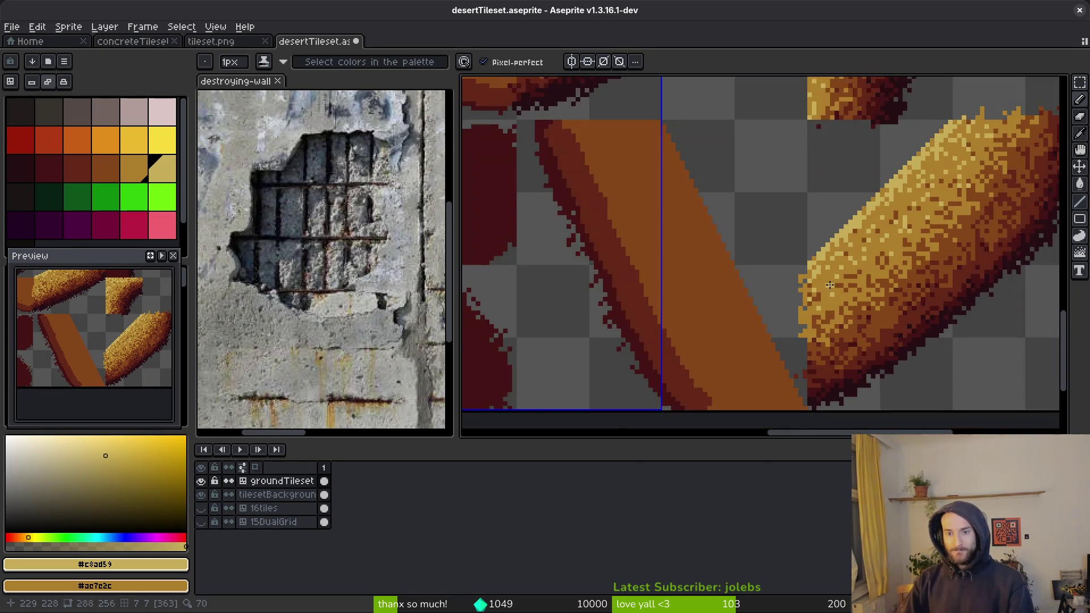
{"action": "scroll", "coordinate": [812, 275], "scroll_direction": "up", "scroll_amount": 3}
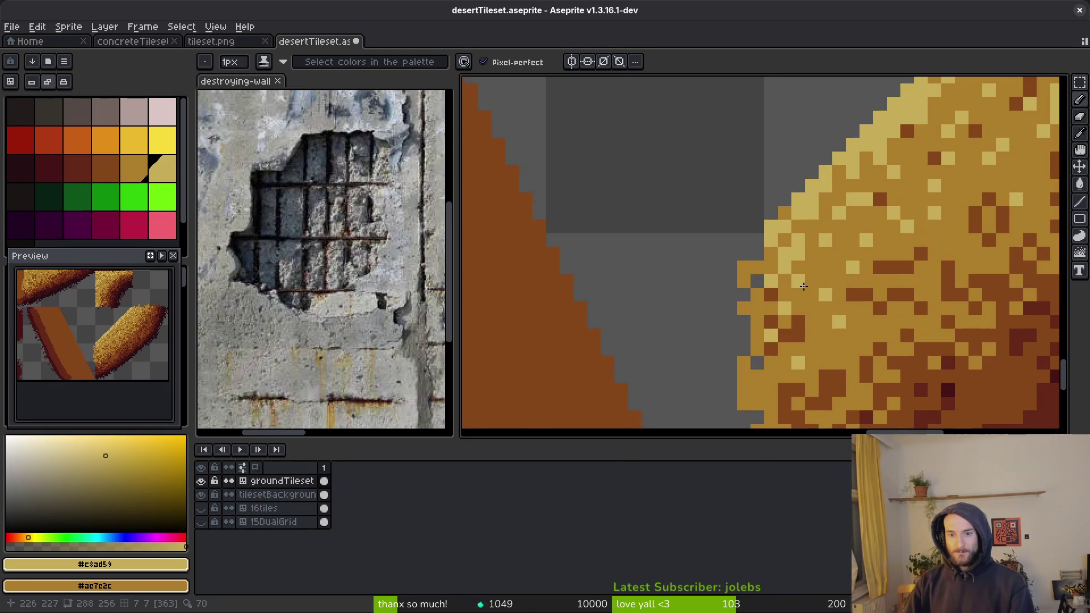
{"action": "scroll", "coordinate": [805, 289], "scroll_direction": "down", "scroll_amount": 5}
{"action": "scroll", "coordinate": [826, 311], "scroll_direction": "up", "scroll_amount": 1}
{"action": "scroll", "coordinate": [829, 306], "scroll_direction": "up", "scroll_amount": 2}
{"action": "scroll", "coordinate": [829, 307], "scroll_direction": "up", "scroll_amount": 1}
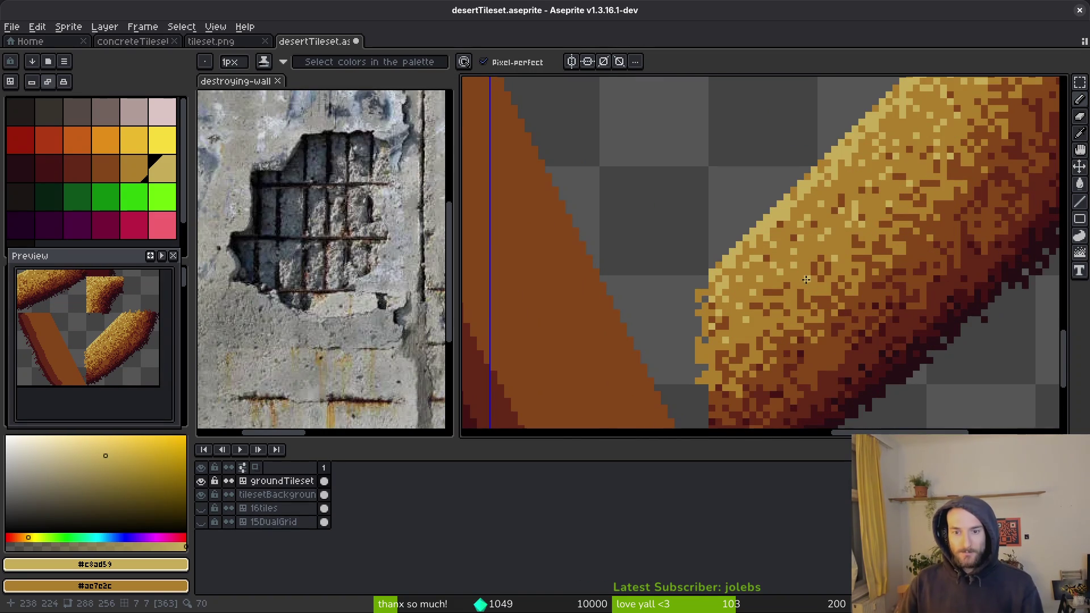
{"action": "scroll", "coordinate": [806, 282], "scroll_direction": "up", "scroll_amount": 2}
{"action": "scroll", "coordinate": [806, 278], "scroll_direction": "down", "scroll_amount": 5}
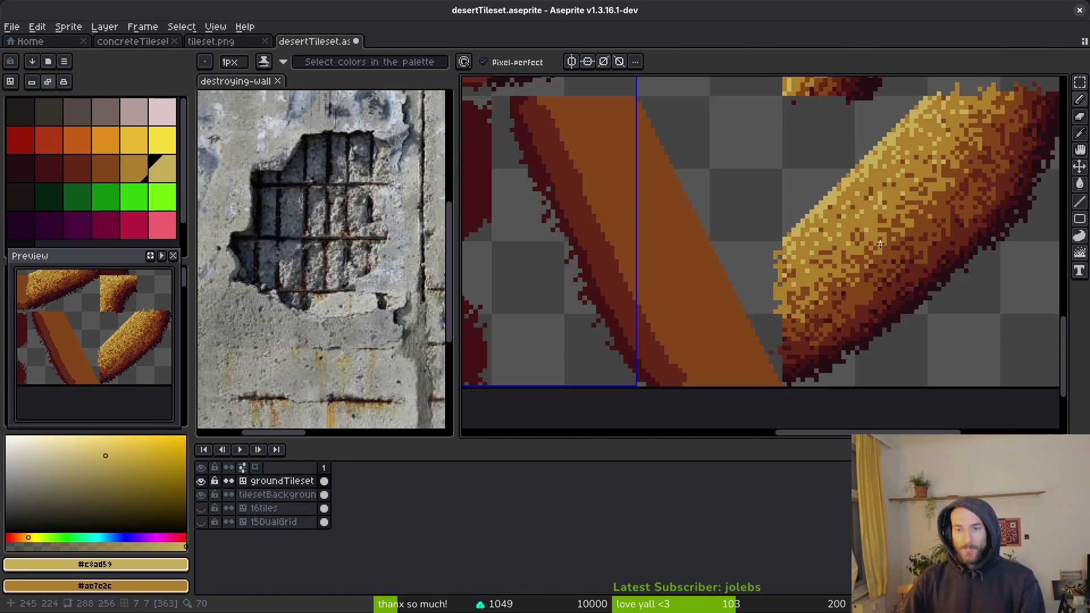
{"action": "key", "text": "ctrl+s"}
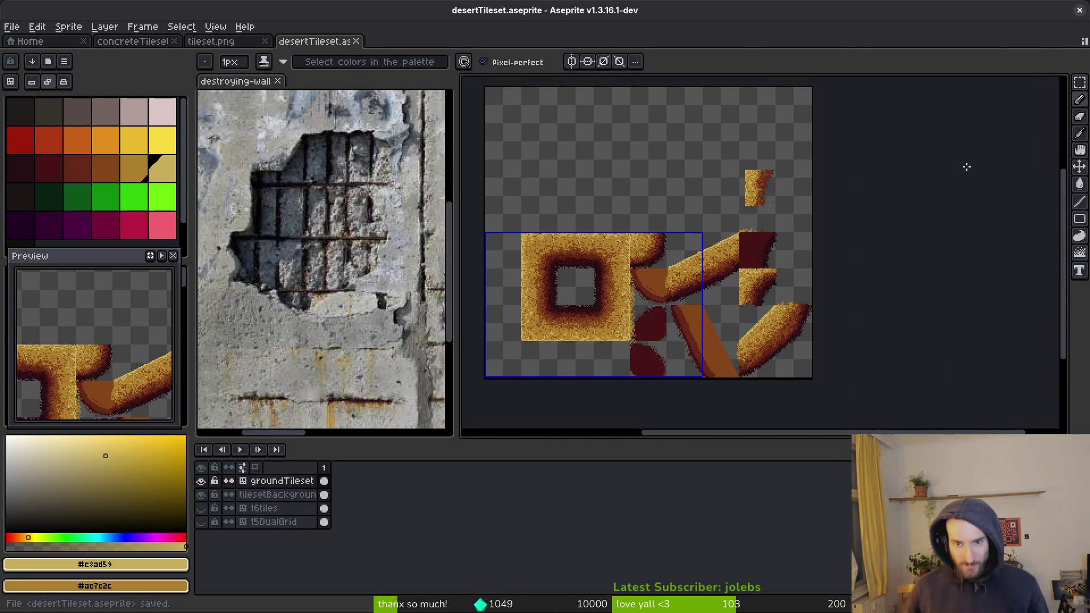
Step: Delete the stray pixels above the lower beam and the stray orange pixel
{"action": "scroll", "coordinate": [819, 244], "scroll_direction": "up", "scroll_amount": 4}
{"action": "scroll", "coordinate": [818, 244], "scroll_direction": "up", "scroll_amount": 1}
{"action": "key", "text": "m"}
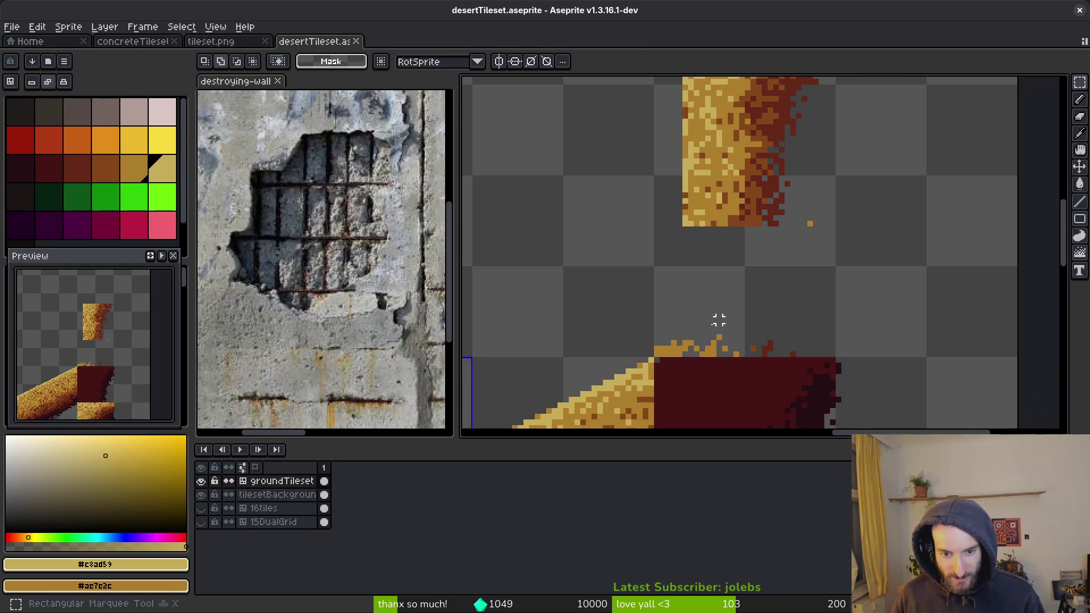
{"action": "mouse_move", "coordinate": [657, 355]}
{"action": "left_mouse_down"}
{"action": "mouse_move", "coordinate": [866, 275]}
{"action": "mouse_move", "coordinate": [881, 237]}
{"action": "left_mouse_up"}
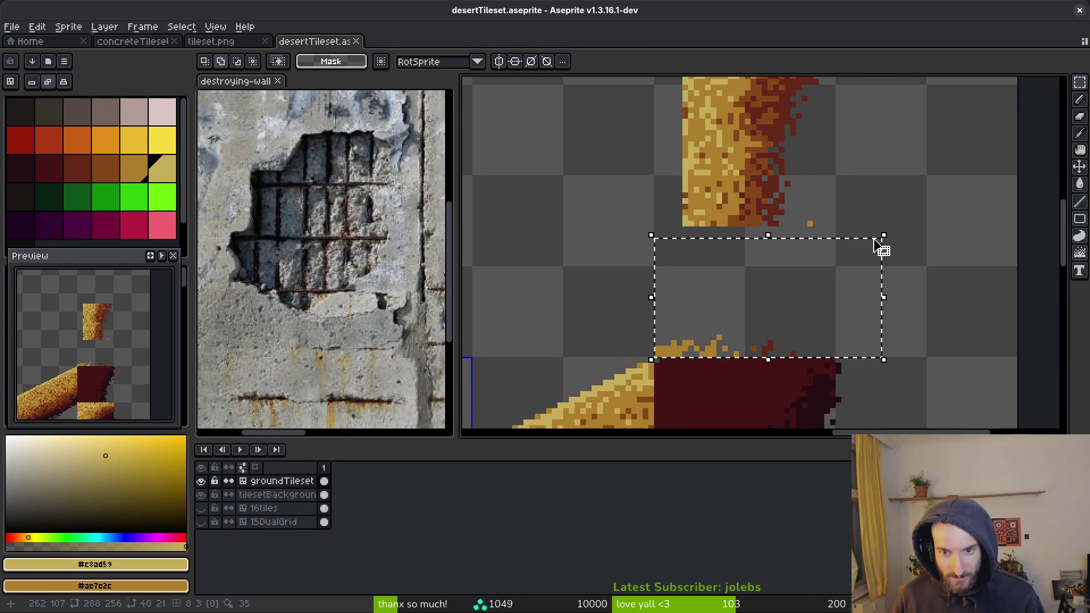
{"action": "key", "text": "Delete"}
{"action": "left_click_drag", "start_coordinate": [799, 207], "coordinate": [843, 245]}
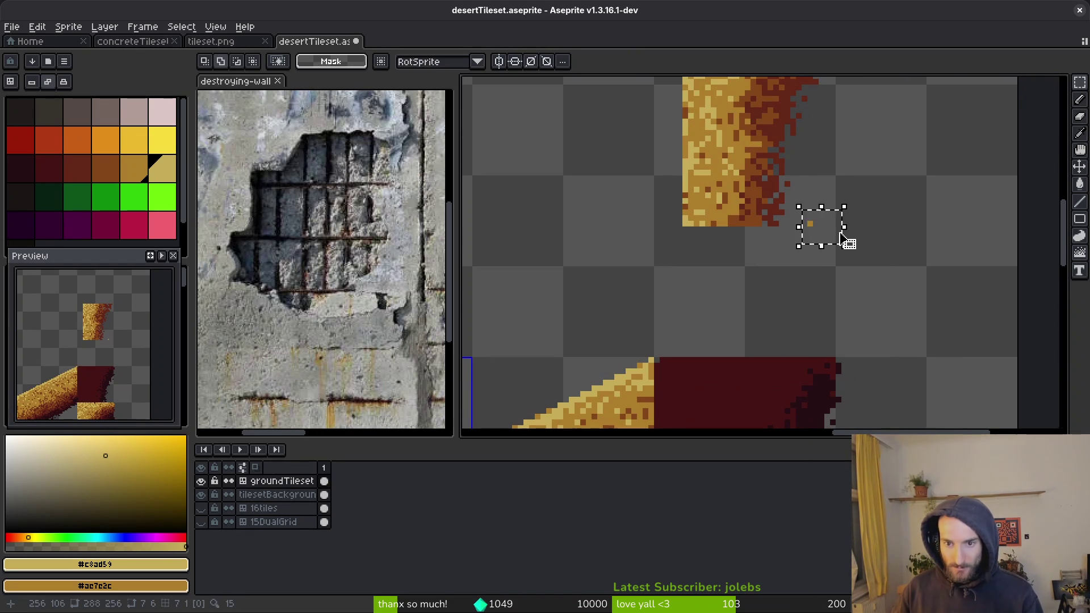
{"action": "key", "text": "Delete"}
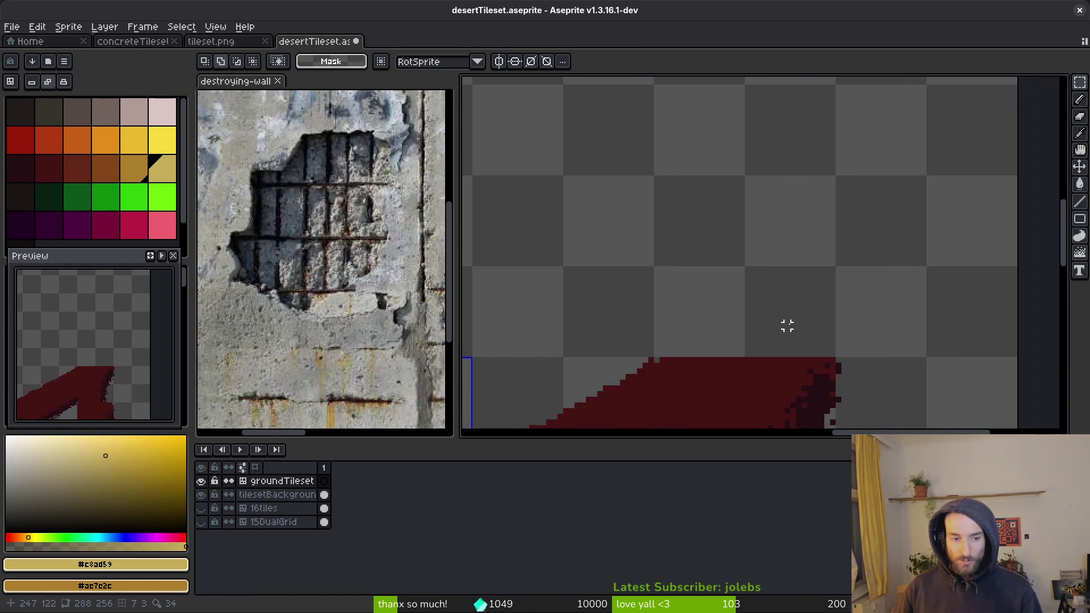
Step: Move the small yellow piece down against the dark block and diagonal beam
{"action": "scroll", "coordinate": [725, 246], "scroll_direction": "down", "scroll_amount": 2}
{"action": "left_click_drag", "start_coordinate": [706, 104], "coordinate": [856, 252]}
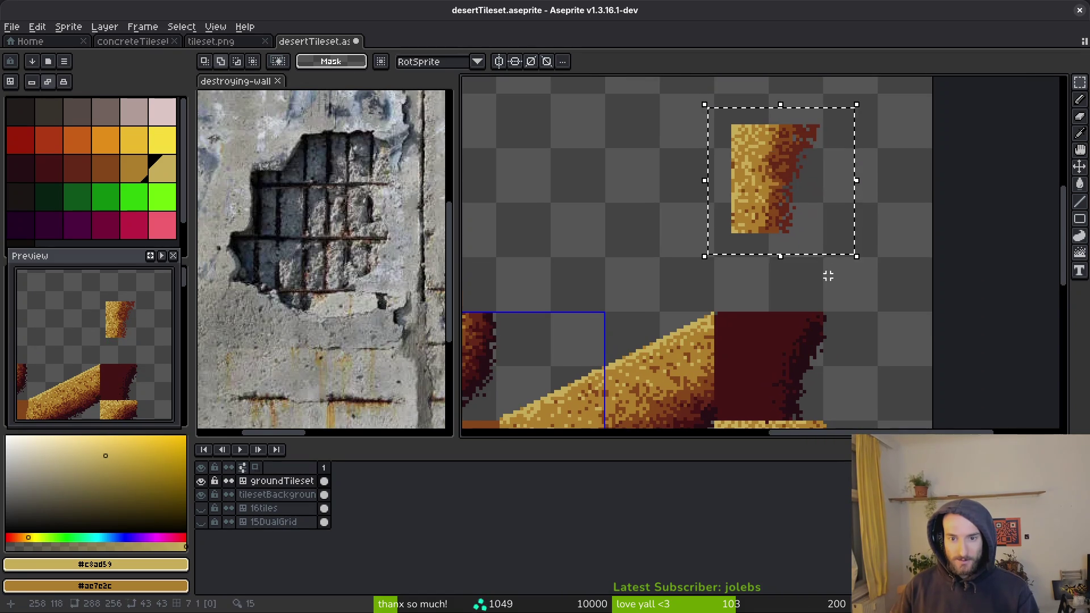
{"action": "left_click_drag", "start_coordinate": [761, 167], "coordinate": [760, 248]}
{"action": "scroll", "coordinate": [744, 316], "scroll_direction": "up", "scroll_amount": 2}
{"action": "left_click_drag", "start_coordinate": [744, 316], "coordinate": [743, 339]}
{"action": "key", "text": "ctrl+d"}
{"action": "scroll", "coordinate": [758, 250], "scroll_direction": "down", "scroll_amount": 3}
{"action": "scroll", "coordinate": [760, 177], "scroll_direction": "up", "scroll_amount": 3}
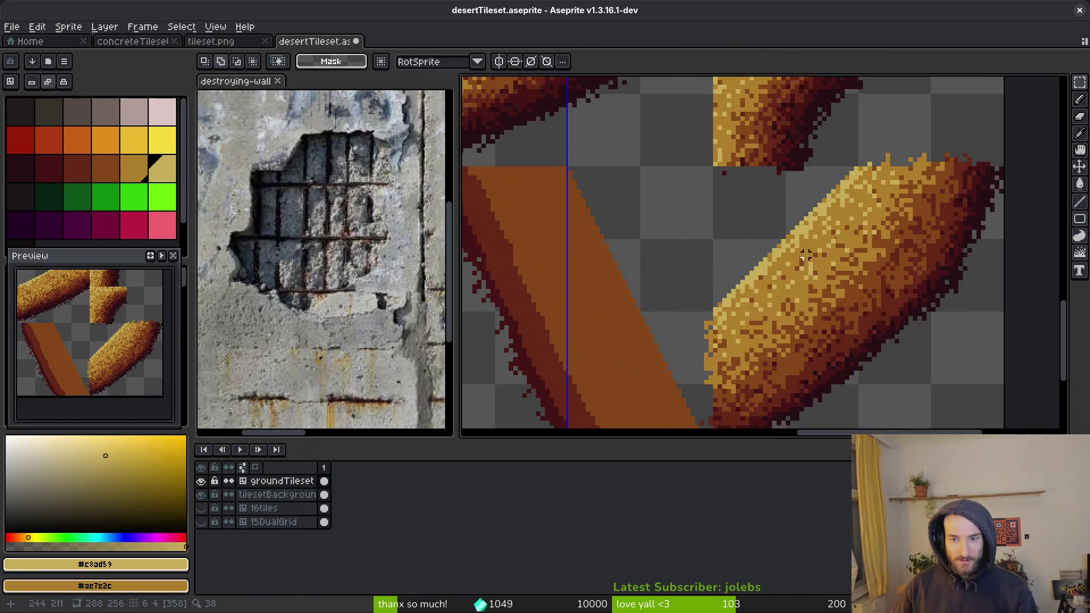
Step: Flatten the lower beam's top edge by clearing the uneven pixels above it
{"action": "left_click_drag", "start_coordinate": [727, 244], "coordinate": [932, 204]}
{"action": "key", "text": "Delete"}
{"action": "scroll", "coordinate": [817, 231], "scroll_direction": "up", "scroll_amount": 3}
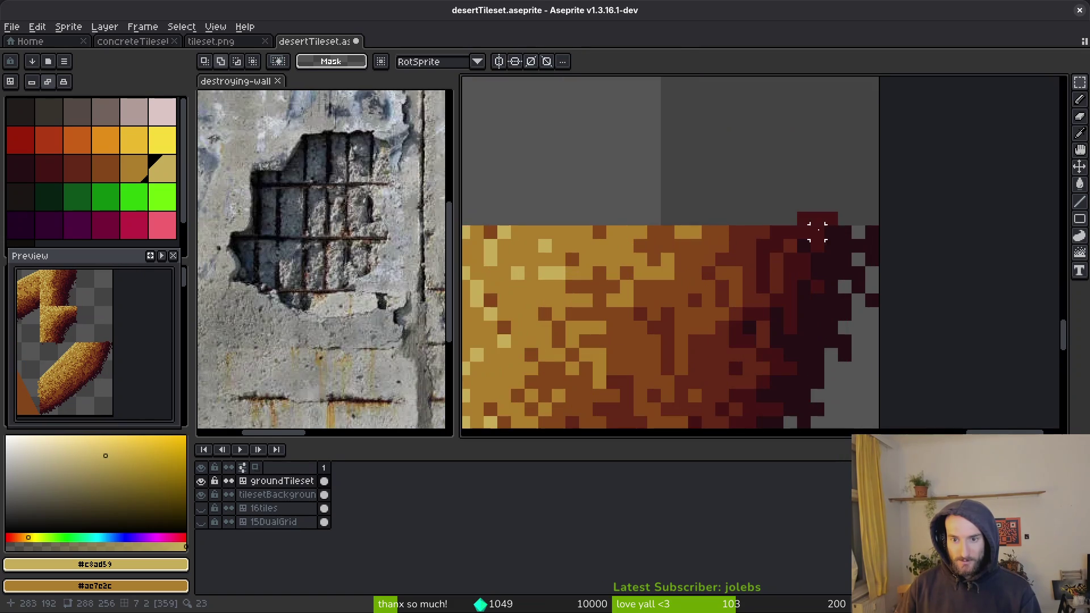
{"action": "left_click_drag", "start_coordinate": [884, 222], "coordinate": [703, 168]}
{"action": "left_click", "coordinate": [667, 162]}
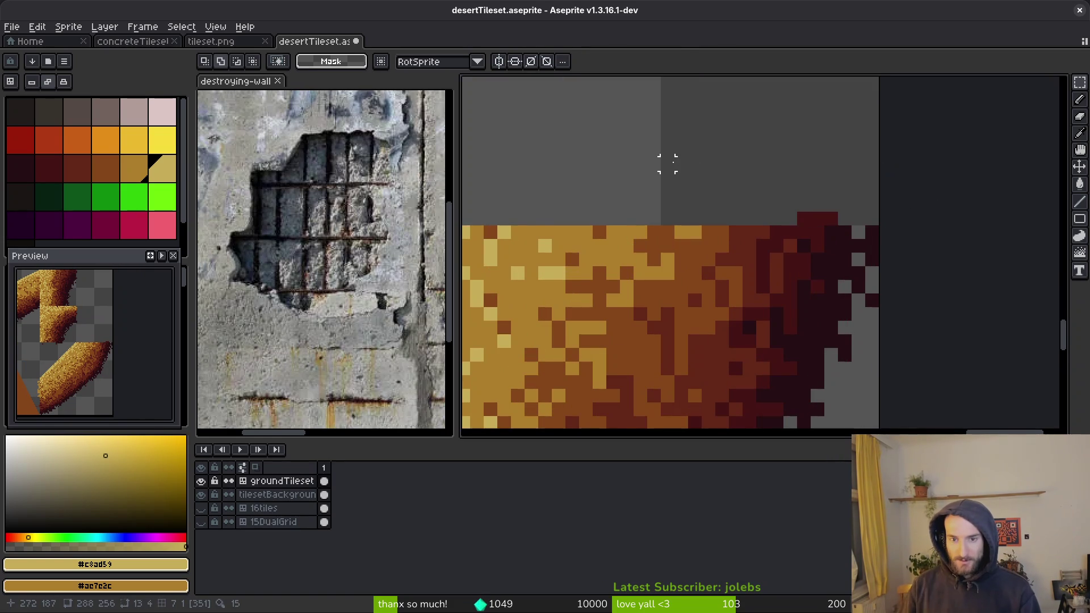
{"action": "scroll", "coordinate": [669, 163], "scroll_direction": "down", "scroll_amount": 1}
{"action": "scroll", "coordinate": [707, 218], "scroll_direction": "up", "scroll_amount": 2}
Step: On the tilesetBackground layer, delete the dark-red block above the beam and save
{"action": "left_click", "coordinate": [324, 494]}
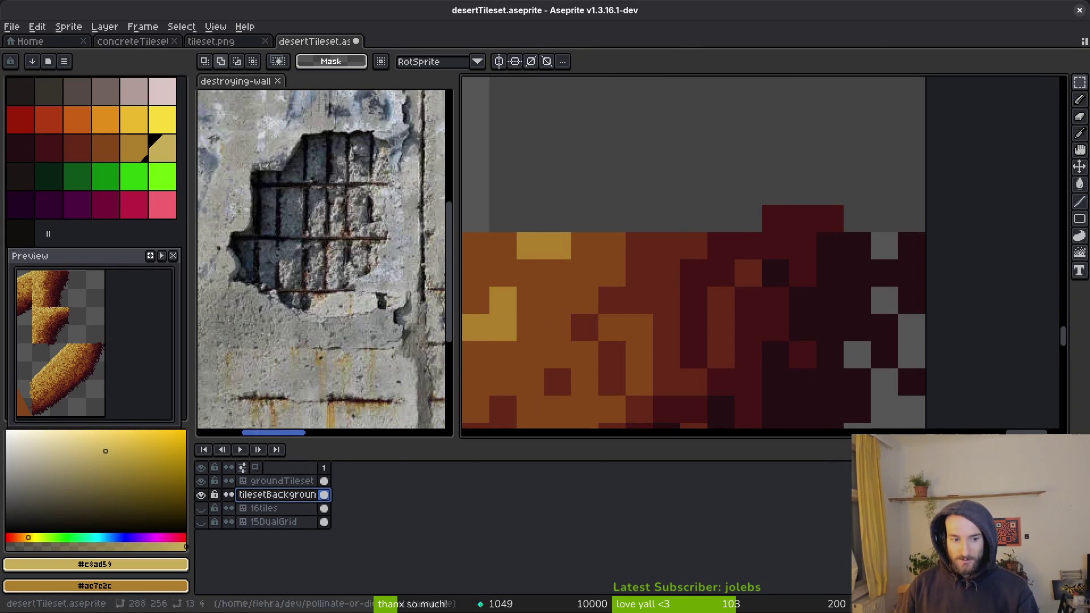
{"action": "left_click_drag", "start_coordinate": [767, 215], "coordinate": [883, 180]}
{"action": "key", "text": "Delete"}
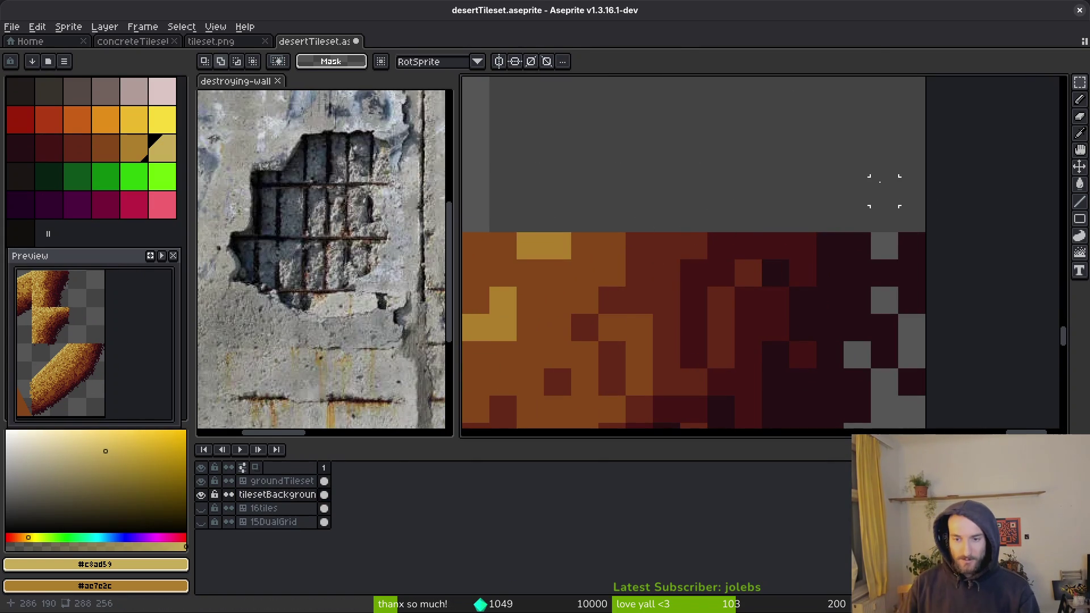
{"action": "scroll", "coordinate": [884, 191], "scroll_direction": "down", "scroll_amount": 4}
{"action": "key", "text": "ctrl+s"}
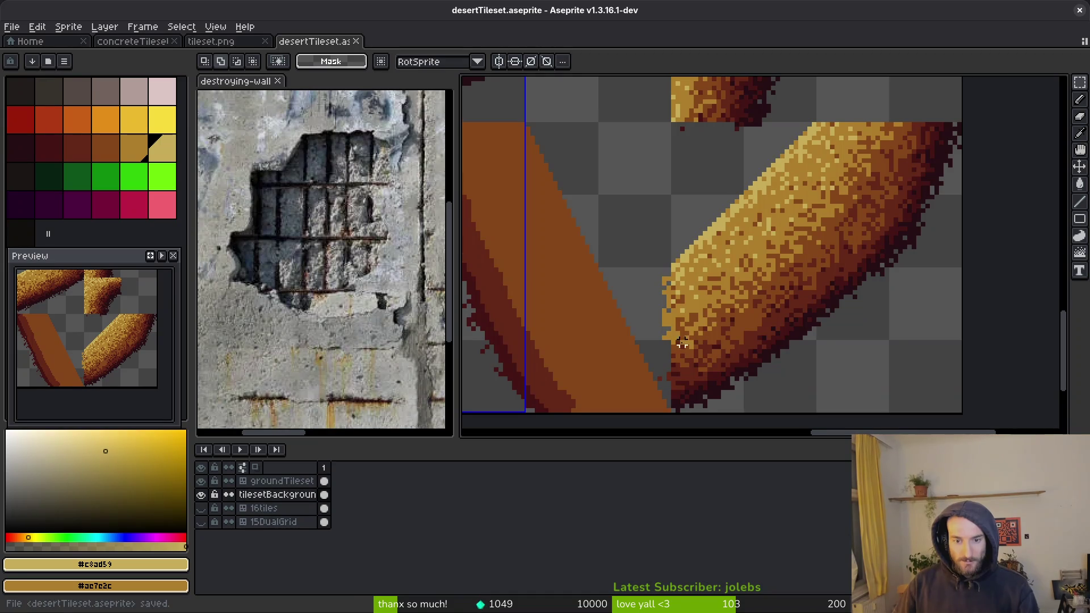
Step: Back on groundTileset, clear a narrow strip along the gold beam's left edge
{"action": "left_click_drag", "start_coordinate": [677, 342], "coordinate": [725, 280]}
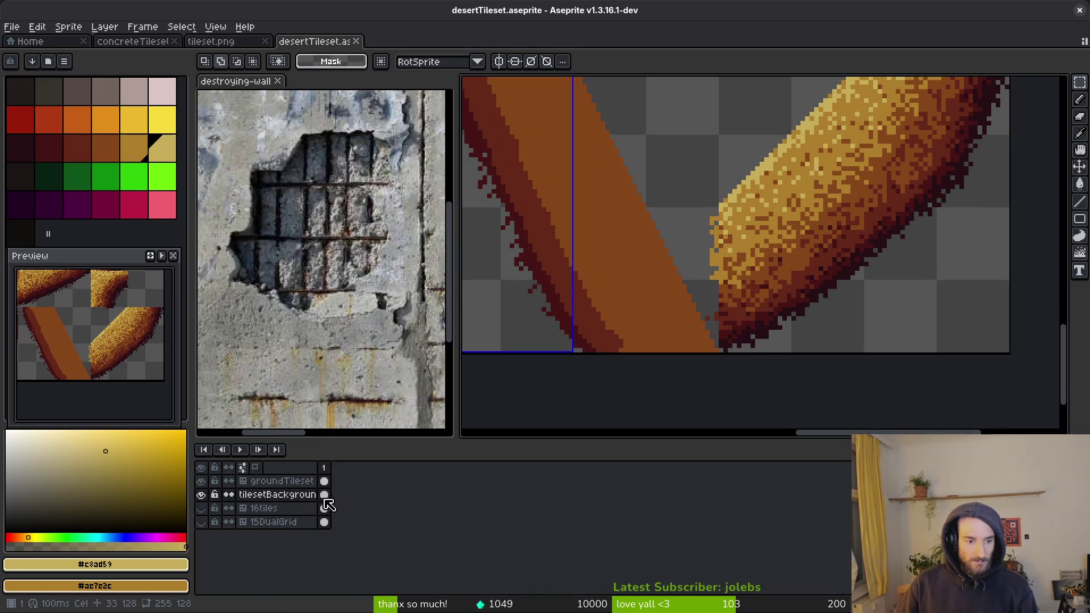
{"action": "left_click", "coordinate": [324, 481]}
{"action": "left_click_drag", "start_coordinate": [715, 332], "coordinate": [721, 186]}
{"action": "key", "text": "Delete"}
{"action": "scroll", "coordinate": [868, 219], "scroll_direction": "up", "scroll_amount": 4}
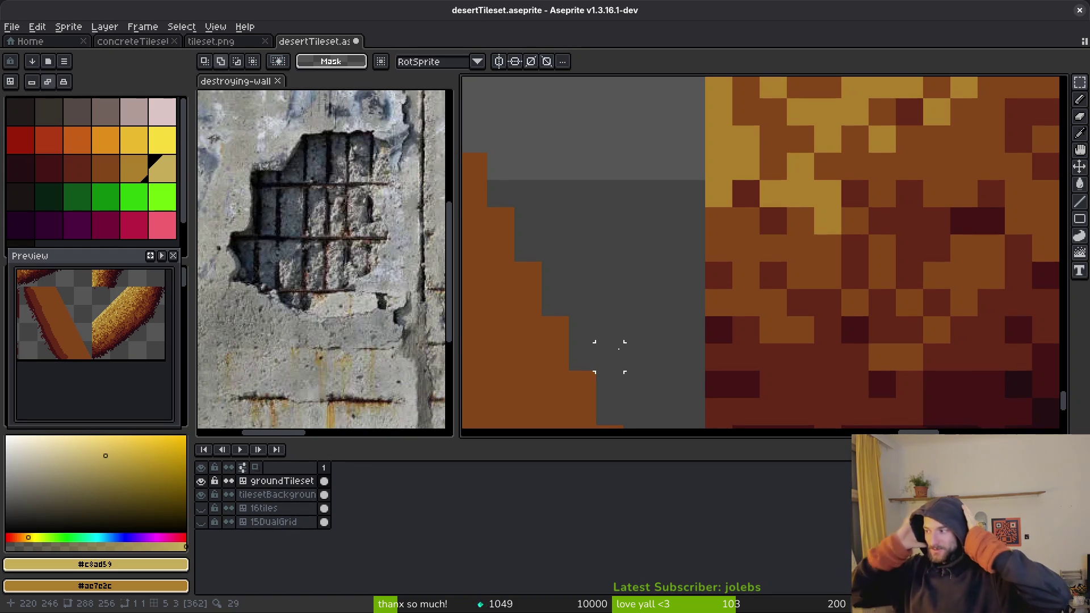
Step: Clear the stray pixels below the upper gold piece on groundTileset and save
{"action": "scroll", "coordinate": [618, 347], "scroll_direction": "up", "scroll_amount": 1}
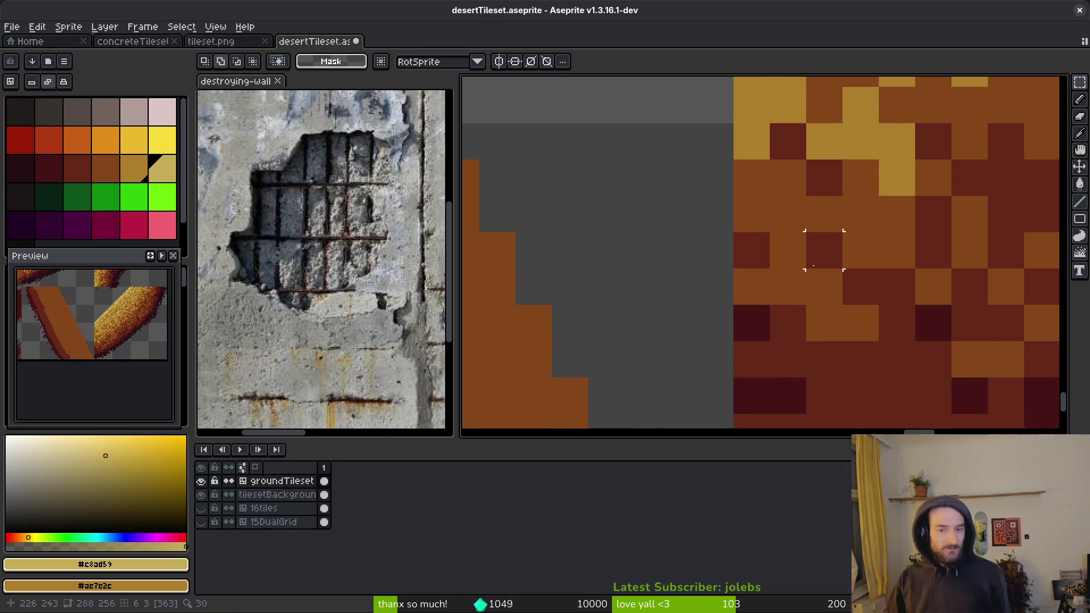
{"action": "scroll", "coordinate": [817, 272], "scroll_direction": "up", "scroll_amount": 2}
{"action": "scroll", "coordinate": [786, 317], "scroll_direction": "down", "scroll_amount": 6}
{"action": "scroll", "coordinate": [786, 317], "scroll_direction": "down", "scroll_amount": 1}
{"action": "scroll", "coordinate": [844, 323], "scroll_direction": "down", "scroll_amount": 1}
{"action": "key", "text": "ctrl+s"}
{"action": "scroll", "coordinate": [806, 247], "scroll_direction": "down", "scroll_amount": 1}
{"action": "scroll", "coordinate": [806, 247], "scroll_direction": "down", "scroll_amount": 1}
{"action": "scroll", "coordinate": [796, 285], "scroll_direction": "up", "scroll_amount": 3}
{"action": "mouse_move", "coordinate": [725, 304]}
{"action": "left_mouse_down"}
{"action": "mouse_move", "coordinate": [840, 309]}
{"action": "mouse_move", "coordinate": [845, 299]}
{"action": "mouse_move", "coordinate": [640, 335]}
{"action": "left_mouse_up"}
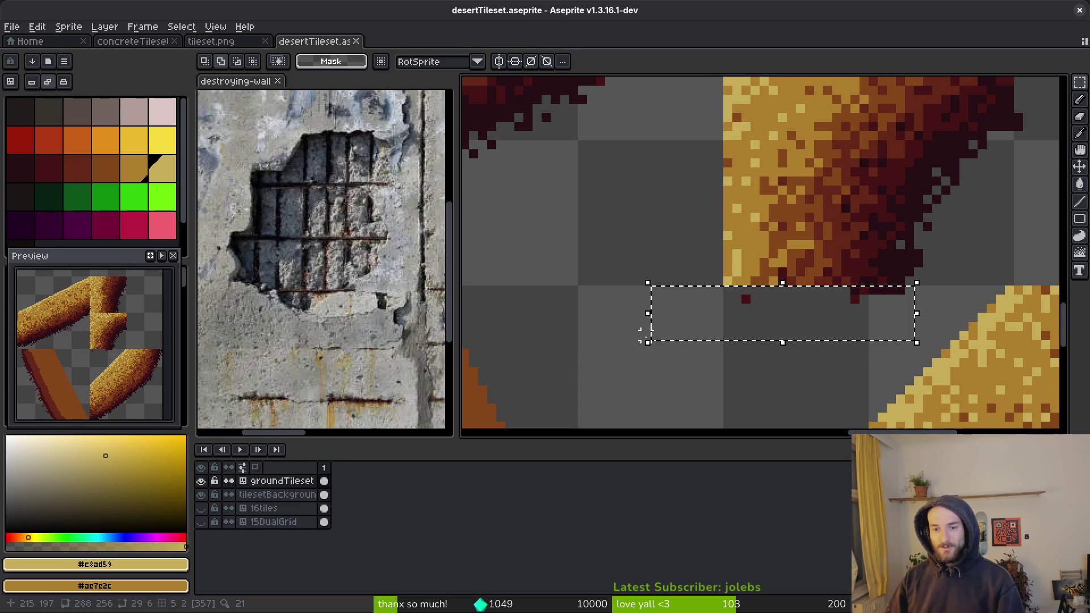
{"action": "key", "text": "ctrl+d"}
{"action": "key", "text": "ctrl+s"}
Step: On tilesetBackground, clear stray pixels and the pixels at the sprite's right edge, saving
{"action": "left_click", "coordinate": [277, 495]}
{"action": "scroll", "coordinate": [829, 353], "scroll_direction": "up", "scroll_amount": 2}
{"action": "left_click_drag", "start_coordinate": [817, 310], "coordinate": [538, 358]}
{"action": "key", "text": "ctrl+d"}
{"action": "key", "text": "ctrl+s"}
{"action": "scroll", "coordinate": [791, 284], "scroll_direction": "down", "scroll_amount": 2}
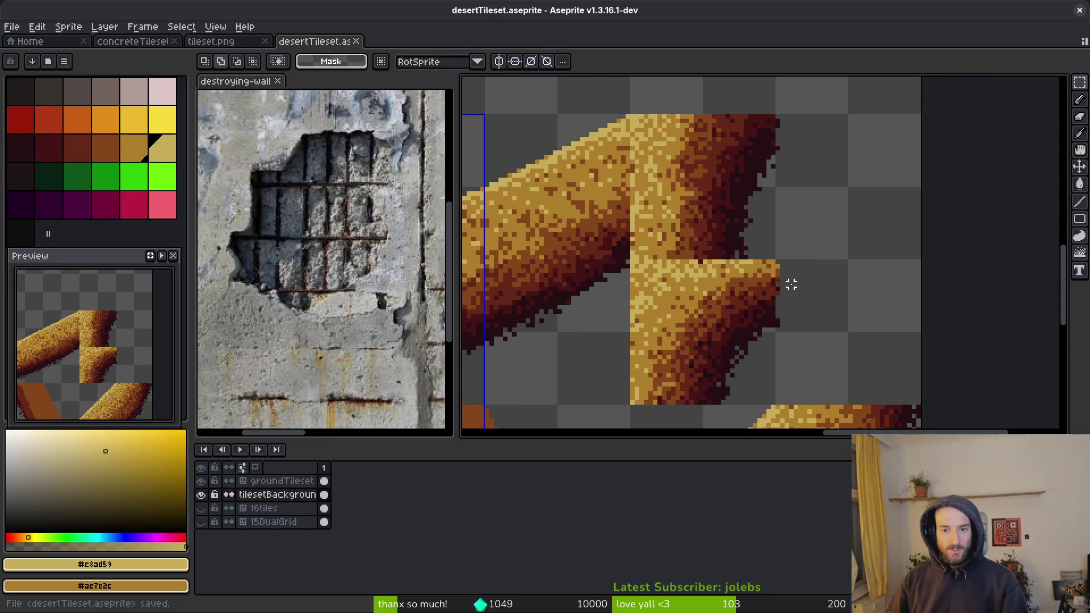
{"action": "scroll", "coordinate": [791, 284], "scroll_direction": "up", "scroll_amount": 2}
{"action": "mouse_move", "coordinate": [761, 349]}
{"action": "left_mouse_down"}
{"action": "mouse_move", "coordinate": [758, 176]}
{"action": "mouse_move", "coordinate": [797, 188]}
{"action": "left_mouse_up"}
{"action": "key", "text": "Delete"}
{"action": "key", "text": "ctrl+d"}
{"action": "key", "text": "ctrl+s"}
Step: Delete the stray pixels at the sprite's right edge on groundTileset and save
{"action": "key", "text": "Up"}
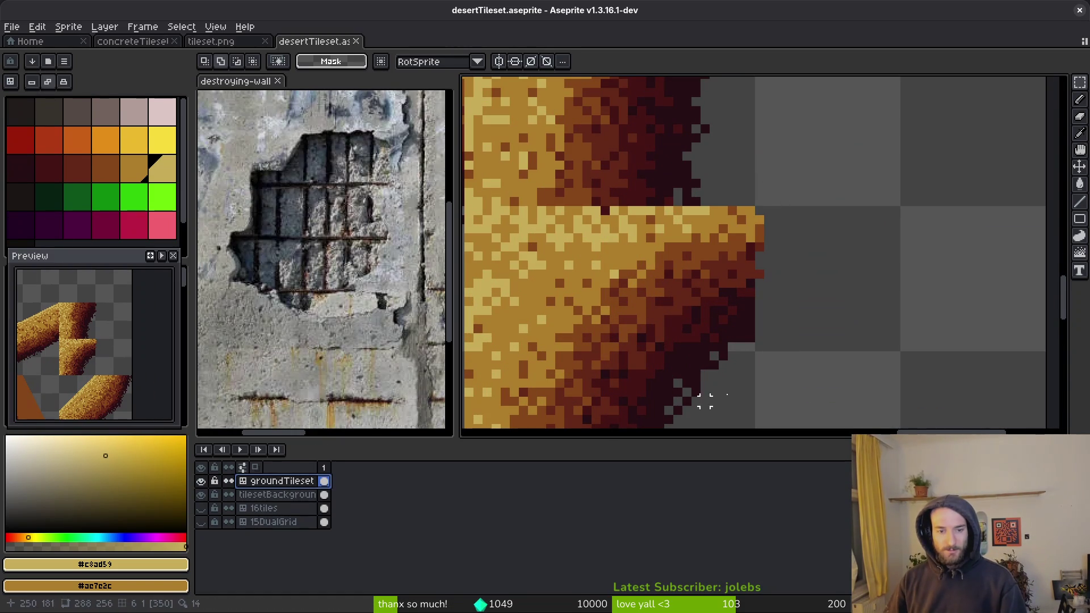
{"action": "left_click_drag", "start_coordinate": [759, 337], "coordinate": [827, 156]}
{"action": "key", "text": "Delete"}
{"action": "key", "text": "ctrl+d"}
{"action": "key", "text": "ctrl+s"}
Step: Clear the dark pixels on the right side of tilesetBackground and save
{"action": "scroll", "coordinate": [844, 252], "scroll_direction": "down", "scroll_amount": 2}
{"action": "scroll", "coordinate": [843, 252], "scroll_direction": "up", "scroll_amount": 3}
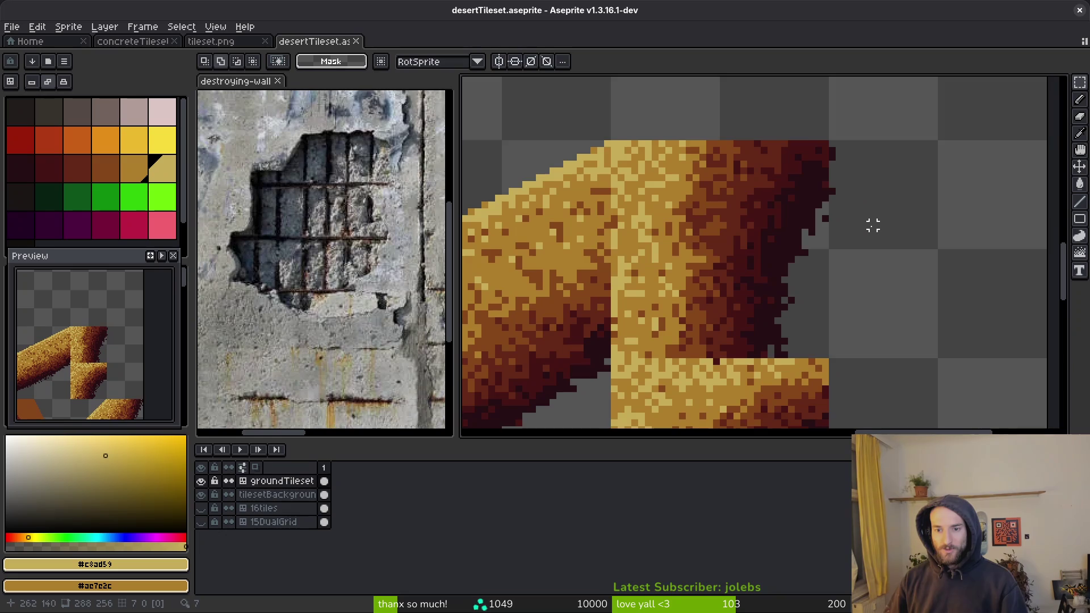
{"action": "left_click", "coordinate": [260, 497]}
{"action": "mouse_move", "coordinate": [819, 274]}
{"action": "left_mouse_down"}
{"action": "mouse_move", "coordinate": [863, 117]}
{"action": "mouse_move", "coordinate": [899, 113]}
{"action": "left_mouse_up"}
{"action": "key", "text": "Delete"}
{"action": "key", "text": "ctrl+d"}
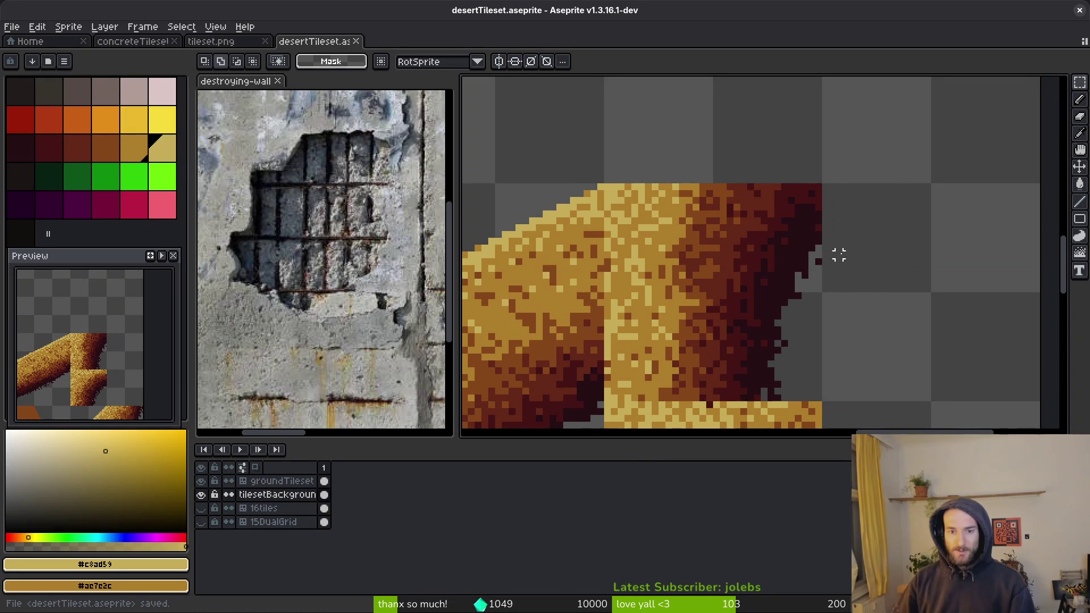
{"action": "scroll", "coordinate": [839, 250], "scroll_direction": "down", "scroll_amount": 2}
{"action": "key", "text": "ctrl+s"}
{"action": "scroll", "coordinate": [760, 267], "scroll_direction": "down", "scroll_amount": 2}
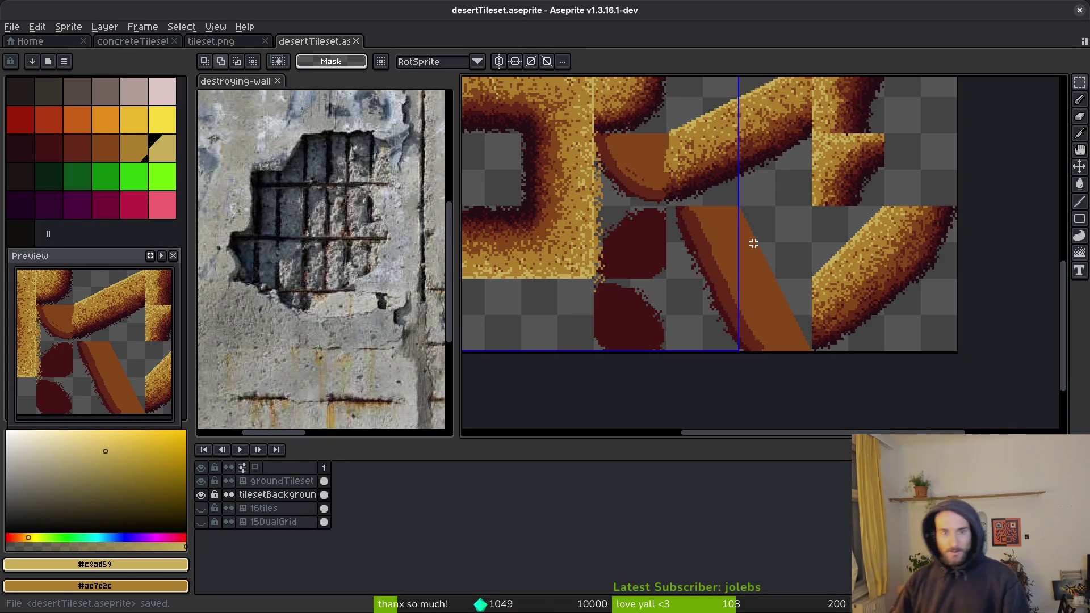
Step: Sample the tan sand colour #ae7e2c from the art as the drawing colour
{"action": "scroll", "coordinate": [753, 243], "scroll_direction": "up", "scroll_amount": 2}
{"action": "scroll", "coordinate": [687, 216], "scroll_direction": "up", "scroll_amount": 2}
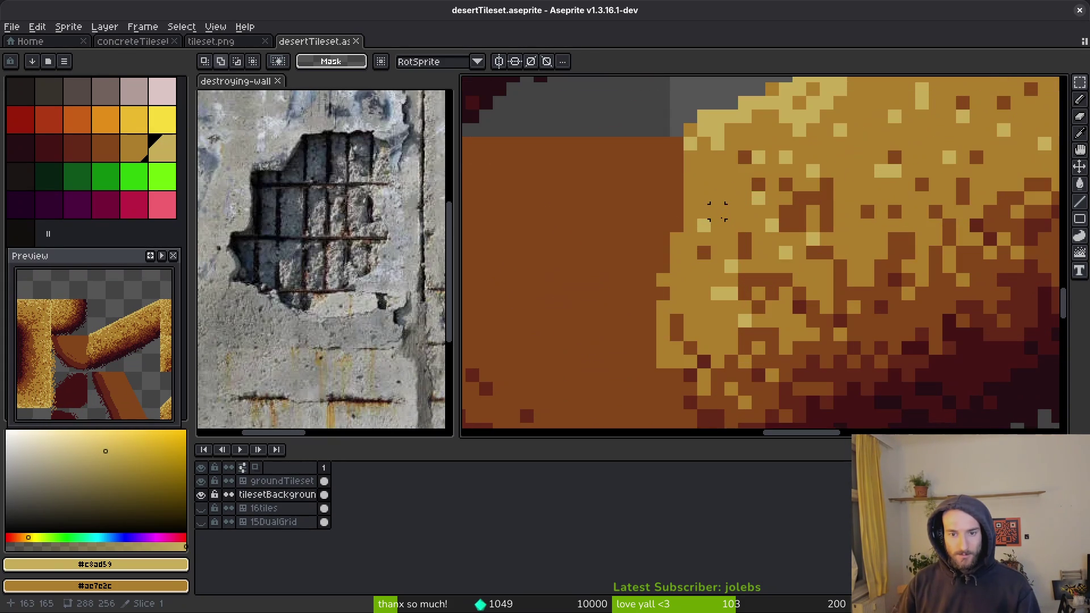
{"action": "left_click", "coordinate": [717, 196], "text": "alt"}
{"action": "scroll", "coordinate": [723, 205], "scroll_direction": "down", "scroll_amount": 3}
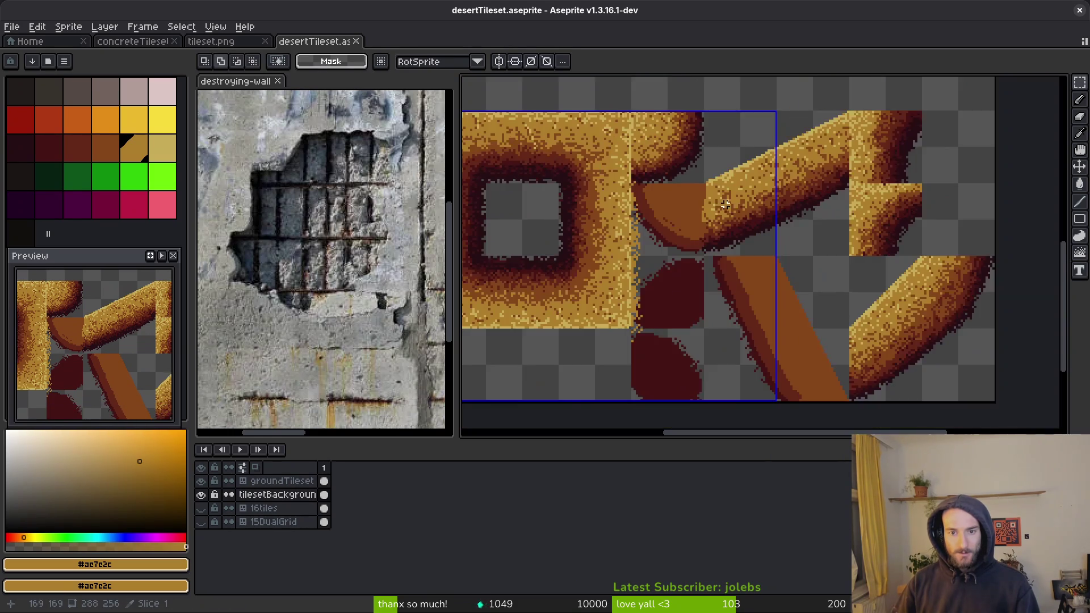
Step: On groundTileset, pencil a light line along the orange-yellow edge with #c8ad59
{"action": "scroll", "coordinate": [723, 205], "scroll_direction": "up", "scroll_amount": 3}
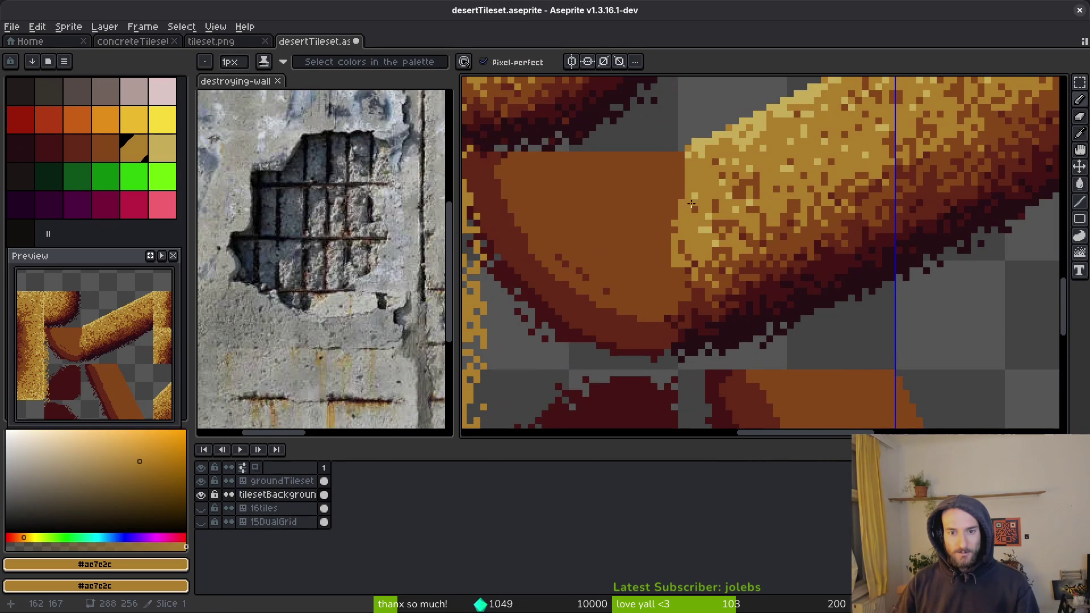
{"action": "left_click", "coordinate": [326, 481]}
{"action": "left_click_drag", "start_coordinate": [680, 162], "coordinate": [674, 215]}
{"action": "left_click", "coordinate": [694, 176], "text": "alt"}
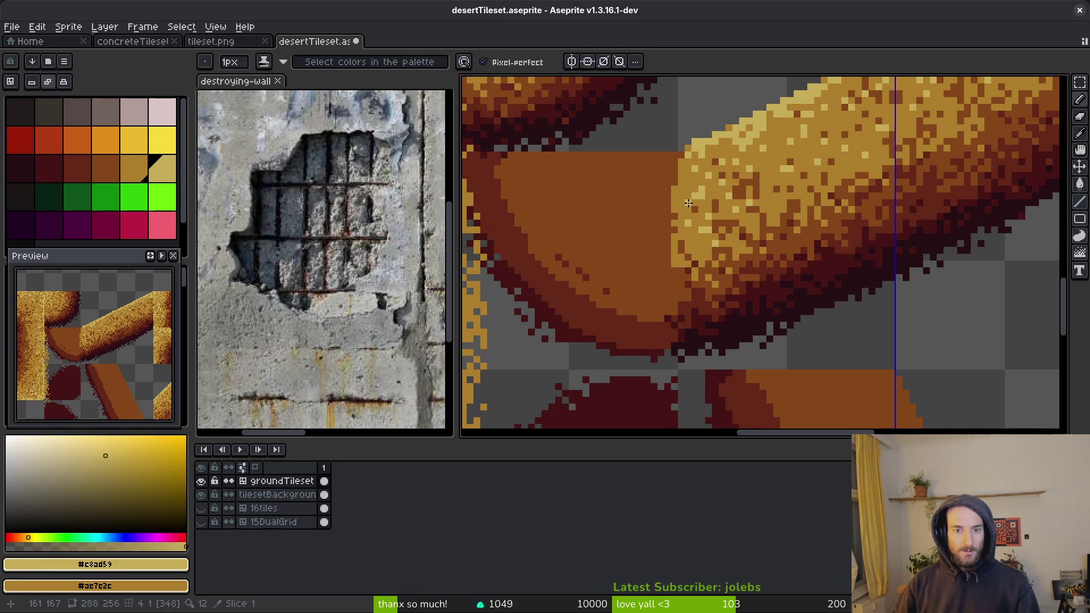
Step: Paint a dark vertical oval into the brown joint with an 8px brush and save
{"action": "key", "text": "e"}
{"action": "left_click", "coordinate": [652, 198]}
{"action": "left_click_drag", "start_coordinate": [653, 197], "coordinate": [654, 281]}
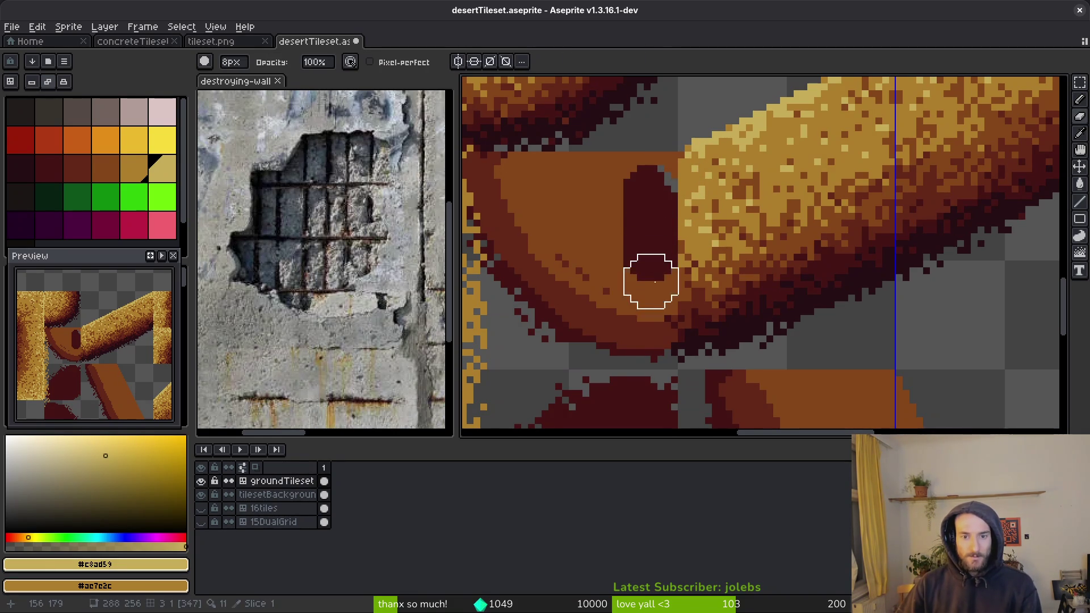
{"action": "scroll", "coordinate": [652, 282], "scroll_direction": "down", "scroll_amount": 3}
{"action": "key", "text": "ctrl+s"}
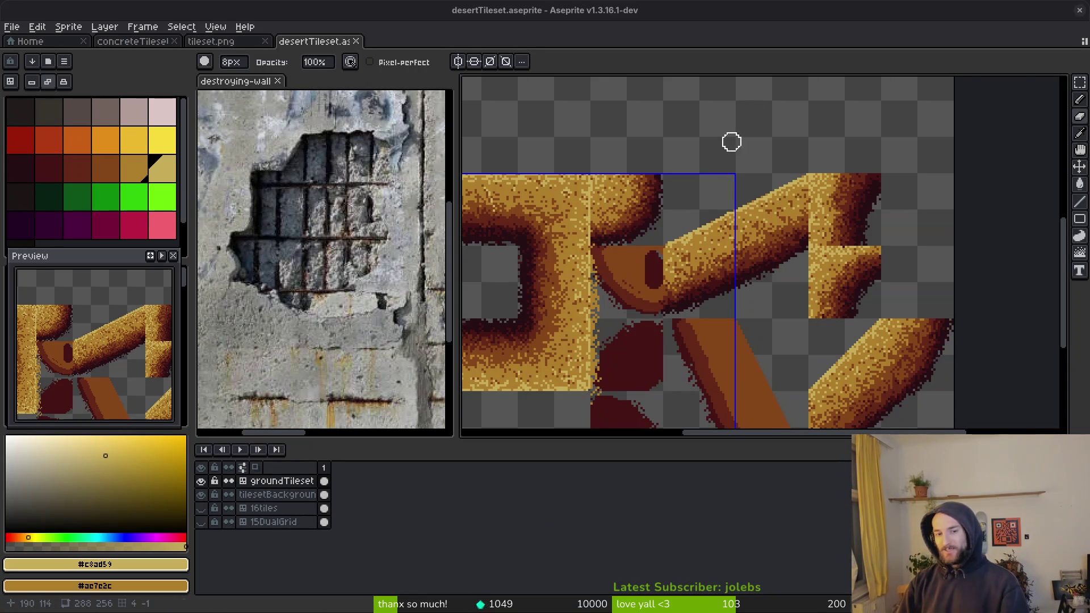
Step: Fill the dark oval in the joint with brown #854619 using the Paint Bucket
{"action": "scroll", "coordinate": [793, 291], "scroll_direction": "up", "scroll_amount": 5}
{"action": "left_click", "coordinate": [709, 230], "text": "alt"}
{"action": "key", "text": "b"}
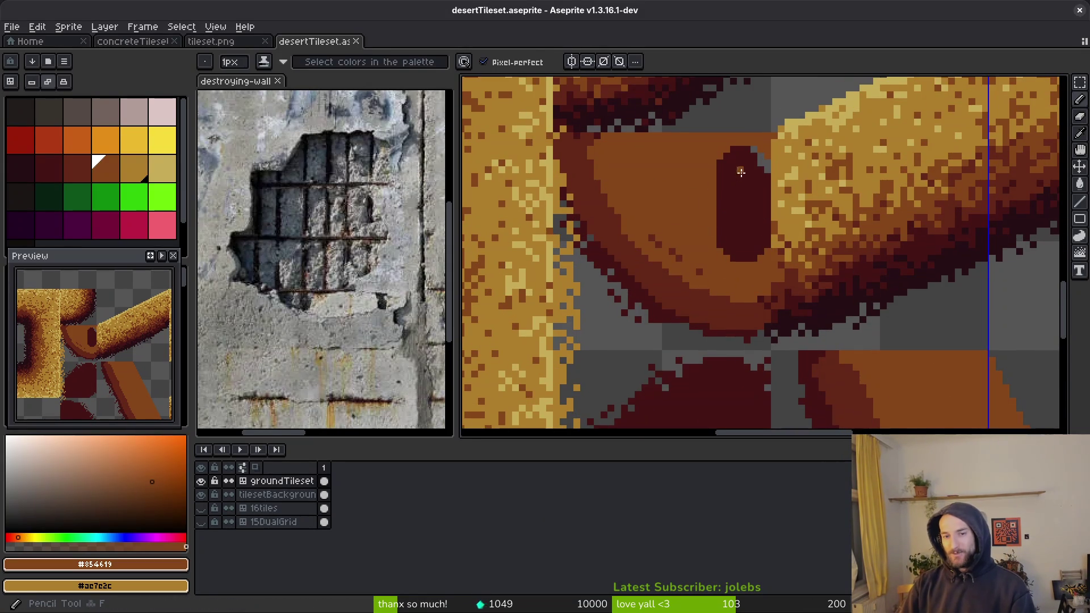
{"action": "left_click", "coordinate": [763, 165]}
{"action": "left_click", "coordinate": [760, 255], "text": "shift"}
{"action": "key", "text": "g"}
{"action": "left_click", "coordinate": [744, 214]}
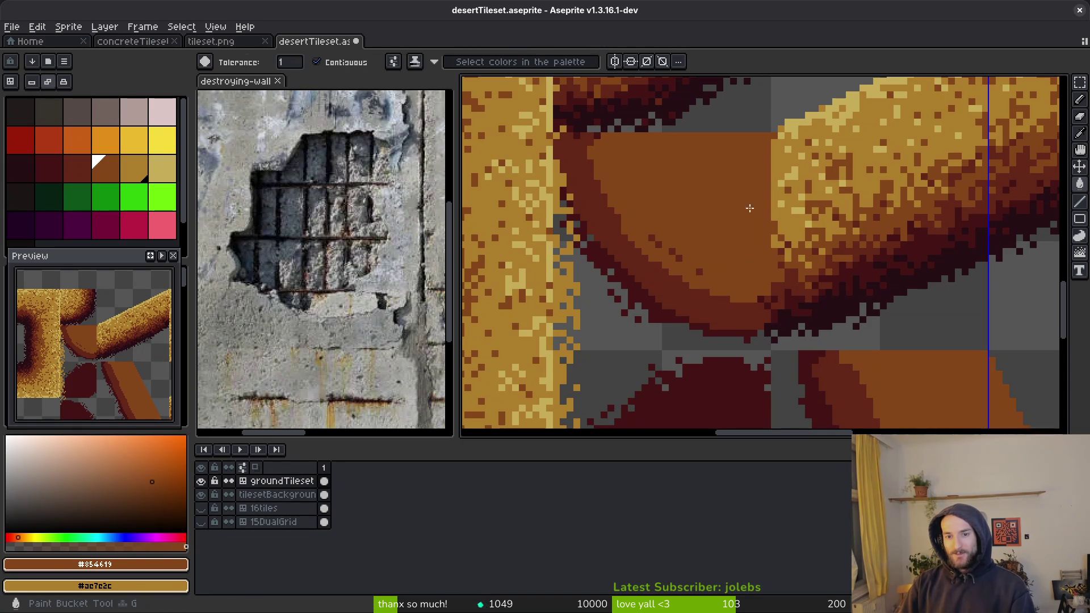
{"action": "scroll", "coordinate": [740, 209], "scroll_direction": "up", "scroll_amount": 2}
{"action": "scroll", "coordinate": [739, 227], "scroll_direction": "down", "scroll_amount": 2}
Step: Add light sand #ac7c2c pixels along the brown-sand edge with the pencil
{"action": "key", "text": "f"}
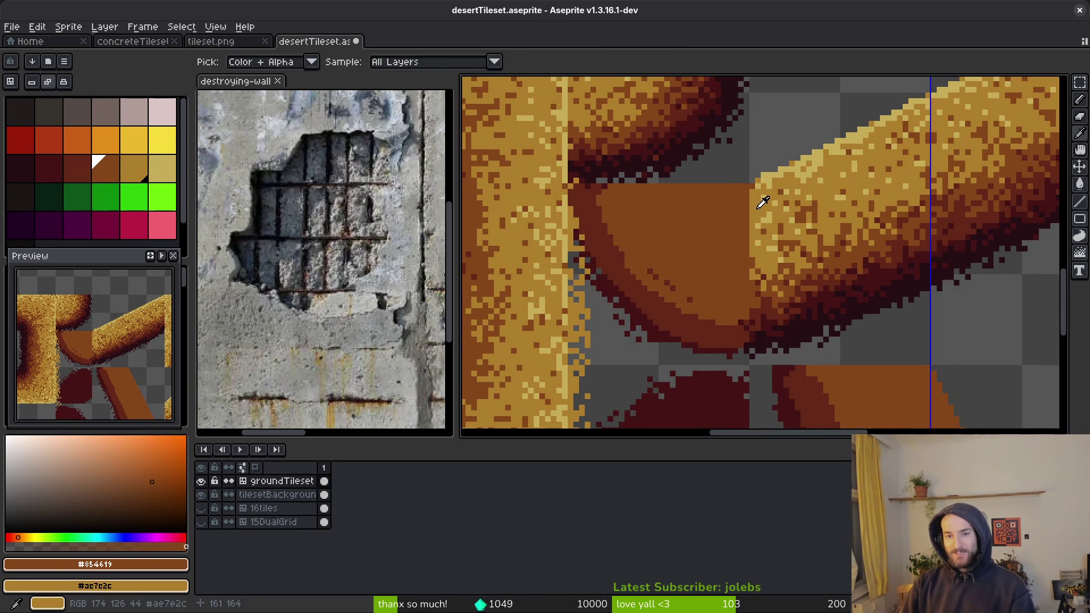
{"action": "left_click", "coordinate": [744, 172], "text": "alt"}
{"action": "scroll", "coordinate": [744, 172], "scroll_direction": "up", "scroll_amount": 2}
{"action": "scroll", "coordinate": [744, 172], "scroll_direction": "down", "scroll_amount": 1}
{"action": "scroll", "coordinate": [757, 346], "scroll_direction": "up", "scroll_amount": 1}
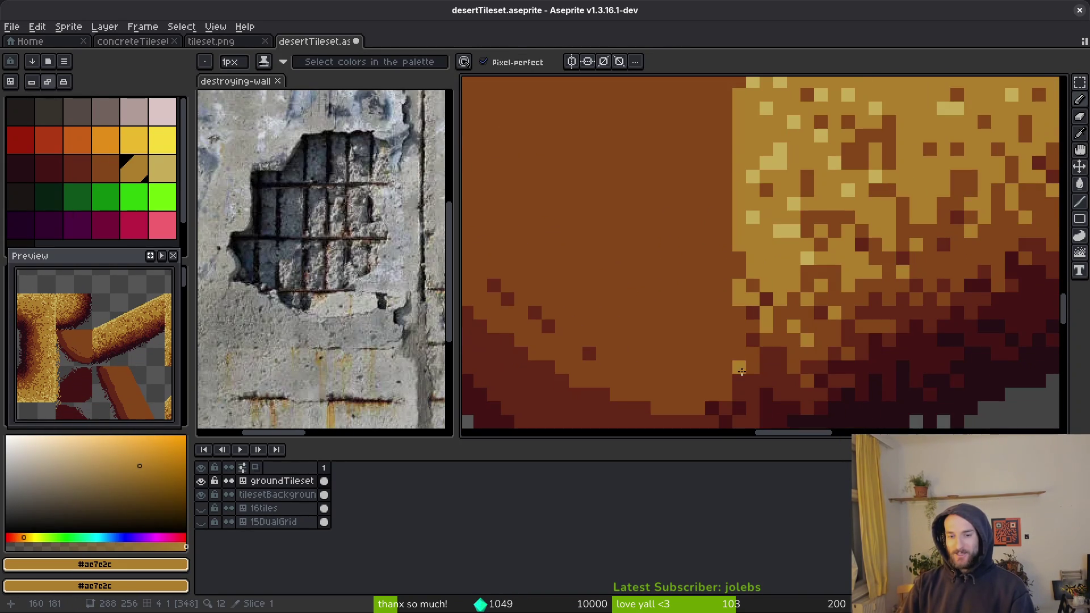
{"action": "left_click_drag", "start_coordinate": [739, 368], "coordinate": [738, 335]}
{"action": "key", "text": "ctrl+z"}
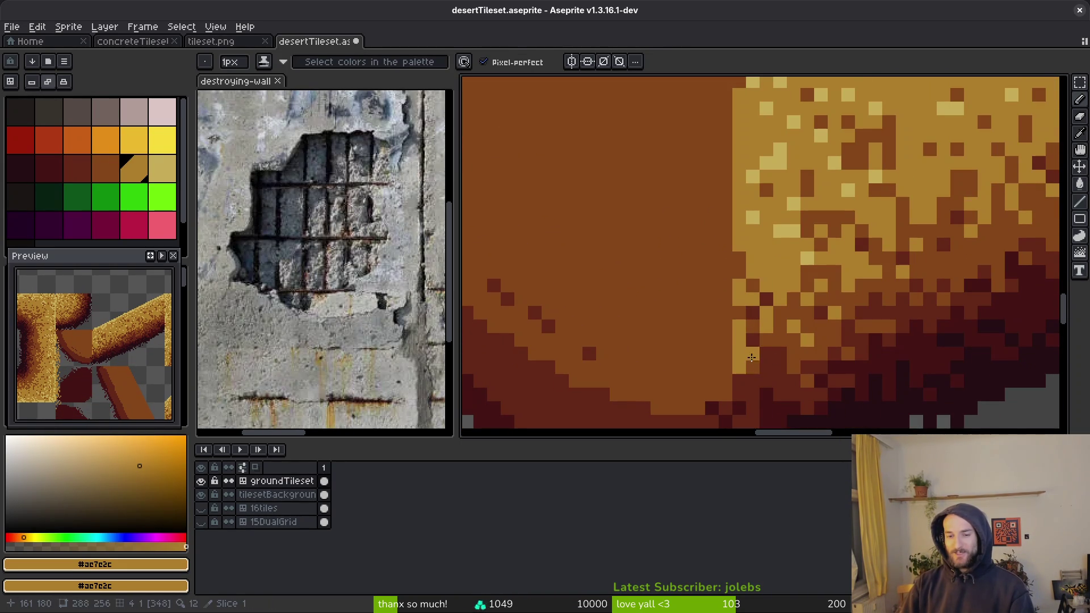
{"action": "left_click", "coordinate": [737, 338]}
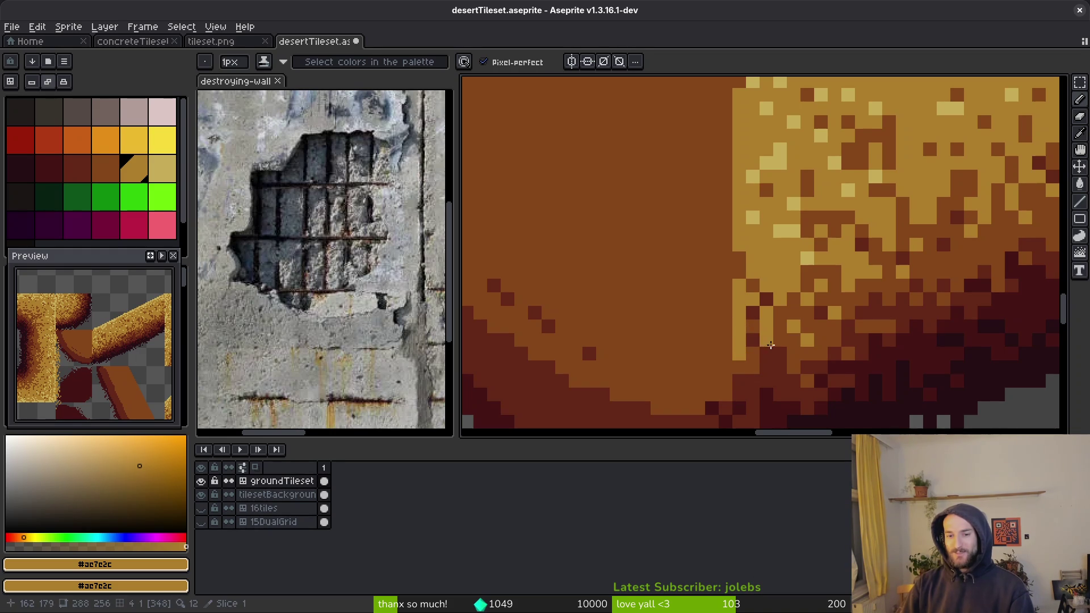
{"action": "scroll", "coordinate": [743, 322], "scroll_direction": "down", "scroll_amount": 3}
{"action": "scroll", "coordinate": [755, 326], "scroll_direction": "up", "scroll_amount": 2}
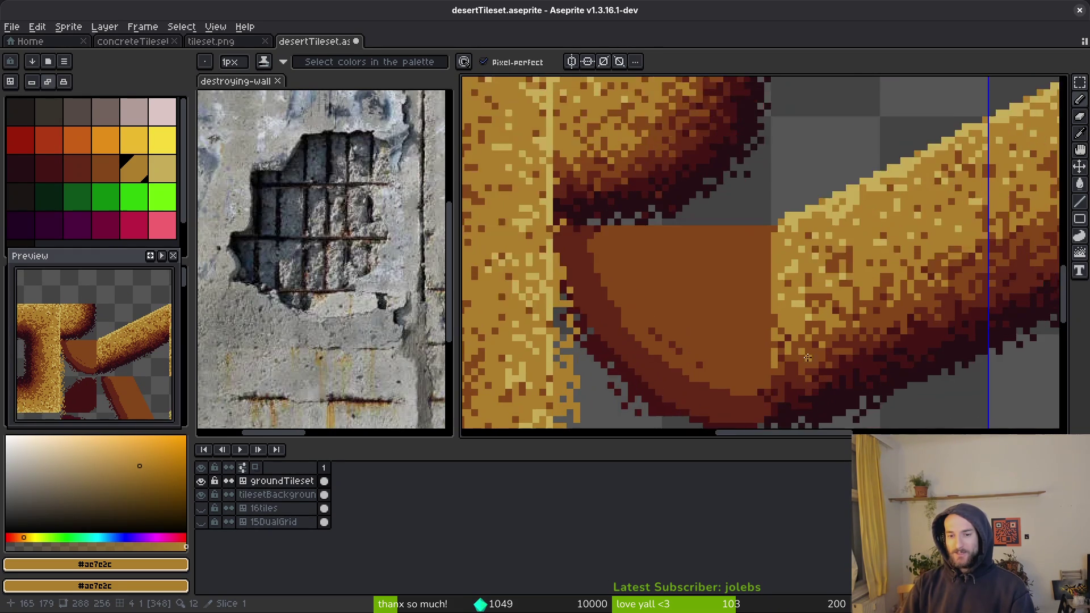
Step: Sample brown #854619 and light sand #c8ad59 from the art, saving the tileset
{"action": "scroll", "coordinate": [759, 327], "scroll_direction": "up", "scroll_amount": 2}
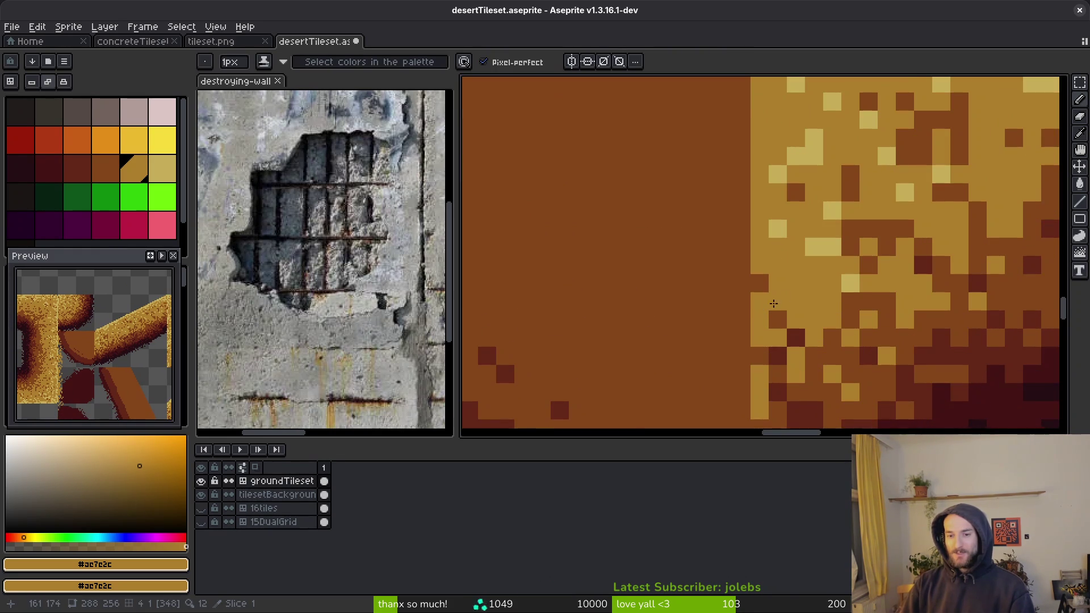
{"action": "scroll", "coordinate": [763, 306], "scroll_direction": "down", "scroll_amount": 3}
{"action": "scroll", "coordinate": [802, 311], "scroll_direction": "up", "scroll_amount": 1}
{"action": "left_click", "coordinate": [802, 311], "text": "alt"}
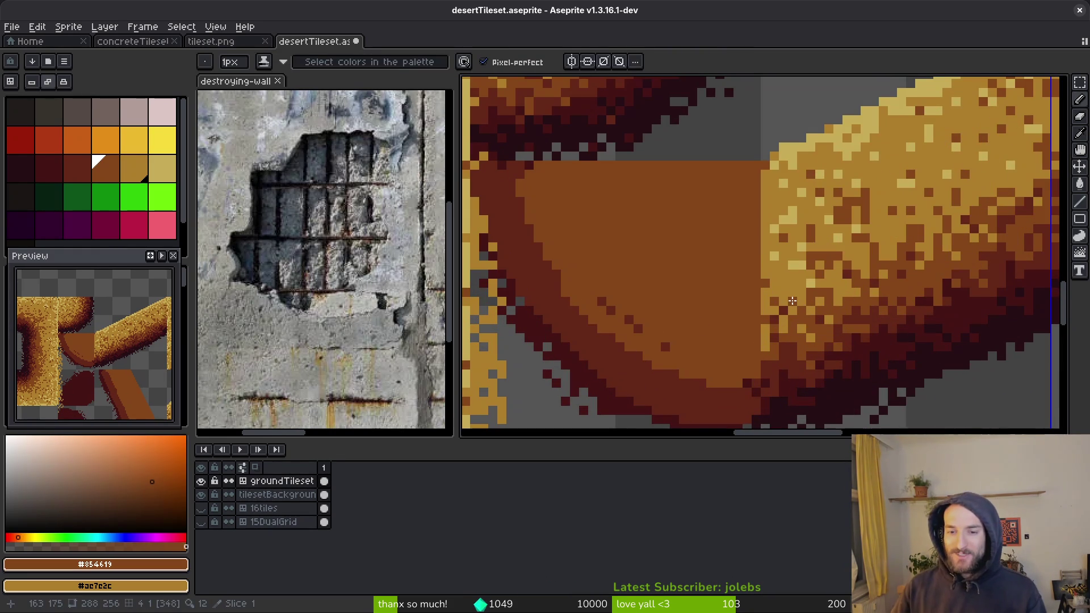
{"action": "key", "text": "ctrl+s"}
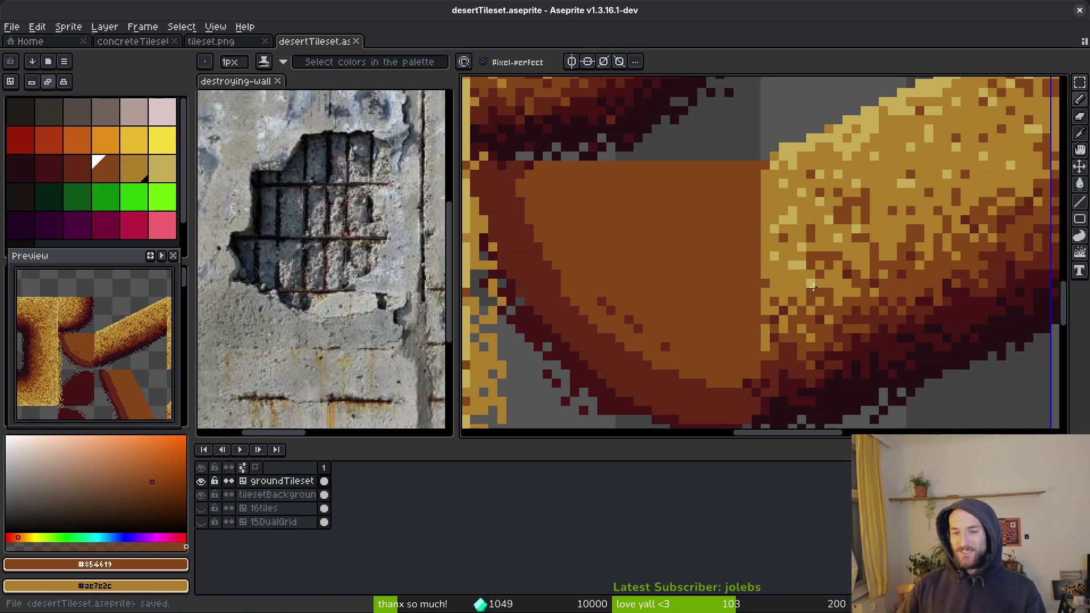
{"action": "left_click", "coordinate": [817, 284], "text": "alt"}
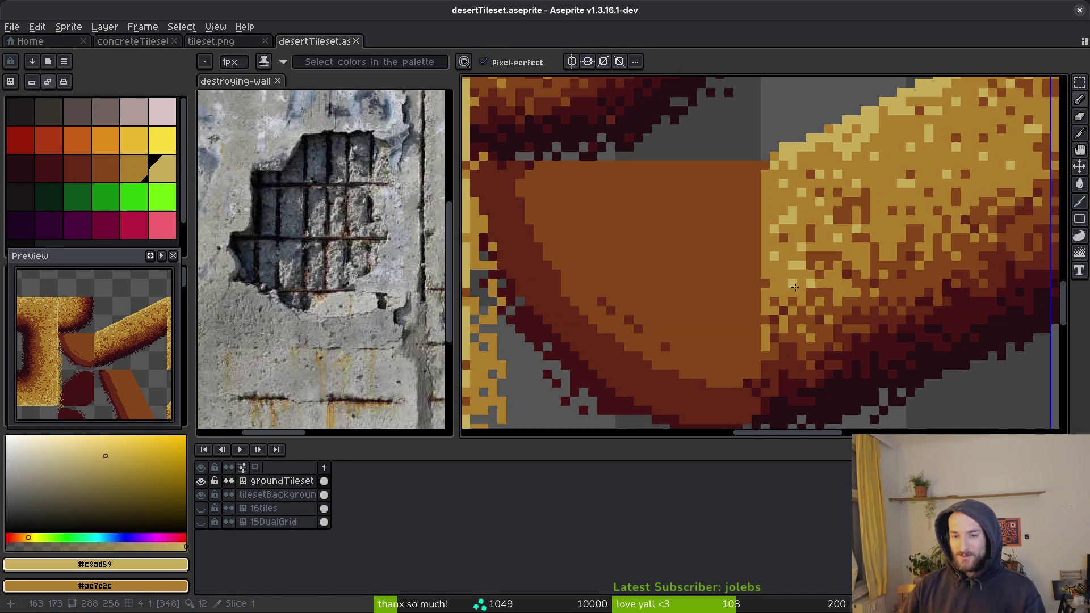
{"action": "key", "text": "ctrl+s"}
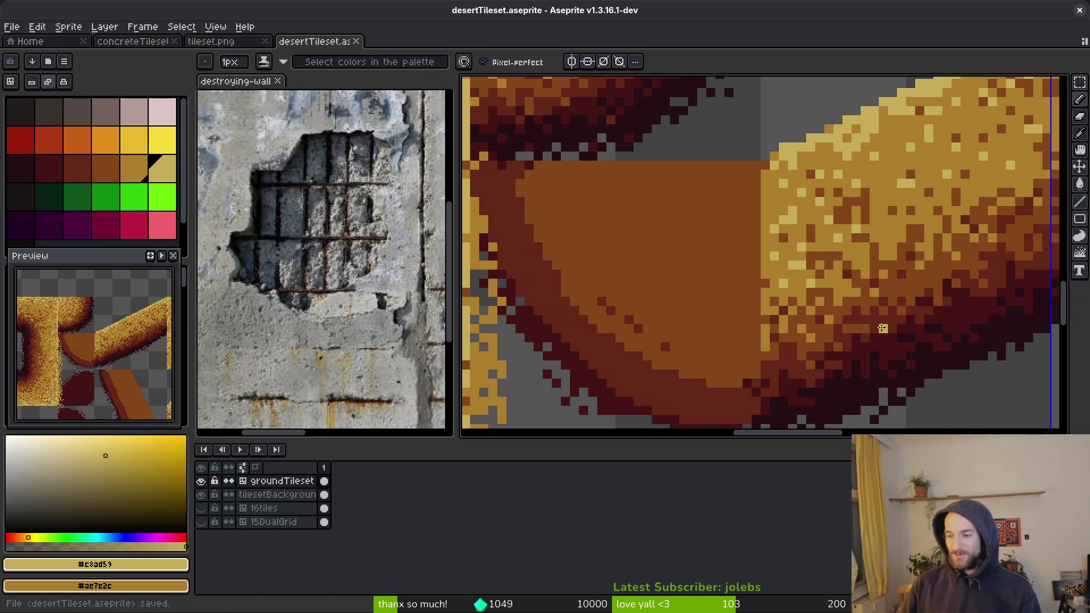
Step: Add a light pixel to the sand texture and pan across the sheet
{"action": "scroll", "coordinate": [844, 278], "scroll_direction": "up", "scroll_amount": 3}
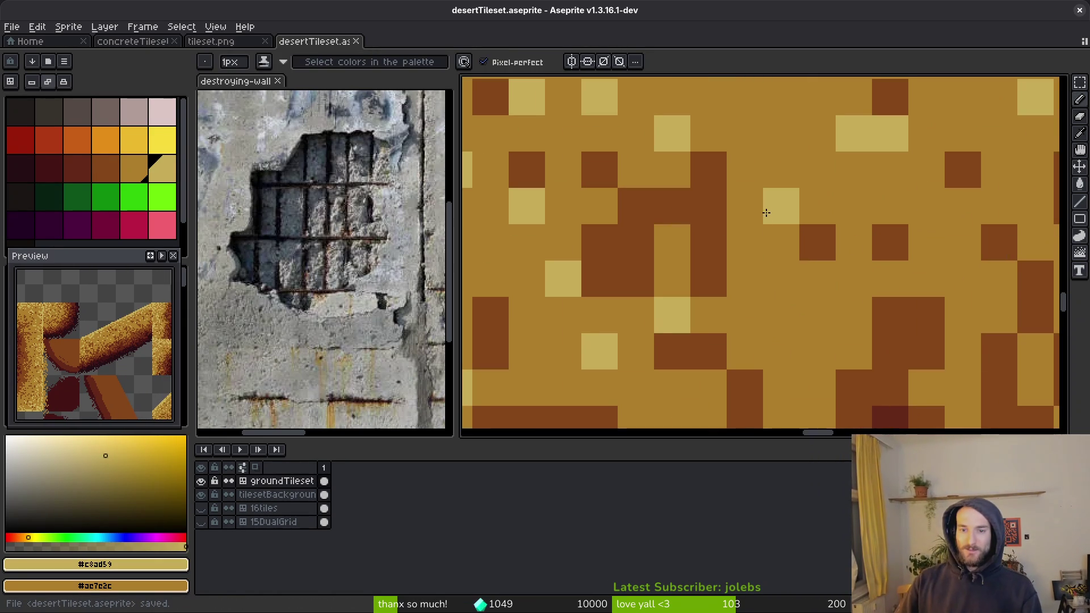
{"action": "scroll", "coordinate": [817, 282], "scroll_direction": "down", "scroll_amount": 3}
{"action": "scroll", "coordinate": [812, 257], "scroll_direction": "up", "scroll_amount": 3}
{"action": "left_click", "coordinate": [812, 257]}
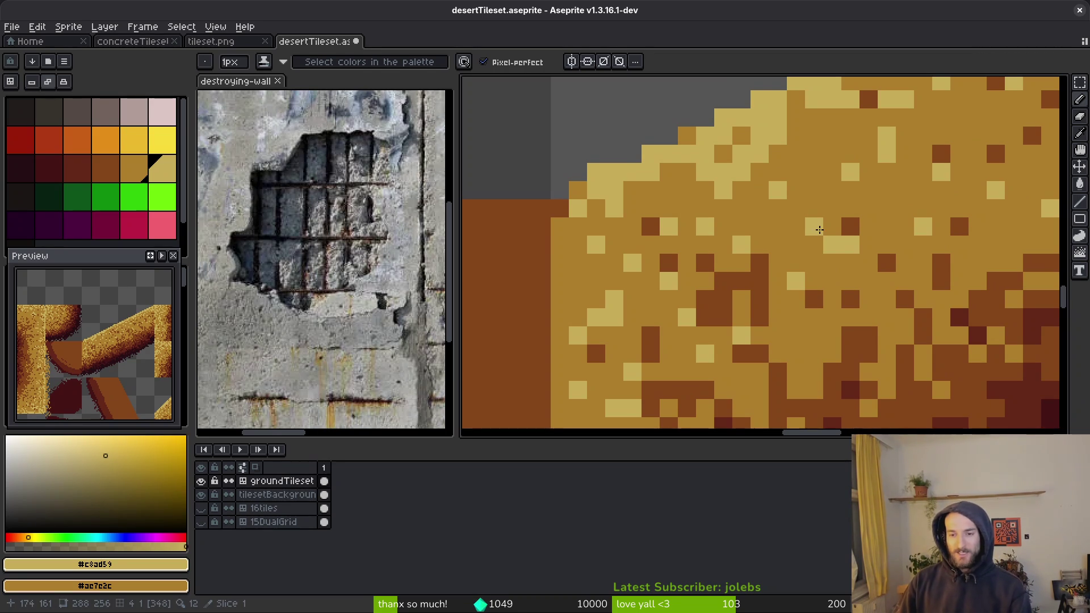
{"action": "scroll", "coordinate": [851, 227], "scroll_direction": "down", "scroll_amount": 3}
{"action": "scroll", "coordinate": [956, 238], "scroll_direction": "up", "scroll_amount": 3}
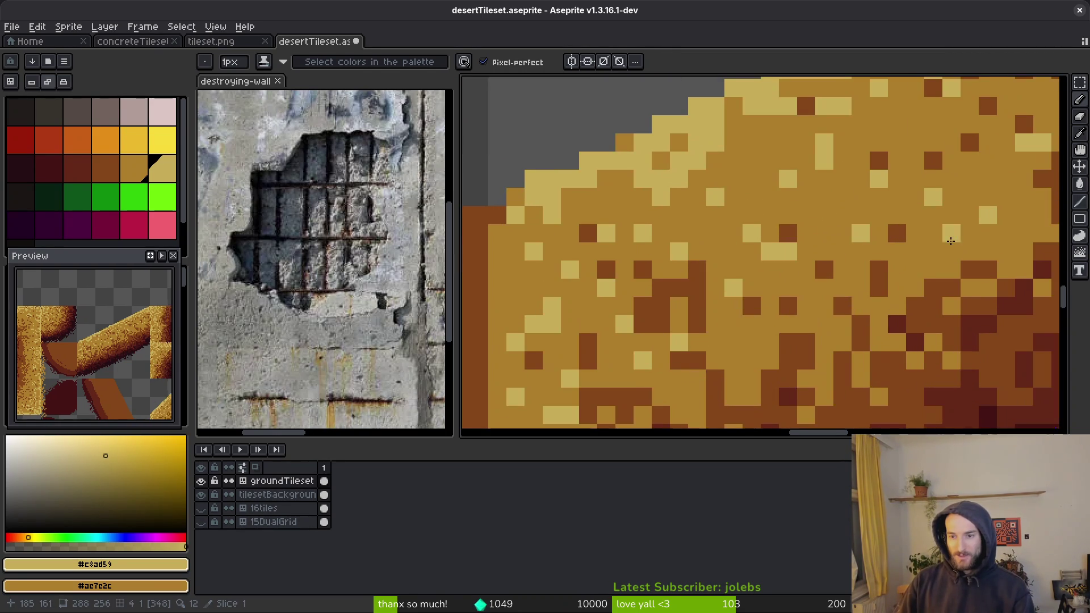
{"action": "scroll", "coordinate": [956, 238], "scroll_direction": "up", "scroll_amount": 3}
{"action": "scroll", "coordinate": [926, 230], "scroll_direction": "right", "scroll_amount": 3}
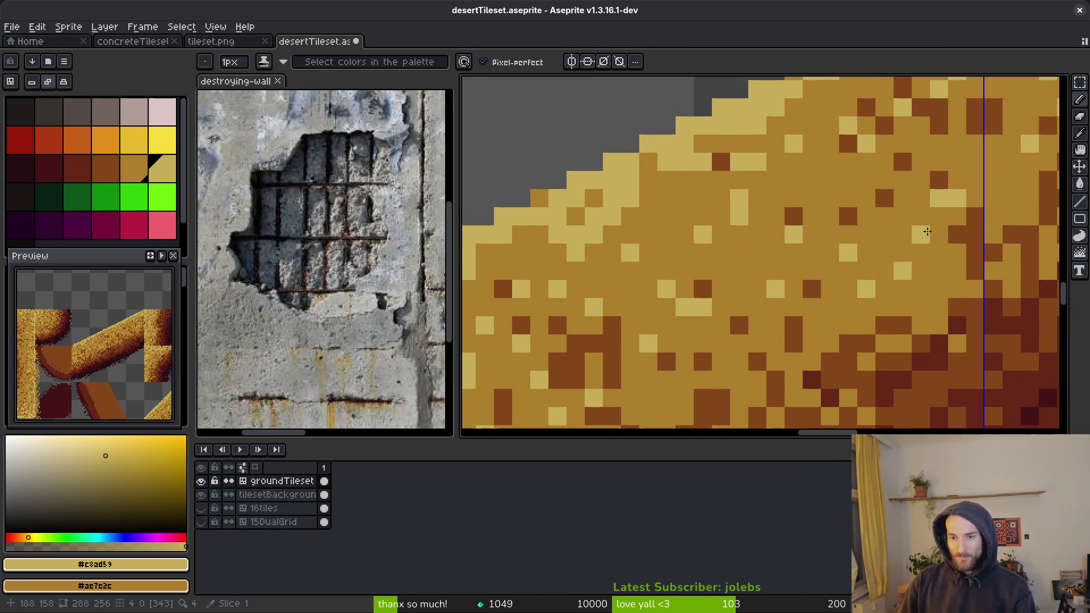
{"action": "scroll", "coordinate": [935, 251], "scroll_direction": "down", "scroll_amount": 3}
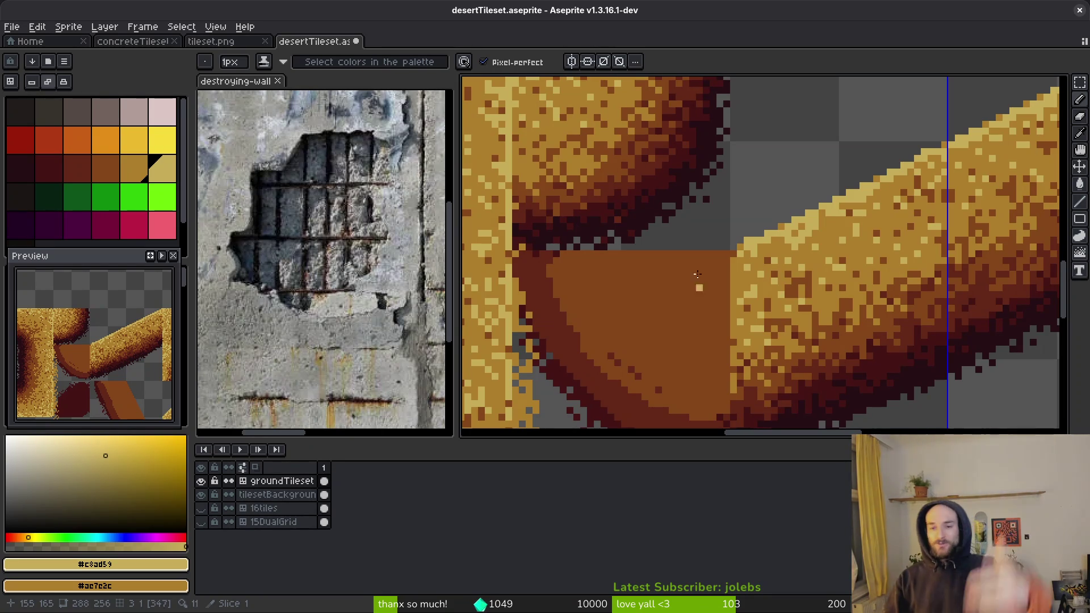
Step: Select the orange wedge in the middle tile with the Rectangular Marquee, clear it, and save
{"action": "mouse_move", "coordinate": [918, 243]}
{"action": "left_mouse_down"}
{"action": "mouse_move", "coordinate": [749, 263]}
{"action": "mouse_move", "coordinate": [680, 297]}
{"action": "left_mouse_up"}
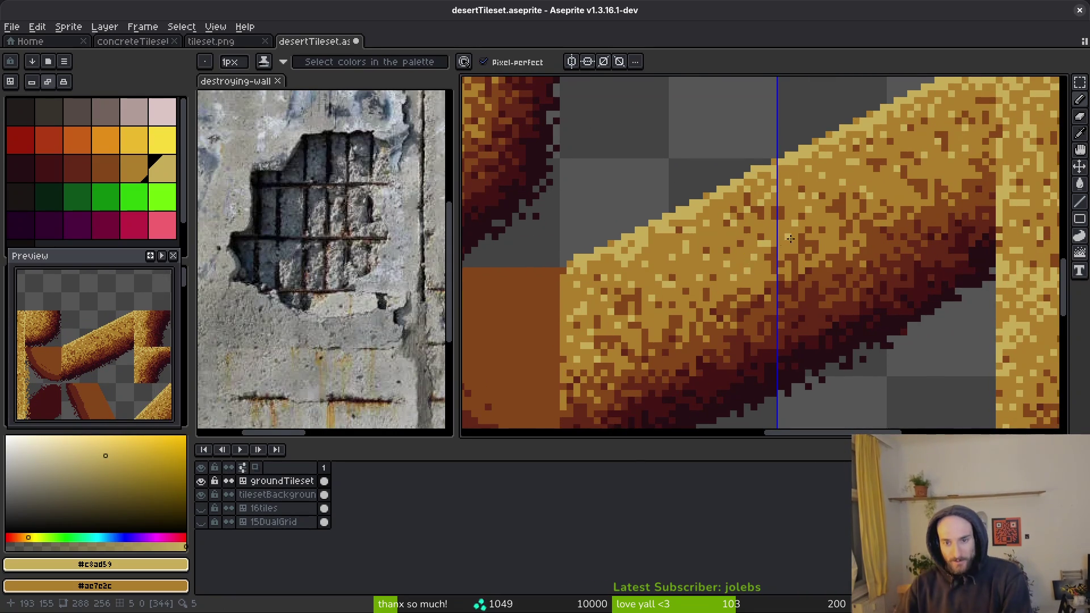
{"action": "scroll", "coordinate": [794, 284], "scroll_direction": "down", "scroll_amount": 2}
{"action": "scroll", "coordinate": [831, 297], "scroll_direction": "right", "scroll_amount": 2}
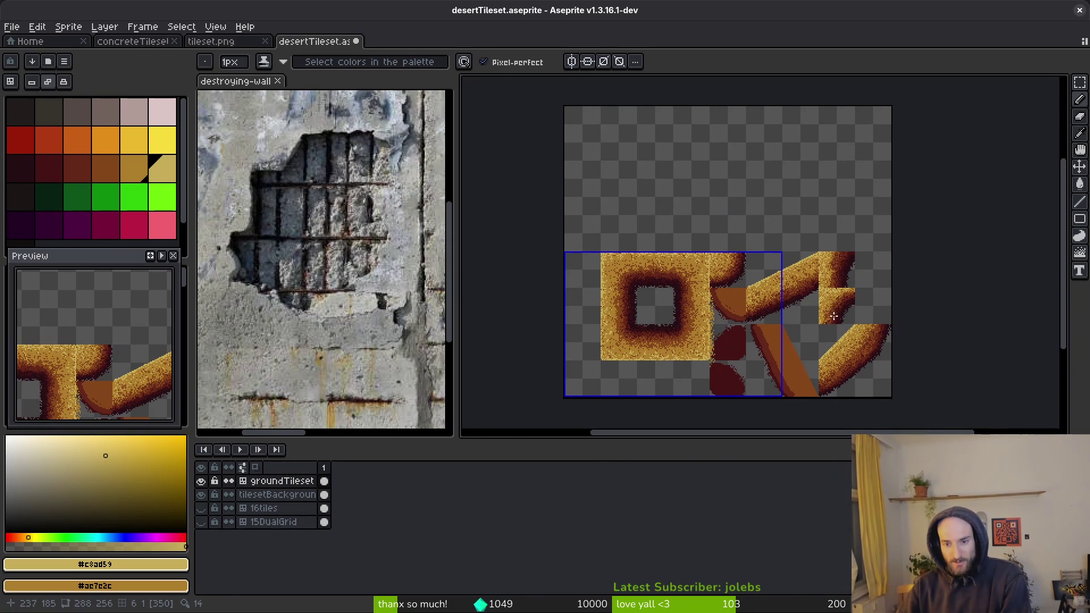
{"action": "scroll", "coordinate": [738, 307], "scroll_direction": "up", "scroll_amount": 6}
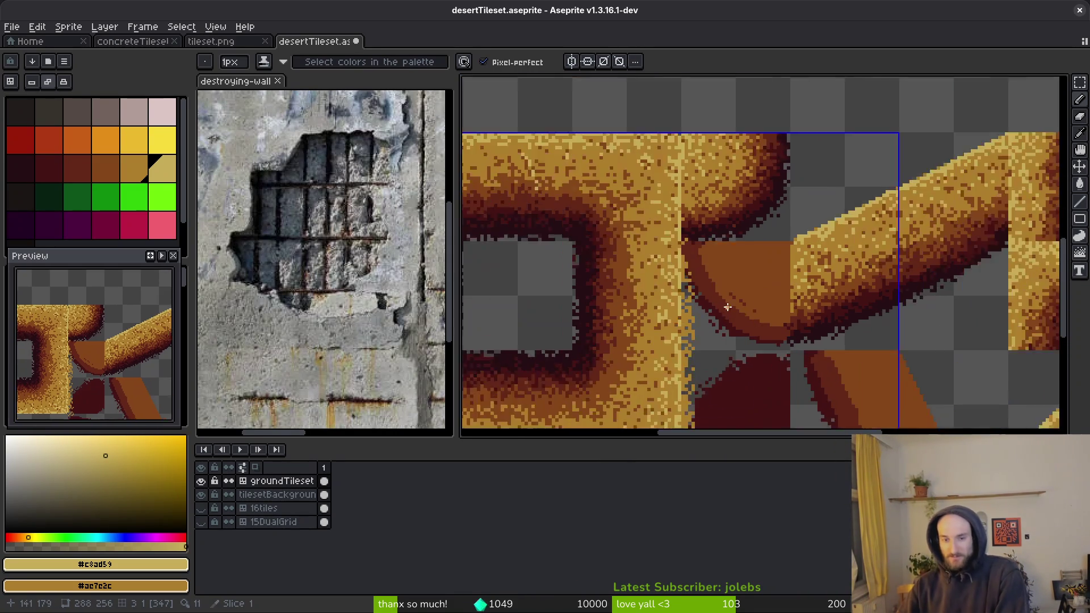
{"action": "scroll", "coordinate": [719, 276], "scroll_direction": "down", "scroll_amount": 3}
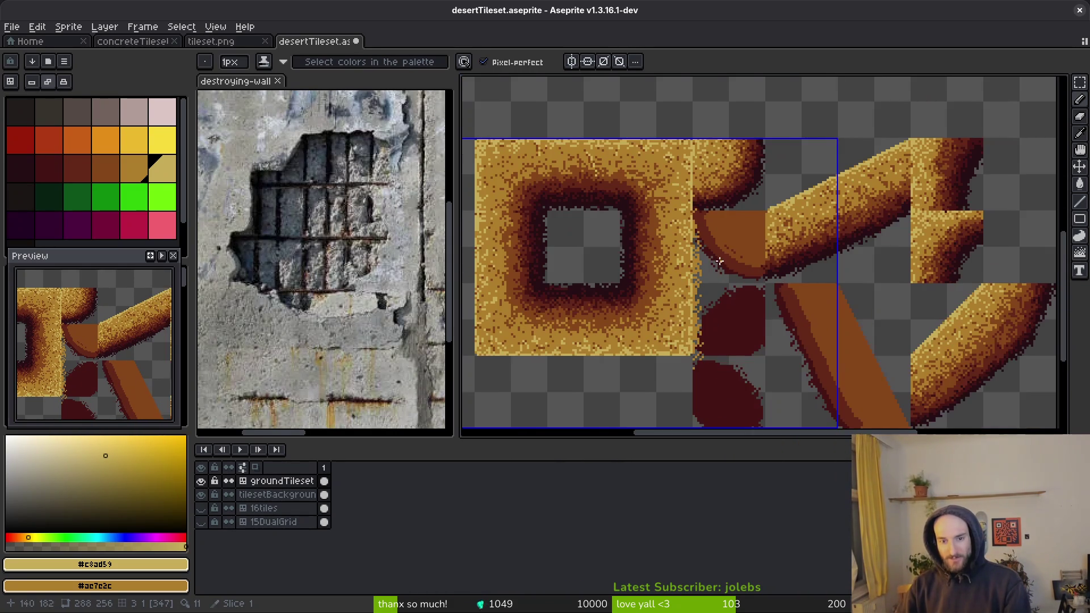
{"action": "scroll", "coordinate": [681, 188], "scroll_direction": "up", "scroll_amount": 4}
{"action": "key", "text": "m"}
{"action": "scroll", "coordinate": [729, 294], "scroll_direction": "down", "scroll_amount": 2}
{"action": "mouse_move", "coordinate": [679, 186]}
{"action": "left_mouse_down"}
{"action": "mouse_move", "coordinate": [747, 316]}
{"action": "mouse_move", "coordinate": [761, 428]}
{"action": "mouse_move", "coordinate": [766, 403]}
{"action": "left_mouse_up"}
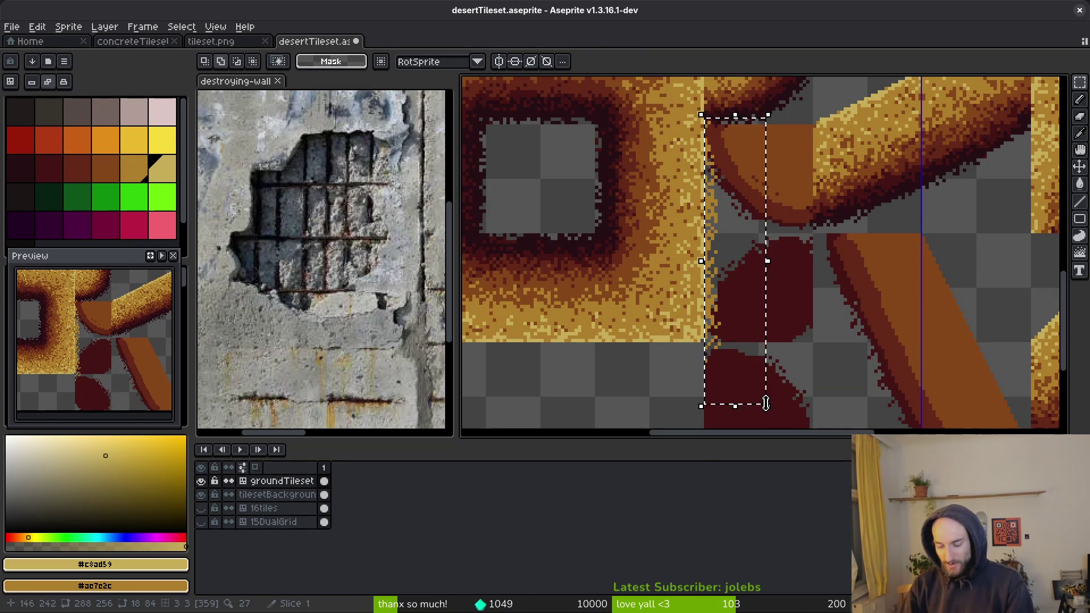
{"action": "key", "text": "ctrl+d"}
{"action": "key", "text": "ctrl+s"}
Step: Delete the orange column in the lower tiles and save the tileset
{"action": "scroll", "coordinate": [744, 231], "scroll_direction": "up", "scroll_amount": 1}
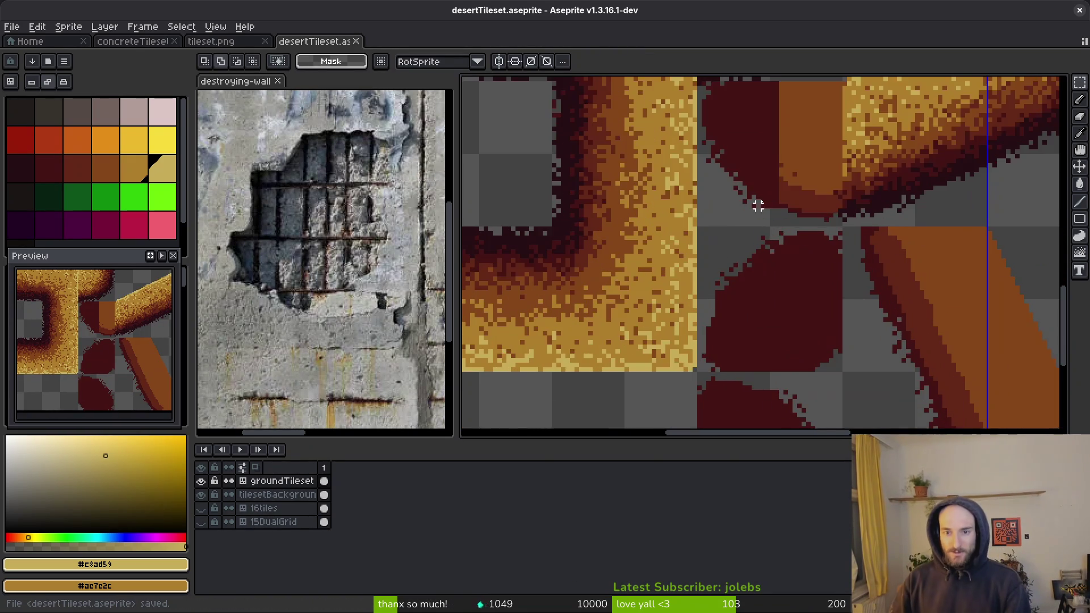
{"action": "scroll", "coordinate": [790, 163], "scroll_direction": "down", "scroll_amount": 2}
{"action": "scroll", "coordinate": [786, 193], "scroll_direction": "up", "scroll_amount": 2}
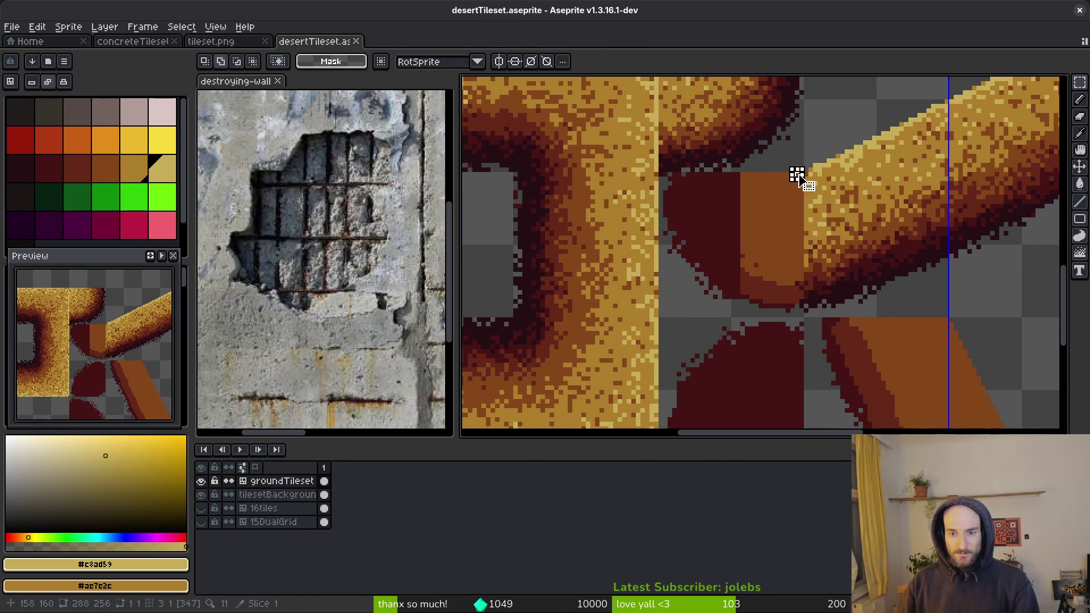
{"action": "scroll", "coordinate": [777, 238], "scroll_direction": "down", "scroll_amount": 3}
{"action": "left_click_drag", "start_coordinate": [798, 176], "coordinate": [744, 386]}
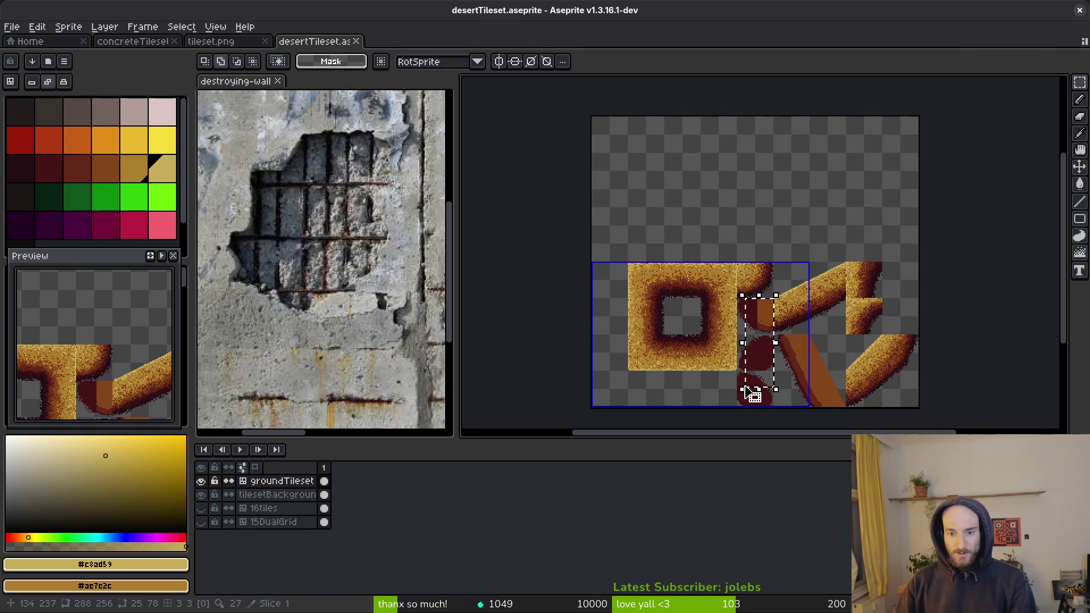
{"action": "key", "text": "Delete"}
{"action": "key", "text": "ctrl+d"}
{"action": "key", "text": "ctrl+s"}
Step: Return the diagonal stroke to plain dark red, comparing with undo/redo, and save
{"action": "scroll", "coordinate": [806, 361], "scroll_direction": "up", "scroll_amount": 2}
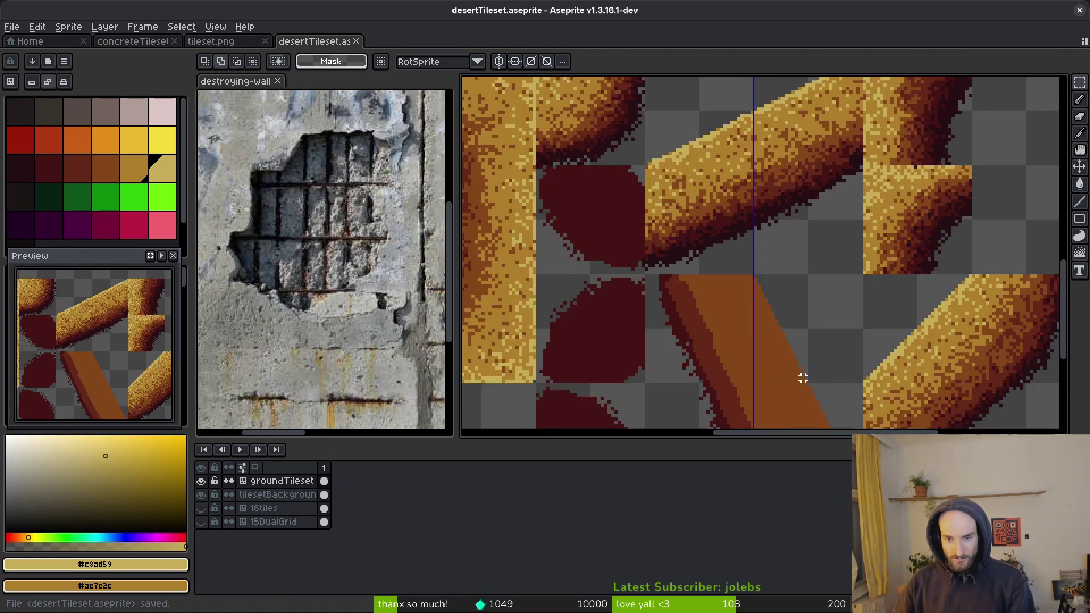
{"action": "left_click_drag", "start_coordinate": [628, 163], "coordinate": [841, 409]}
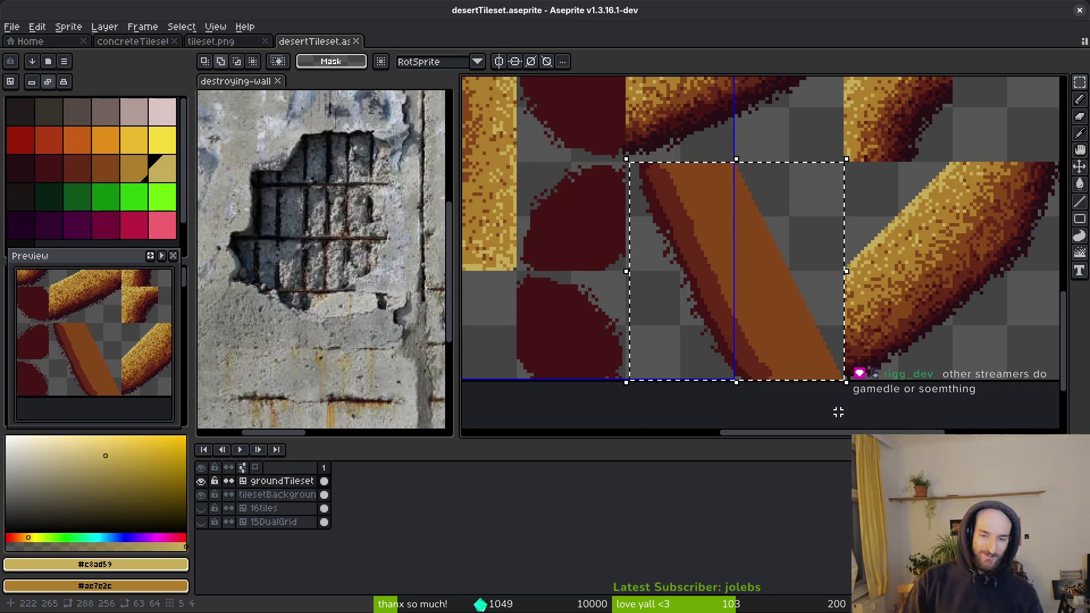
{"action": "key", "text": "ctrl+z"}
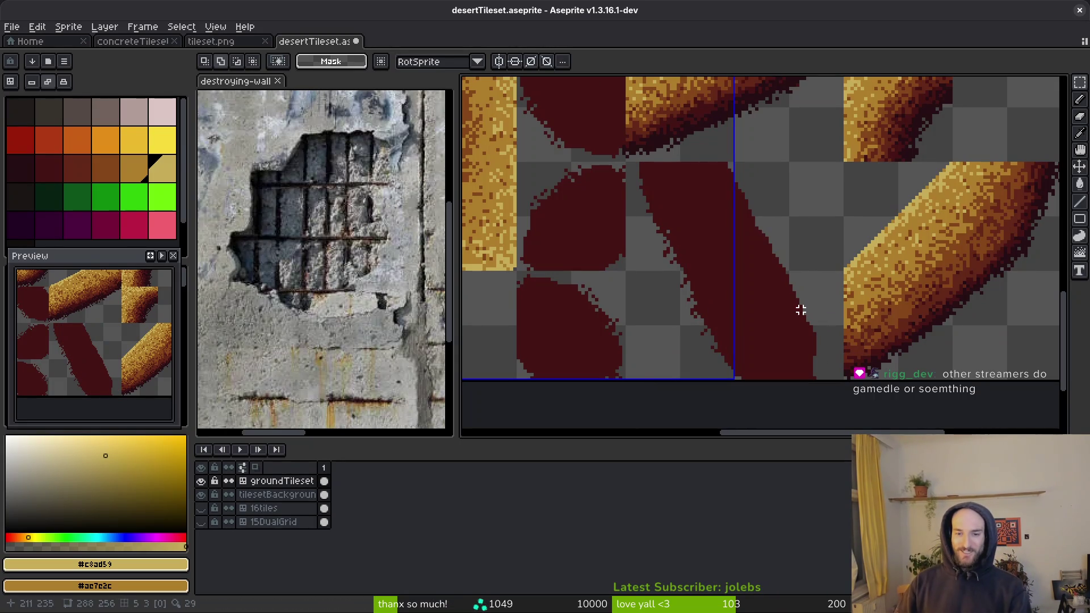
{"action": "key", "text": "ctrl+y"}
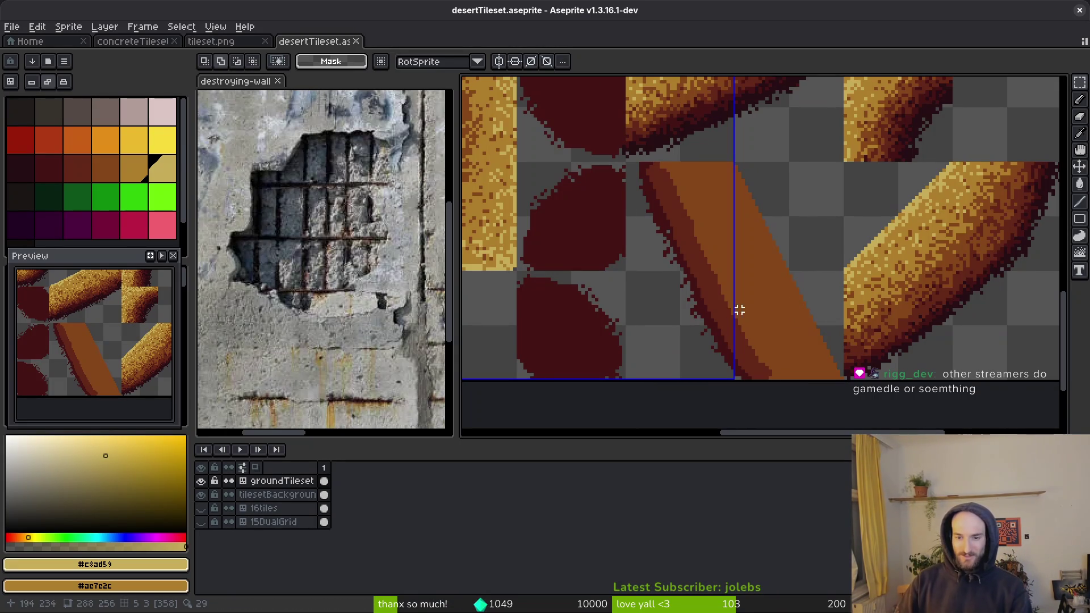
{"action": "mouse_move", "coordinate": [838, 170]}
{"action": "left_mouse_down"}
{"action": "mouse_move", "coordinate": [790, 267]}
{"action": "mouse_move", "coordinate": [634, 404]}
{"action": "left_mouse_up"}
{"action": "key", "text": "ctrl+z"}
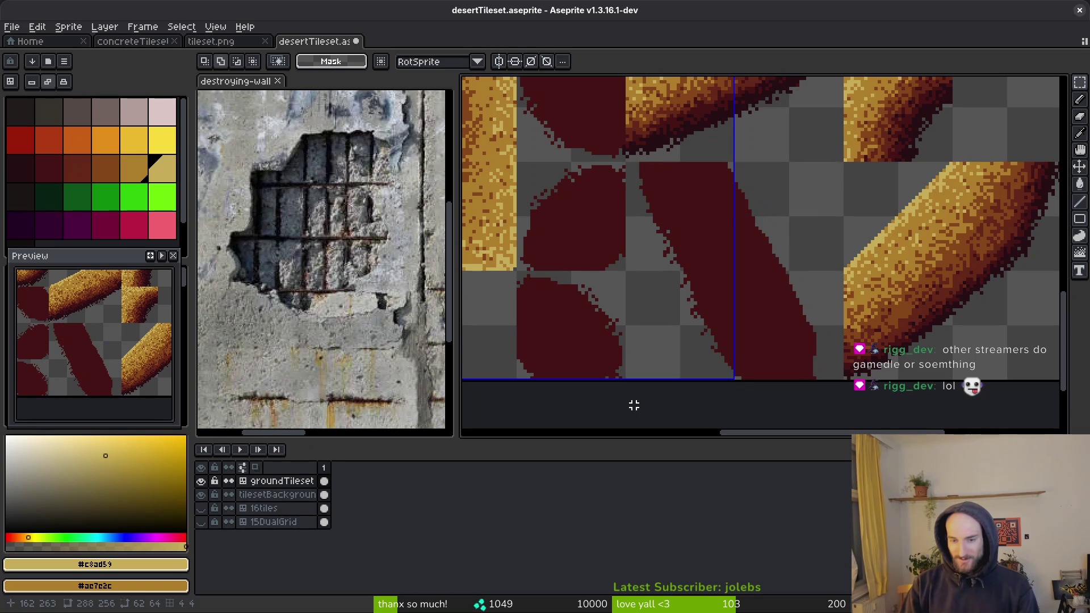
{"action": "key", "text": "ctrl+s"}
{"action": "scroll", "coordinate": [777, 283], "scroll_direction": "up", "scroll_amount": 4}
{"action": "scroll", "coordinate": [778, 284], "scroll_direction": "right", "scroll_amount": 3}
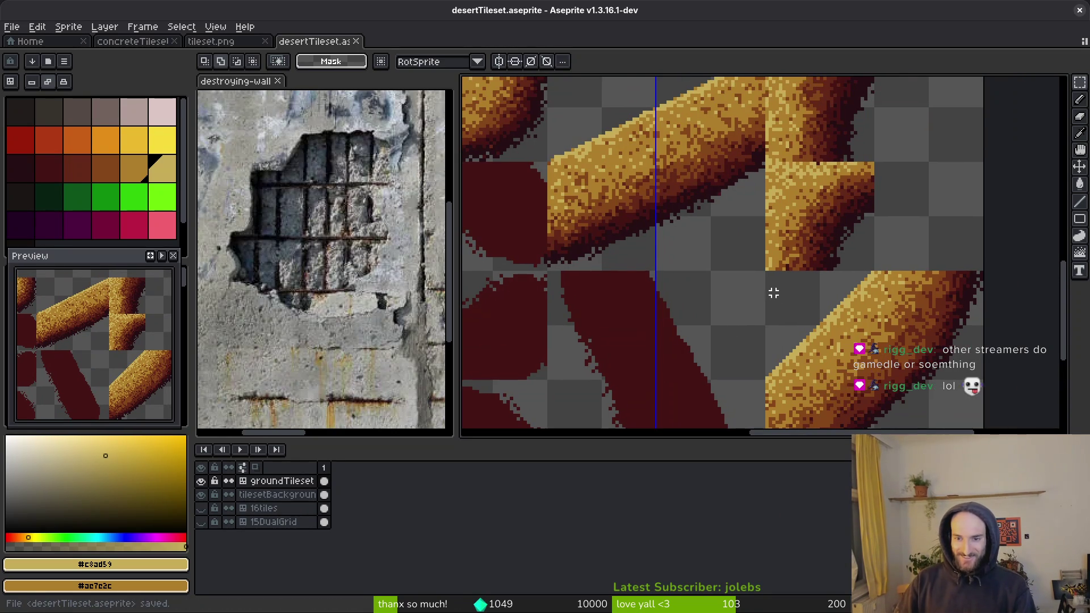
{"action": "scroll", "coordinate": [791, 281], "scroll_direction": "down", "scroll_amount": 1}
{"action": "scroll", "coordinate": [766, 287], "scroll_direction": "up", "scroll_amount": 5}
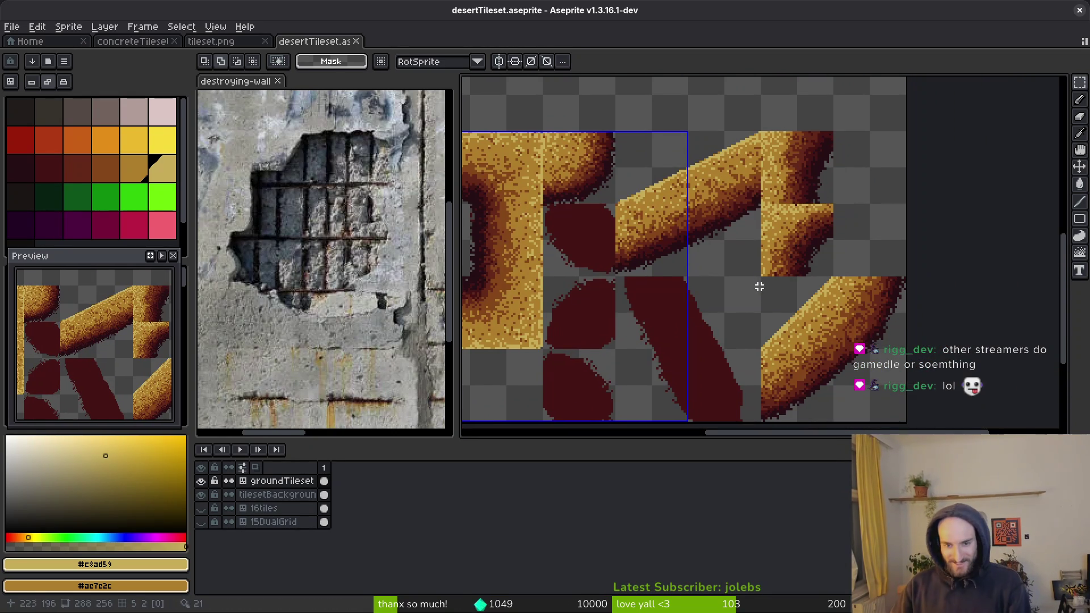
{"action": "scroll", "coordinate": [675, 235], "scroll_direction": "up", "scroll_amount": 2}
Step: Erase stray pixels around the diagonal sand tile with the 8px eraser and save
{"action": "key", "text": "e"}
{"action": "left_click", "coordinate": [672, 235]}
{"action": "scroll", "coordinate": [672, 235], "scroll_direction": "down", "scroll_amount": 4}
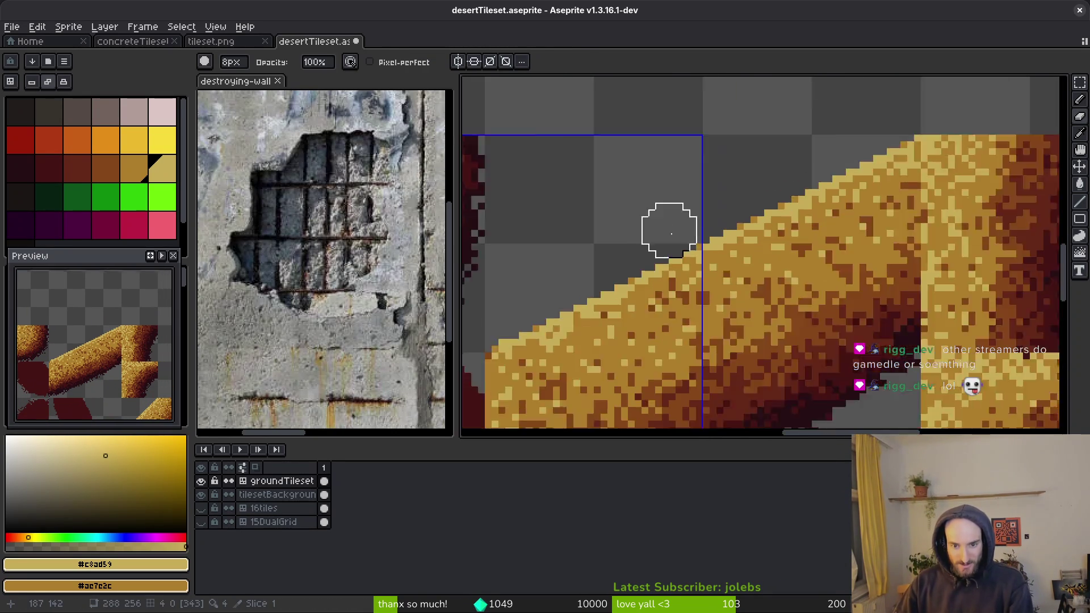
{"action": "key", "text": "ctrl+s"}
{"action": "scroll", "coordinate": [722, 318], "scroll_direction": "up", "scroll_amount": 2}
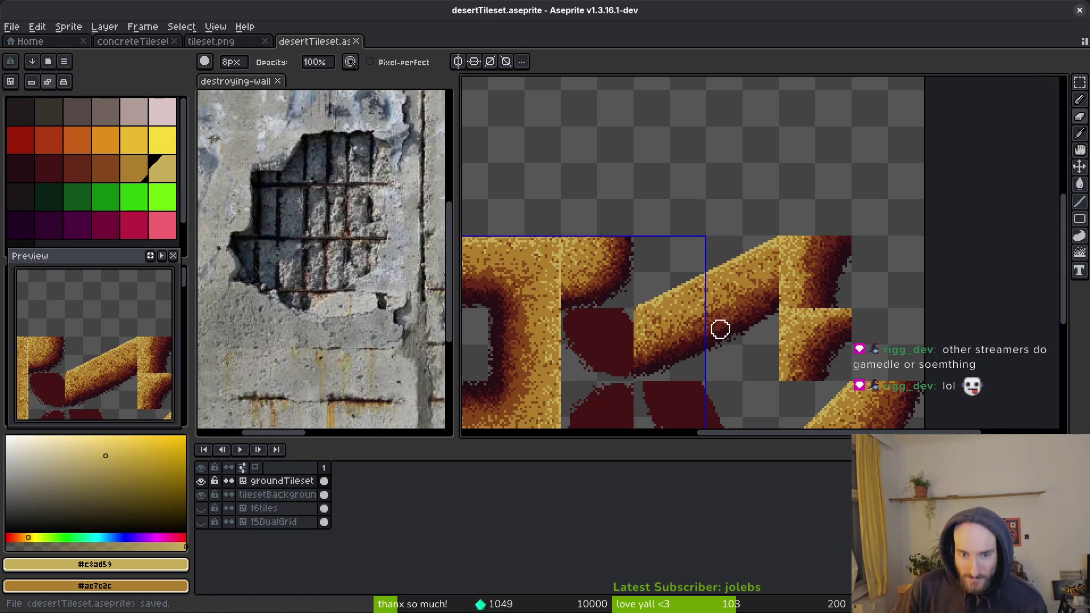
{"action": "left_click", "coordinate": [670, 322]}
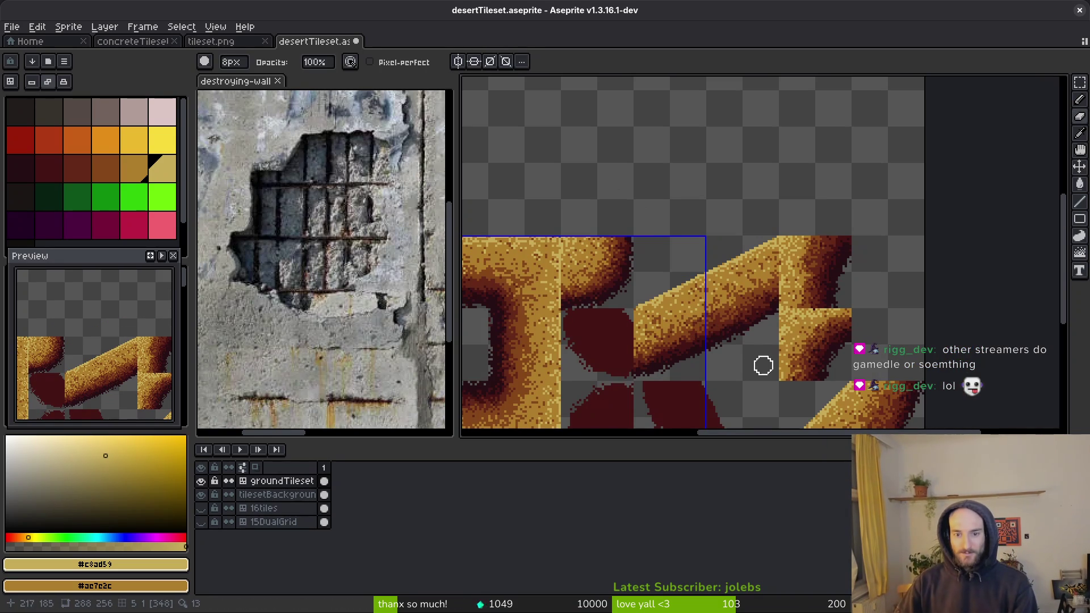
{"action": "scroll", "coordinate": [742, 273], "scroll_direction": "up", "scroll_amount": 3}
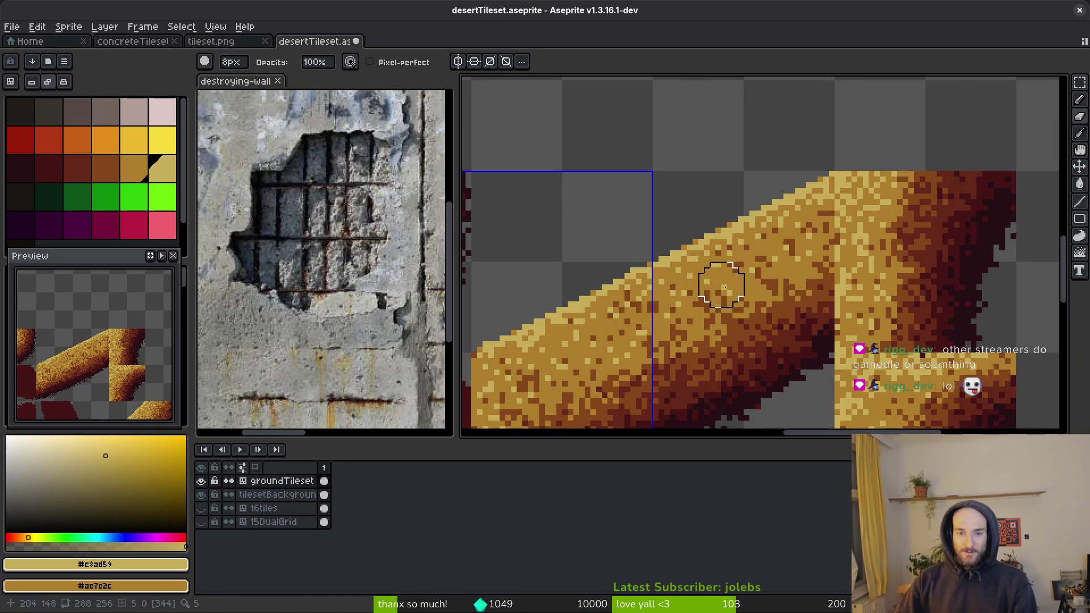
{"action": "left_click", "coordinate": [710, 212]}
{"action": "scroll", "coordinate": [749, 306], "scroll_direction": "down", "scroll_amount": 4}
{"action": "key", "text": "ctrl+s"}
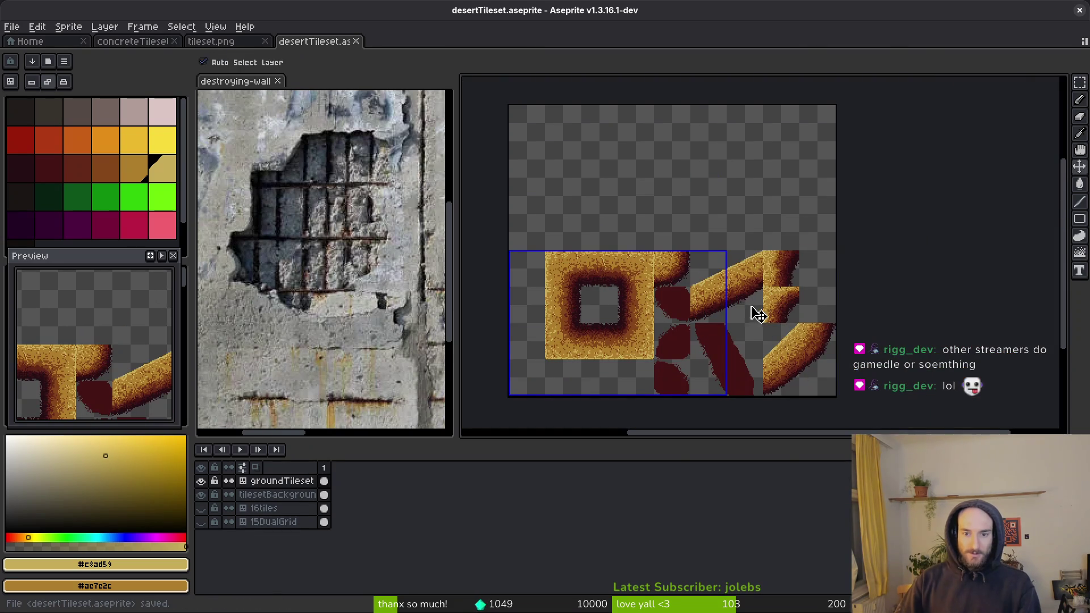
{"action": "scroll", "coordinate": [747, 308], "scroll_direction": "up", "scroll_amount": 2}
Step: Rotate the diagonal sand tile 90°, nudge it down 3 pixels, and save
{"action": "key", "text": "m"}
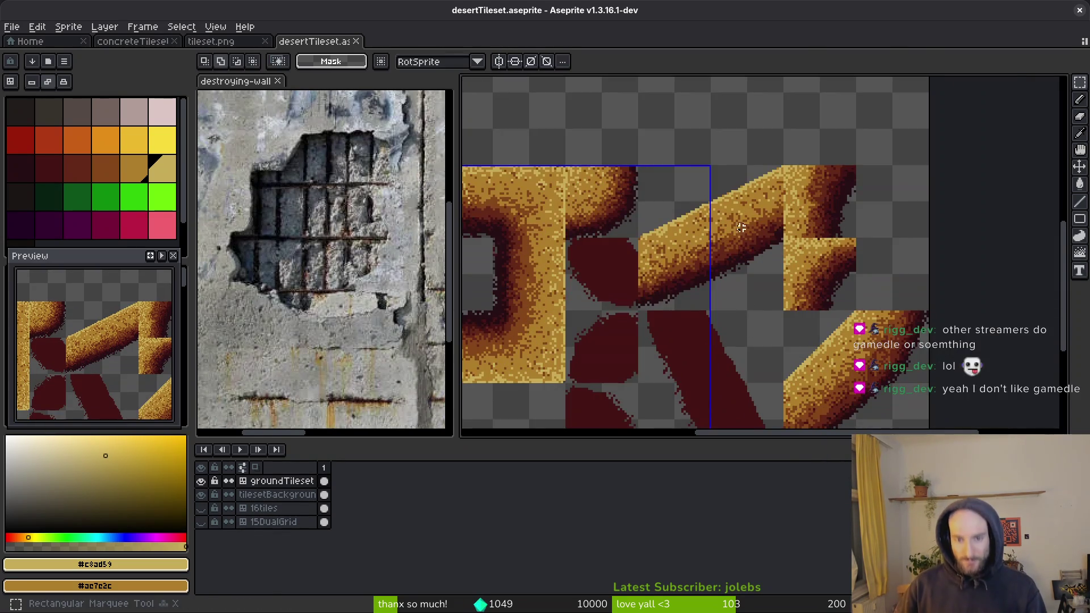
{"action": "scroll", "coordinate": [744, 350], "scroll_direction": "up", "scroll_amount": 3}
{"action": "mouse_move", "coordinate": [824, 102]}
{"action": "left_mouse_down"}
{"action": "mouse_move", "coordinate": [778, 243]}
{"action": "mouse_move", "coordinate": [611, 326]}
{"action": "mouse_move", "coordinate": [583, 360]}
{"action": "mouse_move", "coordinate": [584, 382]}
{"action": "left_mouse_up"}
{"action": "scroll", "coordinate": [760, 250], "scroll_direction": "down", "scroll_amount": 1}
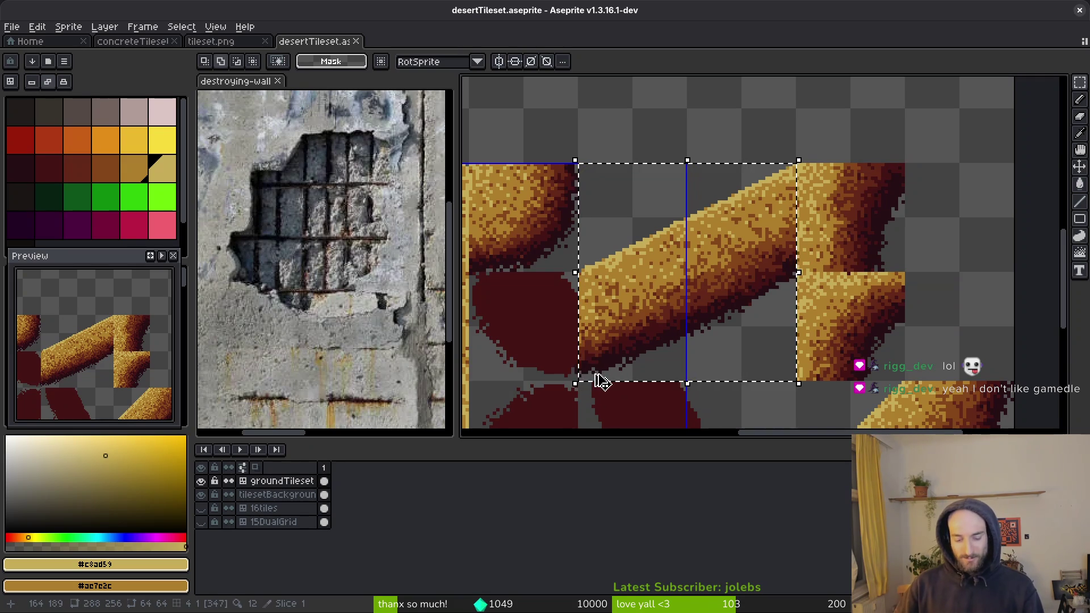
{"action": "scroll", "coordinate": [649, 340], "scroll_direction": "down", "scroll_amount": 5}
{"action": "scroll", "coordinate": [658, 275], "scroll_direction": "up", "scroll_amount": 3}
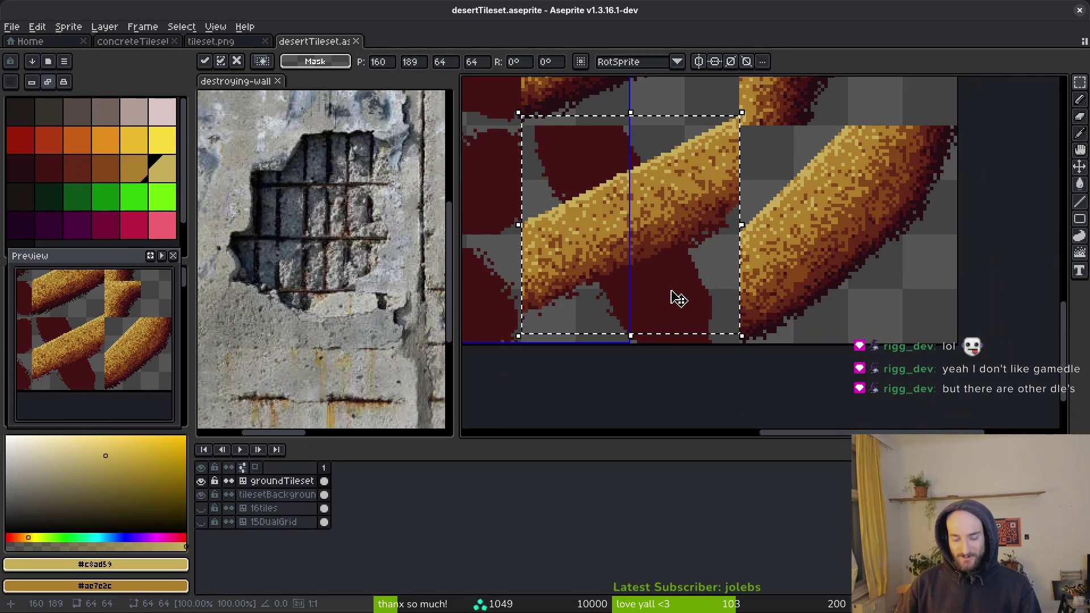
{"action": "key", "text": "ctrl+shift+r"}
{"action": "key", "text": "Down"}
{"action": "key", "text": "Down"}
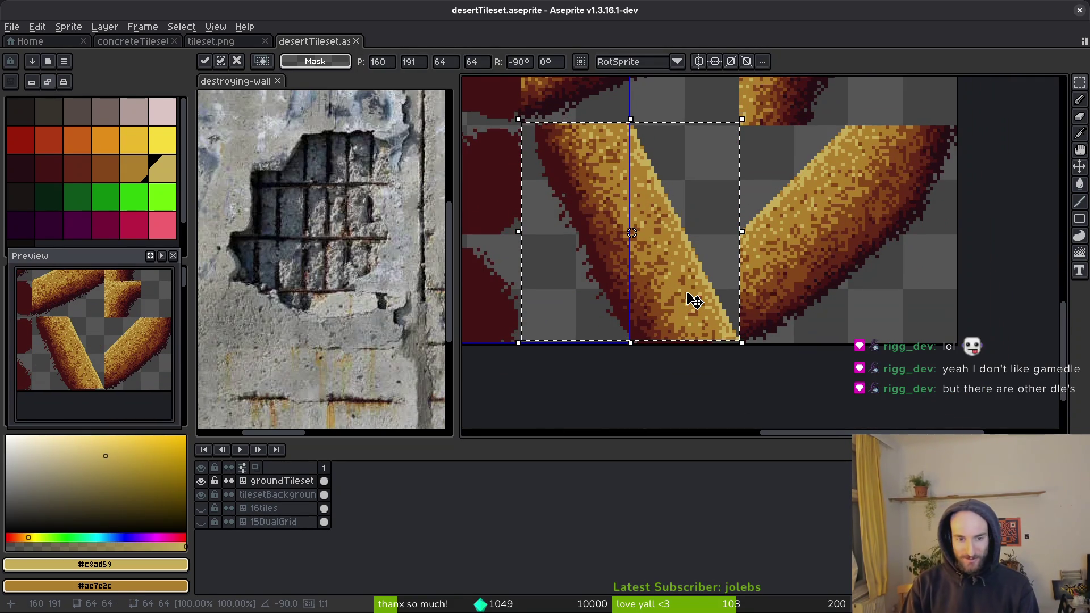
{"action": "key", "text": "Down"}
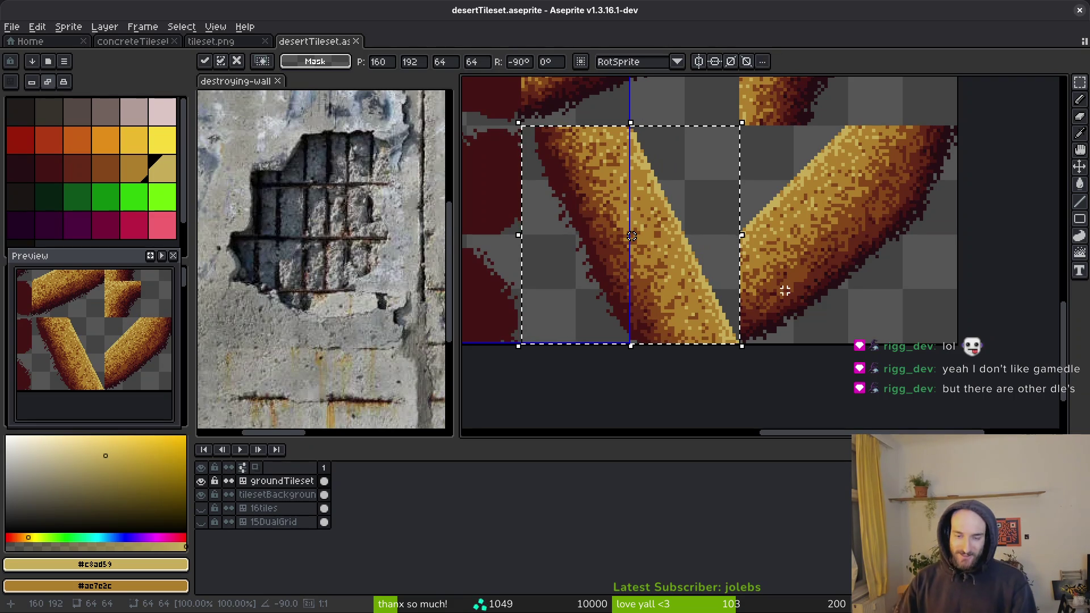
{"action": "key", "text": "ctrl+s"}
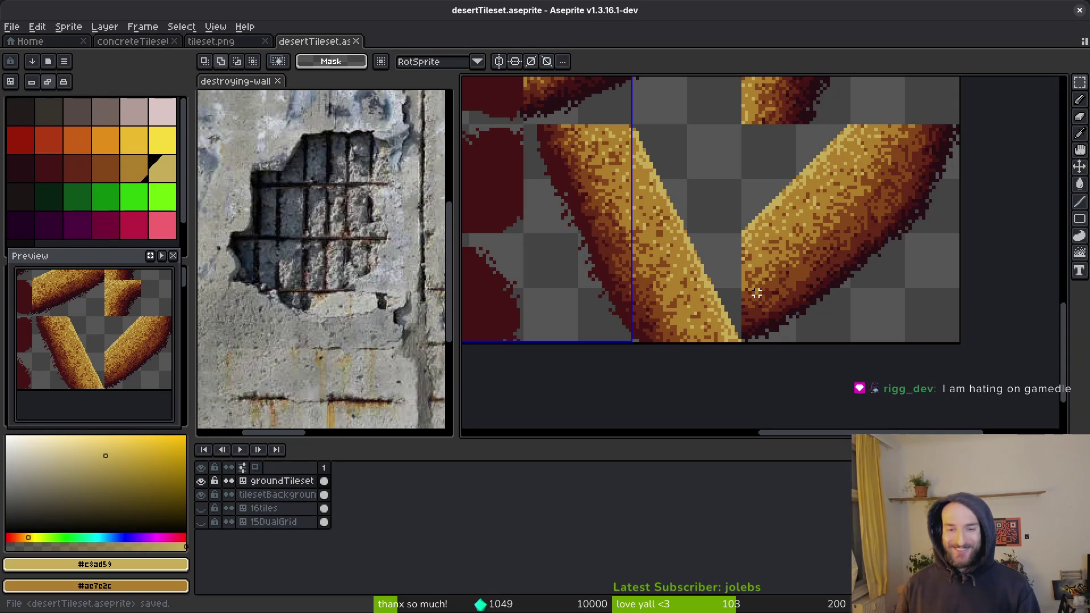
Step: Transform the selected rounded corner quarter, then hide the groundTileset layer
{"action": "scroll", "coordinate": [707, 245], "scroll_direction": "down", "scroll_amount": 1}
{"action": "scroll", "coordinate": [729, 237], "scroll_direction": "down", "scroll_amount": 1}
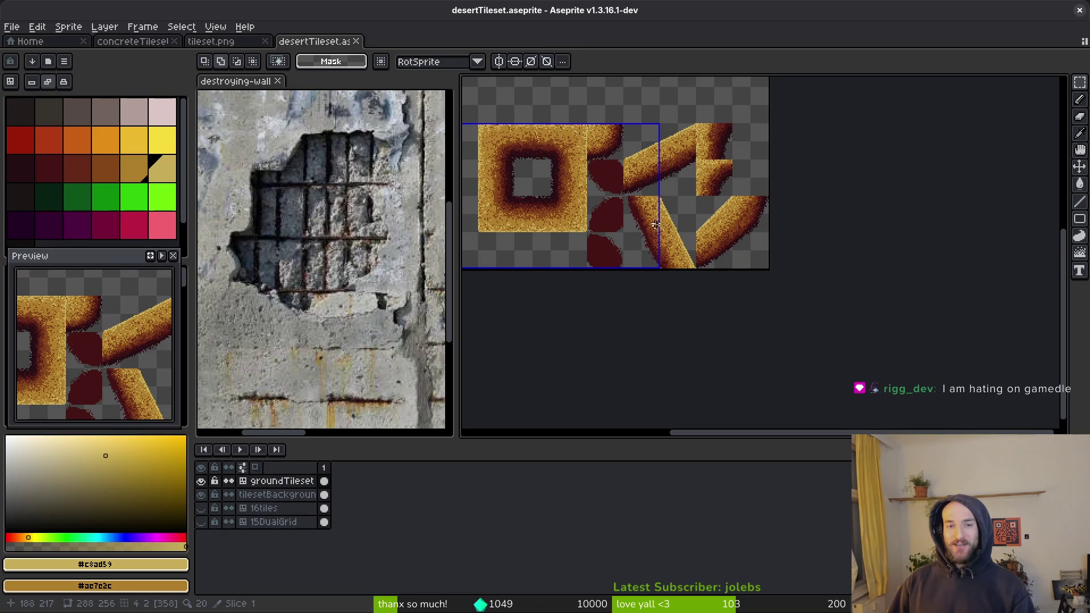
{"action": "key", "text": "ctrl+s"}
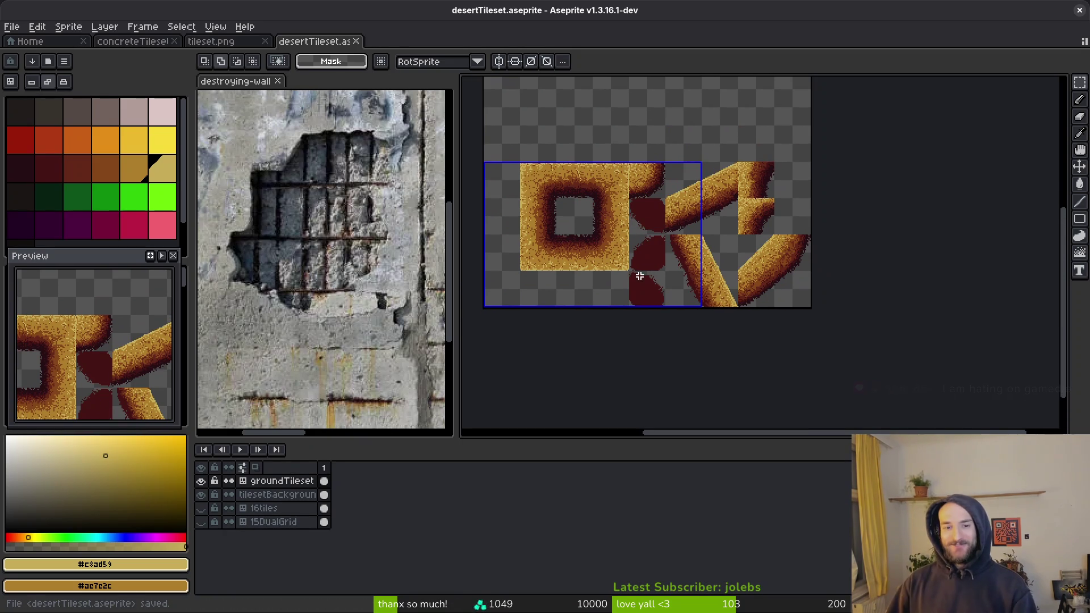
{"action": "scroll", "coordinate": [638, 222], "scroll_direction": "up", "scroll_amount": 5}
{"action": "scroll", "coordinate": [675, 189], "scroll_direction": "up", "scroll_amount": 1}
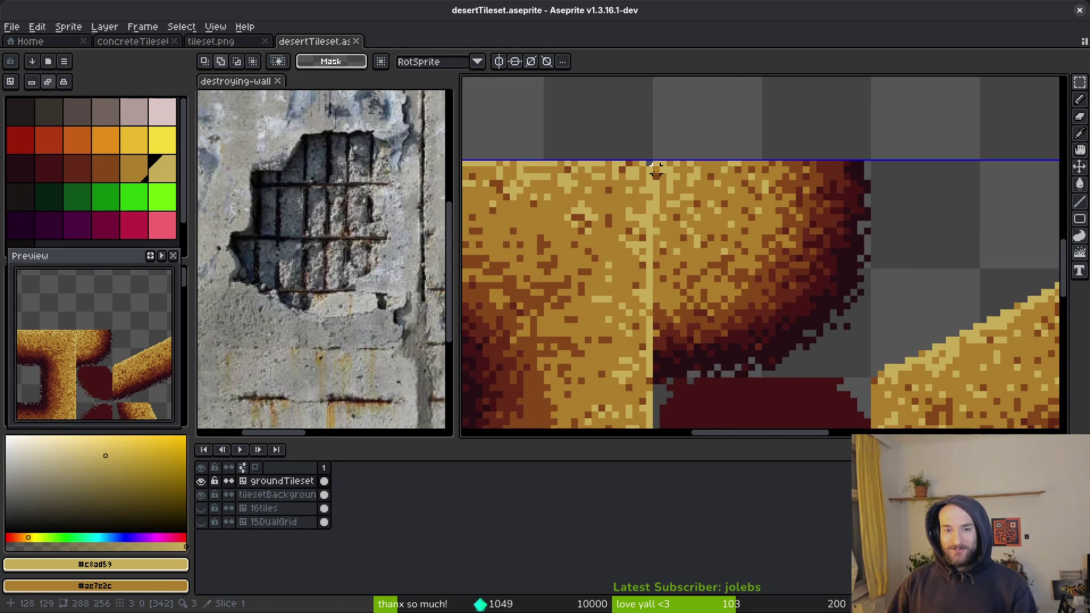
{"action": "key", "text": "m"}
{"action": "mouse_move", "coordinate": [655, 163]}
{"action": "left_mouse_down"}
{"action": "mouse_move", "coordinate": [869, 392]}
{"action": "mouse_move", "coordinate": [871, 376]}
{"action": "mouse_move", "coordinate": [806, 344]}
{"action": "left_mouse_up"}
{"action": "scroll", "coordinate": [761, 310], "scroll_direction": "down", "scroll_amount": 5}
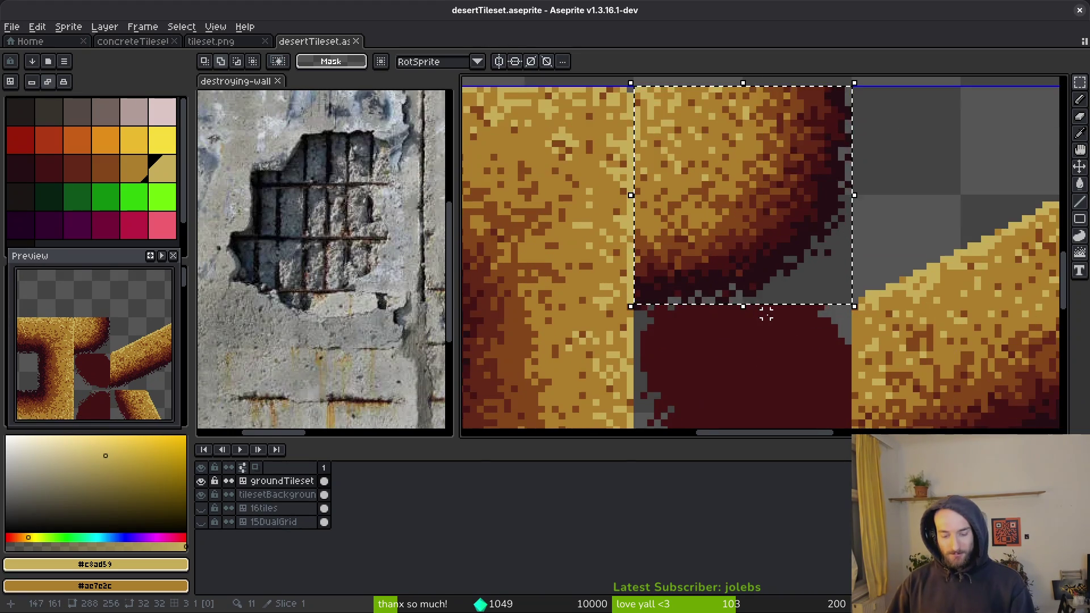
{"action": "key", "text": "ctrl+t"}
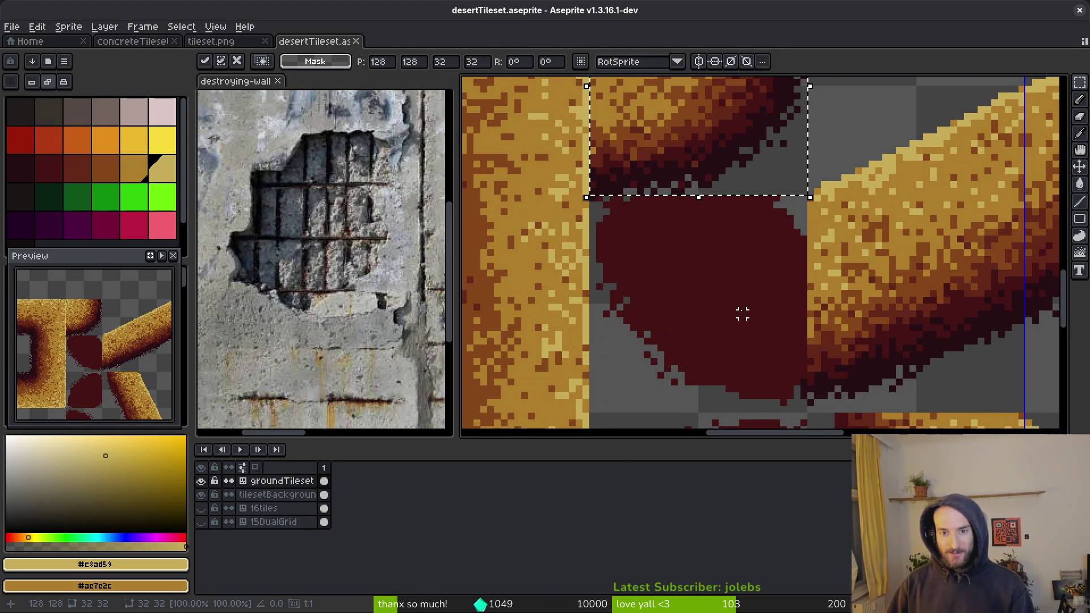
{"action": "key", "text": "ctrl+d"}
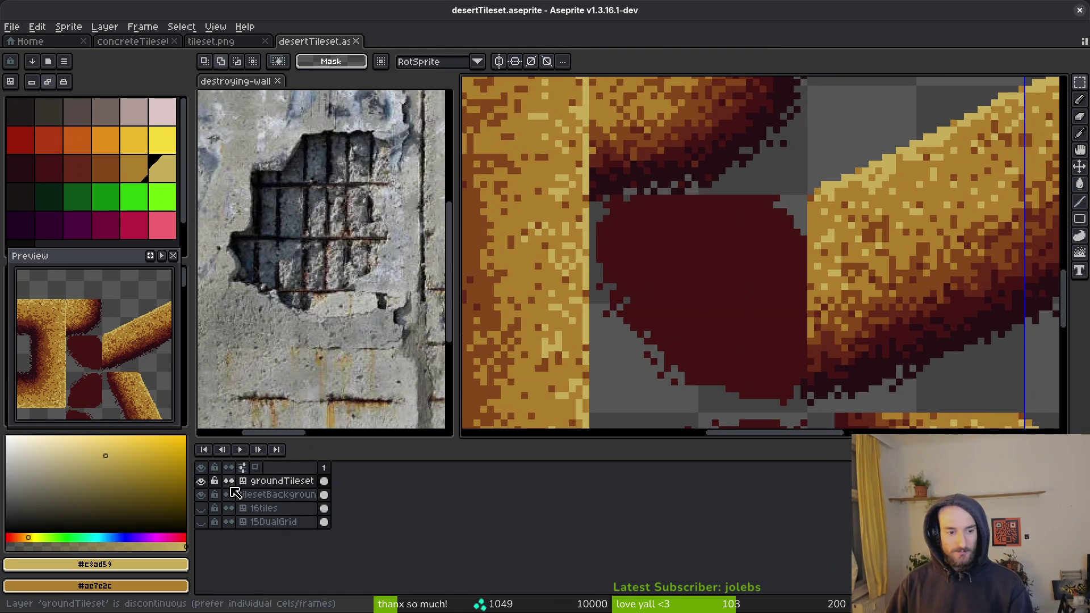
{"action": "left_click", "coordinate": [201, 481]}
Step: On the tilesetBackground layer, delete the red artwork from two tiles and save
{"action": "scroll", "coordinate": [687, 265], "scroll_direction": "down", "scroll_amount": 1}
{"action": "key", "text": "ctrl+s"}
{"action": "scroll", "coordinate": [698, 274], "scroll_direction": "down", "scroll_amount": 4}
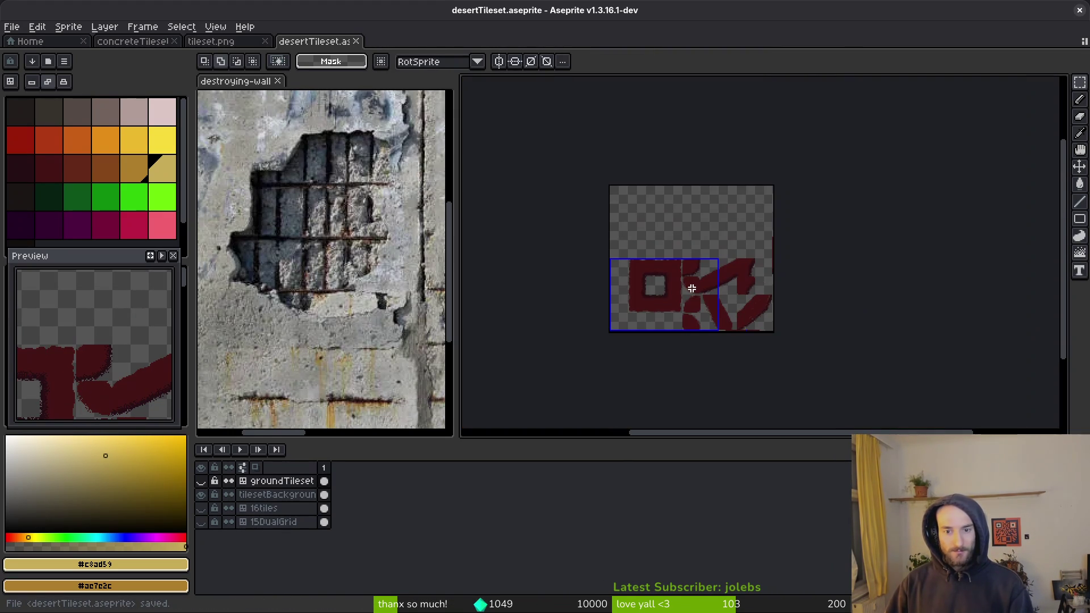
{"action": "left_click", "coordinate": [323, 496]}
{"action": "scroll", "coordinate": [758, 296], "scroll_direction": "up", "scroll_amount": 4}
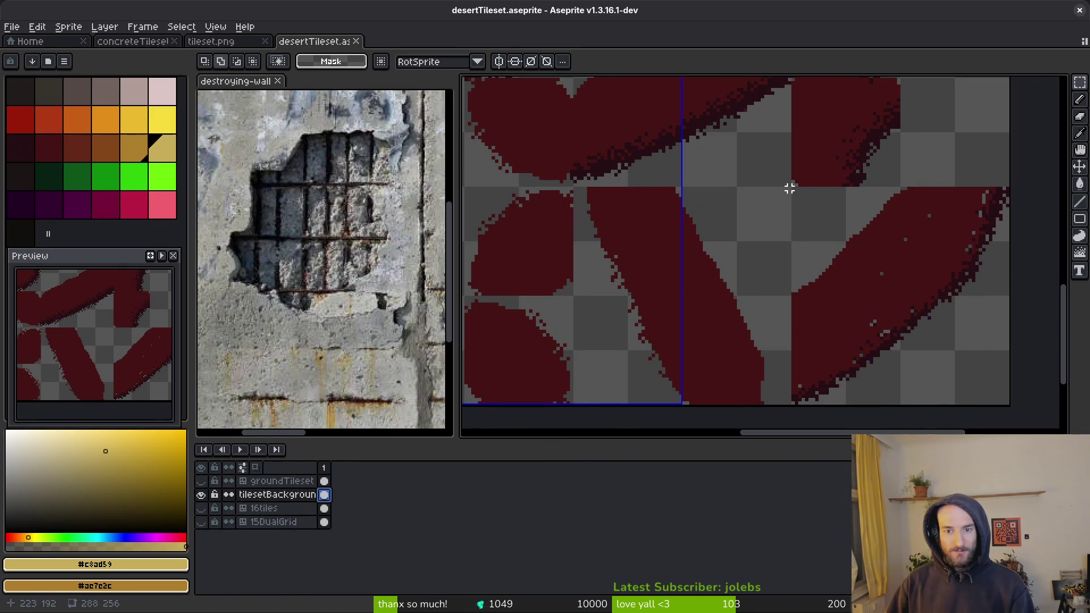
{"action": "scroll", "coordinate": [596, 399], "scroll_direction": "down", "scroll_amount": 4}
{"action": "scroll", "coordinate": [596, 403], "scroll_direction": "up", "scroll_amount": 2}
{"action": "left_click", "coordinate": [597, 402]}
{"action": "key", "text": "Delete"}
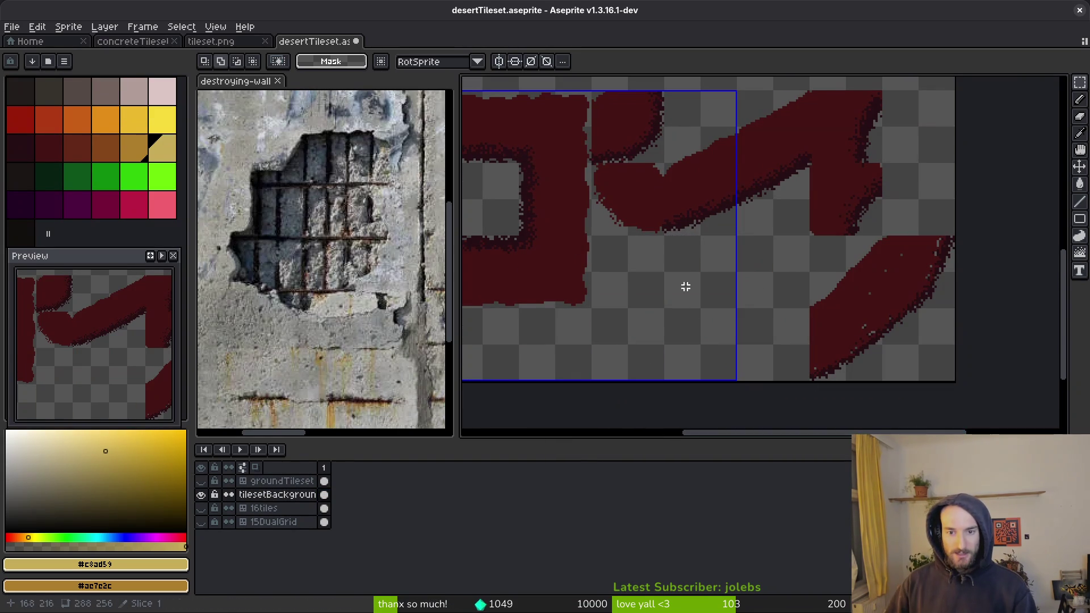
{"action": "scroll", "coordinate": [778, 243], "scroll_direction": "up", "scroll_amount": 4}
{"action": "mouse_move", "coordinate": [695, 248]}
{"action": "left_mouse_down"}
{"action": "mouse_move", "coordinate": [862, 429]}
{"action": "mouse_move", "coordinate": [877, 431]}
{"action": "left_mouse_up"}
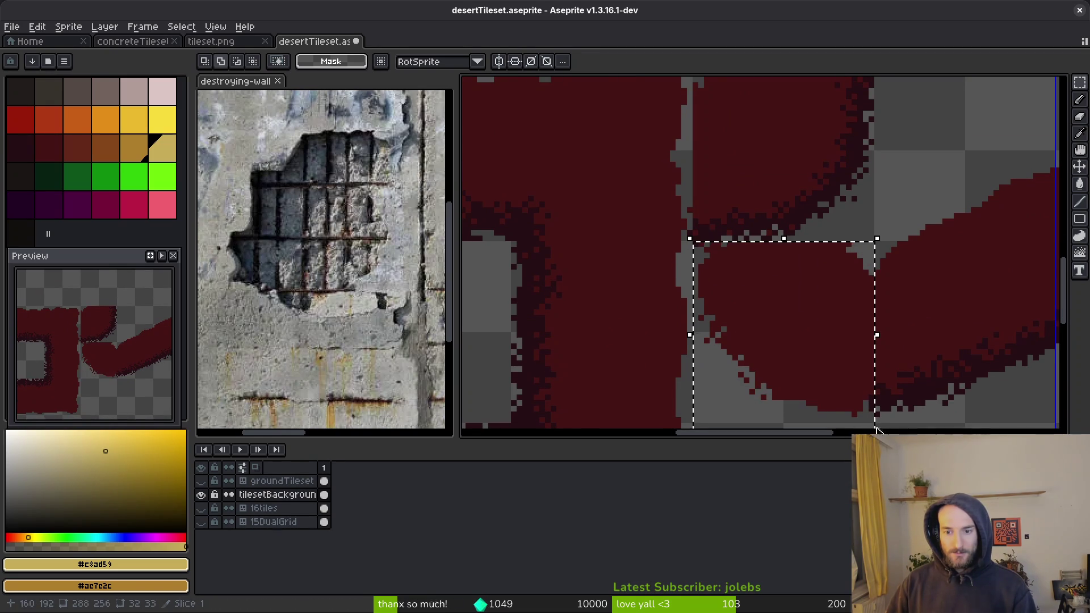
{"action": "key", "text": "Delete"}
{"action": "key", "text": "ctrl+s"}
Step: Paste three copies of the red corner tile rotated -90°, 180° and 90°, then save
{"action": "left_click_drag", "start_coordinate": [838, 186], "coordinate": [849, 300]}
{"action": "mouse_move", "coordinate": [708, 176]}
{"action": "left_mouse_down"}
{"action": "mouse_move", "coordinate": [891, 361]}
{"action": "mouse_move", "coordinate": [757, 182]}
{"action": "left_mouse_up"}
{"action": "key", "text": "ctrl+v"}
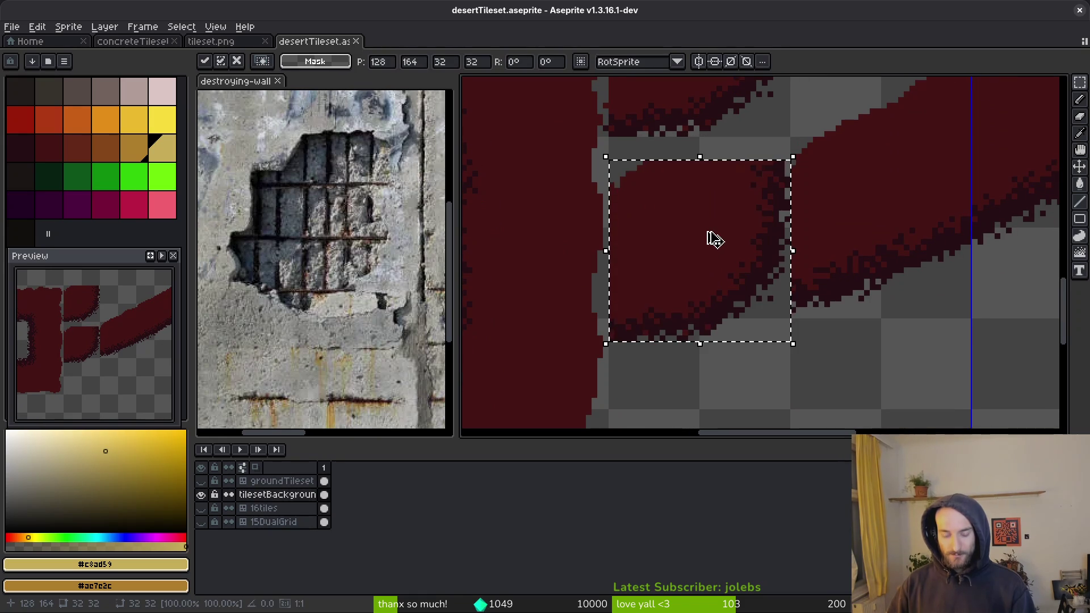
{"action": "key", "text": "shift+r"}
{"action": "key", "text": "Return"}
{"action": "scroll", "coordinate": [710, 214], "scroll_direction": "down", "scroll_amount": 5}
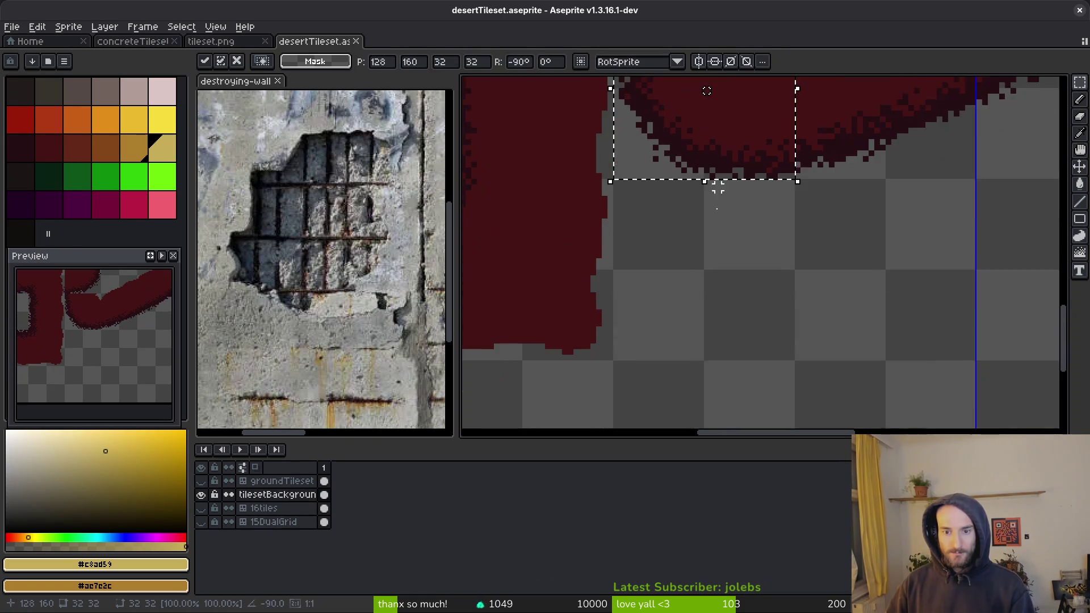
{"action": "key", "text": "ctrl+v"}
{"action": "left_click_drag", "start_coordinate": [737, 265], "coordinate": [734, 230]}
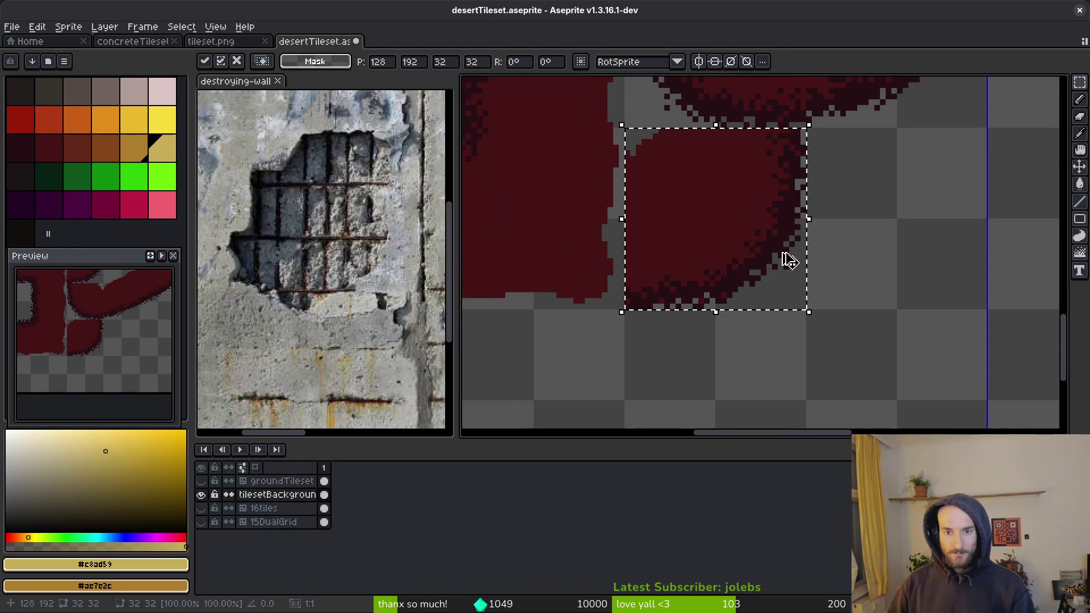
{"action": "key", "text": "shift+r"}
{"action": "key", "text": "shift+r"}
{"action": "key", "text": "Return"}
{"action": "scroll", "coordinate": [710, 309], "scroll_direction": "down", "scroll_amount": 5}
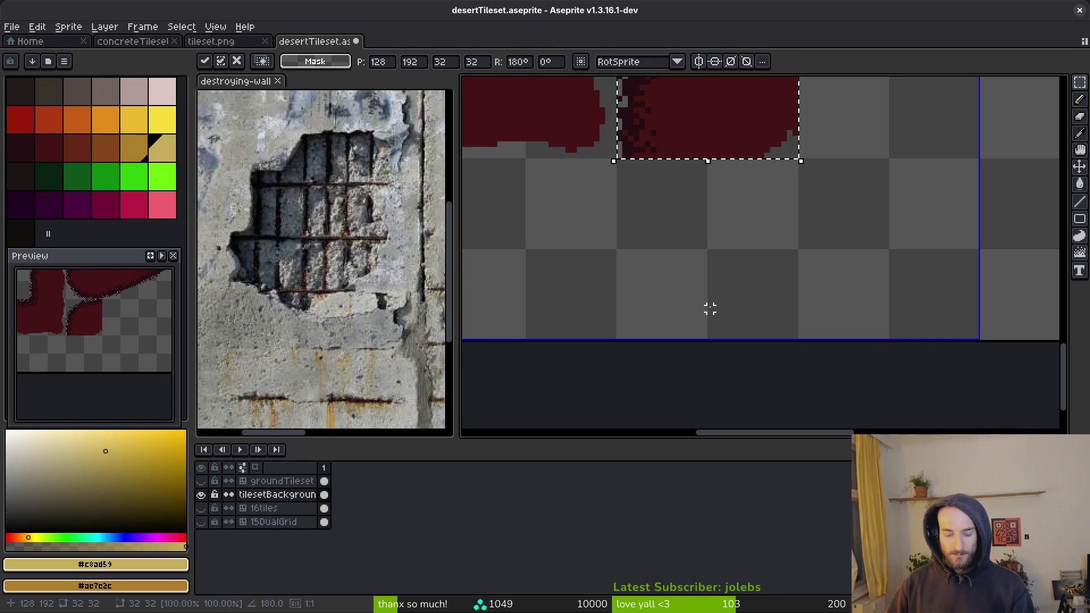
{"action": "key", "text": "ctrl+v"}
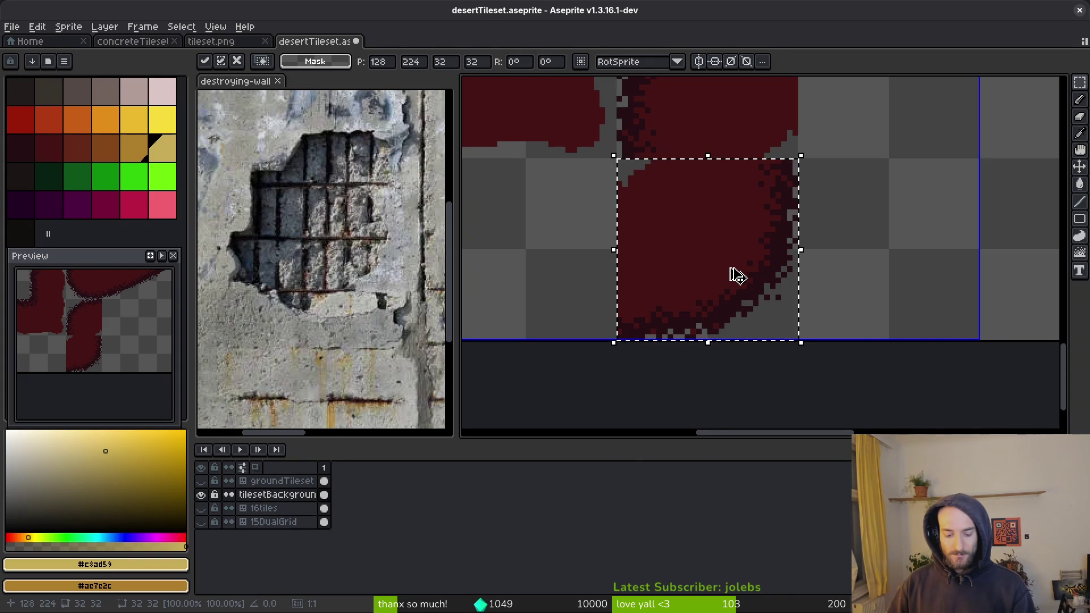
{"action": "key", "text": "shift+r"}
{"action": "key", "text": "Return"}
{"action": "key", "text": "ctrl+s"}
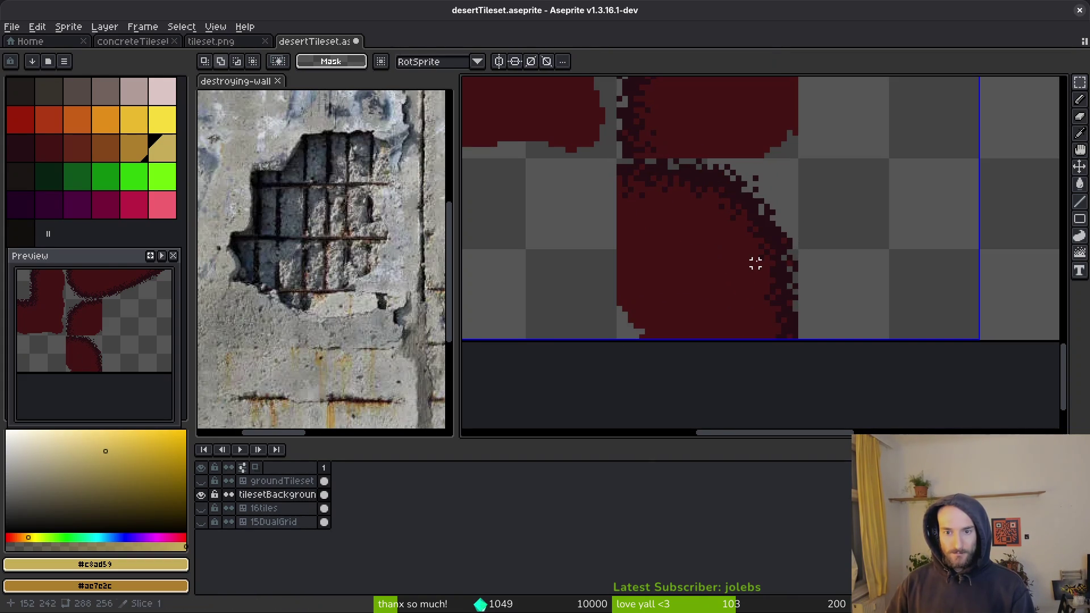
Step: Rotate the two-by-two block of red tiles -90°, move it into place, and save
{"action": "scroll", "coordinate": [761, 209], "scroll_direction": "down", "scroll_amount": 2}
{"action": "scroll", "coordinate": [664, 211], "scroll_direction": "up", "scroll_amount": 3}
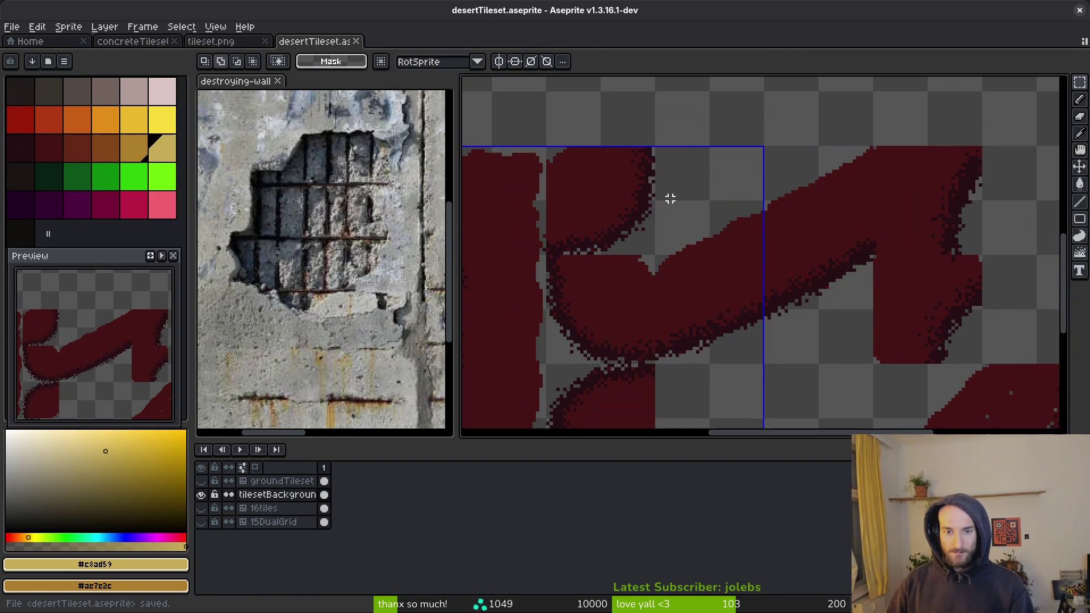
{"action": "left_click_drag", "start_coordinate": [657, 149], "coordinate": [871, 362]}
{"action": "scroll", "coordinate": [868, 363], "scroll_direction": "up", "scroll_amount": 5}
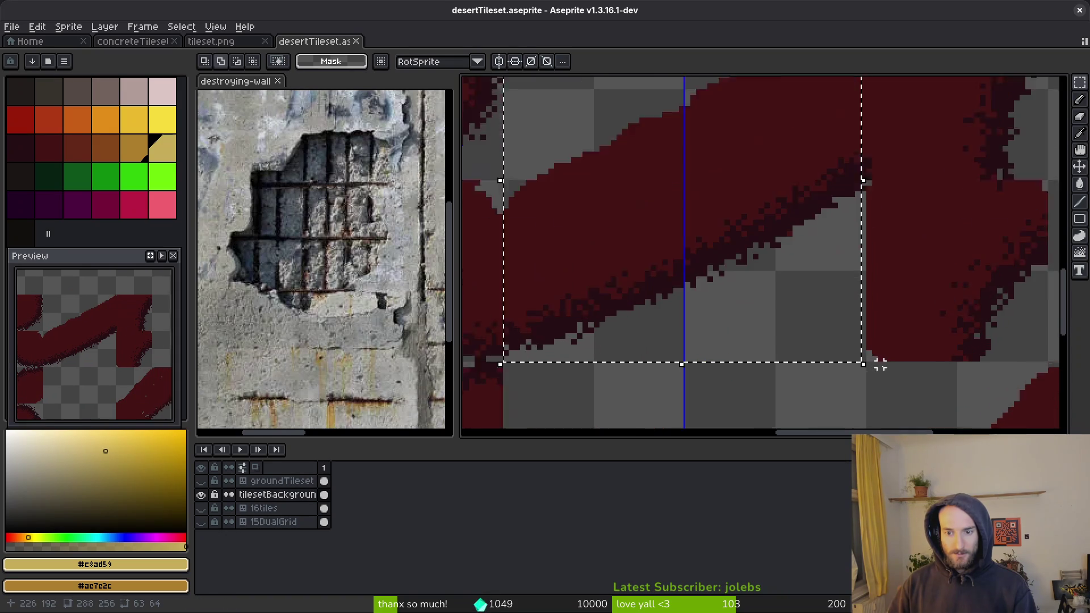
{"action": "scroll", "coordinate": [861, 346], "scroll_direction": "down", "scroll_amount": 6}
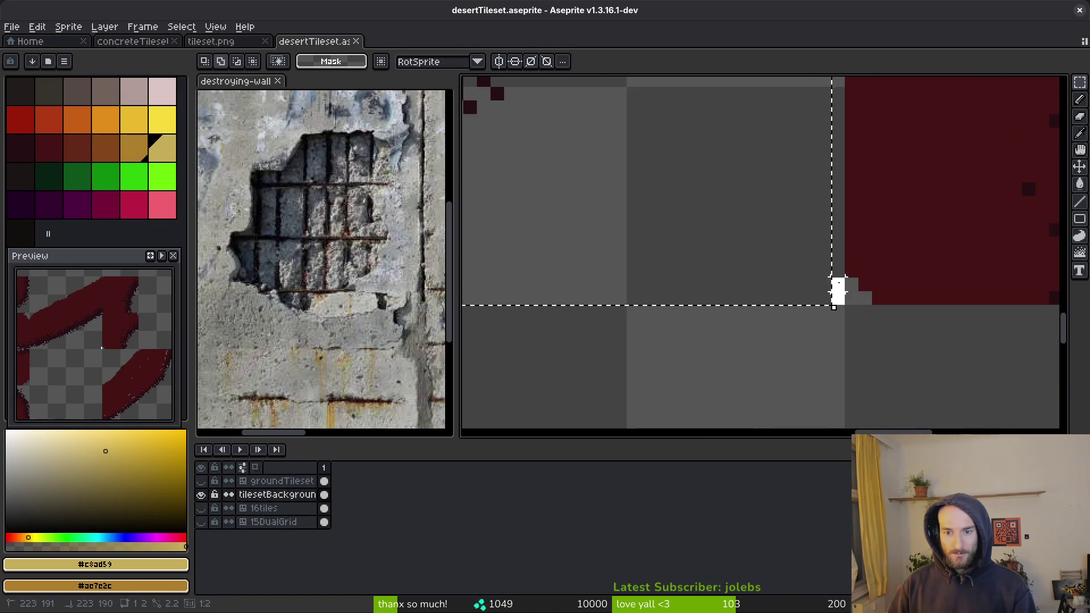
{"action": "scroll", "coordinate": [834, 165], "scroll_direction": "up", "scroll_amount": 4}
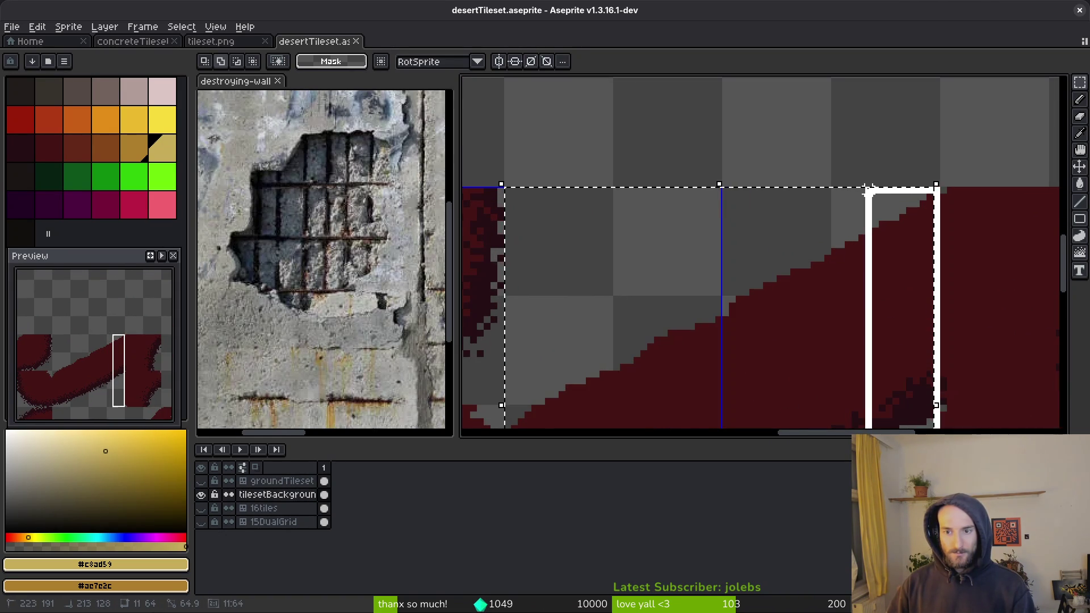
{"action": "scroll", "coordinate": [851, 238], "scroll_direction": "down", "scroll_amount": 2}
{"action": "left_click", "coordinate": [833, 199]}
{"action": "scroll", "coordinate": [773, 294], "scroll_direction": "up", "scroll_amount": 3}
{"action": "key", "text": "ctrl+shift+r"}
{"action": "mouse_move", "coordinate": [758, 318]}
{"action": "left_mouse_down"}
{"action": "mouse_move", "coordinate": [706, 316]}
{"action": "mouse_move", "coordinate": [702, 291]}
{"action": "left_mouse_up"}
{"action": "key", "text": "Return"}
{"action": "scroll", "coordinate": [713, 292], "scroll_direction": "down", "scroll_amount": 5}
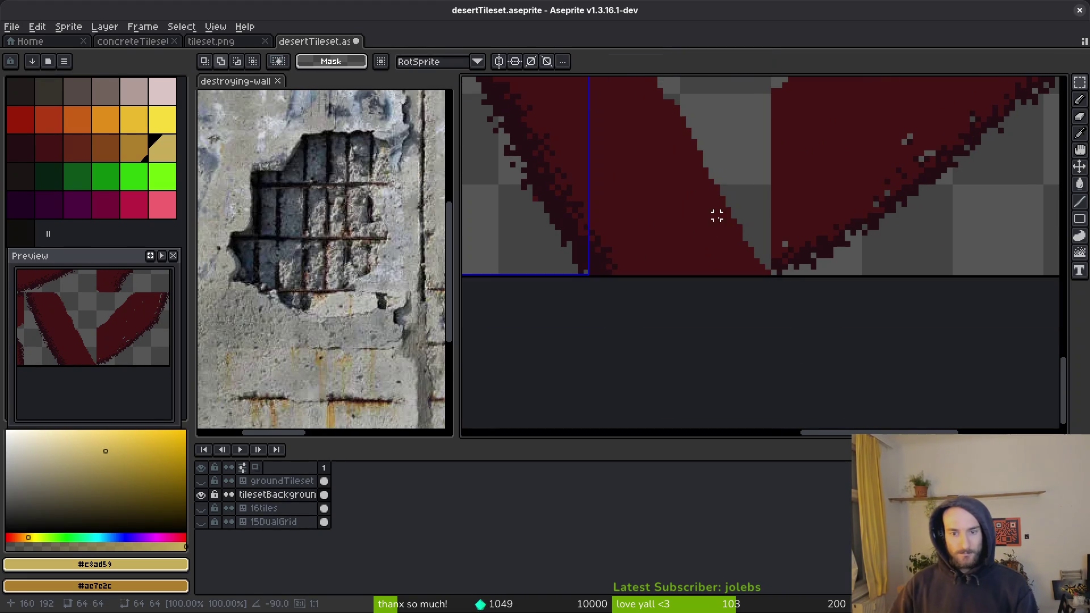
{"action": "key", "text": "ctrl+s"}
{"action": "scroll", "coordinate": [716, 215], "scroll_direction": "down", "scroll_amount": 3}
{"action": "scroll", "coordinate": [741, 234], "scroll_direction": "up", "scroll_amount": 3}
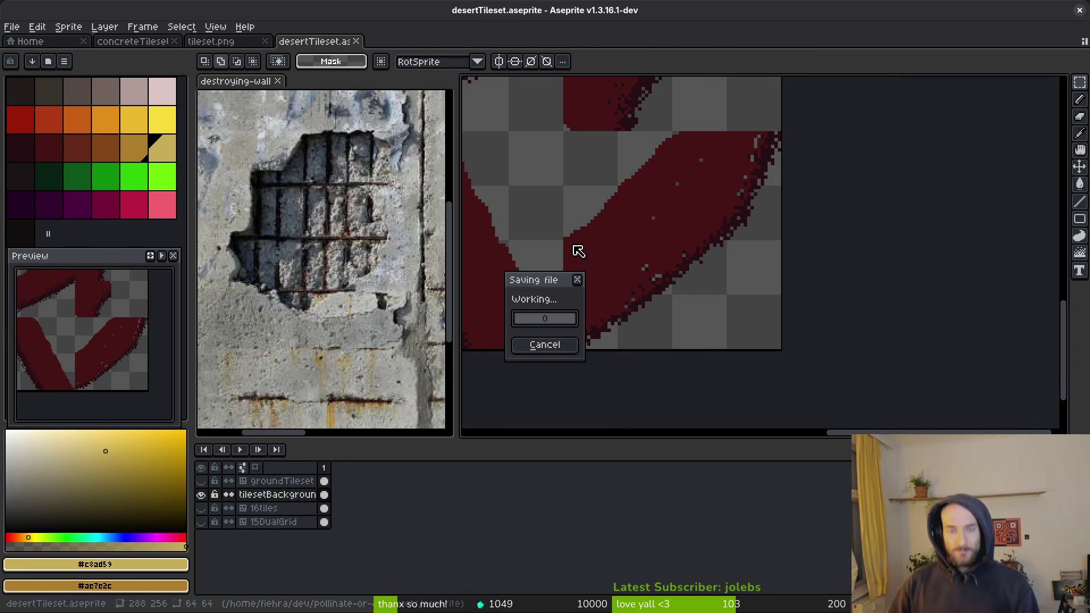
{"action": "scroll", "coordinate": [613, 254], "scroll_direction": "down", "scroll_amount": 6}
{"action": "key", "text": "ctrl+s"}
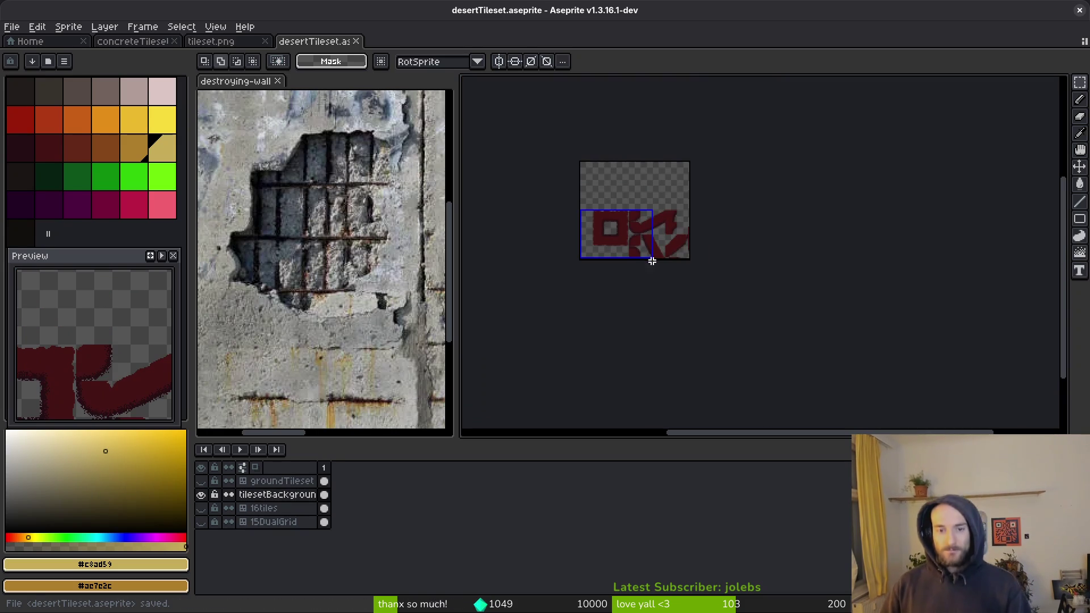
Step: Show the groundTileset layer again and make it the active layer
{"action": "left_click", "coordinate": [201, 481]}
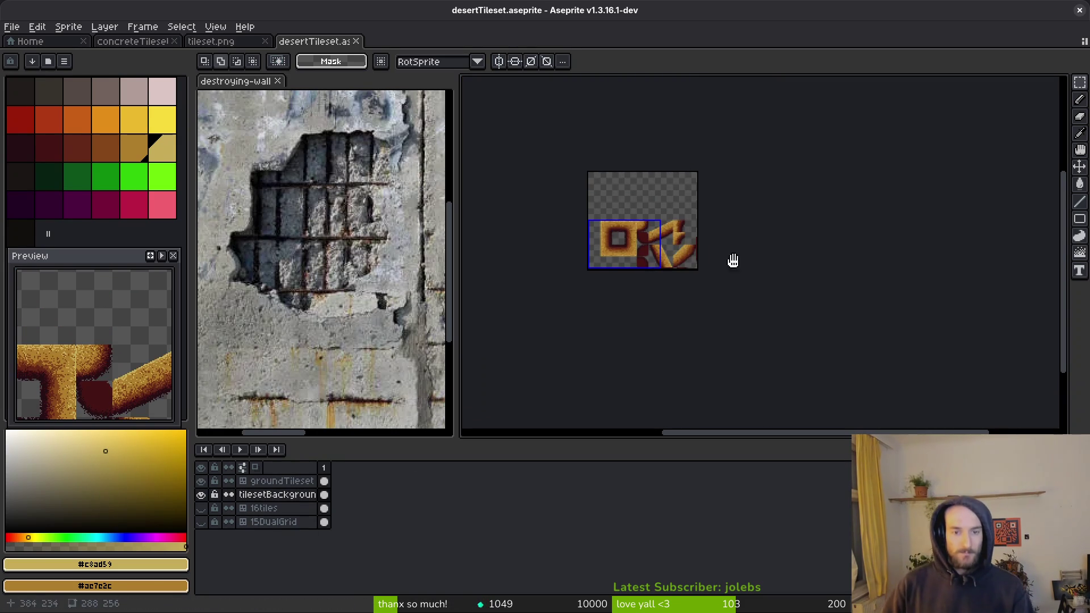
{"action": "left_click", "coordinate": [324, 481]}
{"action": "scroll", "coordinate": [656, 258], "scroll_direction": "up", "scroll_amount": 5}
{"action": "scroll", "coordinate": [656, 258], "scroll_direction": "up", "scroll_amount": 4}
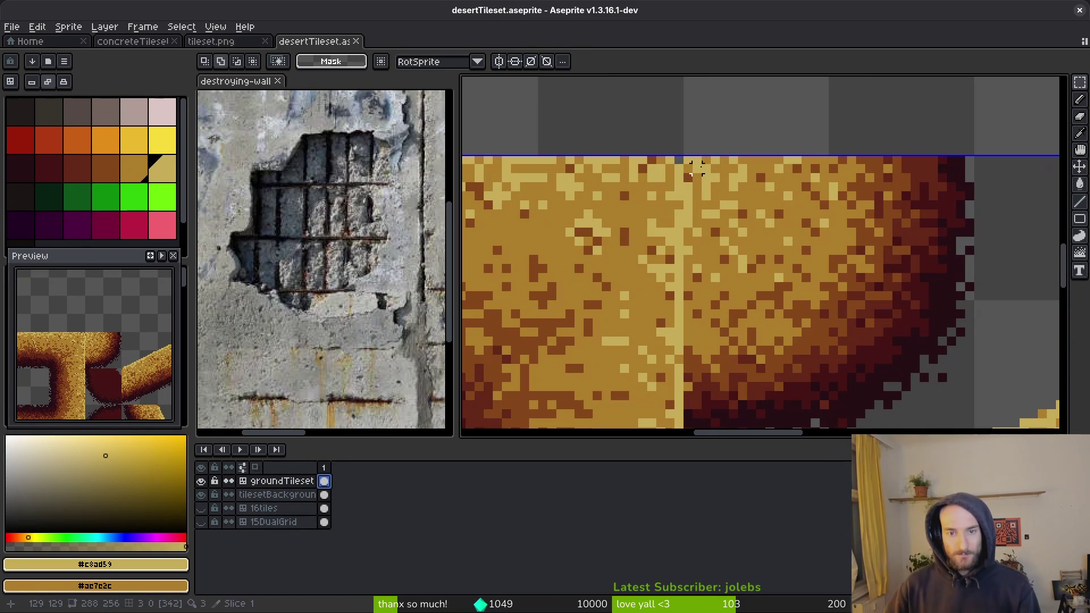
Step: Select a sand tile, rotate it by -90°, and realign it on the grid
{"action": "mouse_move", "coordinate": [688, 159]}
{"action": "left_mouse_down"}
{"action": "mouse_move", "coordinate": [888, 389]}
{"action": "mouse_move", "coordinate": [948, 421]}
{"action": "left_mouse_up"}
{"action": "scroll", "coordinate": [887, 389], "scroll_direction": "down", "scroll_amount": 3}
{"action": "scroll", "coordinate": [948, 421], "scroll_direction": "up", "scroll_amount": 5}
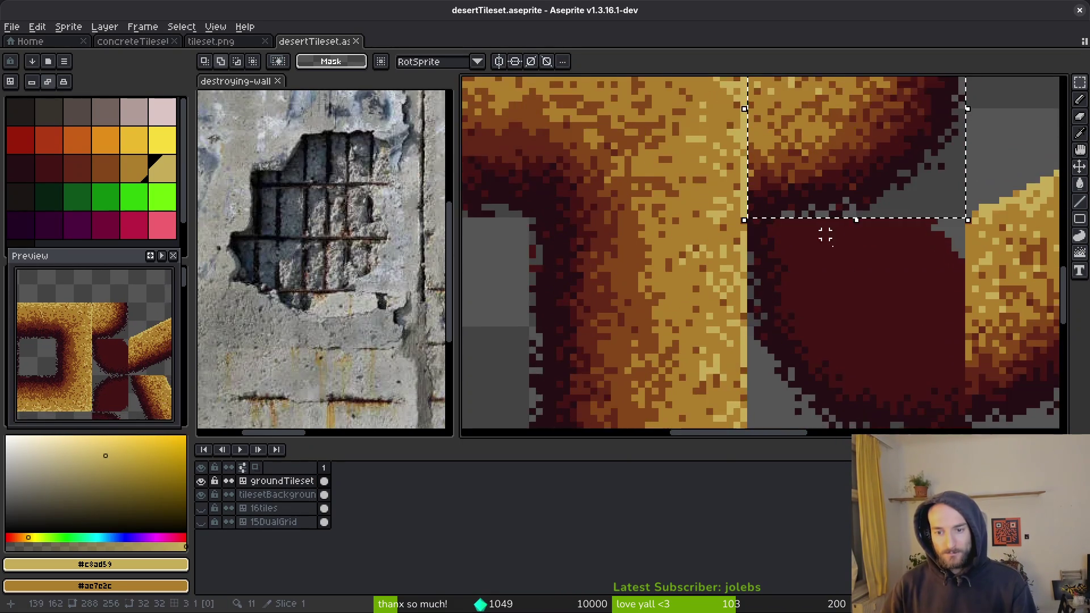
{"action": "mouse_move", "coordinate": [730, 257]}
{"action": "left_mouse_down"}
{"action": "mouse_move", "coordinate": [642, 294]}
{"action": "mouse_move", "coordinate": [703, 317]}
{"action": "left_mouse_up"}
{"action": "key", "text": "r"}
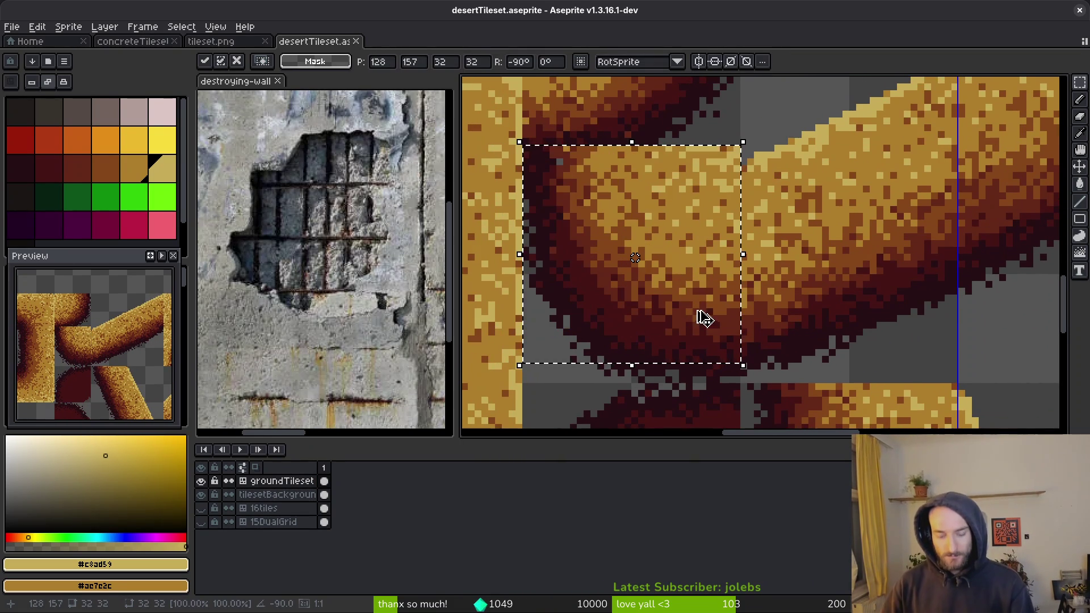
{"action": "key", "text": "Down"}
{"action": "key", "text": "Down"}
{"action": "key", "text": "Down"}
{"action": "key", "text": "Left"}
{"action": "key", "text": "Up"}
{"action": "key", "text": "Right"}
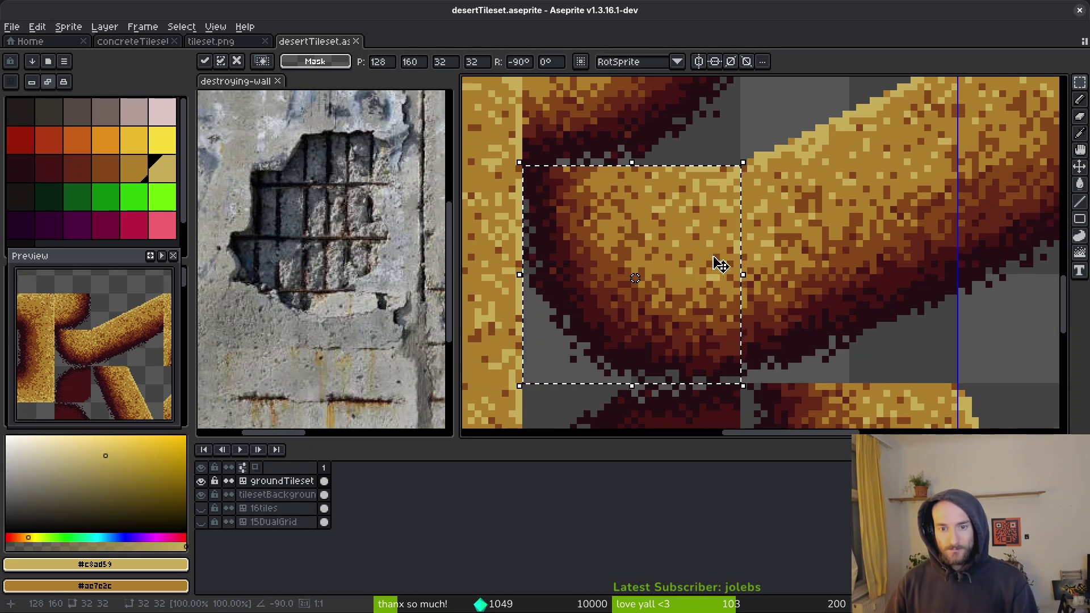
{"action": "scroll", "coordinate": [710, 260], "scroll_direction": "down", "scroll_amount": 2}
{"action": "key", "text": "Return"}
{"action": "scroll", "coordinate": [711, 259], "scroll_direction": "up", "scroll_amount": 3}
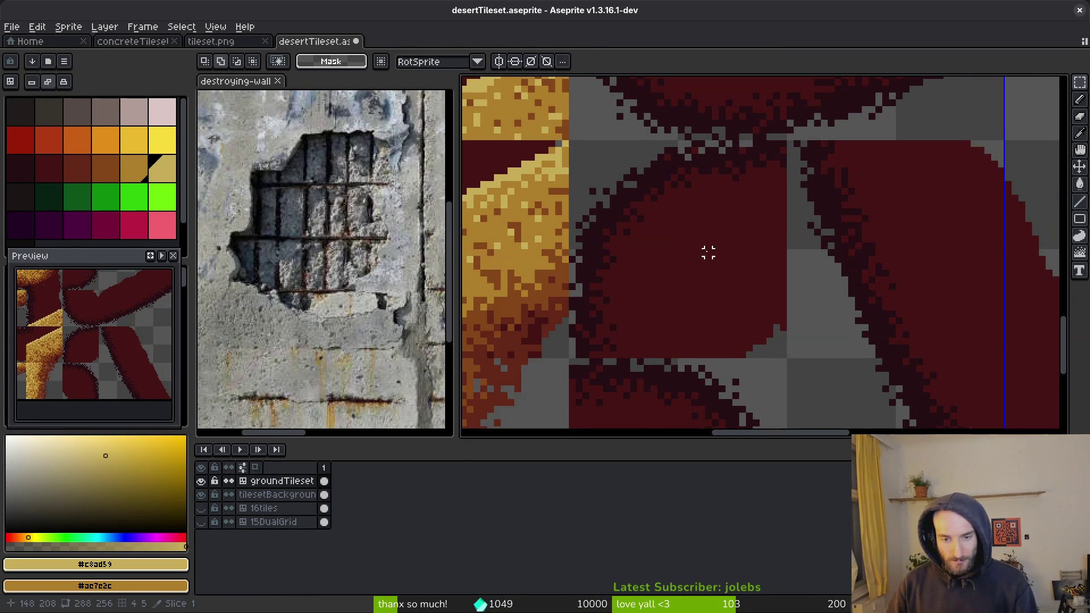
Step: Paste a copy of the sand tile, move it down one tile, and rotate it to 90°
{"action": "key", "text": "ctrl+v"}
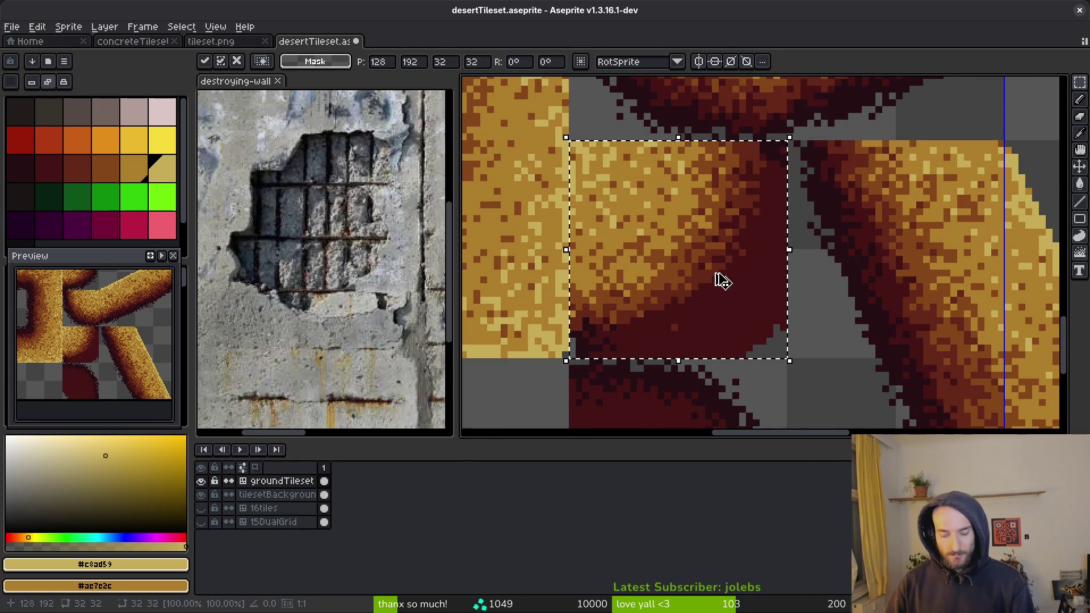
{"action": "key", "text": "shift+r"}
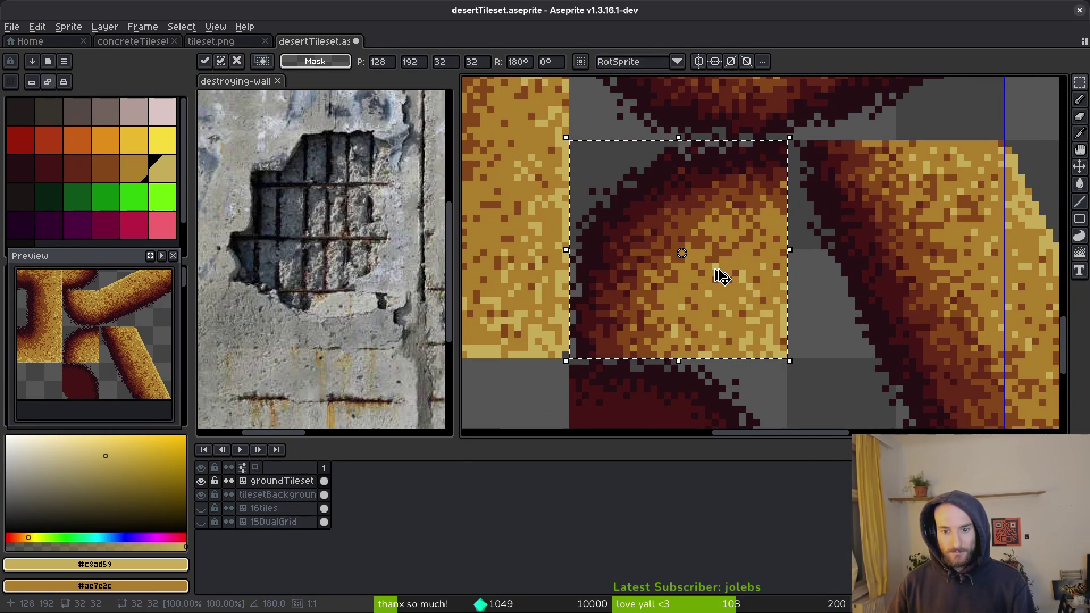
{"action": "scroll", "coordinate": [727, 273], "scroll_direction": "down", "scroll_amount": 2}
{"action": "scroll", "coordinate": [717, 261], "scroll_direction": "down", "scroll_amount": 3}
{"action": "scroll", "coordinate": [726, 306], "scroll_direction": "up", "scroll_amount": 6}
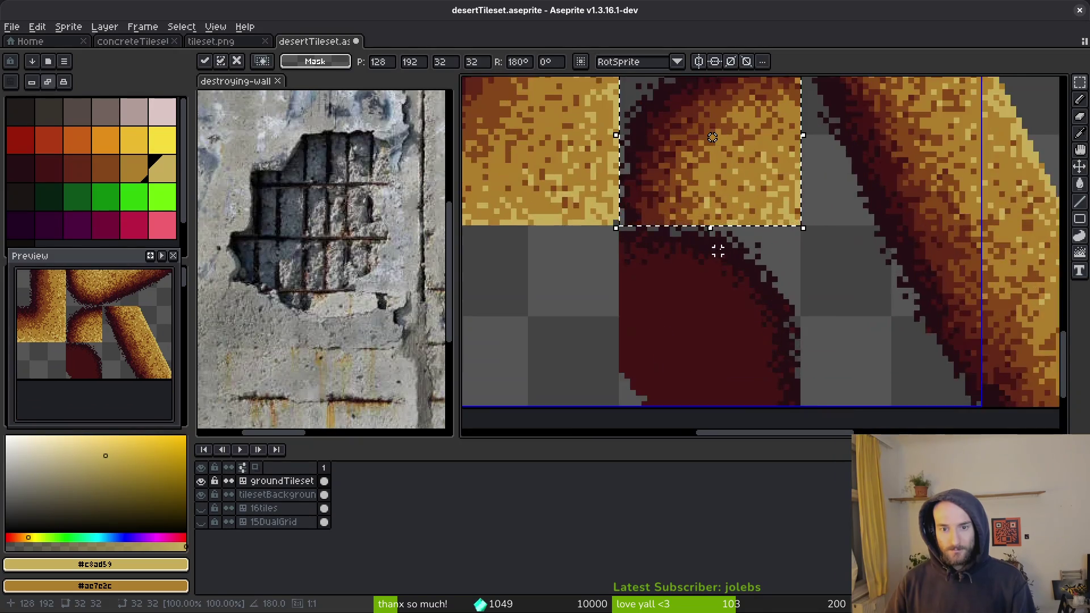
{"action": "left_click_drag", "start_coordinate": [737, 312], "coordinate": [749, 299]}
{"action": "key", "text": "shift+v"}
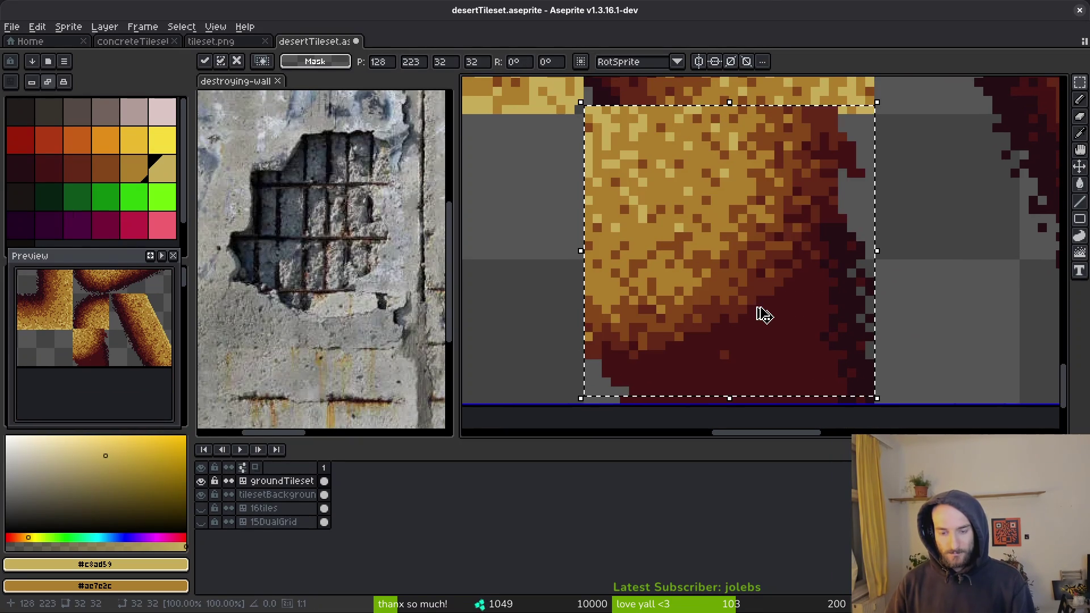
{"action": "key", "text": "shift+r"}
{"action": "key", "text": "shift+r"}
{"action": "key", "text": "shift+r"}
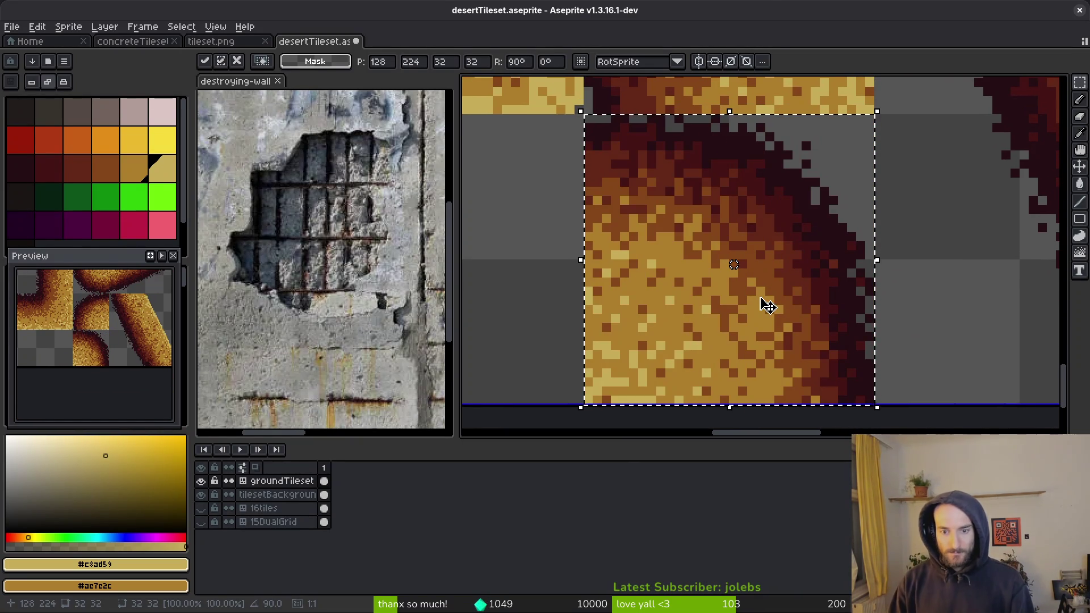
{"action": "key", "text": "Return"}
{"action": "scroll", "coordinate": [762, 383], "scroll_direction": "down", "scroll_amount": 3}
Step: Save desertTileset.aseprite and pan around the canvas to check the tiles
{"action": "key", "text": "ctrl+s"}
{"action": "scroll", "coordinate": [783, 311], "scroll_direction": "down", "scroll_amount": 3}
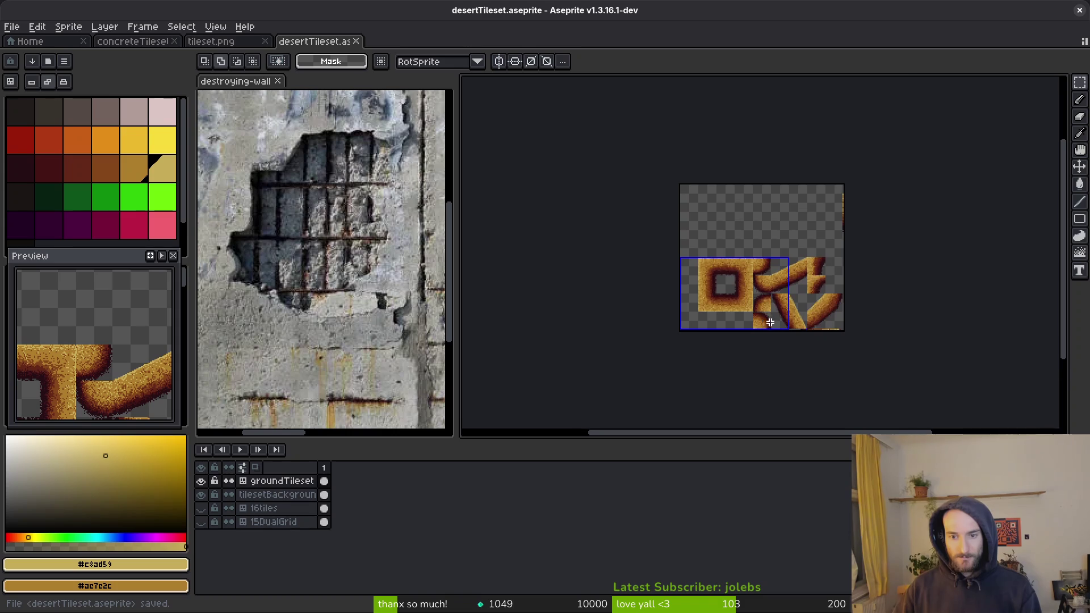
{"action": "scroll", "coordinate": [778, 316], "scroll_direction": "up", "scroll_amount": 1}
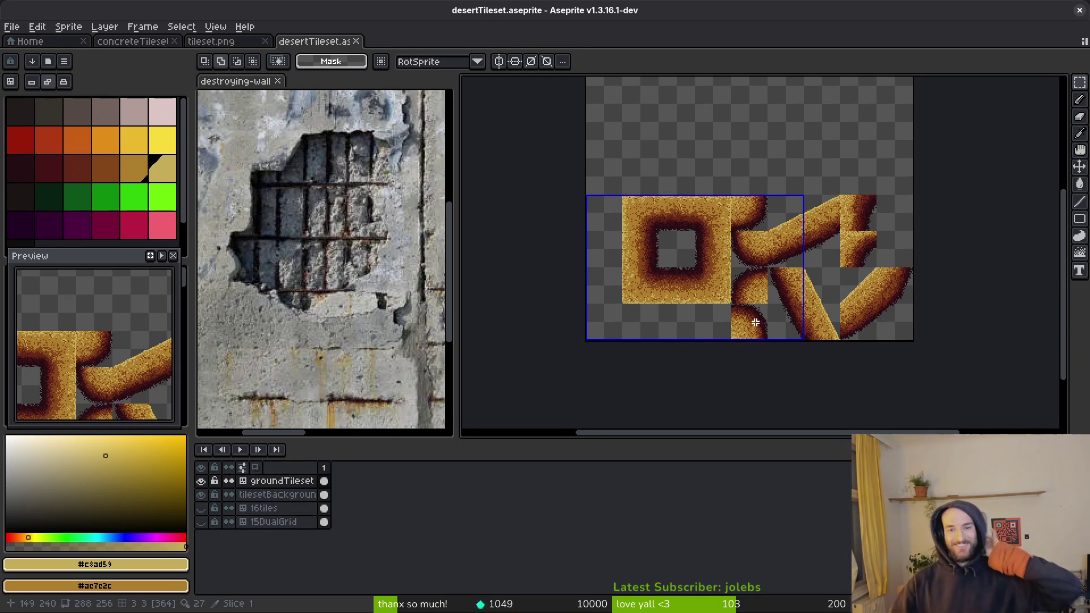
{"action": "scroll", "coordinate": [785, 307], "scroll_direction": "up", "scroll_amount": 2}
{"action": "scroll", "coordinate": [785, 306], "scroll_direction": "down", "scroll_amount": 4}
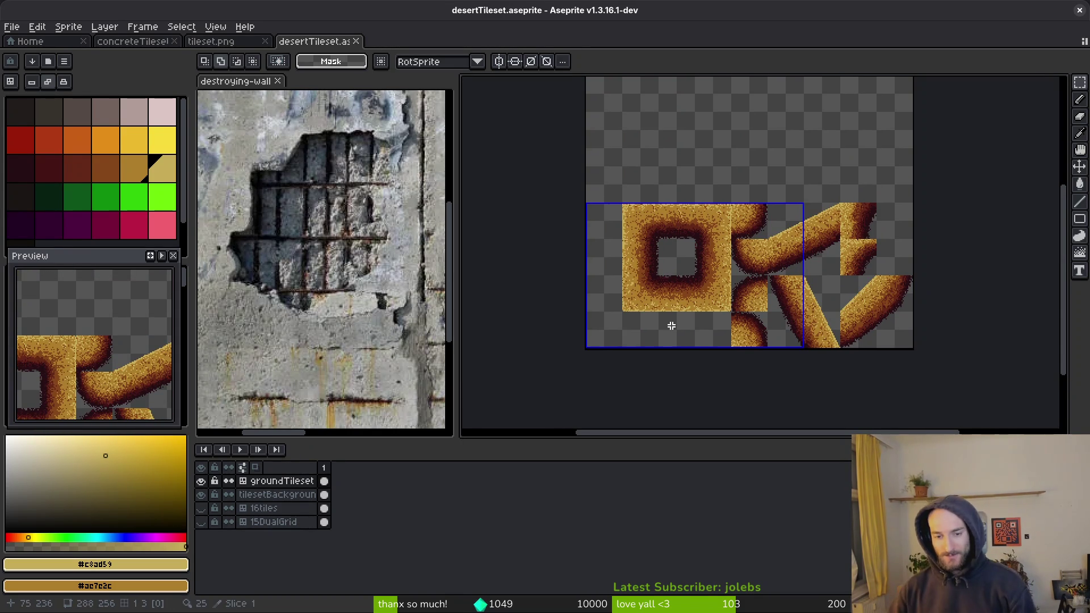
{"action": "mouse_move", "coordinate": [698, 284]}
{"action": "left_mouse_down"}
{"action": "mouse_move", "coordinate": [706, 295]}
{"action": "mouse_move", "coordinate": [682, 334]}
{"action": "left_mouse_up"}
Step: Generate a sprite sheet from the desert tiles
{"action": "key", "text": "ctrl+shift+e"}
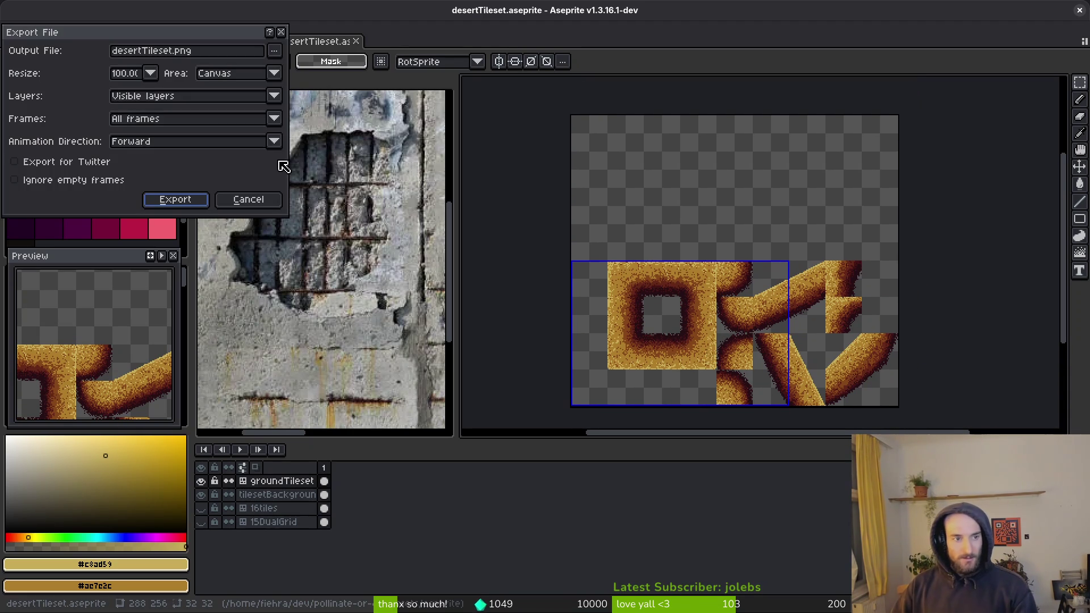
{"action": "left_click", "coordinate": [261, 199]}
{"action": "key", "text": "ctrl+e"}
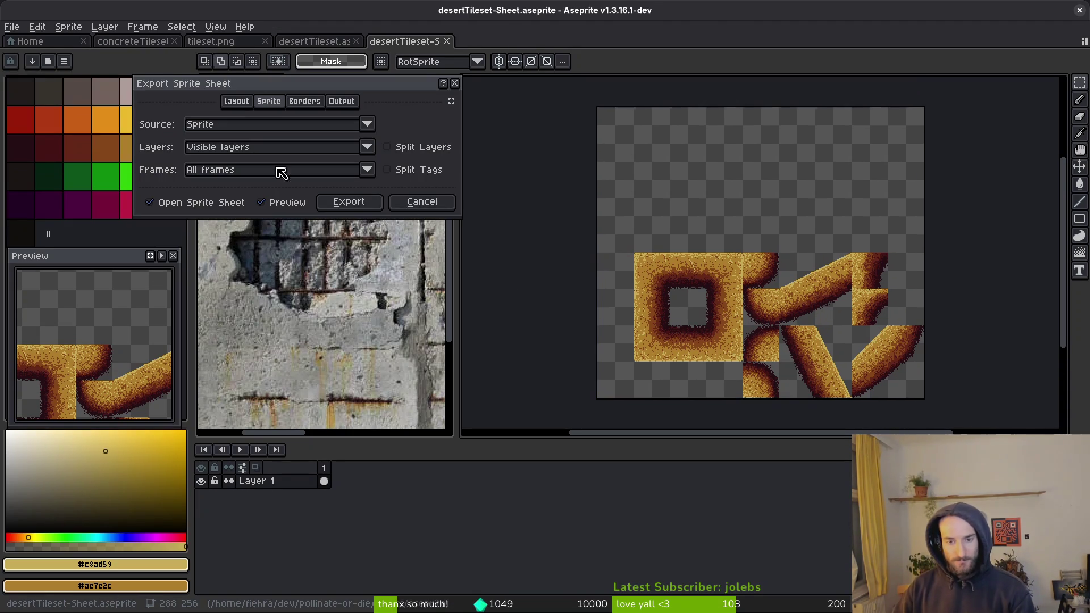
{"action": "left_click", "coordinate": [357, 205]}
Step: Export the sheet as desertTileset-Sheet.png into the art/environment folder
{"action": "key", "text": "ctrl+alt+shift+s"}
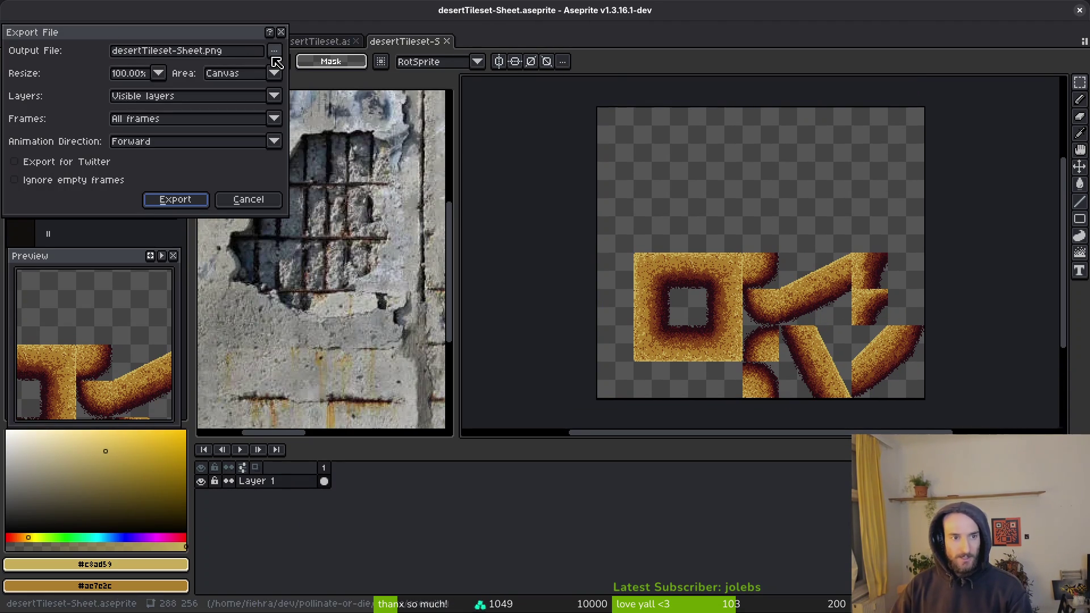
{"action": "left_click", "coordinate": [274, 51]}
{"action": "left_click", "coordinate": [341, 66]}
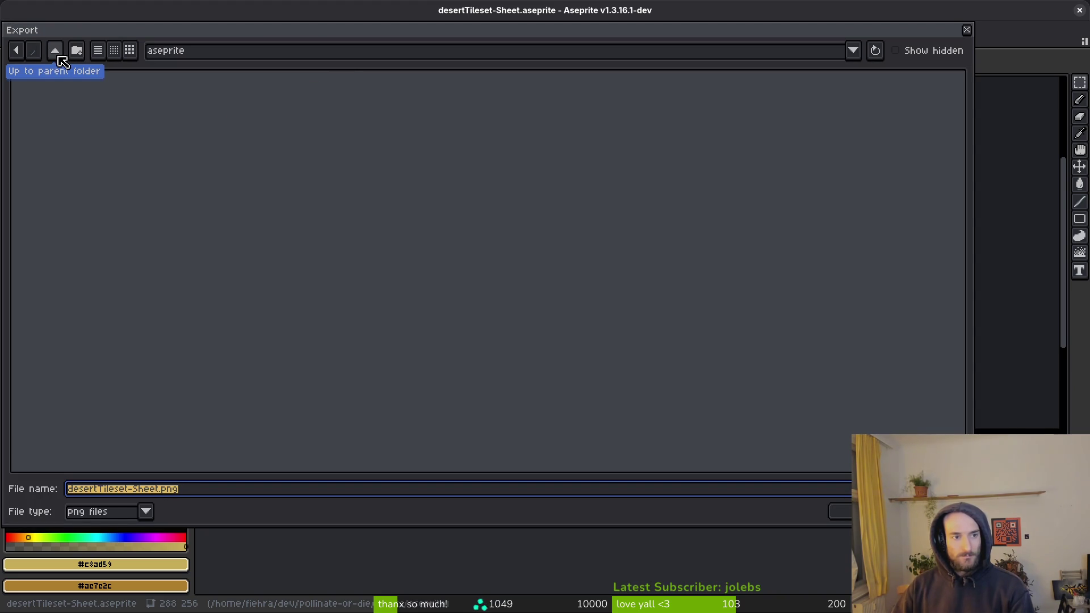
{"action": "left_click", "coordinate": [59, 53]}
{"action": "double_click", "coordinate": [58, 104]}
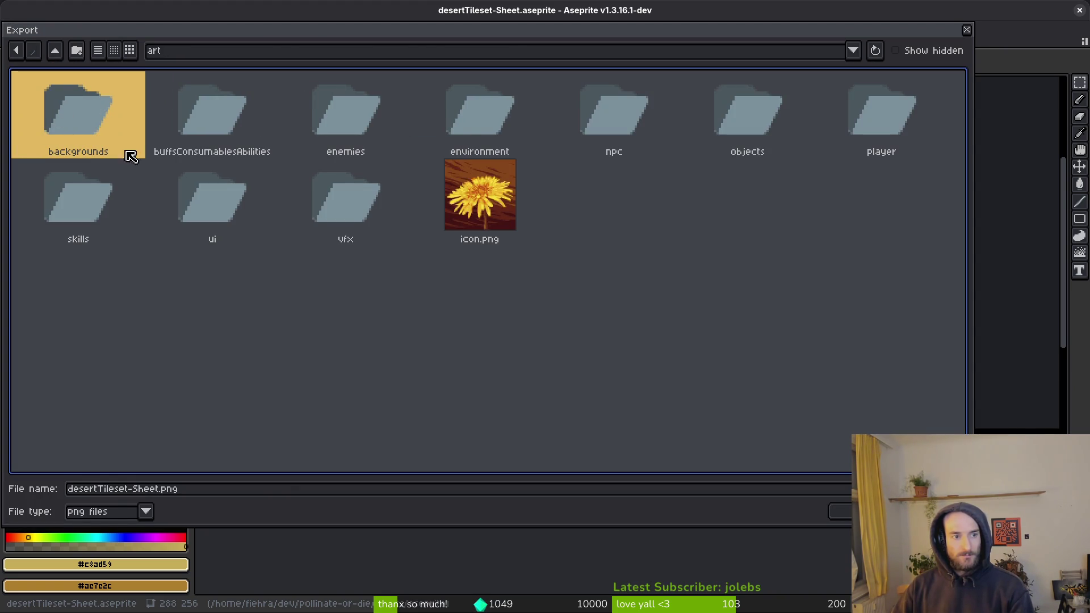
{"action": "double_click", "coordinate": [445, 123]}
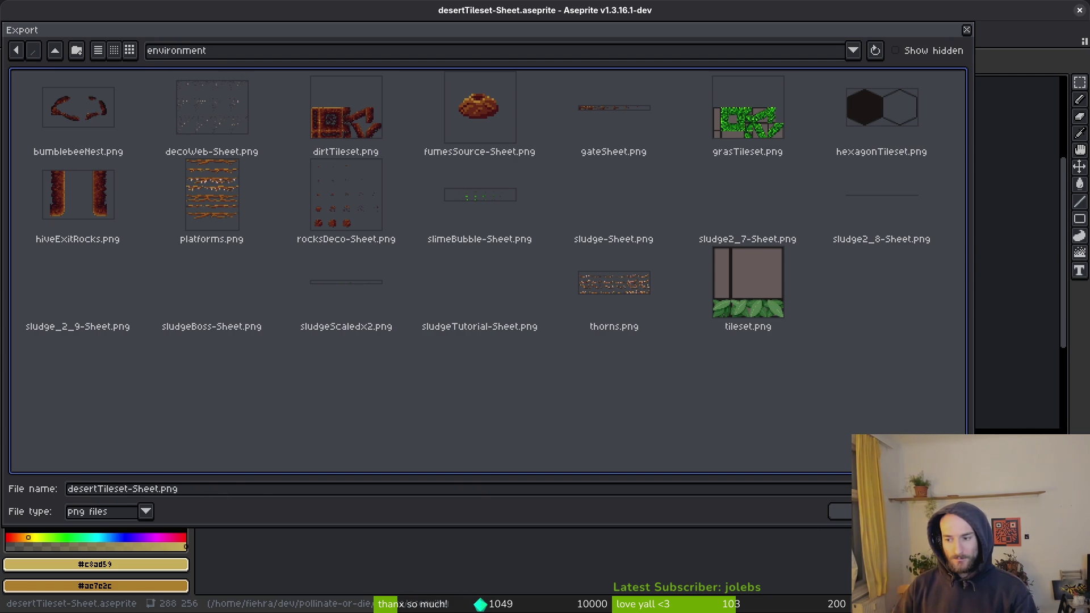
{"action": "left_click", "coordinate": [840, 511]}
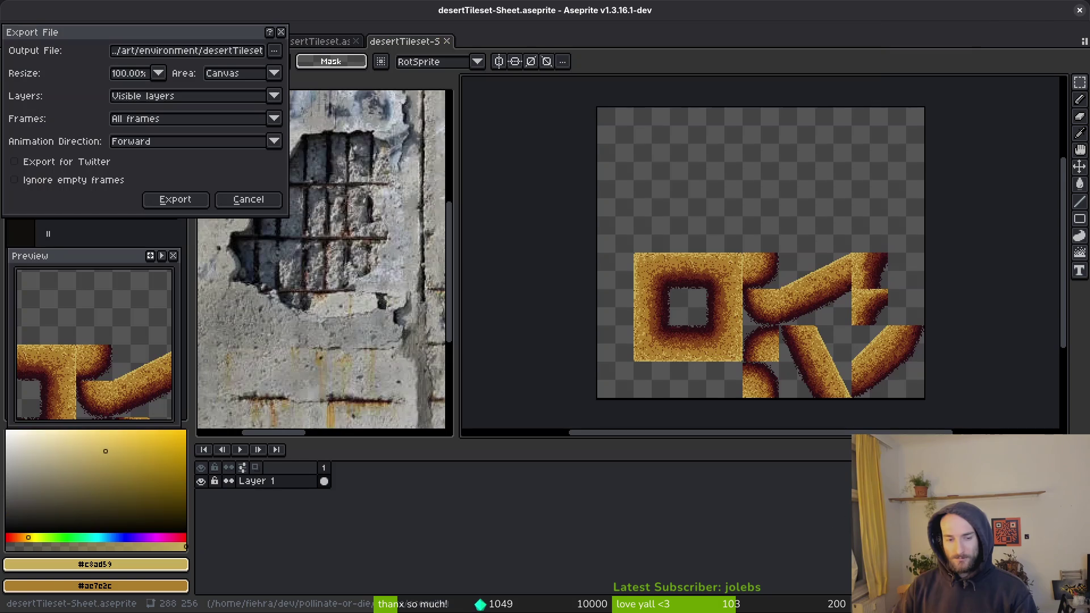
{"action": "left_click", "coordinate": [189, 204]}
{"action": "key", "text": "alt+Tab"}
{"action": "key", "text": "alt+Tab"}
{"action": "key", "text": "alt+Tab"}
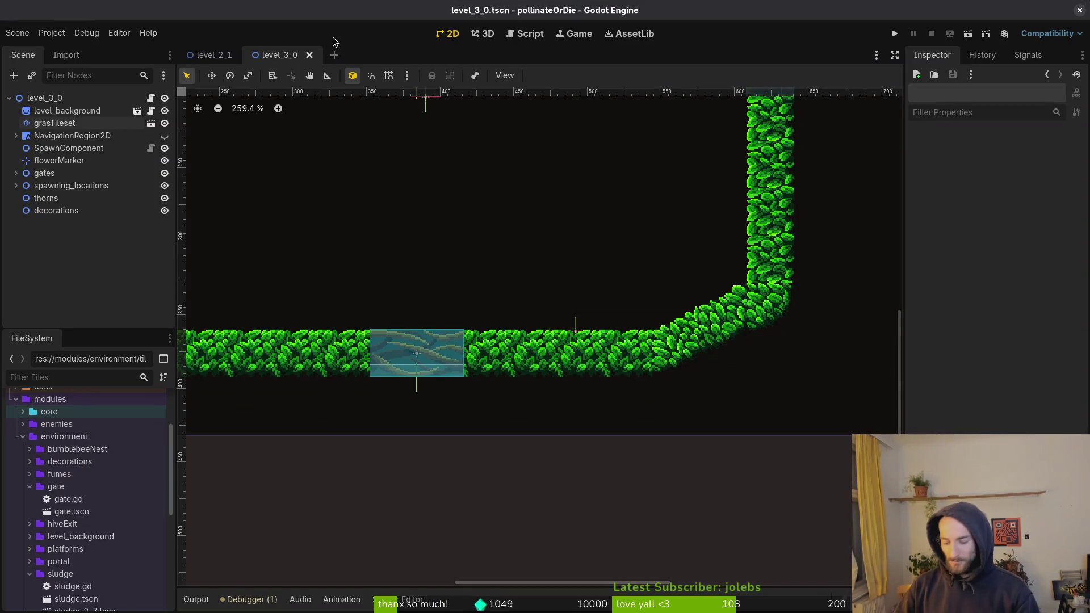
Step: Create a new scene with a 2D root node named level_4_0
{"action": "left_click", "coordinate": [17, 32]}
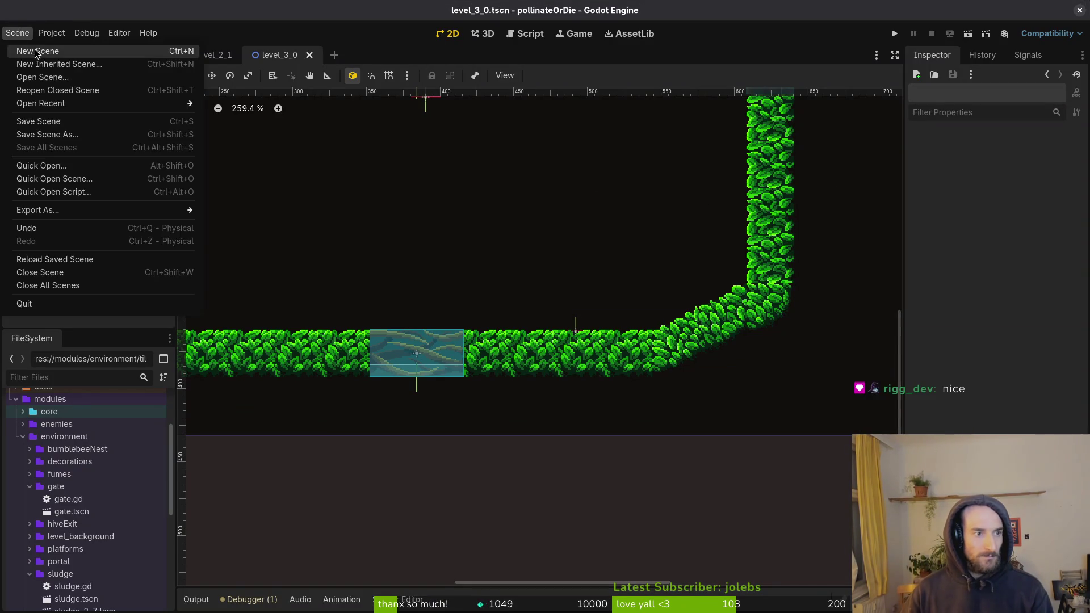
{"action": "left_click", "coordinate": [28, 47]}
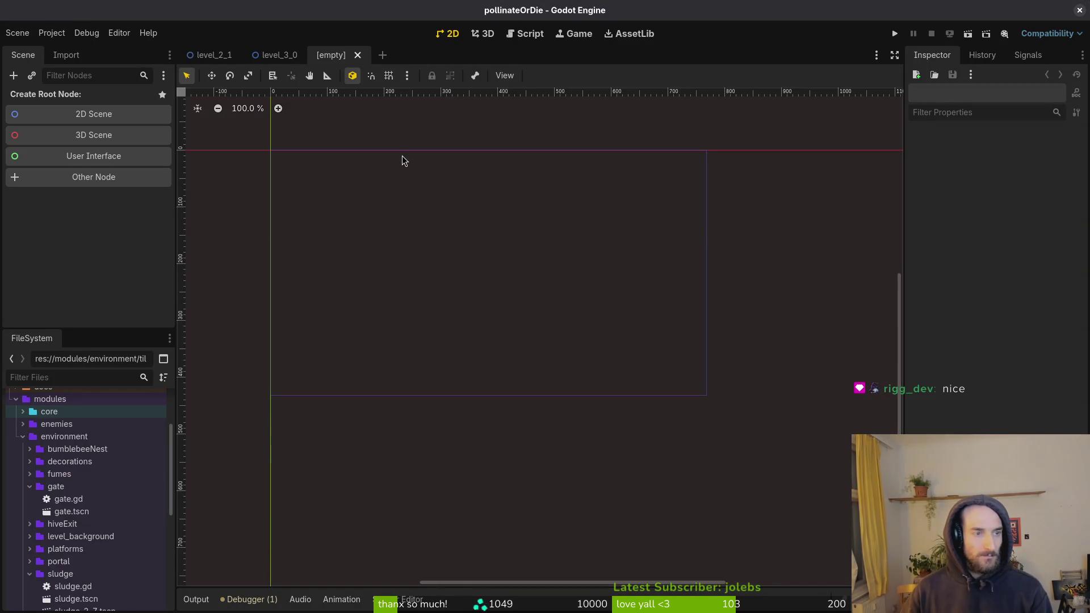
{"action": "left_click", "coordinate": [99, 124]}
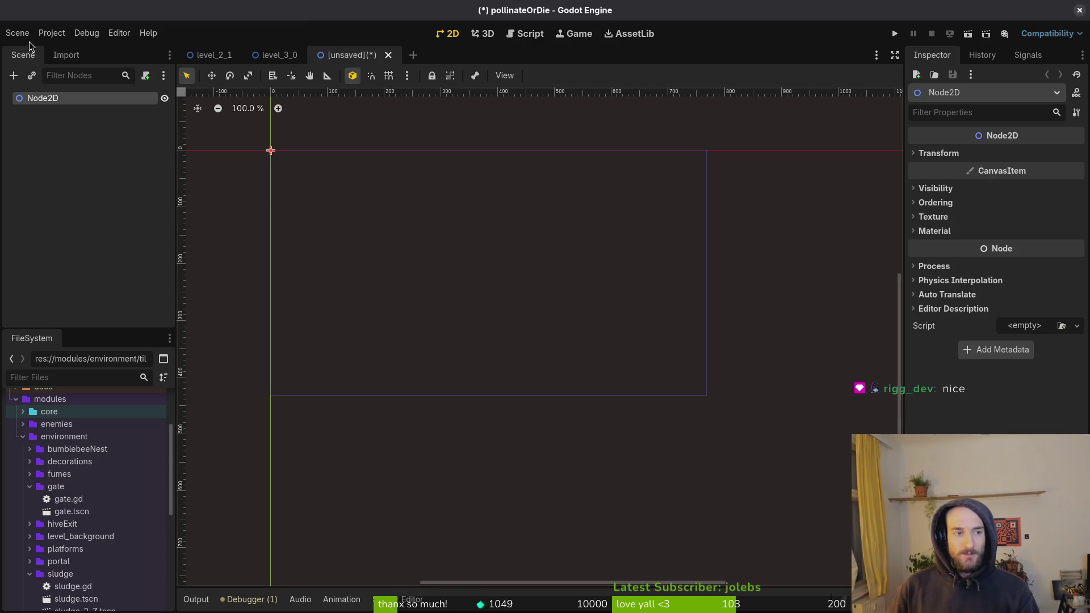
{"action": "double_click", "coordinate": [46, 98]}
{"action": "type", "text": "level_4_09"}
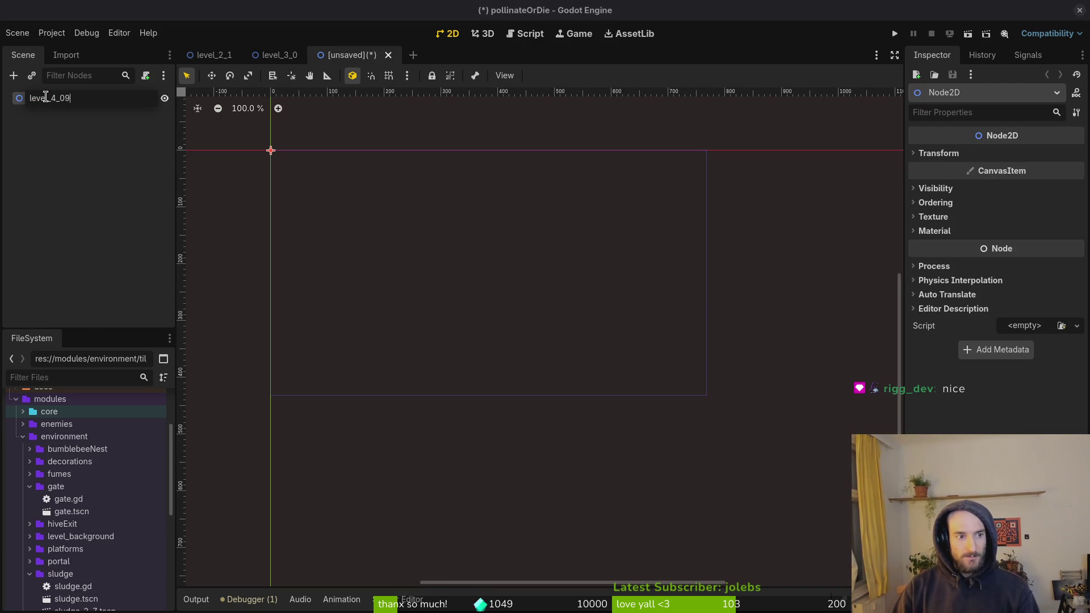
{"action": "key", "text": "BackSpace"}
{"action": "key", "text": "Return"}
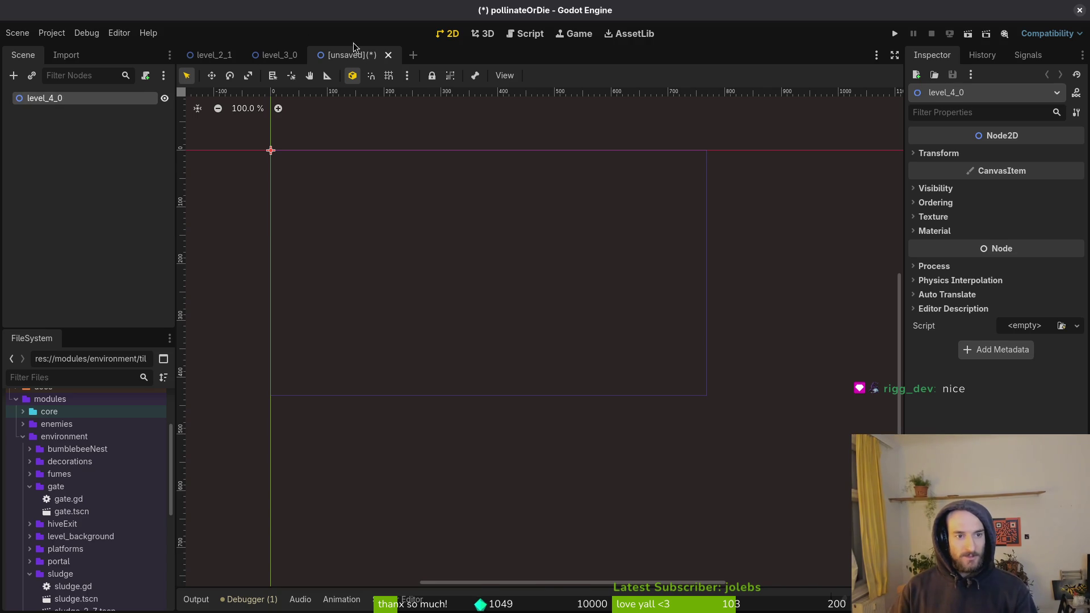
Step: Copy the level_3_0 nodes into level_4_0 and delete the pasted grasTileset node
{"action": "left_click", "coordinate": [277, 54]}
{"action": "left_click", "coordinate": [65, 111]}
{"action": "left_click", "coordinate": [65, 136], "text": "shift"}
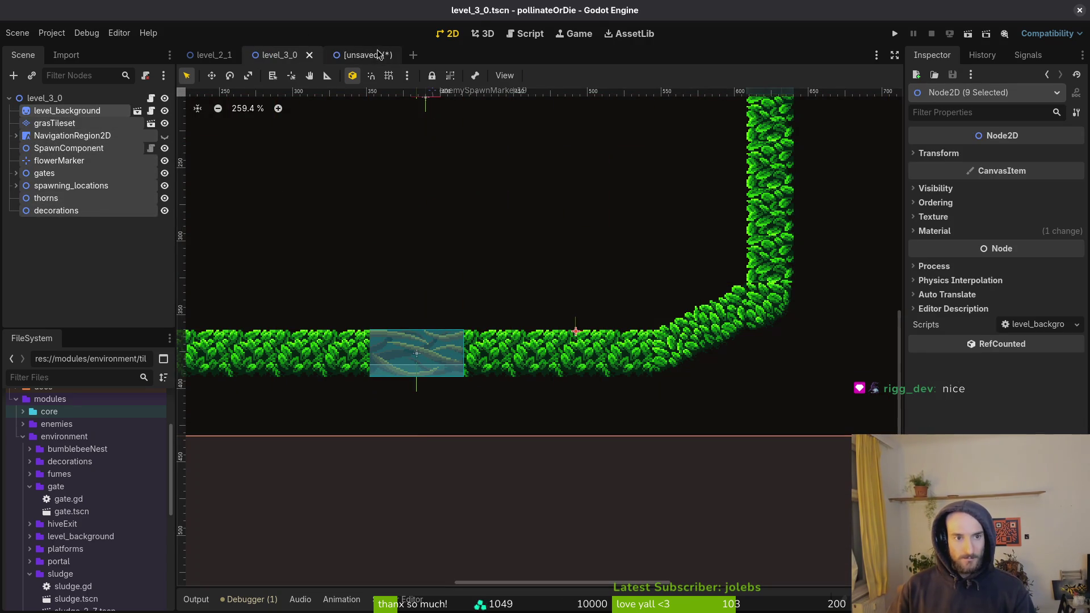
{"action": "left_click", "coordinate": [355, 55]}
{"action": "key", "text": "ctrl+v"}
{"action": "left_click", "coordinate": [48, 125]}
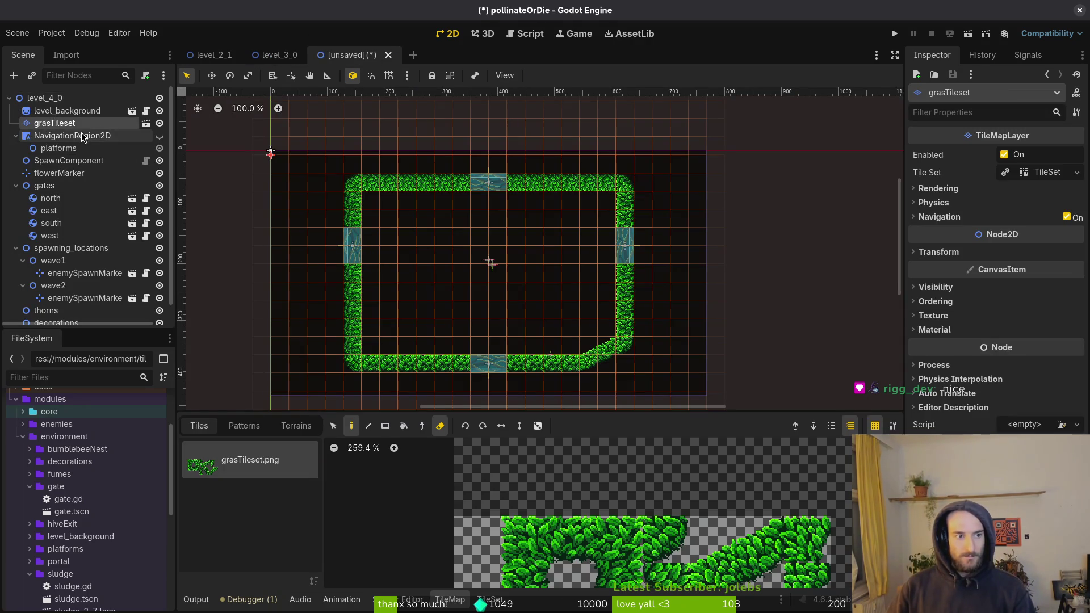
{"action": "key", "text": "Delete"}
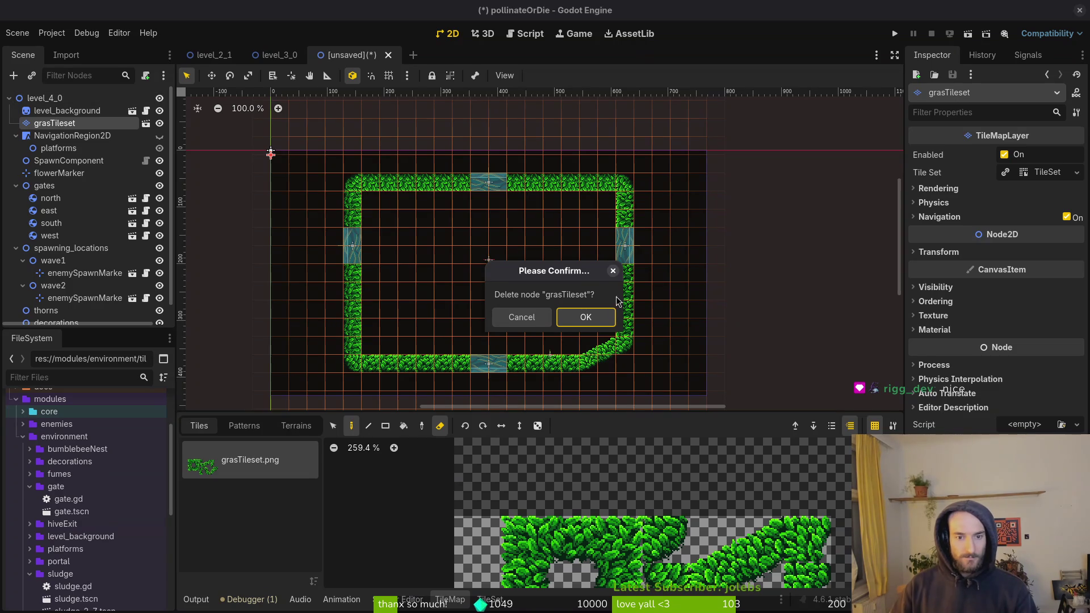
{"action": "left_click", "coordinate": [588, 316]}
Step: Save the scene as level_4_0.tscn in a new modules/levels/tier4 folder
{"action": "key", "text": "ctrl+s"}
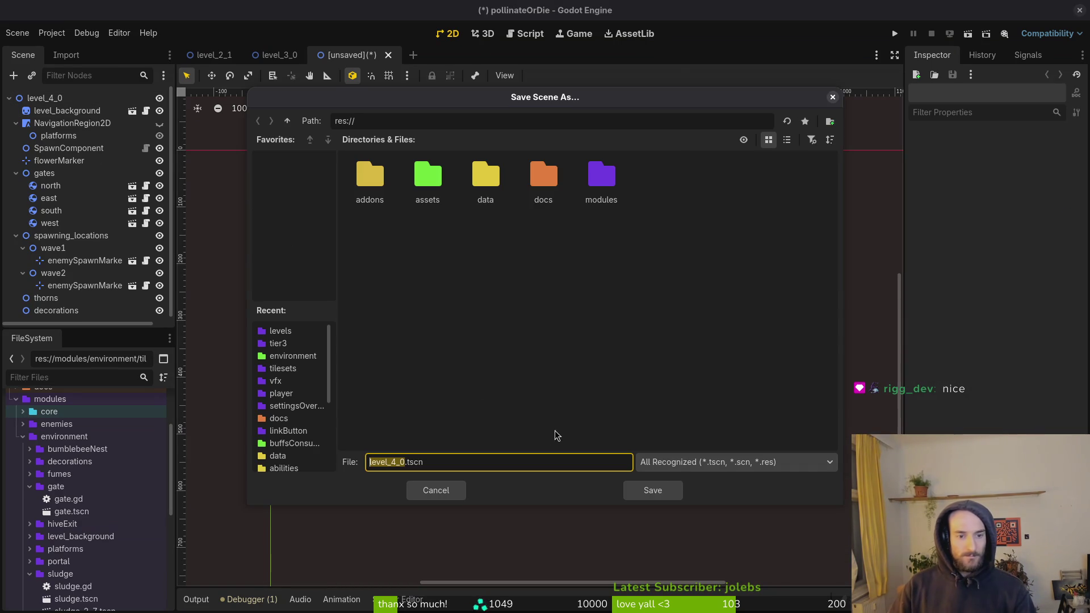
{"action": "double_click", "coordinate": [601, 176]}
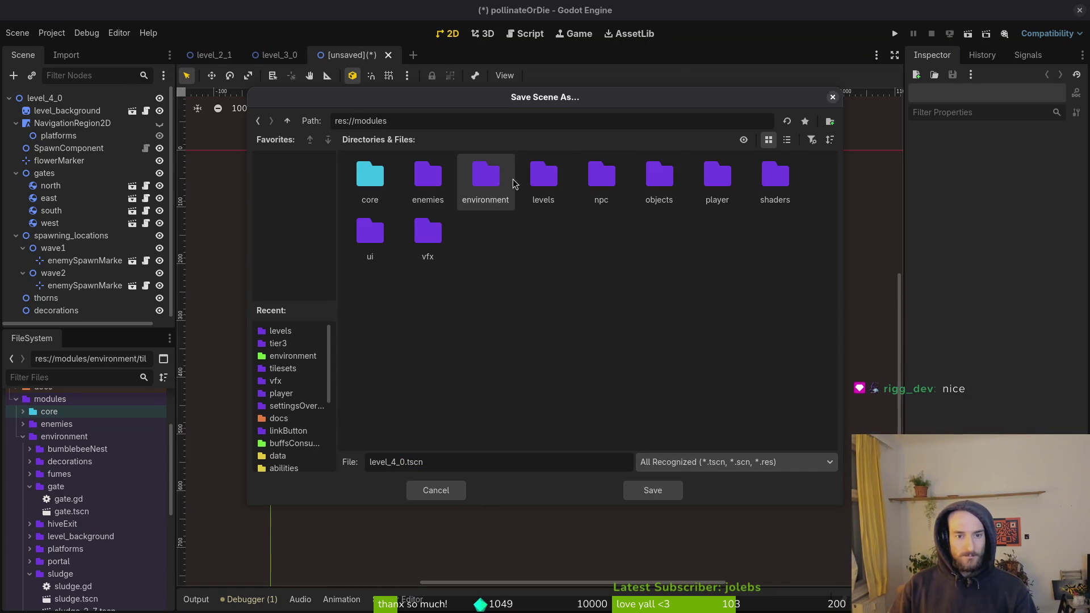
{"action": "double_click", "coordinate": [555, 178]}
{"action": "right_click", "coordinate": [565, 283]}
{"action": "left_click", "coordinate": [612, 284]}
{"action": "type", "text": "tier4"}
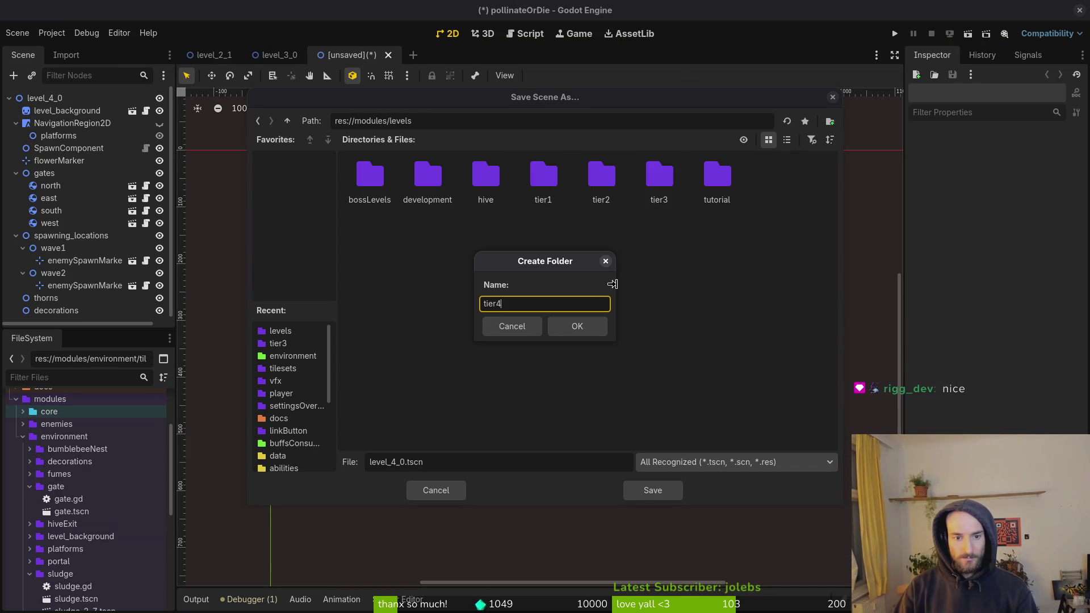
{"action": "key", "text": "Return"}
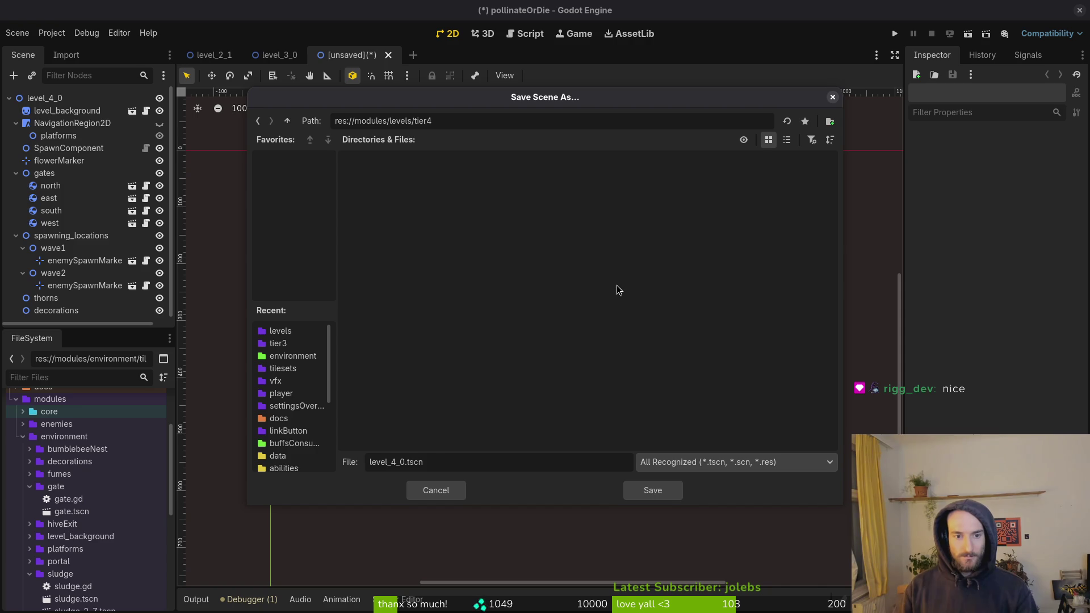
{"action": "left_click", "coordinate": [663, 492]}
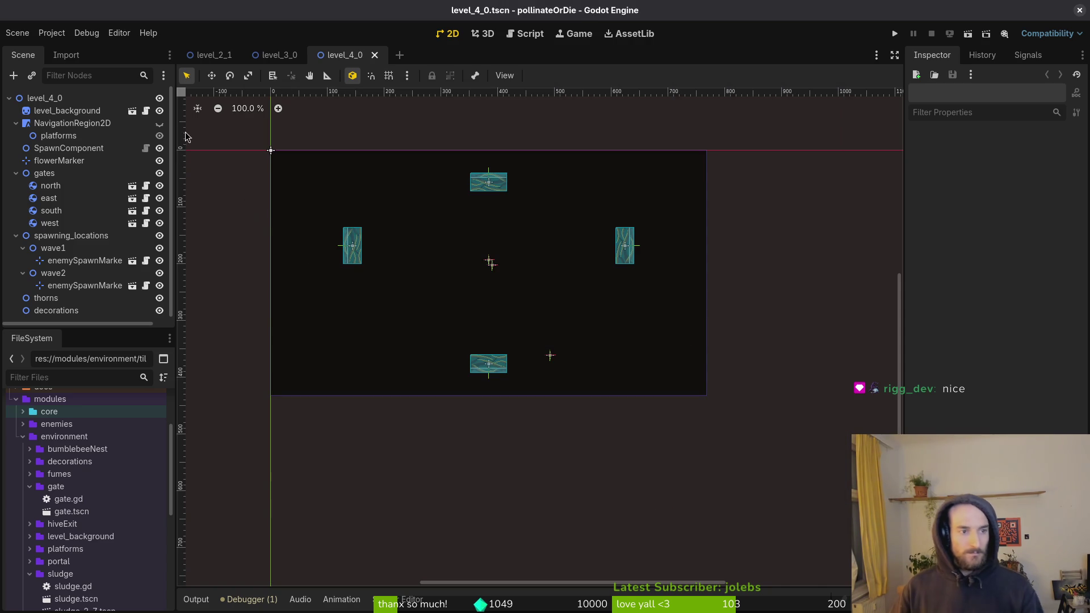
{"action": "left_click", "coordinate": [21, 35]}
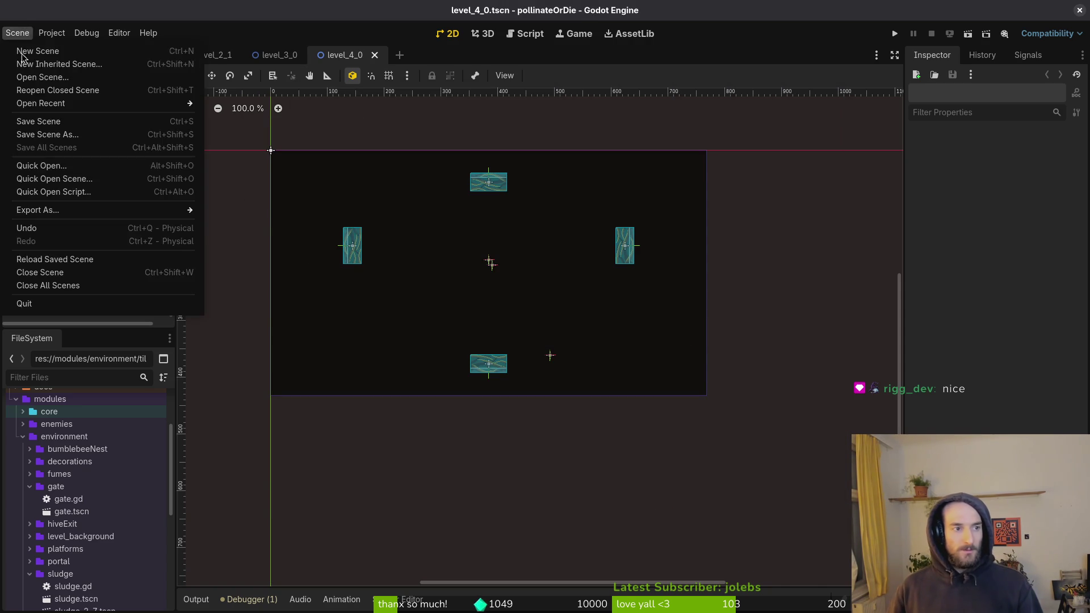
Step: Create a new scene whose root is a TileMapLayer named desertTileMap
{"action": "left_click", "coordinate": [25, 50]}
{"action": "left_click", "coordinate": [85, 112]}
{"action": "right_click", "coordinate": [72, 99]}
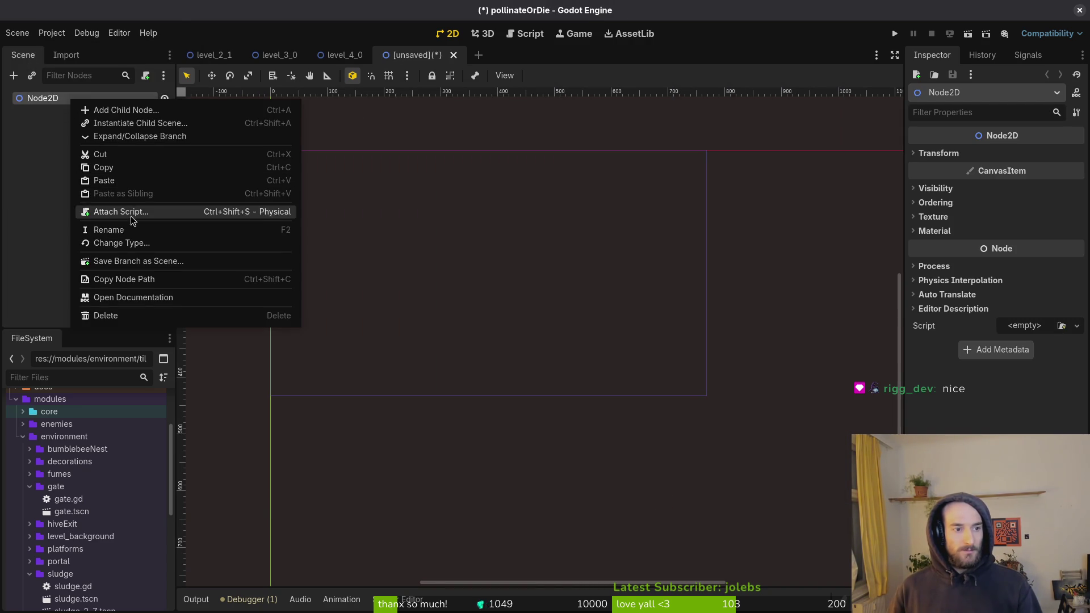
{"action": "left_click", "coordinate": [125, 244]}
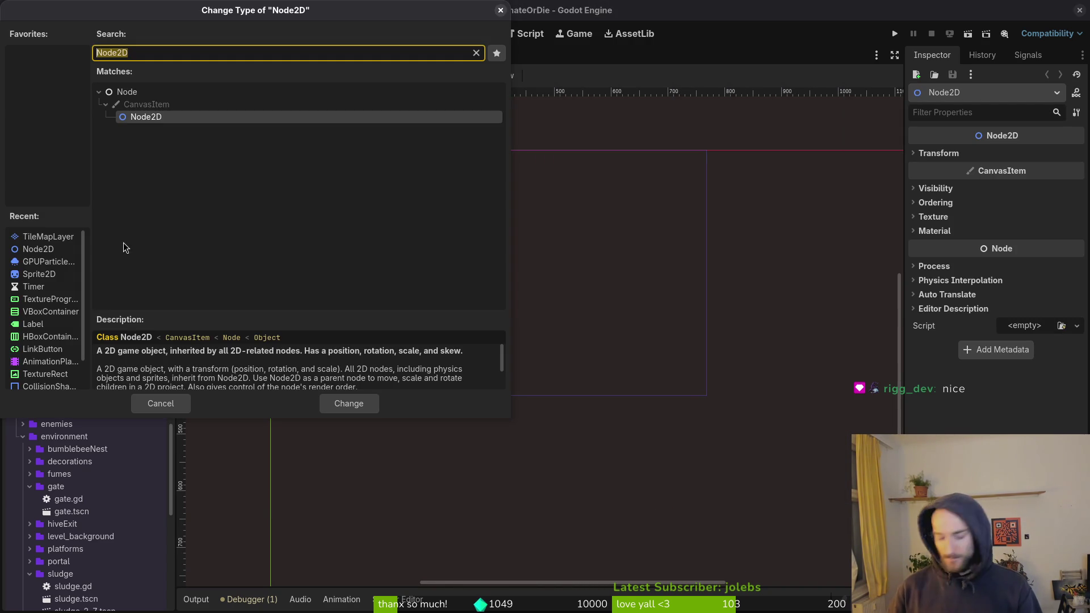
{"action": "type", "text": "tilemap"}
{"action": "key", "text": "Down"}
{"action": "key", "text": "Return"}
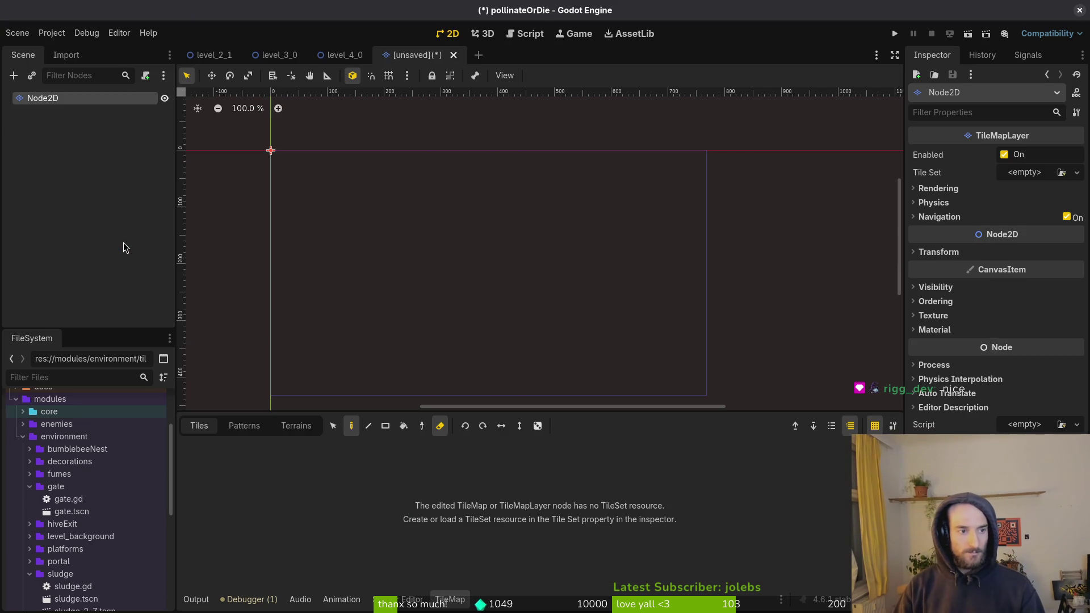
{"action": "key", "text": "F2"}
{"action": "type", "text": "desertTileMa"}
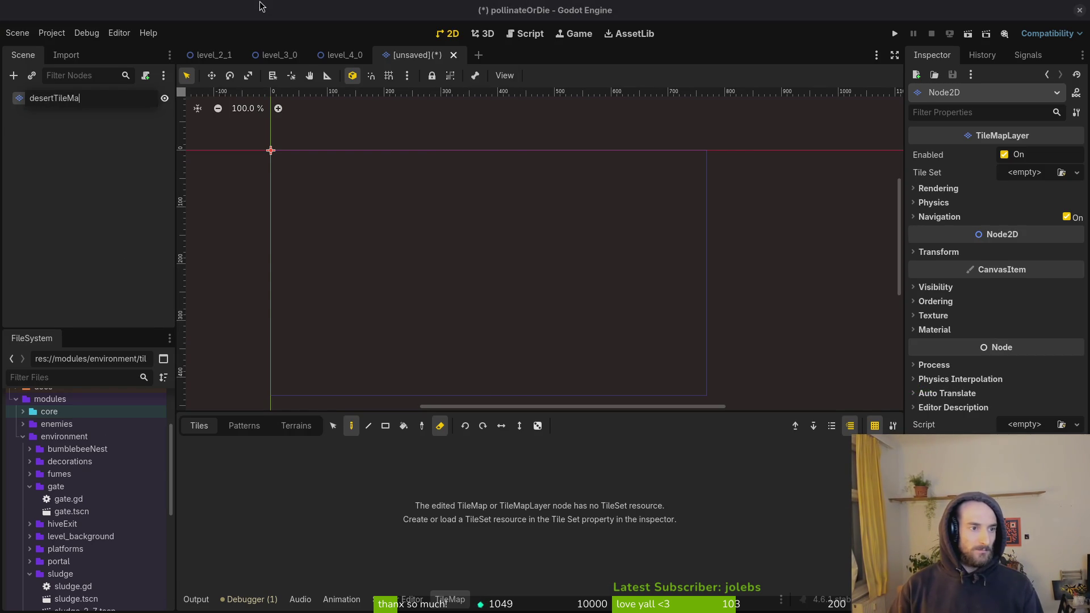
{"action": "type", "text": "p"}
{"action": "key", "text": "Return"}
Step: Quick-open grasTilemapLayer.tscn for reference
{"action": "key", "text": "alt+shift+o"}
{"action": "type", "text": "gra"}
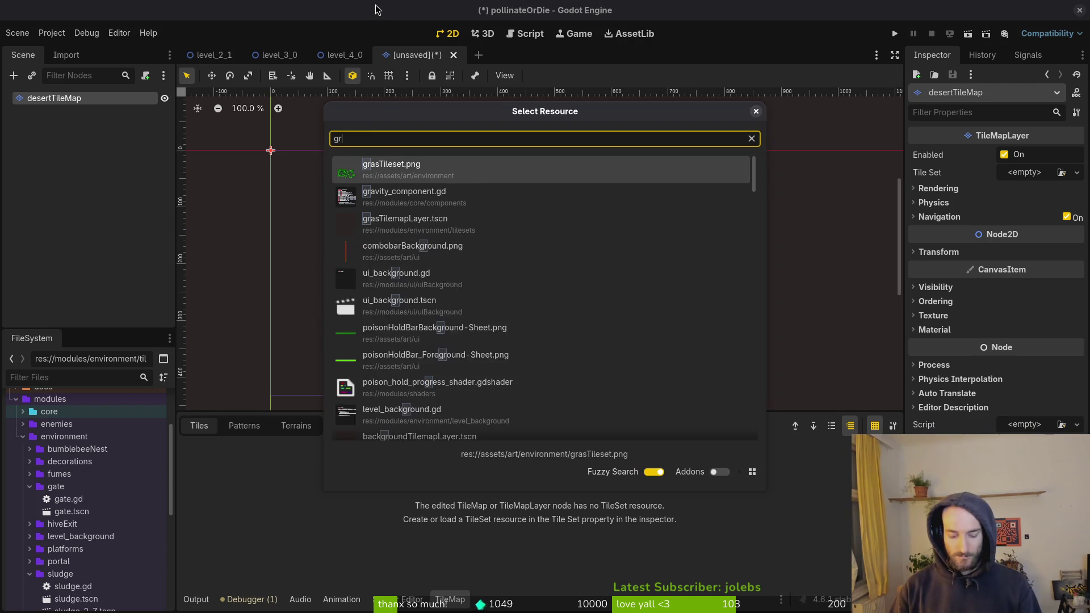
{"action": "key", "text": "Down"}
{"action": "key", "text": "Down"}
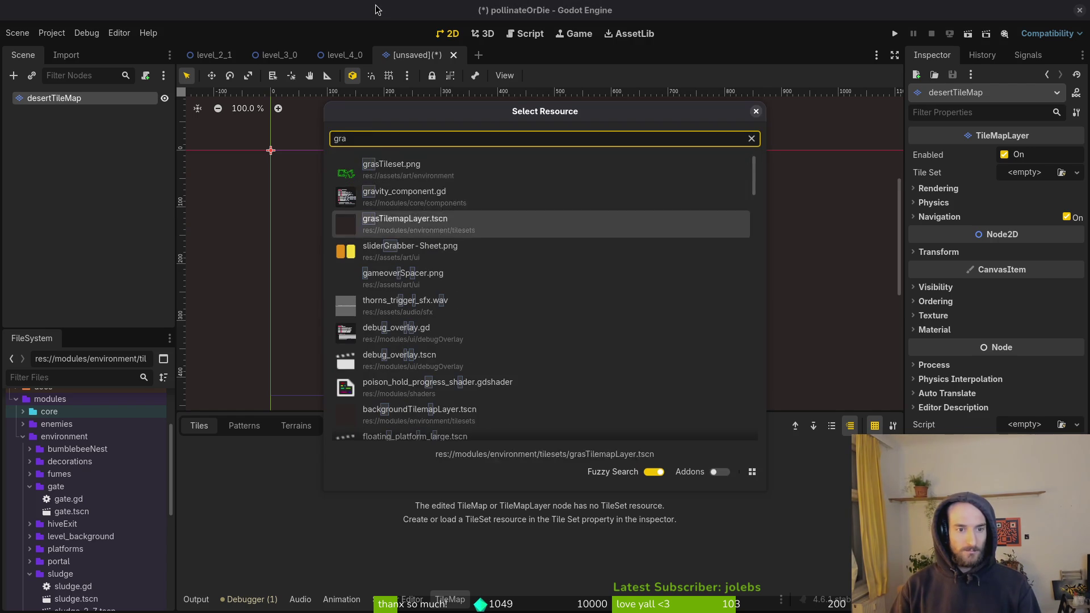
{"action": "key", "text": "Return"}
Step: Rename the desert scene's root node to desertTileset, comparing against the grass scene
{"action": "left_click", "coordinate": [417, 56]}
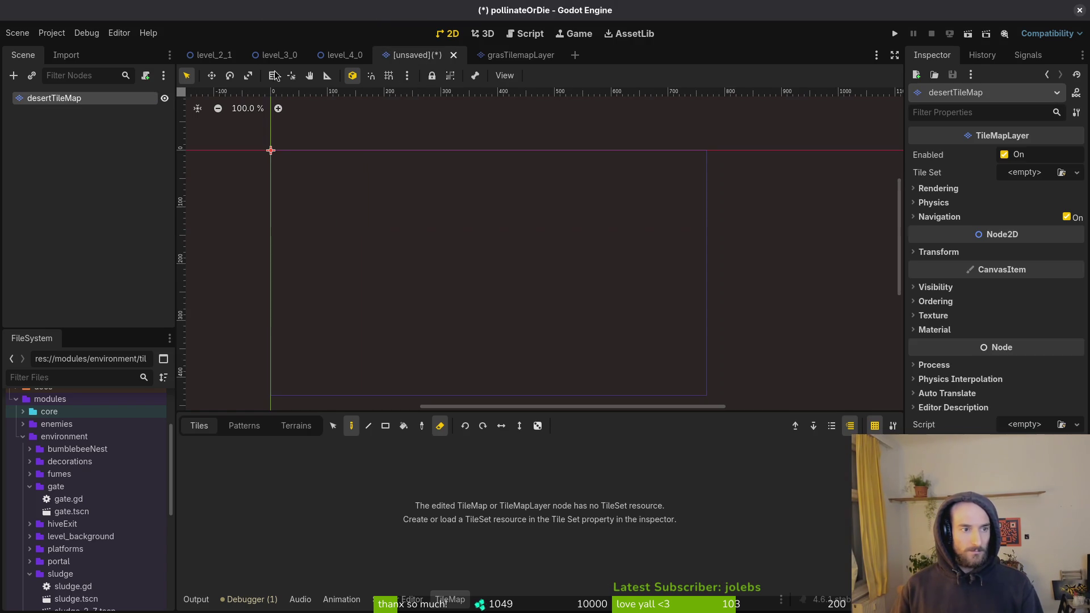
{"action": "double_click", "coordinate": [53, 98]}
{"action": "type", "text": "desertTilewe"}
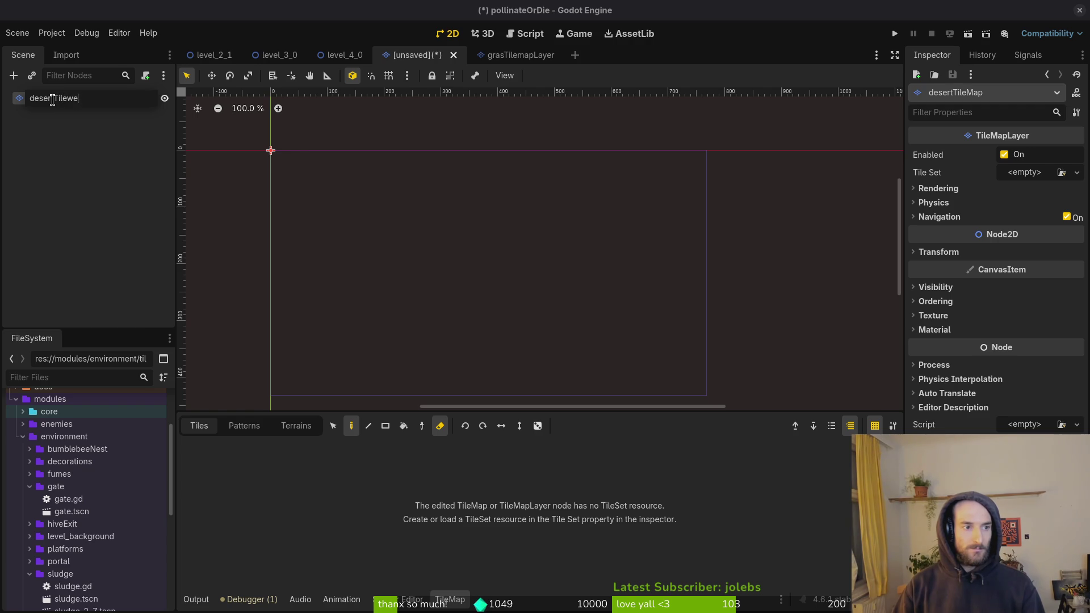
{"action": "type", "text": "t"}
{"action": "key", "text": "Return"}
{"action": "left_click", "coordinate": [510, 55]}
{"action": "left_click", "coordinate": [428, 55]}
{"action": "left_click", "coordinate": [8, 103]}
{"action": "left_click", "coordinate": [52, 98]}
Step: Give the layer a new TileSet with a 32×32 tile size and save
{"action": "left_click", "coordinate": [1077, 172]}
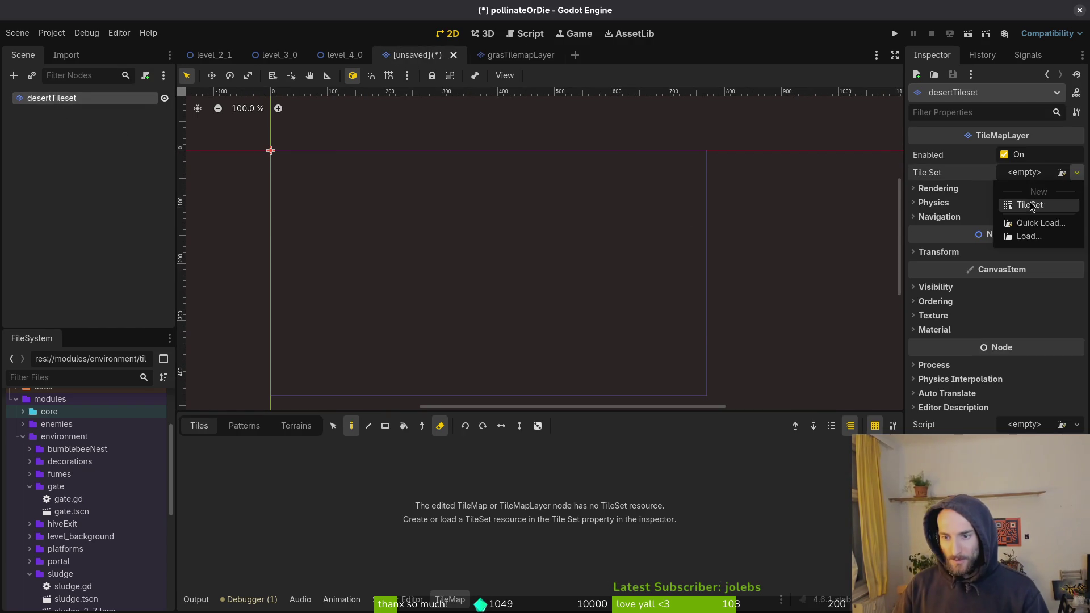
{"action": "left_click", "coordinate": [1030, 204]}
{"action": "left_click", "coordinate": [1032, 172]}
{"action": "left_click", "coordinate": [1022, 242]}
{"action": "type", "text": "32"}
{"action": "key", "text": "Tab"}
{"action": "type", "text": "32"}
{"action": "key", "text": "ctrl+s"}
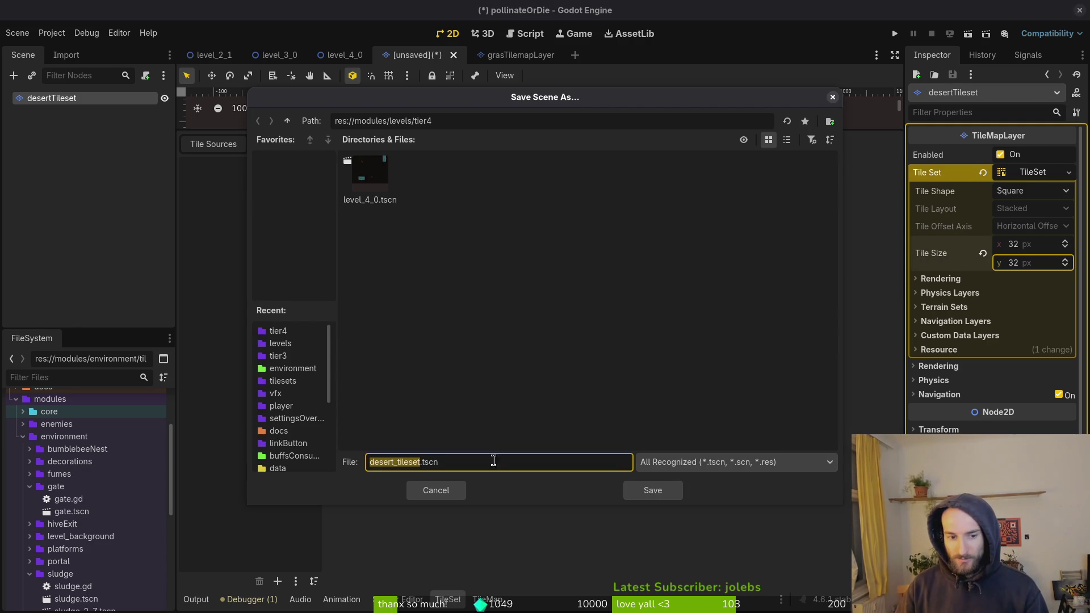
Step: Browse the save dialog to res://modules/environment/tilesets
{"action": "left_click", "coordinate": [288, 121]}
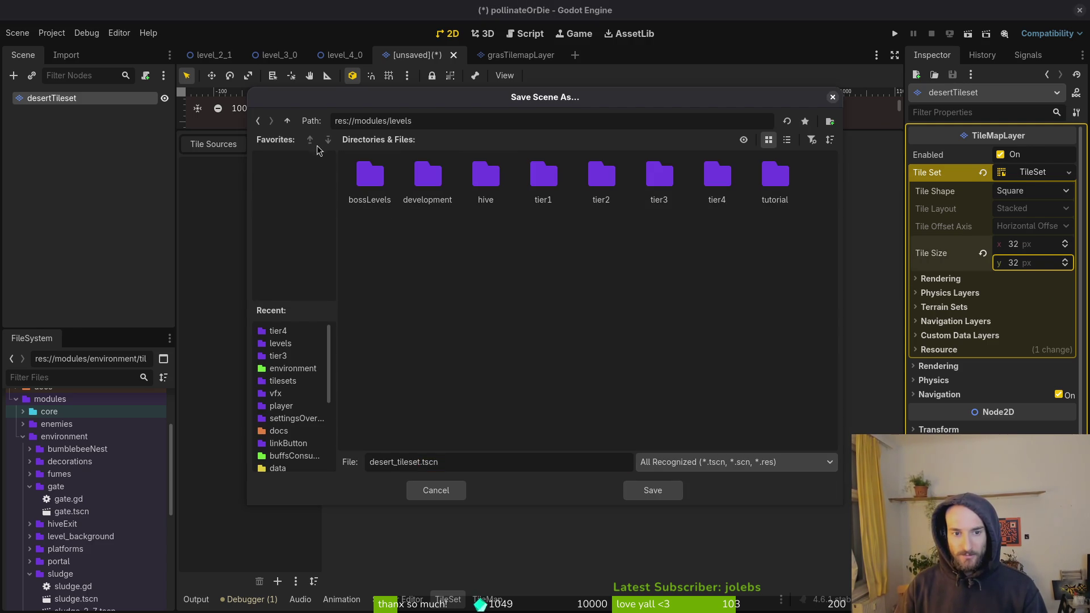
{"action": "left_click", "coordinate": [287, 121]}
{"action": "double_click", "coordinate": [485, 179]}
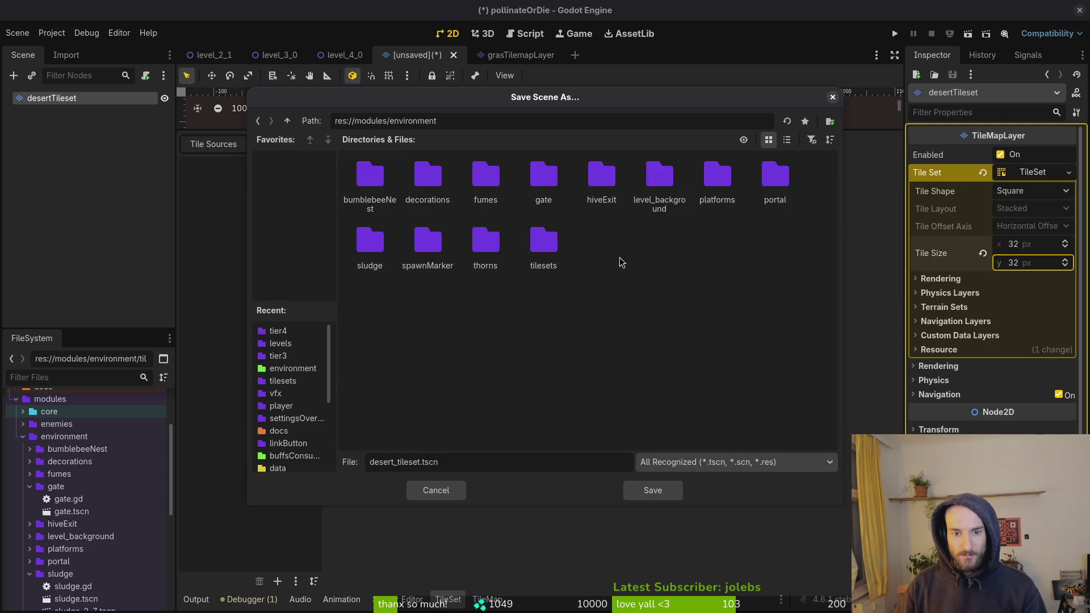
{"action": "double_click", "coordinate": [510, 241]}
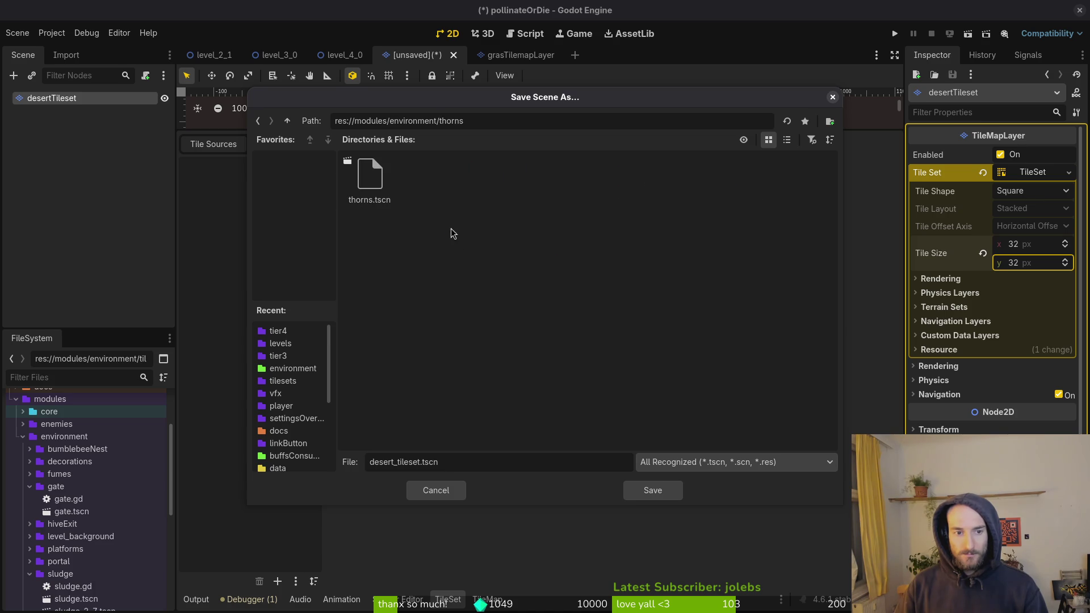
{"action": "left_click", "coordinate": [286, 121]}
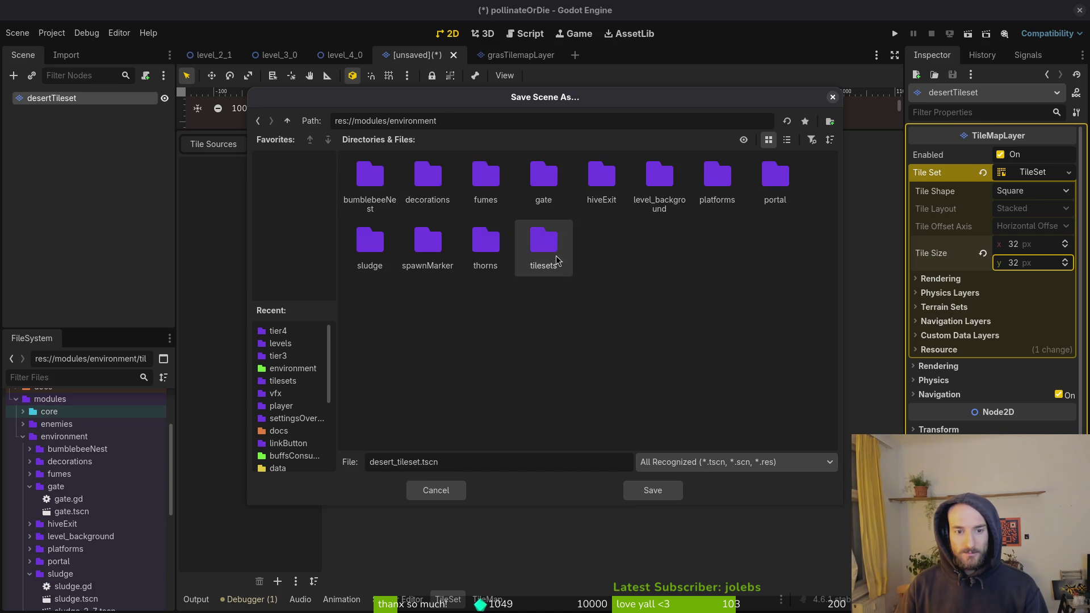
{"action": "double_click", "coordinate": [564, 273]}
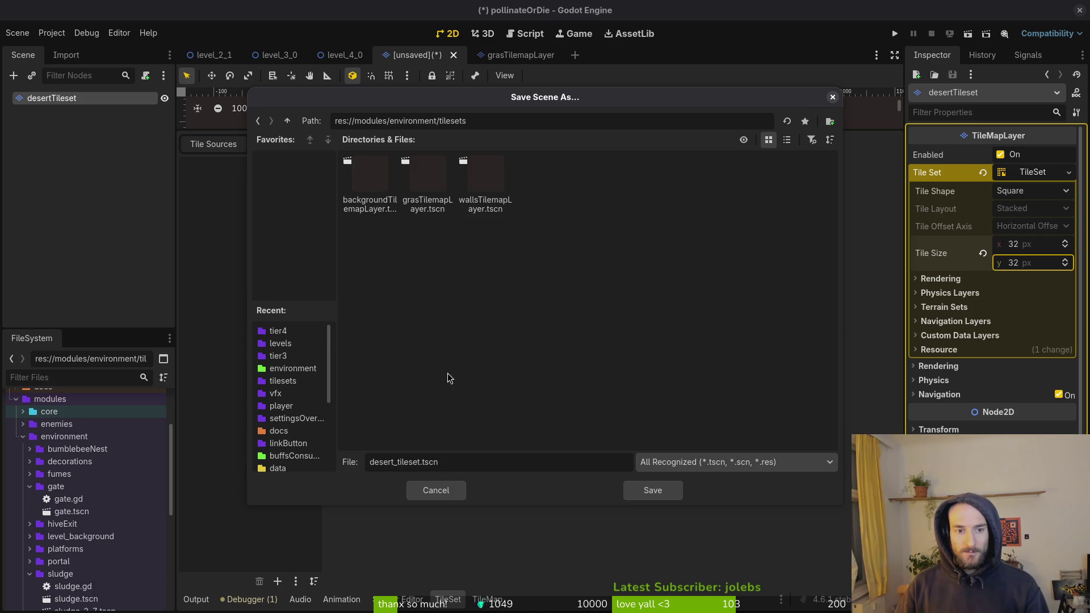
Step: Name the file concreteTilemapLayer.tscn, save it, and start renaming the root node to concreteTileset
{"action": "double_click", "coordinate": [419, 461]}
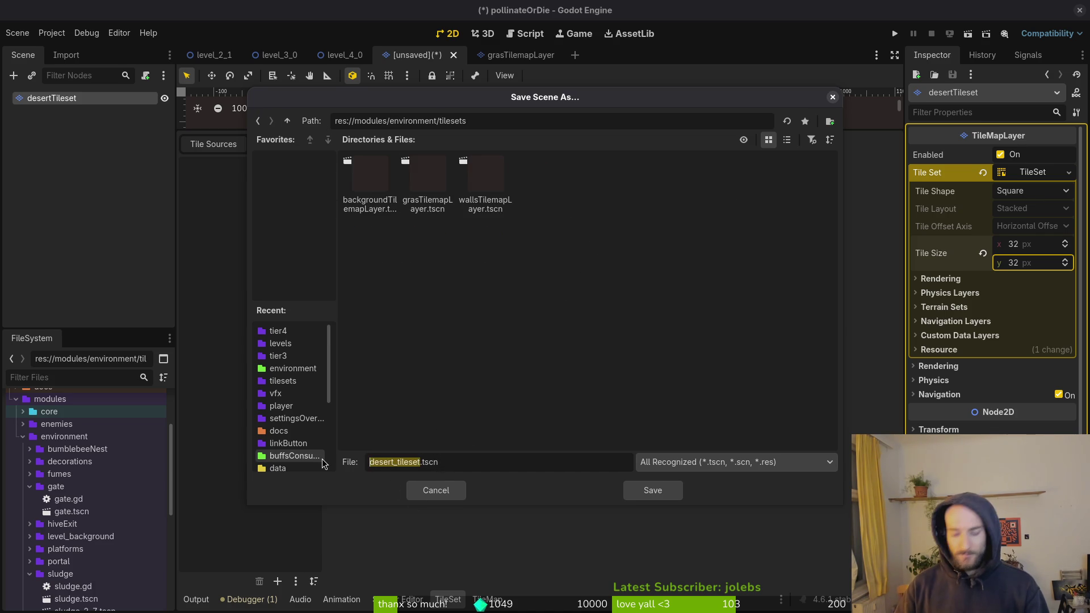
{"action": "type", "text": "desert"}
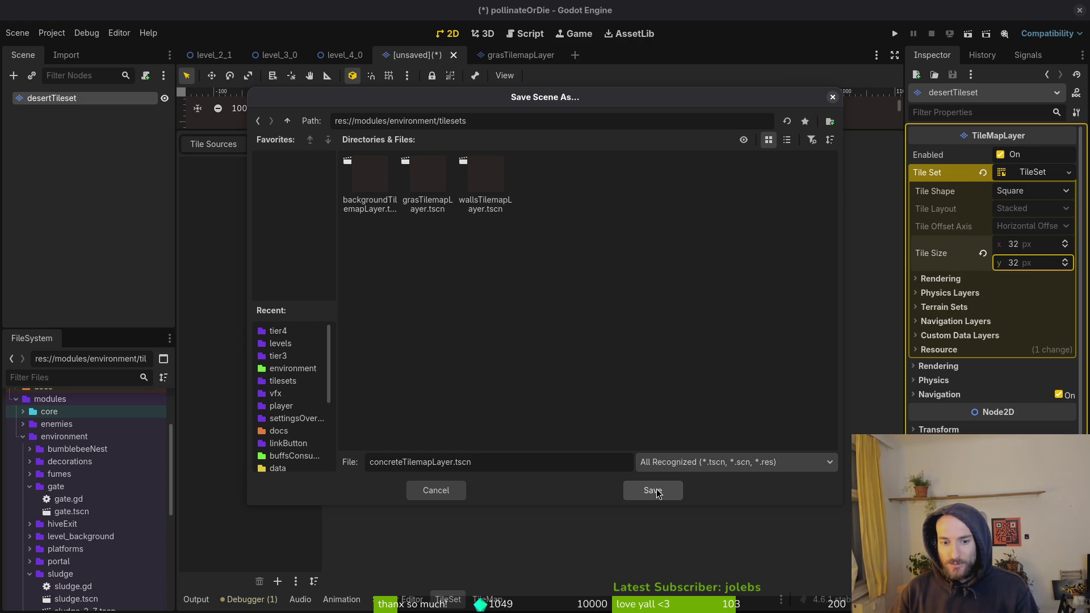
{"action": "left_click", "coordinate": [653, 490]}
{"action": "double_click", "coordinate": [78, 99]}
{"action": "type", "text": "concreteTile"}
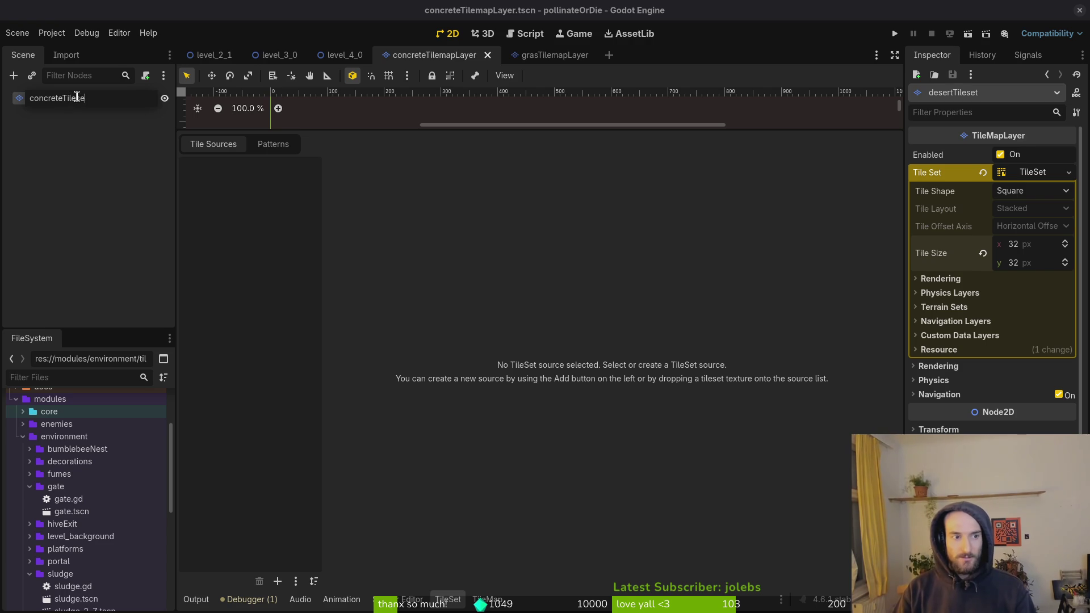
{"action": "type", "text": "t"}
Step: Confirm the node name concreteTileset, add a physics layer to its TileSet, and save
{"action": "key", "text": "Return"}
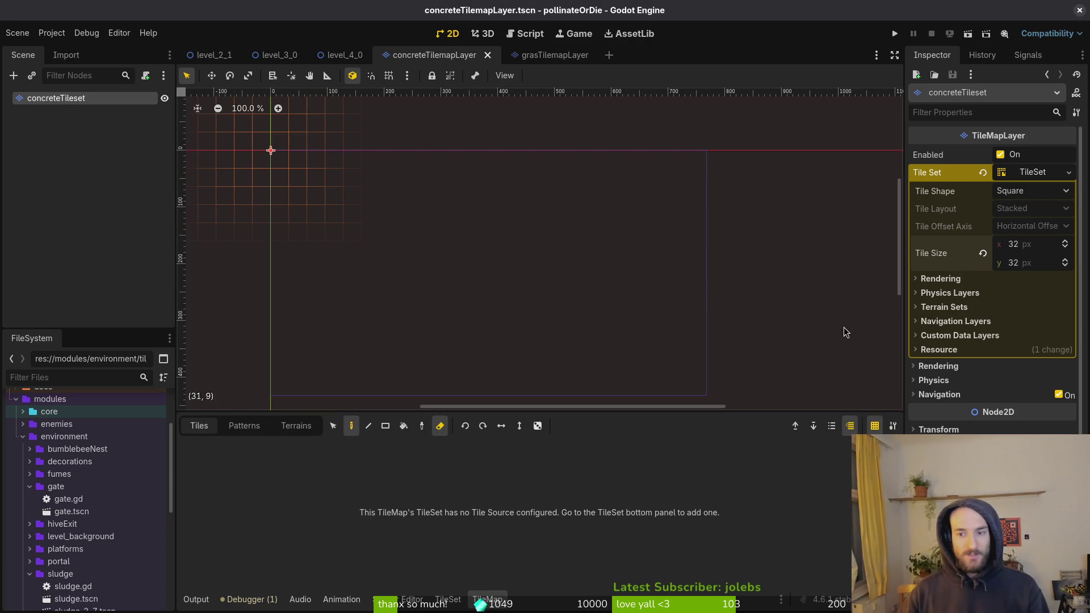
{"action": "left_click", "coordinate": [950, 430]}
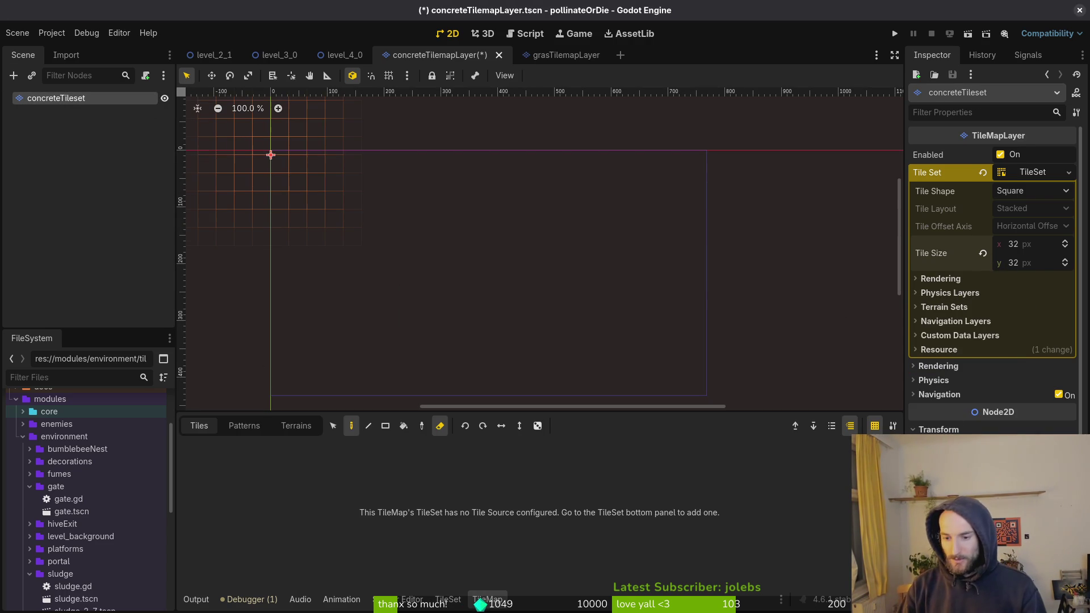
{"action": "left_click", "coordinate": [942, 430]}
{"action": "left_click", "coordinate": [946, 379]}
{"action": "left_click", "coordinate": [938, 386]}
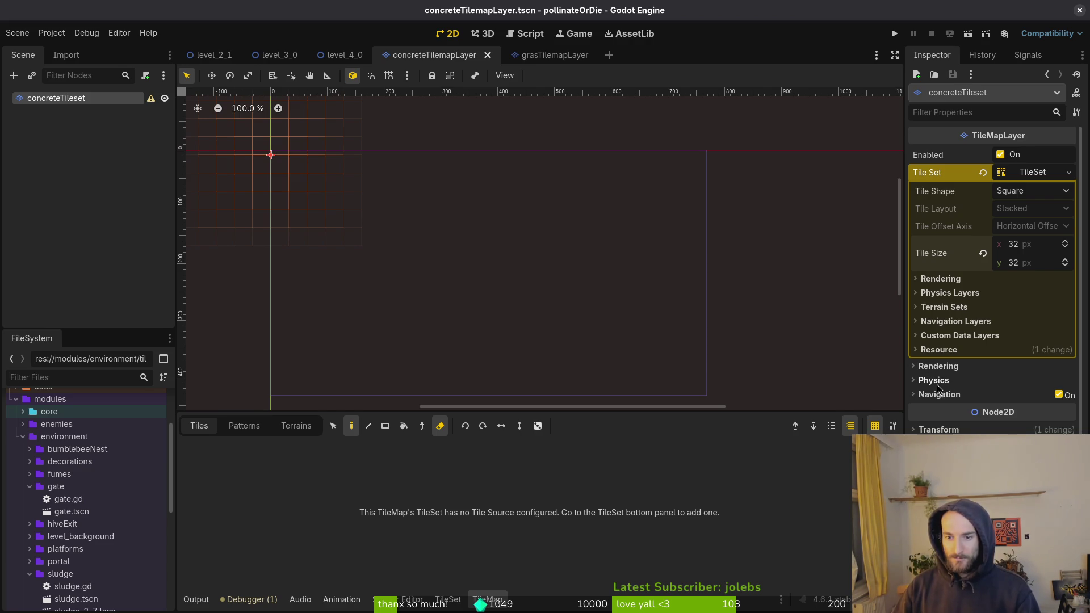
{"action": "left_click", "coordinate": [946, 293]}
{"action": "left_click", "coordinate": [987, 309]}
{"action": "left_click", "coordinate": [947, 295]}
{"action": "key", "text": "ctrl+s"}
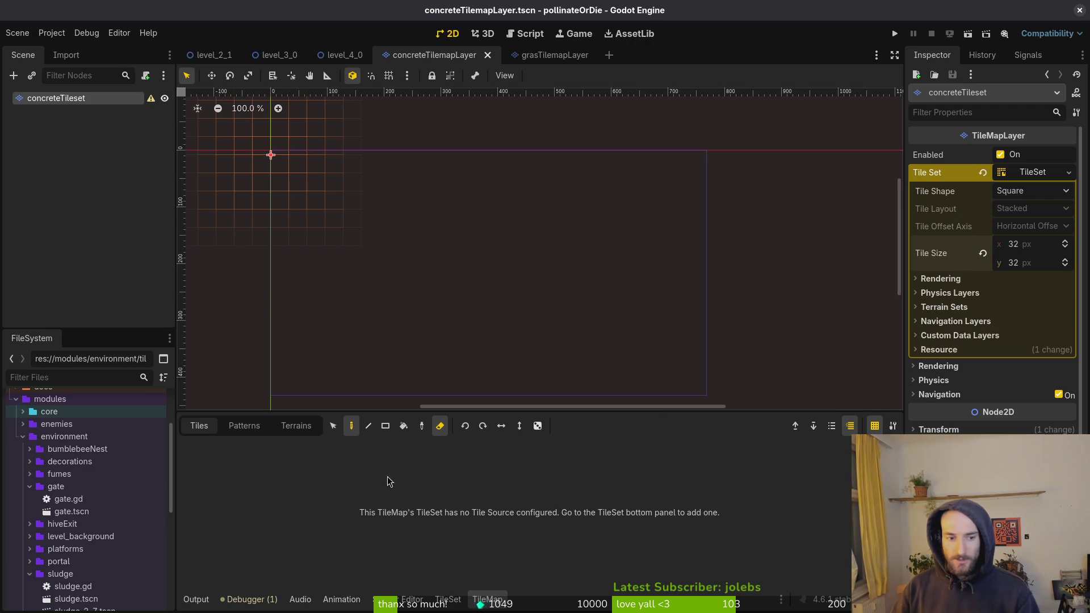
Step: Add desertTileset-Sheet.png from assets/art/environment as an atlas source with auto-created tiles
{"action": "left_click", "coordinate": [448, 600]}
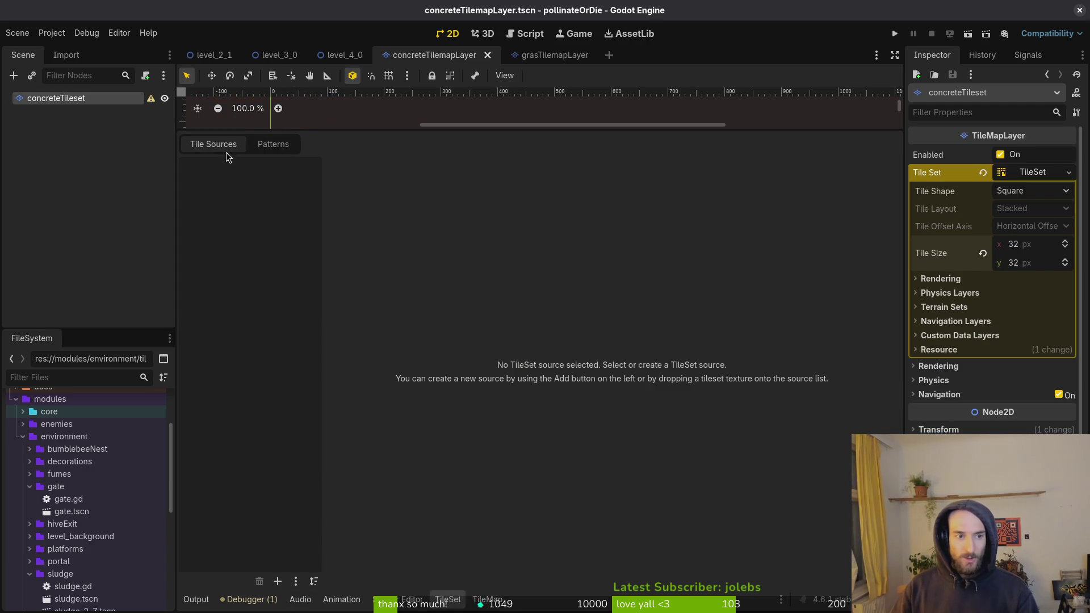
{"action": "left_click", "coordinate": [475, 599]}
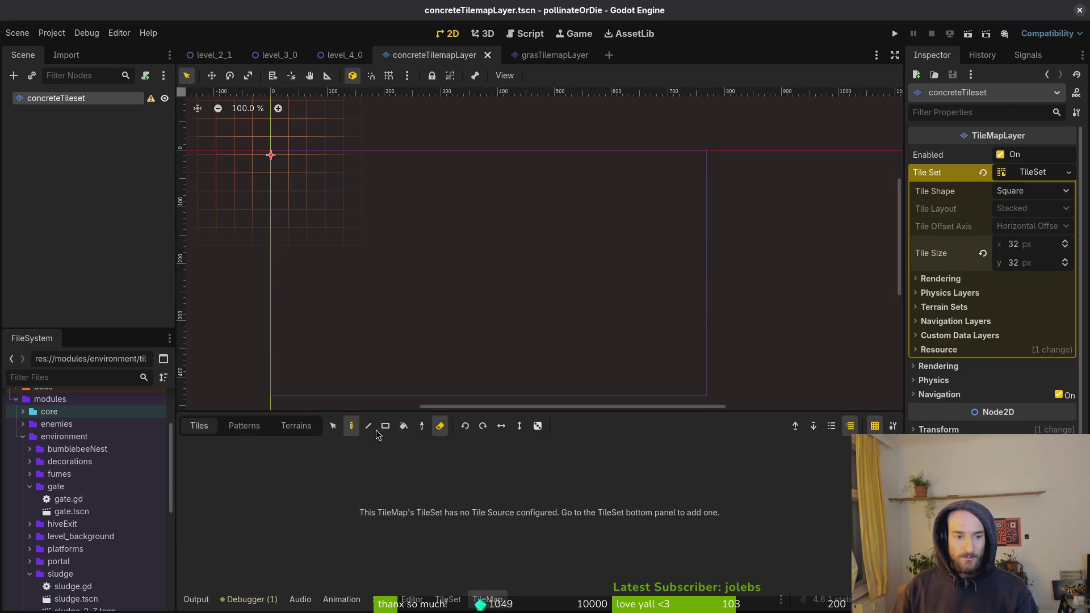
{"action": "left_click", "coordinate": [449, 602]}
{"action": "left_click", "coordinate": [278, 584]}
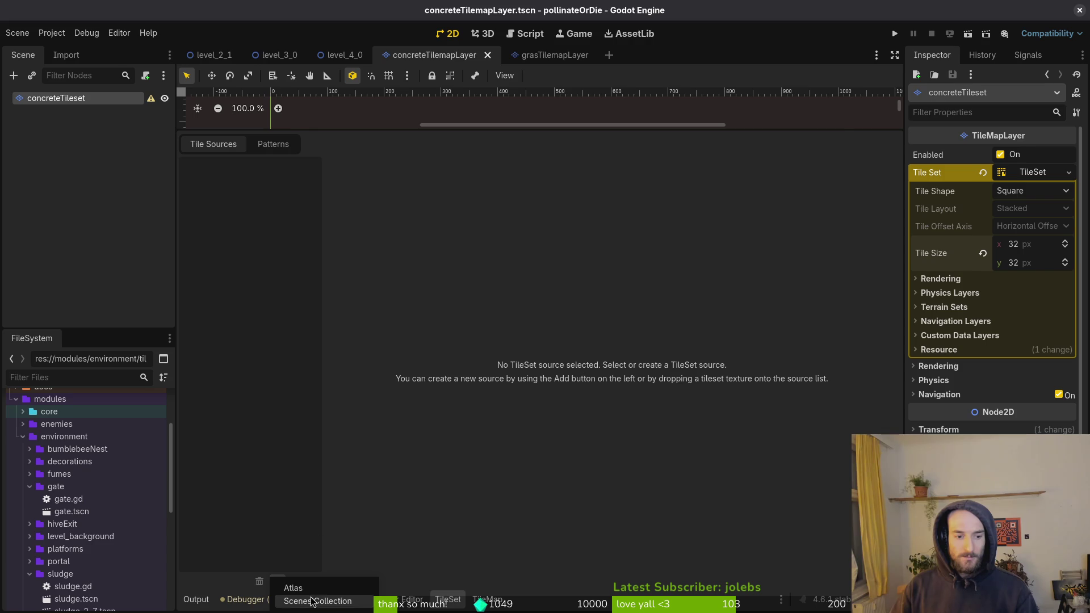
{"action": "left_click", "coordinate": [312, 593]}
{"action": "double_click", "coordinate": [422, 180]}
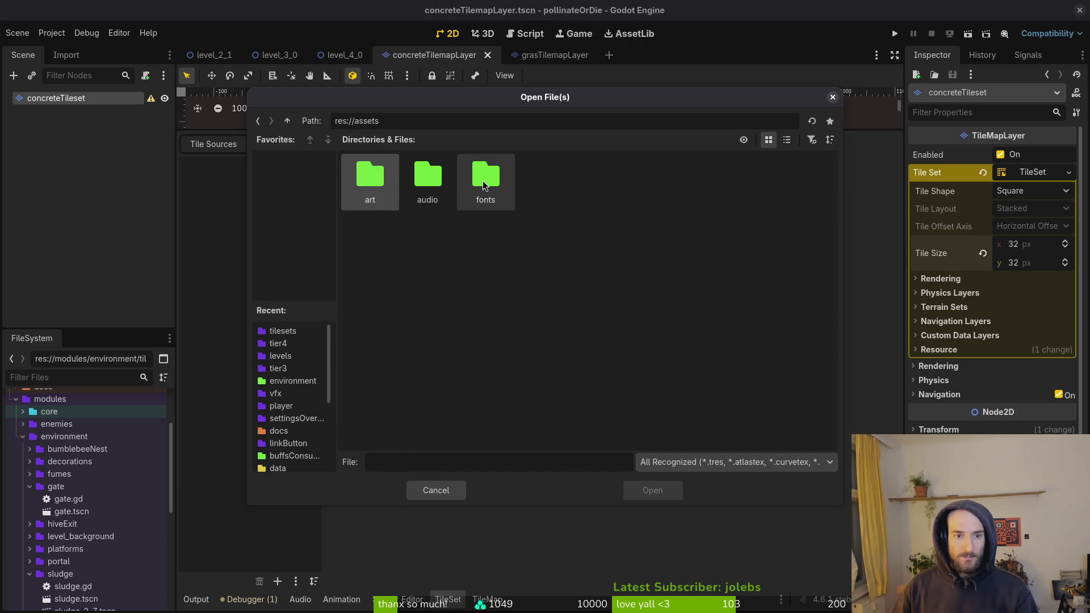
{"action": "double_click", "coordinate": [361, 181]}
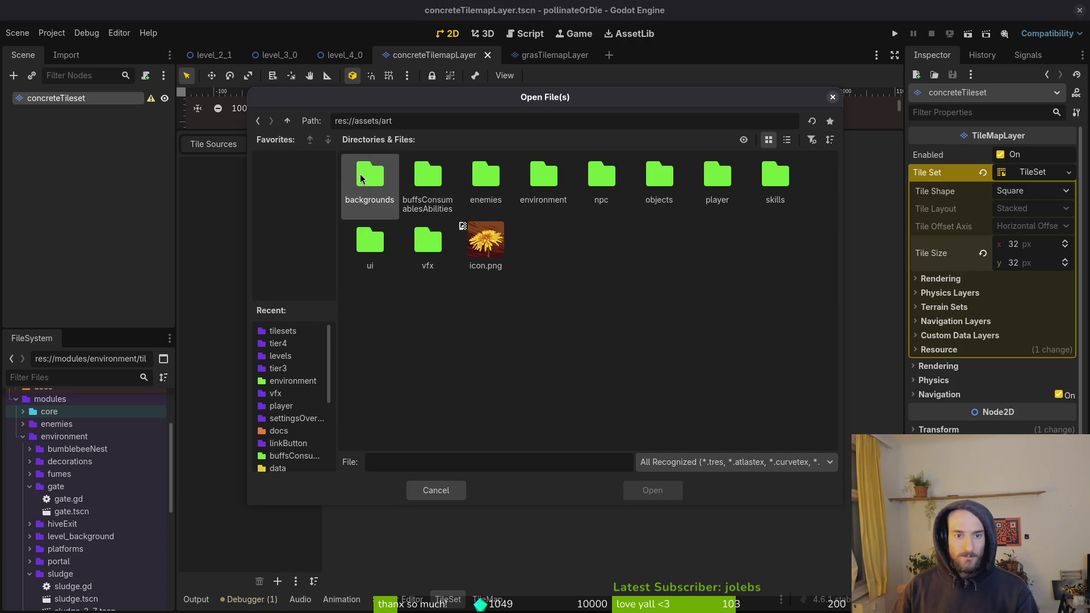
{"action": "double_click", "coordinate": [541, 185]}
{"action": "left_click", "coordinate": [474, 182]}
{"action": "left_click", "coordinate": [673, 491]}
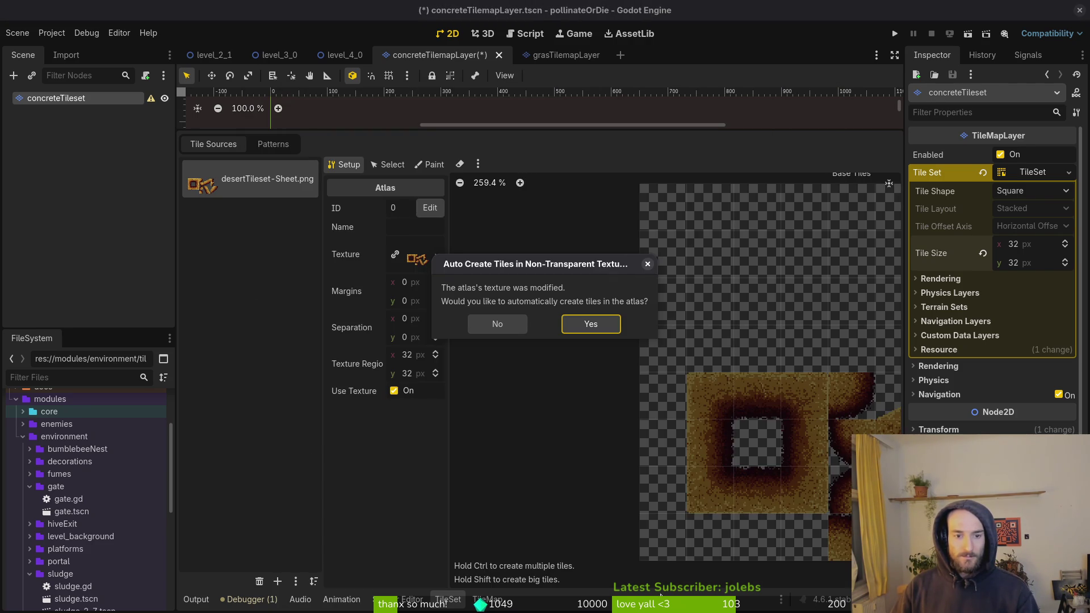
{"action": "left_click", "coordinate": [588, 327]}
{"action": "scroll", "coordinate": [695, 383], "scroll_direction": "down", "scroll_amount": 1}
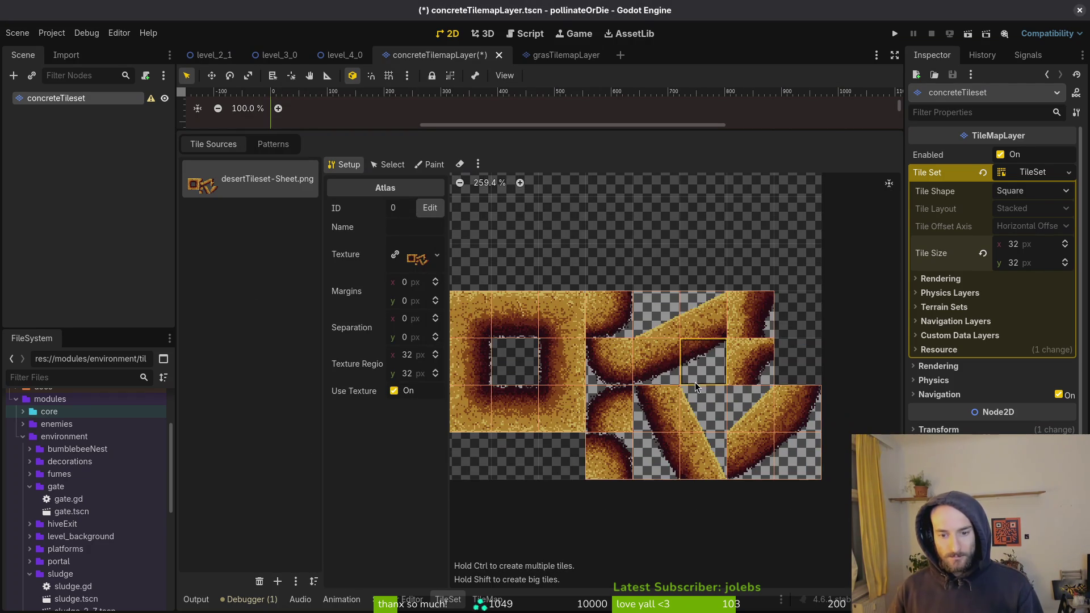
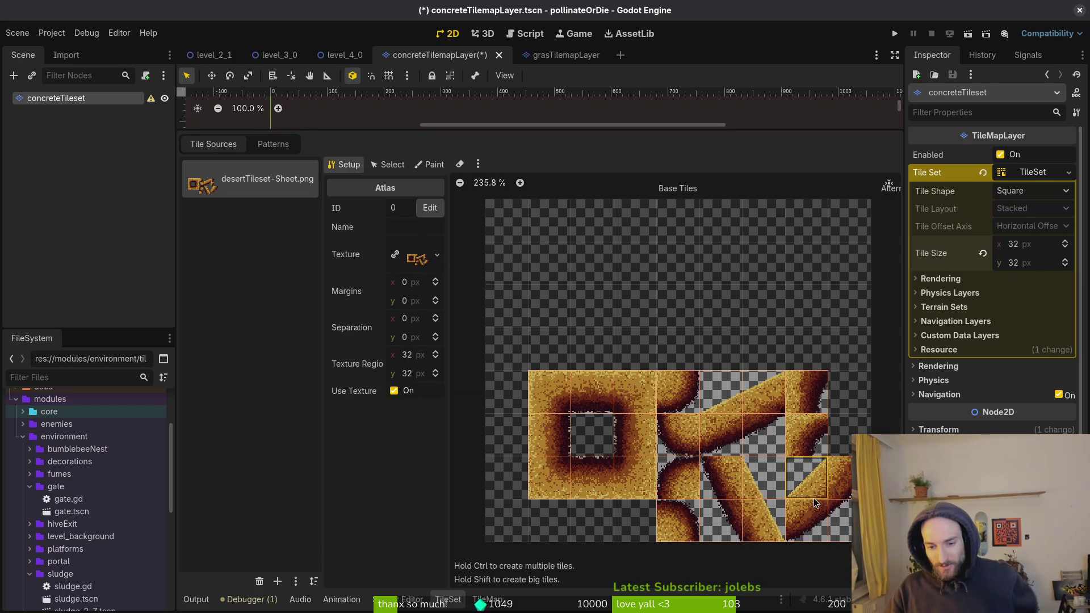
Step: Look over the desert atlas tiles and save the concreteTilemapLayer scene
{"action": "scroll", "coordinate": [814, 485], "scroll_direction": "up", "scroll_amount": 4}
{"action": "scroll", "coordinate": [818, 488], "scroll_direction": "right", "scroll_amount": 1}
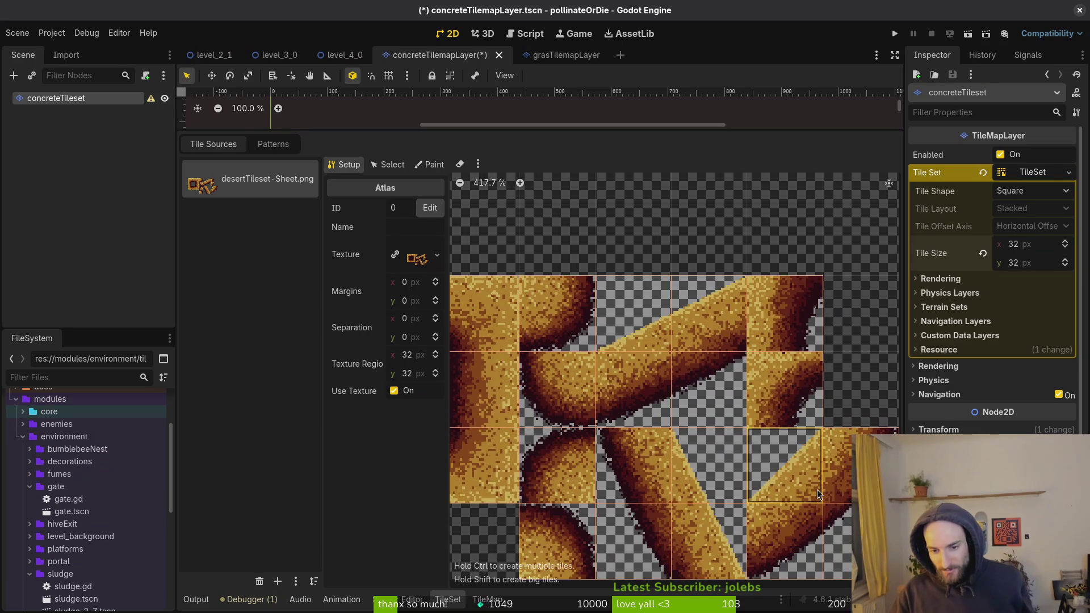
{"action": "scroll", "coordinate": [805, 467], "scroll_direction": "up", "scroll_amount": 2}
{"action": "scroll", "coordinate": [822, 447], "scroll_direction": "up", "scroll_amount": 1}
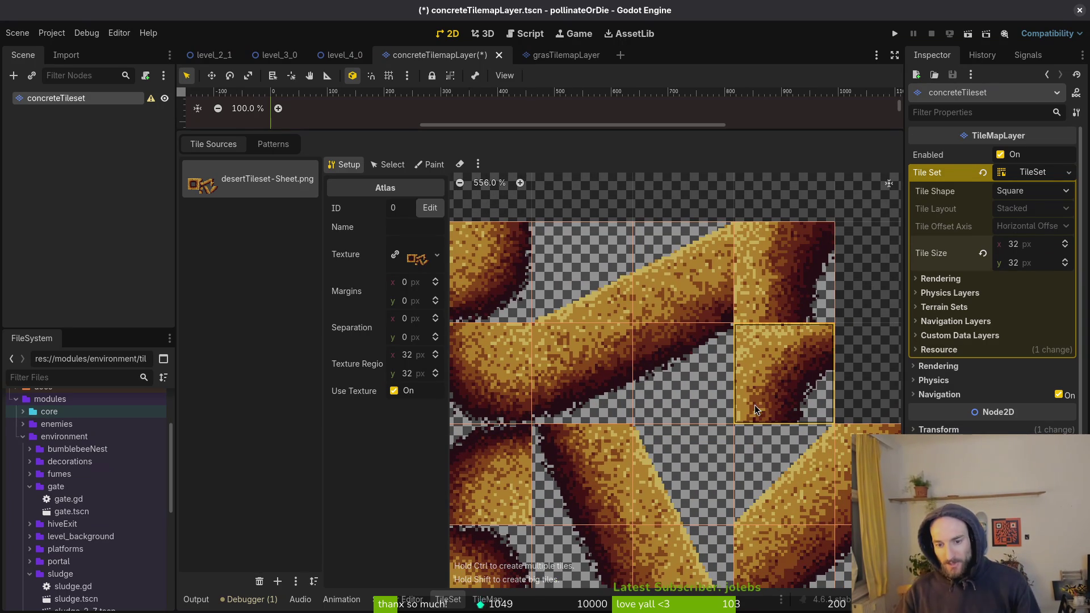
{"action": "scroll", "coordinate": [744, 465], "scroll_direction": "right", "scroll_amount": 3}
{"action": "scroll", "coordinate": [745, 465], "scroll_direction": "down", "scroll_amount": 2}
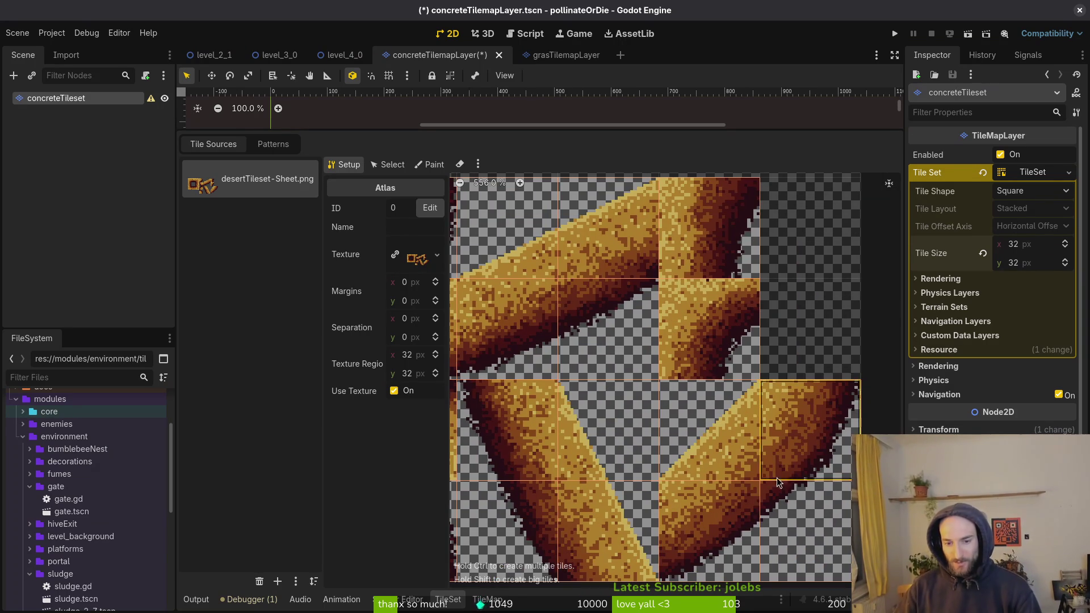
{"action": "scroll", "coordinate": [676, 458], "scroll_direction": "down", "scroll_amount": 2}
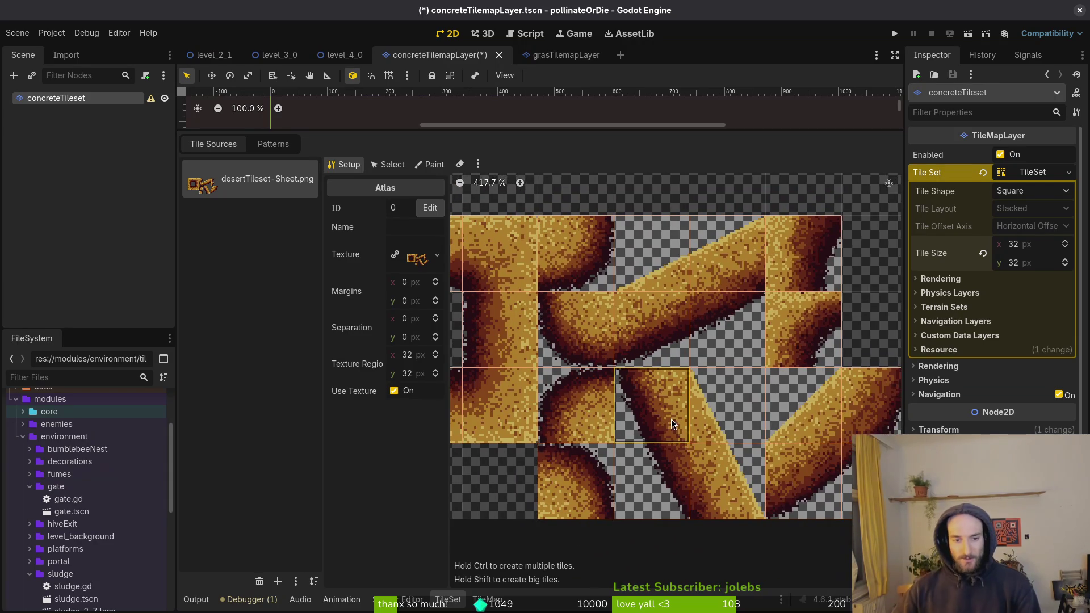
{"action": "scroll", "coordinate": [706, 406], "scroll_direction": "left", "scroll_amount": 5}
{"action": "key", "text": "ctrl+s"}
Step: Switch the tile set editor to the Paint properties mode
{"action": "scroll", "coordinate": [718, 401], "scroll_direction": "down", "scroll_amount": 1}
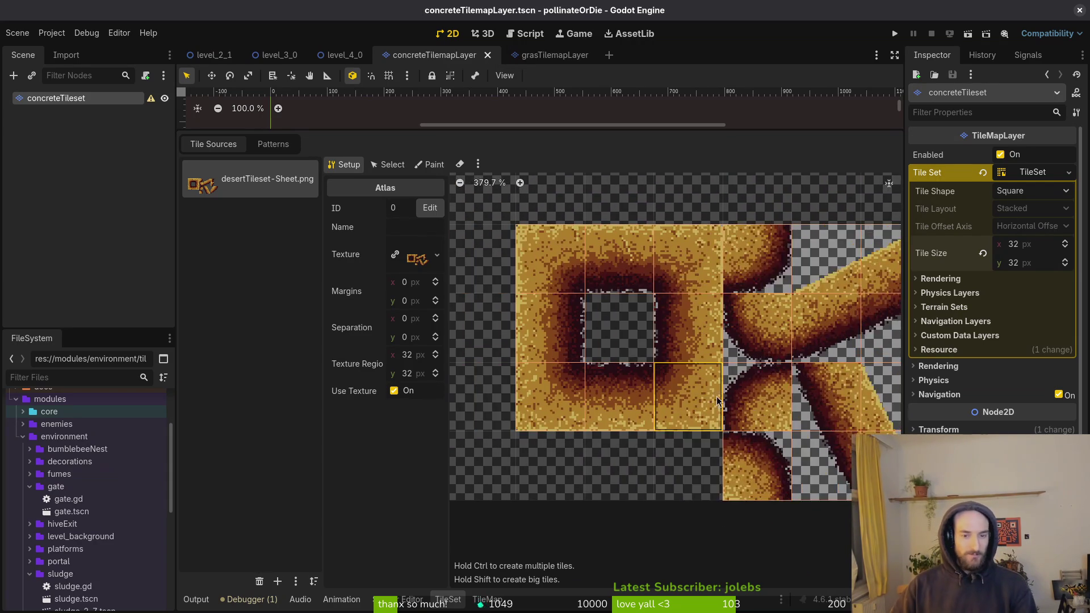
{"action": "scroll", "coordinate": [718, 400], "scroll_direction": "down", "scroll_amount": 2}
{"action": "scroll", "coordinate": [645, 289], "scroll_direction": "right", "scroll_amount": 2}
{"action": "scroll", "coordinate": [681, 335], "scroll_direction": "down", "scroll_amount": 1}
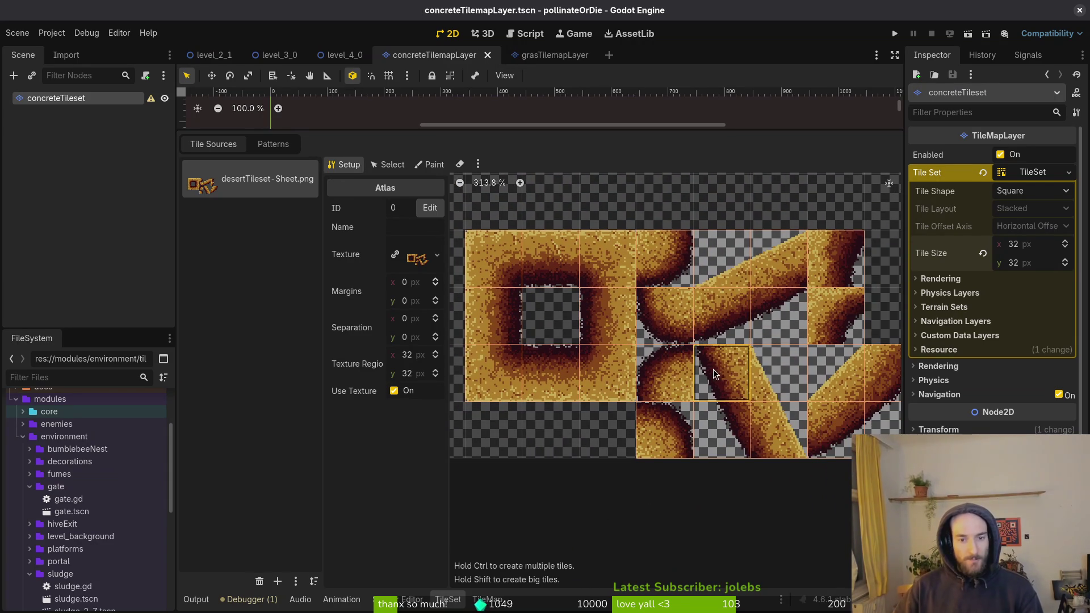
{"action": "scroll", "coordinate": [714, 353], "scroll_direction": "up", "scroll_amount": 2}
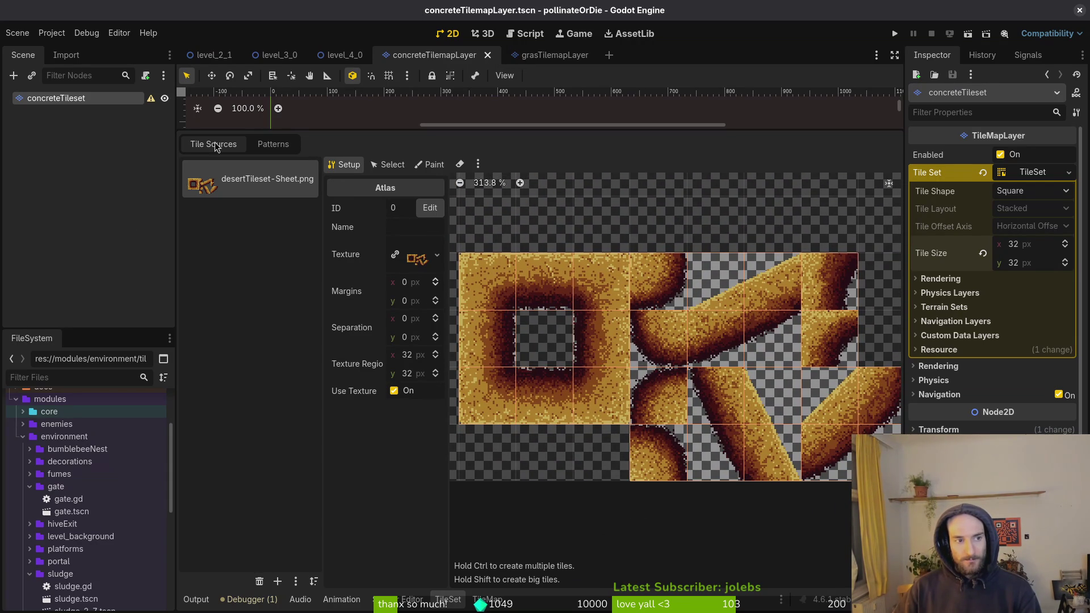
{"action": "scroll", "coordinate": [624, 375], "scroll_direction": "left", "scroll_amount": 2}
{"action": "scroll", "coordinate": [624, 374], "scroll_direction": "up", "scroll_amount": 1}
{"action": "left_click", "coordinate": [430, 165]}
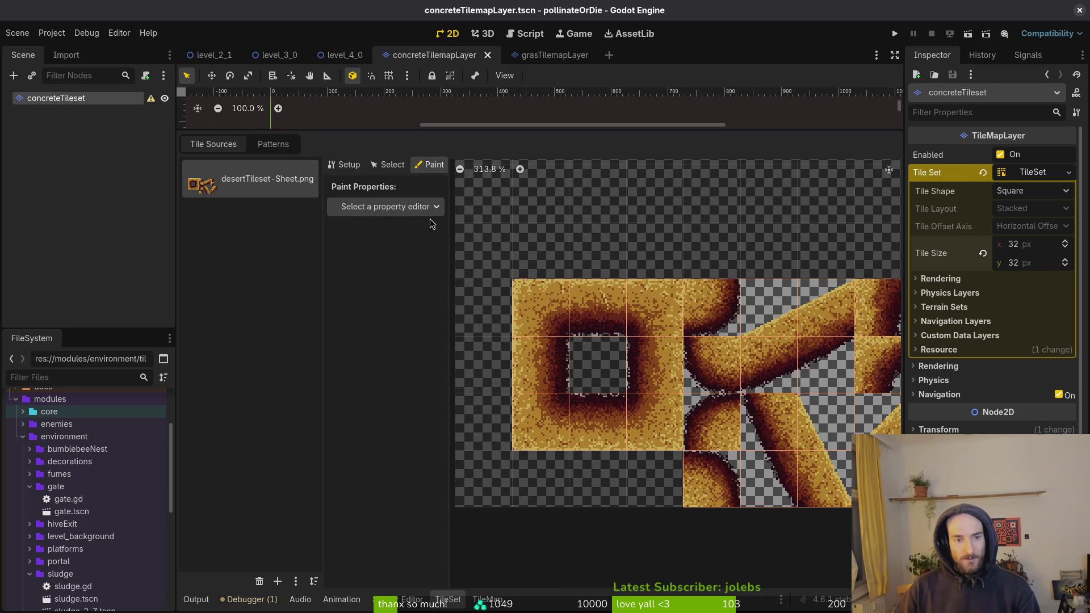
Step: Choose Physics Layer 0 and paint square collision onto the ring tiles and round-tile column
{"action": "left_click", "coordinate": [387, 207]}
{"action": "left_click", "coordinate": [378, 337]}
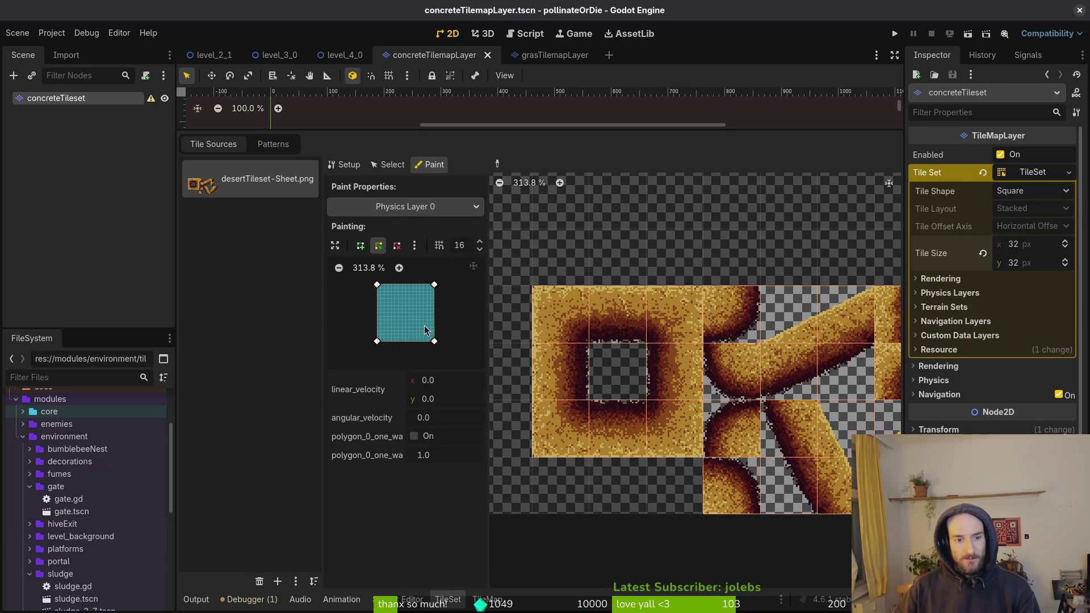
{"action": "mouse_move", "coordinate": [545, 306]}
{"action": "left_mouse_down"}
{"action": "mouse_move", "coordinate": [602, 307]}
{"action": "mouse_move", "coordinate": [659, 352]}
{"action": "mouse_move", "coordinate": [604, 426]}
{"action": "mouse_move", "coordinate": [544, 363]}
{"action": "left_mouse_up"}
{"action": "mouse_move", "coordinate": [720, 401]}
{"action": "left_mouse_down"}
{"action": "mouse_move", "coordinate": [717, 307]}
{"action": "mouse_move", "coordinate": [716, 483]}
{"action": "left_mouse_up"}
Step: Add square collision to the remaining non-slope tiles, including the orange ones and tile (6,5)
{"action": "scroll", "coordinate": [653, 397], "scroll_direction": "right", "scroll_amount": 2}
{"action": "scroll", "coordinate": [653, 397], "scroll_direction": "down", "scroll_amount": 1}
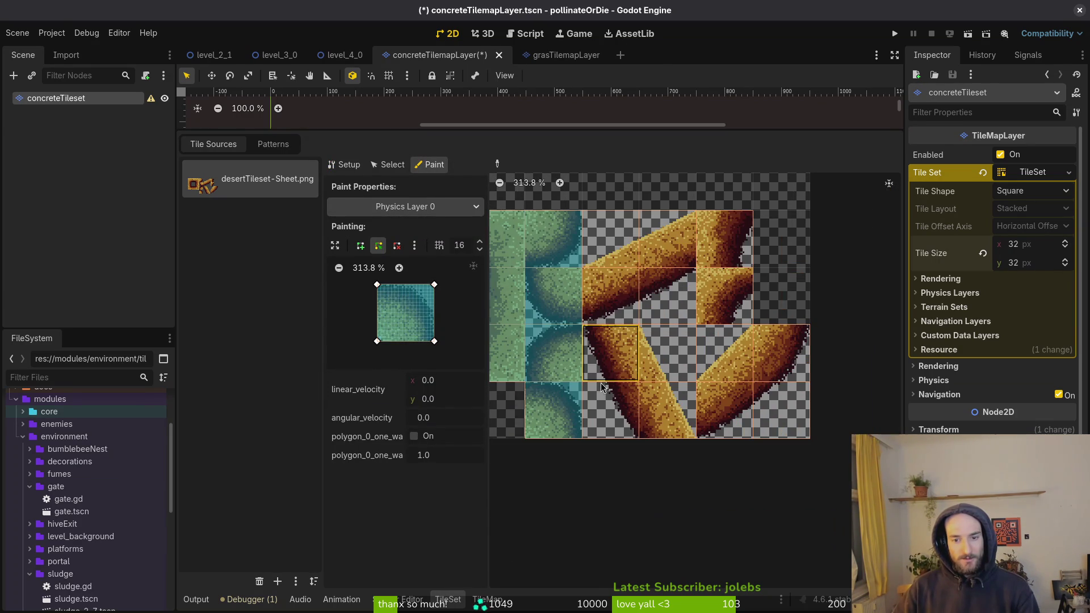
{"action": "left_click", "coordinate": [615, 301]}
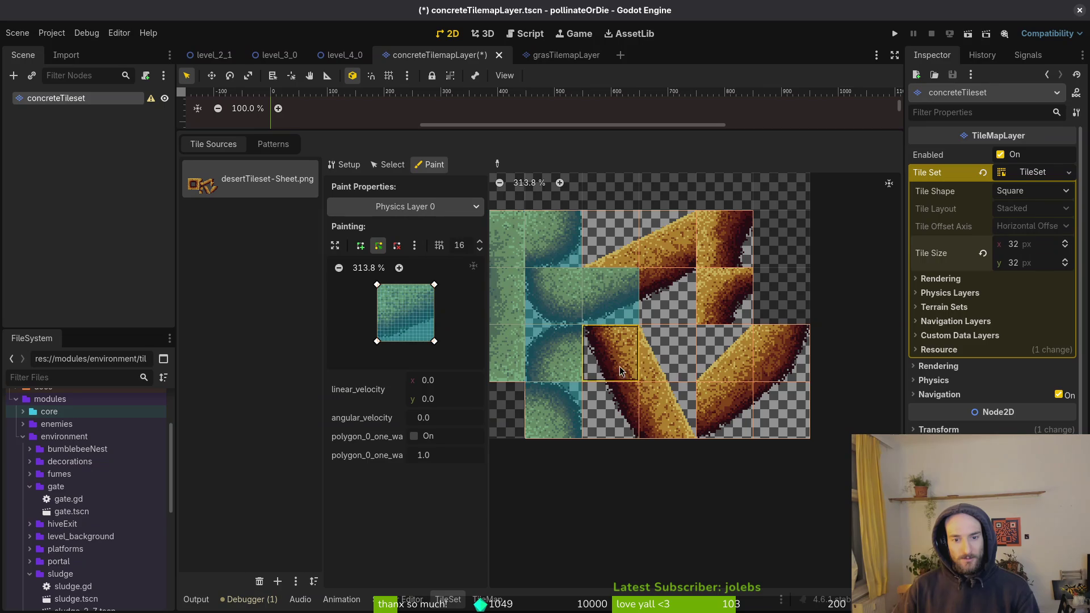
{"action": "left_click", "coordinate": [610, 354]}
{"action": "left_click", "coordinate": [610, 408]}
{"action": "left_click", "coordinate": [724, 409]}
{"action": "left_click", "coordinate": [767, 347]}
{"action": "left_click", "coordinate": [778, 405]}
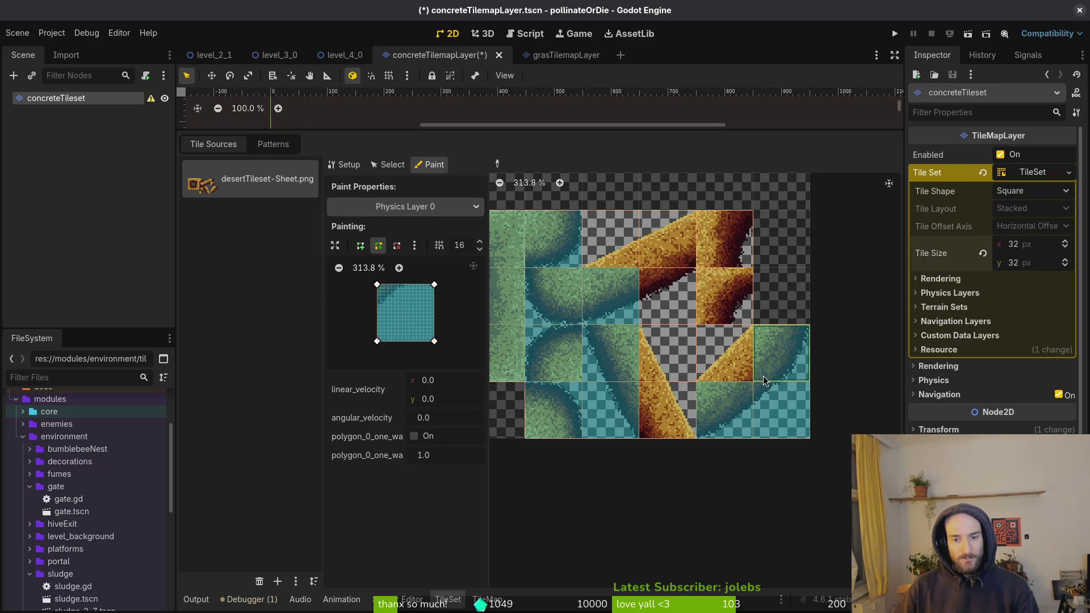
{"action": "left_click", "coordinate": [723, 301]}
{"action": "left_click", "coordinate": [723, 242]}
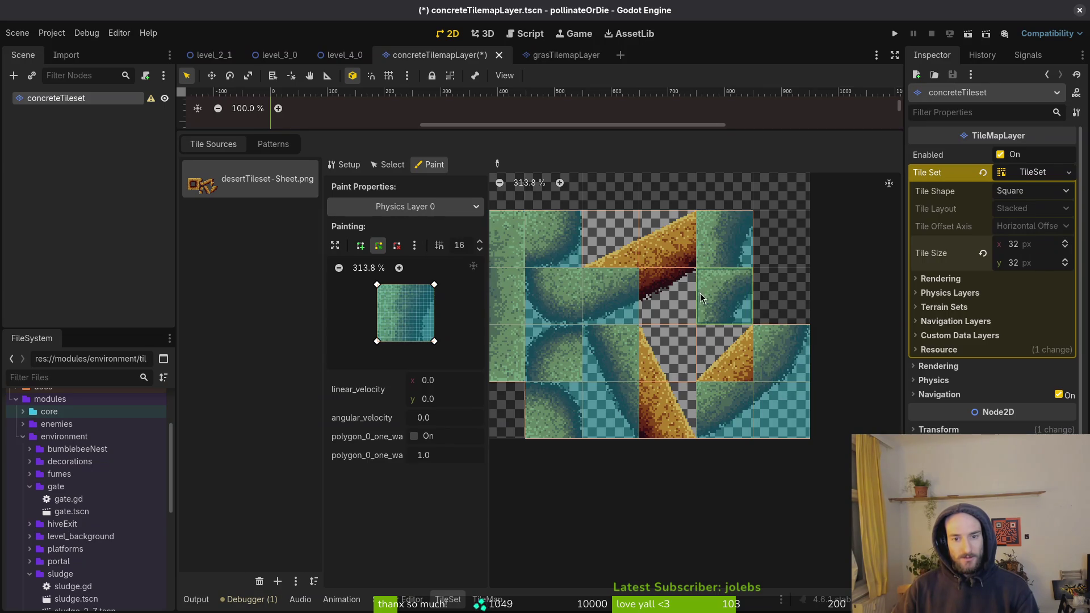
{"action": "left_click", "coordinate": [673, 307]}
{"action": "left_click", "coordinate": [669, 246]}
{"action": "scroll", "coordinate": [380, 291], "scroll_direction": "up", "scroll_amount": 7}
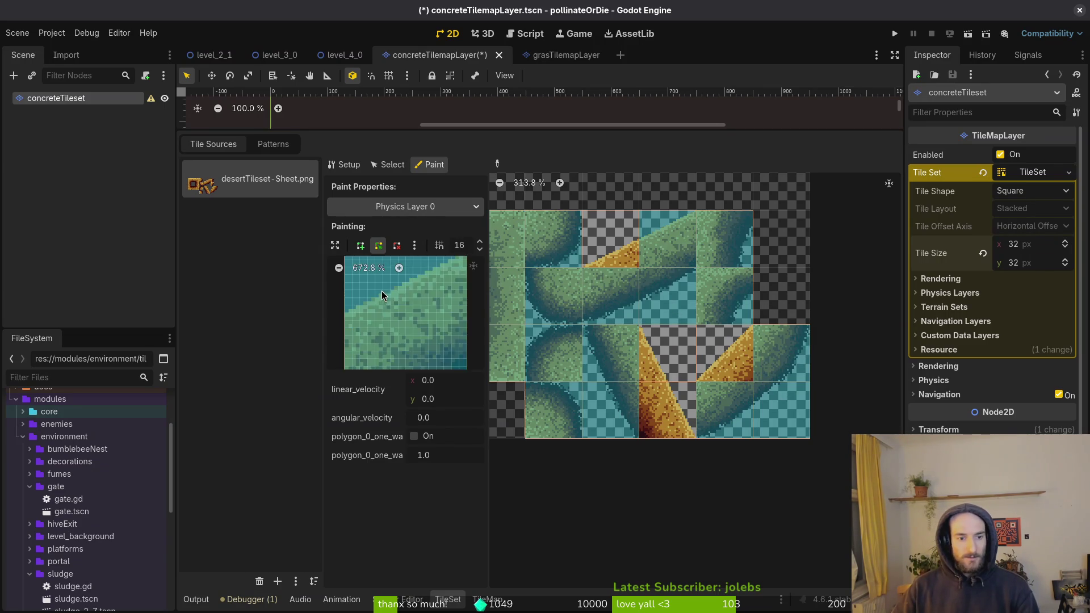
Step: Pull the polygon's top-left corner down, save, and paint it up the middle tile column
{"action": "mouse_move", "coordinate": [420, 295]}
{"action": "left_mouse_down"}
{"action": "mouse_move", "coordinate": [418, 348]}
{"action": "mouse_move", "coordinate": [424, 305]}
{"action": "mouse_move", "coordinate": [417, 331]}
{"action": "left_mouse_up"}
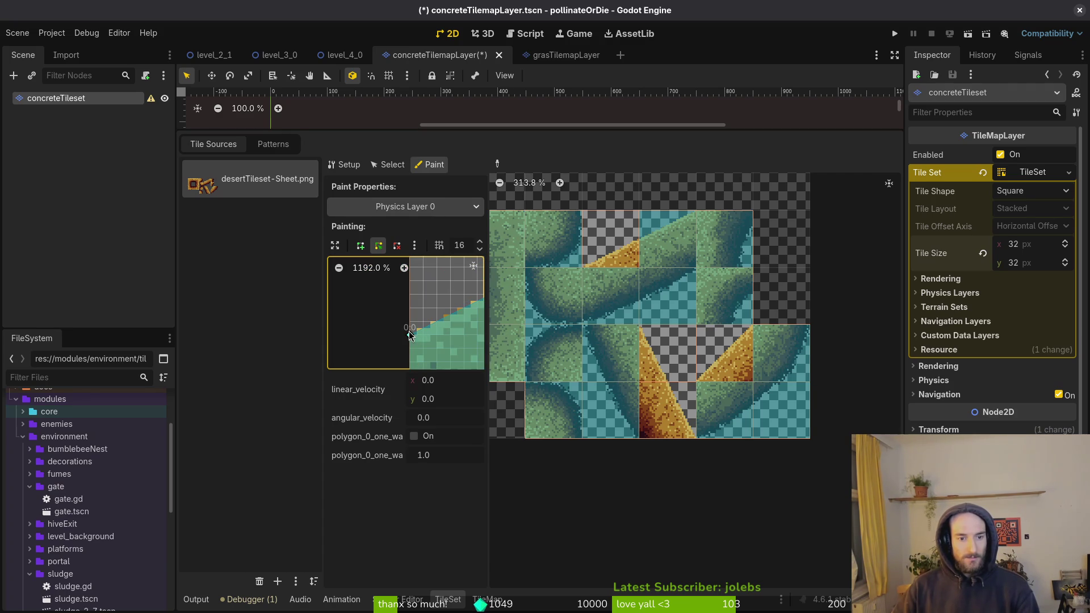
{"action": "scroll", "coordinate": [434, 317], "scroll_direction": "down", "scroll_amount": 3}
{"action": "key", "text": "ctrl+s"}
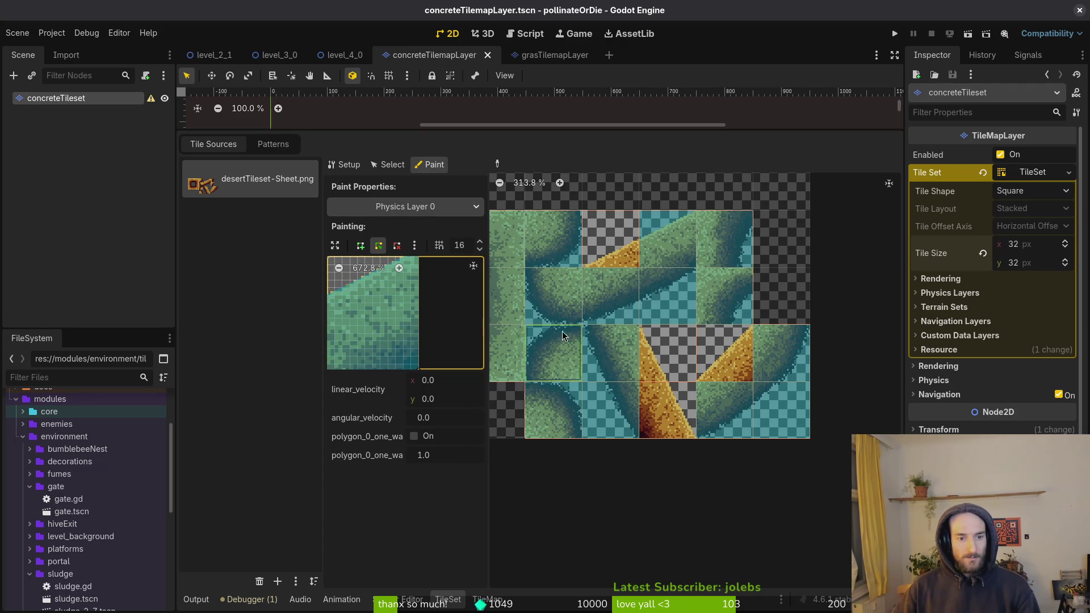
{"action": "mouse_move", "coordinate": [647, 358]}
{"action": "left_mouse_down"}
{"action": "mouse_move", "coordinate": [658, 295]}
{"action": "mouse_move", "coordinate": [650, 251]}
{"action": "left_mouse_up"}
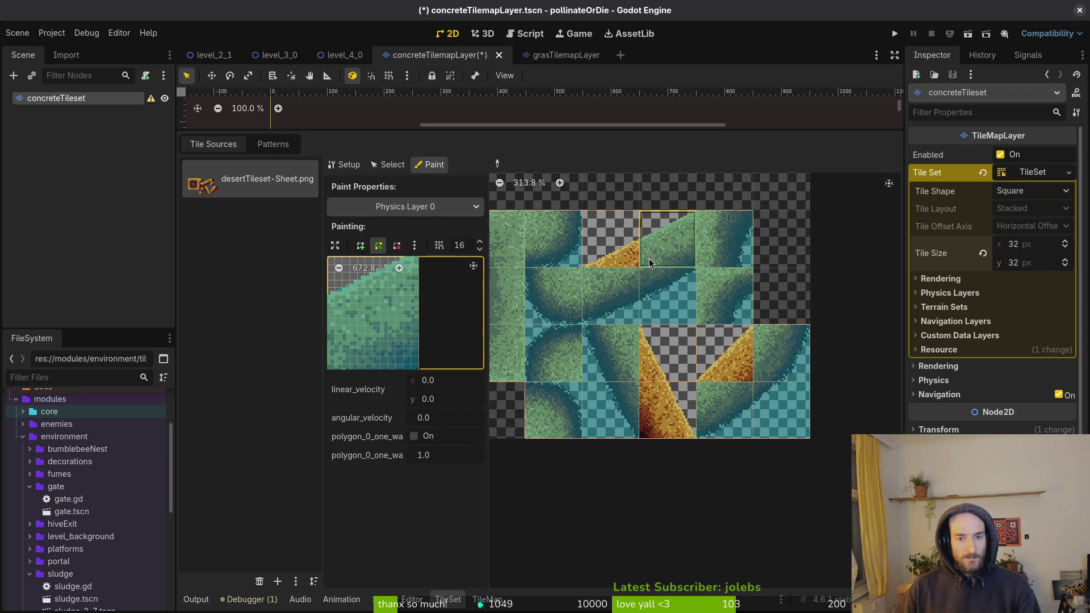
Step: Collapse a slope tile's collision into a sloped triangle, save, and apply it to a slope tile
{"action": "left_click", "coordinate": [628, 265], "text": "ctrl"}
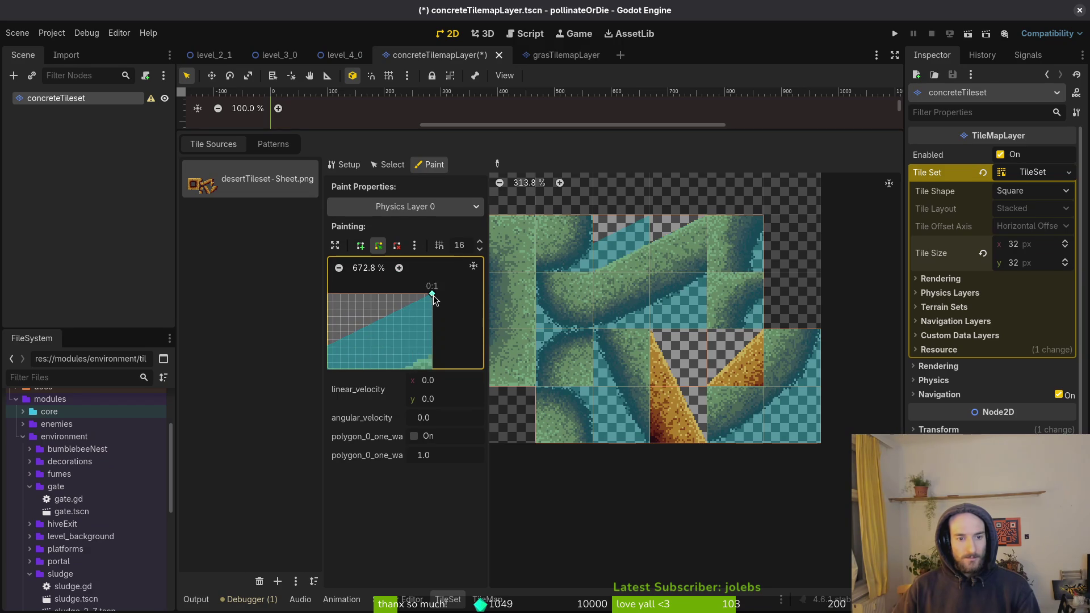
{"action": "scroll", "coordinate": [393, 334], "scroll_direction": "down", "scroll_amount": 3}
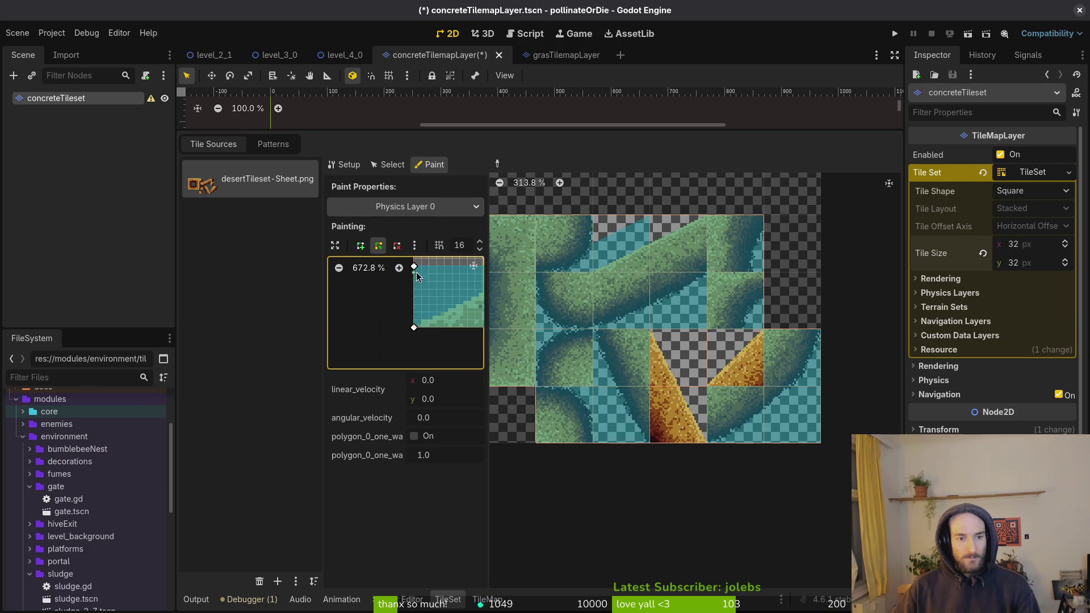
{"action": "left_click_drag", "start_coordinate": [415, 267], "coordinate": [414, 329]}
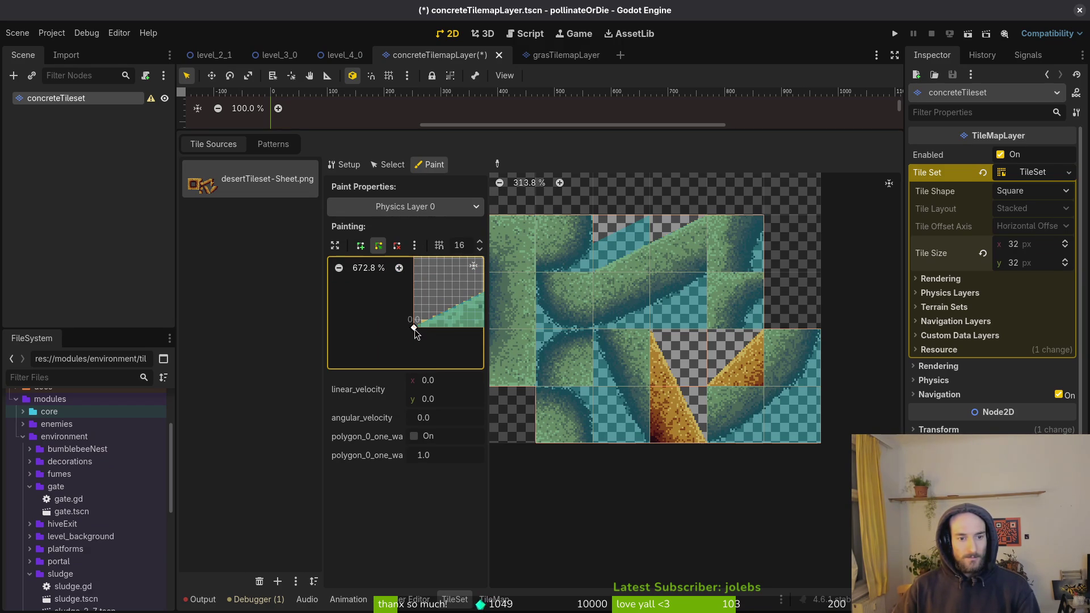
{"action": "scroll", "coordinate": [420, 324], "scroll_direction": "right", "scroll_amount": 3}
{"action": "scroll", "coordinate": [442, 309], "scroll_direction": "up", "scroll_amount": 3}
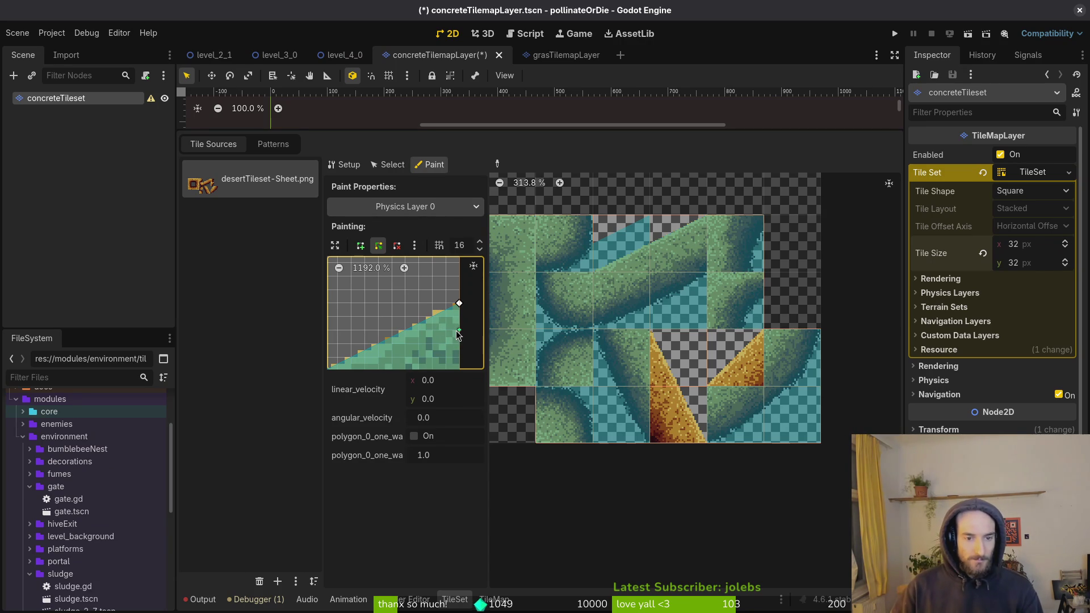
{"action": "key", "text": "ctrl+s"}
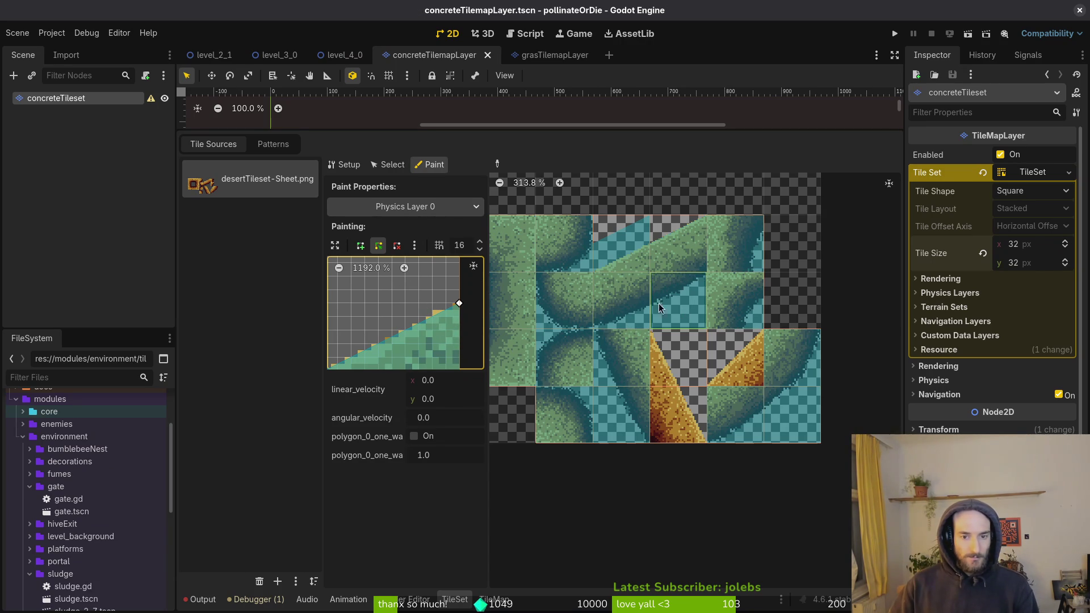
{"action": "left_click", "coordinate": [635, 257]}
{"action": "scroll", "coordinate": [653, 244], "scroll_direction": "up", "scroll_amount": 5}
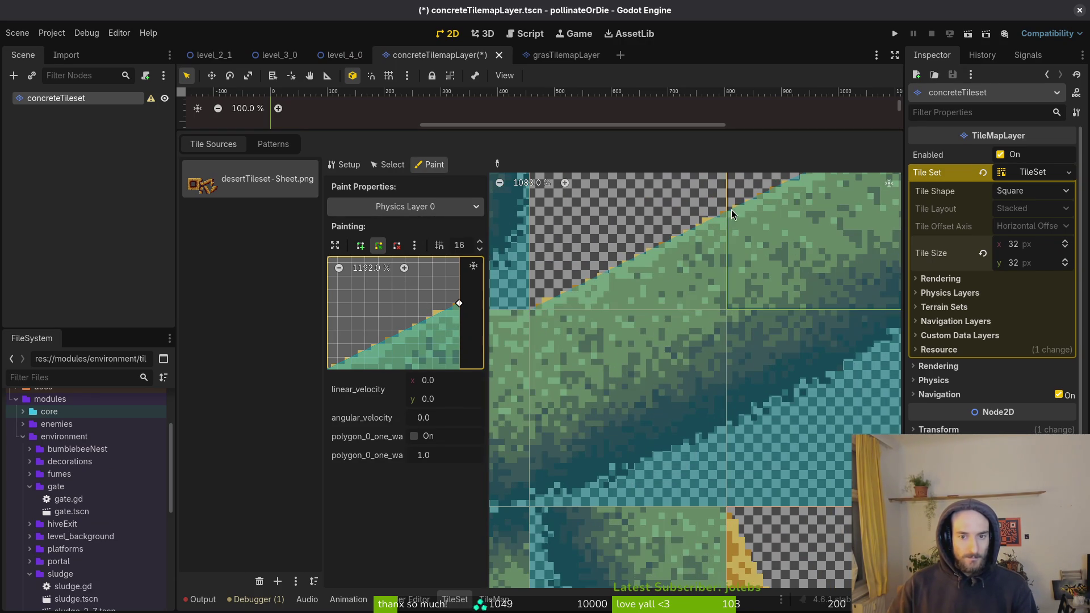
{"action": "scroll", "coordinate": [754, 210], "scroll_direction": "down", "scroll_amount": 5}
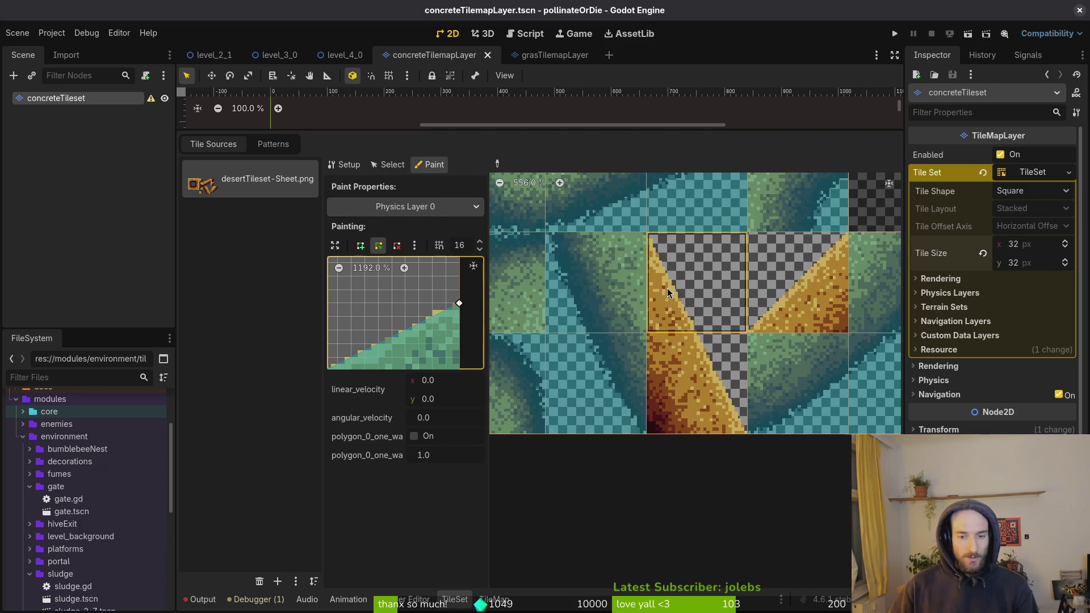
Step: Bring the tile texture into the shape editor, save, and apply the shape to the lower stripe tile
{"action": "left_click_drag", "start_coordinate": [394, 355], "coordinate": [448, 322]}
{"action": "scroll", "coordinate": [421, 330], "scroll_direction": "down", "scroll_amount": 4}
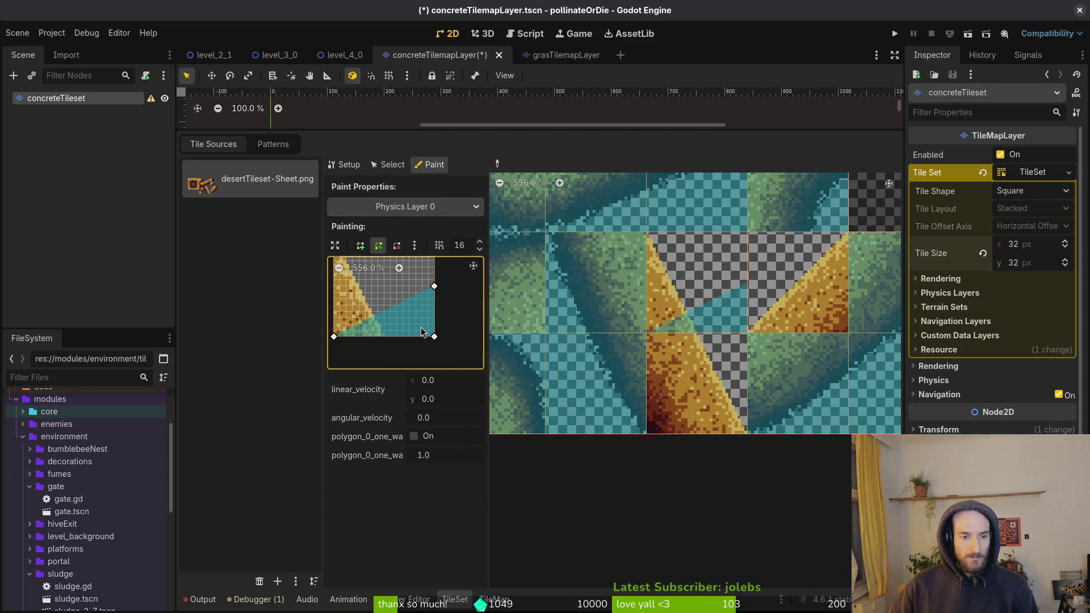
{"action": "scroll", "coordinate": [346, 329], "scroll_direction": "up", "scroll_amount": 3}
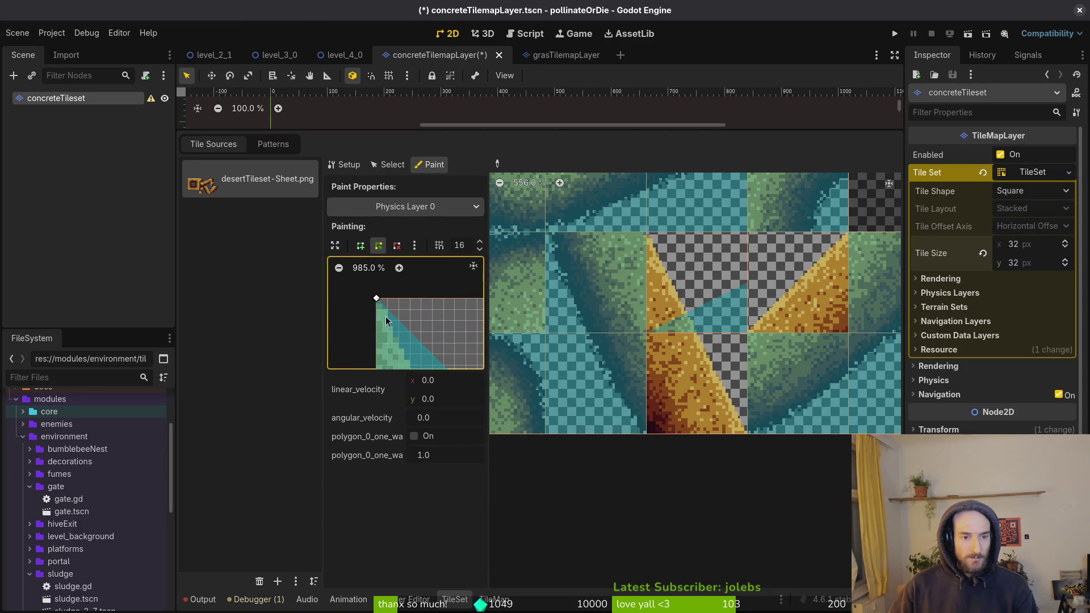
{"action": "scroll", "coordinate": [381, 293], "scroll_direction": "down", "scroll_amount": 3}
{"action": "scroll", "coordinate": [438, 338], "scroll_direction": "down", "scroll_amount": 1}
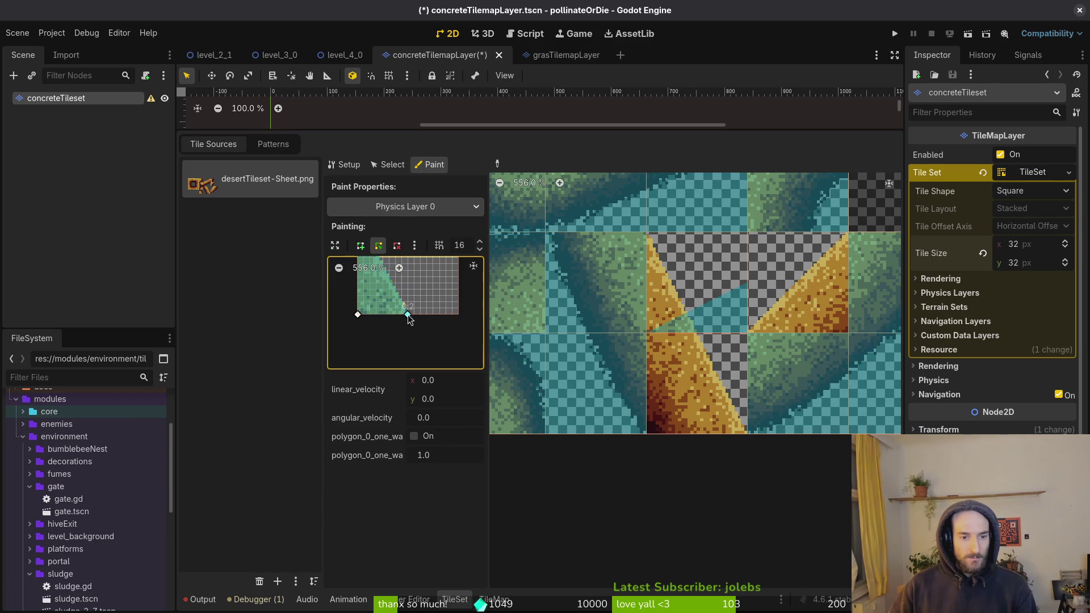
{"action": "scroll", "coordinate": [427, 351], "scroll_direction": "up", "scroll_amount": 3}
{"action": "key", "text": "ctrl+s"}
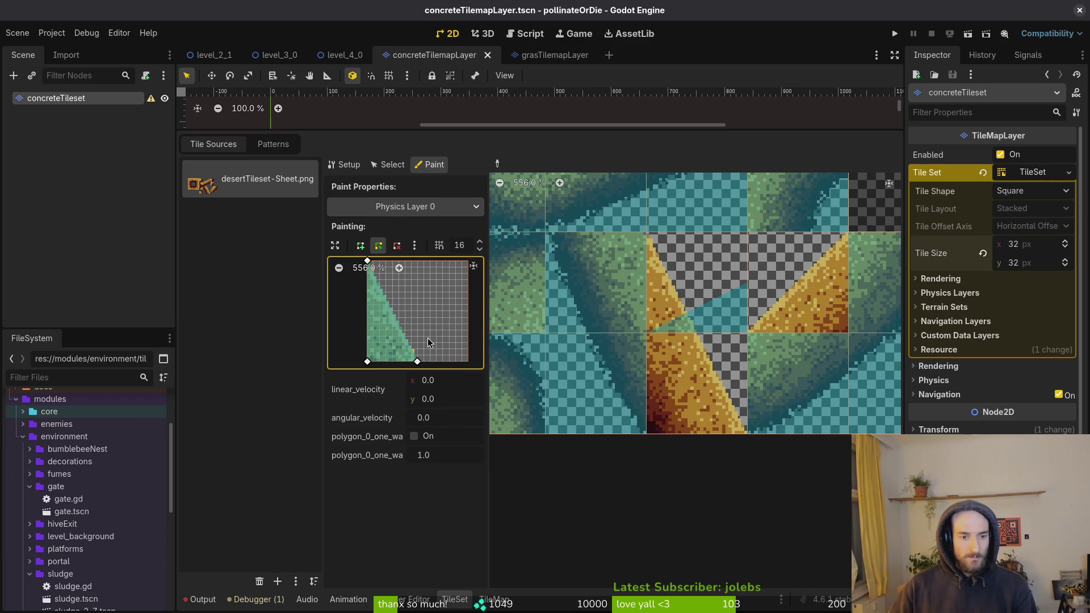
{"action": "left_click", "coordinate": [666, 312]}
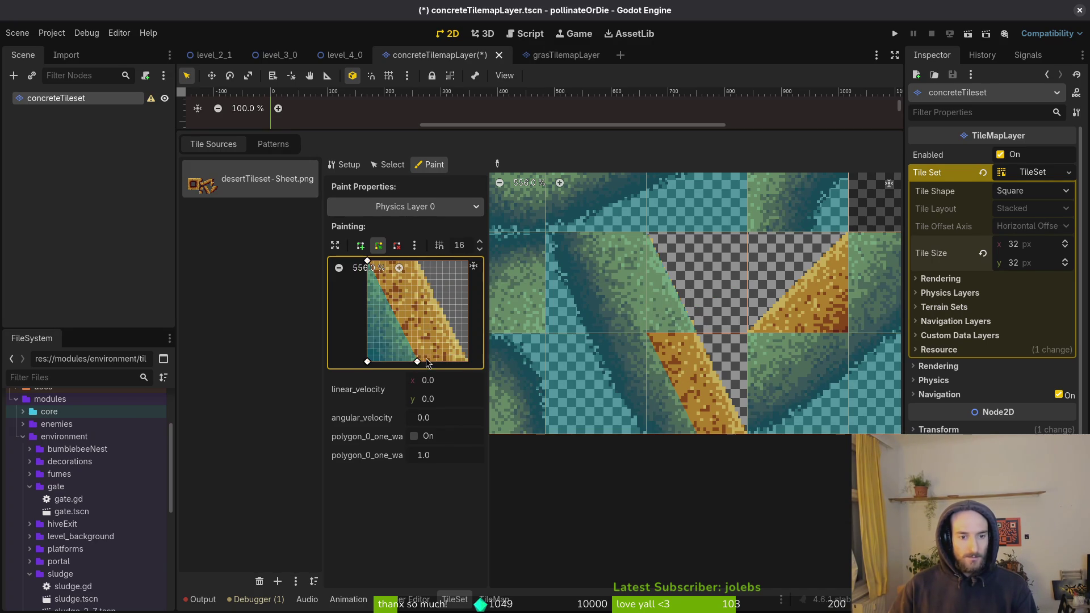
Step: Drag the polygon's bottom corner and top vertex to match the tile's diagonal, then save
{"action": "scroll", "coordinate": [387, 333], "scroll_direction": "down", "scroll_amount": 1}
{"action": "left_click_drag", "start_coordinate": [378, 341], "coordinate": [428, 342]}
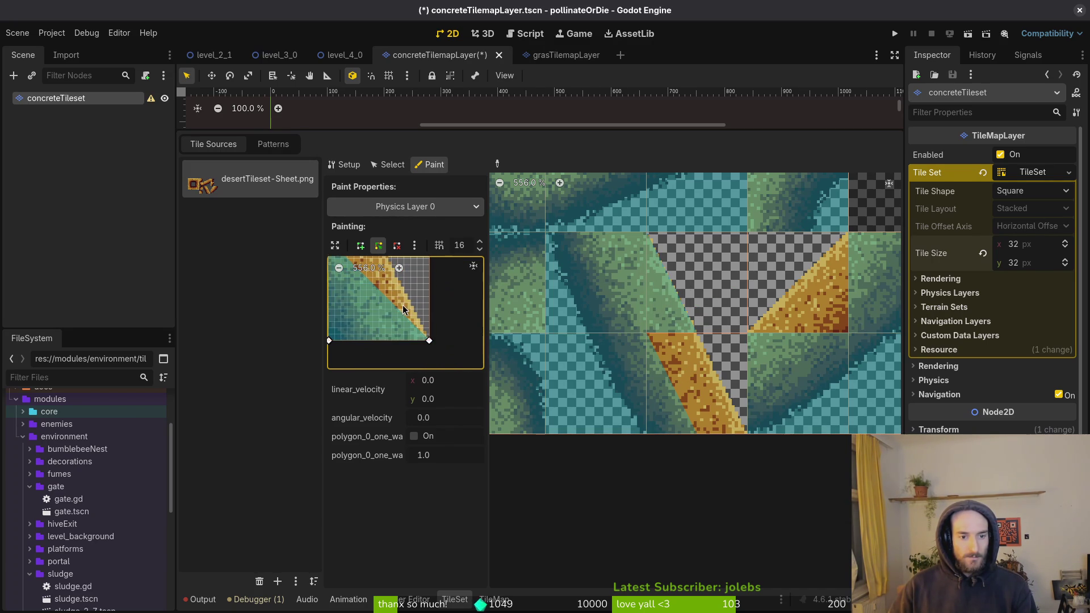
{"action": "scroll", "coordinate": [402, 309], "scroll_direction": "up", "scroll_amount": 2}
{"action": "mouse_move", "coordinate": [364, 314]}
{"action": "left_mouse_down"}
{"action": "mouse_move", "coordinate": [410, 310]}
{"action": "mouse_move", "coordinate": [366, 312]}
{"action": "left_mouse_up"}
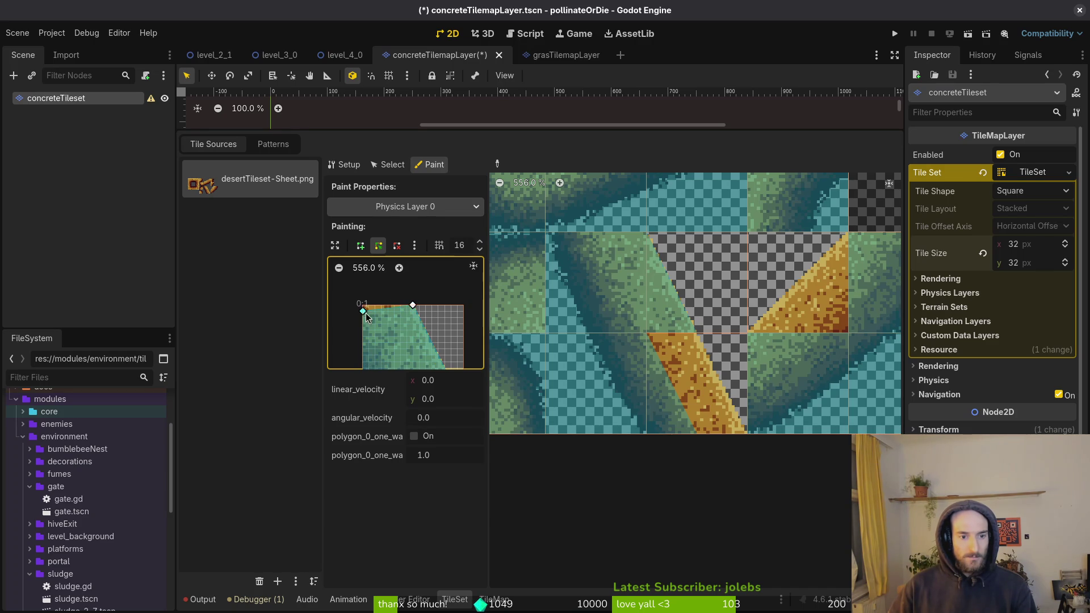
{"action": "scroll", "coordinate": [369, 301], "scroll_direction": "down", "scroll_amount": 2}
{"action": "key", "text": "ctrl+s"}
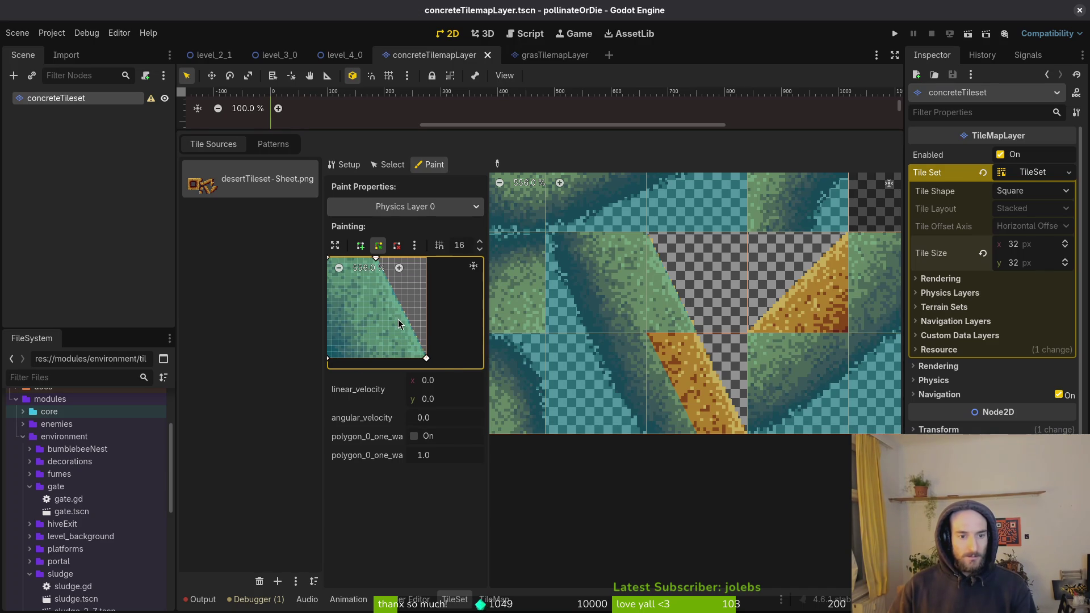
Step: On the next slope tile, move the collision points to flip the triangle, then save
{"action": "scroll", "coordinate": [732, 392], "scroll_direction": "down", "scroll_amount": 1}
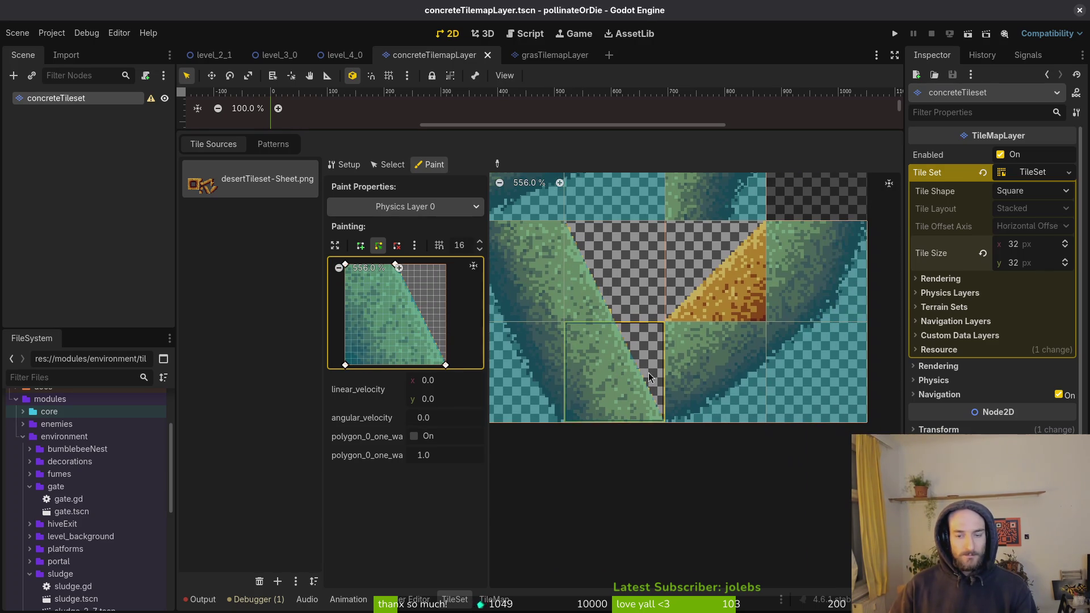
{"action": "left_click", "coordinate": [732, 294]}
{"action": "left_click", "coordinate": [732, 294]}
{"action": "left_click_drag", "start_coordinate": [405, 287], "coordinate": [453, 284]}
{"action": "left_click_drag", "start_coordinate": [355, 282], "coordinate": [355, 368]}
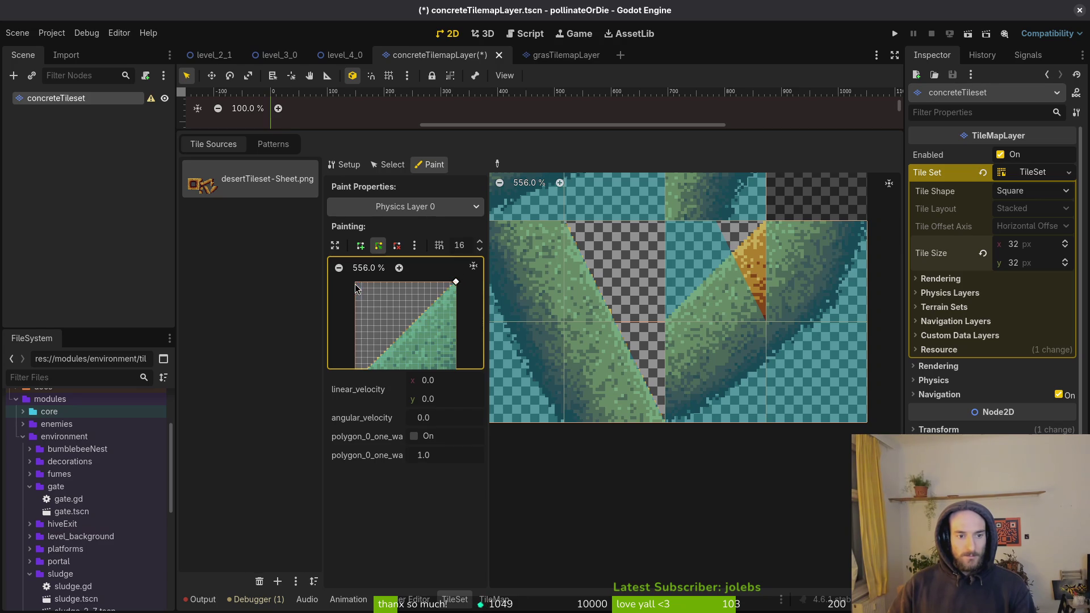
{"action": "key", "text": "ctrl+s"}
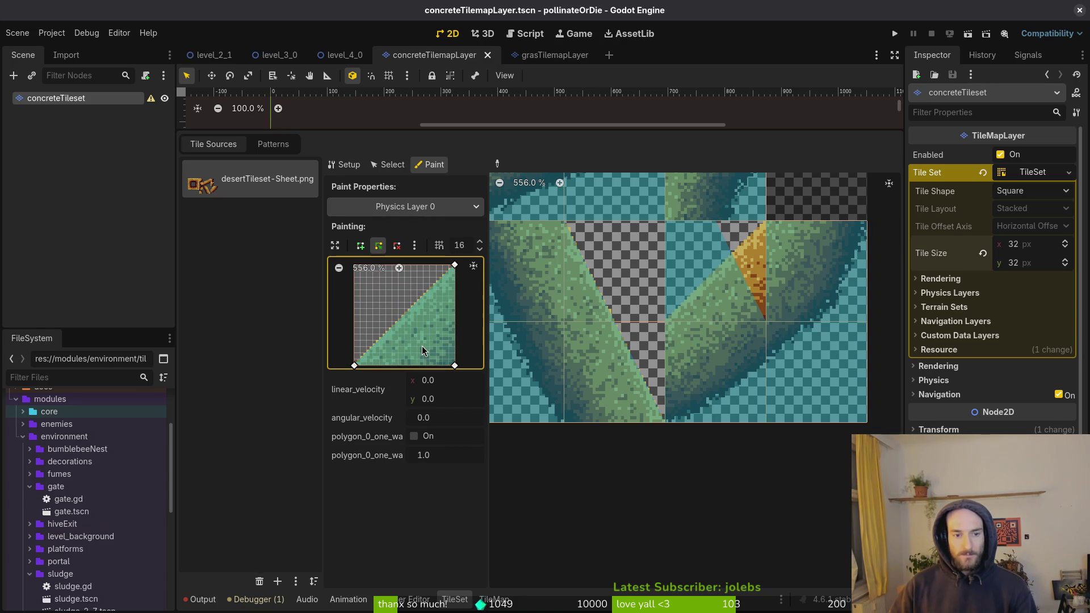
Step: Apply the flipped collision triangle to the slope tile and save the tileset scene
{"action": "left_click", "coordinate": [737, 281]}
{"action": "key", "text": "ctrl+s"}
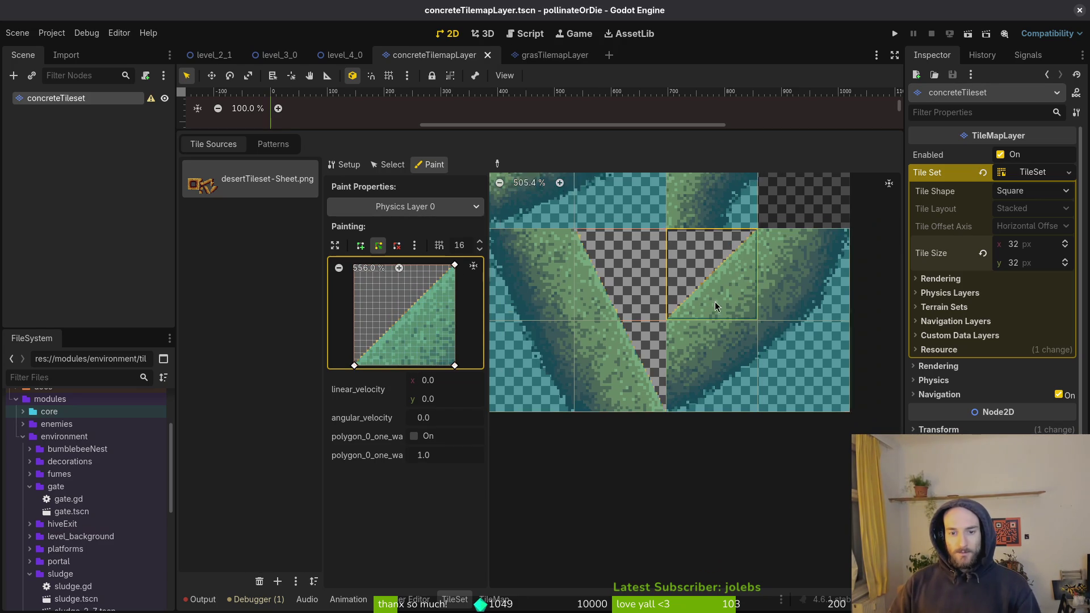
{"action": "scroll", "coordinate": [728, 297], "scroll_direction": "down", "scroll_amount": 2}
{"action": "scroll", "coordinate": [728, 298], "scroll_direction": "down", "scroll_amount": 2}
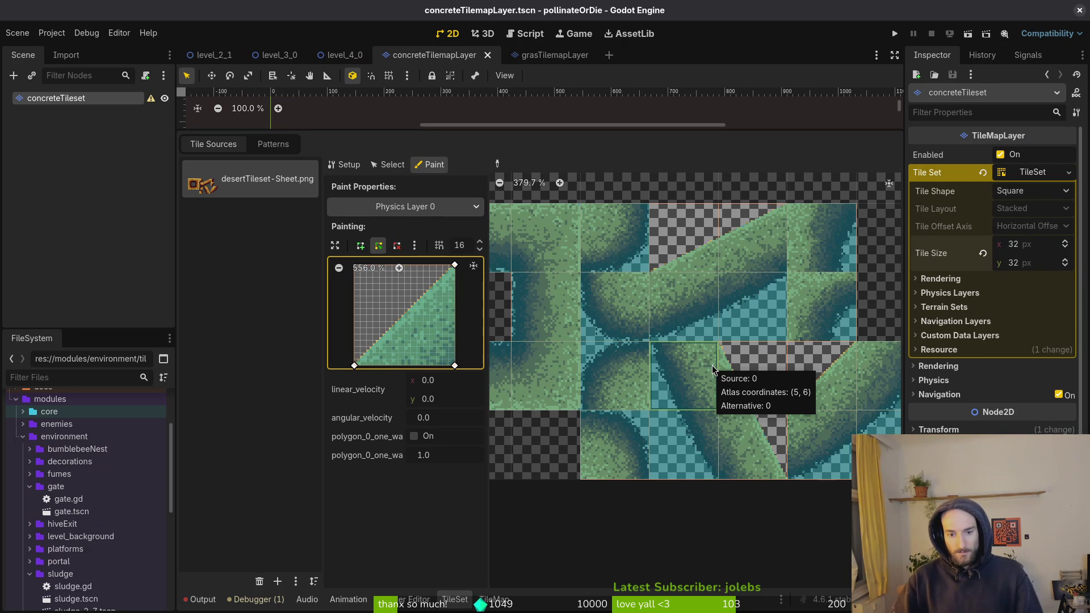
Step: Leave the shape's rotate/flip options unchanged and drag the bottom panel down to enlarge the 2D viewport
{"action": "scroll", "coordinate": [712, 365], "scroll_direction": "down", "scroll_amount": 2}
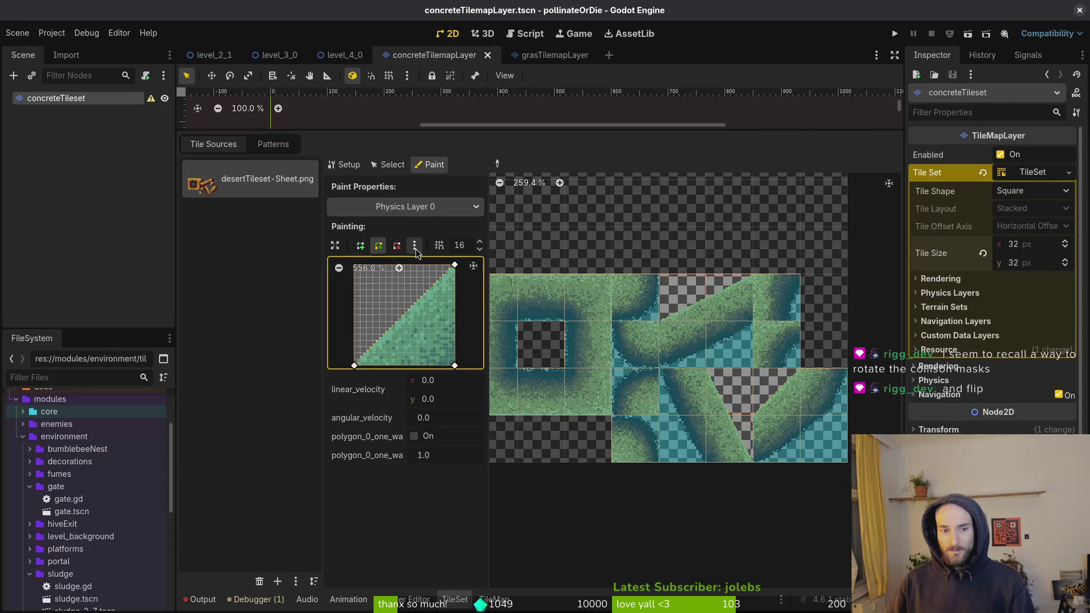
{"action": "left_click", "coordinate": [415, 248]}
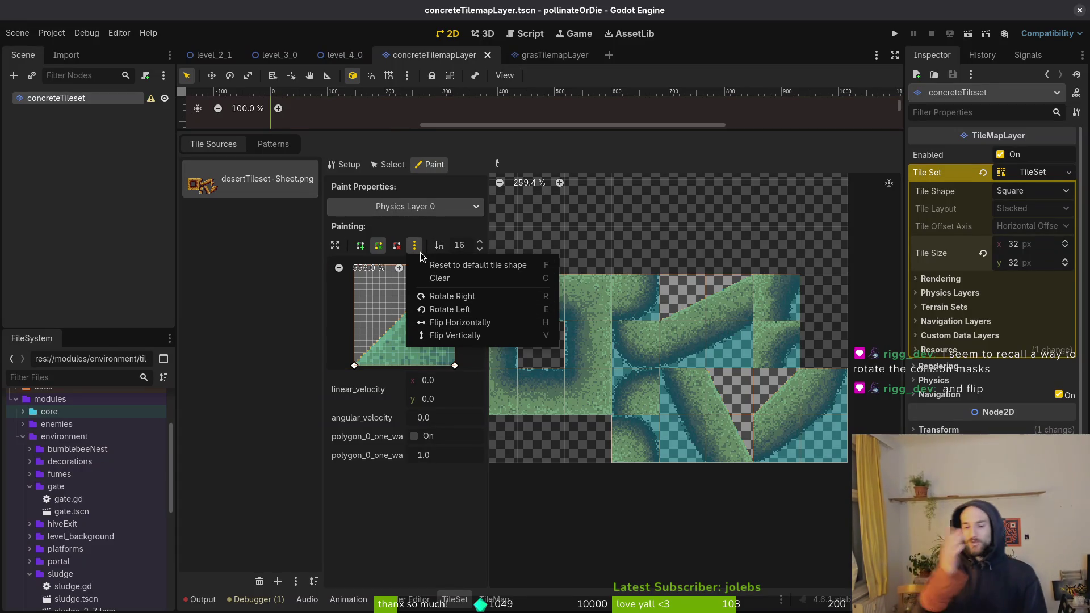
{"action": "left_click", "coordinate": [274, 245]}
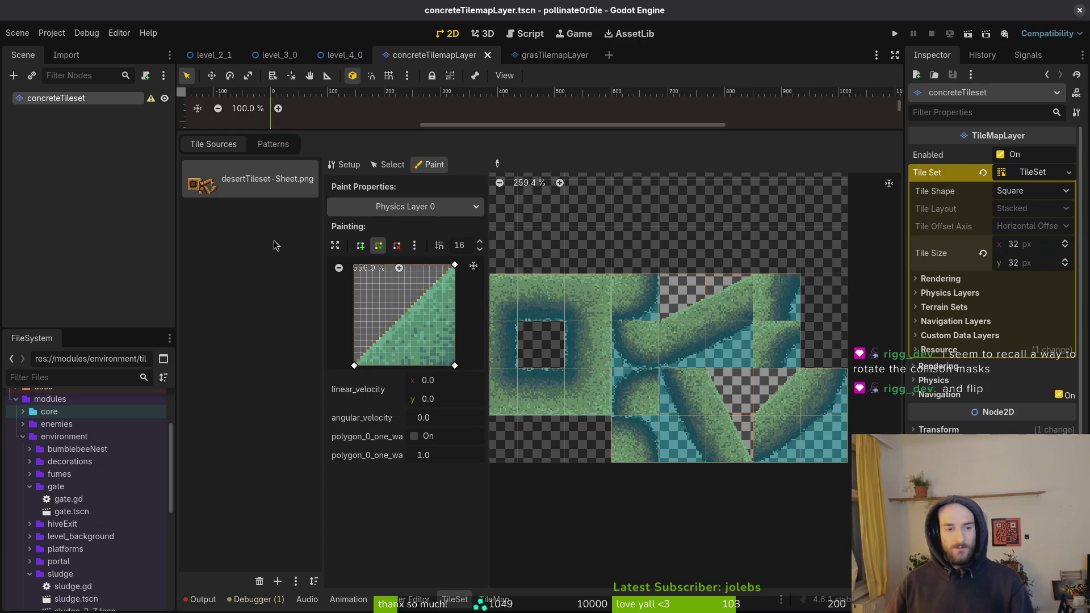
{"action": "scroll", "coordinate": [671, 379], "scroll_direction": "down", "scroll_amount": 3}
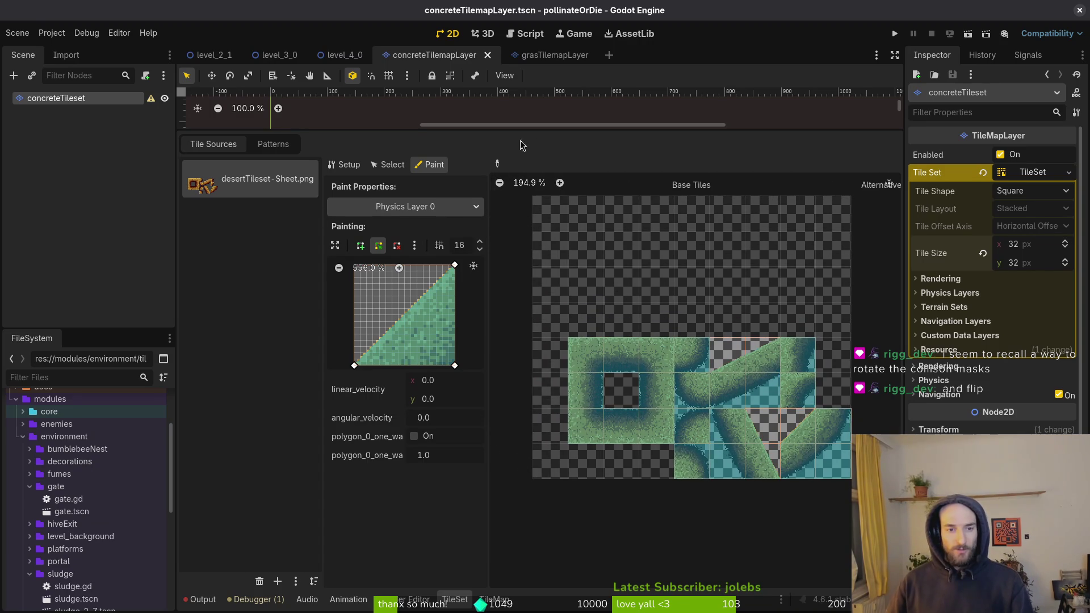
{"action": "mouse_move", "coordinate": [528, 131]}
{"action": "left_mouse_down"}
{"action": "mouse_move", "coordinate": [528, 302]}
{"action": "mouse_move", "coordinate": [556, 388]}
{"action": "left_mouse_up"}
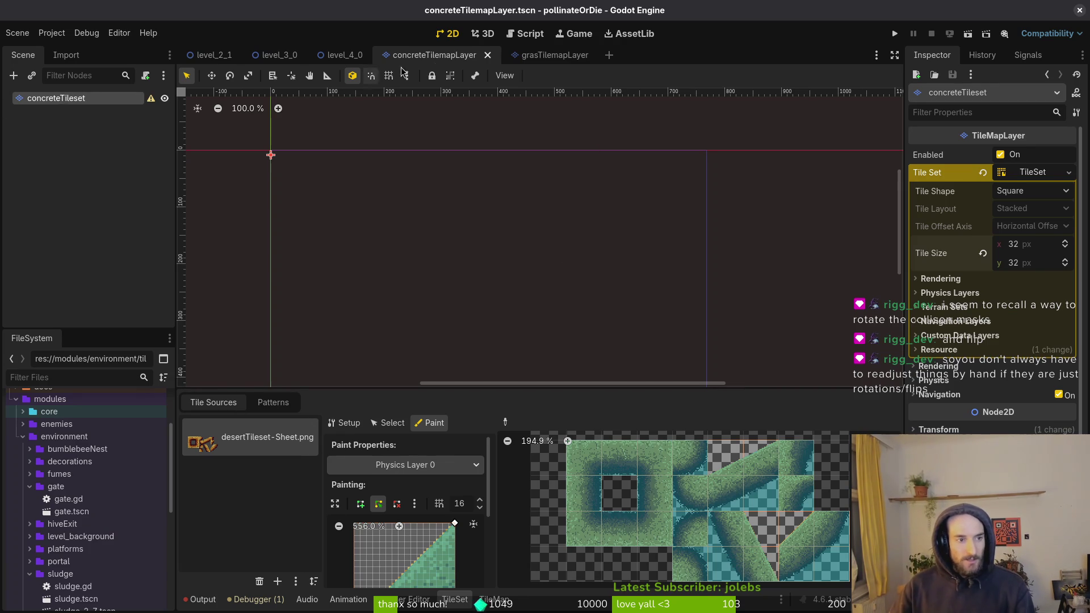
Step: Save level_4_0, locate concreteTilemapLayer.tscn in FileSystem, and drop it into level_4_0's Scene tree
{"action": "left_click", "coordinate": [346, 54]}
{"action": "key", "text": "ctrl+s"}
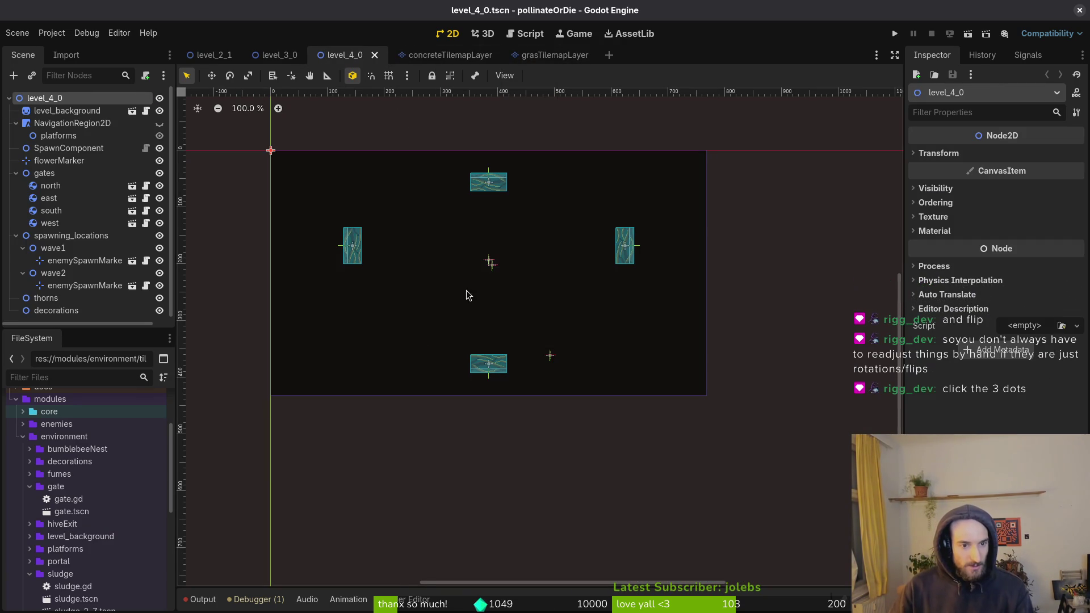
{"action": "left_click", "coordinate": [486, 59]}
{"action": "right_click", "coordinate": [423, 55]}
{"action": "left_click", "coordinate": [475, 130]}
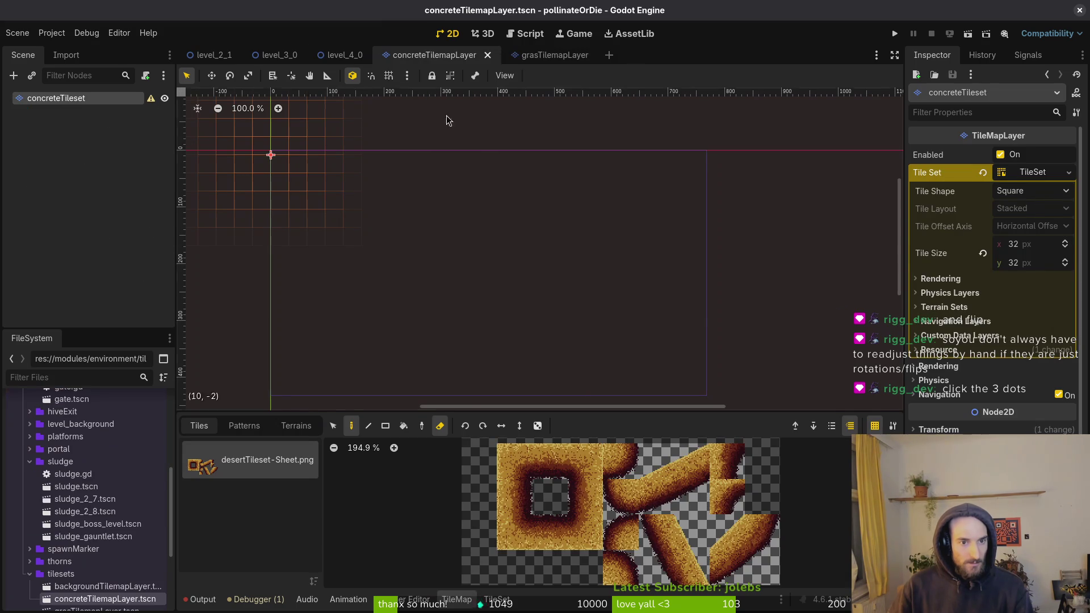
{"action": "left_click", "coordinate": [340, 55]}
{"action": "left_click_drag", "start_coordinate": [105, 599], "coordinate": [73, 118]}
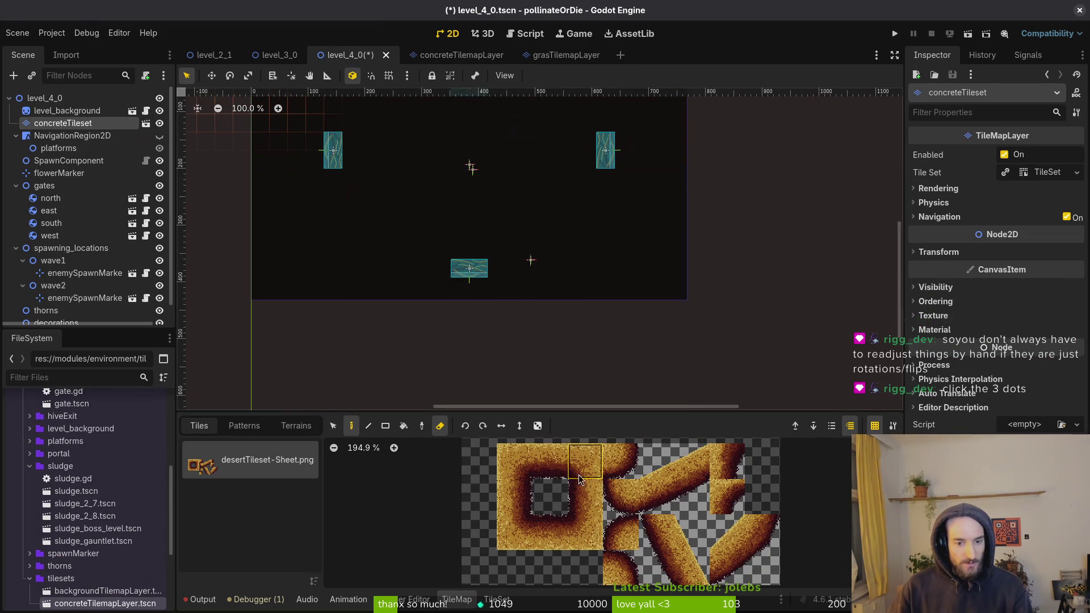
Step: Paint a flat sandstone floor row left of the teal tile
{"action": "scroll", "coordinate": [431, 279], "scroll_direction": "up", "scroll_amount": 3}
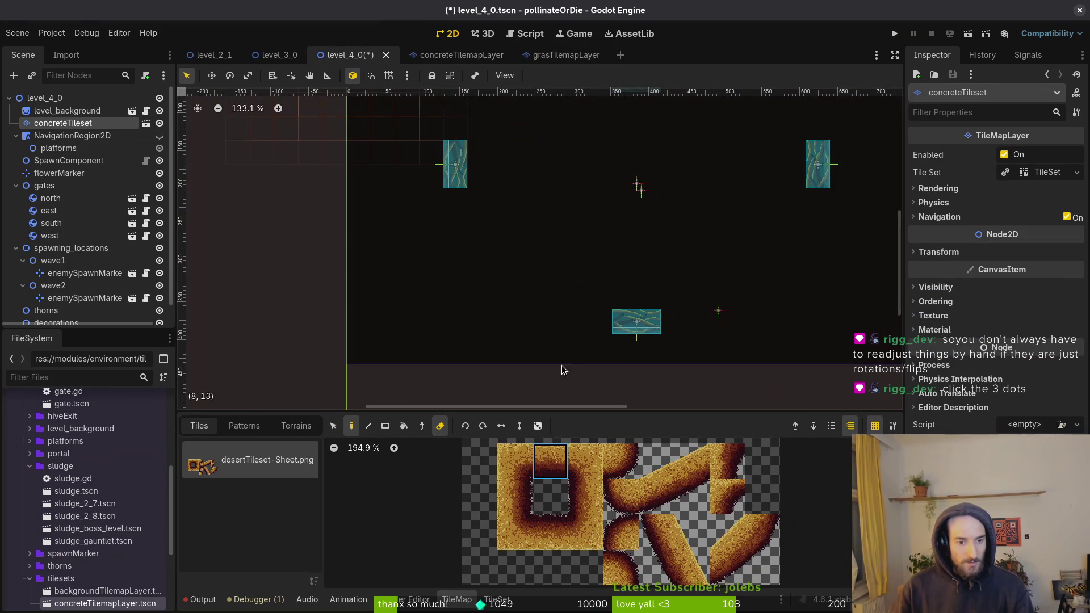
{"action": "left_click", "coordinate": [549, 466]}
{"action": "left_click_drag", "start_coordinate": [601, 322], "coordinate": [501, 332]}
Step: Stamp 2x2 slope blocks rising up the right of the teal tile and up the left side
{"action": "left_click_drag", "start_coordinate": [644, 449], "coordinate": [704, 508]}
{"action": "left_click", "coordinate": [674, 321]}
{"action": "left_click", "coordinate": [731, 297]}
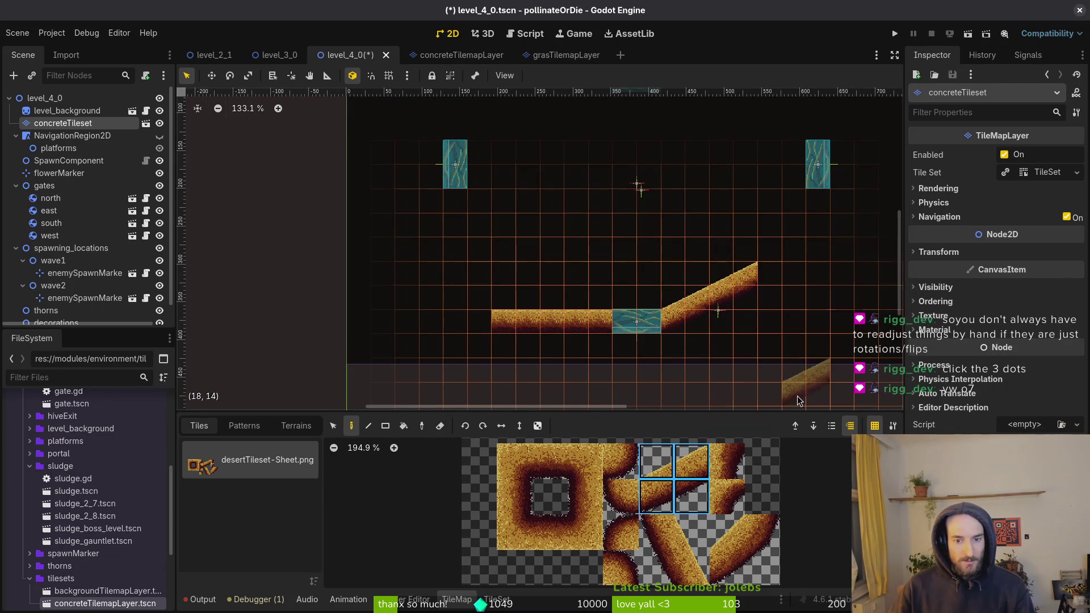
{"action": "left_click_drag", "start_coordinate": [693, 568], "coordinate": [662, 534]}
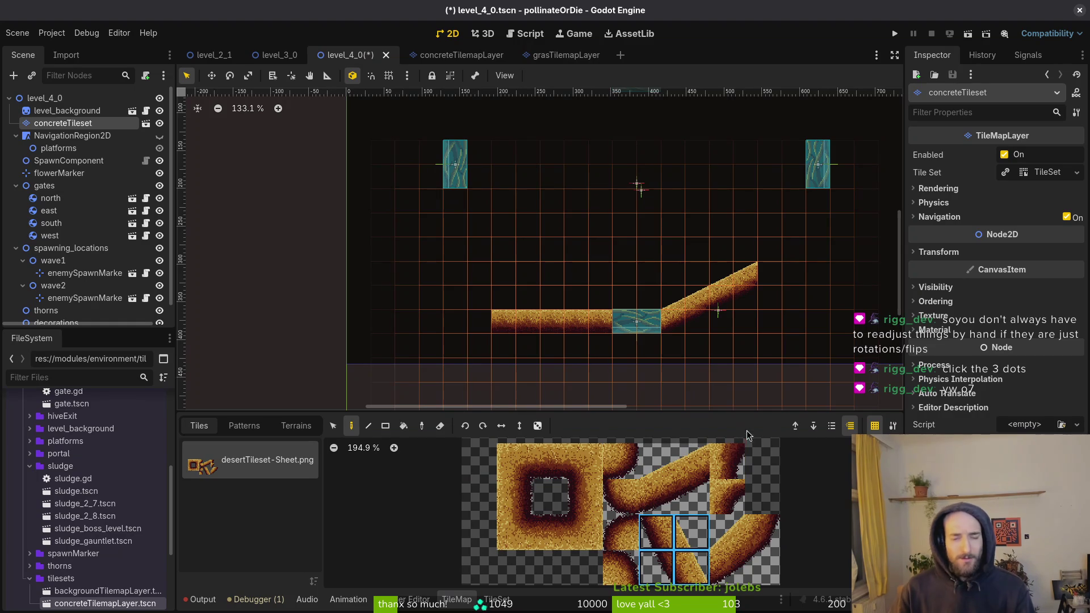
{"action": "scroll", "coordinate": [454, 318], "scroll_direction": "up", "scroll_amount": 2}
{"action": "left_click", "coordinate": [465, 304]}
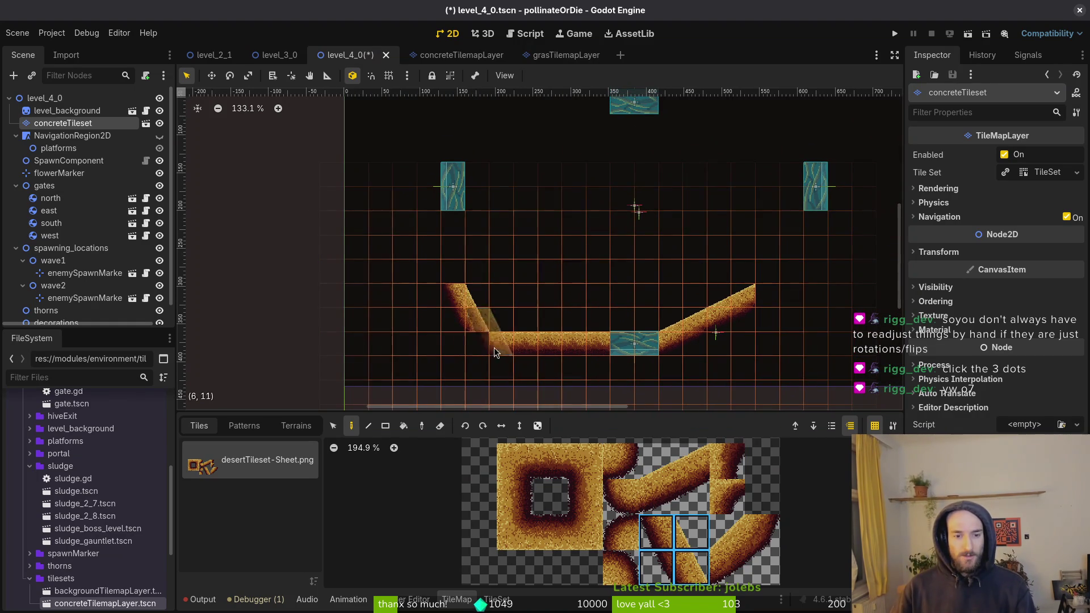
Step: Fit a rotated corner tile into the left bend, trying two corner tiles and orientations
{"action": "left_click", "coordinate": [735, 498]}
{"action": "scroll", "coordinate": [490, 320], "scroll_direction": "up", "scroll_amount": 3}
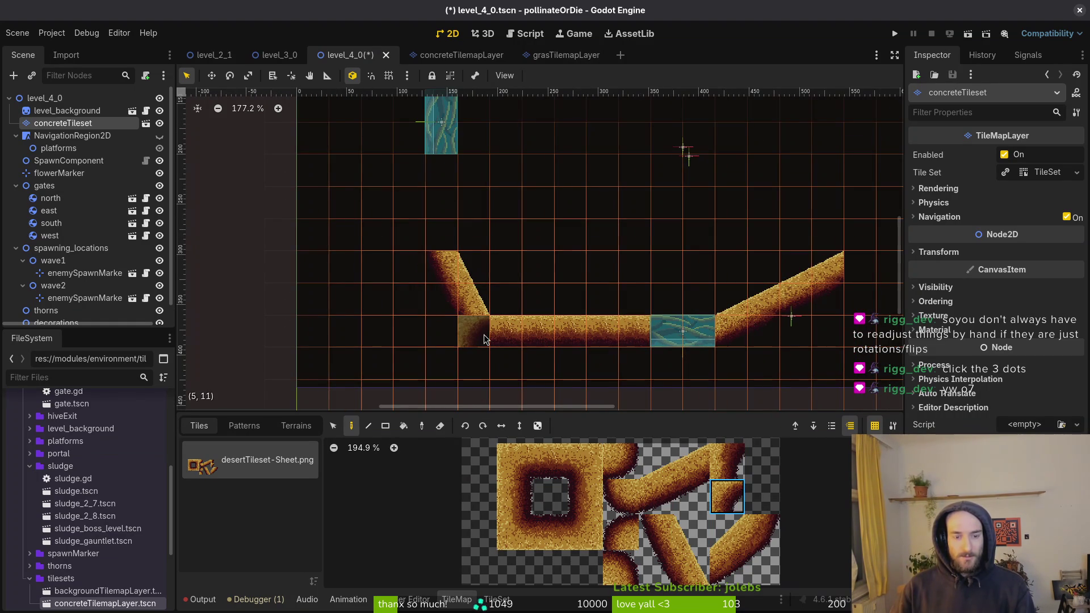
{"action": "key", "text": "x"}
{"action": "key", "text": "x"}
{"action": "key", "text": "x"}
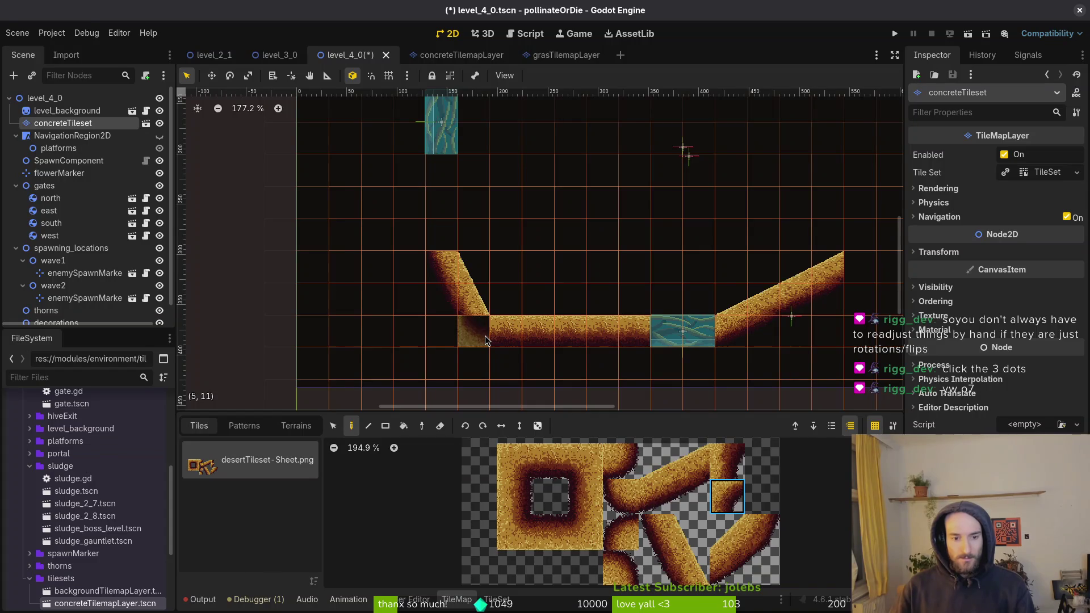
{"action": "left_click", "coordinate": [485, 341]}
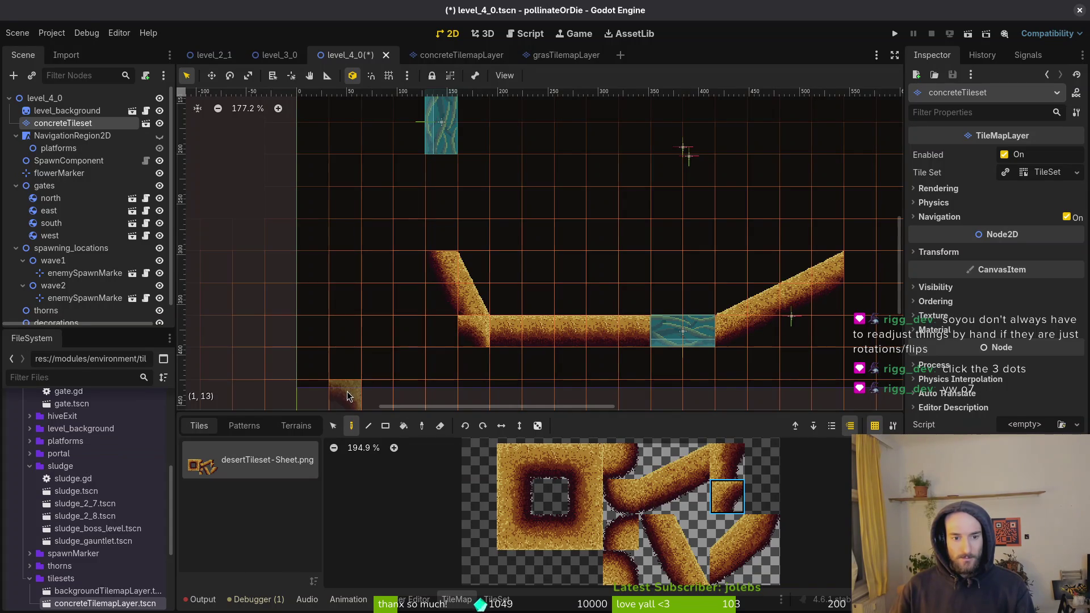
{"action": "left_click", "coordinate": [620, 531]}
{"action": "key", "text": "x"}
{"action": "key", "text": "x"}
{"action": "key", "text": "x"}
{"action": "left_click", "coordinate": [468, 343]}
{"action": "key", "text": "z"}
{"action": "left_click", "coordinate": [482, 337]}
{"action": "key", "text": "Escape"}
{"action": "scroll", "coordinate": [487, 339], "scroll_direction": "up", "scroll_amount": 5}
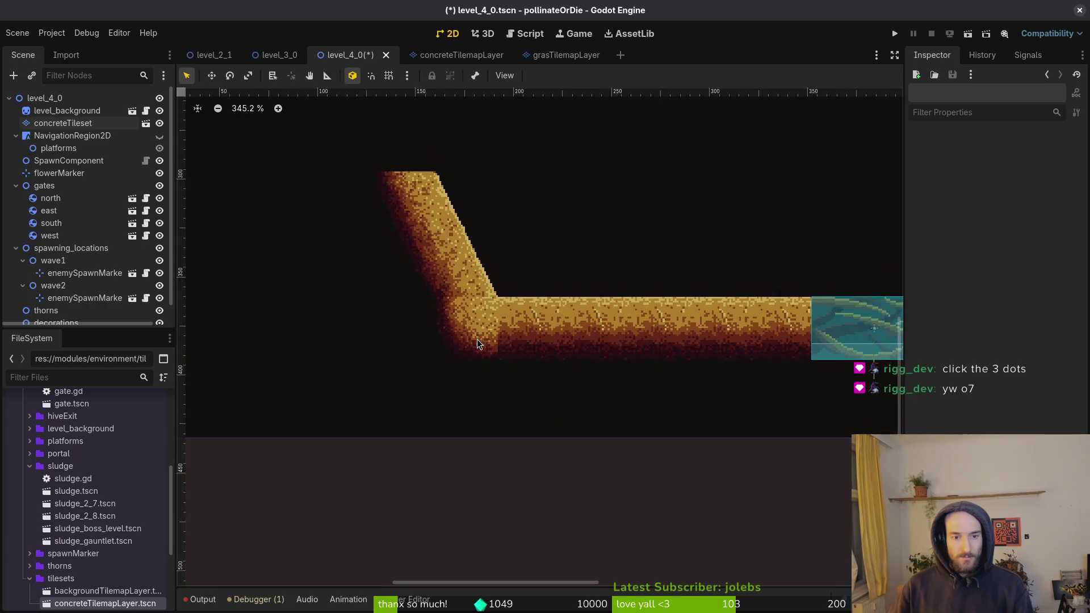
Step: Inspect the left corner join up close, then select concreteTileset in the Scene tree
{"action": "scroll", "coordinate": [479, 312], "scroll_direction": "up", "scroll_amount": 3}
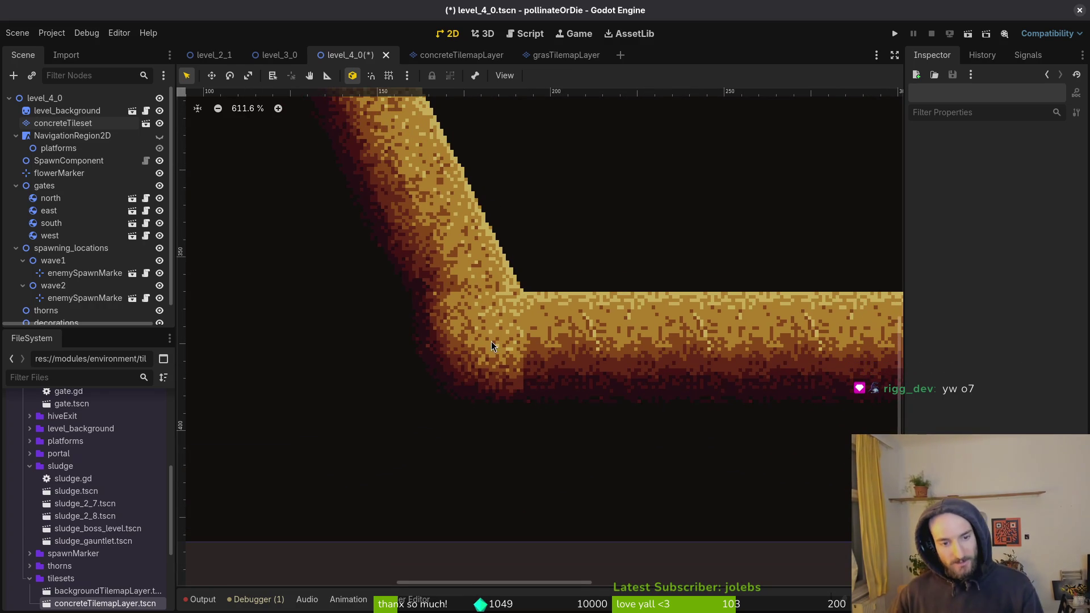
{"action": "scroll", "coordinate": [512, 360], "scroll_direction": "down", "scroll_amount": 3}
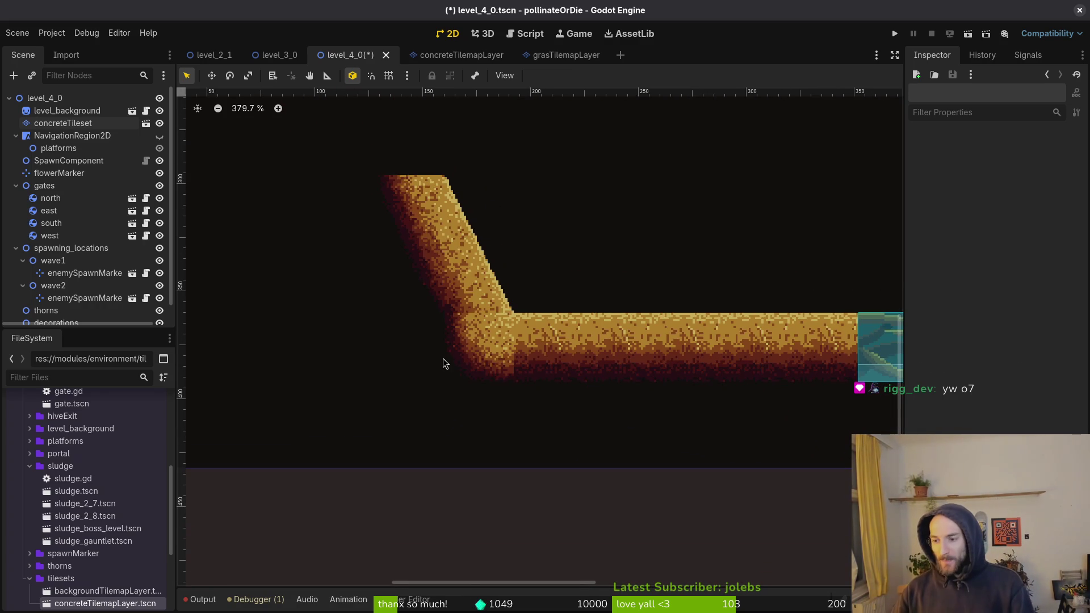
{"action": "scroll", "coordinate": [516, 372], "scroll_direction": "down", "scroll_amount": 4}
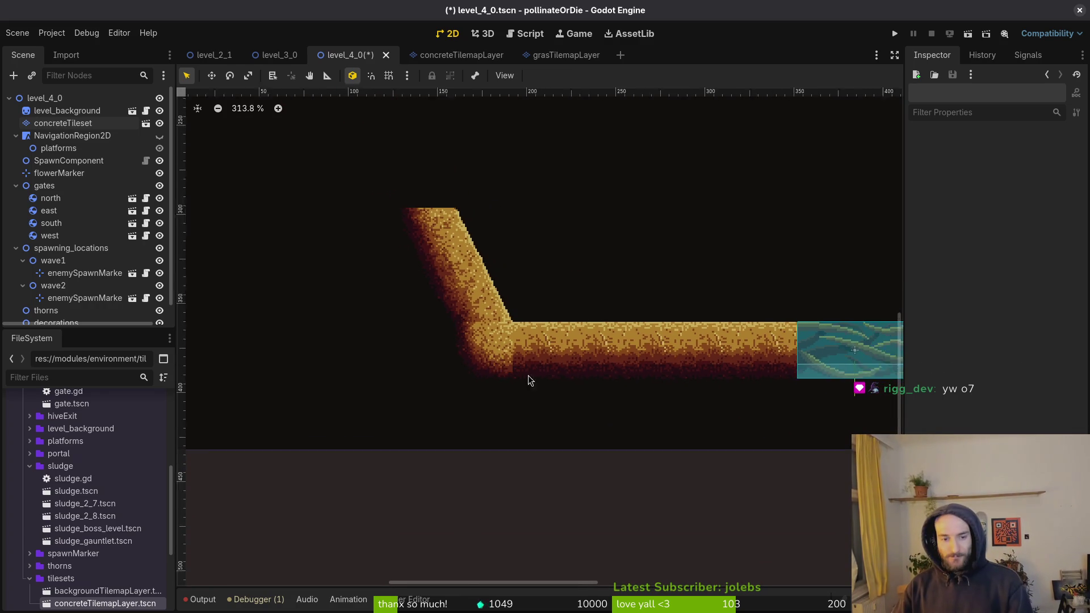
{"action": "left_click_drag", "start_coordinate": [457, 362], "coordinate": [448, 371]}
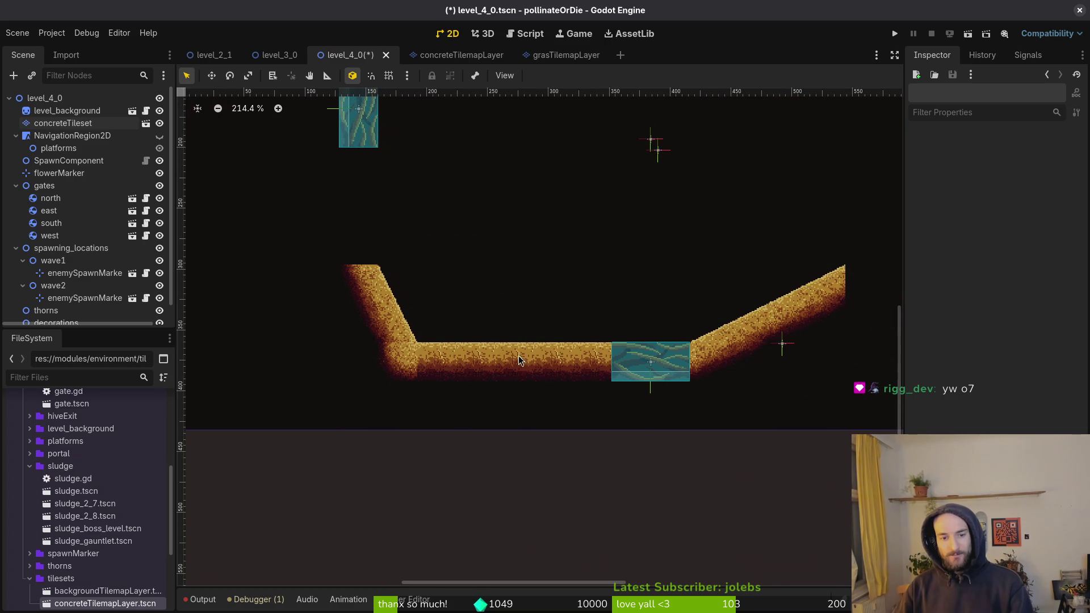
{"action": "scroll", "coordinate": [420, 368], "scroll_direction": "up", "scroll_amount": 2}
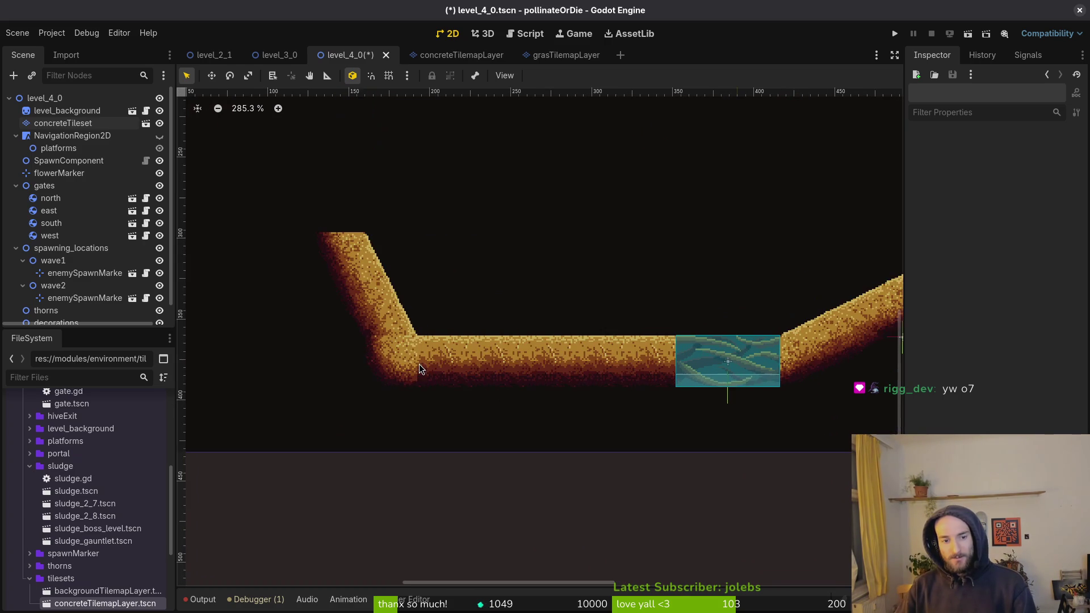
{"action": "scroll", "coordinate": [434, 367], "scroll_direction": "up", "scroll_amount": 1}
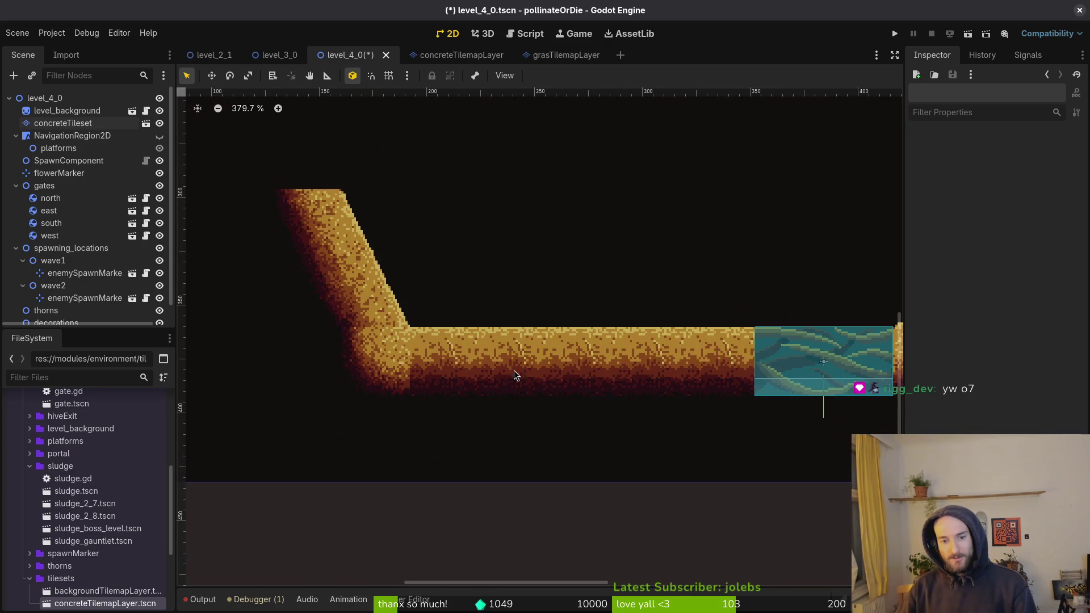
{"action": "scroll", "coordinate": [491, 379], "scroll_direction": "down", "scroll_amount": 1}
{"action": "scroll", "coordinate": [428, 388], "scroll_direction": "up", "scroll_amount": 1}
{"action": "scroll", "coordinate": [434, 378], "scroll_direction": "down", "scroll_amount": 2}
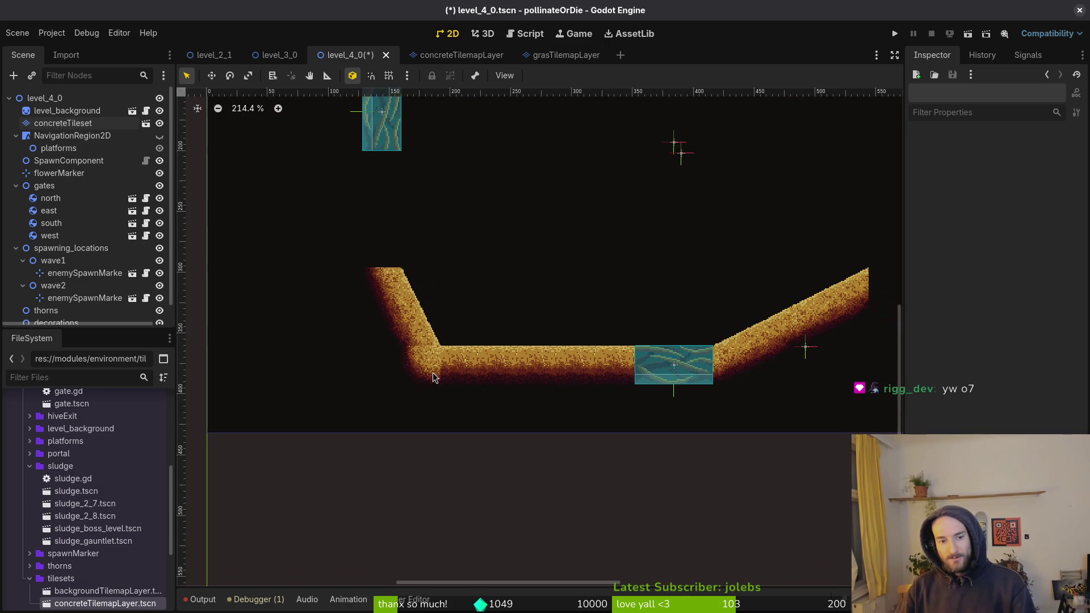
{"action": "scroll", "coordinate": [490, 375], "scroll_direction": "down", "scroll_amount": 1}
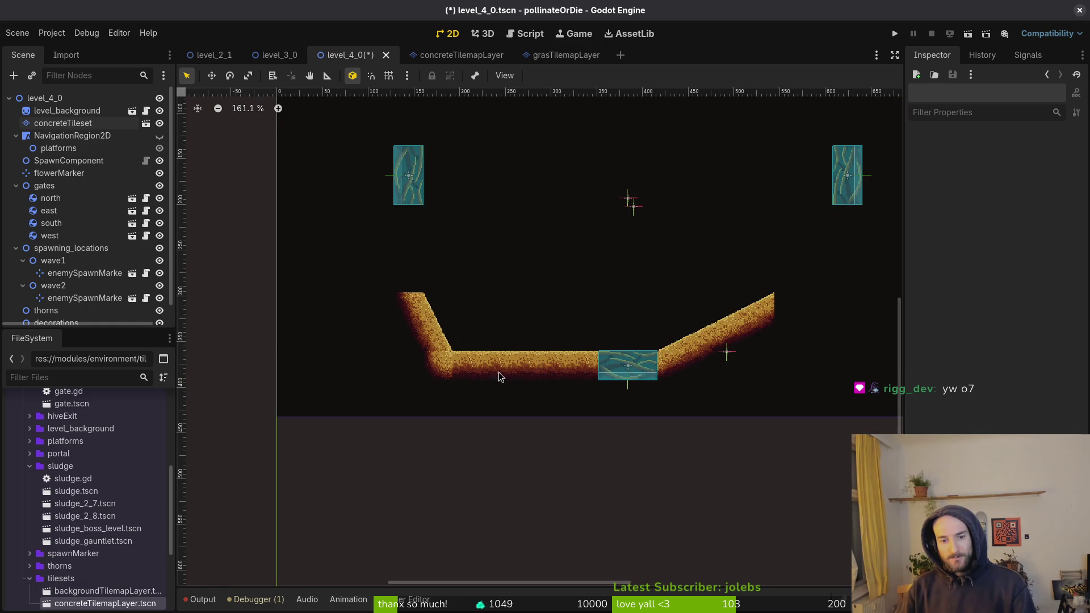
{"action": "scroll", "coordinate": [531, 369], "scroll_direction": "down", "scroll_amount": 1}
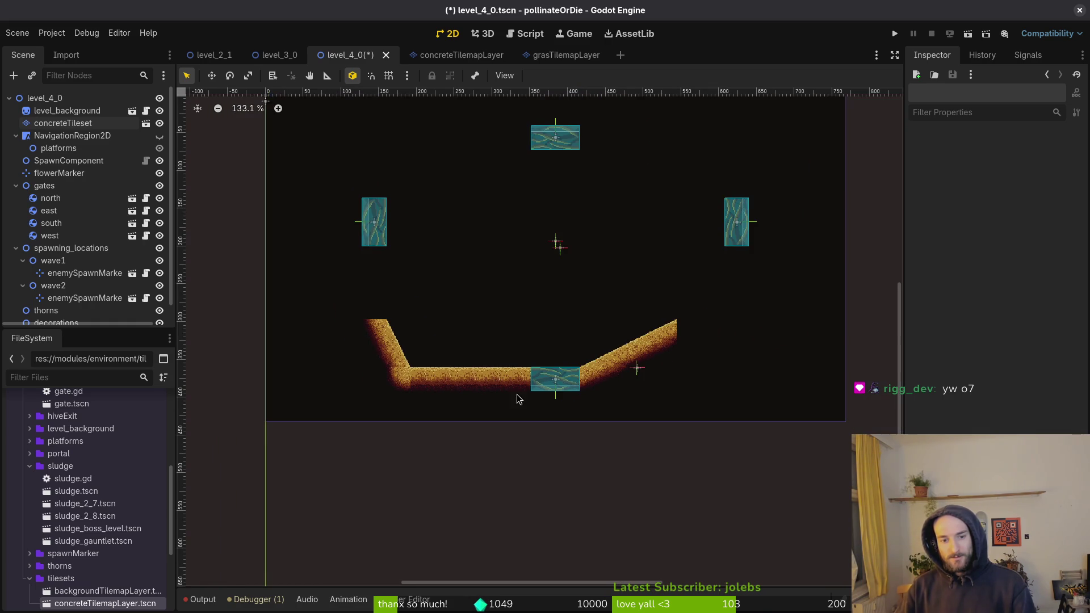
{"action": "scroll", "coordinate": [655, 352], "scroll_direction": "up", "scroll_amount": 1}
{"action": "left_click", "coordinate": [63, 123]}
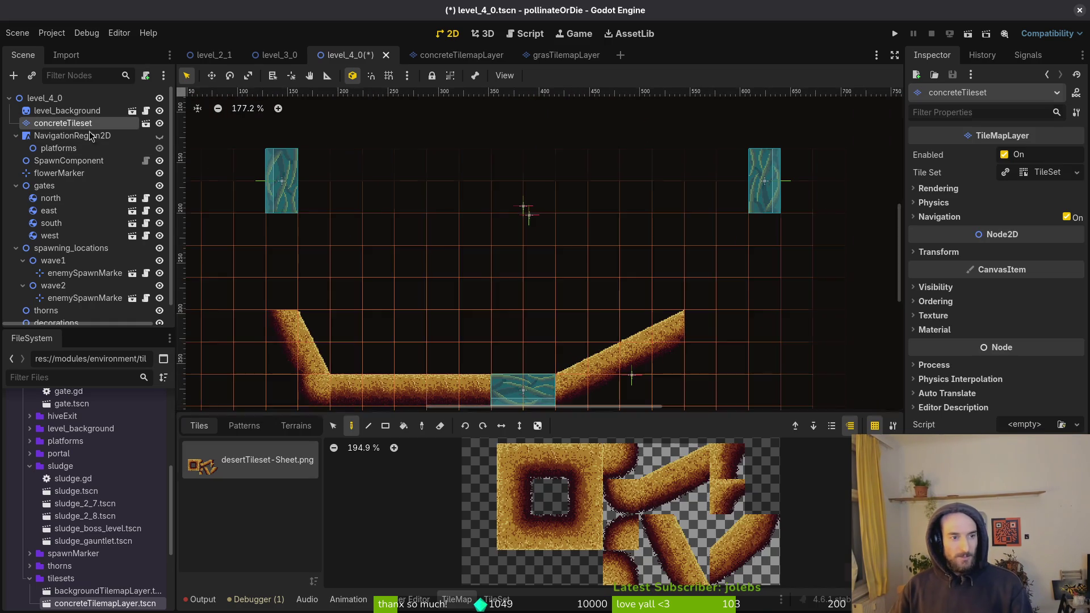
Step: Paint a mirrored 2x2 slope block on the right side with a corner tile below it
{"action": "left_click_drag", "start_coordinate": [542, 224], "coordinate": [501, 191]}
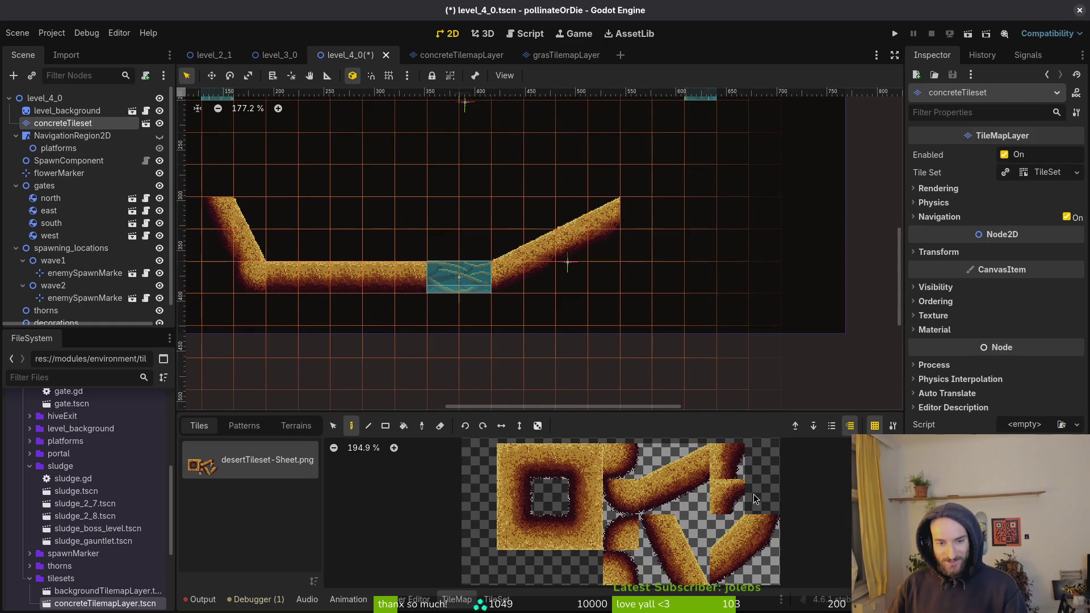
{"action": "left_click", "coordinate": [755, 541]}
{"action": "mouse_move", "coordinate": [693, 568]}
{"action": "left_mouse_down"}
{"action": "mouse_move", "coordinate": [689, 525]}
{"action": "mouse_move", "coordinate": [647, 522]}
{"action": "left_mouse_up"}
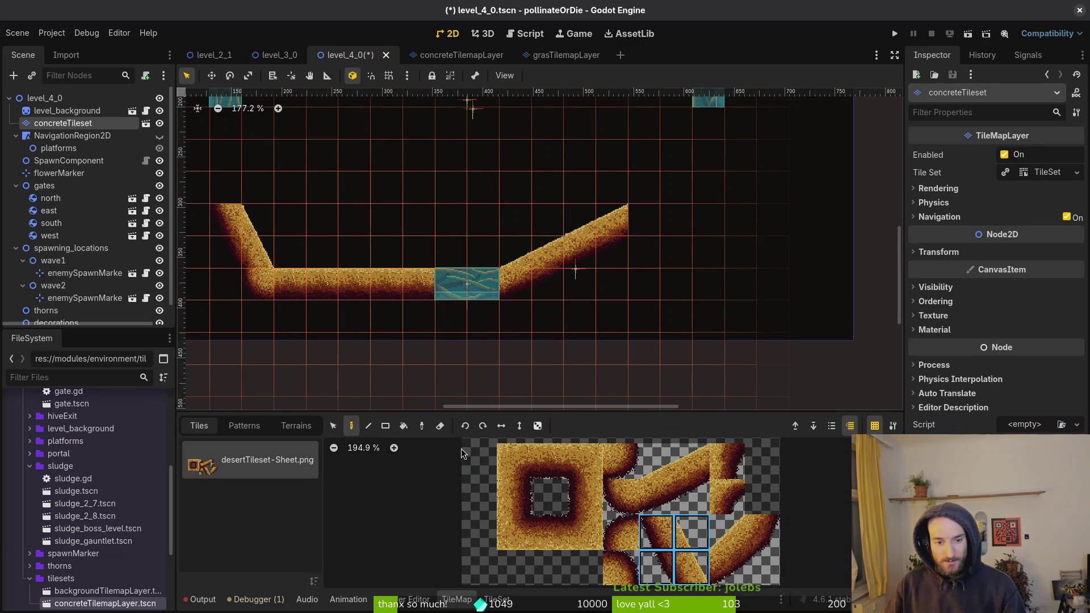
{"action": "left_click", "coordinate": [501, 425]}
{"action": "left_click", "coordinate": [662, 173]}
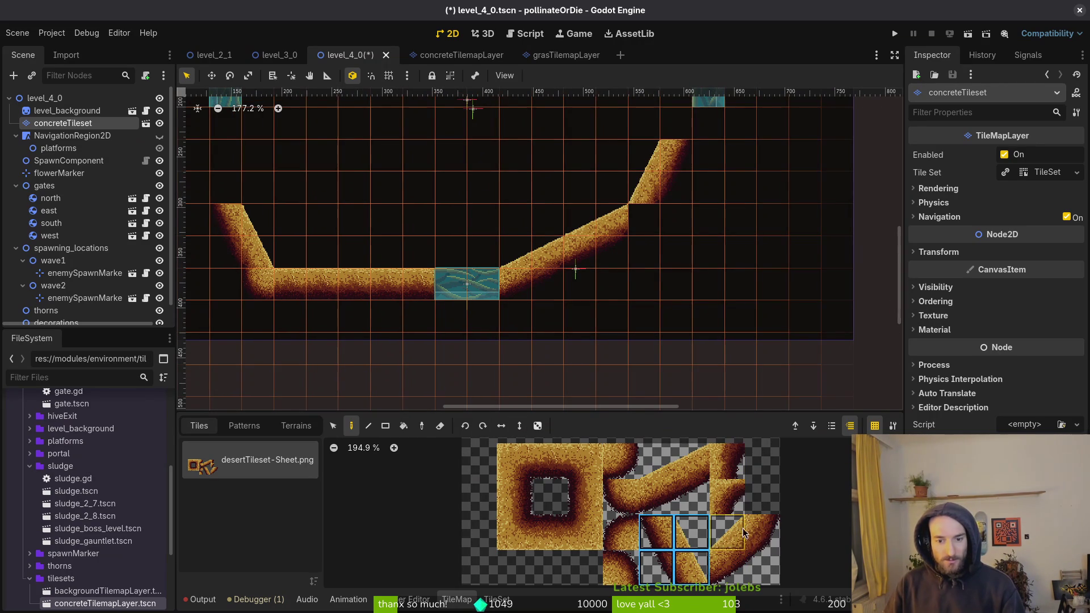
{"action": "left_click", "coordinate": [719, 500]}
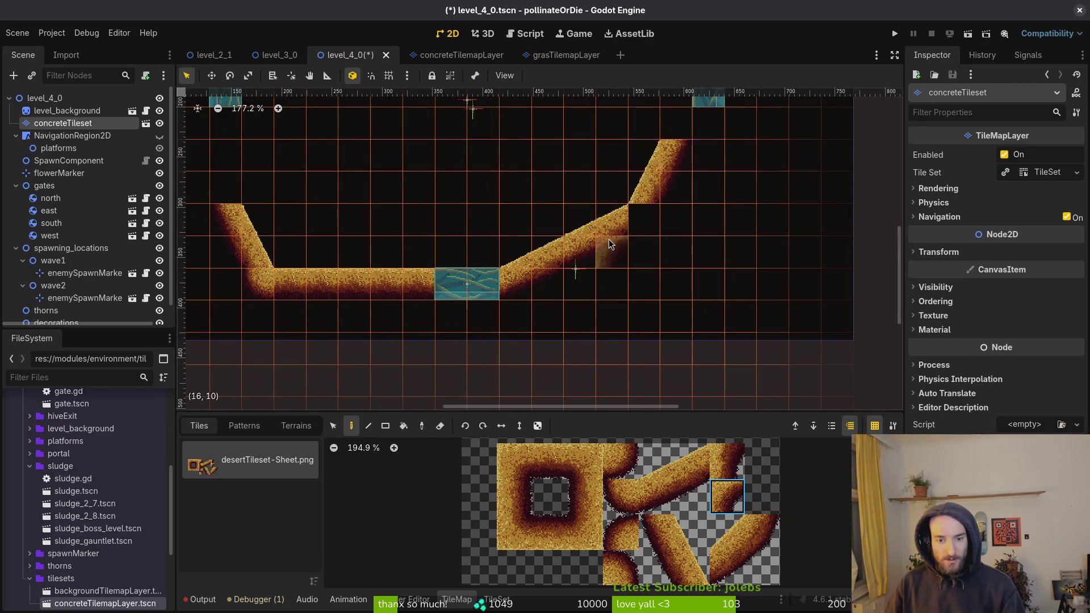
{"action": "left_click", "coordinate": [651, 237]}
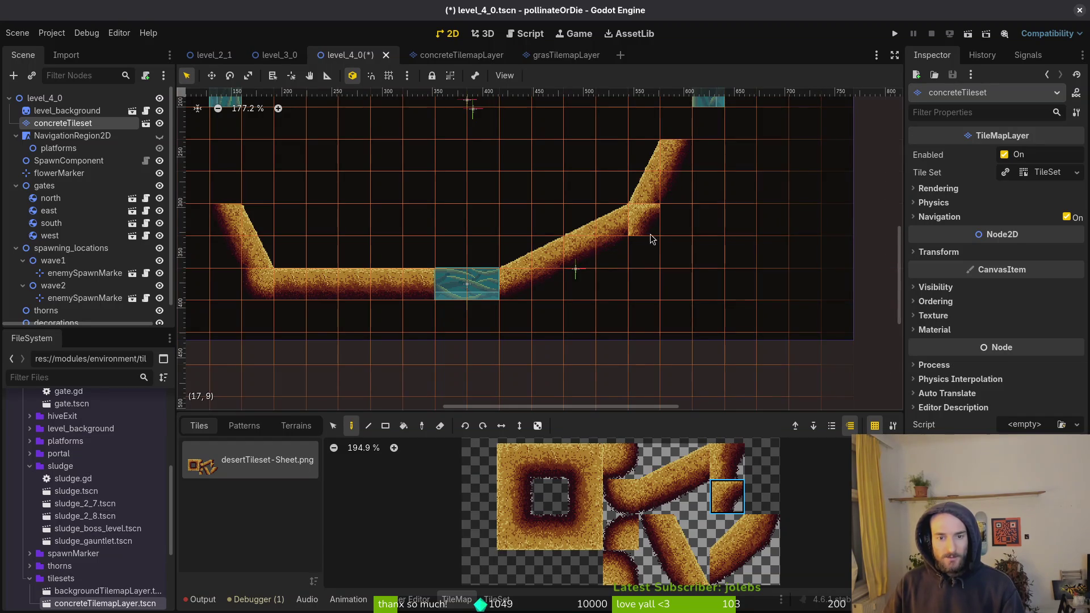
Step: Try replacing the steep right slope with the shallow 2x2 ramp block
{"action": "left_click_drag", "start_coordinate": [655, 531], "coordinate": [692, 580]}
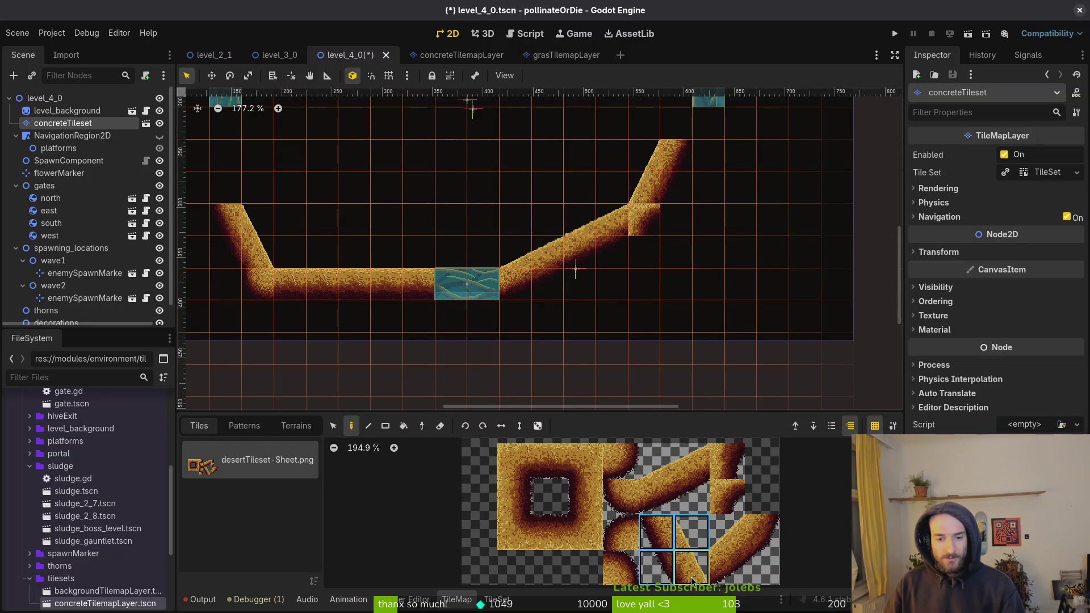
{"action": "mouse_move", "coordinate": [656, 497]}
{"action": "left_mouse_down"}
{"action": "mouse_move", "coordinate": [658, 460]}
{"action": "mouse_move", "coordinate": [693, 463]}
{"action": "left_mouse_up"}
{"action": "left_click", "coordinate": [658, 173]}
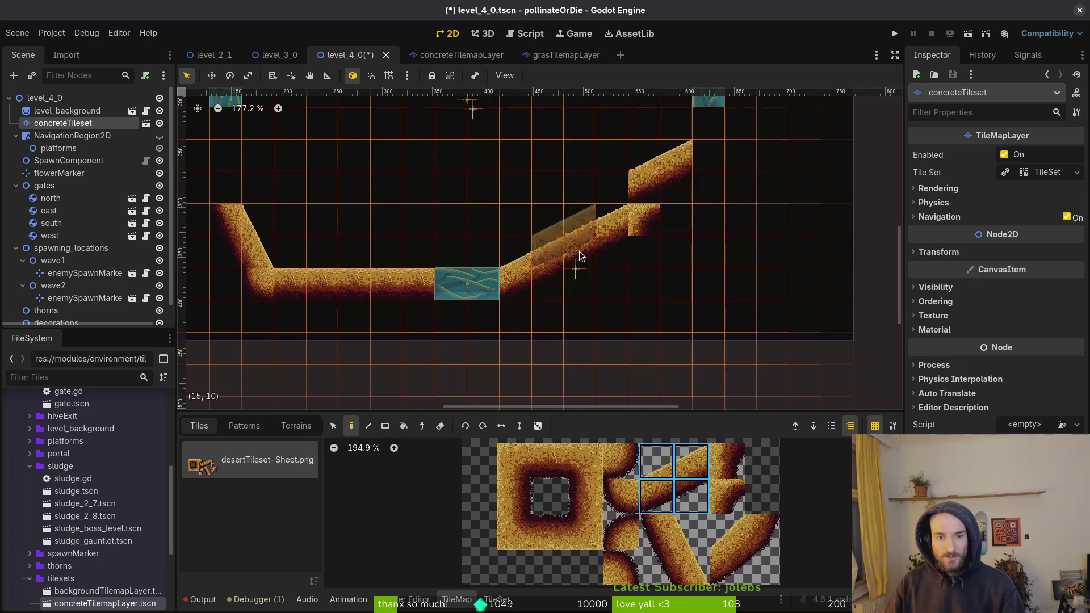
{"action": "left_click_drag", "start_coordinate": [653, 528], "coordinate": [700, 570]}
Step: Erase the old ramp tiles on the right of the teal block
{"action": "key", "text": "e"}
{"action": "mouse_move", "coordinate": [620, 229]}
{"action": "left_mouse_down"}
{"action": "mouse_move", "coordinate": [584, 253]}
{"action": "mouse_move", "coordinate": [683, 233]}
{"action": "left_mouse_up"}
{"action": "left_click_drag", "start_coordinate": [612, 238], "coordinate": [533, 263]}
{"action": "mouse_move", "coordinate": [655, 459]}
{"action": "left_mouse_down"}
{"action": "mouse_move", "coordinate": [685, 503]}
{"action": "mouse_move", "coordinate": [687, 573]}
{"action": "left_mouse_up"}
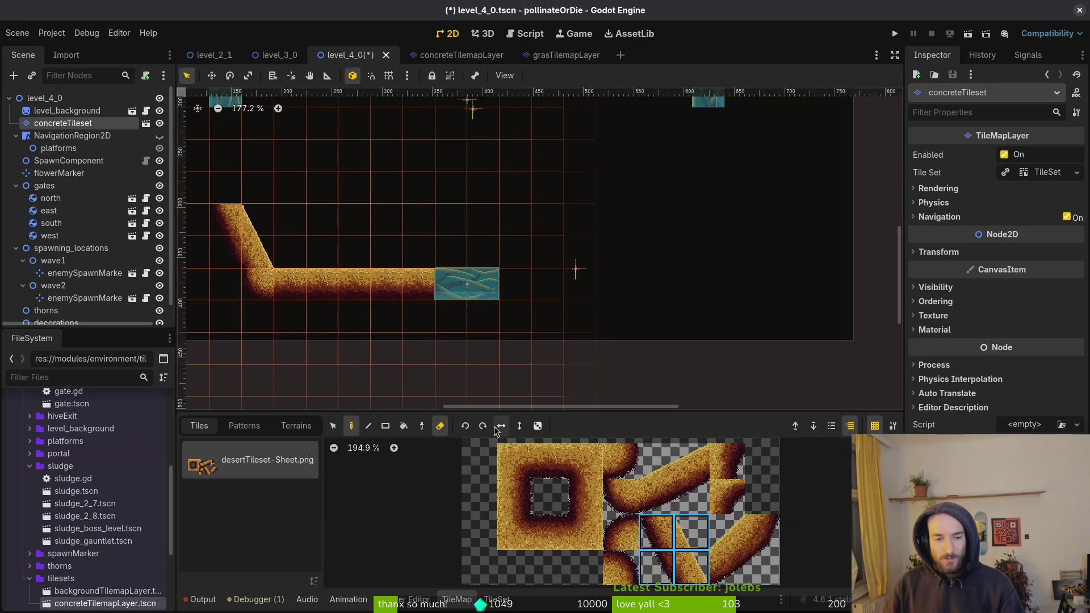
{"action": "left_click", "coordinate": [440, 426]}
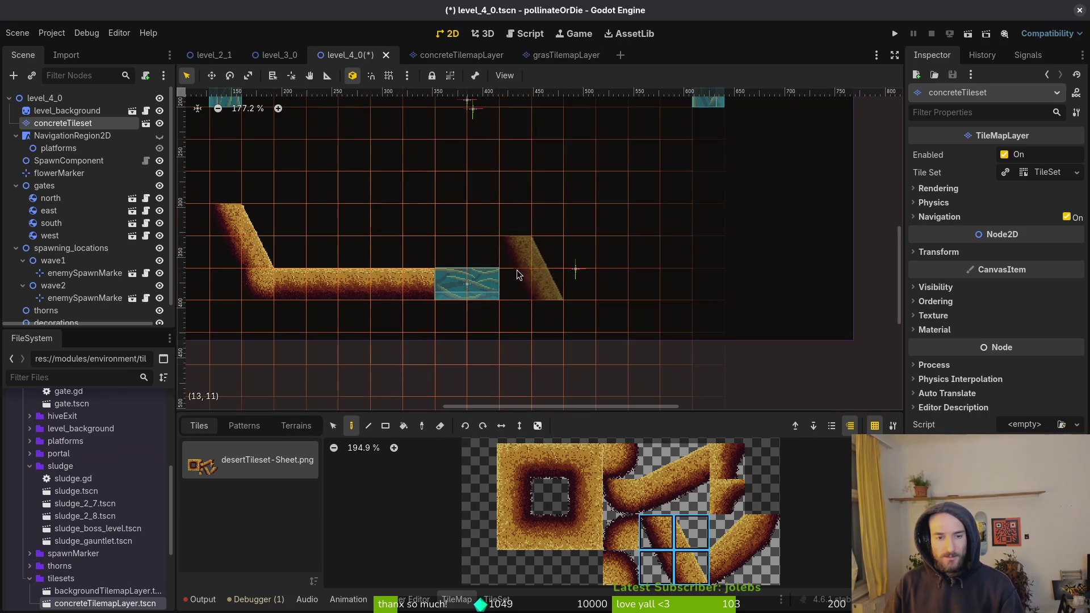
Step: Place a mirrored steep slope beside the teal block, topped by a shallow 2x2 ramp
{"action": "left_click", "coordinate": [501, 427]}
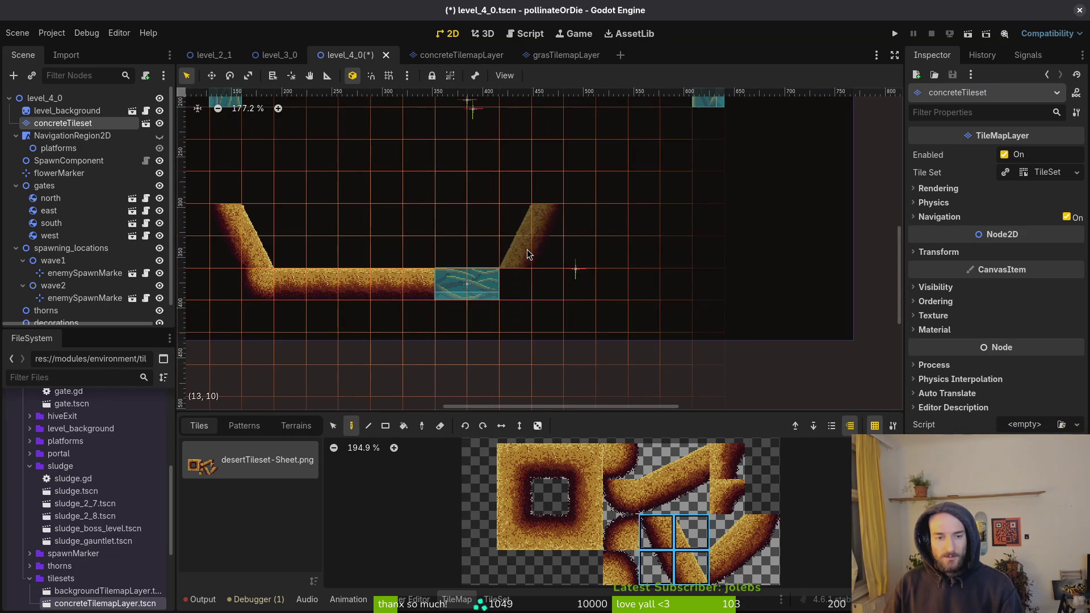
{"action": "left_click", "coordinate": [527, 249]}
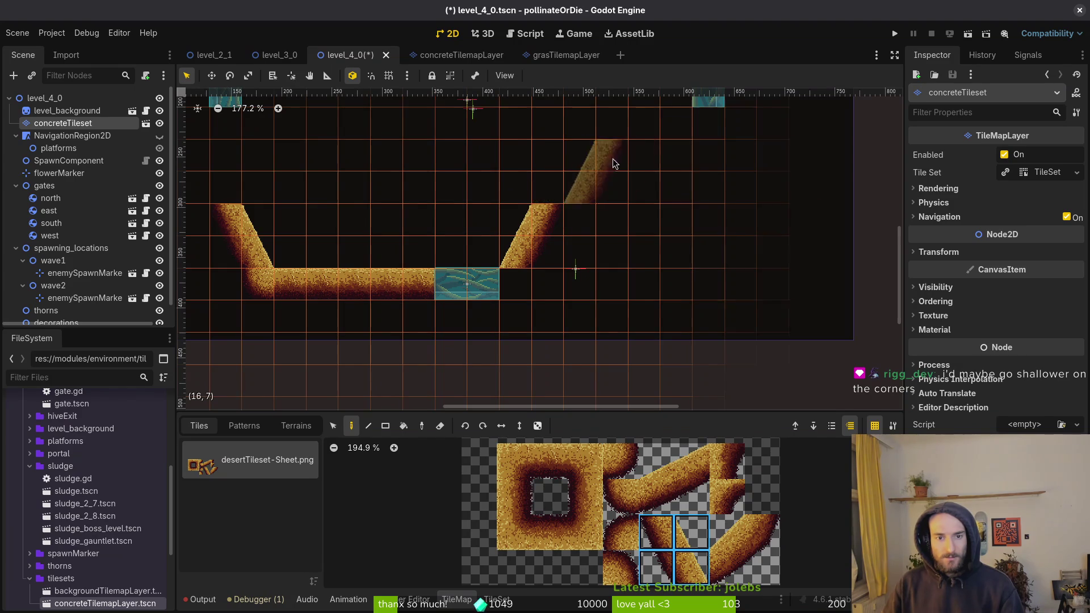
{"action": "scroll", "coordinate": [575, 165], "scroll_direction": "up", "scroll_amount": 3}
{"action": "left_click_drag", "start_coordinate": [659, 467], "coordinate": [689, 492]}
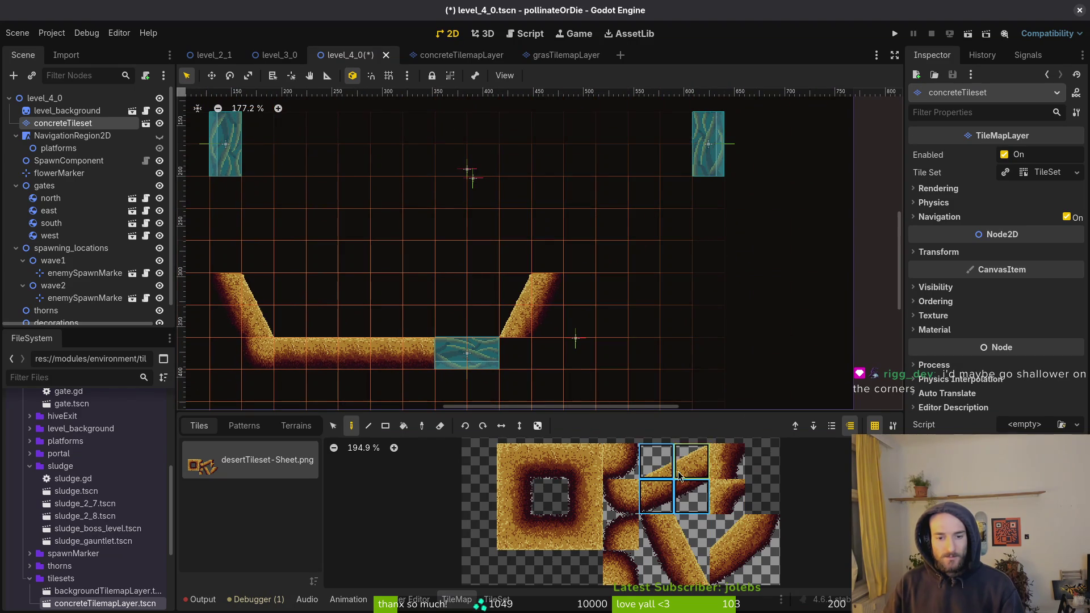
{"action": "left_click", "coordinate": [571, 280]}
{"action": "left_click", "coordinate": [727, 497]}
{"action": "key", "text": "Escape"}
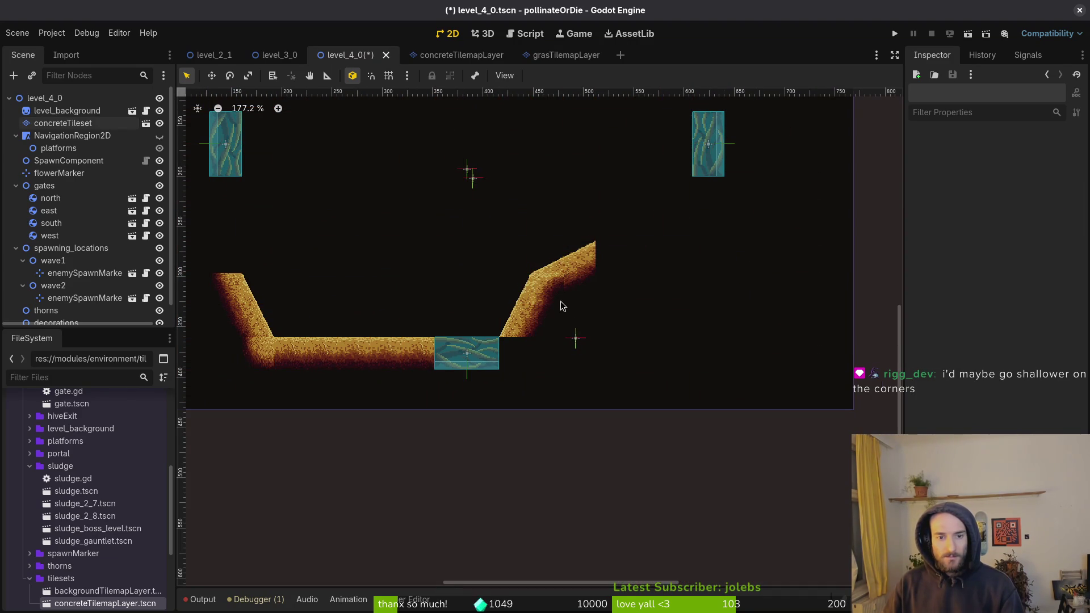
Step: Select the concreteTileset layer and pick the rounded corner tile from the TileMap atlas
{"action": "scroll", "coordinate": [563, 311], "scroll_direction": "up", "scroll_amount": 5}
{"action": "scroll", "coordinate": [596, 335], "scroll_direction": "down", "scroll_amount": 1}
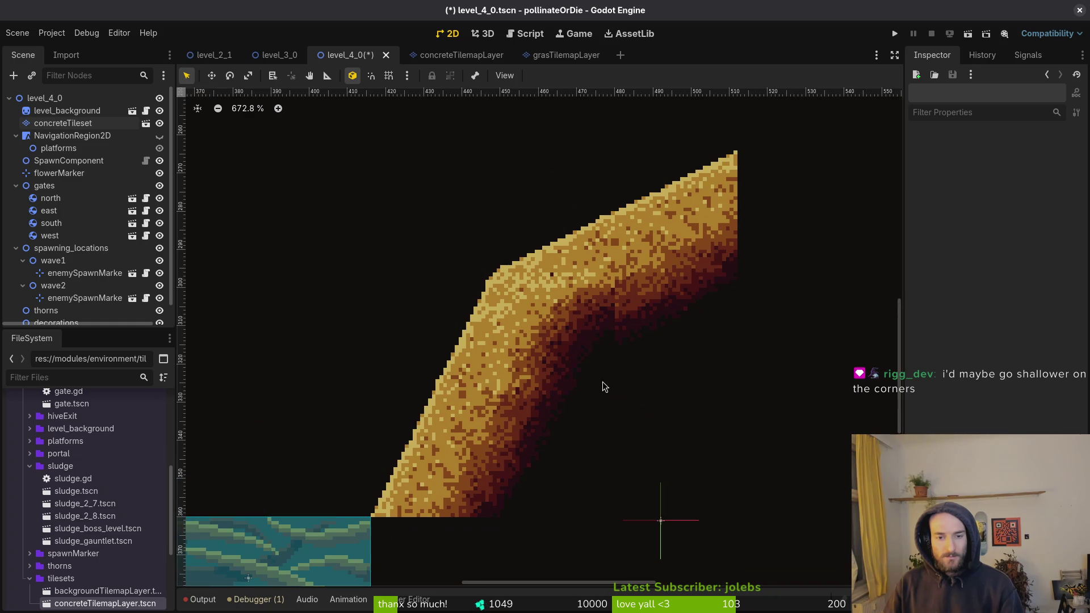
{"action": "scroll", "coordinate": [602, 360], "scroll_direction": "down", "scroll_amount": 1}
{"action": "scroll", "coordinate": [579, 349], "scroll_direction": "down", "scroll_amount": 1}
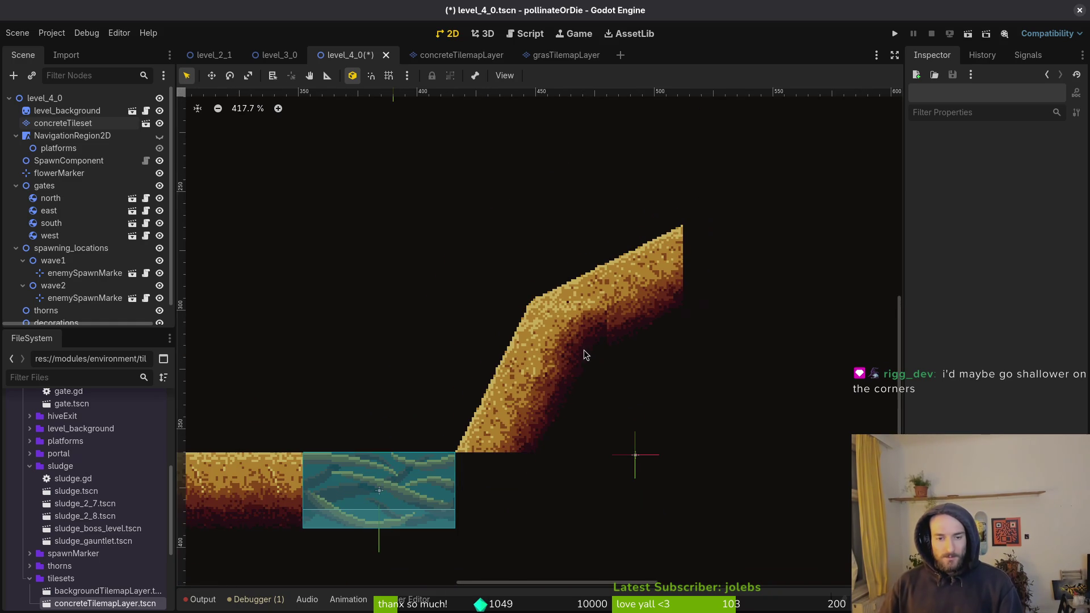
{"action": "left_click", "coordinate": [73, 126]}
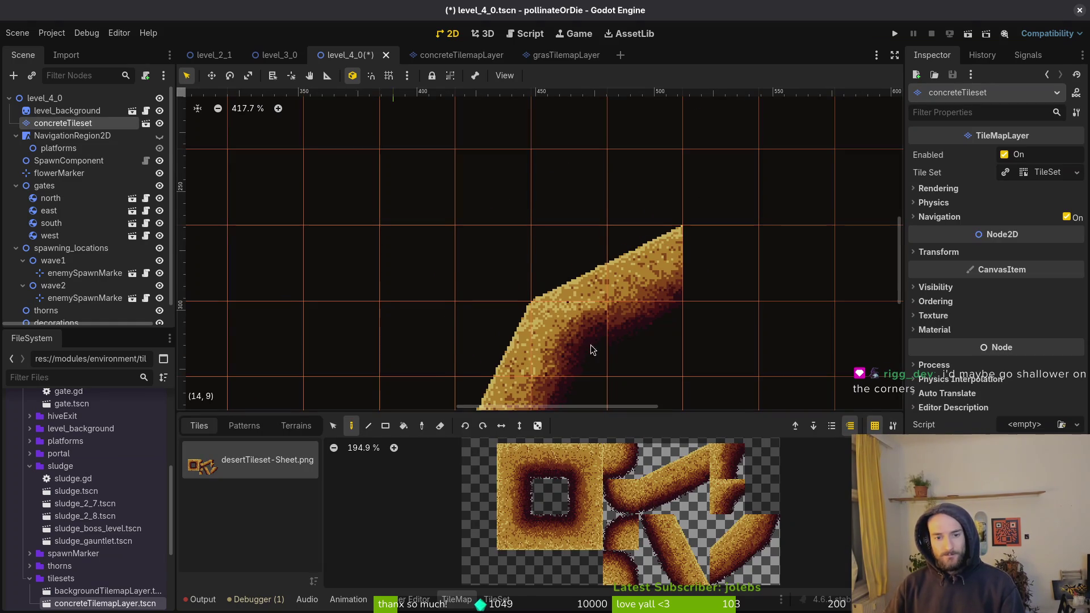
{"action": "scroll", "coordinate": [583, 353], "scroll_direction": "down", "scroll_amount": 1}
{"action": "scroll", "coordinate": [598, 348], "scroll_direction": "down", "scroll_amount": 2}
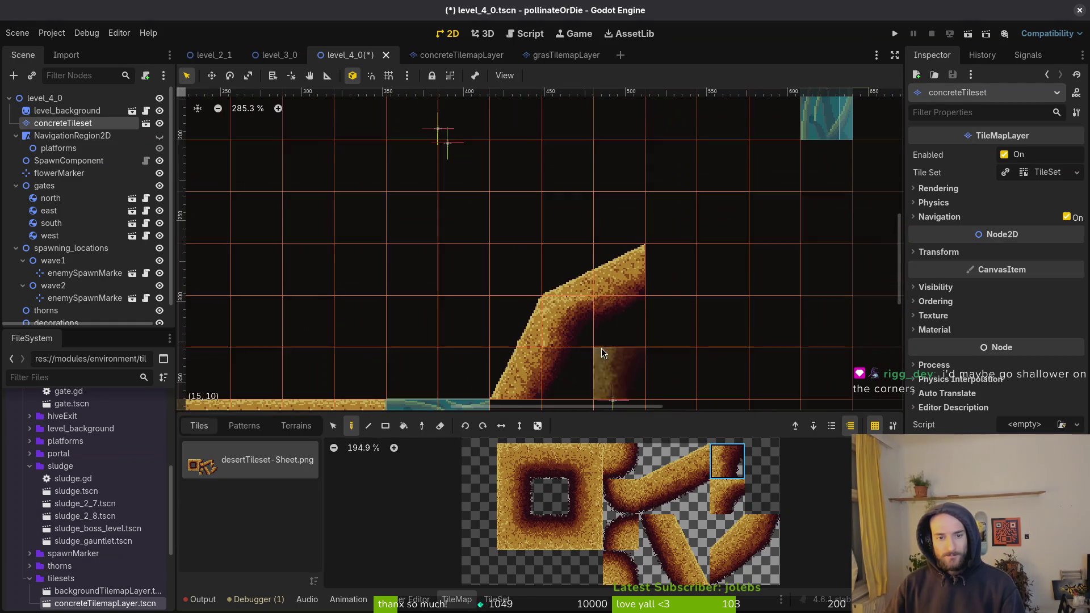
{"action": "left_click", "coordinate": [617, 352]}
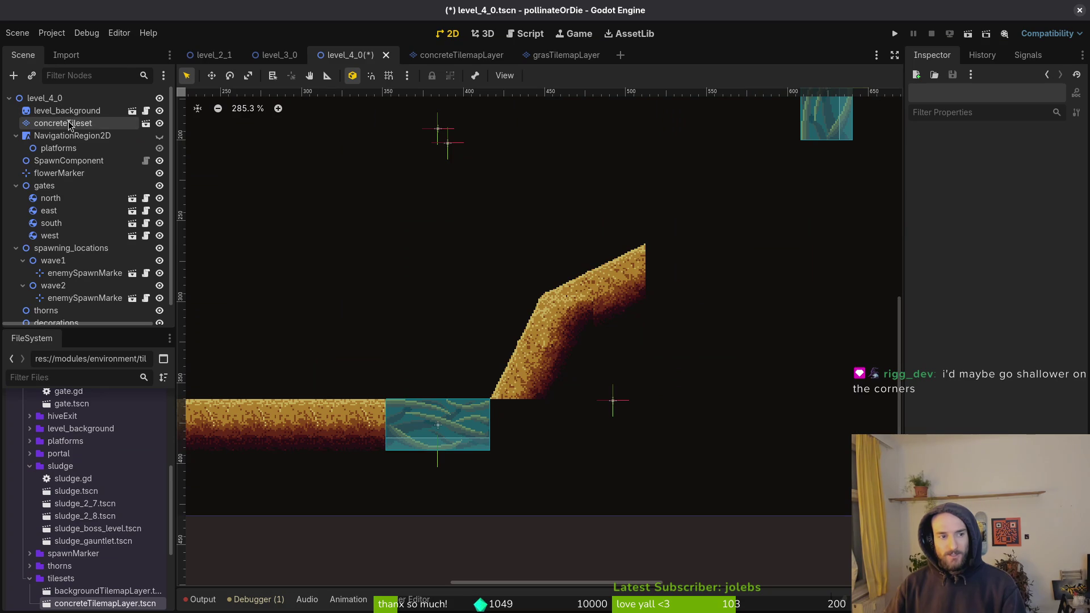
{"action": "left_click", "coordinate": [71, 123]}
{"action": "left_click", "coordinate": [724, 500]}
{"action": "left_click", "coordinate": [572, 325], "text": "ctrl"}
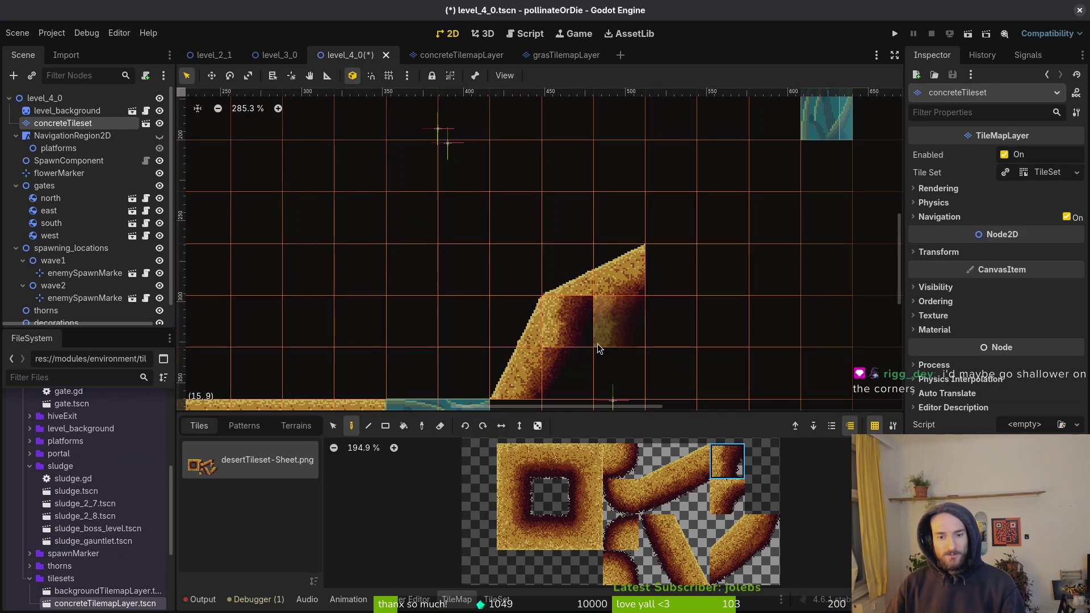
{"action": "key", "text": "Escape"}
{"action": "scroll", "coordinate": [556, 336], "scroll_direction": "up", "scroll_amount": 3}
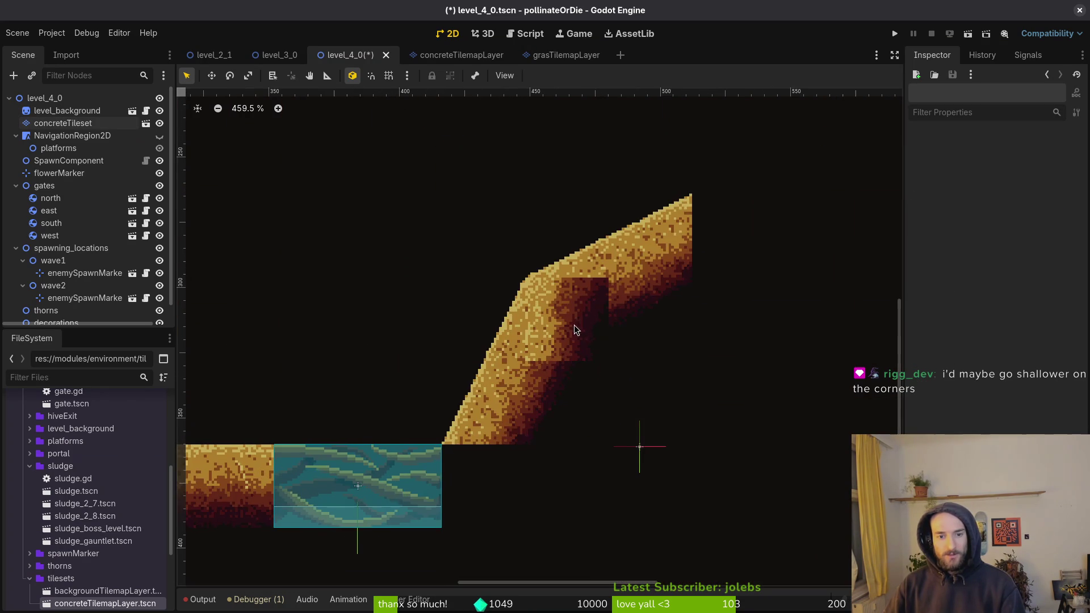
{"action": "left_click", "coordinate": [92, 127]}
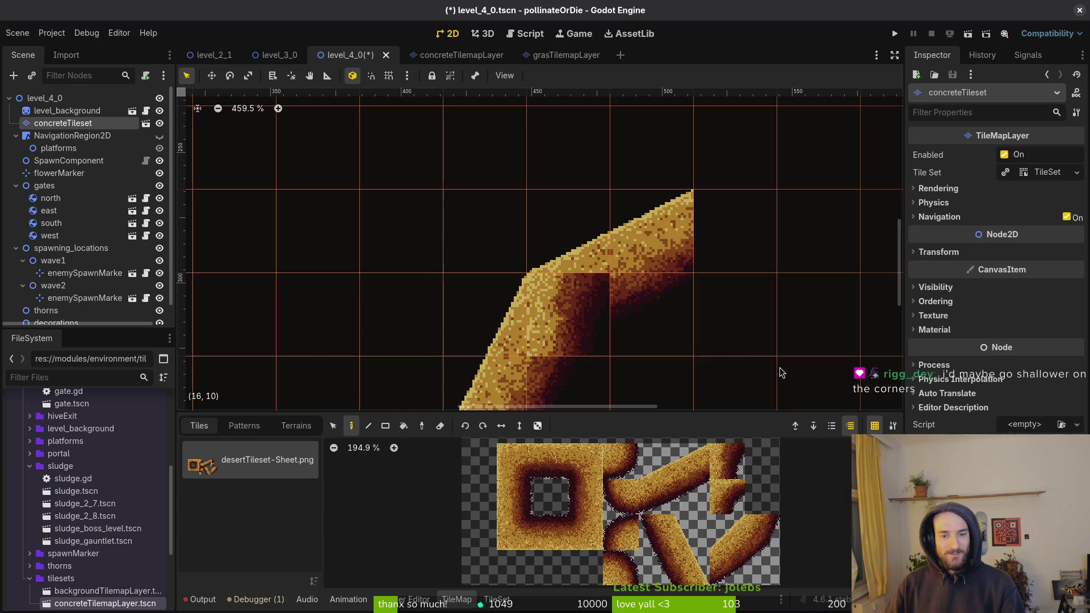
{"action": "scroll", "coordinate": [745, 474], "scroll_direction": "up", "scroll_amount": 9}
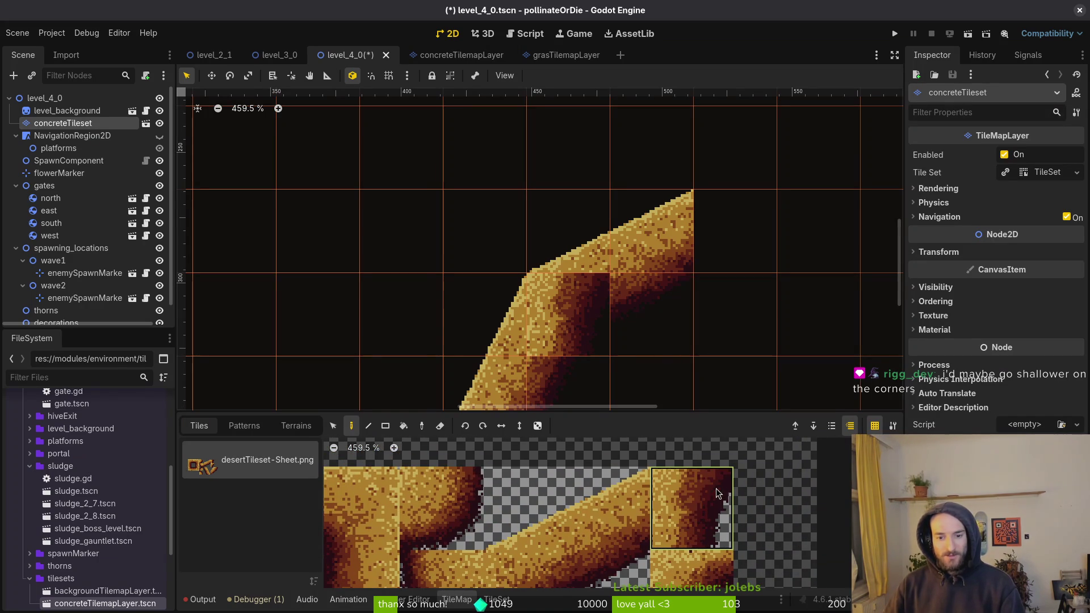
Step: Check the corner tiles on the desertTileset sheet in Aseprite
{"action": "key", "text": "alt+Tab"}
{"action": "scroll", "coordinate": [676, 260], "scroll_direction": "up", "scroll_amount": 5}
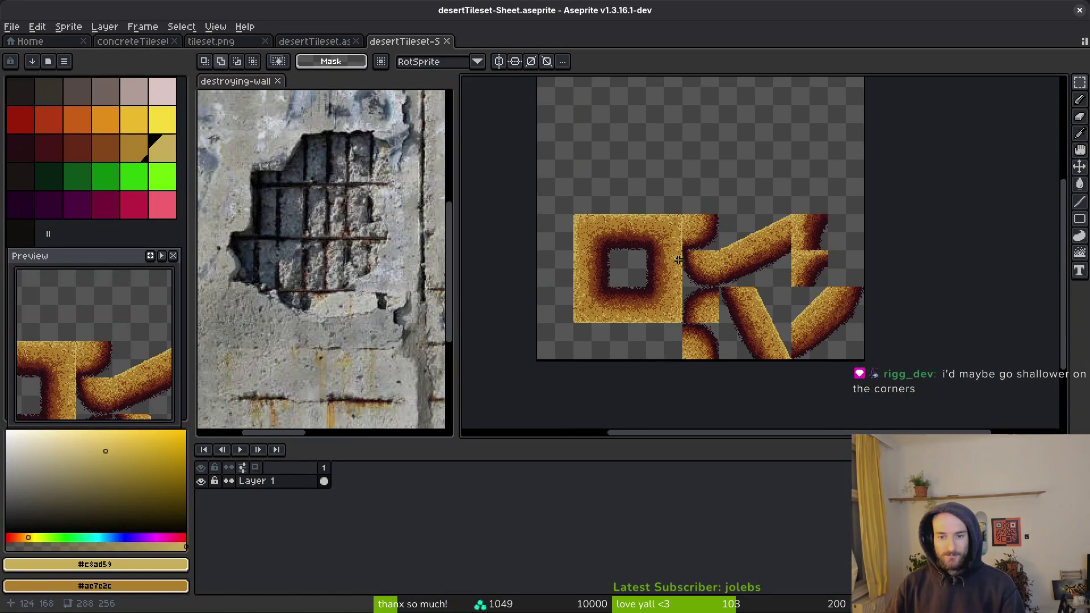
{"action": "mouse_move", "coordinate": [808, 252]}
{"action": "left_mouse_down"}
{"action": "mouse_move", "coordinate": [767, 272]}
{"action": "mouse_move", "coordinate": [823, 261]}
{"action": "left_mouse_up"}
{"action": "key", "text": "alt+Tab"}
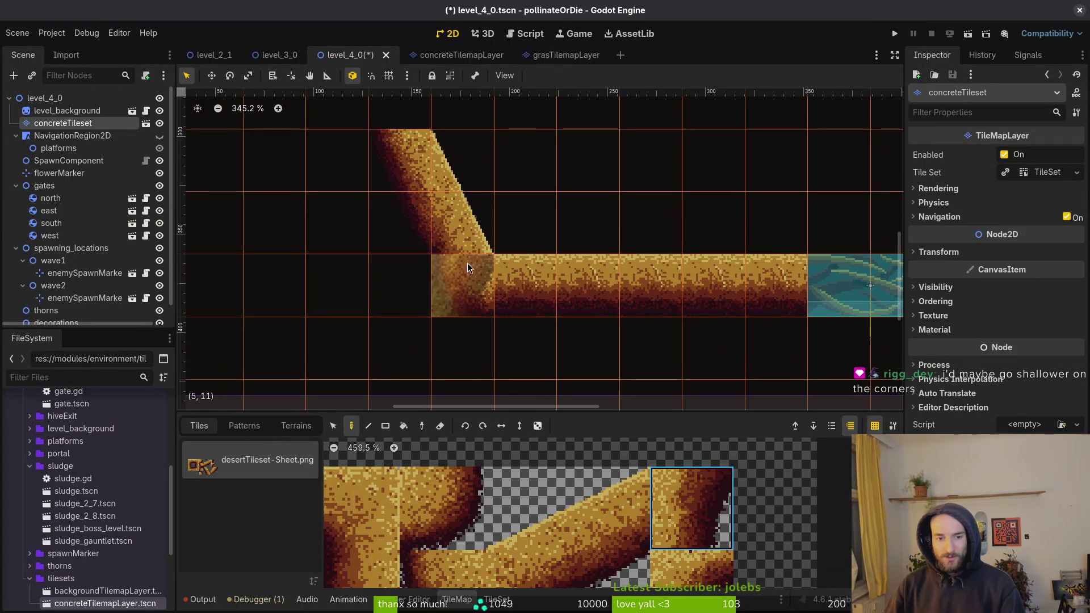
Step: Paint the corner tile at cell (5,11) and zoom to inspect the slope-floor joint
{"action": "left_click", "coordinate": [479, 309]}
{"action": "key", "text": "Escape"}
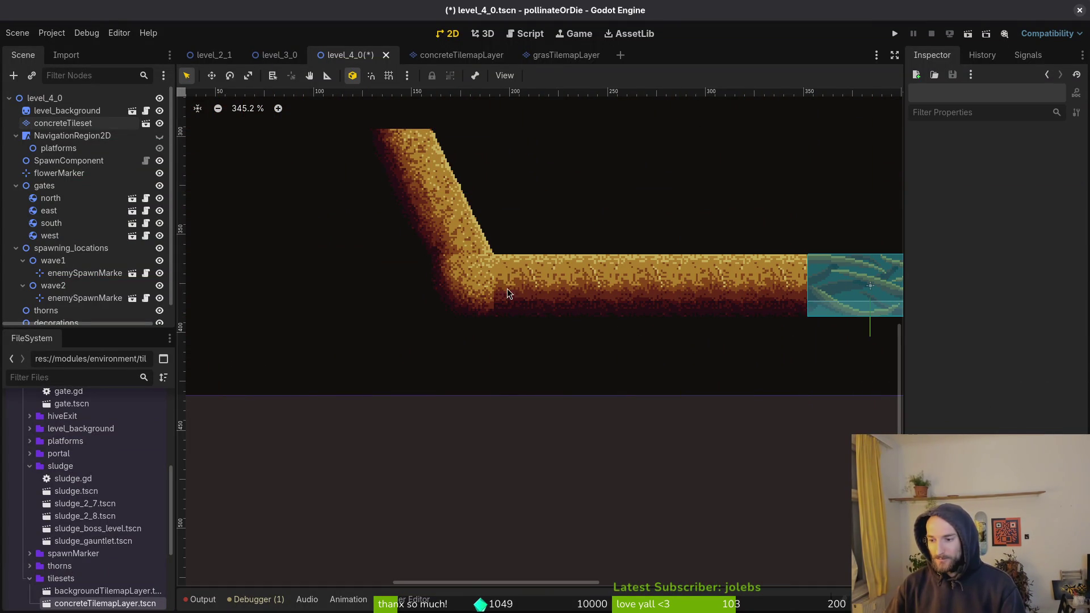
{"action": "scroll", "coordinate": [454, 257], "scroll_direction": "up", "scroll_amount": 5}
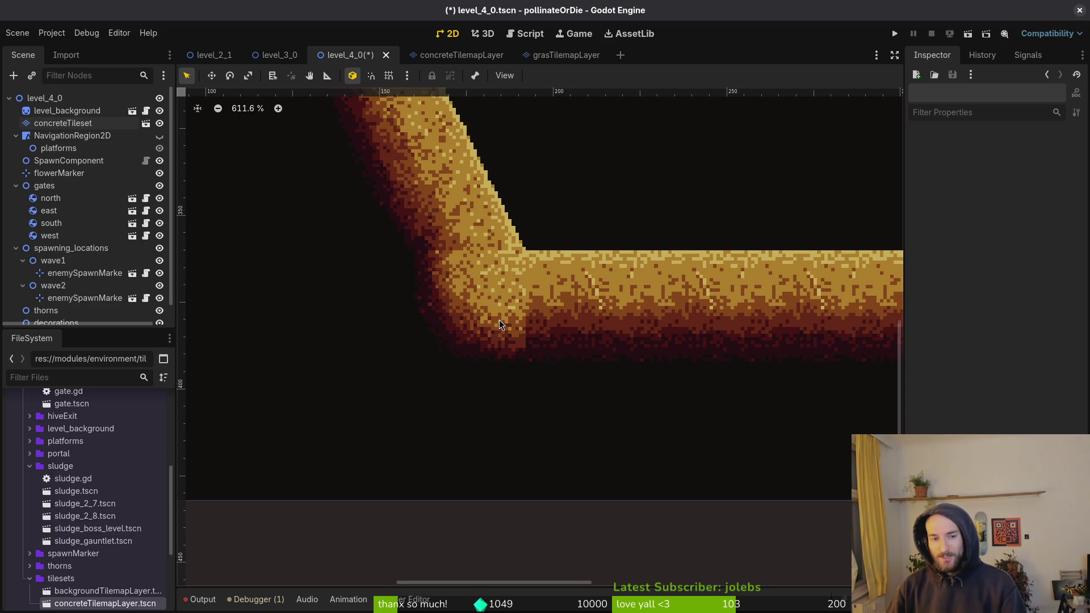
{"action": "scroll", "coordinate": [500, 326], "scroll_direction": "down", "scroll_amount": 1}
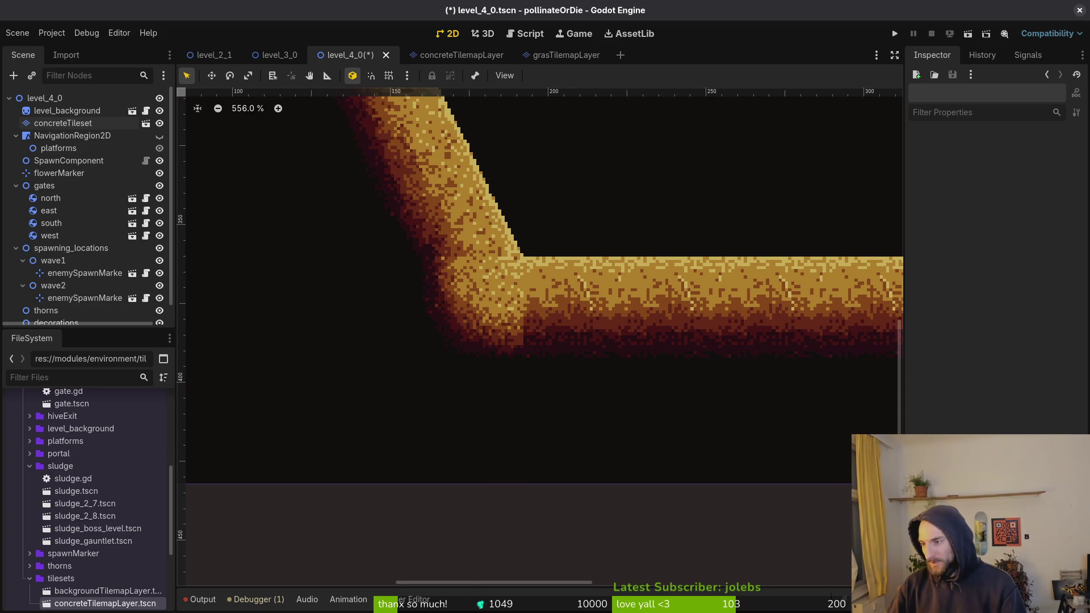
{"action": "key", "text": "alt+Tab"}
{"action": "scroll", "coordinate": [707, 309], "scroll_direction": "down", "scroll_amount": 4}
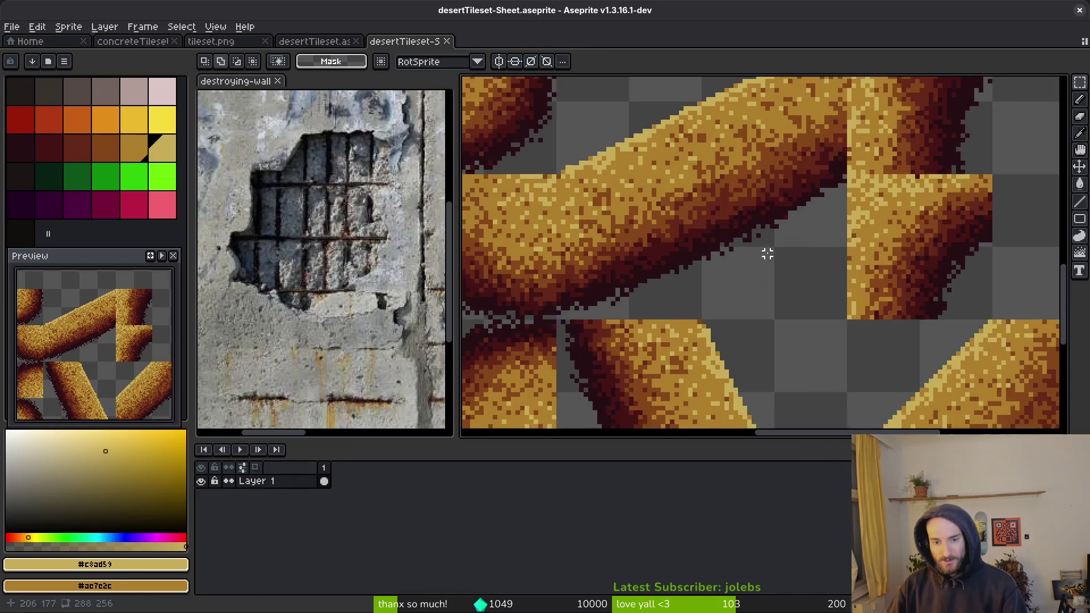
Step: Sample dark brown #854619 and spray it over the corner tile with the Spray tool
{"action": "scroll", "coordinate": [707, 309], "scroll_direction": "up", "scroll_amount": 4}
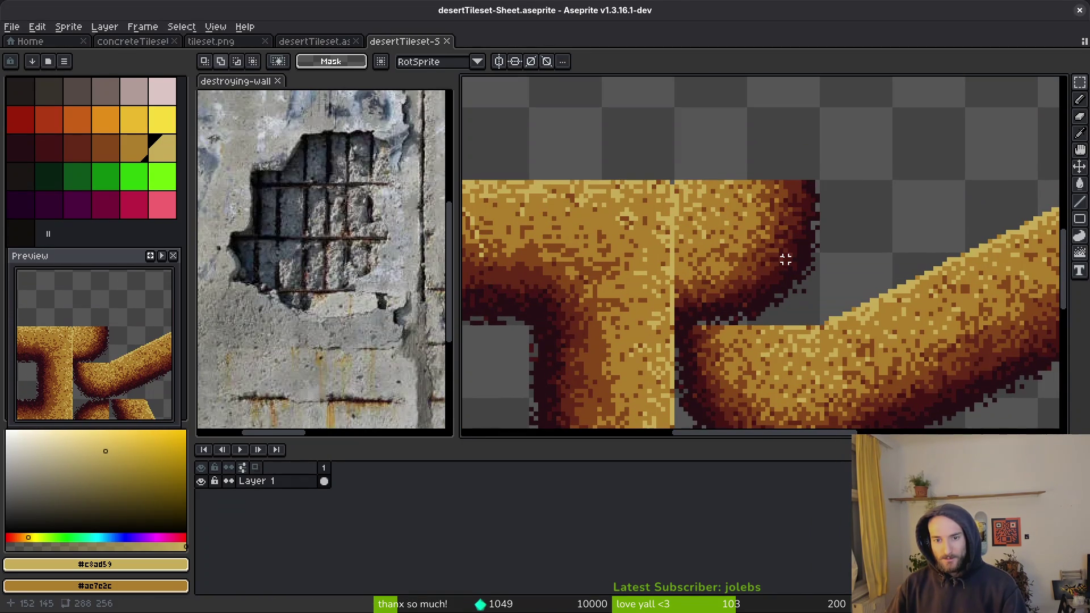
{"action": "key", "text": "i"}
{"action": "left_click", "coordinate": [789, 188]}
{"action": "scroll", "coordinate": [786, 189], "scroll_direction": "up", "scroll_amount": 2}
{"action": "key", "text": "b"}
{"action": "key", "text": "shift+b"}
{"action": "scroll", "coordinate": [755, 233], "scroll_direction": "up", "scroll_amount": 2}
{"action": "mouse_move", "coordinate": [745, 247]}
{"action": "left_mouse_down"}
{"action": "mouse_move", "coordinate": [671, 341]}
{"action": "mouse_move", "coordinate": [632, 363]}
{"action": "mouse_move", "coordinate": [673, 369]}
{"action": "mouse_move", "coordinate": [775, 323]}
{"action": "mouse_move", "coordinate": [811, 196]}
{"action": "mouse_move", "coordinate": [794, 223]}
{"action": "left_mouse_up"}
{"action": "scroll", "coordinate": [744, 248], "scroll_direction": "down", "scroll_amount": 2}
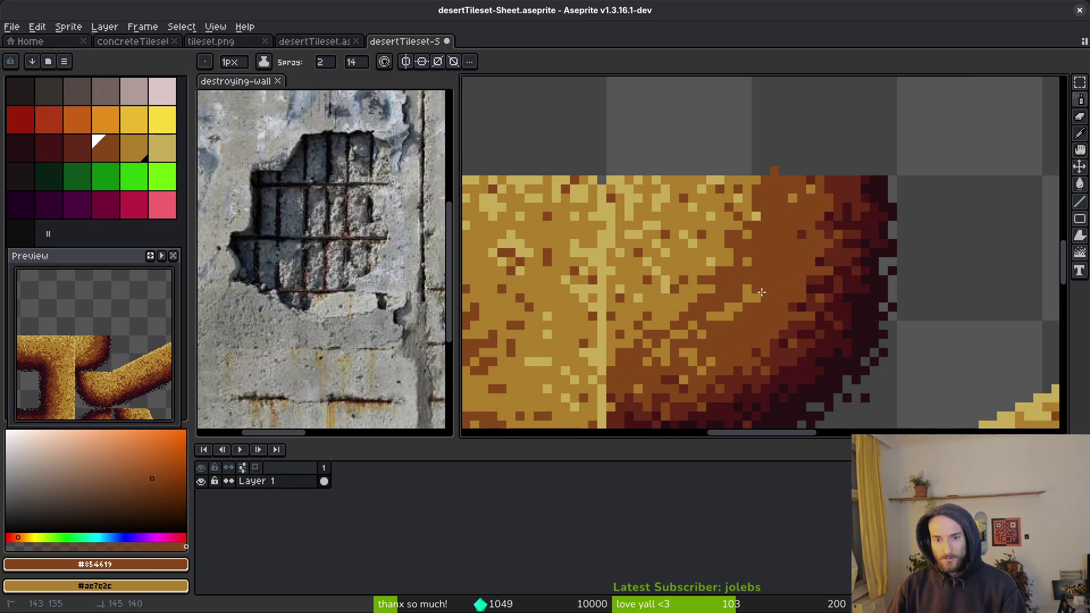
{"action": "left_click_drag", "start_coordinate": [761, 292], "coordinate": [669, 378]}
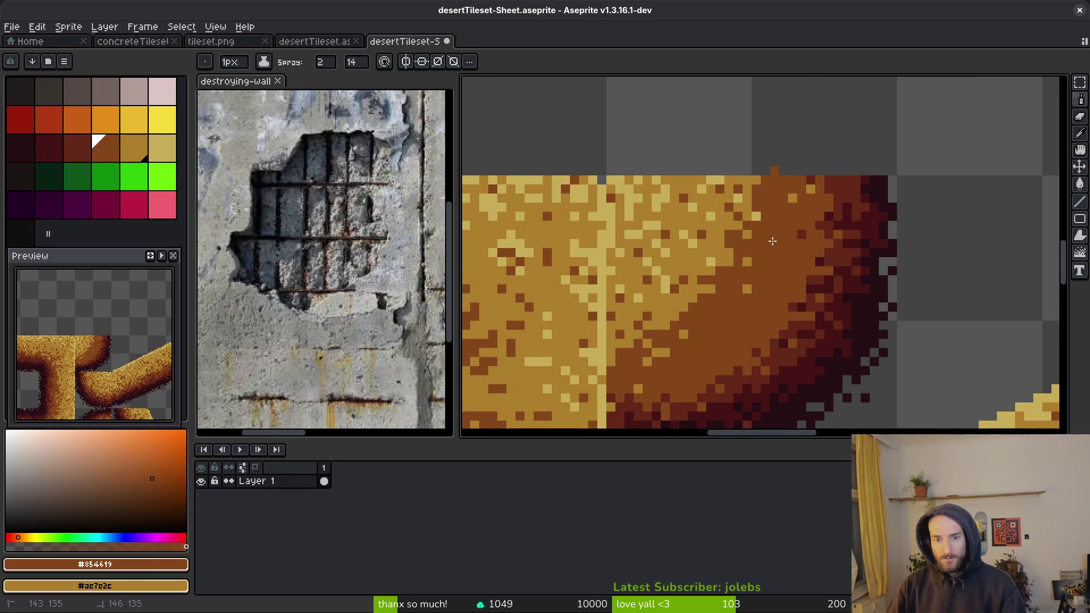
{"action": "left_click_drag", "start_coordinate": [769, 250], "coordinate": [712, 307]}
Step: Speckle light tan #ae7c2c from the top edge into the dark brown shading
{"action": "left_click", "coordinate": [700, 231], "text": "alt"}
{"action": "left_click_drag", "start_coordinate": [779, 193], "coordinate": [719, 307]}
{"action": "key", "text": "ctrl+z"}
{"action": "mouse_move", "coordinate": [764, 189]}
{"action": "left_mouse_down"}
{"action": "mouse_move", "coordinate": [761, 239]}
{"action": "mouse_move", "coordinate": [724, 304]}
{"action": "mouse_move", "coordinate": [665, 368]}
{"action": "mouse_move", "coordinate": [622, 371]}
{"action": "left_mouse_up"}
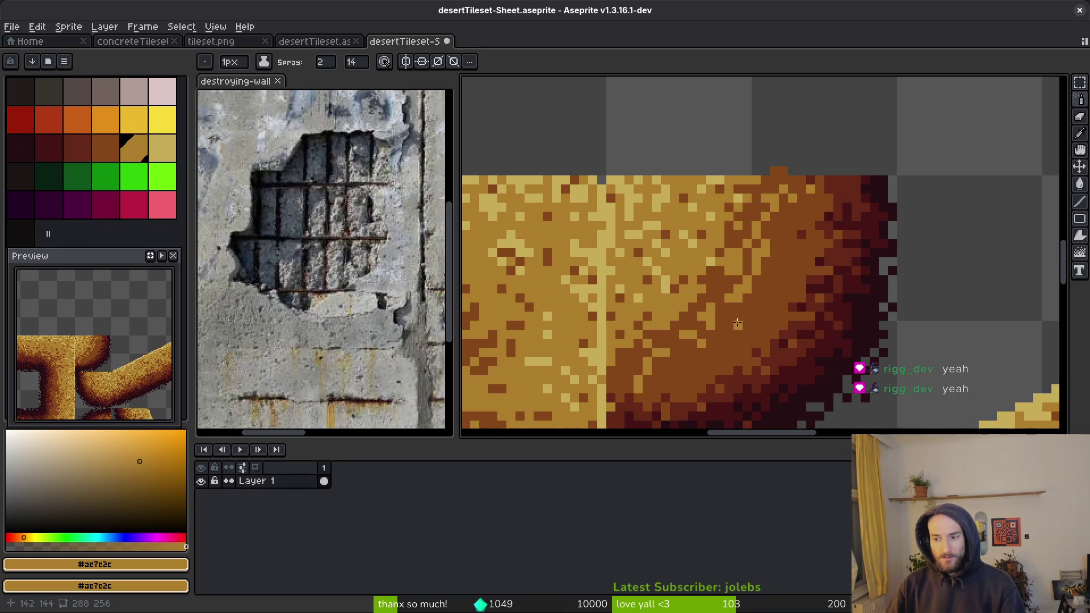
{"action": "right_click", "coordinate": [743, 292], "text": "alt"}
{"action": "mouse_move", "coordinate": [743, 292]}
{"action": "left_mouse_down"}
{"action": "mouse_move", "coordinate": [715, 318]}
{"action": "mouse_move", "coordinate": [764, 253]}
{"action": "mouse_move", "coordinate": [638, 367]}
{"action": "left_mouse_up"}
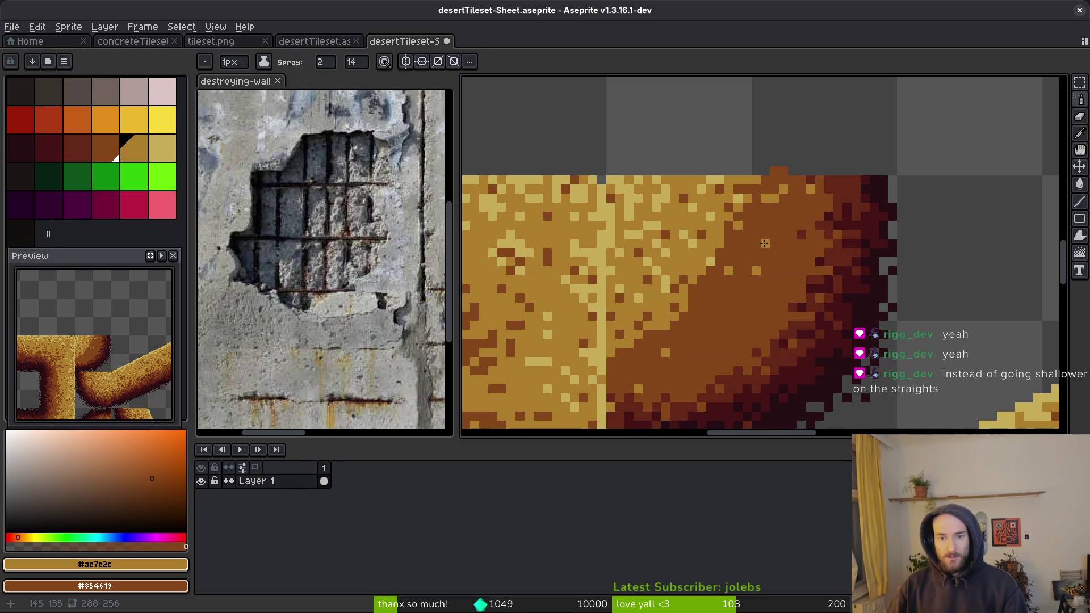
{"action": "left_click_drag", "start_coordinate": [747, 268], "coordinate": [681, 356]}
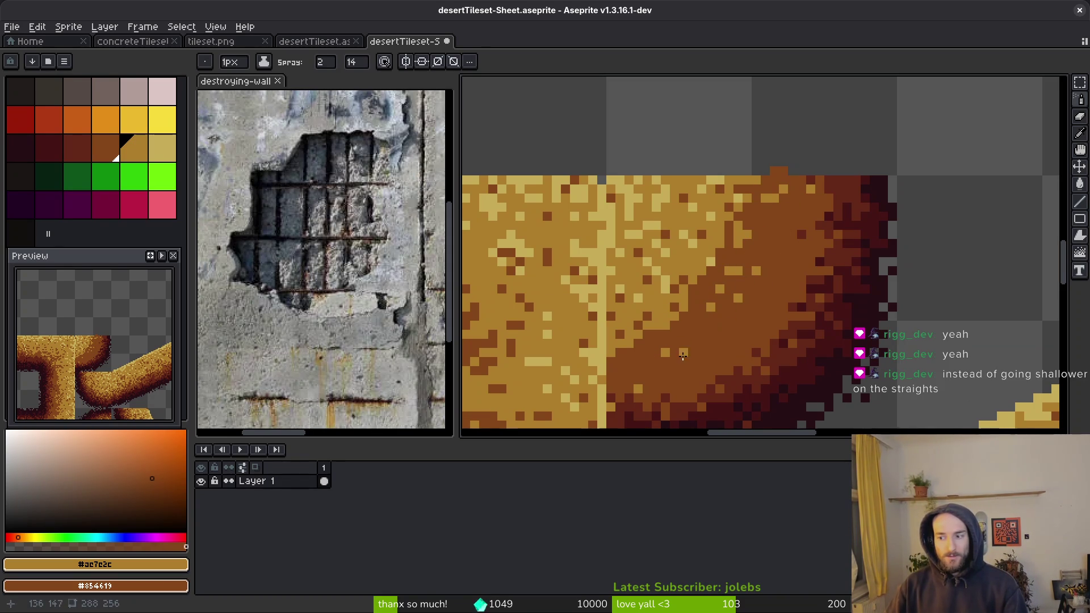
{"action": "left_click_drag", "start_coordinate": [719, 308], "coordinate": [694, 334]}
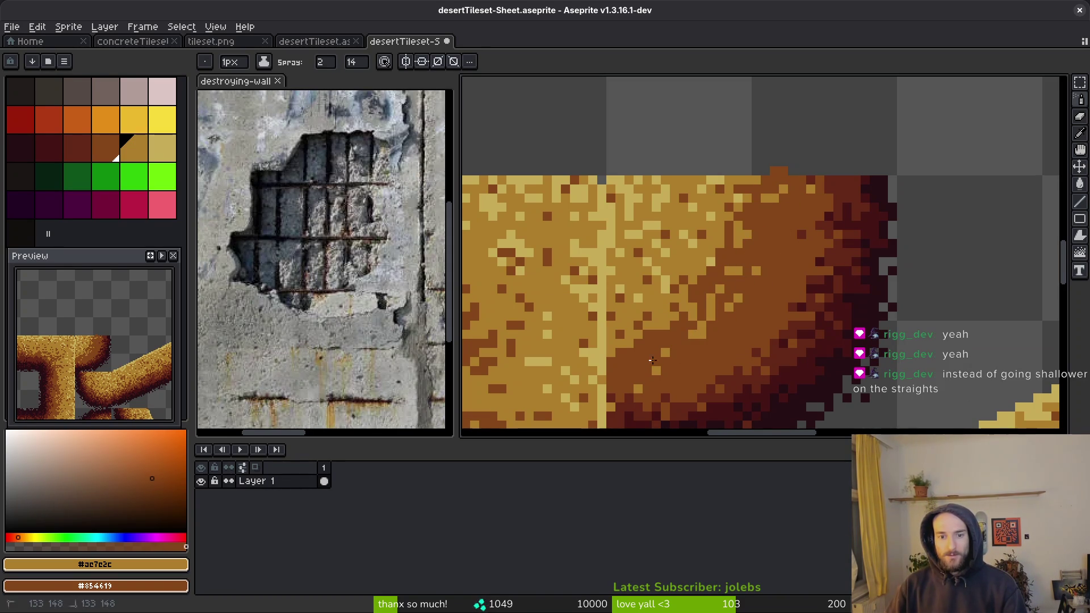
{"action": "scroll", "coordinate": [822, 287], "scroll_direction": "down", "scroll_amount": 2}
{"action": "scroll", "coordinate": [831, 291], "scroll_direction": "up", "scroll_amount": 2}
{"action": "key", "text": "ctrl+z"}
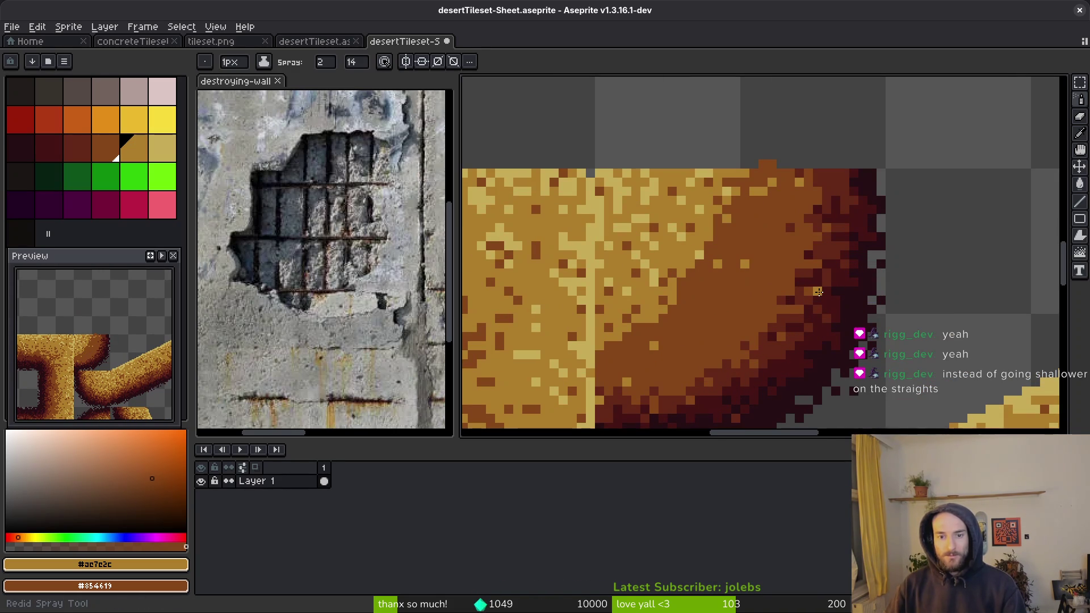
{"action": "key", "text": "ctrl+z"}
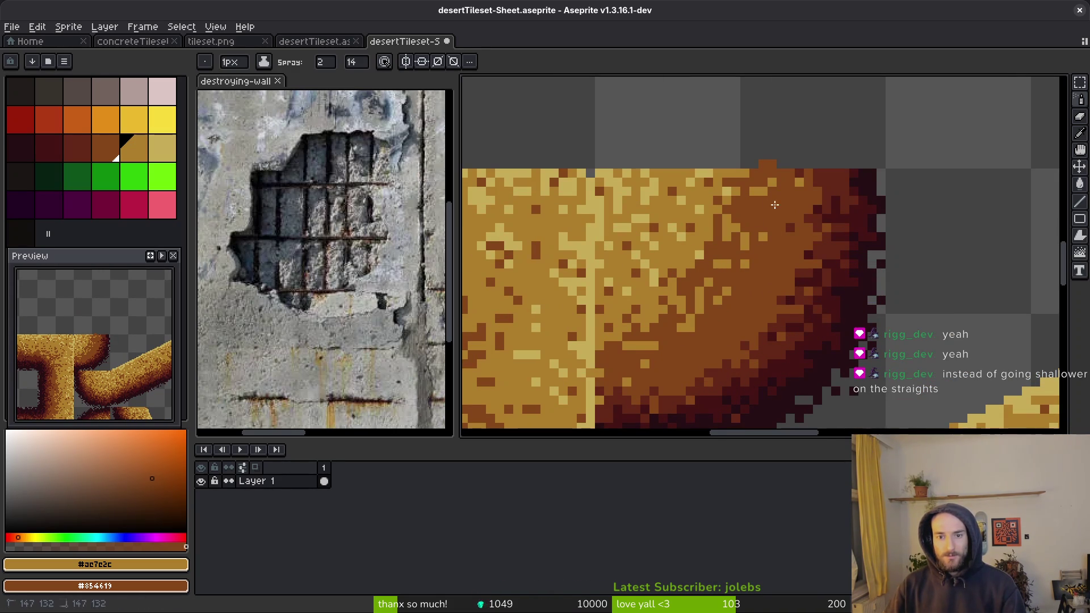
{"action": "scroll", "coordinate": [909, 283], "scroll_direction": "down", "scroll_amount": 2}
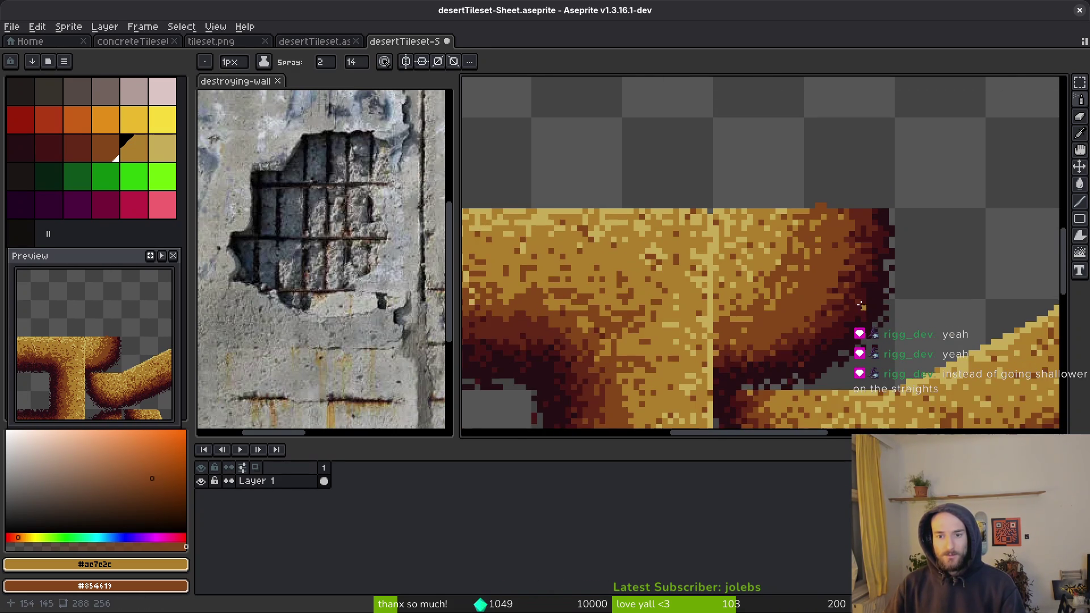
{"action": "scroll", "coordinate": [861, 305], "scroll_direction": "up", "scroll_amount": 2}
Step: Spray progressively darker specks (#431414, then #250c13) toward the slope's outer edge
{"action": "left_click", "coordinate": [833, 191], "text": "alt"}
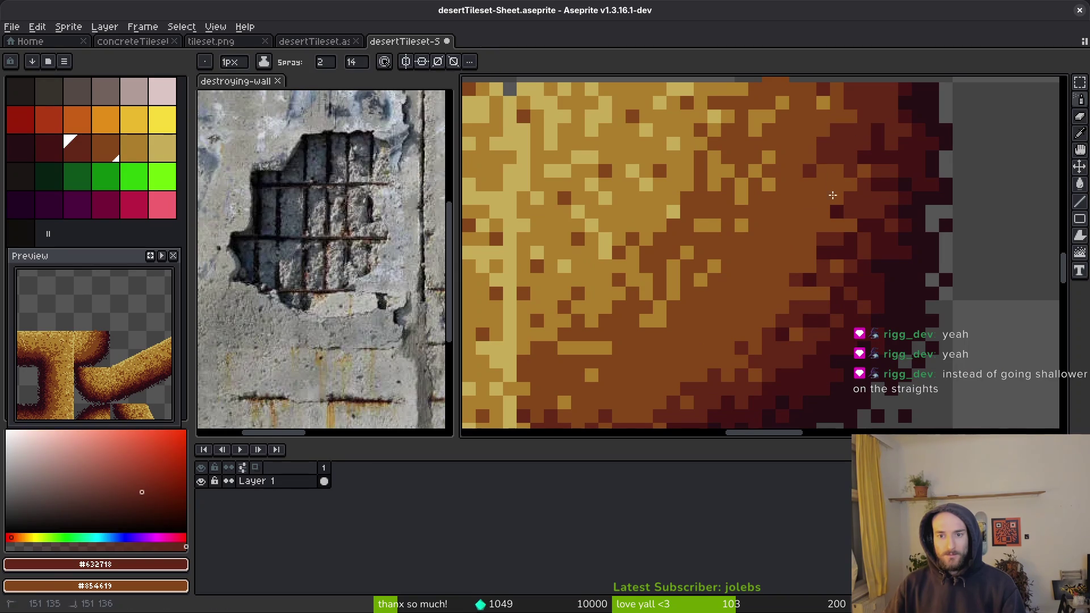
{"action": "left_click_drag", "start_coordinate": [833, 190], "coordinate": [719, 347]}
{"action": "left_click_drag", "start_coordinate": [787, 258], "coordinate": [757, 341]}
{"action": "scroll", "coordinate": [756, 340], "scroll_direction": "left", "scroll_amount": 3}
{"action": "mouse_move", "coordinate": [851, 196]}
{"action": "left_mouse_down"}
{"action": "mouse_move", "coordinate": [745, 314]}
{"action": "mouse_move", "coordinate": [696, 324]}
{"action": "left_mouse_up"}
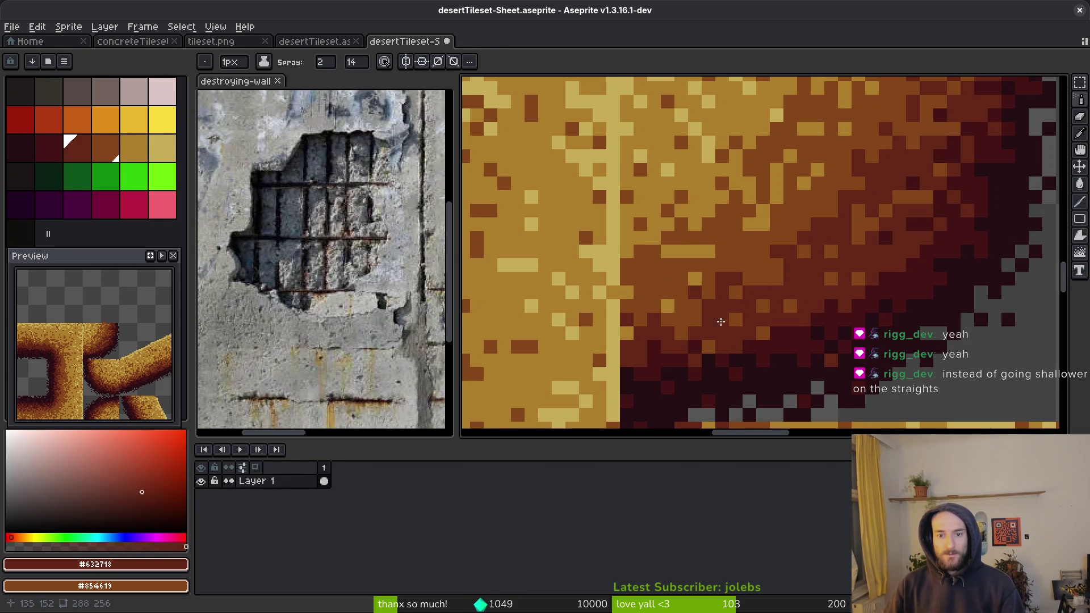
{"action": "scroll", "coordinate": [819, 277], "scroll_direction": "right", "scroll_amount": 1}
{"action": "left_click", "coordinate": [901, 291], "text": "alt"}
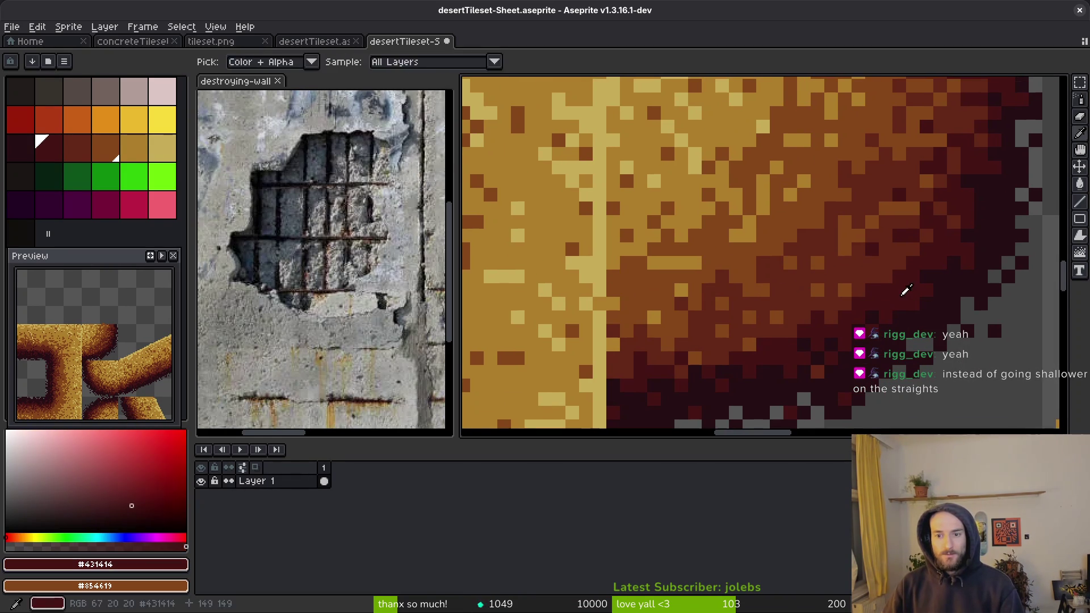
{"action": "mouse_move", "coordinate": [900, 284]}
{"action": "left_mouse_down"}
{"action": "mouse_move", "coordinate": [878, 247]}
{"action": "mouse_move", "coordinate": [695, 363]}
{"action": "left_mouse_up"}
{"action": "scroll", "coordinate": [909, 254], "scroll_direction": "right", "scroll_amount": 2}
{"action": "left_click", "coordinate": [938, 214], "text": "alt"}
{"action": "mouse_move", "coordinate": [902, 221]}
{"action": "left_mouse_down"}
{"action": "mouse_move", "coordinate": [874, 266]}
{"action": "mouse_move", "coordinate": [889, 217]}
{"action": "mouse_move", "coordinate": [747, 348]}
{"action": "mouse_move", "coordinate": [691, 370]}
{"action": "mouse_move", "coordinate": [914, 165]}
{"action": "mouse_move", "coordinate": [884, 253]}
{"action": "mouse_move", "coordinate": [839, 296]}
{"action": "left_mouse_up"}
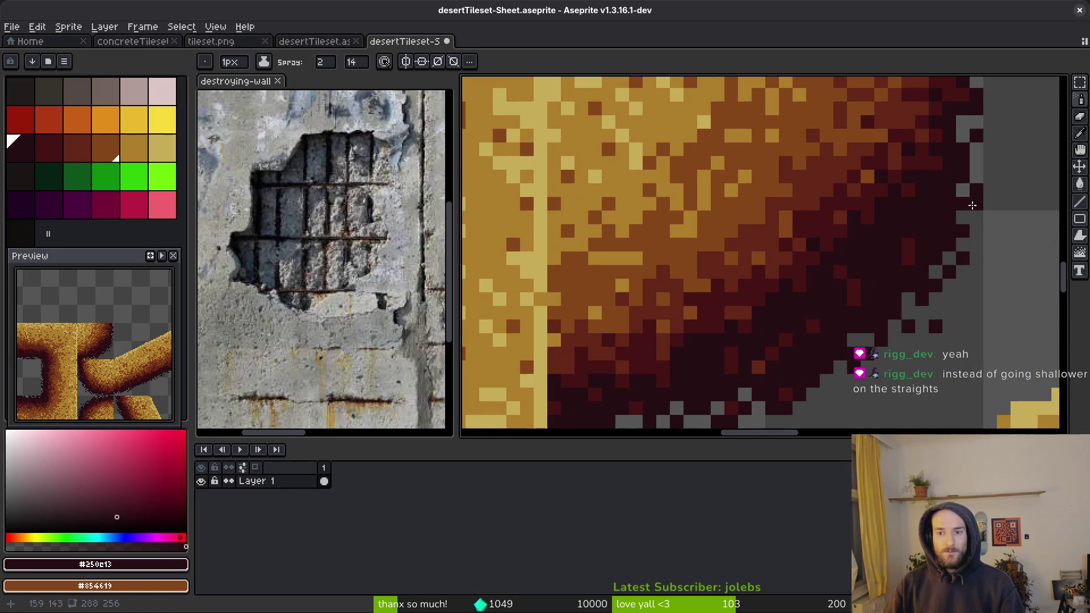
Step: Erase the stray dark pixels beyond the slope edge with the Eraser
{"action": "key", "text": "e"}
{"action": "left_click_drag", "start_coordinate": [973, 151], "coordinate": [912, 340]}
{"action": "scroll", "coordinate": [912, 340], "scroll_direction": "down", "scroll_amount": 2}
{"action": "mouse_move", "coordinate": [936, 287]}
{"action": "left_mouse_down"}
{"action": "mouse_move", "coordinate": [896, 334]}
{"action": "mouse_move", "coordinate": [828, 375]}
{"action": "left_mouse_up"}
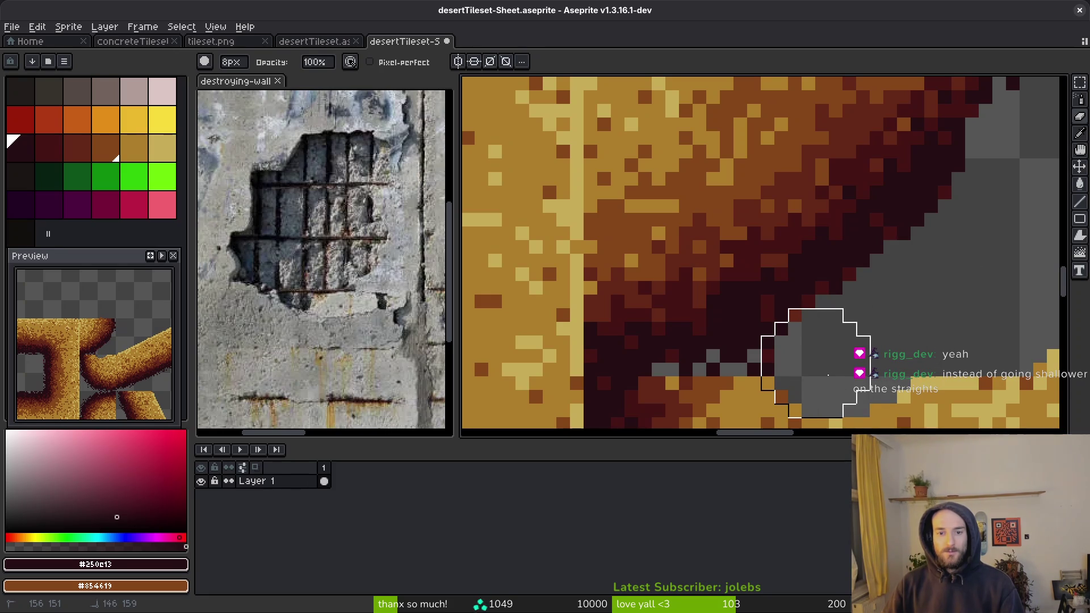
{"action": "scroll", "coordinate": [896, 346], "scroll_direction": "down", "scroll_amount": 3}
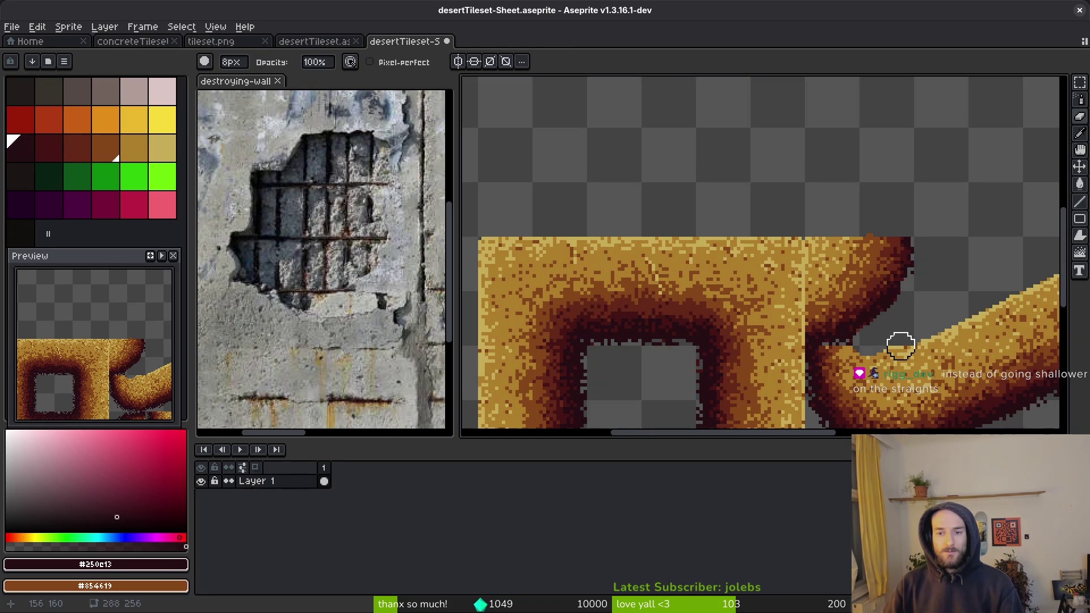
Step: Switch to the desertTileset.aseprite document
{"action": "key", "text": "Tab"}
{"action": "key", "text": "Tab"}
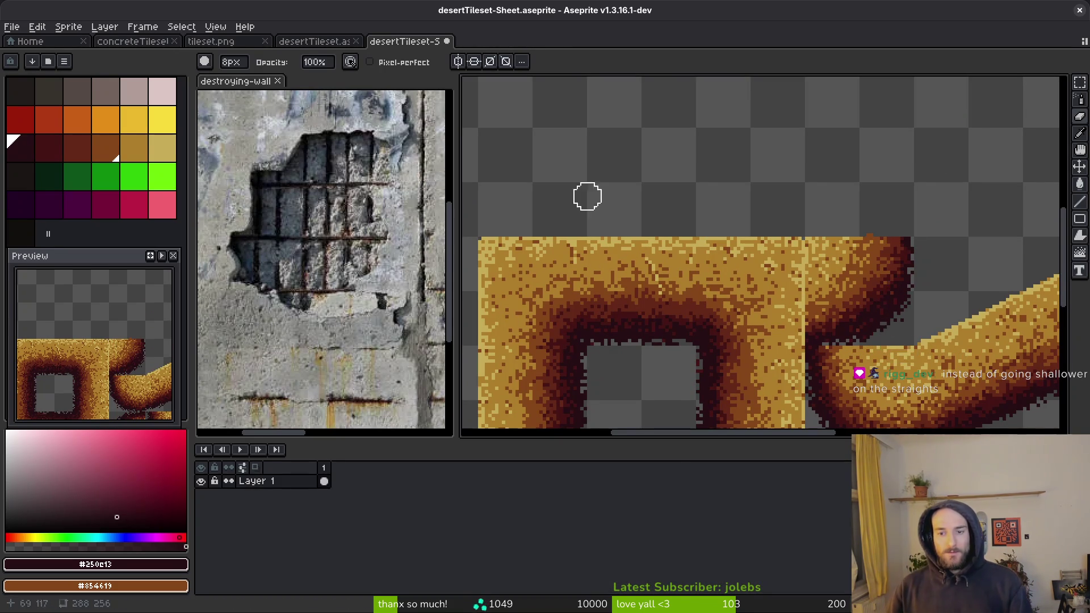
{"action": "key", "text": "ctrl+o"}
{"action": "key", "text": "Escape"}
{"action": "left_click", "coordinate": [303, 48]}
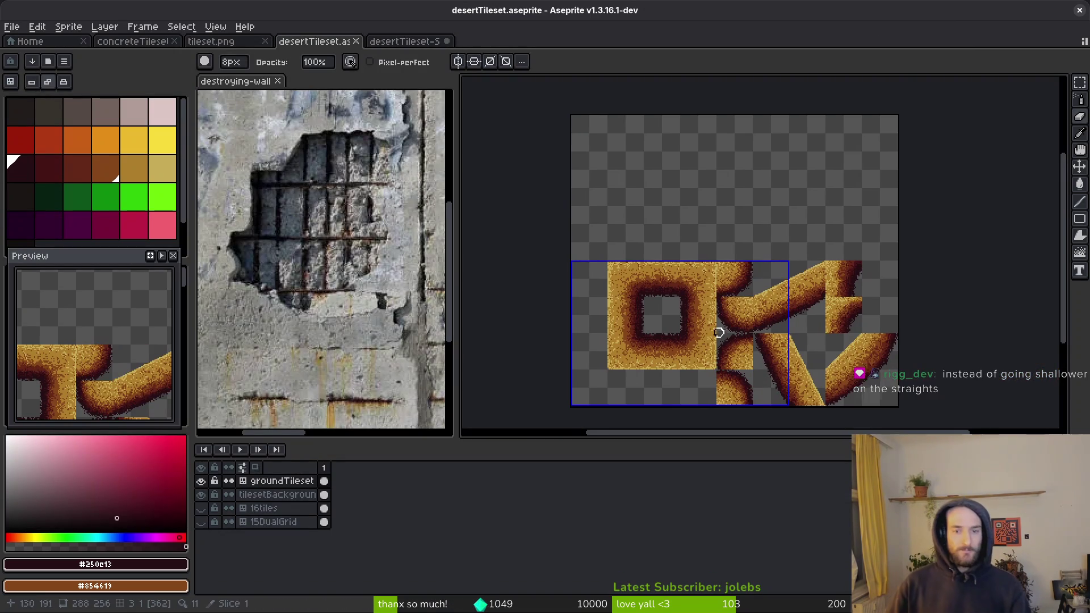
Step: Flatten the groundTileset and tilesetBackground layers into one layer
{"action": "scroll", "coordinate": [702, 248], "scroll_direction": "up", "scroll_amount": 4}
{"action": "scroll", "coordinate": [702, 248], "scroll_direction": "down", "scroll_amount": 3}
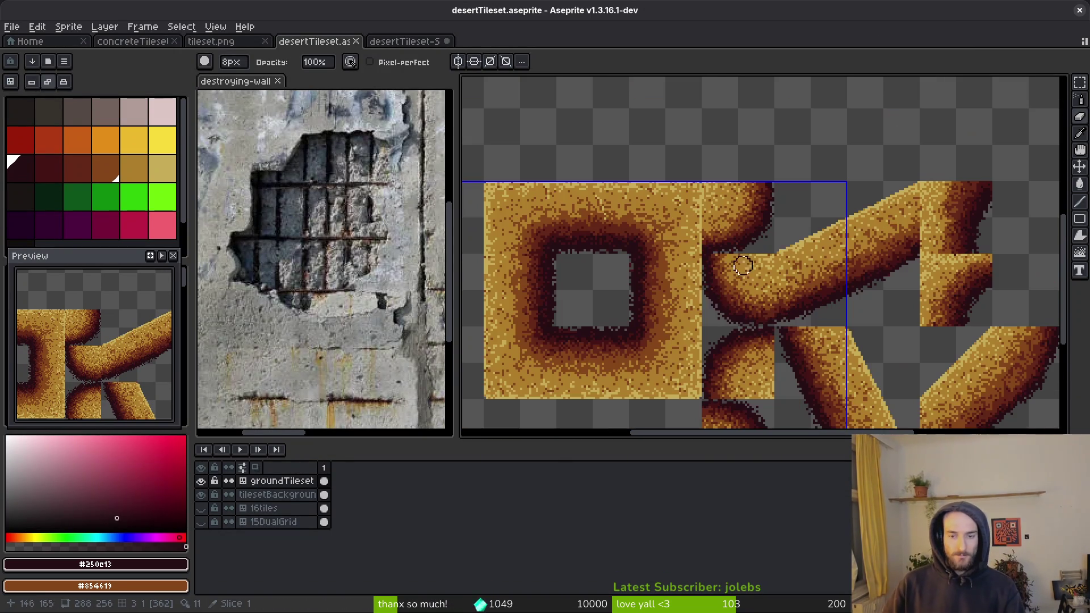
{"action": "right_click", "coordinate": [265, 485]}
{"action": "mouse_move", "coordinate": [289, 507]}
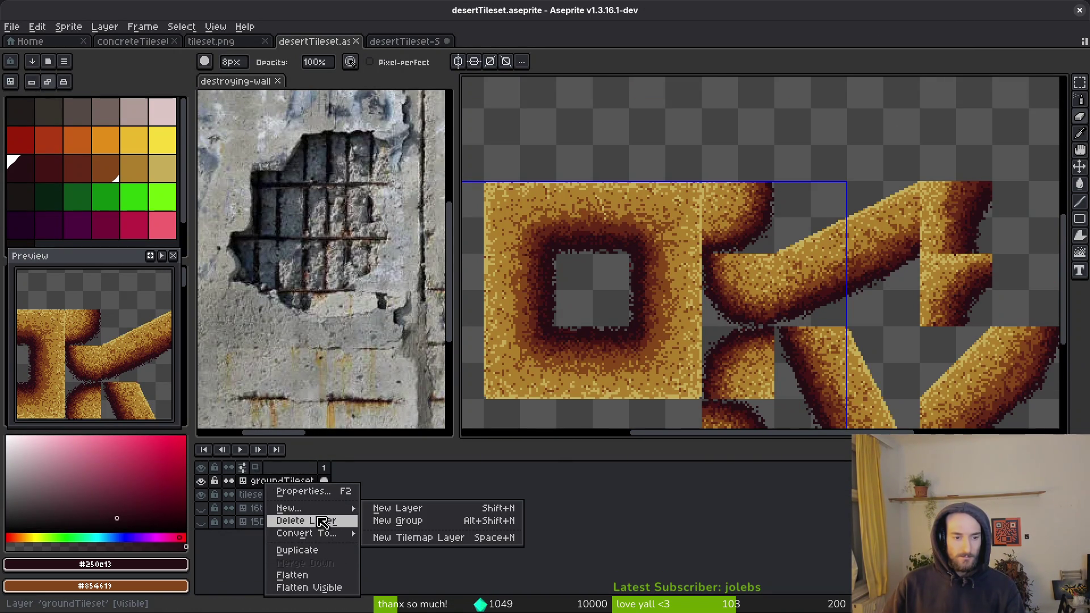
{"action": "mouse_move", "coordinate": [315, 533]}
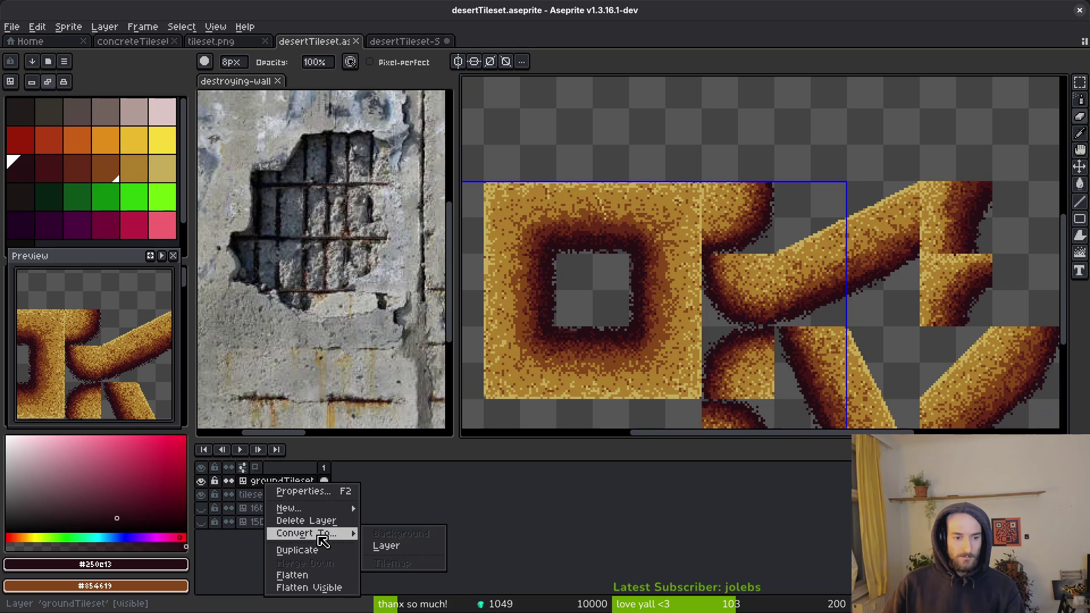
{"action": "key", "text": "Escape"}
{"action": "left_click", "coordinate": [266, 495]}
{"action": "right_click", "coordinate": [274, 496]}
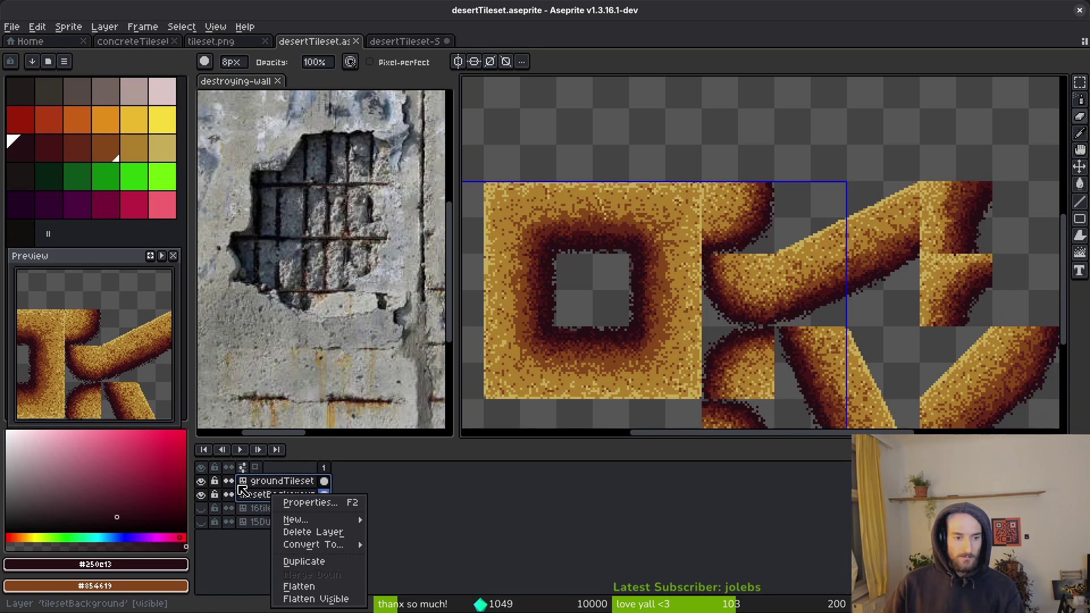
{"action": "left_click", "coordinate": [323, 582]}
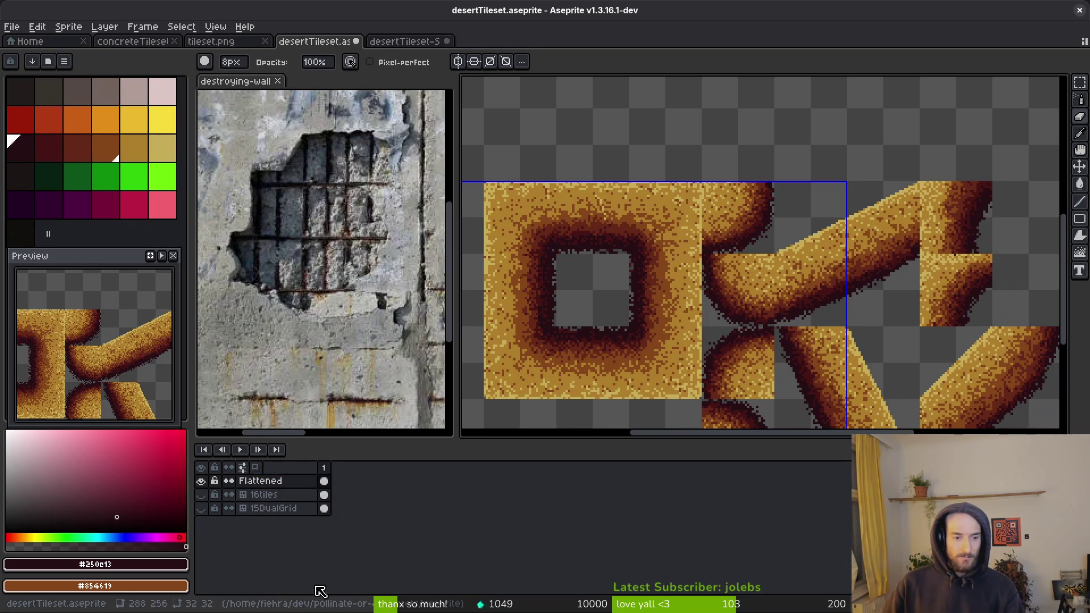
Step: Rename the Flattened layer to sand in Layer Properties
{"action": "left_click", "coordinate": [276, 487]}
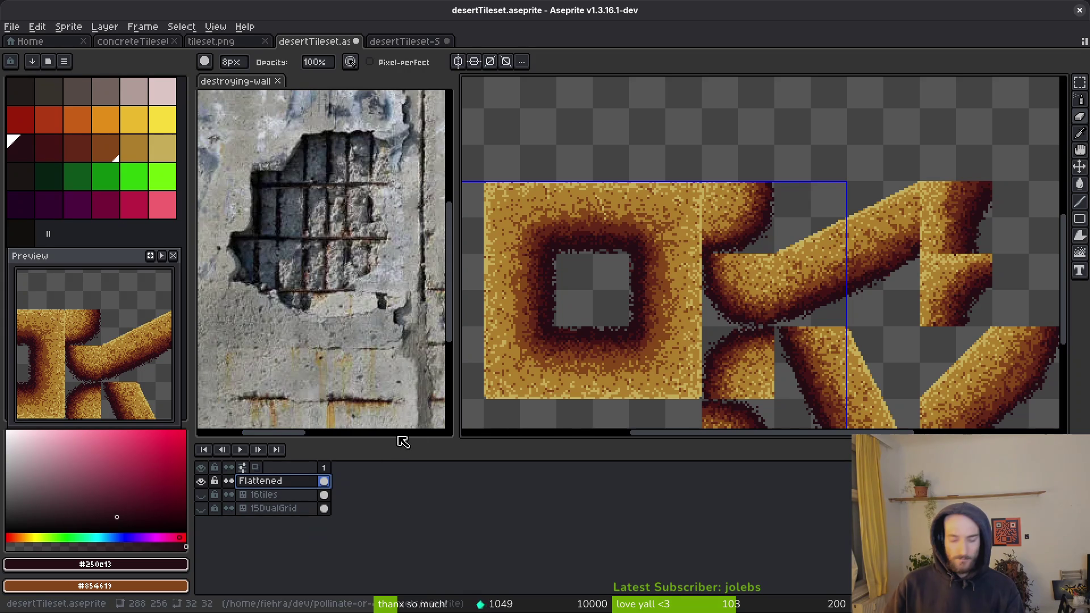
{"action": "key", "text": "shift+p"}
{"action": "type", "text": "s"}
{"action": "key", "text": "Return"}
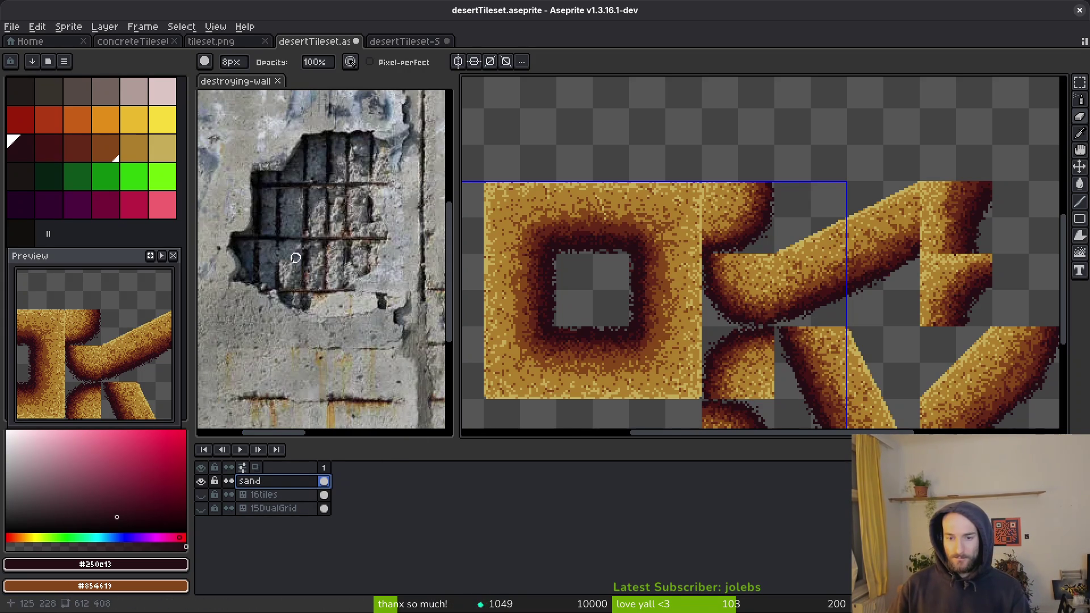
Step: Inspect the sand tiles in Godot to locate the grey gaps at the corner's edge
{"action": "left_click_drag", "start_coordinate": [686, 241], "coordinate": [696, 247]}
{"action": "scroll", "coordinate": [798, 248], "scroll_direction": "up", "scroll_amount": 3}
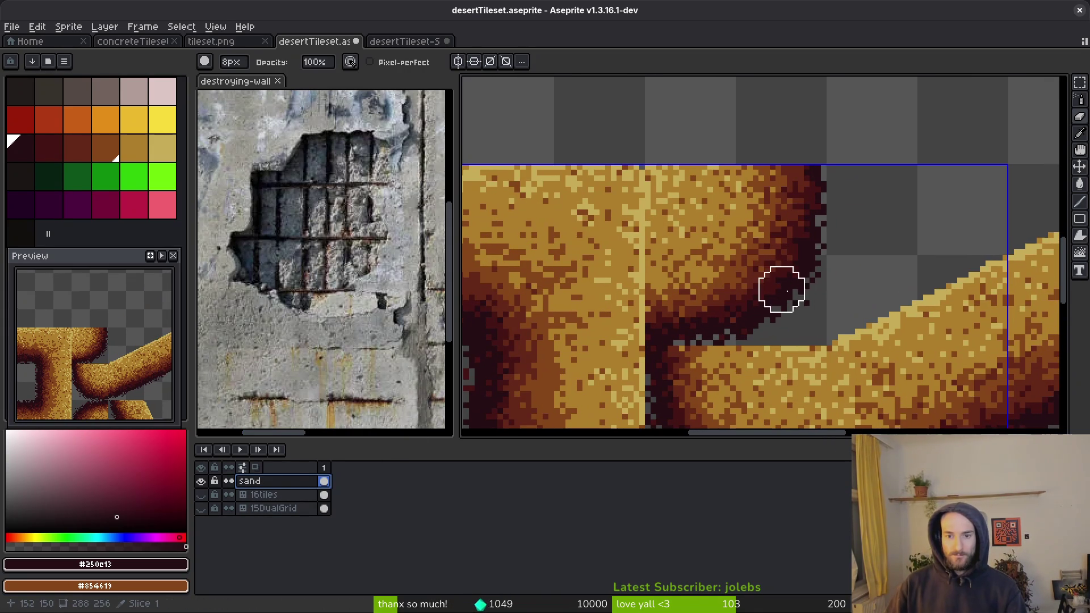
{"action": "scroll", "coordinate": [798, 262], "scroll_direction": "down", "scroll_amount": 3}
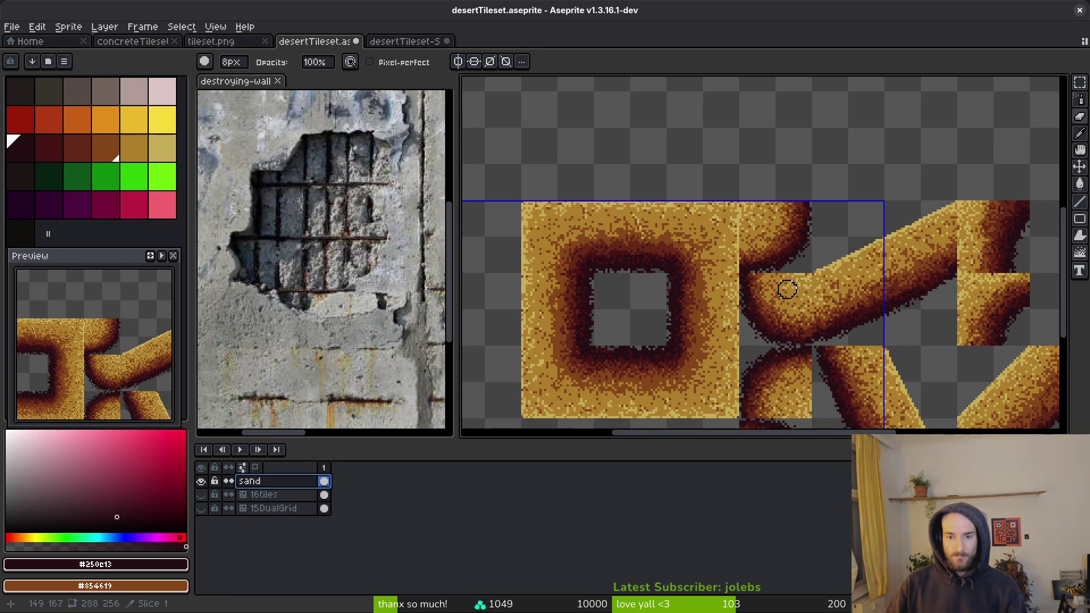
{"action": "scroll", "coordinate": [924, 275], "scroll_direction": "up", "scroll_amount": 4}
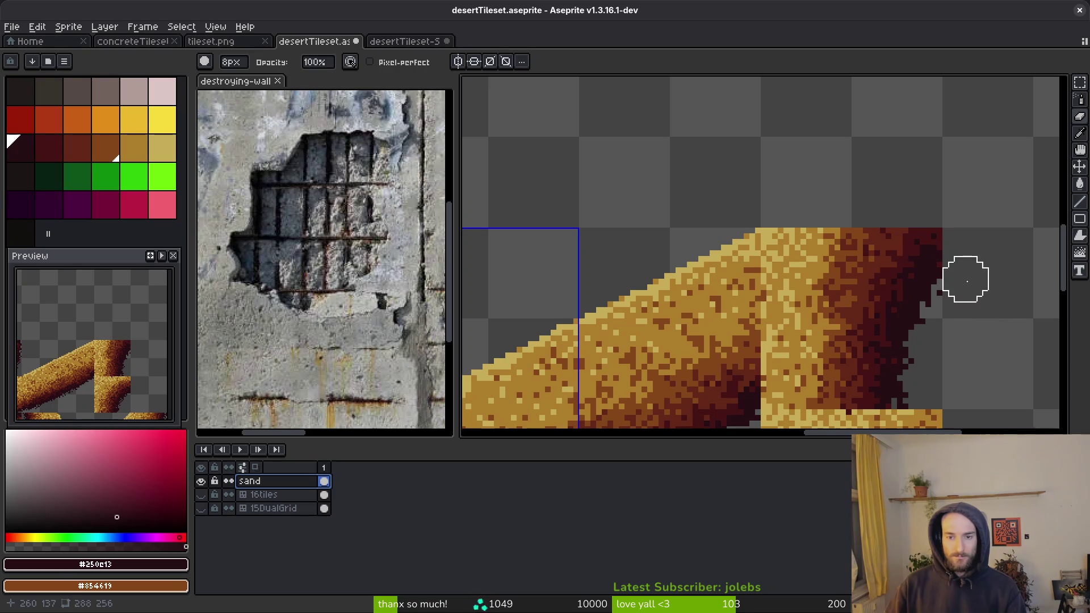
{"action": "key", "text": "alt+Tab"}
{"action": "scroll", "coordinate": [841, 309], "scroll_direction": "right", "scroll_amount": 10}
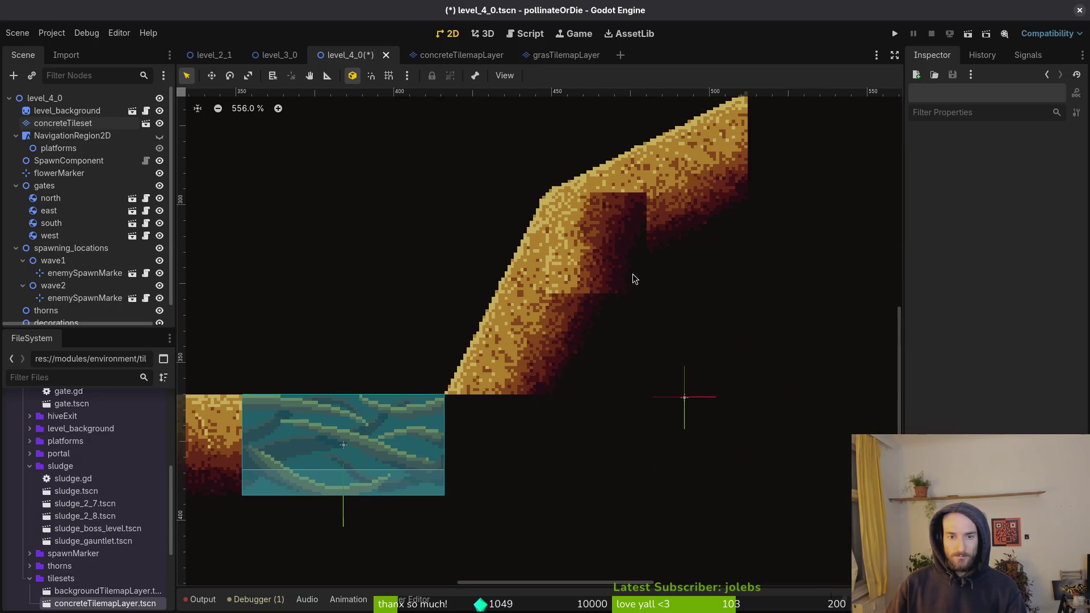
{"action": "scroll", "coordinate": [632, 280], "scroll_direction": "up", "scroll_amount": 1}
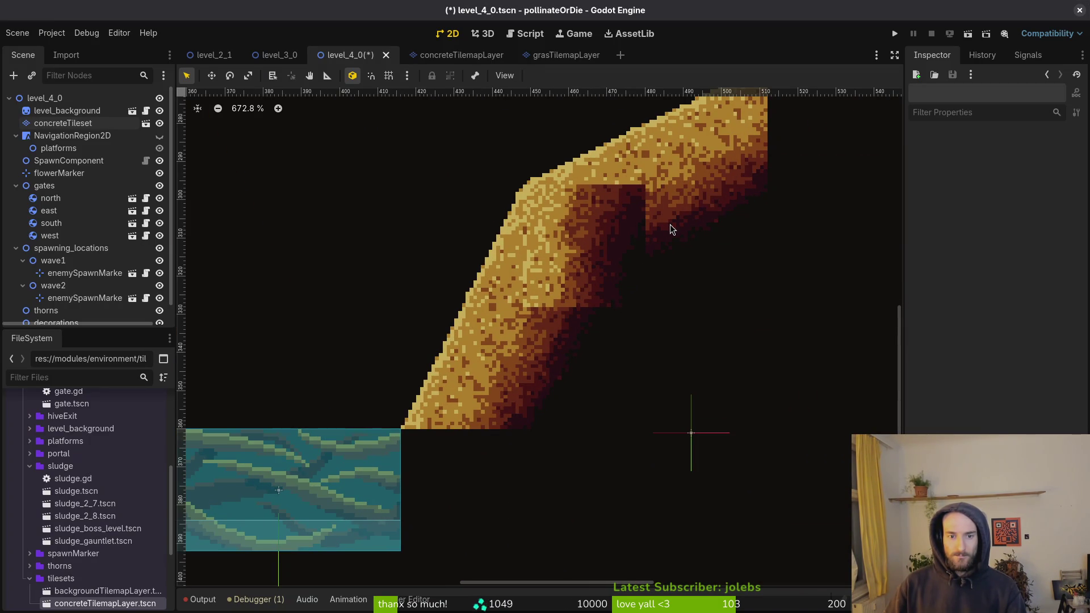
{"action": "key", "text": "alt+Tab"}
Step: Paint dark pixels over the grey gaps along the sand tile's right edge
{"action": "left_click", "coordinate": [932, 312]}
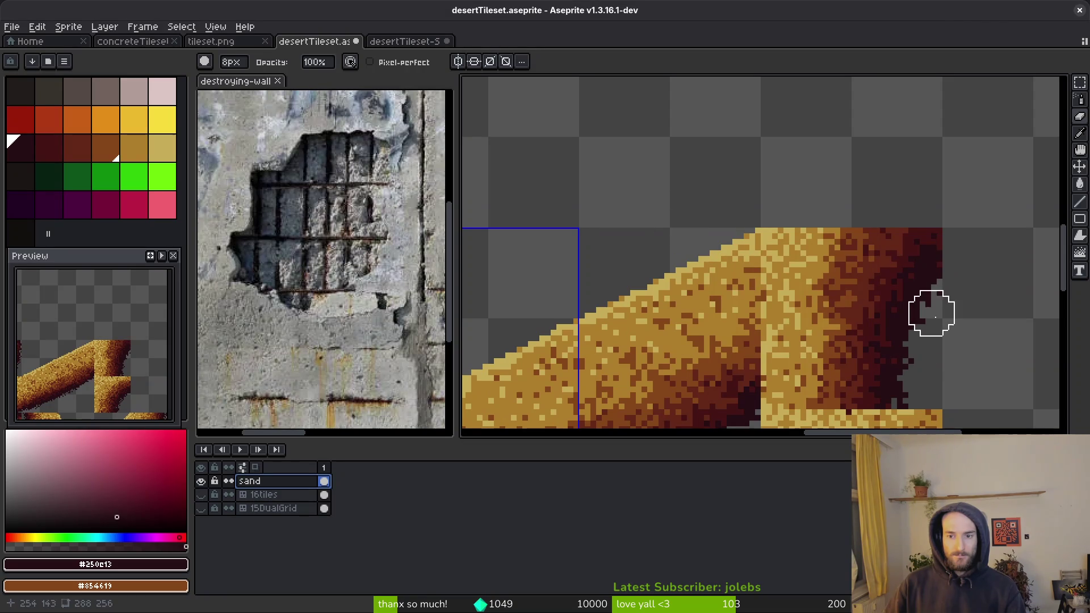
{"action": "key", "text": "alt+Tab"}
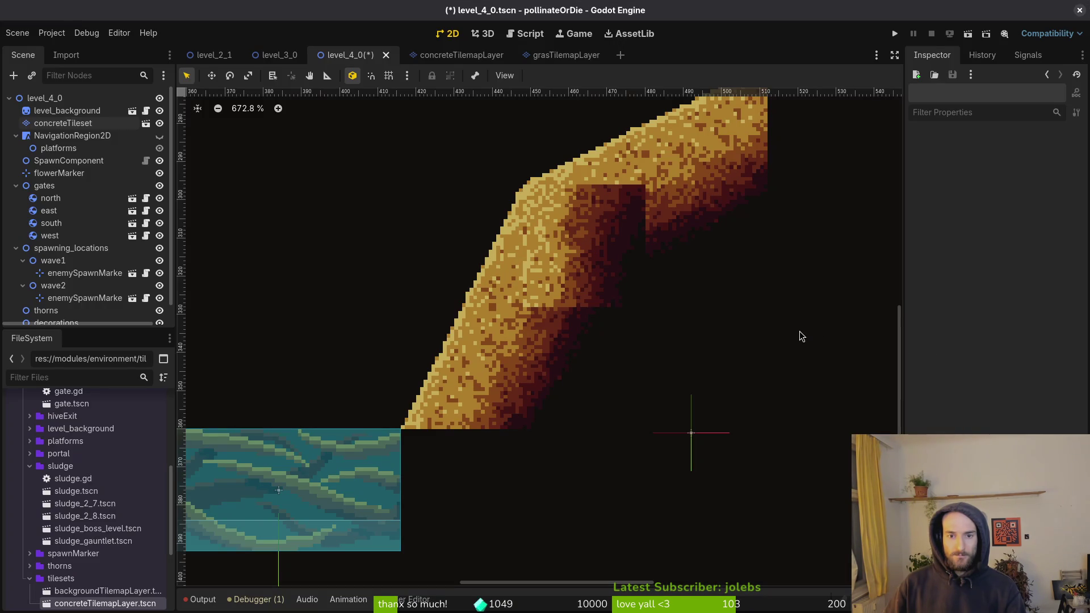
{"action": "key", "text": "alt+Tab"}
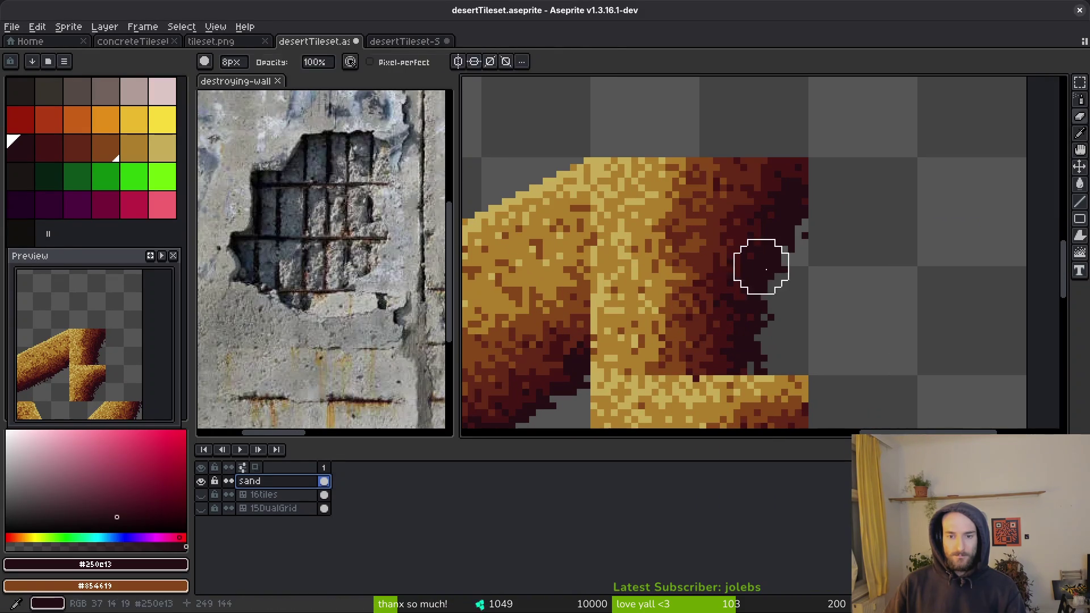
{"action": "scroll", "coordinate": [767, 298], "scroll_direction": "up", "scroll_amount": 2}
{"action": "mouse_move", "coordinate": [844, 245]}
{"action": "left_mouse_down"}
{"action": "mouse_move", "coordinate": [760, 358]}
{"action": "mouse_move", "coordinate": [818, 281]}
{"action": "left_mouse_up"}
{"action": "scroll", "coordinate": [820, 291], "scroll_direction": "down", "scroll_amount": 6}
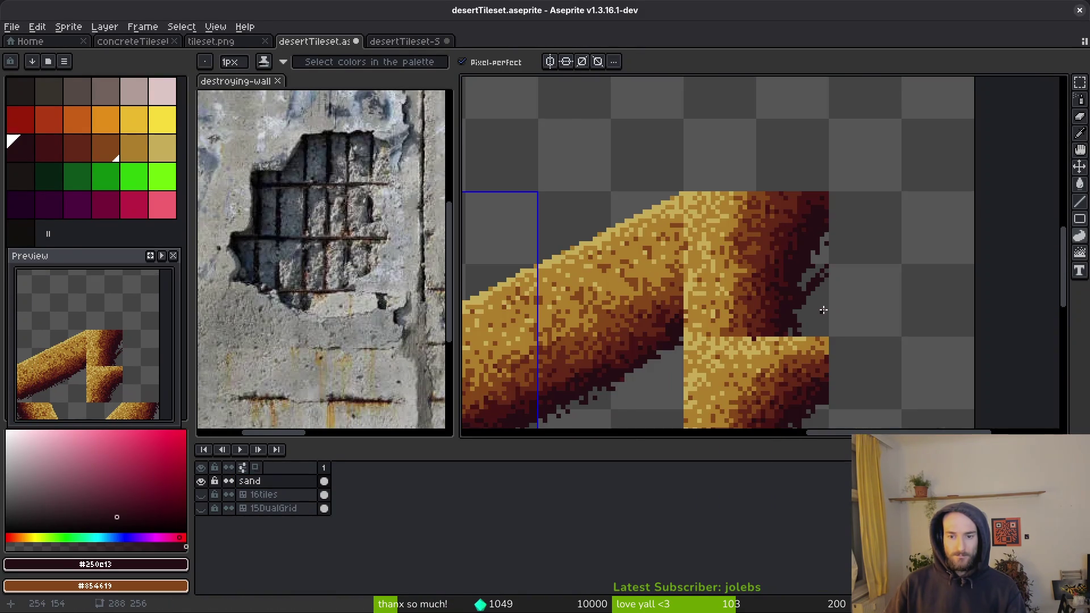
{"action": "scroll", "coordinate": [820, 314], "scroll_direction": "down", "scroll_amount": 1}
{"action": "scroll", "coordinate": [817, 312], "scroll_direction": "up", "scroll_amount": 3}
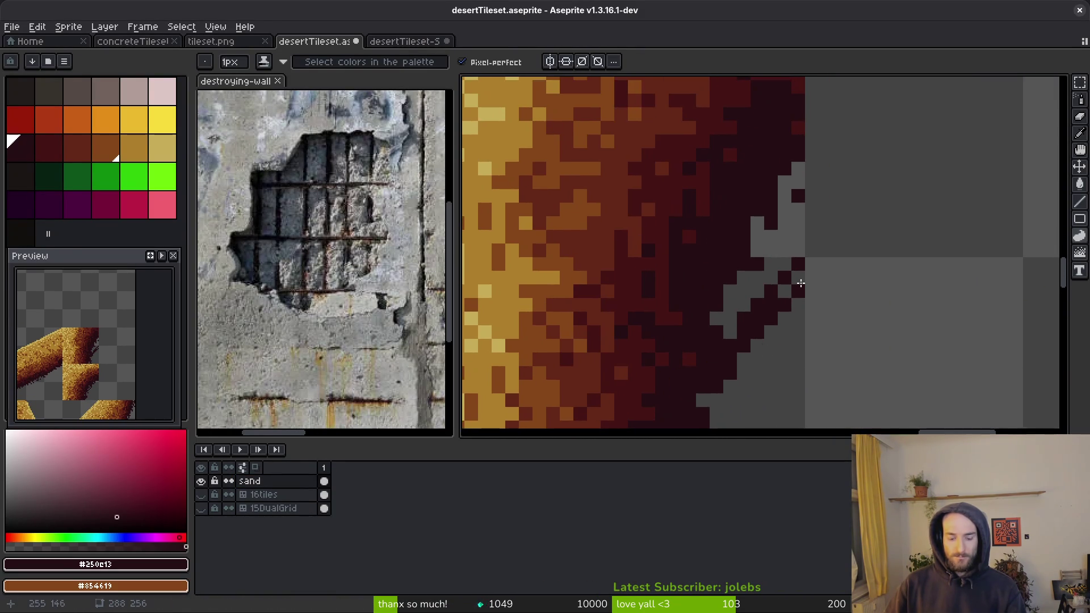
Step: Cover the last grey gaps at the right edge and try a red fill, then undo it
{"action": "left_click_drag", "start_coordinate": [798, 159], "coordinate": [792, 280]}
{"action": "key", "text": "g"}
{"action": "left_click", "coordinate": [774, 243]}
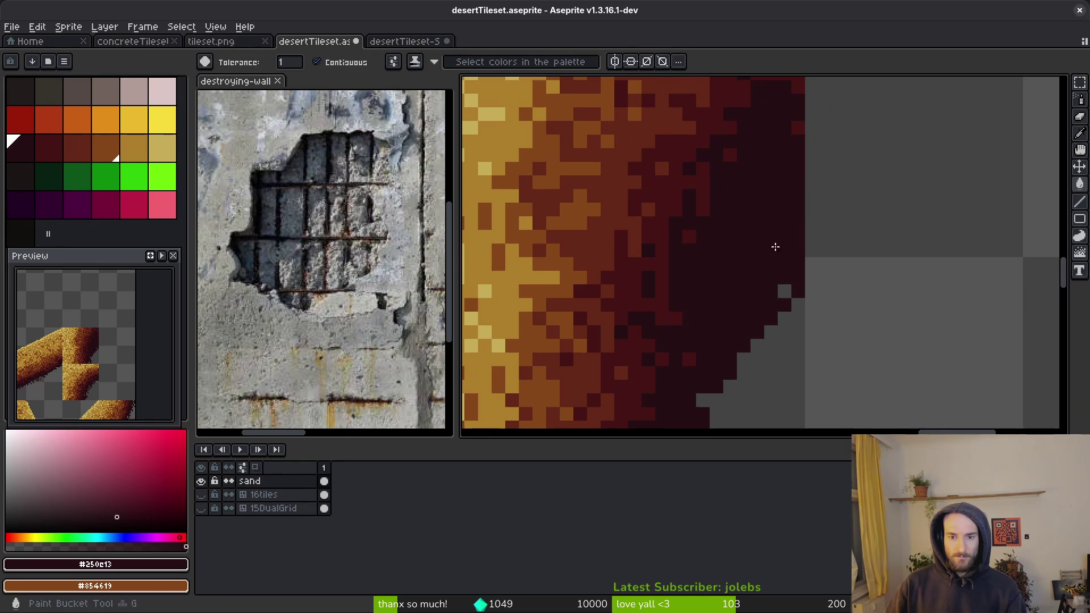
{"action": "scroll", "coordinate": [775, 281], "scroll_direction": "down", "scroll_amount": 3}
{"action": "left_click", "coordinate": [749, 236], "text": "alt"}
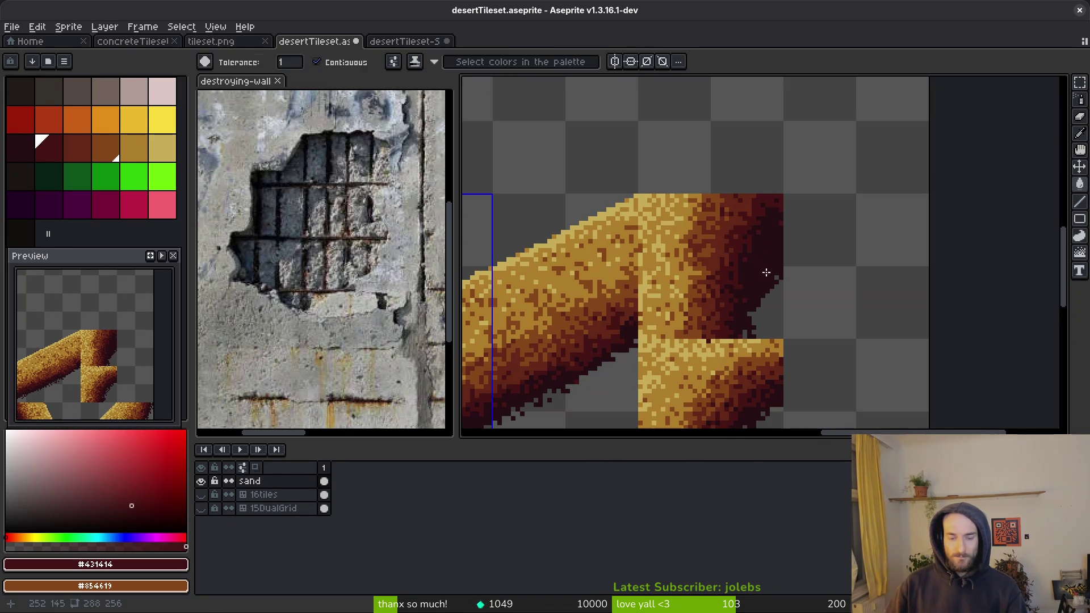
{"action": "scroll", "coordinate": [789, 275], "scroll_direction": "up", "scroll_amount": 3}
{"action": "left_click", "coordinate": [746, 258]}
{"action": "key", "text": "ctrl+z"}
Step: Spray reddish speckles down the upper right edge of the dark sand
{"action": "key", "text": "shift+b"}
{"action": "mouse_move", "coordinate": [769, 288]}
{"action": "left_mouse_down"}
{"action": "mouse_move", "coordinate": [706, 305]}
{"action": "mouse_move", "coordinate": [759, 258]}
{"action": "mouse_move", "coordinate": [690, 323]}
{"action": "left_mouse_up"}
{"action": "key", "text": "ctrl+z"}
{"action": "mouse_move", "coordinate": [743, 247]}
{"action": "left_mouse_down"}
{"action": "mouse_move", "coordinate": [761, 236]}
{"action": "mouse_move", "coordinate": [675, 335]}
{"action": "mouse_move", "coordinate": [725, 312]}
{"action": "mouse_move", "coordinate": [771, 248]}
{"action": "mouse_move", "coordinate": [664, 354]}
{"action": "left_mouse_up"}
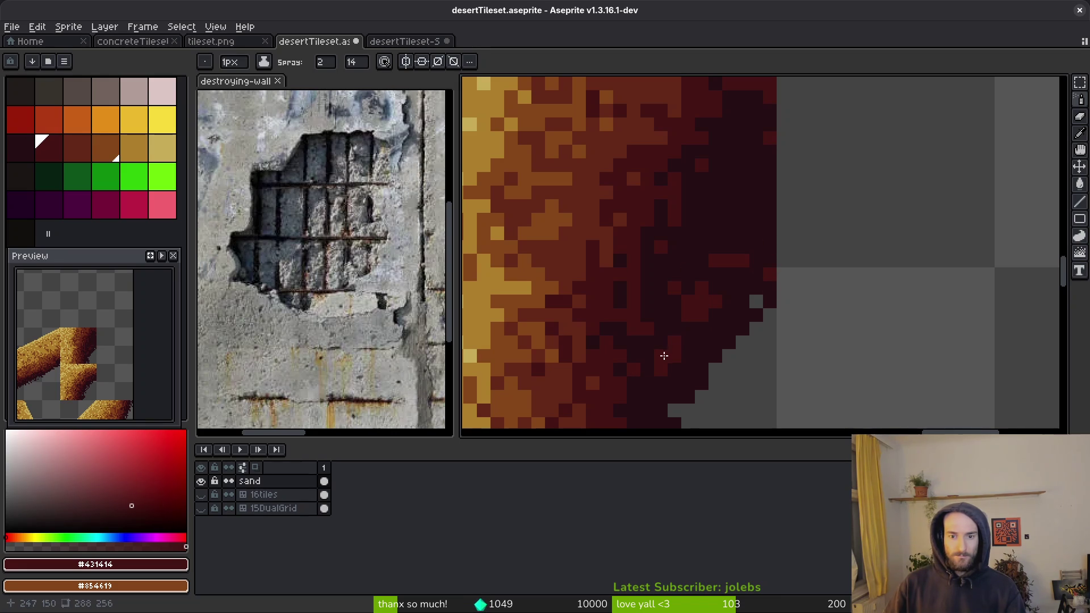
{"action": "mouse_move", "coordinate": [766, 233]}
{"action": "left_mouse_down"}
{"action": "mouse_move", "coordinate": [690, 292]}
{"action": "mouse_move", "coordinate": [716, 276]}
{"action": "mouse_move", "coordinate": [635, 360]}
{"action": "mouse_move", "coordinate": [770, 239]}
{"action": "left_mouse_up"}
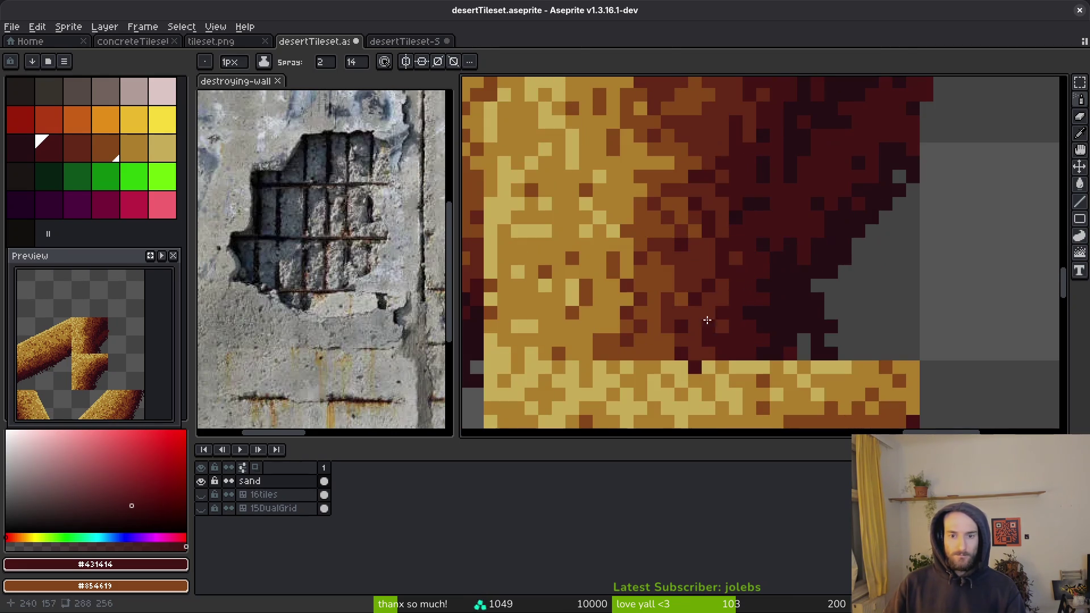
{"action": "scroll", "coordinate": [789, 289], "scroll_direction": "up", "scroll_amount": 3}
{"action": "scroll", "coordinate": [789, 289], "scroll_direction": "right", "scroll_amount": 2}
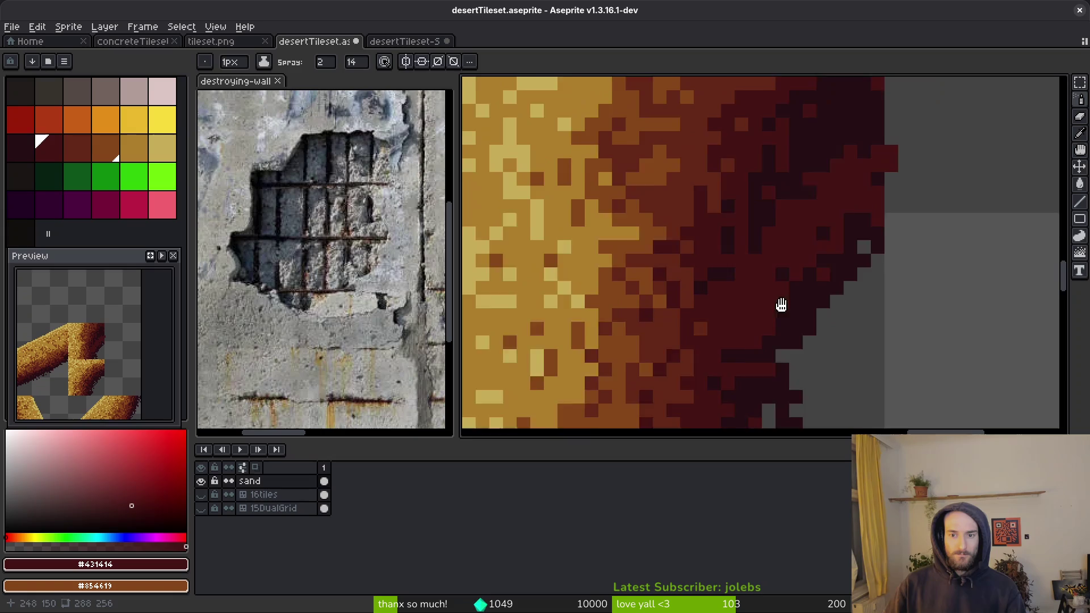
{"action": "left_click", "coordinate": [783, 356], "text": "alt"}
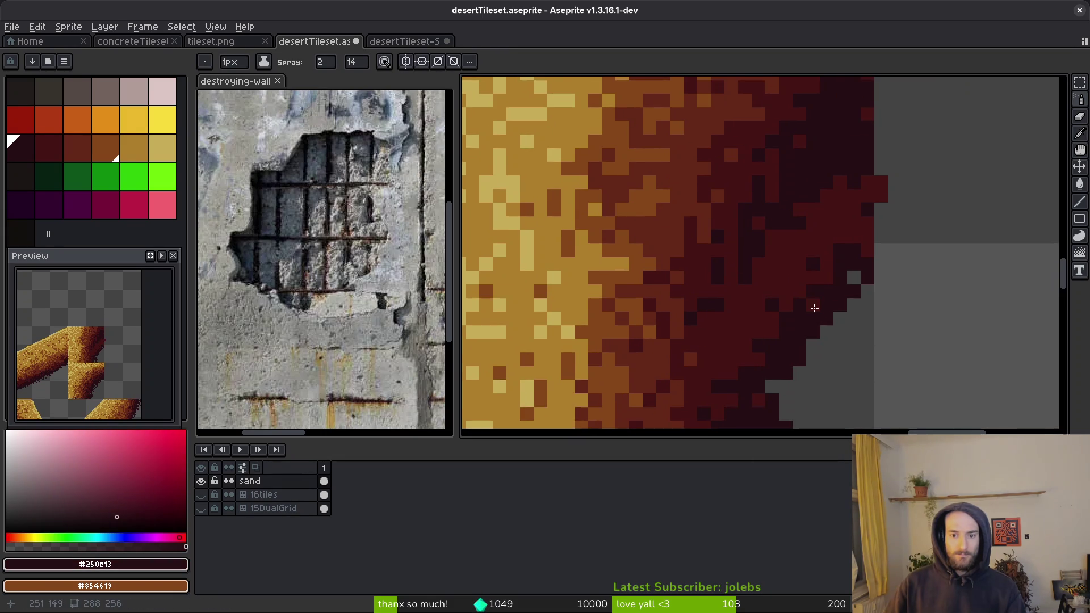
{"action": "scroll", "coordinate": [789, 352], "scroll_direction": "up", "scroll_amount": 2}
{"action": "scroll", "coordinate": [777, 347], "scroll_direction": "right", "scroll_amount": 1}
Step: Spray dark red-brown #431414 over the darkest pixels along the right edge
{"action": "key", "text": "b"}
{"action": "left_click", "coordinate": [803, 334], "text": "alt"}
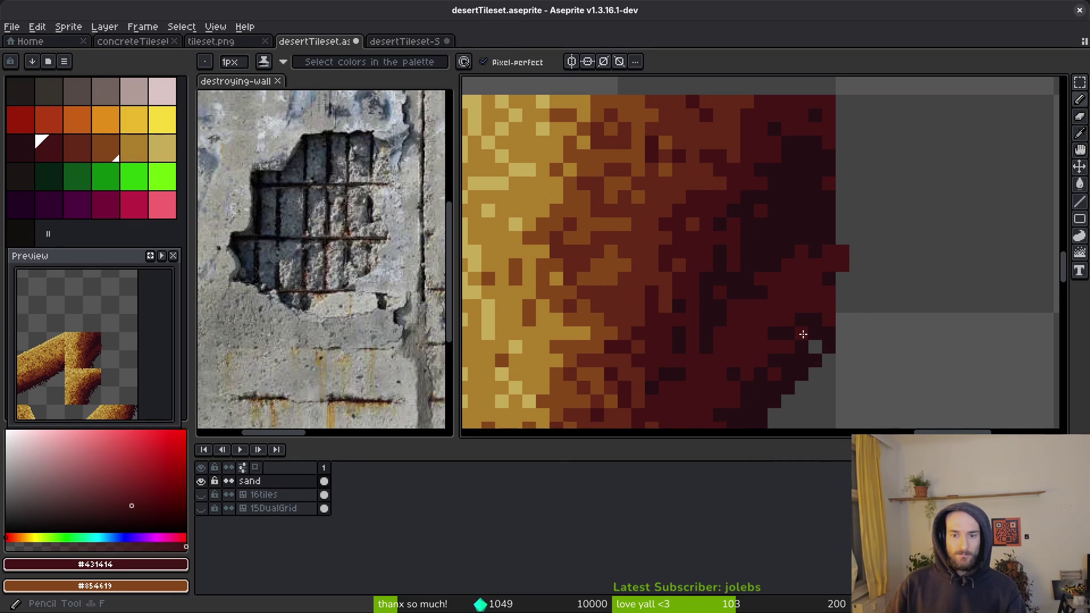
{"action": "key", "text": "alt"}
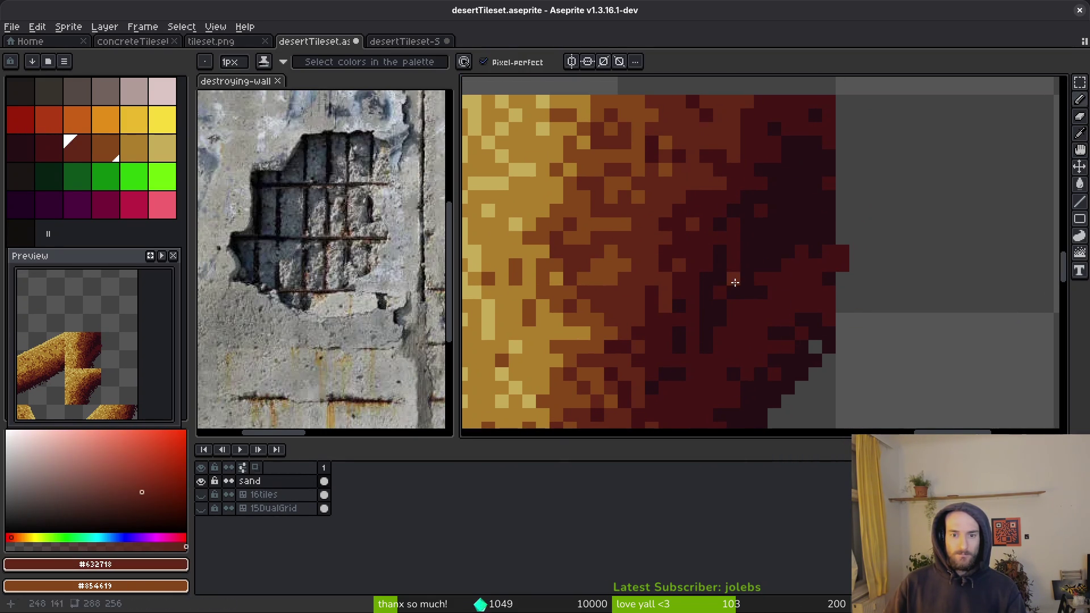
{"action": "left_click", "coordinate": [730, 241], "text": "alt"}
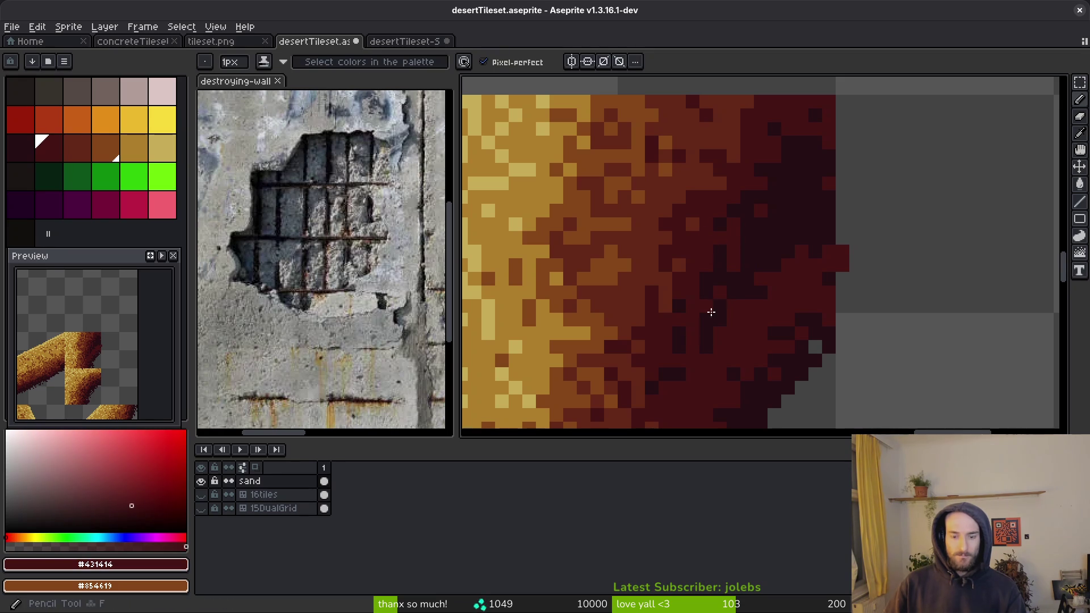
{"action": "key", "text": "shift+f"}
{"action": "mouse_move", "coordinate": [662, 383]}
{"action": "left_mouse_down"}
{"action": "mouse_move", "coordinate": [715, 292]}
{"action": "mouse_move", "coordinate": [710, 304]}
{"action": "mouse_move", "coordinate": [802, 195]}
{"action": "mouse_move", "coordinate": [774, 169]}
{"action": "left_mouse_up"}
{"action": "mouse_move", "coordinate": [818, 116]}
{"action": "left_mouse_down"}
{"action": "mouse_move", "coordinate": [683, 304]}
{"action": "mouse_move", "coordinate": [664, 291]}
{"action": "left_mouse_up"}
Step: Spray lighter reddish-brown #632718 across the dark right-side shadow up to the top-right
{"action": "left_click", "coordinate": [630, 270], "text": "alt"}
{"action": "mouse_move", "coordinate": [801, 298]}
{"action": "left_mouse_down"}
{"action": "mouse_move", "coordinate": [741, 324]}
{"action": "mouse_move", "coordinate": [825, 221]}
{"action": "mouse_move", "coordinate": [774, 275]}
{"action": "mouse_move", "coordinate": [832, 261]}
{"action": "mouse_move", "coordinate": [802, 293]}
{"action": "mouse_move", "coordinate": [914, 192]}
{"action": "left_mouse_up"}
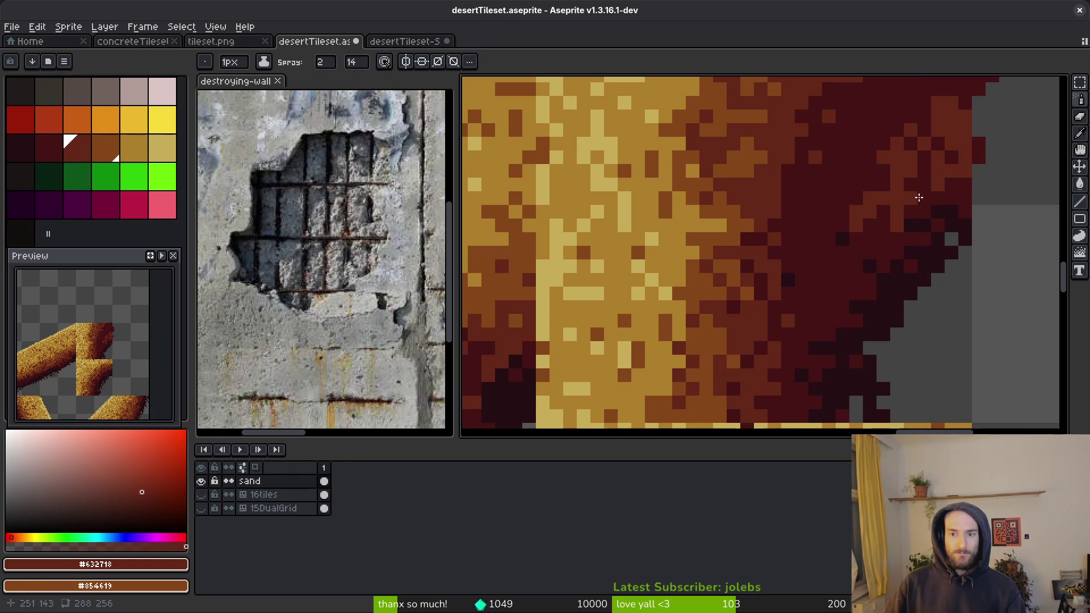
{"action": "left_click_drag", "start_coordinate": [871, 234], "coordinate": [818, 302]}
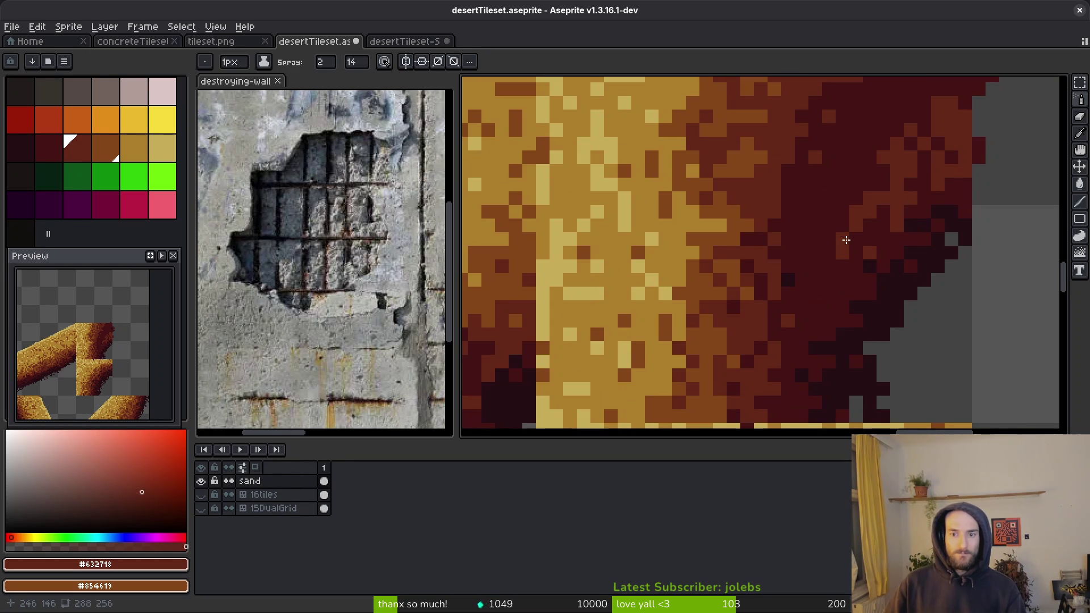
{"action": "left_click_drag", "start_coordinate": [846, 240], "coordinate": [770, 330]}
{"action": "left_click_drag", "start_coordinate": [827, 258], "coordinate": [785, 326]}
{"action": "mouse_move", "coordinate": [785, 325]}
{"action": "left_mouse_down"}
{"action": "mouse_move", "coordinate": [791, 287]}
{"action": "mouse_move", "coordinate": [741, 309]}
{"action": "mouse_move", "coordinate": [825, 248]}
{"action": "mouse_move", "coordinate": [892, 178]}
{"action": "mouse_move", "coordinate": [895, 214]}
{"action": "mouse_move", "coordinate": [805, 244]}
{"action": "mouse_move", "coordinate": [883, 145]}
{"action": "left_mouse_up"}
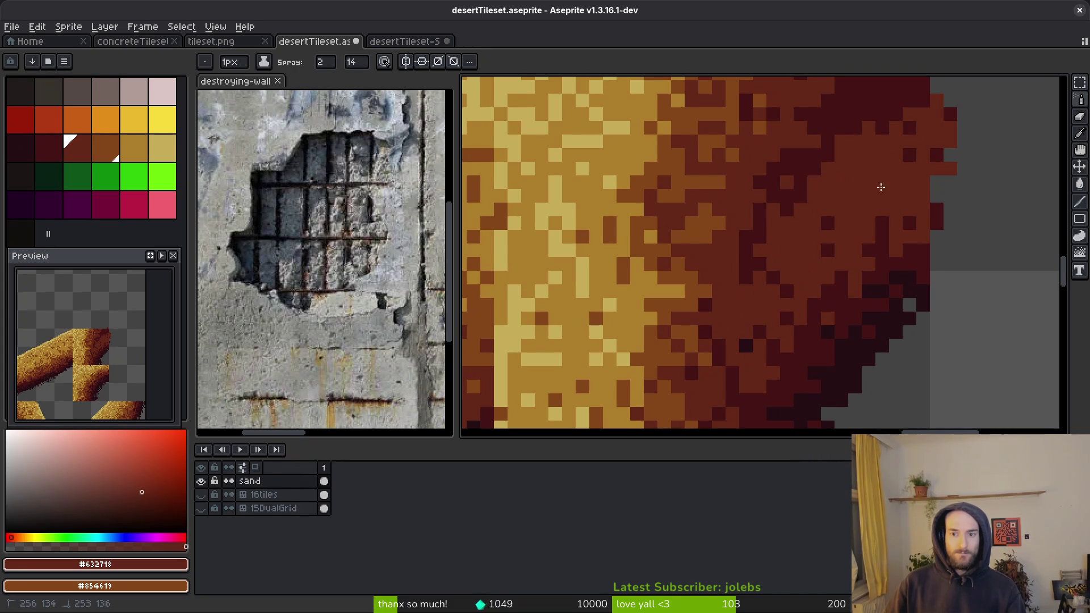
{"action": "left_click_drag", "start_coordinate": [785, 257], "coordinate": [761, 258]}
{"action": "mouse_move", "coordinate": [818, 196]}
{"action": "left_mouse_down"}
{"action": "mouse_move", "coordinate": [859, 219]}
{"action": "mouse_move", "coordinate": [871, 183]}
{"action": "mouse_move", "coordinate": [721, 311]}
{"action": "left_mouse_up"}
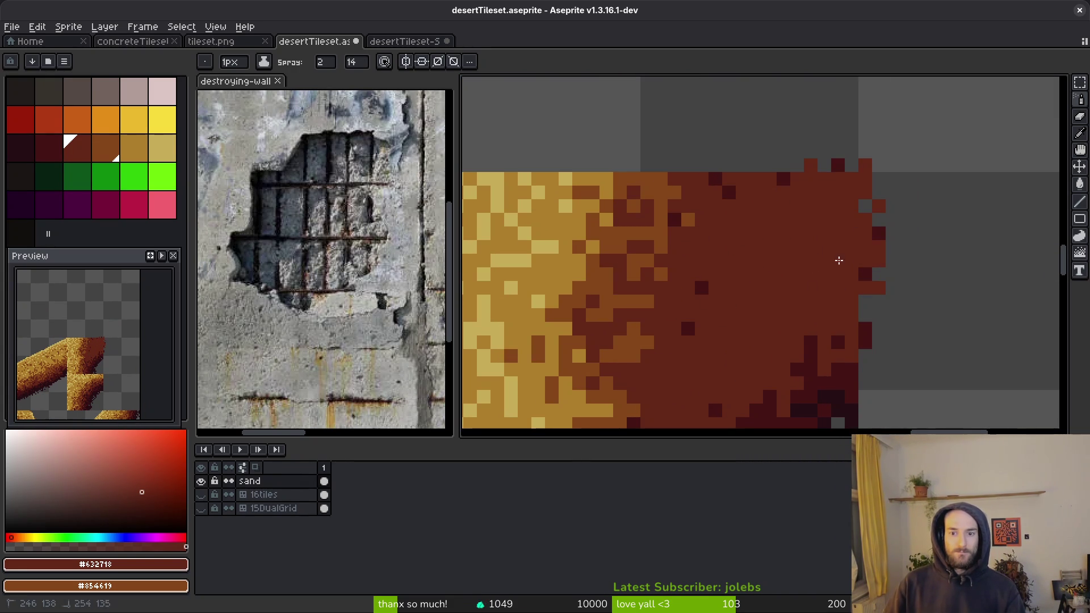
{"action": "left_click", "coordinate": [613, 276], "text": "alt"}
Step: Spray orange-brown #854619 and light tan #ae7c2c speckles over the corner tile's upper-right, glancing at Godot midway
{"action": "mouse_move", "coordinate": [609, 284]}
{"action": "left_mouse_down"}
{"action": "mouse_move", "coordinate": [794, 216]}
{"action": "mouse_move", "coordinate": [930, 143]}
{"action": "mouse_move", "coordinate": [851, 182]}
{"action": "mouse_move", "coordinate": [739, 307]}
{"action": "mouse_move", "coordinate": [732, 273]}
{"action": "mouse_move", "coordinate": [707, 326]}
{"action": "mouse_move", "coordinate": [712, 292]}
{"action": "mouse_move", "coordinate": [902, 182]}
{"action": "mouse_move", "coordinate": [857, 176]}
{"action": "mouse_move", "coordinate": [789, 239]}
{"action": "mouse_move", "coordinate": [688, 303]}
{"action": "mouse_move", "coordinate": [647, 249]}
{"action": "mouse_move", "coordinate": [851, 154]}
{"action": "mouse_move", "coordinate": [837, 115]}
{"action": "mouse_move", "coordinate": [737, 137]}
{"action": "mouse_move", "coordinate": [709, 238]}
{"action": "mouse_move", "coordinate": [816, 163]}
{"action": "left_mouse_up"}
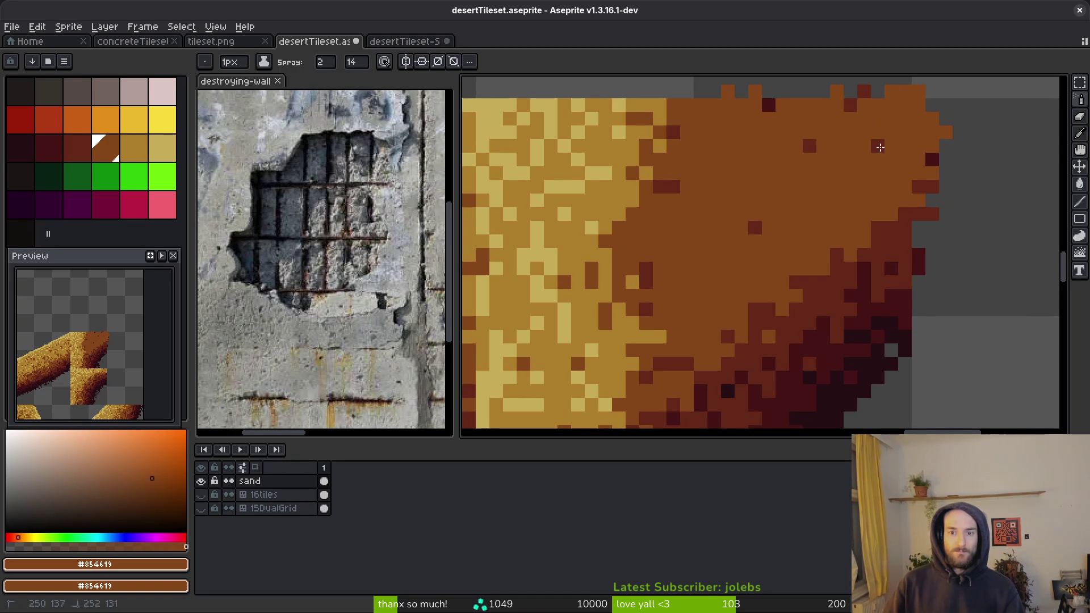
{"action": "left_click", "coordinate": [628, 195], "text": "alt"}
{"action": "mouse_move", "coordinate": [888, 131]}
{"action": "left_mouse_down"}
{"action": "mouse_move", "coordinate": [822, 182]}
{"action": "mouse_move", "coordinate": [900, 188]}
{"action": "mouse_move", "coordinate": [692, 273]}
{"action": "mouse_move", "coordinate": [715, 273]}
{"action": "mouse_move", "coordinate": [693, 239]}
{"action": "mouse_move", "coordinate": [632, 247]}
{"action": "mouse_move", "coordinate": [659, 164]}
{"action": "mouse_move", "coordinate": [816, 155]}
{"action": "mouse_move", "coordinate": [862, 120]}
{"action": "mouse_move", "coordinate": [727, 117]}
{"action": "mouse_move", "coordinate": [718, 141]}
{"action": "left_mouse_up"}
{"action": "scroll", "coordinate": [759, 179], "scroll_direction": "down", "scroll_amount": 4}
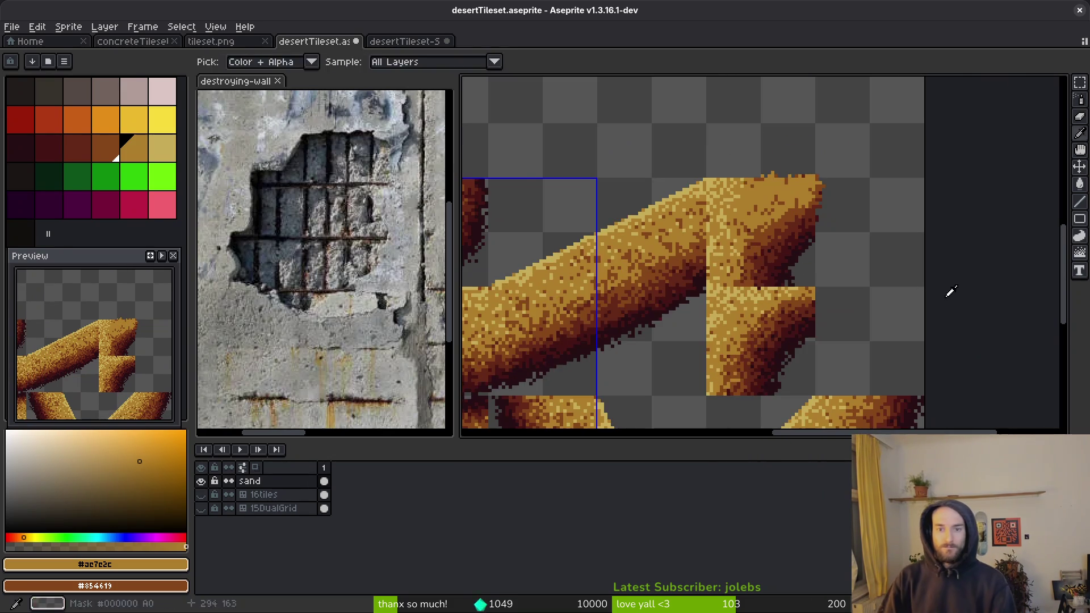
{"action": "key", "text": "alt+Tab"}
{"action": "key", "text": "alt+Tab"}
{"action": "key", "text": "alt+Tab"}
{"action": "key", "text": "alt+Tab"}
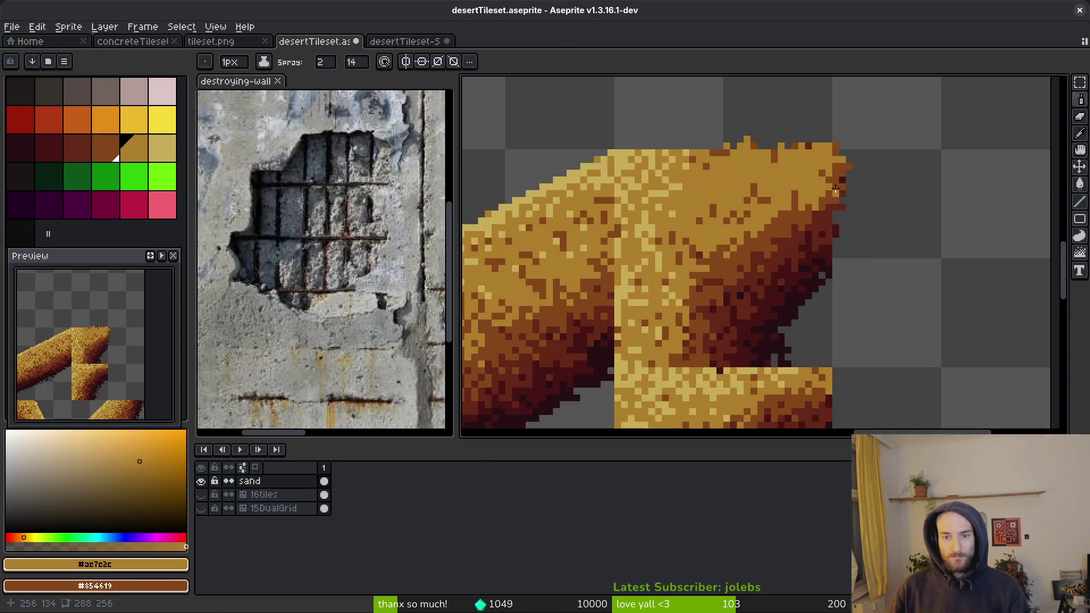
{"action": "scroll", "coordinate": [834, 189], "scroll_direction": "up", "scroll_amount": 2}
{"action": "left_click", "coordinate": [827, 146], "text": "alt"}
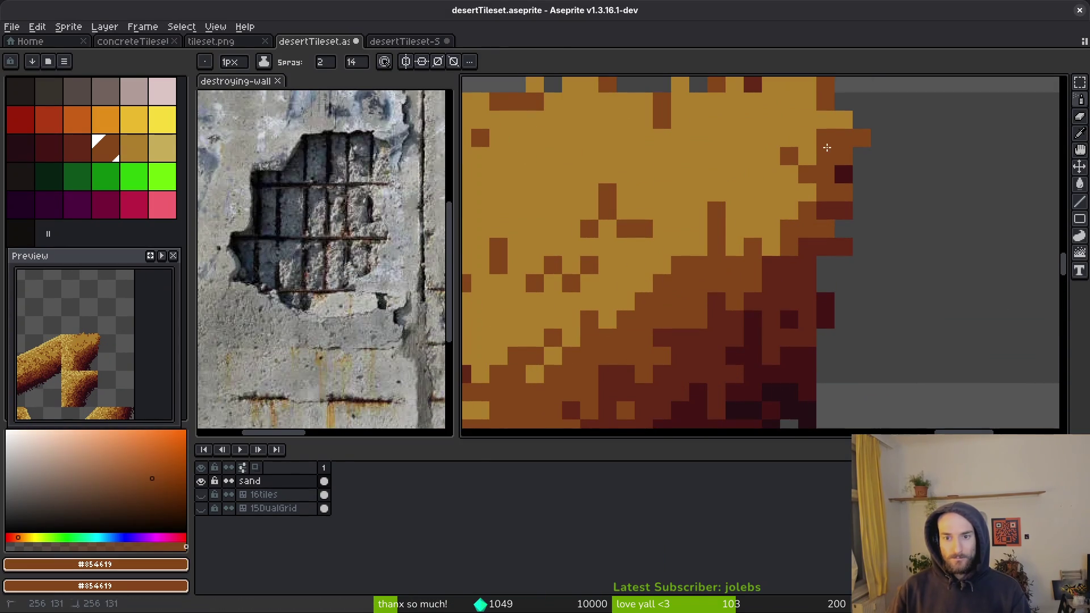
{"action": "left_click_drag", "start_coordinate": [827, 146], "coordinate": [725, 243]}
{"action": "mouse_move", "coordinate": [809, 103]}
{"action": "left_mouse_down"}
{"action": "mouse_move", "coordinate": [738, 216]}
{"action": "mouse_move", "coordinate": [771, 198]}
{"action": "mouse_move", "coordinate": [737, 187]}
{"action": "mouse_move", "coordinate": [691, 246]}
{"action": "mouse_move", "coordinate": [792, 294]}
{"action": "mouse_move", "coordinate": [720, 236]}
{"action": "mouse_move", "coordinate": [698, 250]}
{"action": "left_mouse_up"}
{"action": "left_click", "coordinate": [709, 138], "text": "alt"}
{"action": "mouse_move", "coordinate": [684, 205]}
{"action": "left_mouse_down"}
{"action": "mouse_move", "coordinate": [698, 227]}
{"action": "mouse_move", "coordinate": [666, 253]}
{"action": "mouse_move", "coordinate": [724, 221]}
{"action": "mouse_move", "coordinate": [685, 222]}
{"action": "left_mouse_up"}
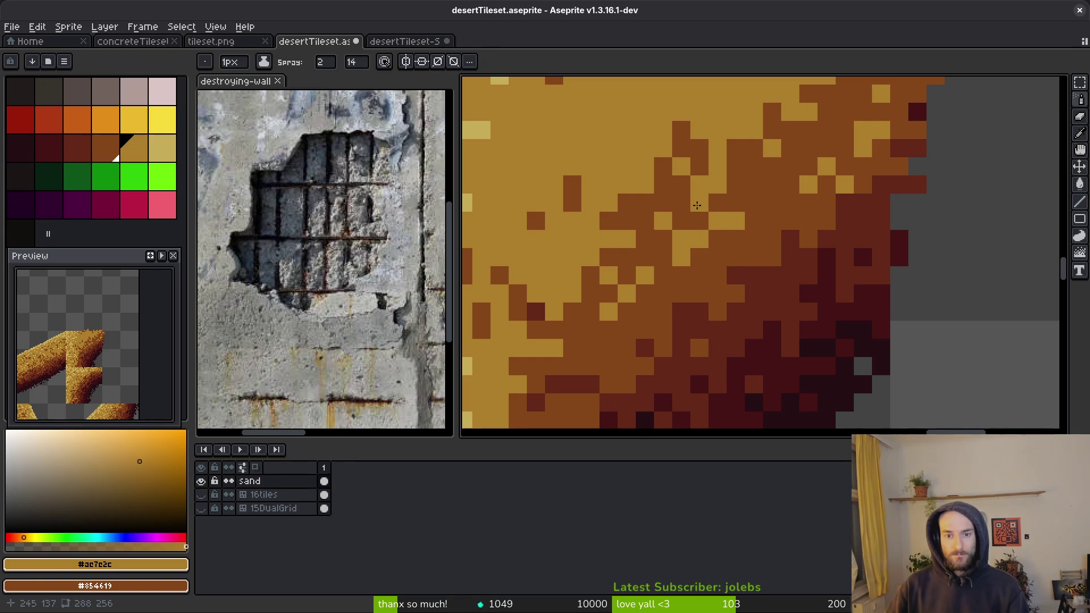
Step: Spray pale sand #c8ad59 highlights along the top of the corner tile
{"action": "key", "text": "b"}
{"action": "scroll", "coordinate": [720, 212], "scroll_direction": "down", "scroll_amount": 3}
{"action": "scroll", "coordinate": [720, 212], "scroll_direction": "up", "scroll_amount": 1}
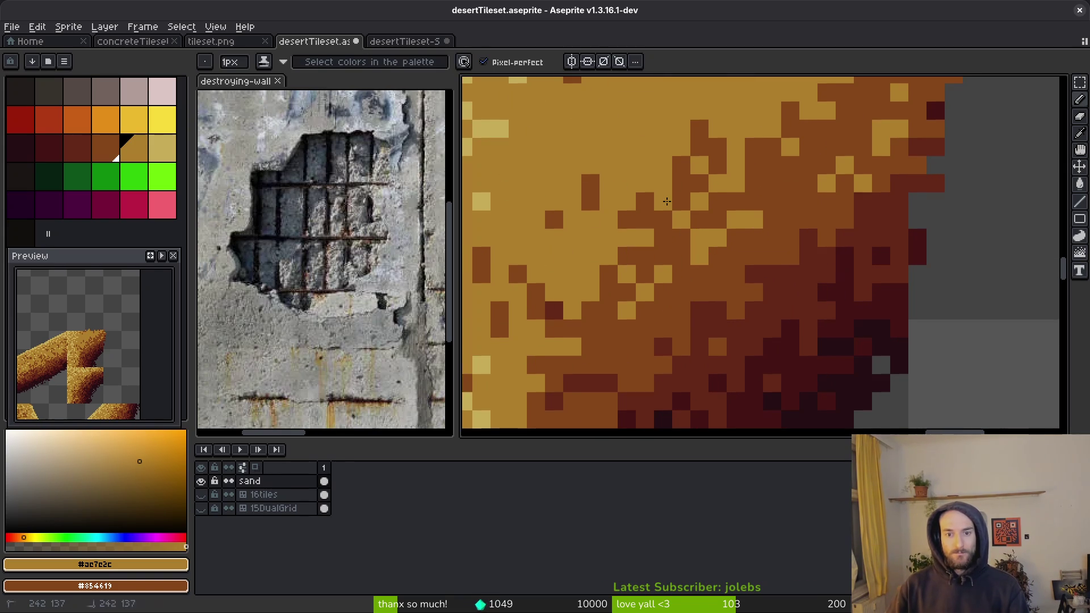
{"action": "scroll", "coordinate": [769, 206], "scroll_direction": "down", "scroll_amount": 2}
{"action": "scroll", "coordinate": [753, 185], "scroll_direction": "up", "scroll_amount": 3}
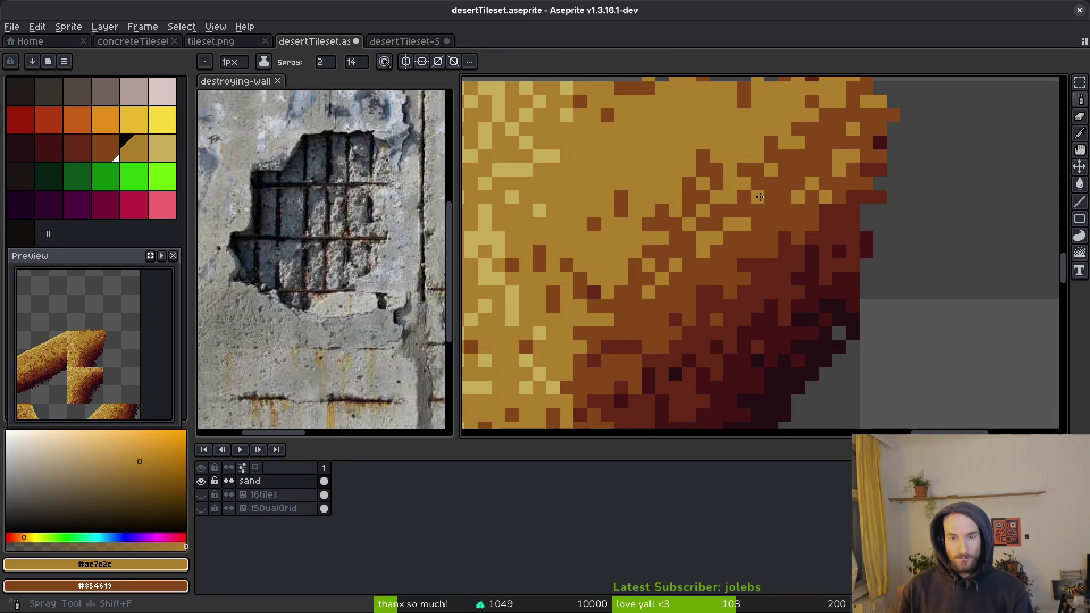
{"action": "scroll", "coordinate": [763, 190], "scroll_direction": "down", "scroll_amount": 3}
{"action": "scroll", "coordinate": [688, 189], "scroll_direction": "up", "scroll_amount": 2}
{"action": "left_click", "coordinate": [788, 173], "text": "alt"}
{"action": "key", "text": "shift+b"}
{"action": "mouse_move", "coordinate": [766, 162]}
{"action": "left_mouse_down"}
{"action": "mouse_move", "coordinate": [720, 173]}
{"action": "mouse_move", "coordinate": [656, 243]}
{"action": "left_mouse_up"}
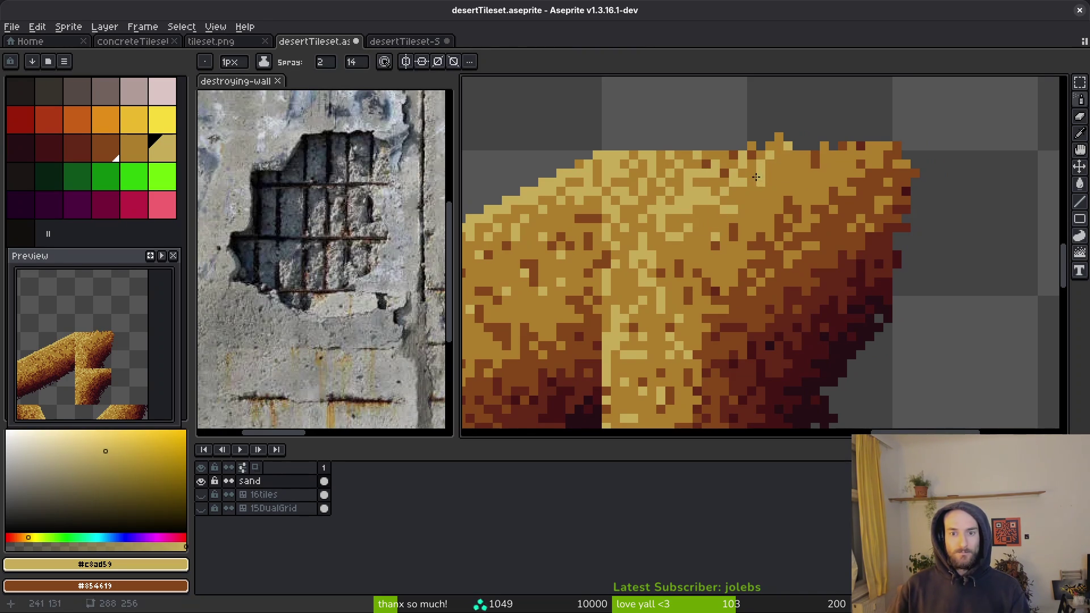
Step: Pencil pale sand and light tan pixels along the sand tile's top edge
{"action": "key", "text": "b"}
{"action": "left_click", "coordinate": [747, 169], "text": "alt"}
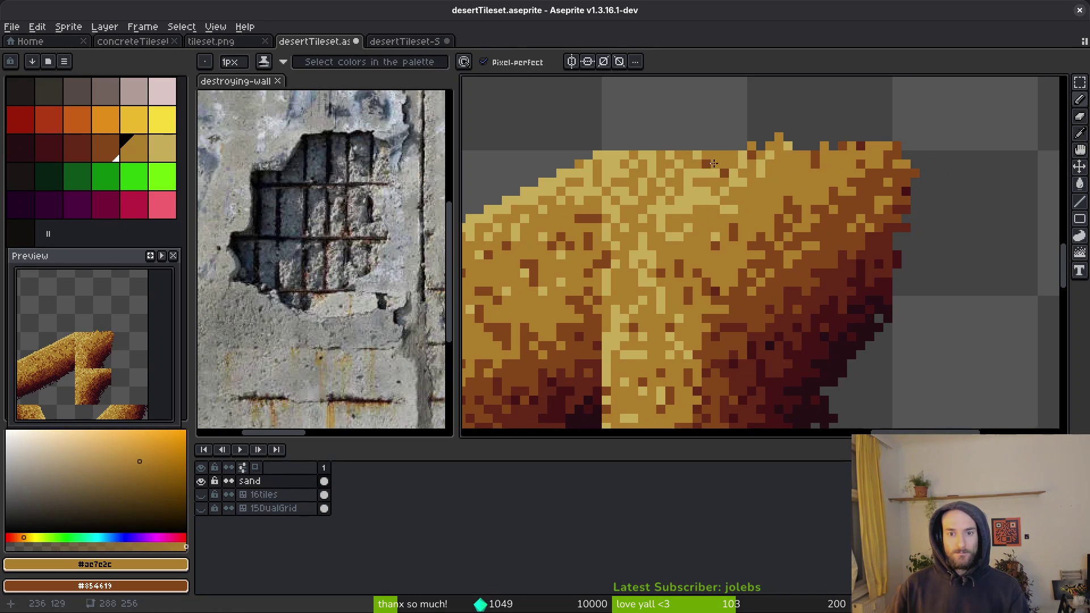
{"action": "left_click", "coordinate": [598, 155], "text": "alt"}
{"action": "scroll", "coordinate": [658, 155], "scroll_direction": "up", "scroll_amount": 3}
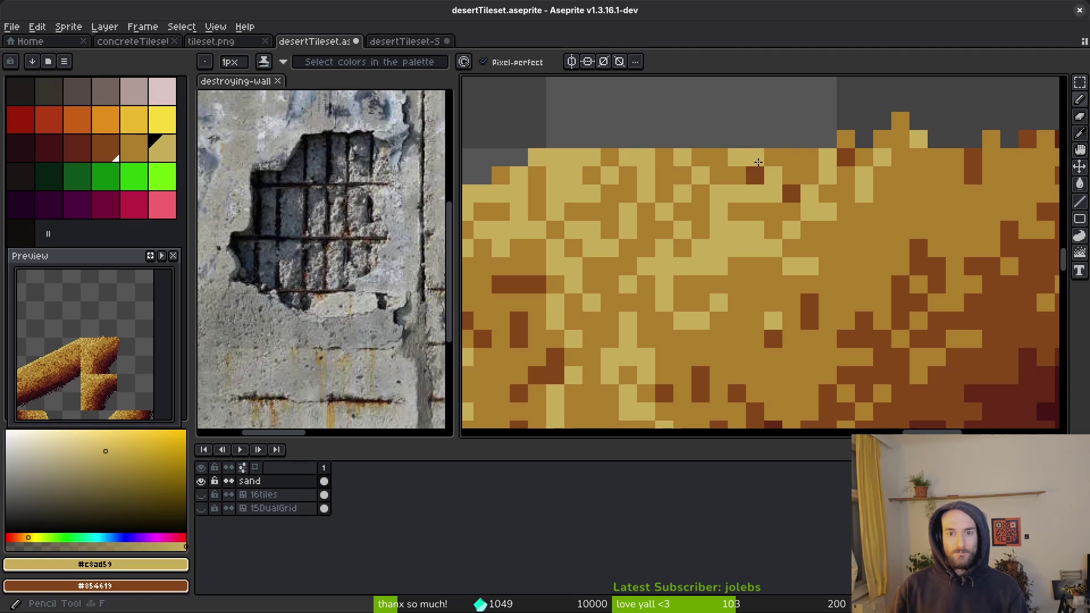
{"action": "scroll", "coordinate": [752, 159], "scroll_direction": "down", "scroll_amount": 2}
{"action": "scroll", "coordinate": [768, 161], "scroll_direction": "up", "scroll_amount": 2}
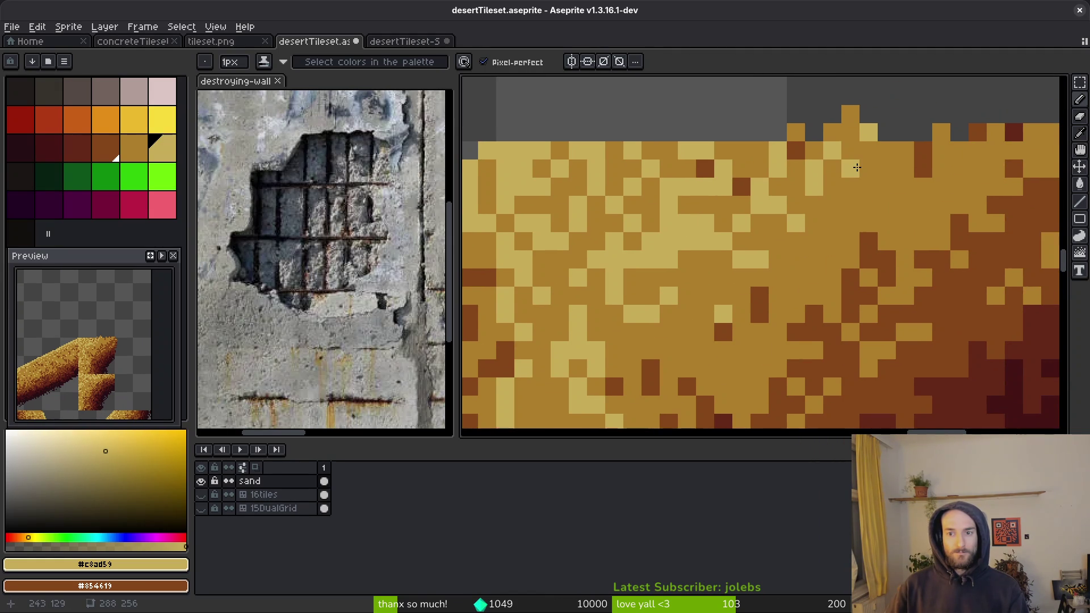
{"action": "scroll", "coordinate": [905, 156], "scroll_direction": "down", "scroll_amount": 2}
{"action": "scroll", "coordinate": [908, 193], "scroll_direction": "up", "scroll_amount": 2}
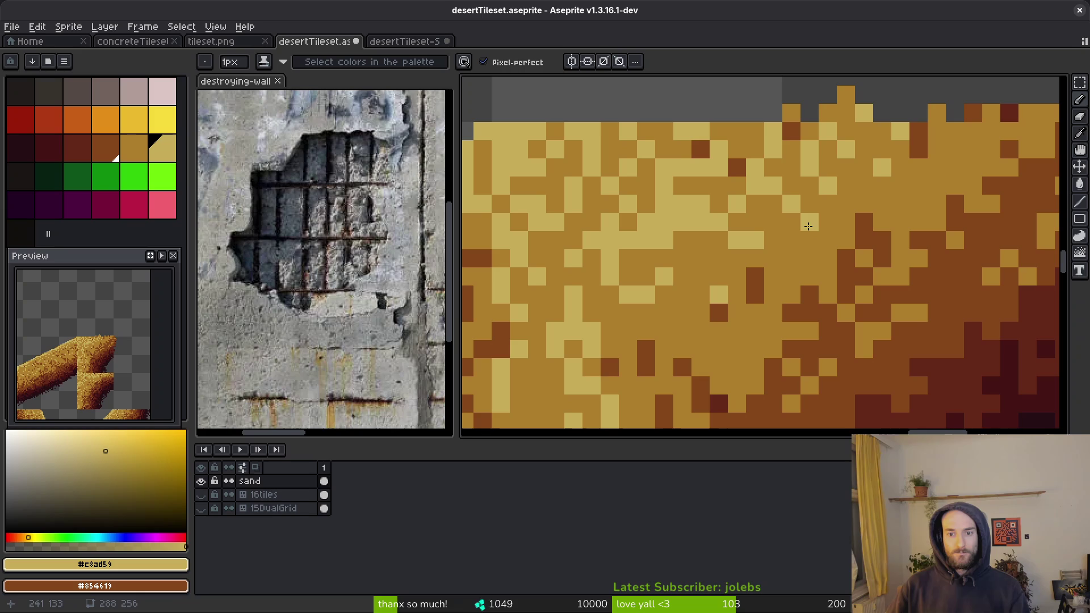
{"action": "scroll", "coordinate": [808, 230], "scroll_direction": "down", "scroll_amount": 2}
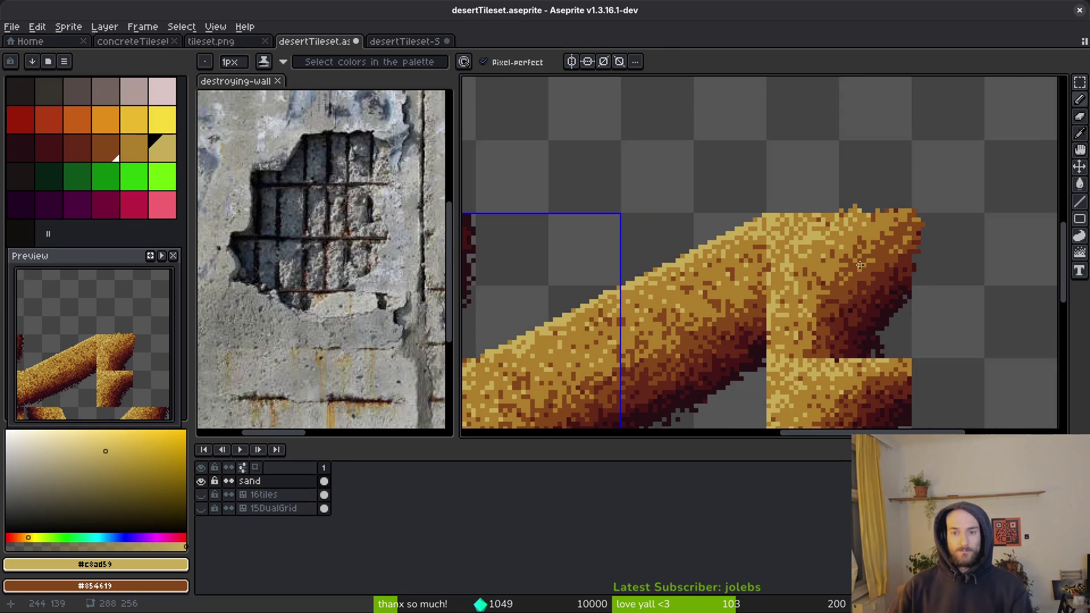
{"action": "scroll", "coordinate": [818, 249], "scroll_direction": "up", "scroll_amount": 2}
{"action": "left_click", "coordinate": [817, 249], "text": "alt"}
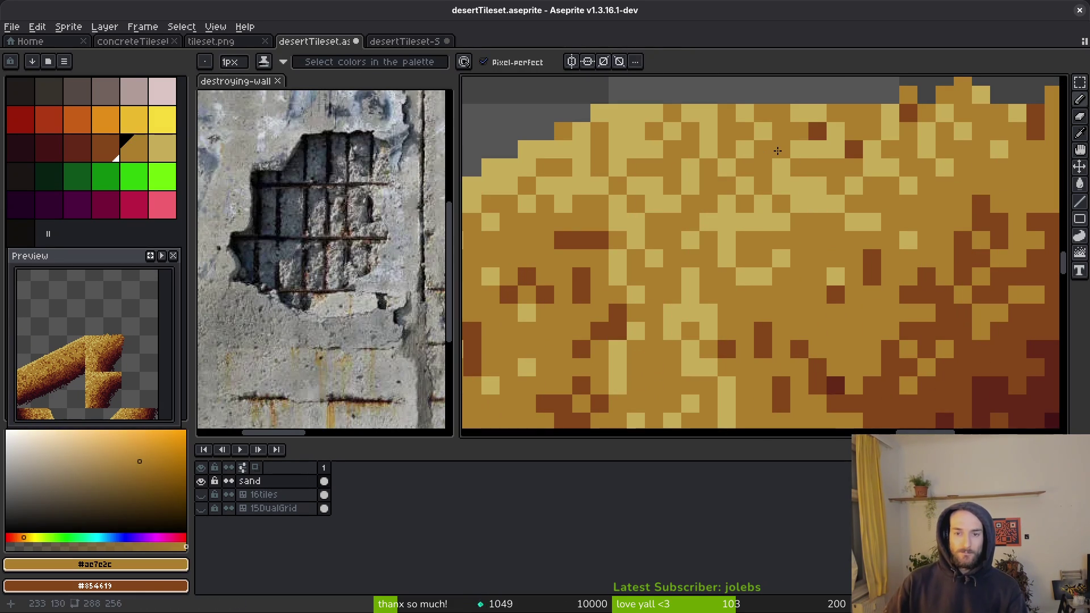
{"action": "scroll", "coordinate": [793, 228], "scroll_direction": "down", "scroll_amount": 3}
{"action": "scroll", "coordinate": [823, 170], "scroll_direction": "up", "scroll_amount": 3}
Step: Erase the sand overhanging the right edge with an 8px eraser and save the tileset
{"action": "key", "text": "e"}
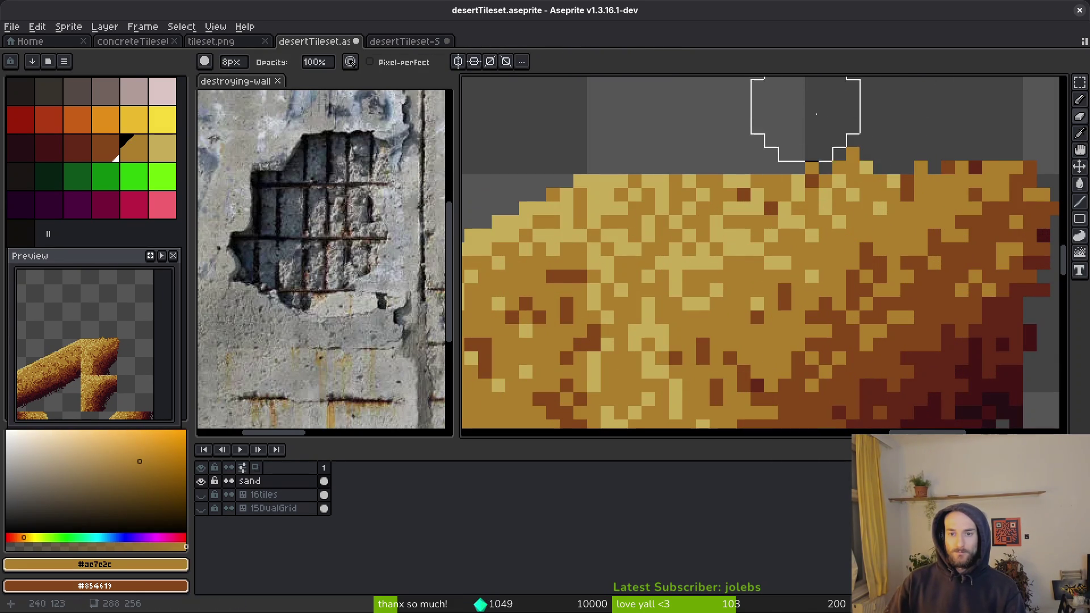
{"action": "scroll", "coordinate": [823, 122], "scroll_direction": "right", "scroll_amount": 3}
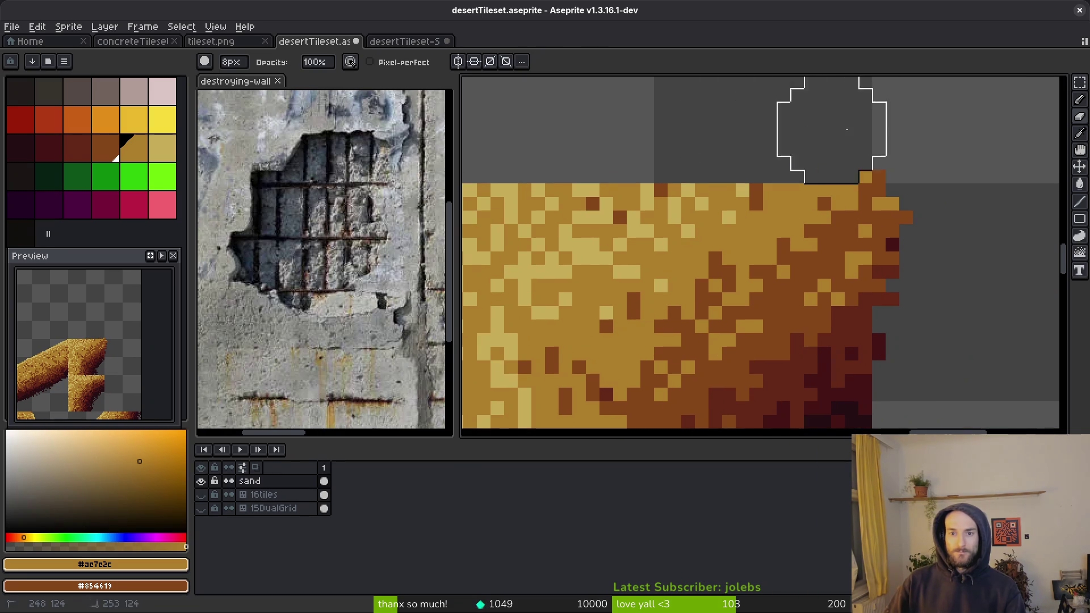
{"action": "mouse_move", "coordinate": [877, 136]}
{"action": "left_mouse_down"}
{"action": "mouse_move", "coordinate": [946, 233]}
{"action": "mouse_move", "coordinate": [927, 244]}
{"action": "mouse_move", "coordinate": [926, 279]}
{"action": "mouse_move", "coordinate": [946, 342]}
{"action": "left_mouse_up"}
{"action": "scroll", "coordinate": [934, 355], "scroll_direction": "down", "scroll_amount": 3}
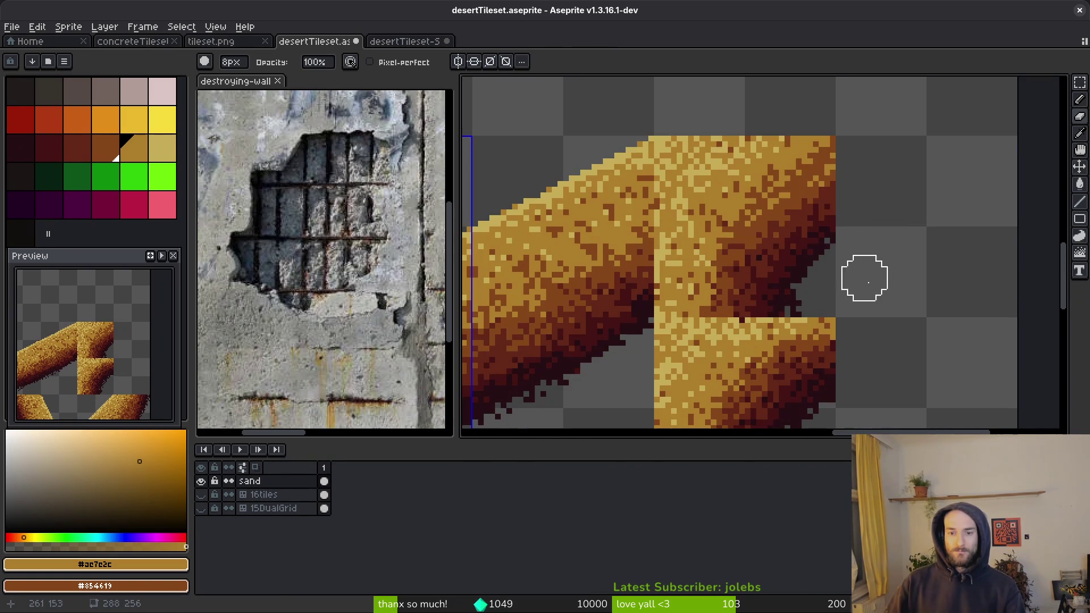
{"action": "key", "text": "ctrl+s"}
Step: Add a single pale #c8ad59 pixel on the sand's top edge
{"action": "scroll", "coordinate": [863, 268], "scroll_direction": "up", "scroll_amount": 4}
{"action": "left_click", "coordinate": [785, 160], "text": "alt"}
{"action": "mouse_move", "coordinate": [786, 160]}
{"action": "left_mouse_down"}
{"action": "mouse_move", "coordinate": [812, 198]}
{"action": "mouse_move", "coordinate": [794, 253]}
{"action": "mouse_move", "coordinate": [817, 230]}
{"action": "left_mouse_up"}
{"action": "key", "text": "shift+b"}
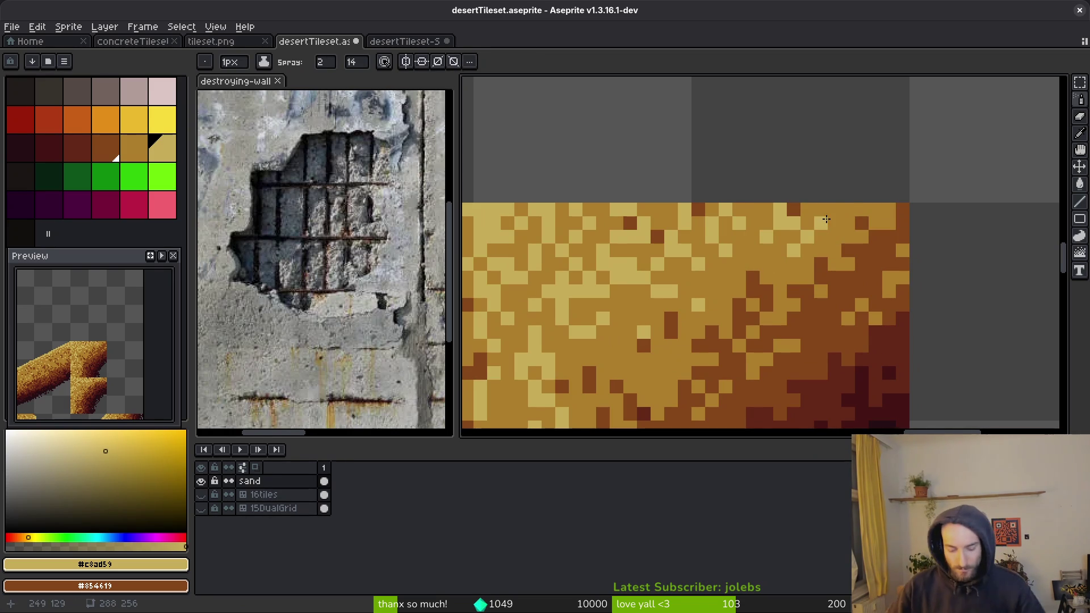
{"action": "key", "text": "b"}
{"action": "left_click", "coordinate": [829, 220]}
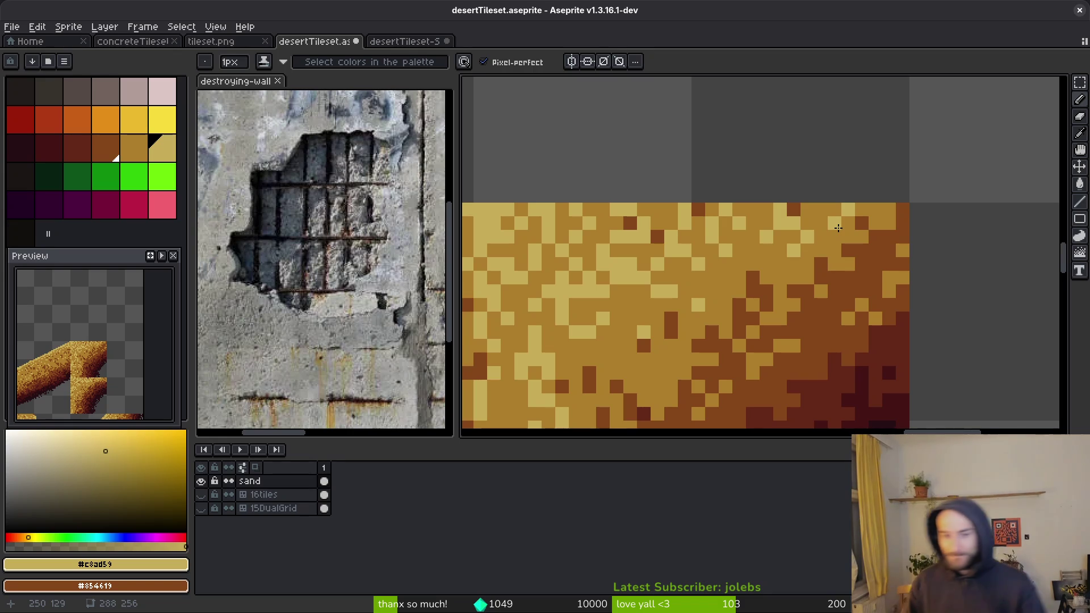
Step: Save desertTileset.aseprite and pan across the rest of the tile sheet
{"action": "scroll", "coordinate": [961, 337], "scroll_direction": "down", "scroll_amount": 3}
{"action": "scroll", "coordinate": [972, 329], "scroll_direction": "up", "scroll_amount": 4}
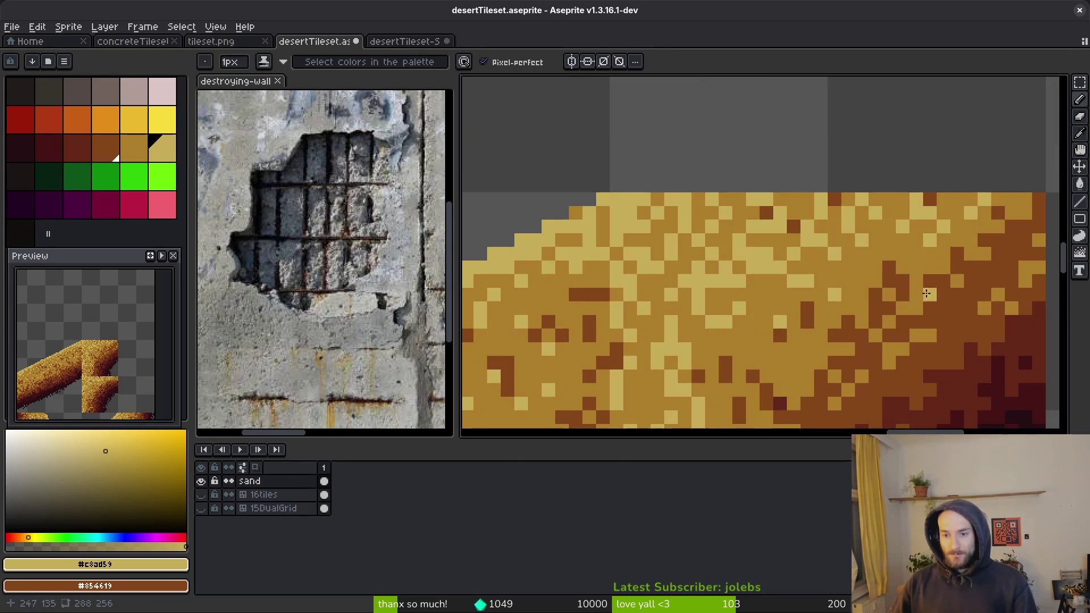
{"action": "scroll", "coordinate": [774, 242], "scroll_direction": "down", "scroll_amount": 3}
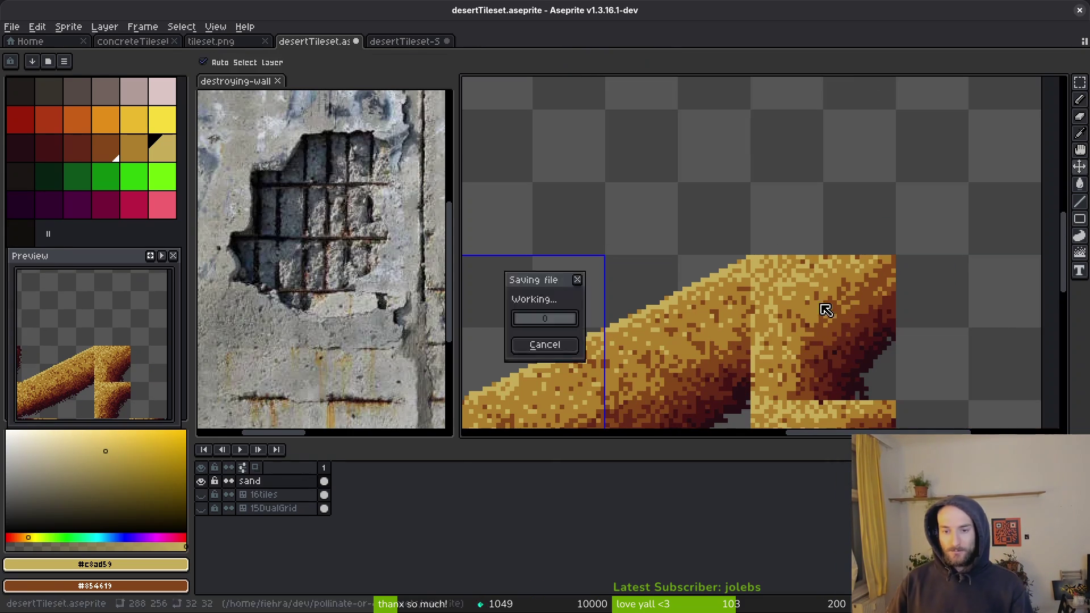
{"action": "scroll", "coordinate": [839, 304], "scroll_direction": "up", "scroll_amount": 3}
{"action": "key", "text": "ctrl+s"}
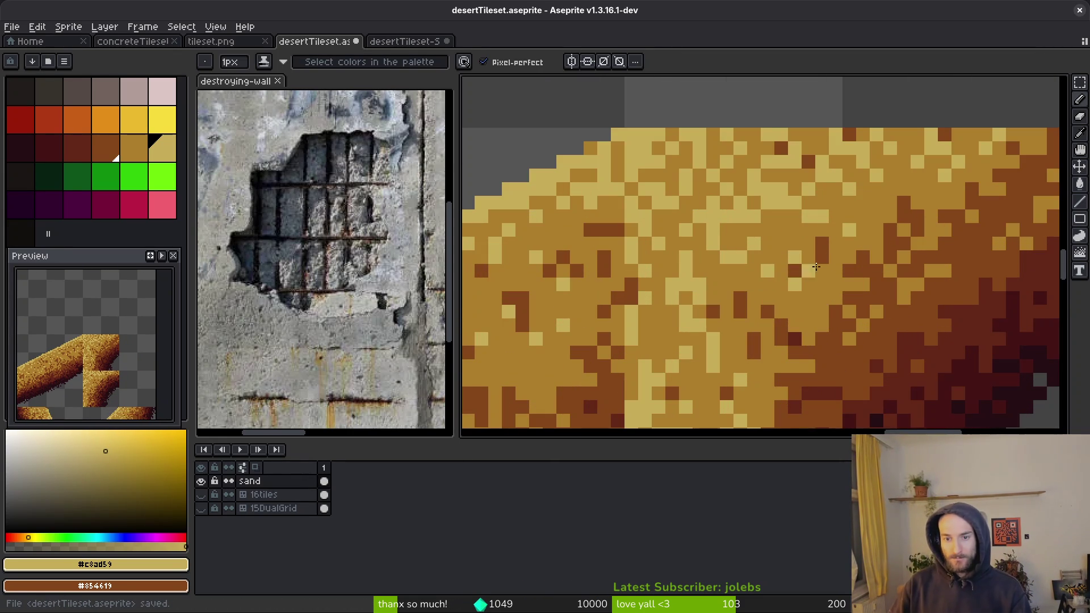
{"action": "scroll", "coordinate": [803, 279], "scroll_direction": "down", "scroll_amount": 3}
{"action": "scroll", "coordinate": [840, 291], "scroll_direction": "up", "scroll_amount": 1}
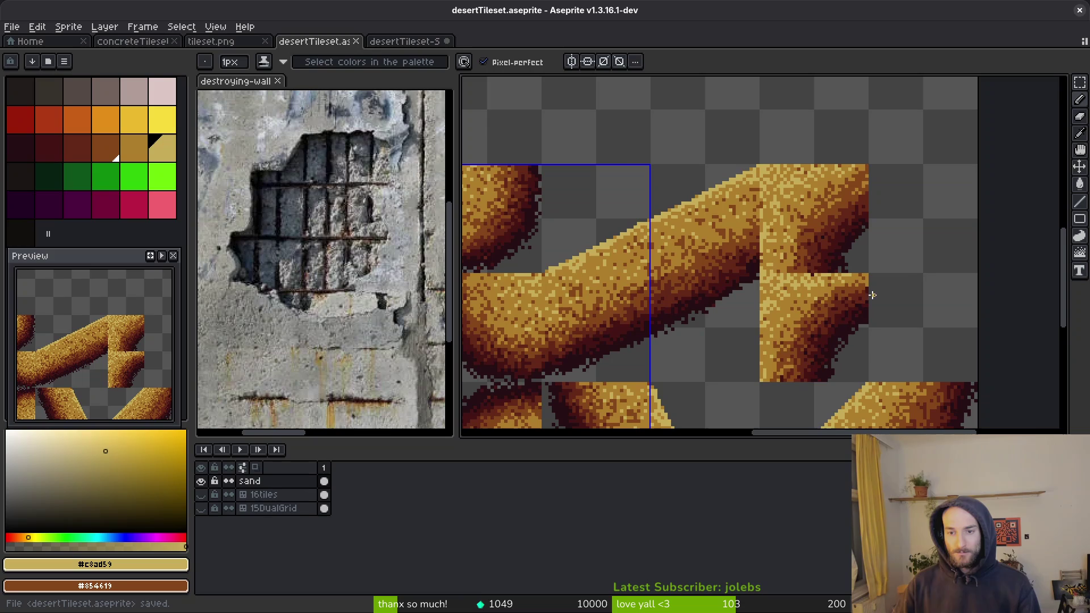
{"action": "scroll", "coordinate": [884, 236], "scroll_direction": "up", "scroll_amount": 3}
{"action": "scroll", "coordinate": [786, 224], "scroll_direction": "down", "scroll_amount": 2}
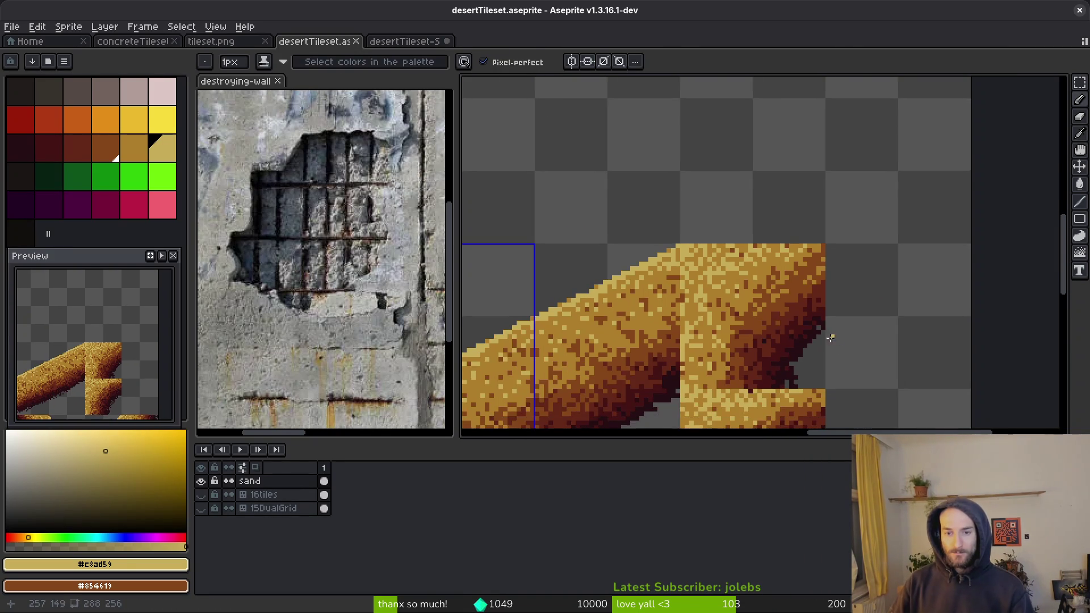
{"action": "scroll", "coordinate": [833, 340], "scroll_direction": "down", "scroll_amount": 2}
{"action": "key", "text": "ctrl+s"}
{"action": "mouse_move", "coordinate": [822, 352]}
{"action": "left_mouse_down"}
{"action": "mouse_move", "coordinate": [744, 316]}
{"action": "mouse_move", "coordinate": [717, 263]}
{"action": "left_mouse_up"}
Step: Switch to the Godot level_4_0 scene and pan to the sand slope tiles
{"action": "key", "text": "alt+Tab"}
{"action": "key", "text": "alt+Tab"}
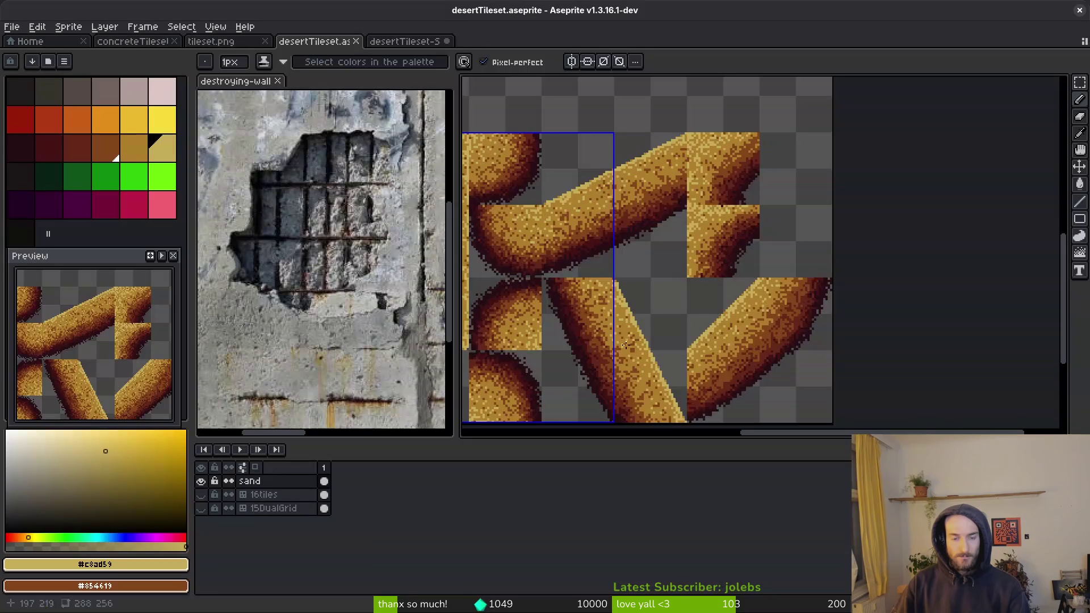
{"action": "scroll", "coordinate": [631, 322], "scroll_direction": "up", "scroll_amount": 2}
{"action": "scroll", "coordinate": [709, 305], "scroll_direction": "down", "scroll_amount": 2}
{"action": "mouse_move", "coordinate": [692, 295]}
{"action": "left_mouse_down"}
{"action": "mouse_move", "coordinate": [696, 274]}
{"action": "mouse_move", "coordinate": [584, 339]}
{"action": "mouse_move", "coordinate": [635, 376]}
{"action": "mouse_move", "coordinate": [392, 385]}
{"action": "mouse_move", "coordinate": [409, 385]}
{"action": "left_mouse_up"}
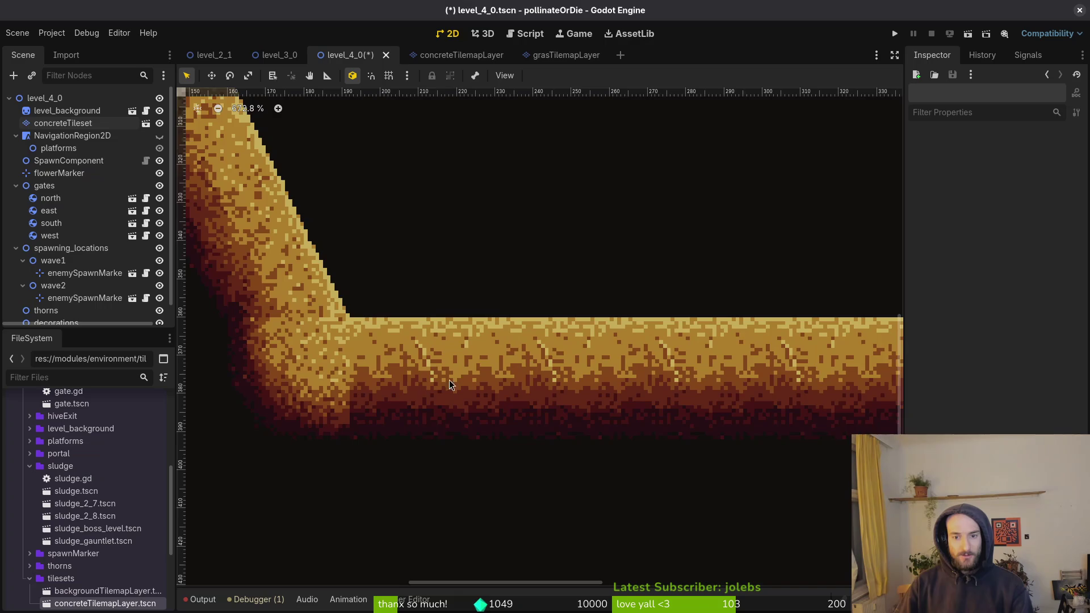
Step: Paint the reshaded corner tile from the concreteTileset atlas into two cells of the slope's bend
{"action": "scroll", "coordinate": [437, 389], "scroll_direction": "up", "scroll_amount": 3}
{"action": "scroll", "coordinate": [557, 328], "scroll_direction": "right", "scroll_amount": 10}
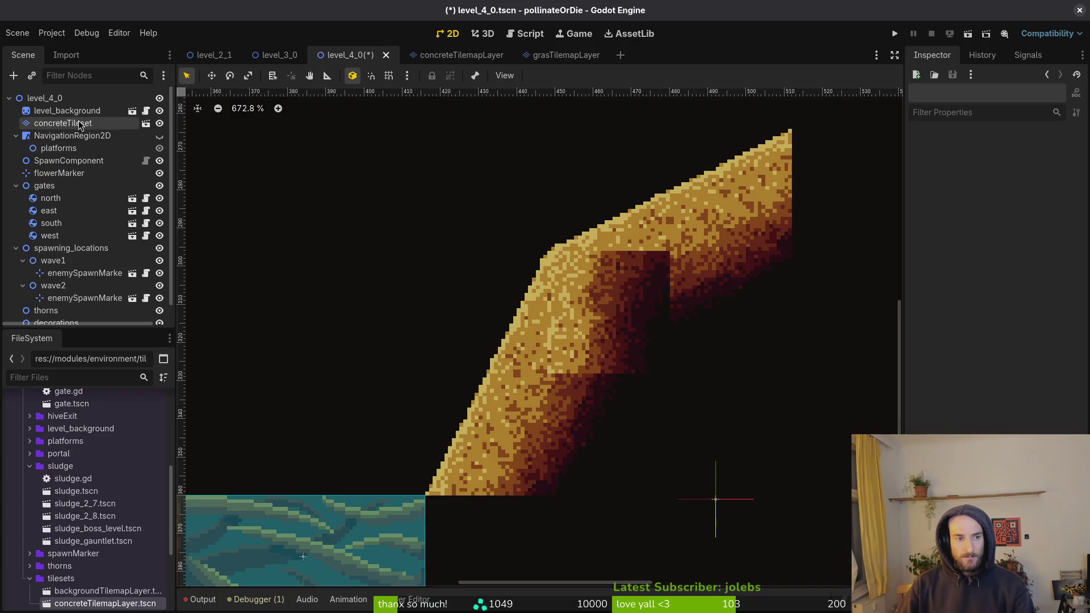
{"action": "left_click", "coordinate": [63, 111]}
{"action": "left_click", "coordinate": [62, 123]}
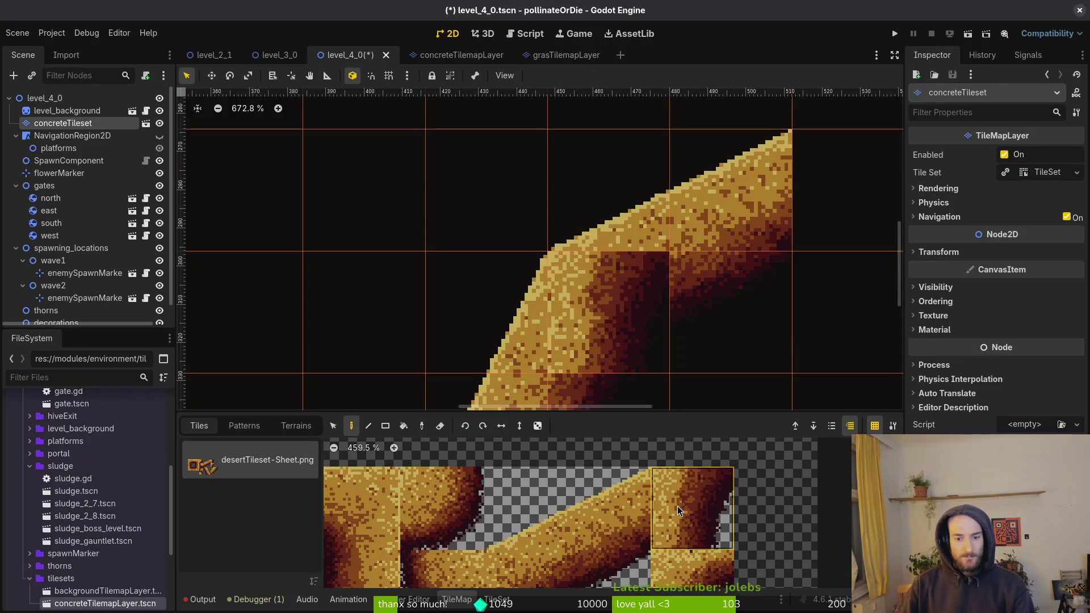
{"action": "left_click", "coordinate": [695, 557]}
{"action": "left_click", "coordinate": [587, 325]}
{"action": "left_click", "coordinate": [676, 371]}
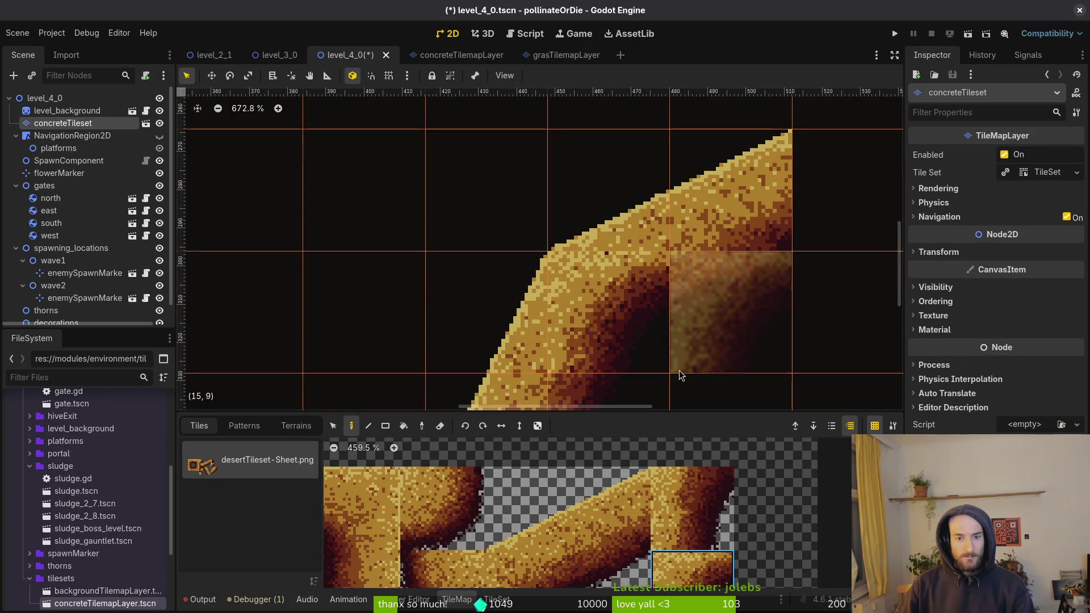
{"action": "key", "text": "Escape"}
Step: Return to desertTileset.aseprite in Aseprite
{"action": "scroll", "coordinate": [693, 370], "scroll_direction": "down", "scroll_amount": 1}
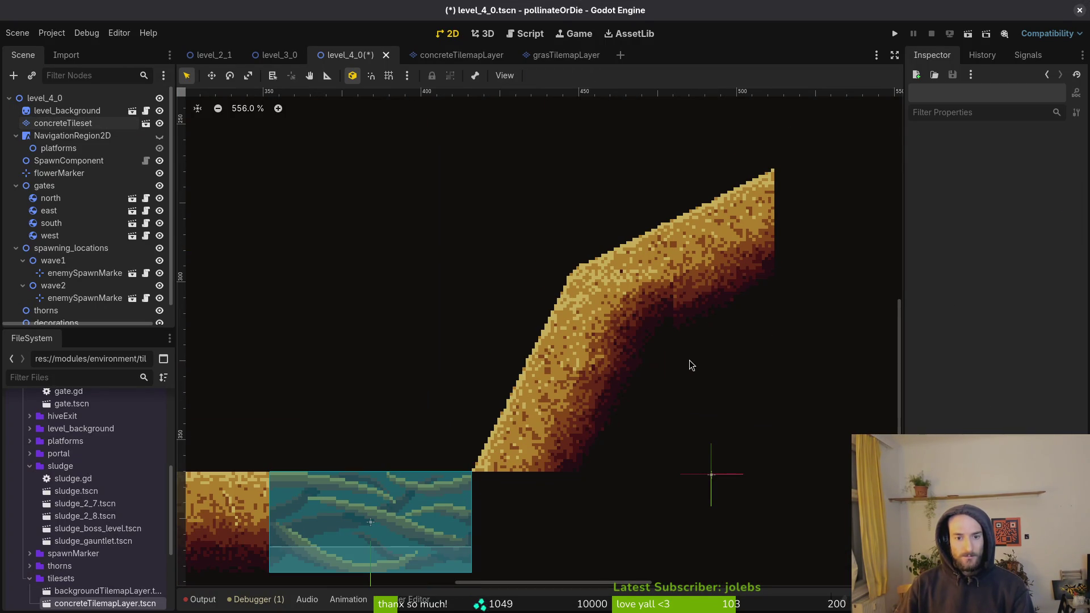
{"action": "scroll", "coordinate": [691, 289], "scroll_direction": "down", "scroll_amount": 1}
{"action": "scroll", "coordinate": [687, 306], "scroll_direction": "up", "scroll_amount": 4}
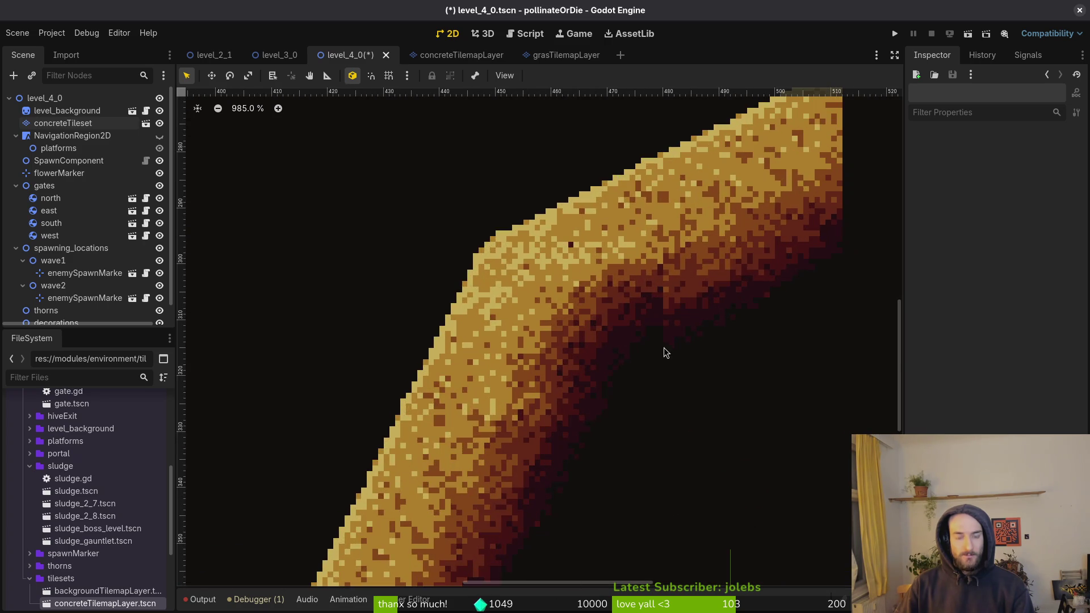
{"action": "key", "text": "alt+Tab"}
{"action": "scroll", "coordinate": [861, 272], "scroll_direction": "down", "scroll_amount": 2}
{"action": "scroll", "coordinate": [861, 272], "scroll_direction": "up", "scroll_amount": 2}
{"action": "scroll", "coordinate": [861, 273], "scroll_direction": "down", "scroll_amount": 1}
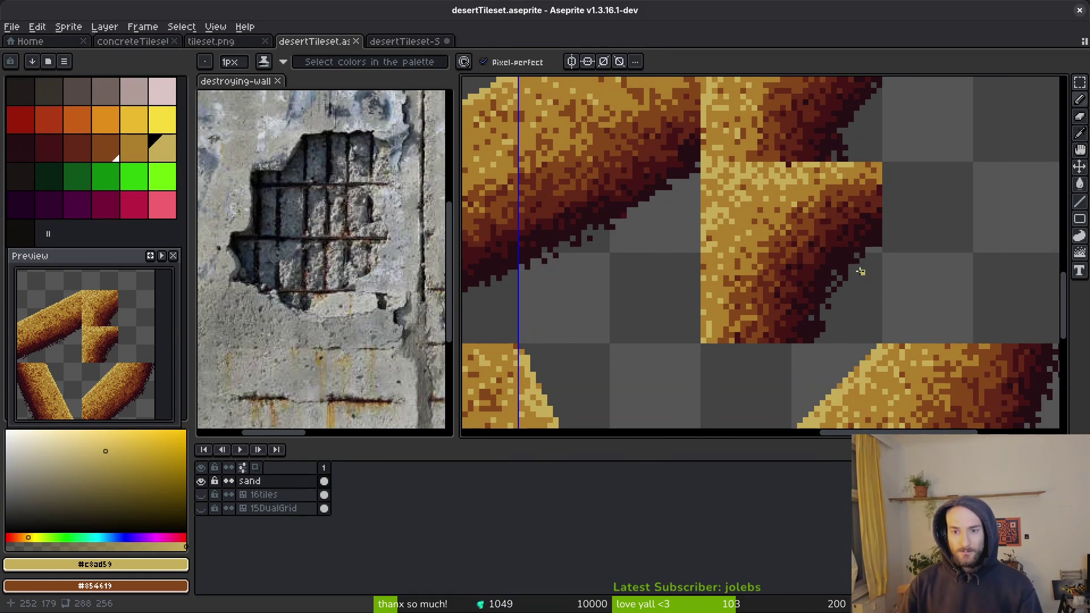
Step: Spray the darkest shadow browns, including #431414 and #632718, into the corner tile
{"action": "left_click", "coordinate": [870, 235], "text": "alt"}
{"action": "key", "text": "alt+Tab"}
{"action": "key", "text": "alt+Tab"}
{"action": "scroll", "coordinate": [891, 271], "scroll_direction": "up", "scroll_amount": 2}
{"action": "key", "text": "shift+b"}
{"action": "mouse_move", "coordinate": [863, 243]}
{"action": "left_mouse_down"}
{"action": "mouse_move", "coordinate": [872, 254]}
{"action": "mouse_move", "coordinate": [846, 267]}
{"action": "left_mouse_up"}
{"action": "left_click", "coordinate": [817, 223], "text": "alt"}
{"action": "left_click", "coordinate": [865, 215]}
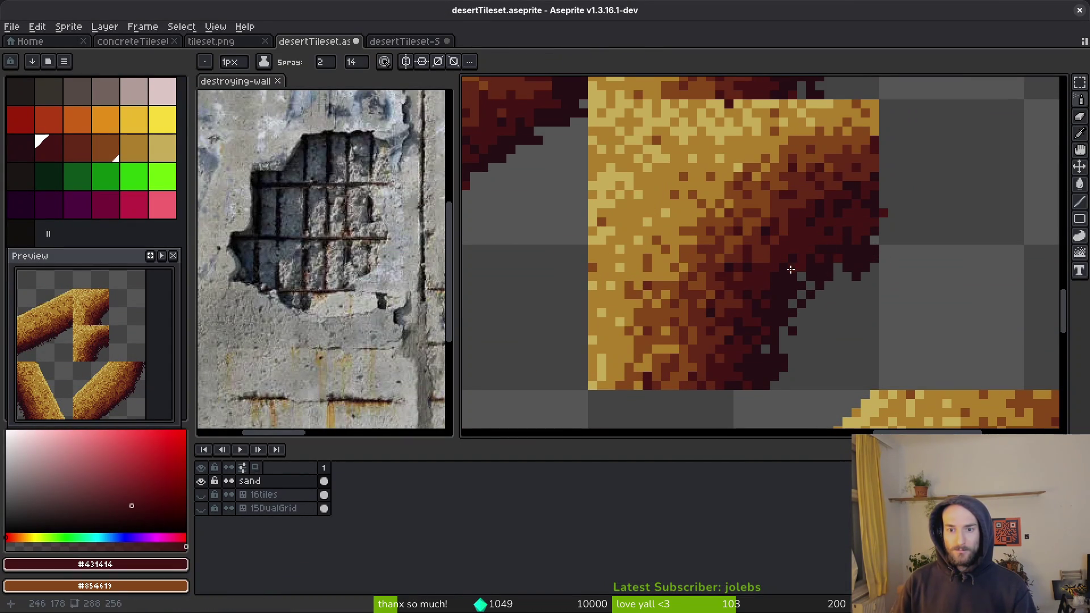
{"action": "left_click", "coordinate": [823, 218]}
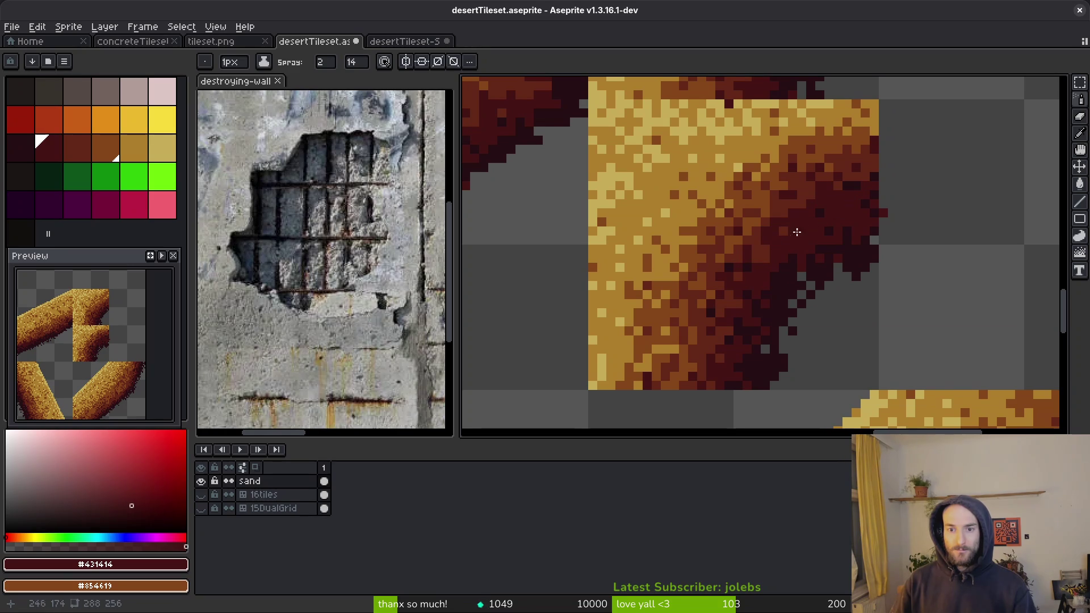
{"action": "left_click", "coordinate": [863, 188], "text": "alt"}
{"action": "left_click", "coordinate": [883, 201]}
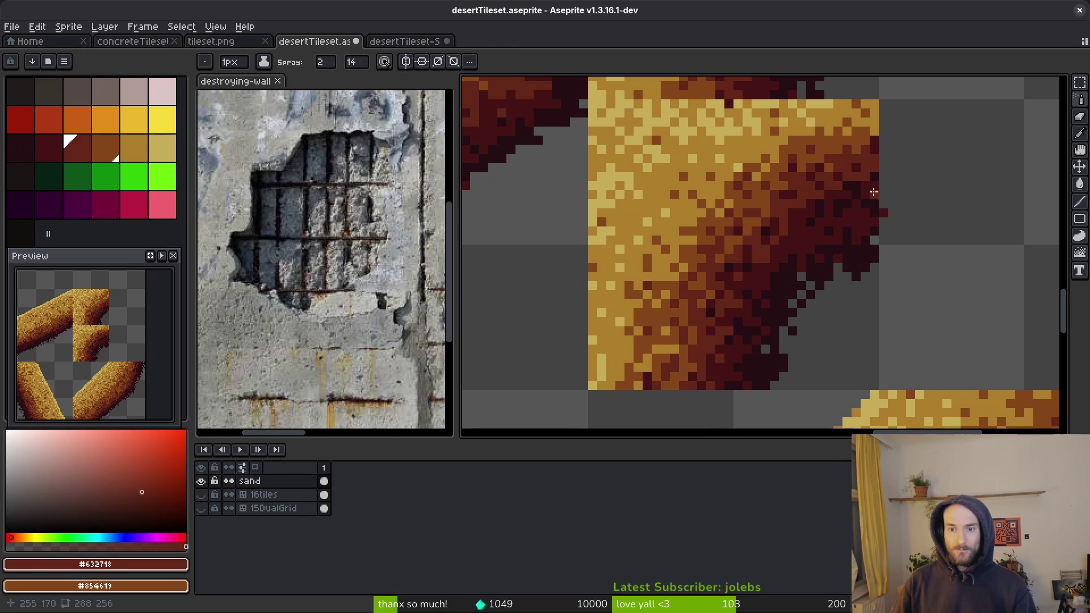
{"action": "left_click_drag", "start_coordinate": [850, 194], "coordinate": [783, 239]}
Step: Spray #854619 brown along the shadow's upper edge and #ae7c2c tan over it
{"action": "key", "text": "alt"}
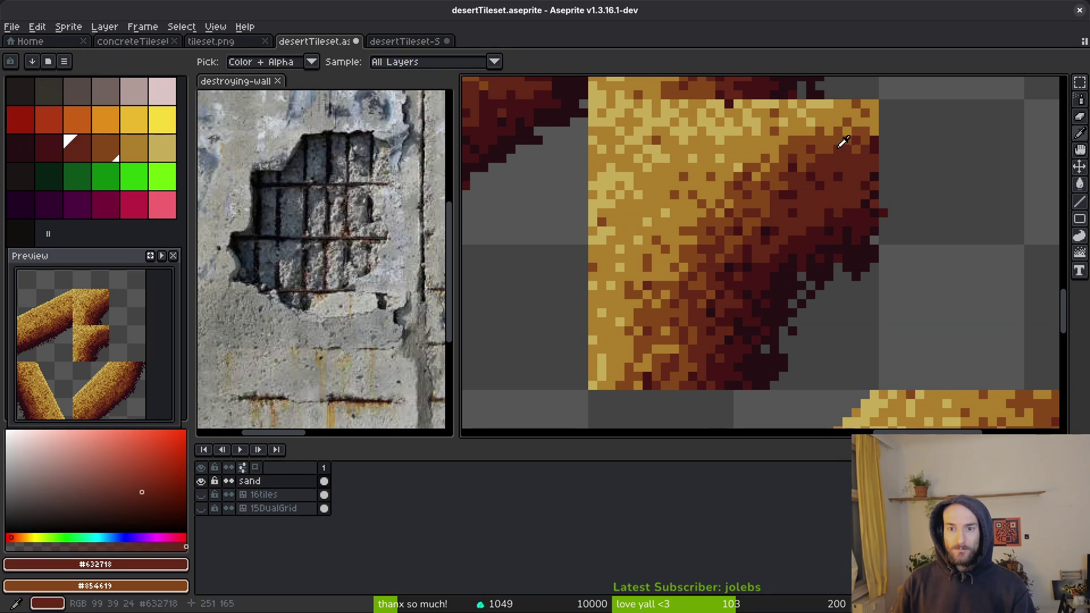
{"action": "left_click", "coordinate": [864, 163], "text": "alt"}
{"action": "mouse_move", "coordinate": [858, 167]}
{"action": "left_mouse_down"}
{"action": "mouse_move", "coordinate": [778, 219]}
{"action": "mouse_move", "coordinate": [803, 231]}
{"action": "mouse_move", "coordinate": [760, 230]}
{"action": "mouse_move", "coordinate": [782, 212]}
{"action": "left_mouse_up"}
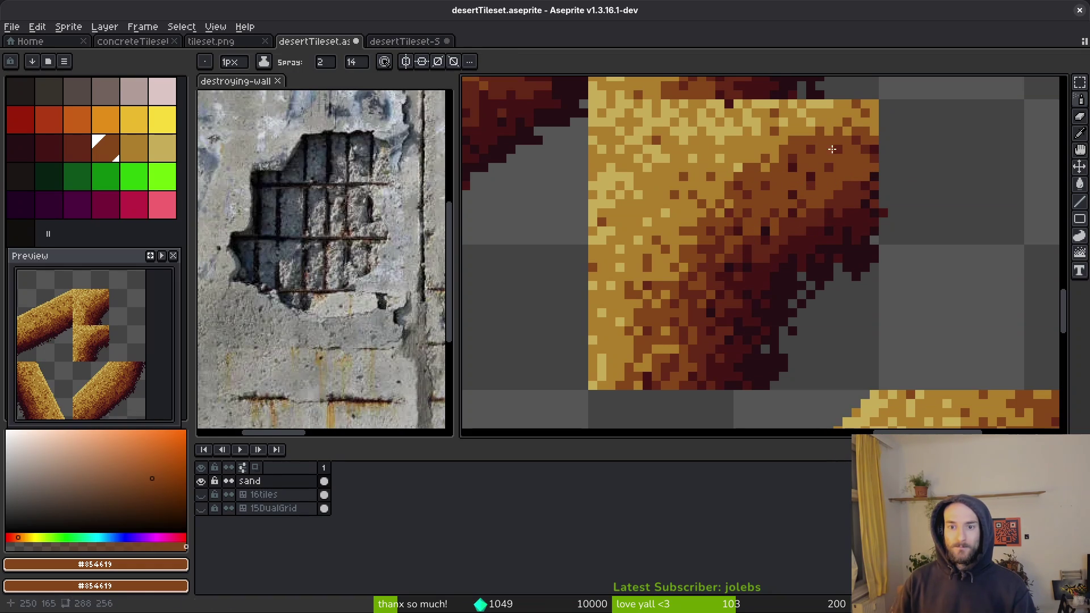
{"action": "left_click", "coordinate": [846, 127], "text": "alt"}
{"action": "mouse_move", "coordinate": [845, 127]}
{"action": "left_mouse_down"}
{"action": "mouse_move", "coordinate": [738, 191]}
{"action": "mouse_move", "coordinate": [848, 149]}
{"action": "mouse_move", "coordinate": [789, 164]}
{"action": "left_mouse_up"}
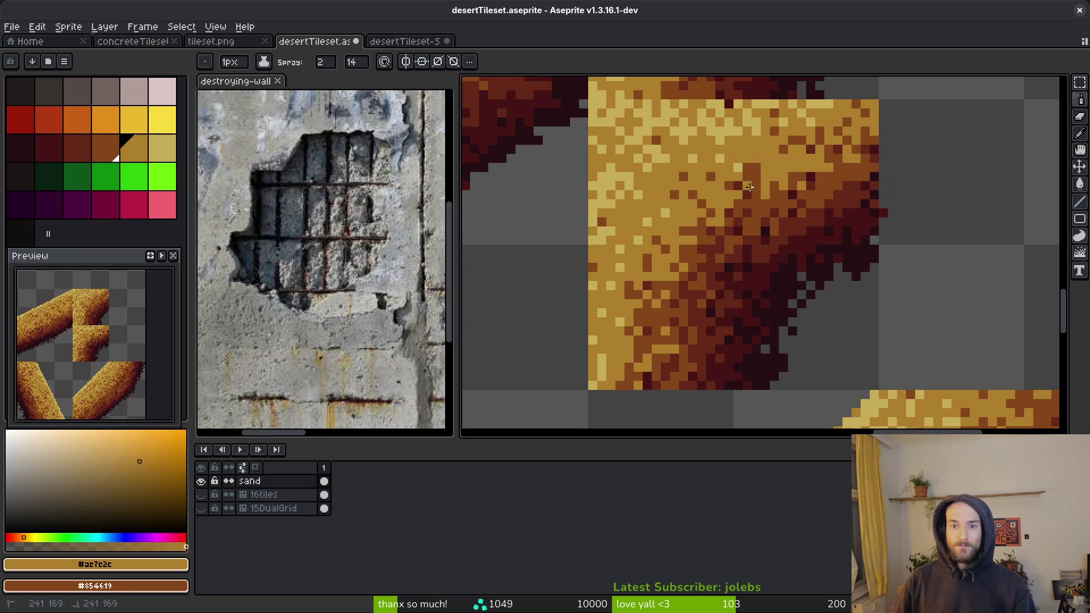
Step: Sample light sand #c8ad59, return to the pencil, and save the tileset
{"action": "left_click", "coordinate": [742, 114], "text": "alt"}
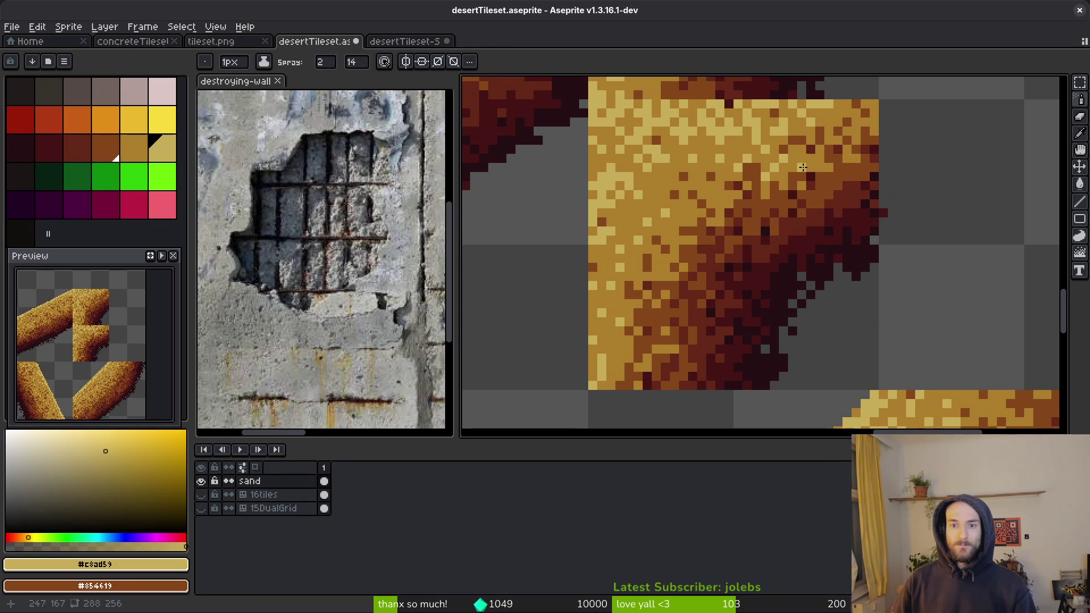
{"action": "key", "text": "f"}
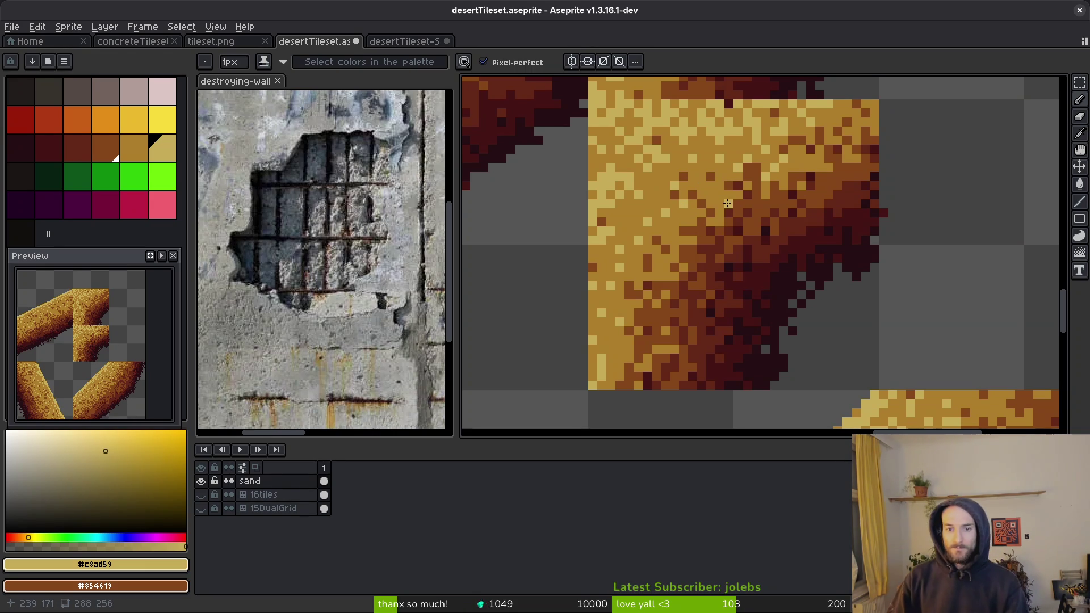
{"action": "scroll", "coordinate": [735, 242], "scroll_direction": "down", "scroll_amount": 6}
{"action": "scroll", "coordinate": [782, 289], "scroll_direction": "up", "scroll_amount": 2}
{"action": "scroll", "coordinate": [782, 289], "scroll_direction": "down", "scroll_amount": 3}
{"action": "key", "text": "ctrl+s"}
{"action": "key", "text": "b"}
{"action": "scroll", "coordinate": [770, 256], "scroll_direction": "up", "scroll_amount": 1}
{"action": "scroll", "coordinate": [774, 253], "scroll_direction": "down", "scroll_amount": 1}
Step: Check the reshaded tile in the Godot level, ending back in Godot
{"action": "key", "text": "alt+Tab"}
{"action": "scroll", "coordinate": [594, 304], "scroll_direction": "down", "scroll_amount": 1}
{"action": "scroll", "coordinate": [597, 309], "scroll_direction": "up", "scroll_amount": 1}
{"action": "key", "text": "alt+Tab"}
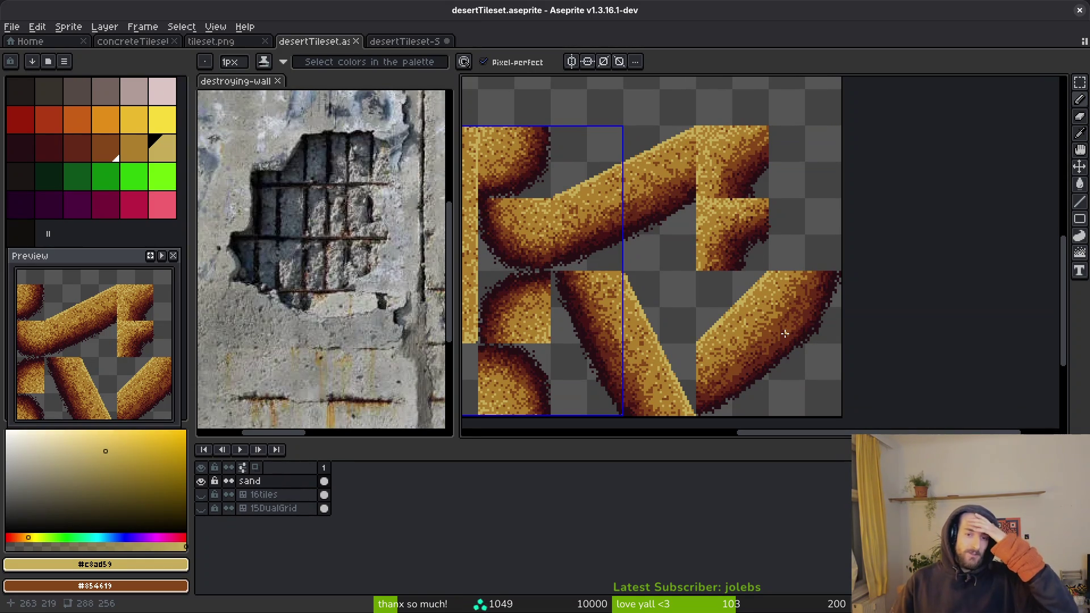
{"action": "key", "text": "alt+Tab"}
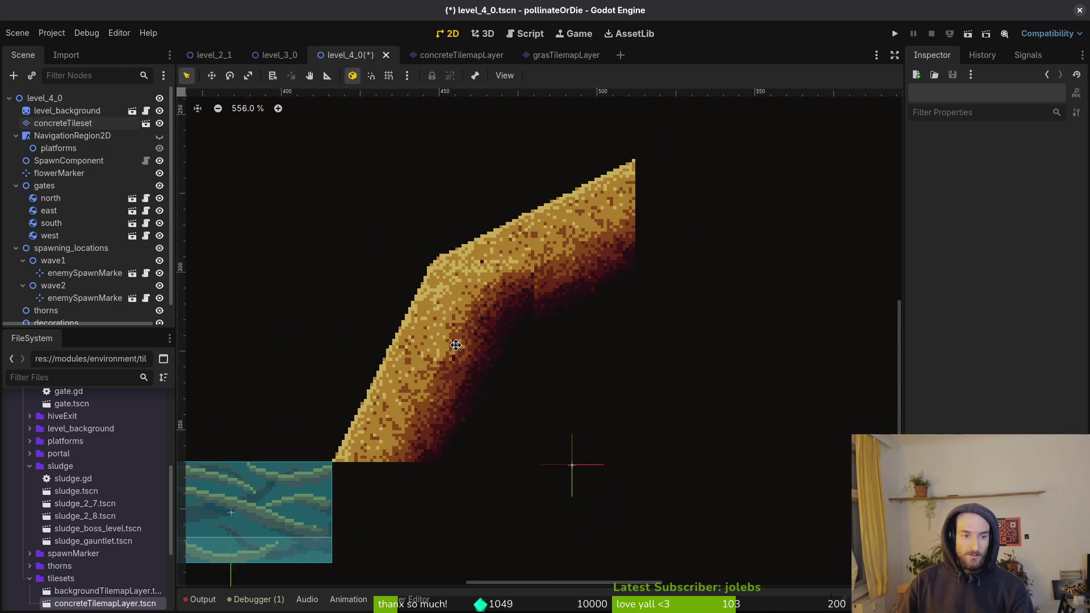
Step: Paint triangle slope tiles into two diagonal cells after erasing misplaced tiles
{"action": "left_click", "coordinate": [62, 124]}
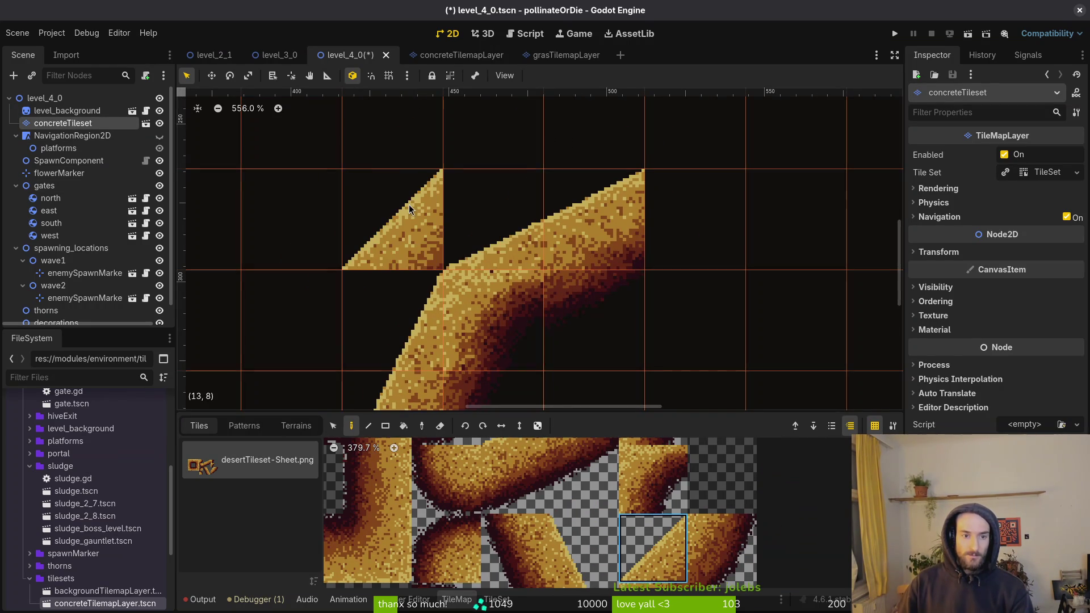
{"action": "left_click", "coordinate": [409, 204]}
{"action": "scroll", "coordinate": [594, 285], "scroll_direction": "down", "scroll_amount": 2}
{"action": "key", "text": "e"}
{"action": "scroll", "coordinate": [502, 287], "scroll_direction": "down", "scroll_amount": 1}
{"action": "mouse_move", "coordinate": [508, 284]}
{"action": "left_mouse_down"}
{"action": "mouse_move", "coordinate": [448, 281]}
{"action": "mouse_move", "coordinate": [613, 202]}
{"action": "mouse_move", "coordinate": [566, 288]}
{"action": "left_mouse_up"}
{"action": "left_click", "coordinate": [635, 533]}
{"action": "left_click", "coordinate": [407, 195]}
{"action": "left_click", "coordinate": [507, 149]}
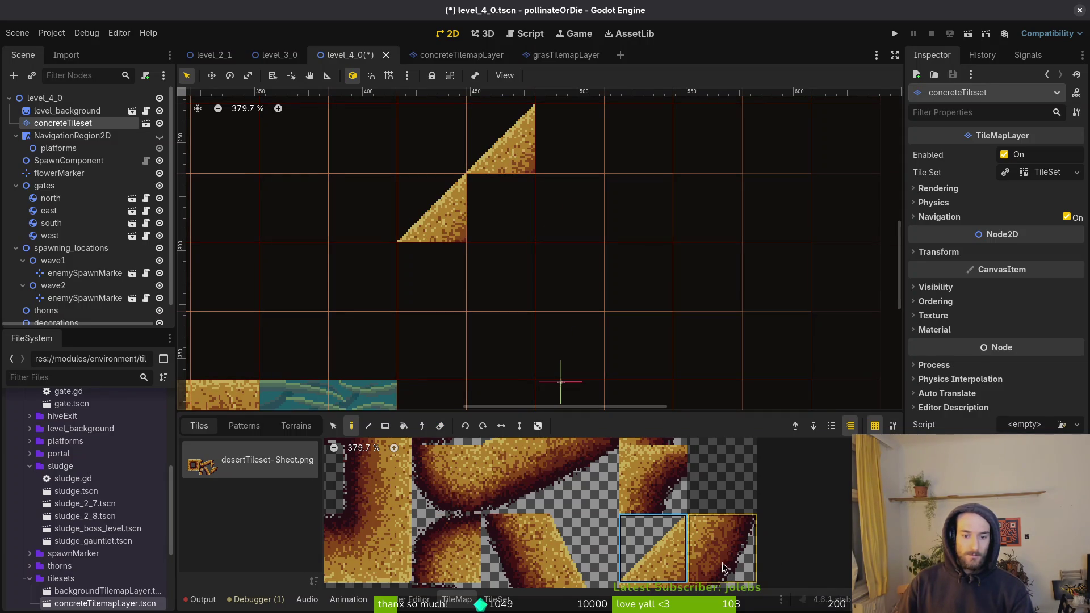
Step: Fill cells (15, 8) and (14, 9) below the slope with the dark shadow tile
{"action": "scroll", "coordinate": [673, 491], "scroll_direction": "down", "scroll_amount": 1}
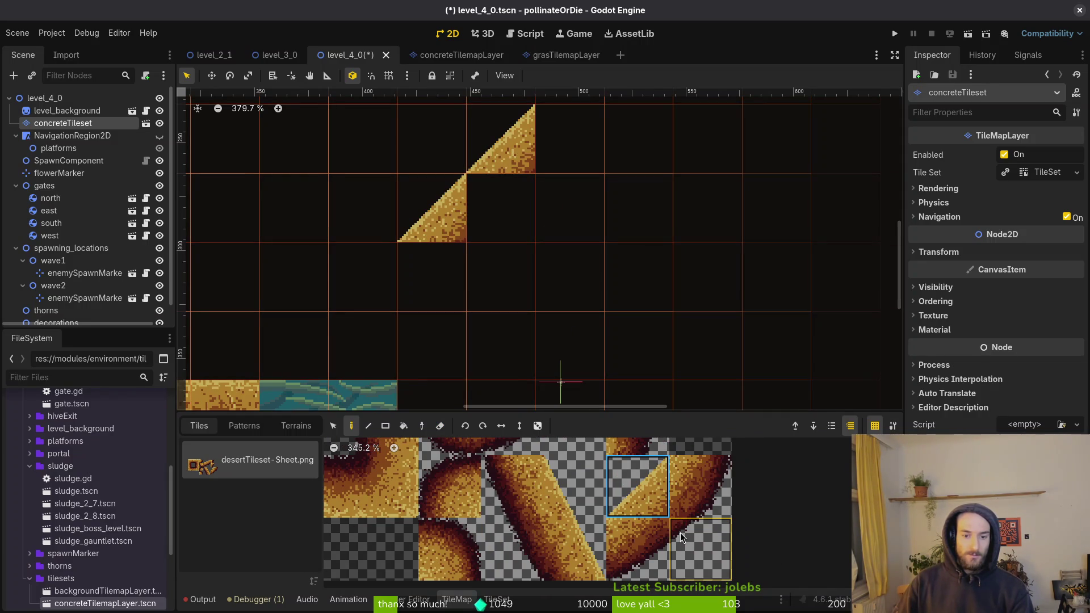
{"action": "left_click", "coordinate": [689, 534]}
{"action": "left_click", "coordinate": [546, 185]}
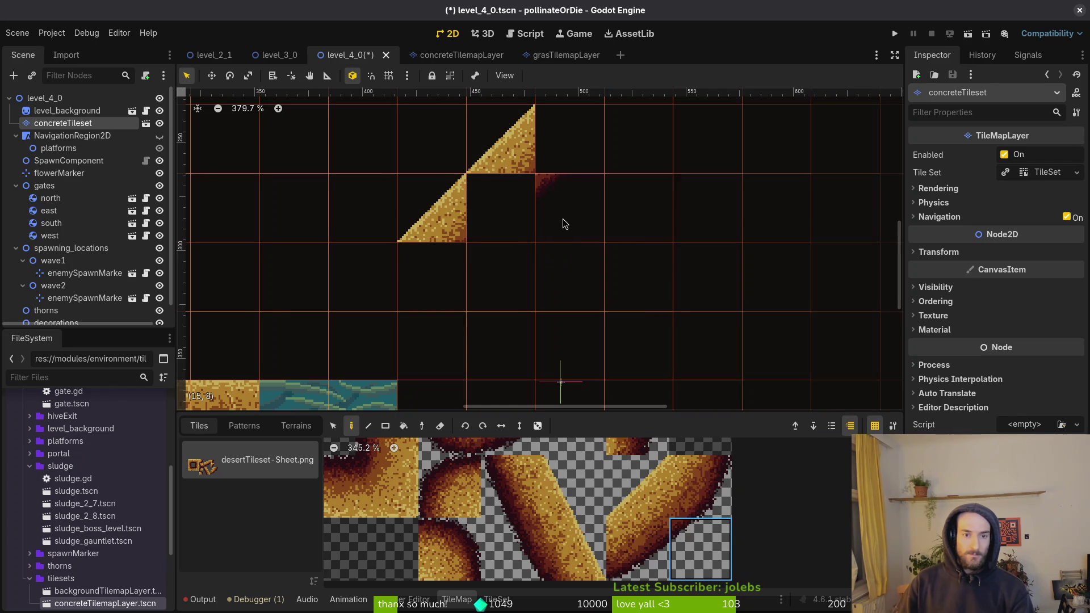
{"action": "left_click", "coordinate": [478, 297]}
Step: Fill cells (14, 8) and (13, 9) with the upper-right shaded tile and finish painting
{"action": "left_click", "coordinate": [696, 491]}
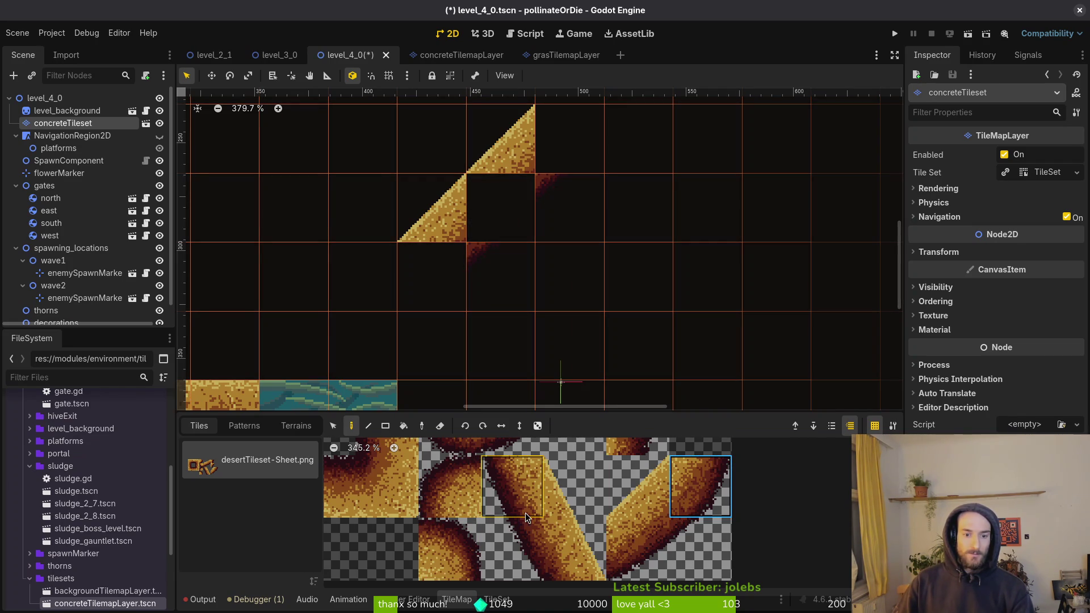
{"action": "scroll", "coordinate": [560, 536], "scroll_direction": "up", "scroll_amount": 3}
{"action": "scroll", "coordinate": [611, 544], "scroll_direction": "up", "scroll_amount": 5}
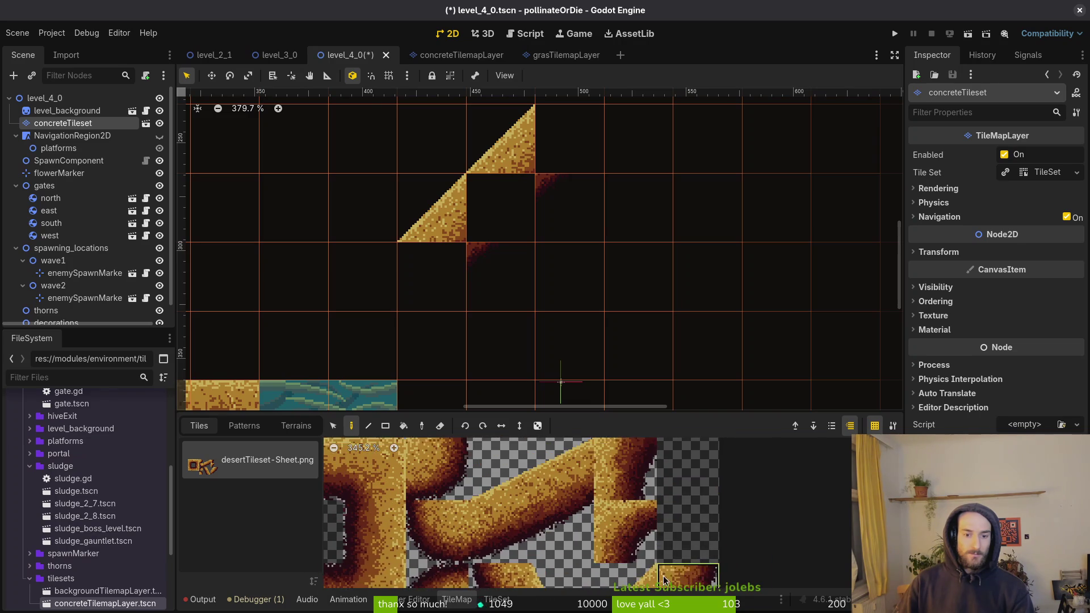
{"action": "scroll", "coordinate": [516, 543], "scroll_direction": "left", "scroll_amount": 3}
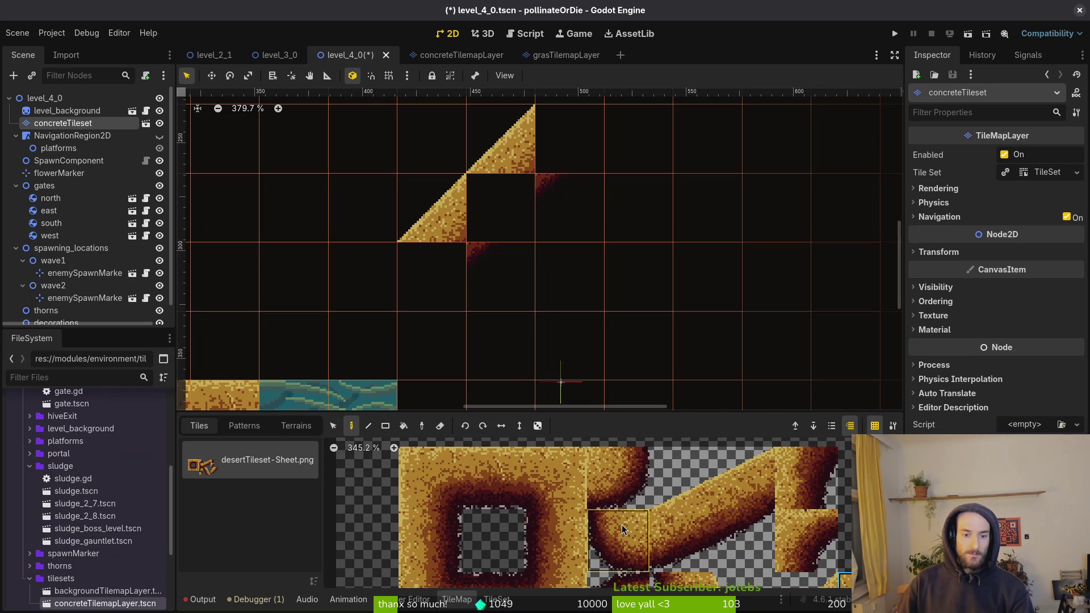
{"action": "scroll", "coordinate": [627, 466], "scroll_direction": "down", "scroll_amount": 3}
{"action": "scroll", "coordinate": [590, 464], "scroll_direction": "right", "scroll_amount": 3}
{"action": "left_click", "coordinate": [666, 536]}
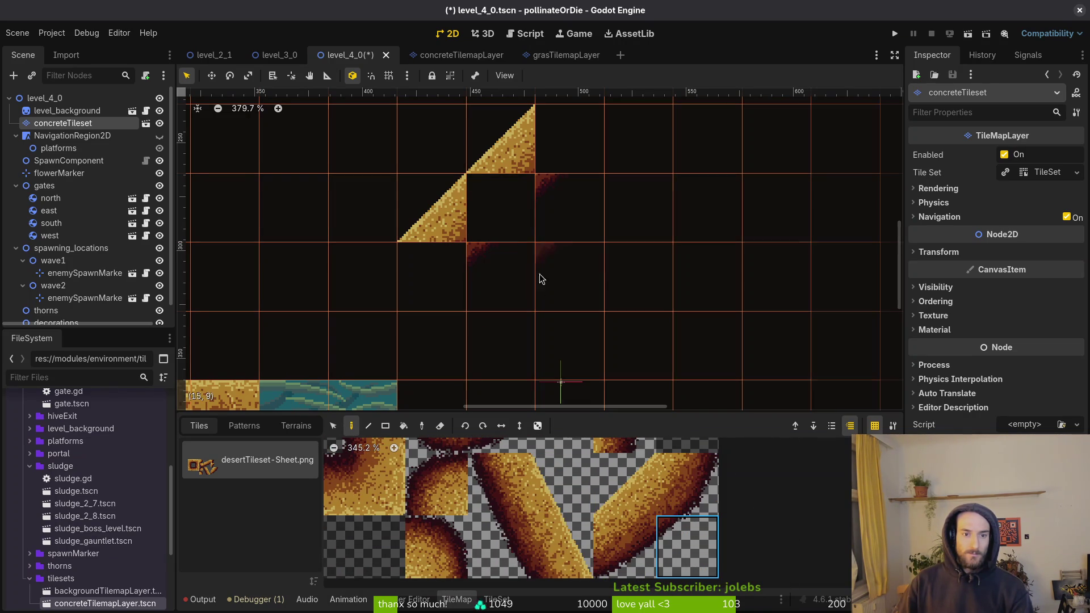
{"action": "left_click", "coordinate": [679, 485]}
{"action": "left_click", "coordinate": [516, 233]}
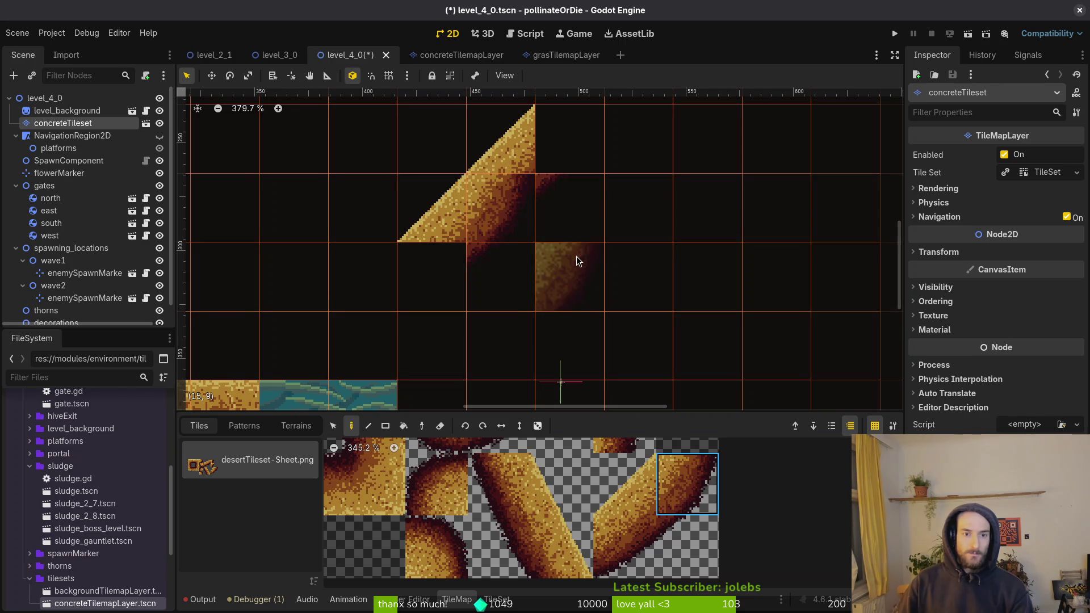
{"action": "left_click", "coordinate": [447, 272]}
{"action": "key", "text": "Escape"}
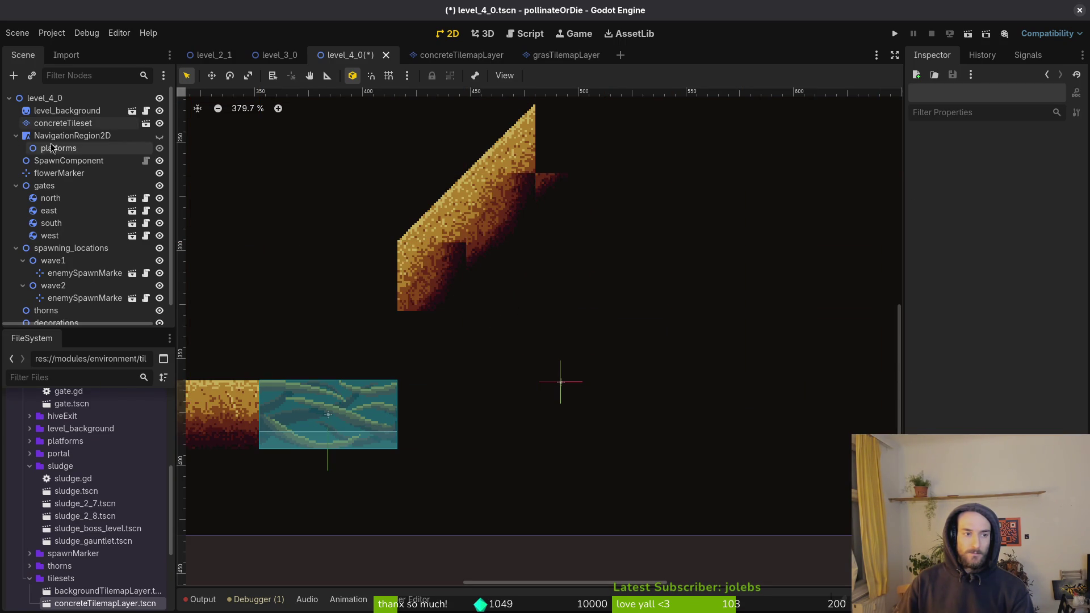
Step: Erase the old sandstone slope tiles from the level on the concreteTileset layer
{"action": "left_click", "coordinate": [58, 124]}
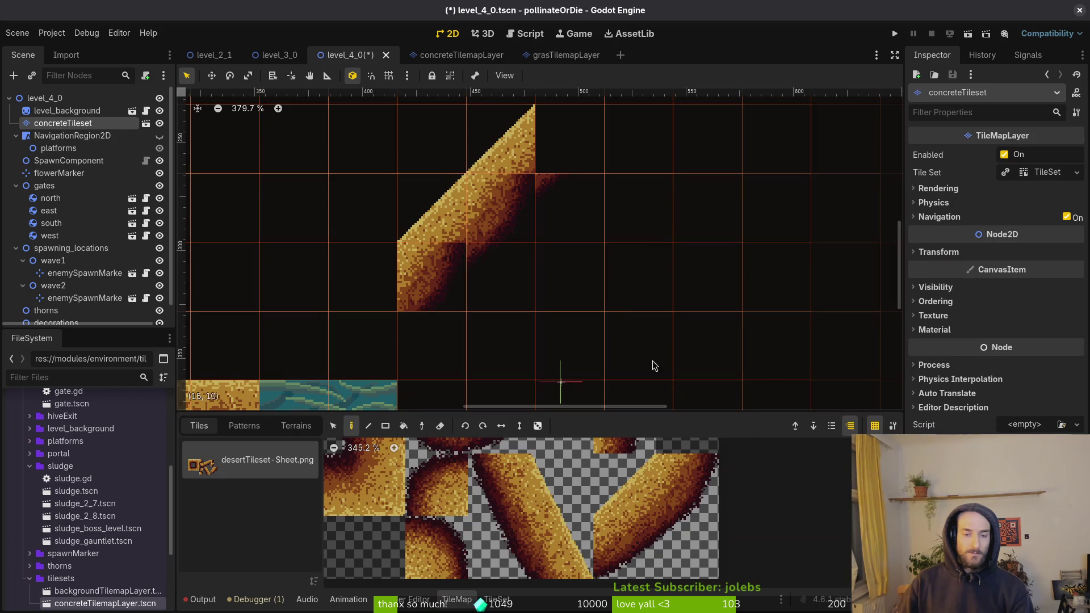
{"action": "left_click", "coordinate": [677, 490]}
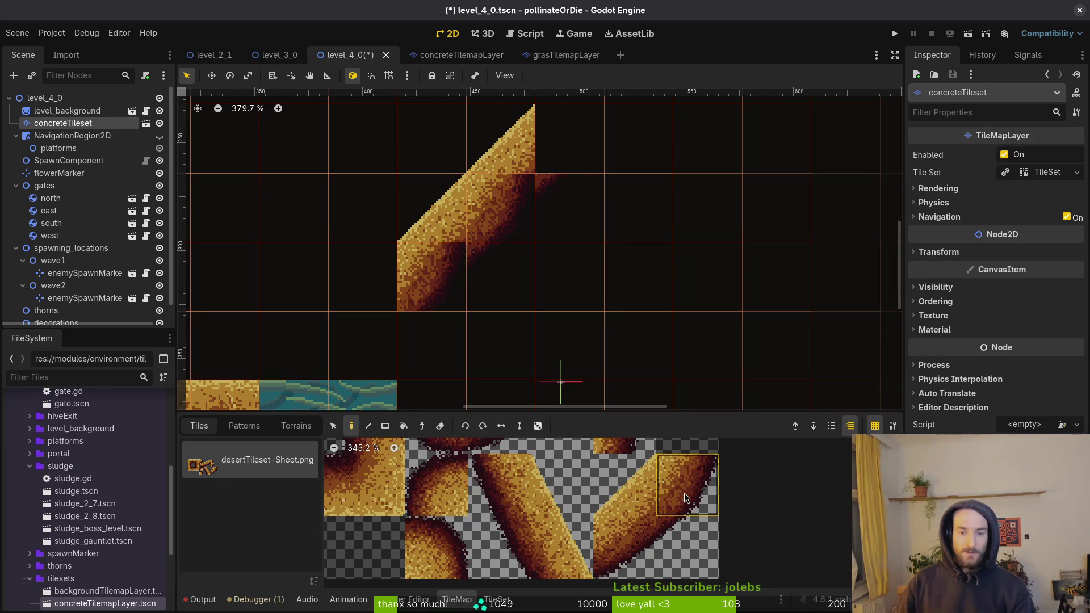
{"action": "left_click", "coordinate": [688, 522]}
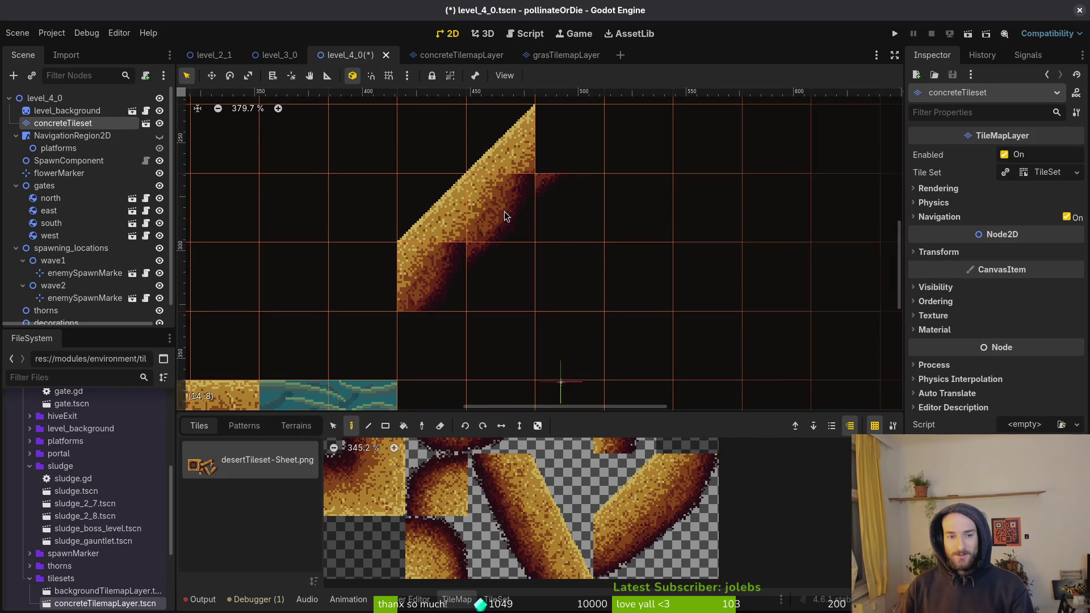
{"action": "left_click_drag", "start_coordinate": [522, 235], "coordinate": [556, 265]}
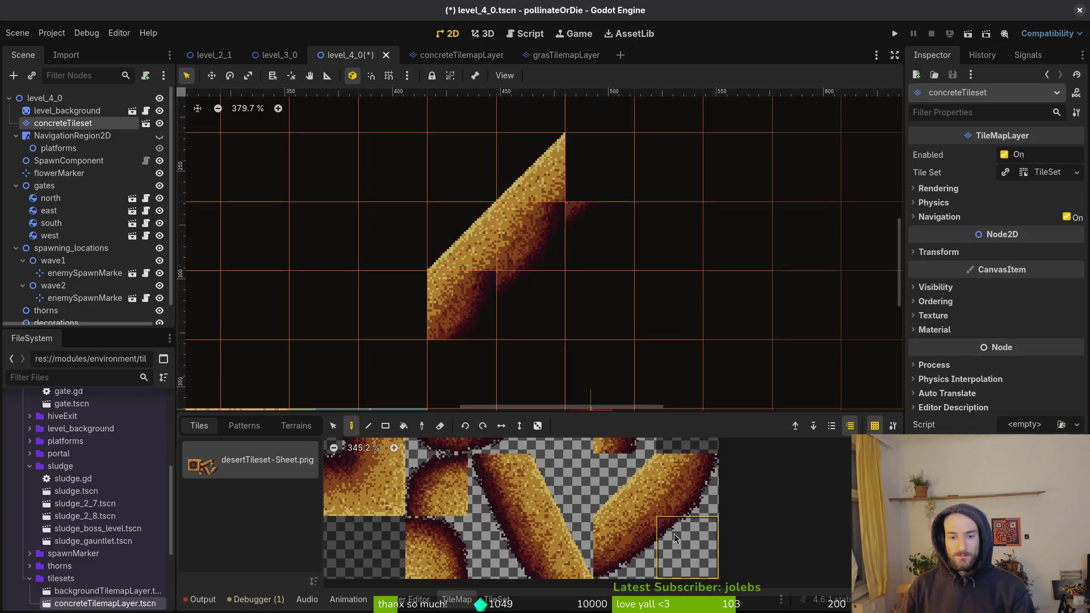
{"action": "left_click", "coordinate": [635, 495]}
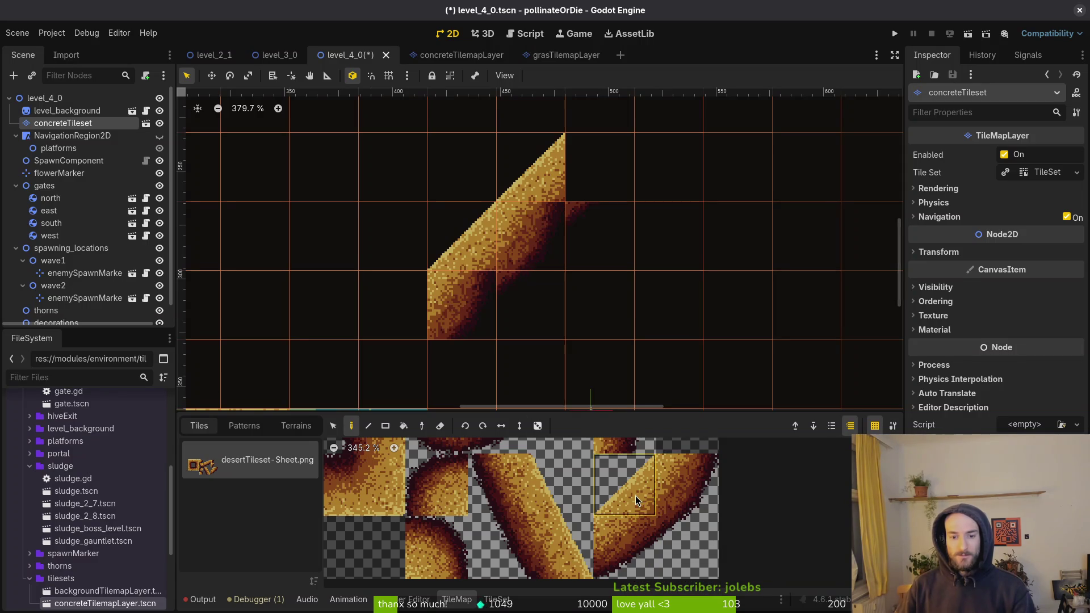
{"action": "key", "text": "e"}
{"action": "left_click", "coordinate": [531, 193]}
{"action": "left_click", "coordinate": [530, 235]}
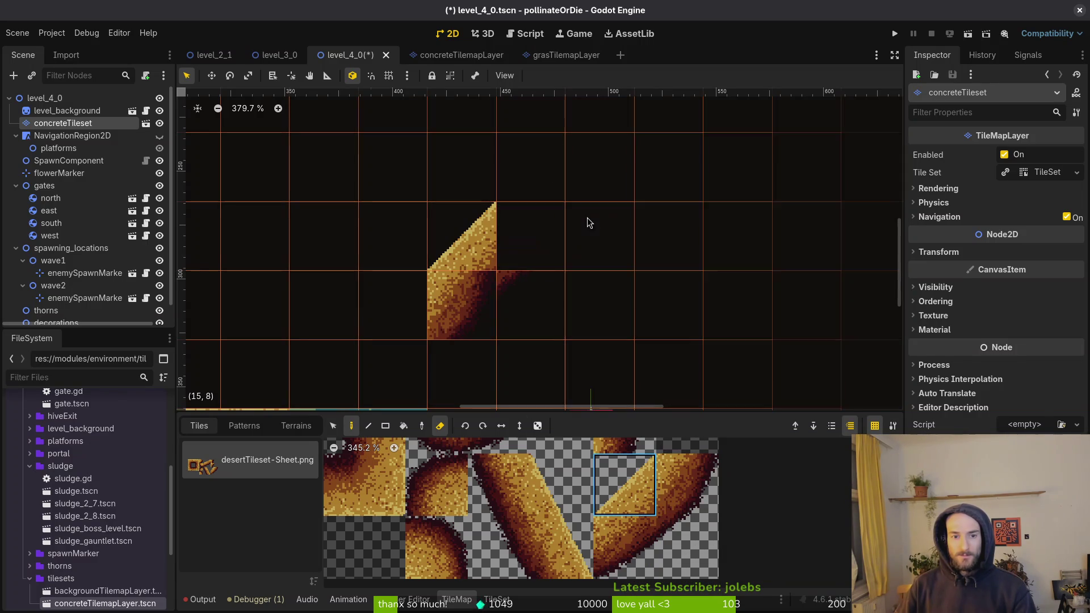
{"action": "left_click_drag", "start_coordinate": [504, 306], "coordinate": [459, 306]}
{"action": "left_click", "coordinate": [682, 482]}
Step: Stamp a 2x2 block of slope tiles over the triangle and extend it with two adjoining slope tiles
{"action": "left_click_drag", "start_coordinate": [682, 480], "coordinate": [695, 543]}
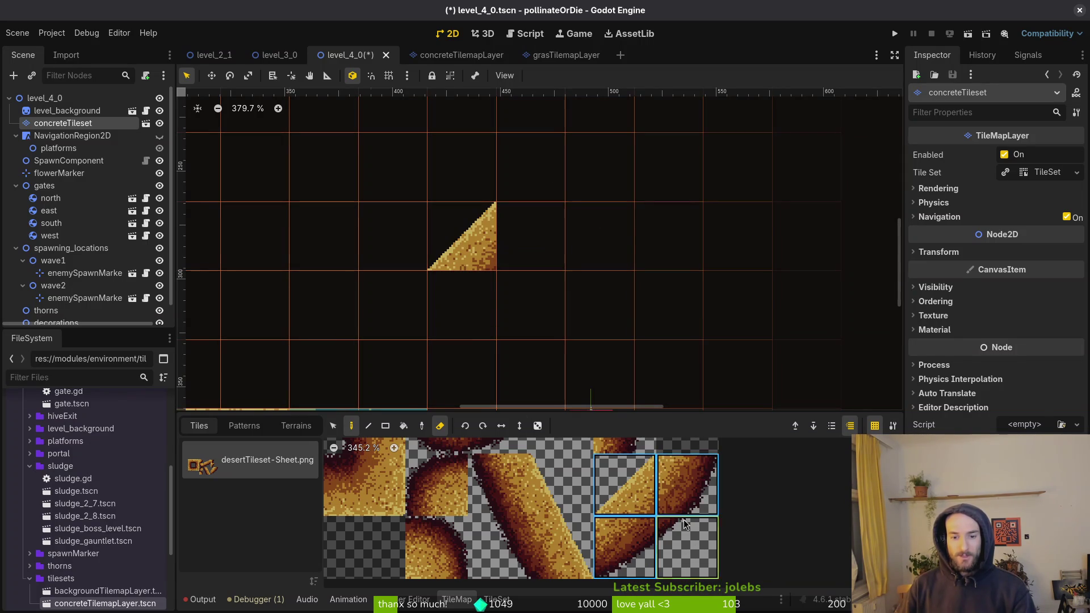
{"action": "key", "text": "e"}
{"action": "left_click", "coordinate": [486, 287]}
{"action": "scroll", "coordinate": [620, 335], "scroll_direction": "down", "scroll_amount": 2}
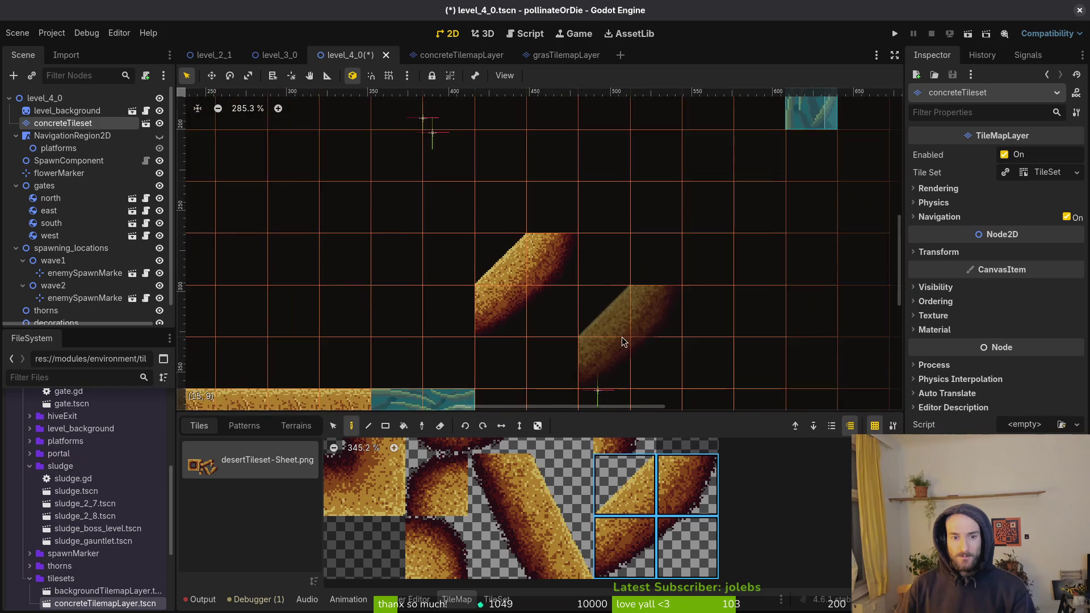
{"action": "scroll", "coordinate": [681, 316], "scroll_direction": "right", "scroll_amount": 2}
{"action": "scroll", "coordinate": [681, 317], "scroll_direction": "up", "scroll_amount": 1}
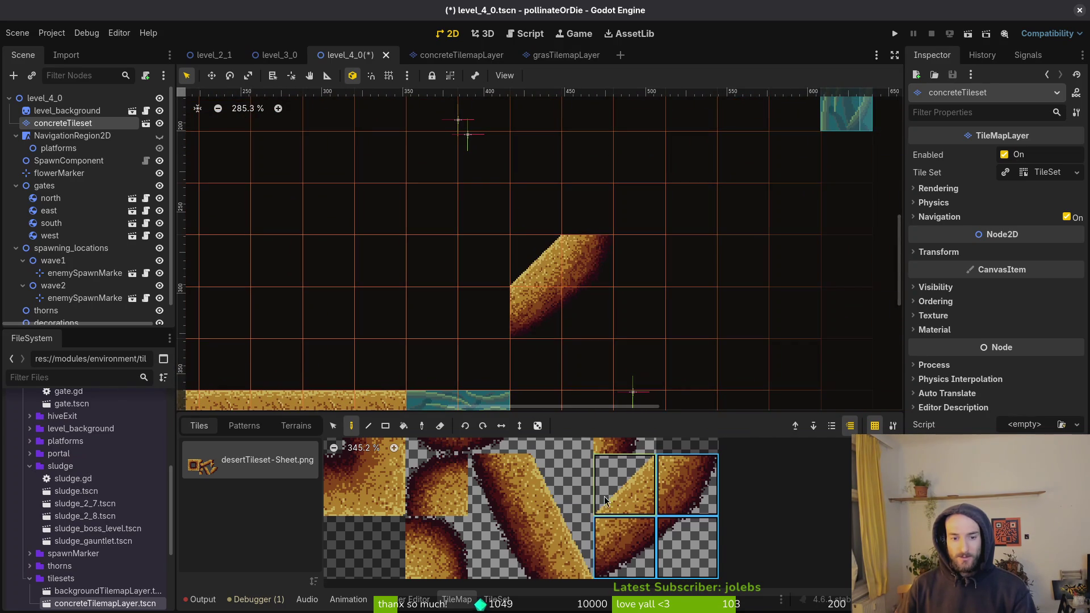
{"action": "scroll", "coordinate": [590, 499], "scroll_direction": "up", "scroll_amount": 2}
{"action": "scroll", "coordinate": [584, 480], "scroll_direction": "up", "scroll_amount": 3}
{"action": "left_click_drag", "start_coordinate": [536, 486], "coordinate": [590, 499]}
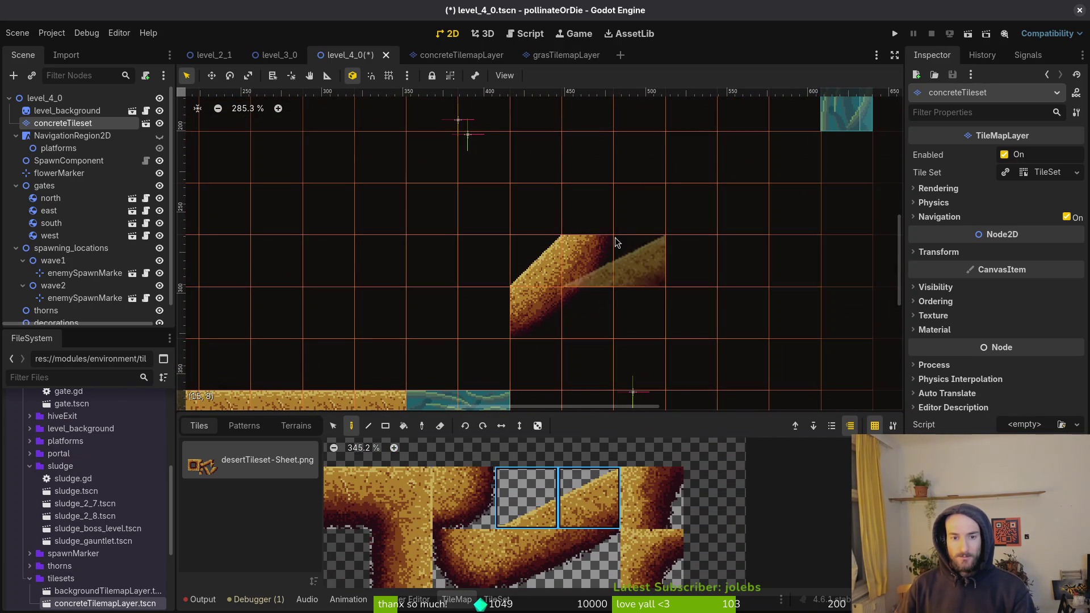
{"action": "left_click", "coordinate": [621, 203]}
Step: Paint a corner tile under the slope's bend, previewing the result
{"action": "key", "text": "Escape"}
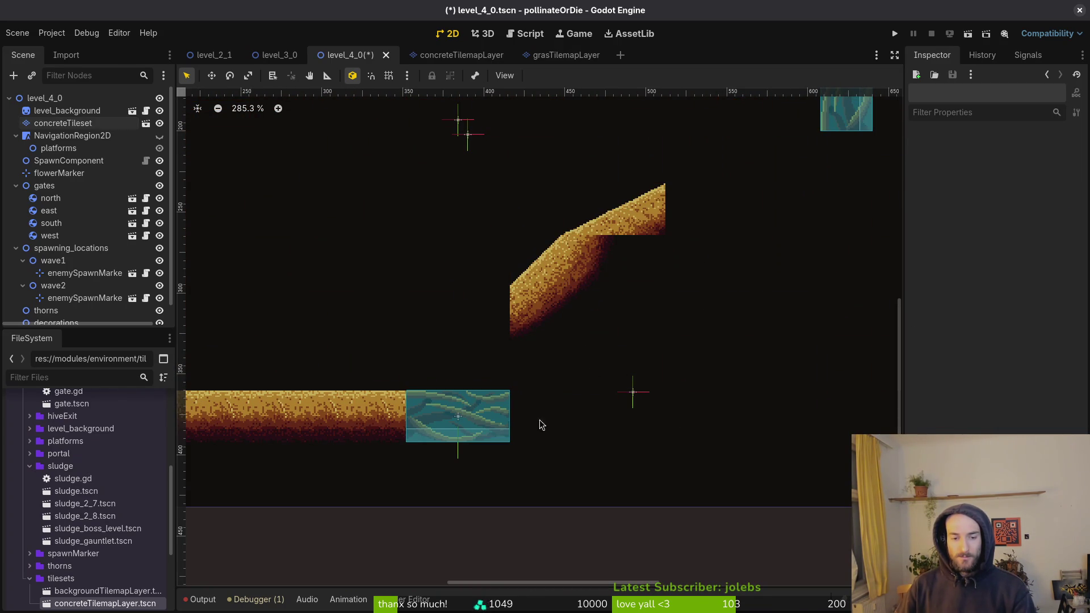
{"action": "left_click", "coordinate": [63, 123]}
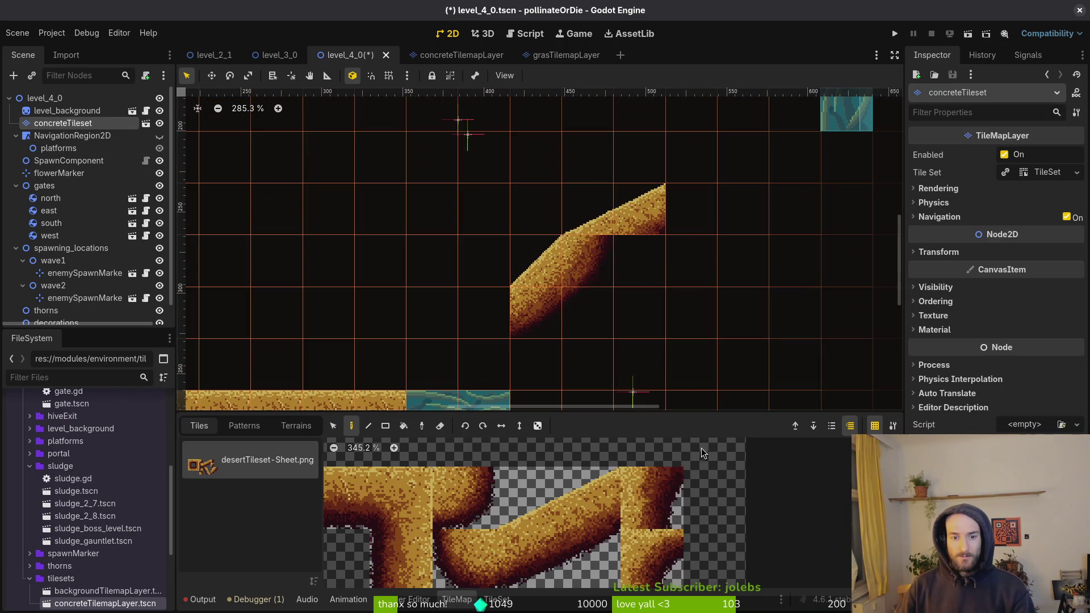
{"action": "left_click", "coordinate": [653, 499]}
{"action": "key", "text": "Escape"}
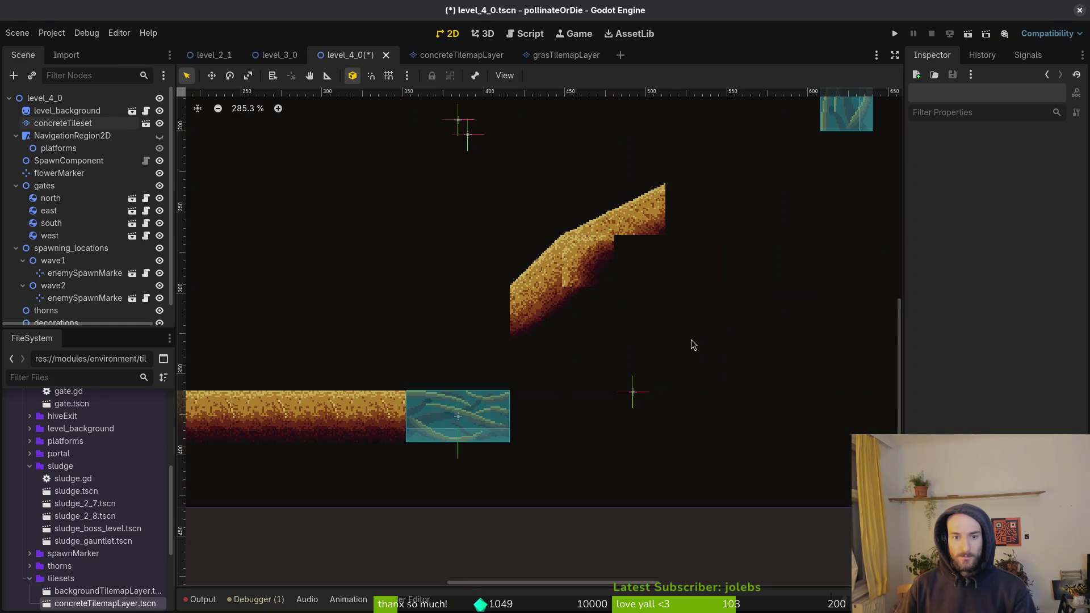
{"action": "left_click", "coordinate": [63, 124]}
{"action": "left_click", "coordinate": [651, 498]}
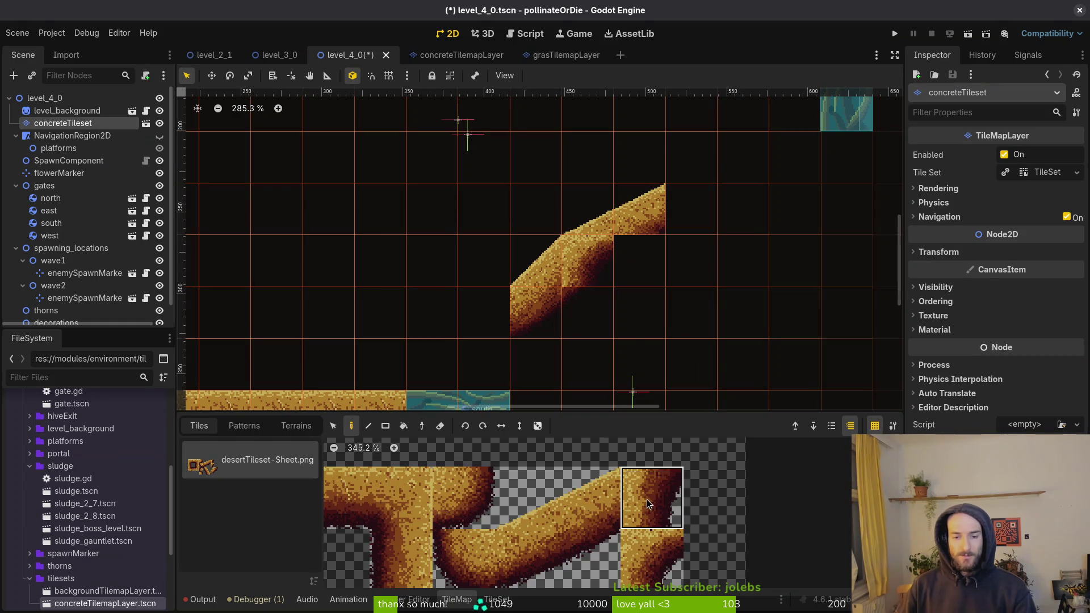
{"action": "left_click", "coordinate": [581, 271]}
{"action": "key", "text": "Escape"}
{"action": "left_click", "coordinate": [65, 123]}
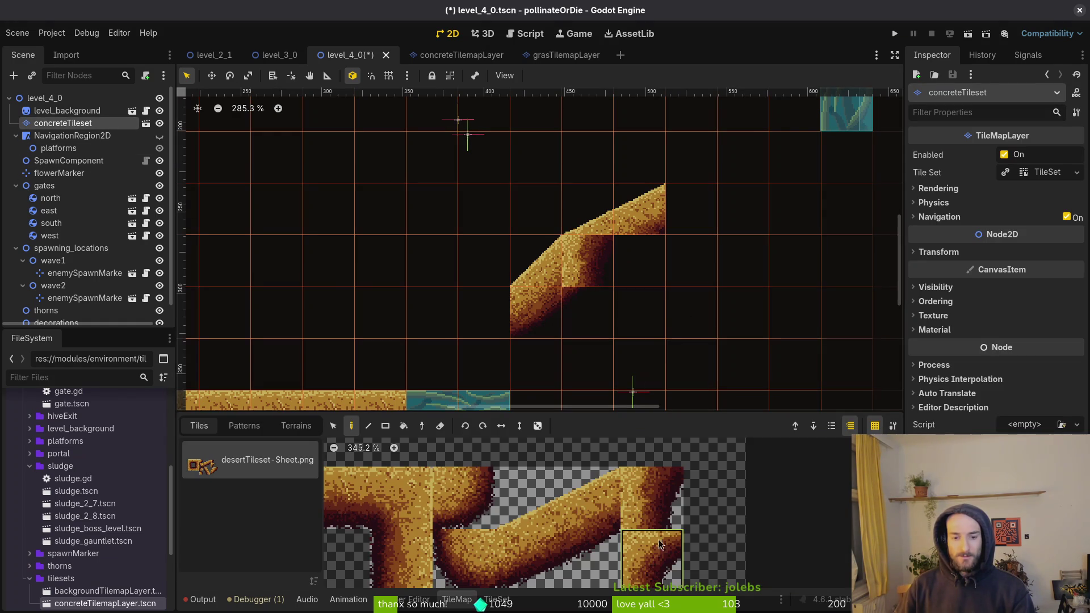
{"action": "scroll", "coordinate": [611, 317], "scroll_direction": "down", "scroll_amount": 1}
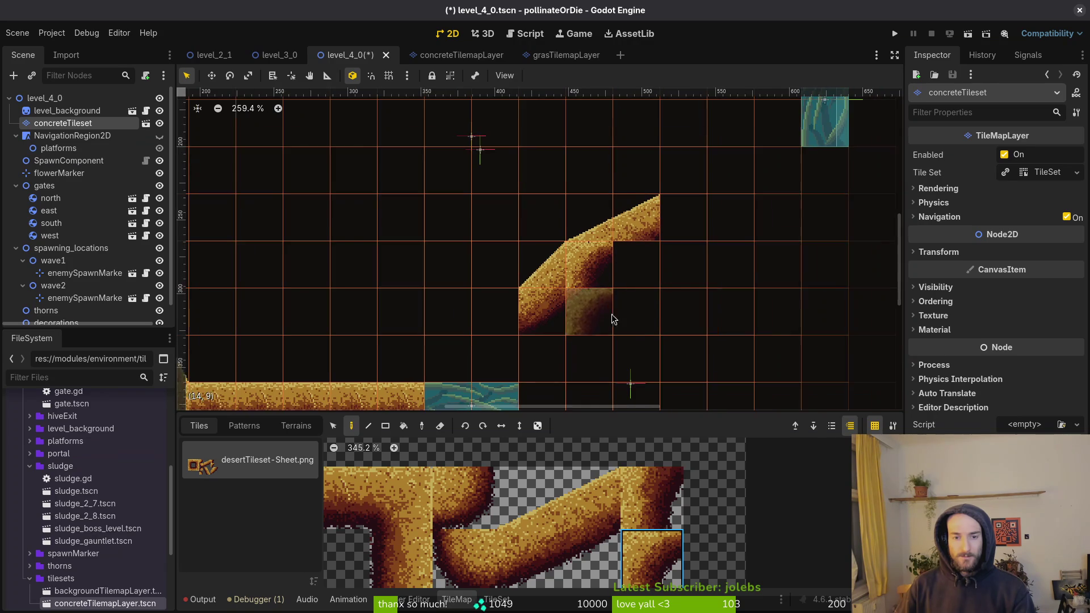
{"action": "scroll", "coordinate": [611, 317], "scroll_direction": "down", "scroll_amount": 3}
{"action": "scroll", "coordinate": [679, 485], "scroll_direction": "down", "scroll_amount": 4}
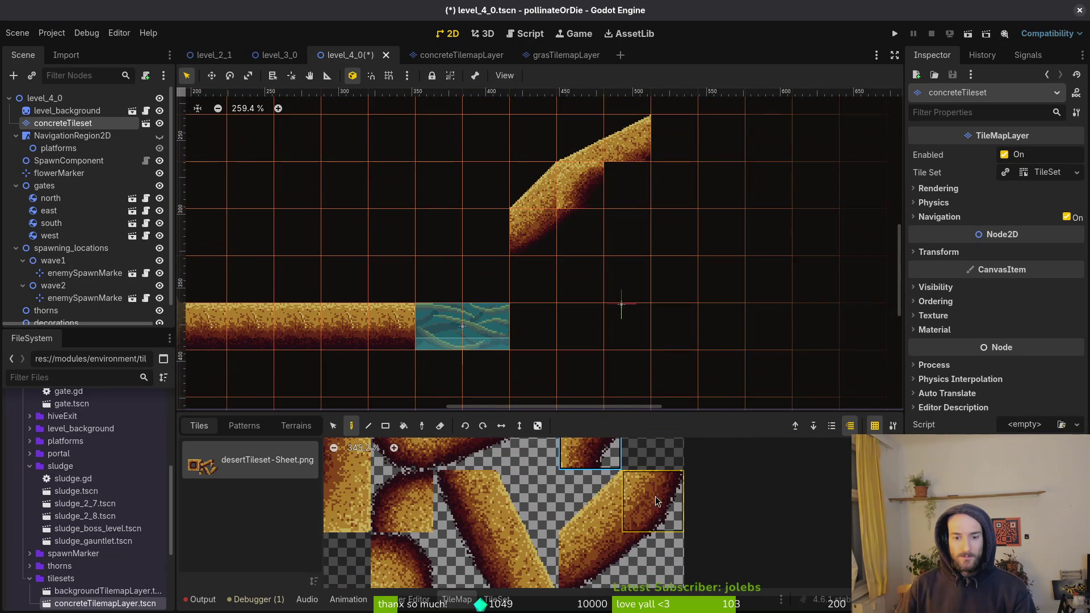
Step: Place the curved slope tile below the bend and another slope tile beside it
{"action": "left_click", "coordinate": [601, 550]}
{"action": "key", "text": "Escape"}
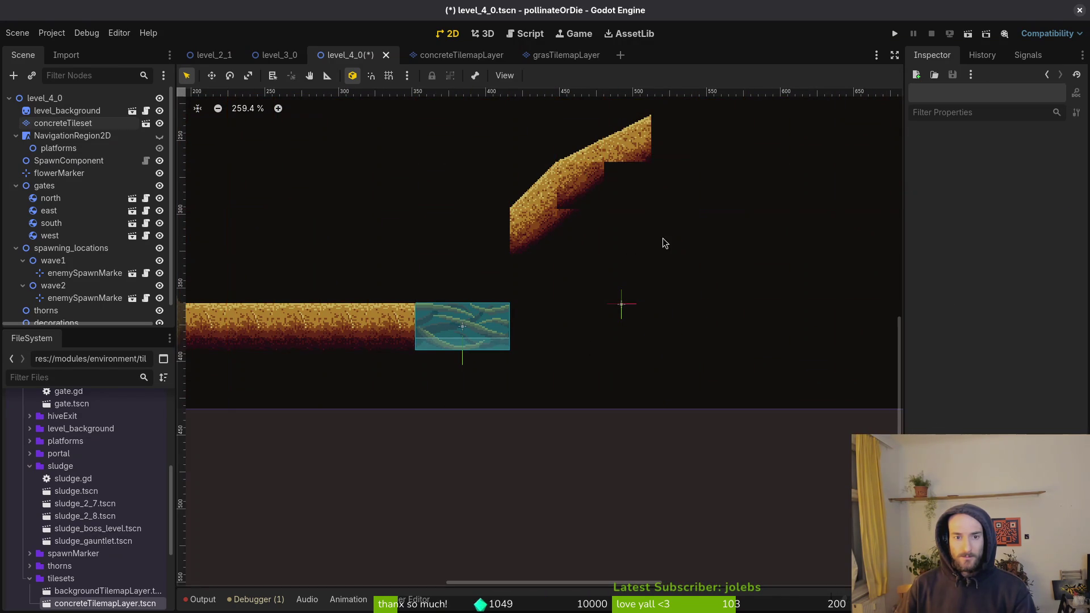
{"action": "left_click", "coordinate": [62, 123]}
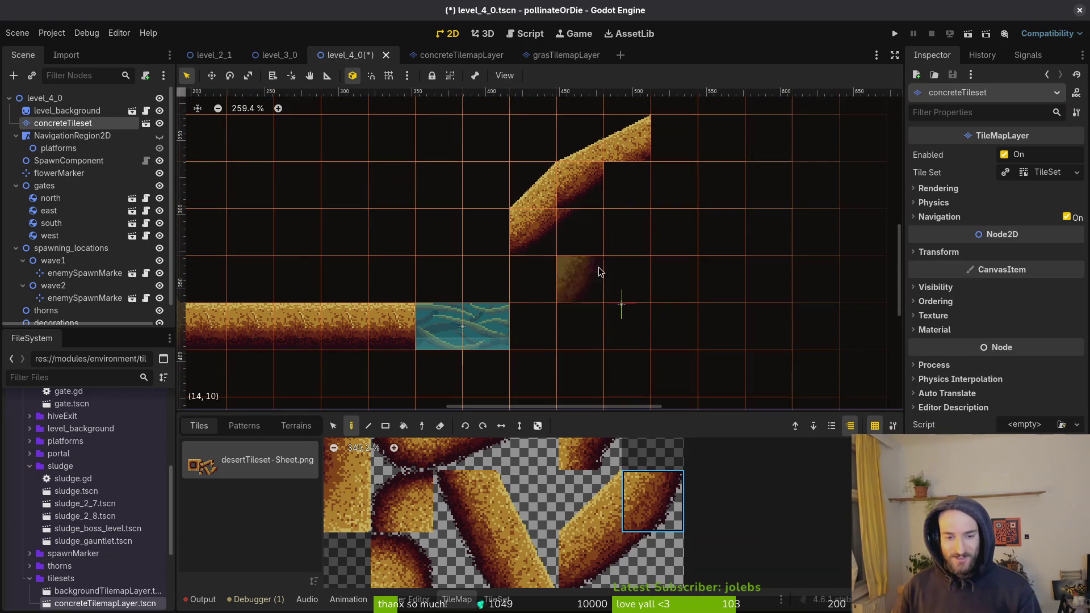
{"action": "left_click", "coordinate": [586, 203]}
{"action": "key", "text": "Escape"}
{"action": "scroll", "coordinate": [618, 189], "scroll_direction": "up", "scroll_amount": 3}
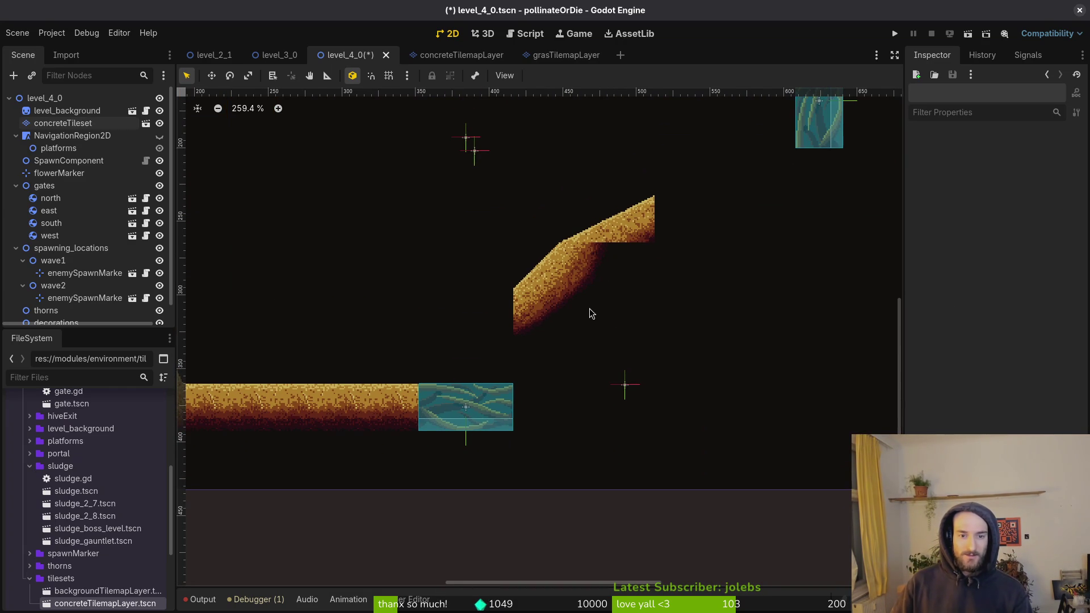
{"action": "left_click", "coordinate": [62, 123]}
{"action": "left_click", "coordinate": [457, 500]}
{"action": "left_click", "coordinate": [580, 281]}
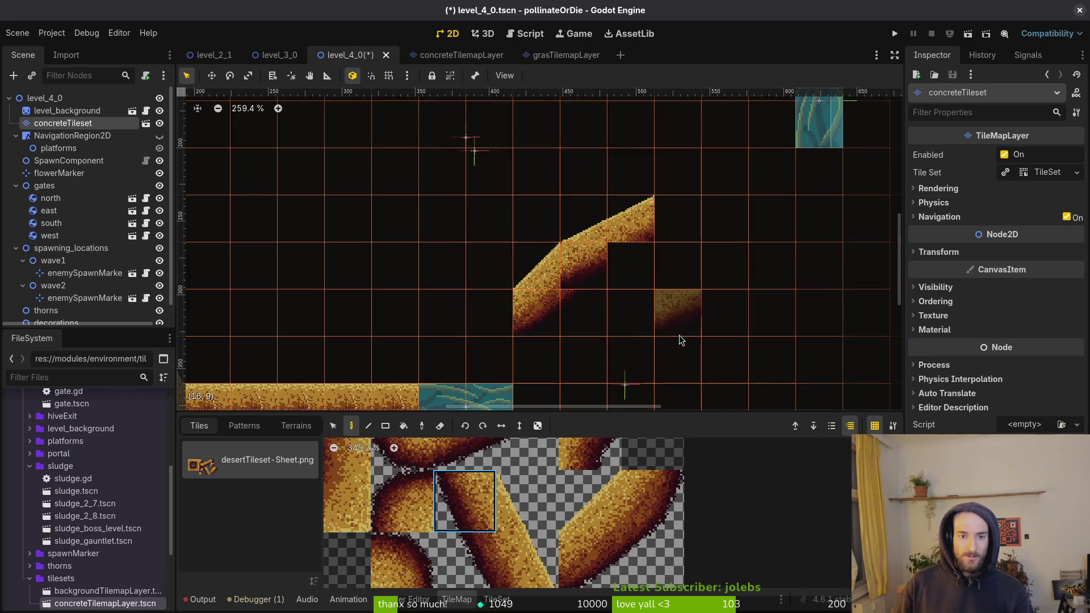
Step: Try further atlas tiles for the bend, then go back to the tile art in Aseprite
{"action": "left_click", "coordinate": [488, 559]}
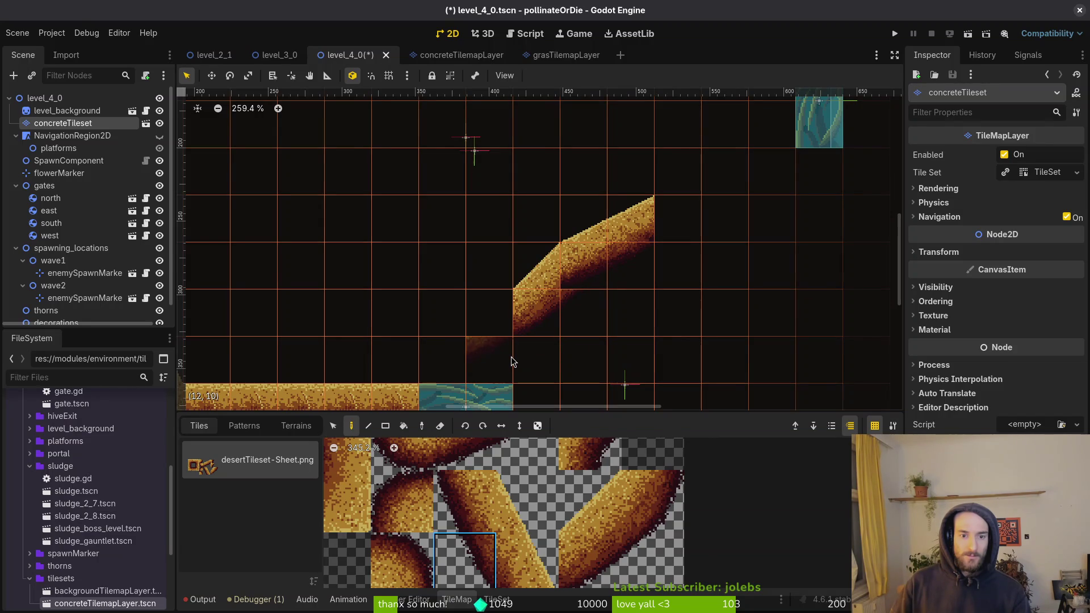
{"action": "left_click", "coordinate": [635, 505]}
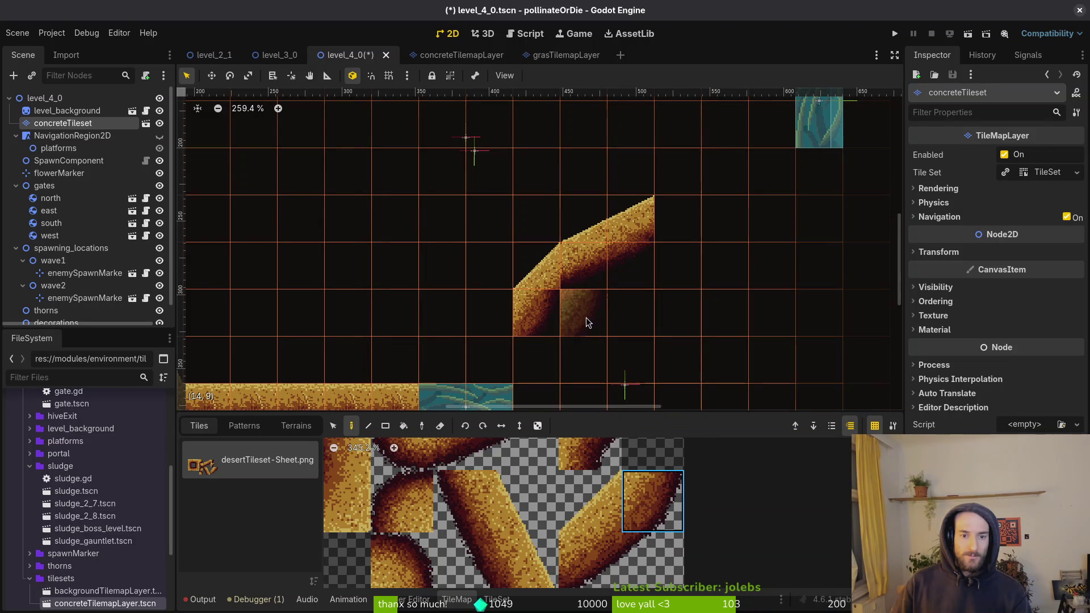
{"action": "key", "text": "e"}
{"action": "scroll", "coordinate": [567, 298], "scroll_direction": "up", "scroll_amount": 5}
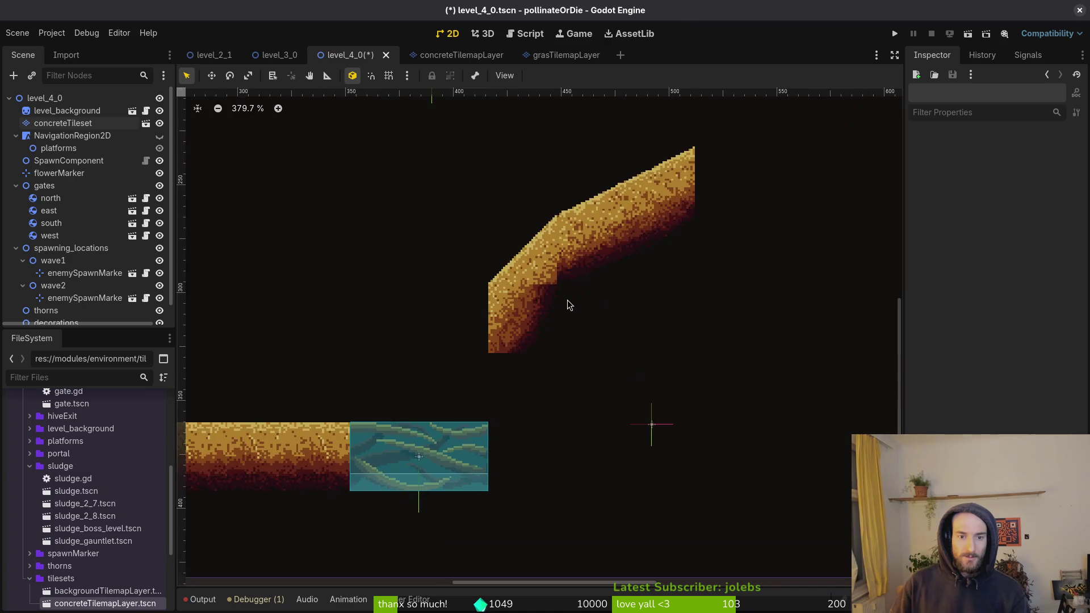
{"action": "scroll", "coordinate": [536, 271], "scroll_direction": "down", "scroll_amount": 3}
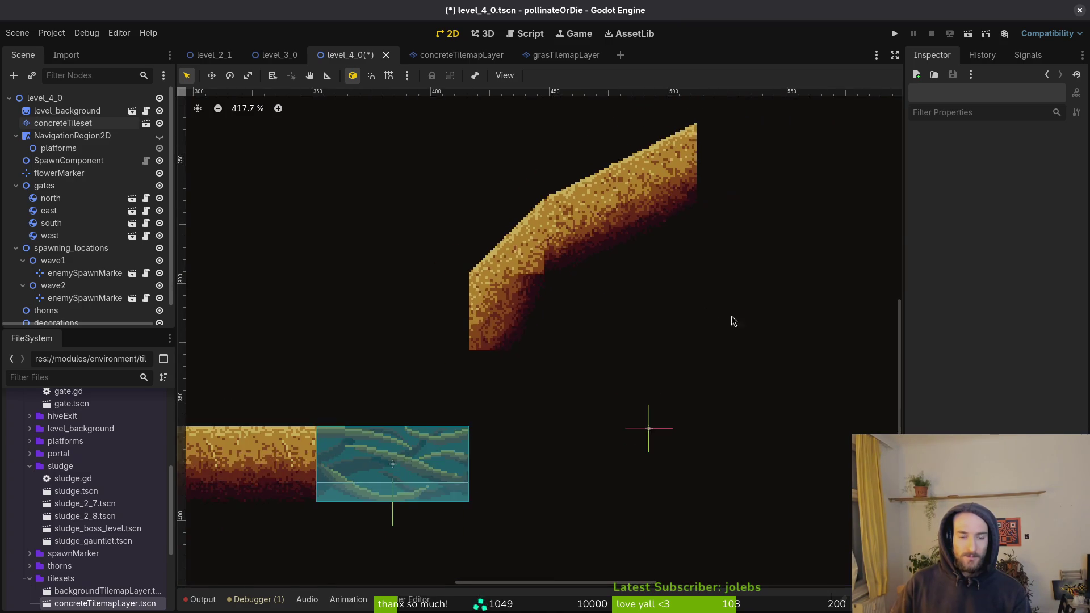
{"action": "key", "text": "alt+Tab"}
{"action": "scroll", "coordinate": [774, 318], "scroll_direction": "up", "scroll_amount": 4}
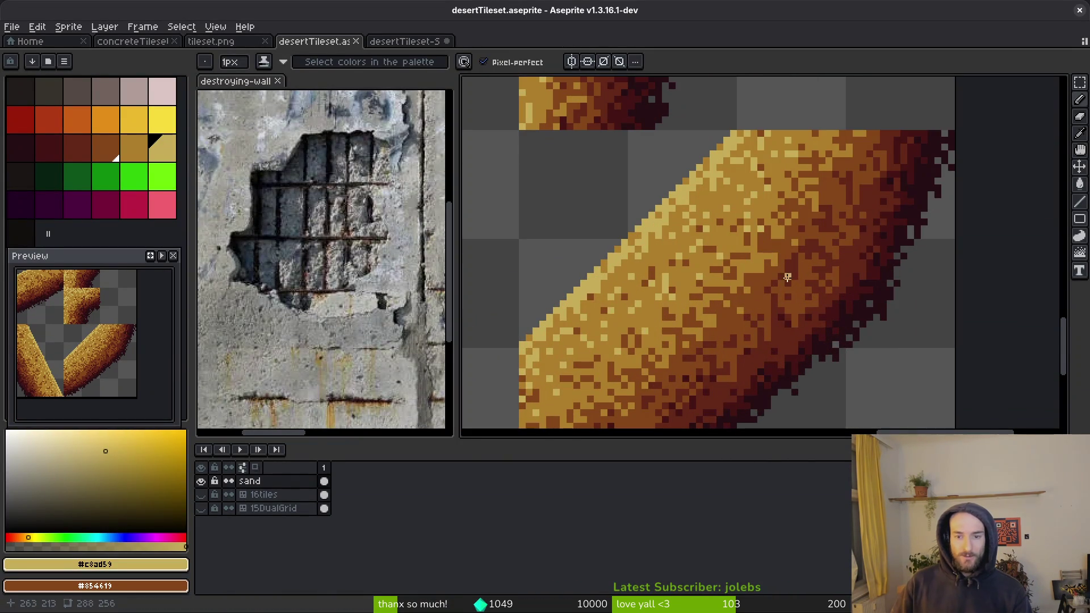
Step: Shift the dark lower shading of the sand band one pixel left
{"action": "scroll", "coordinate": [784, 284], "scroll_direction": "down", "scroll_amount": 3}
{"action": "key", "text": "v"}
{"action": "scroll", "coordinate": [788, 335], "scroll_direction": "up", "scroll_amount": 2}
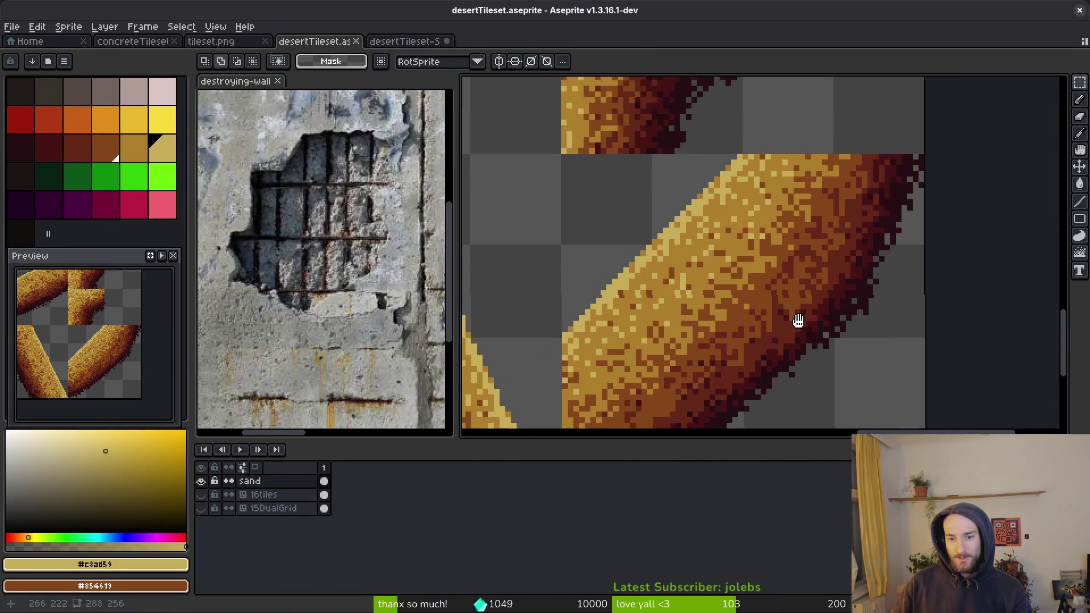
{"action": "scroll", "coordinate": [801, 335], "scroll_direction": "down", "scroll_amount": 1}
{"action": "key", "text": "q"}
{"action": "mouse_move", "coordinate": [871, 194]}
{"action": "left_mouse_down"}
{"action": "mouse_move", "coordinate": [730, 195]}
{"action": "mouse_move", "coordinate": [803, 365]}
{"action": "mouse_move", "coordinate": [901, 194]}
{"action": "left_mouse_up"}
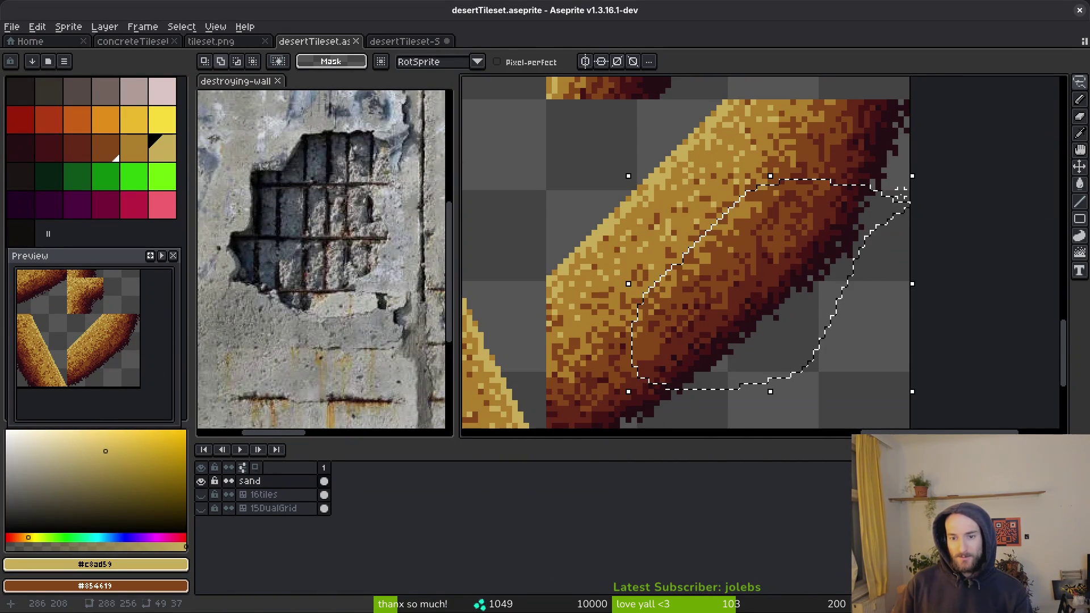
{"action": "key", "text": "Left"}
{"action": "key", "text": "Left"}
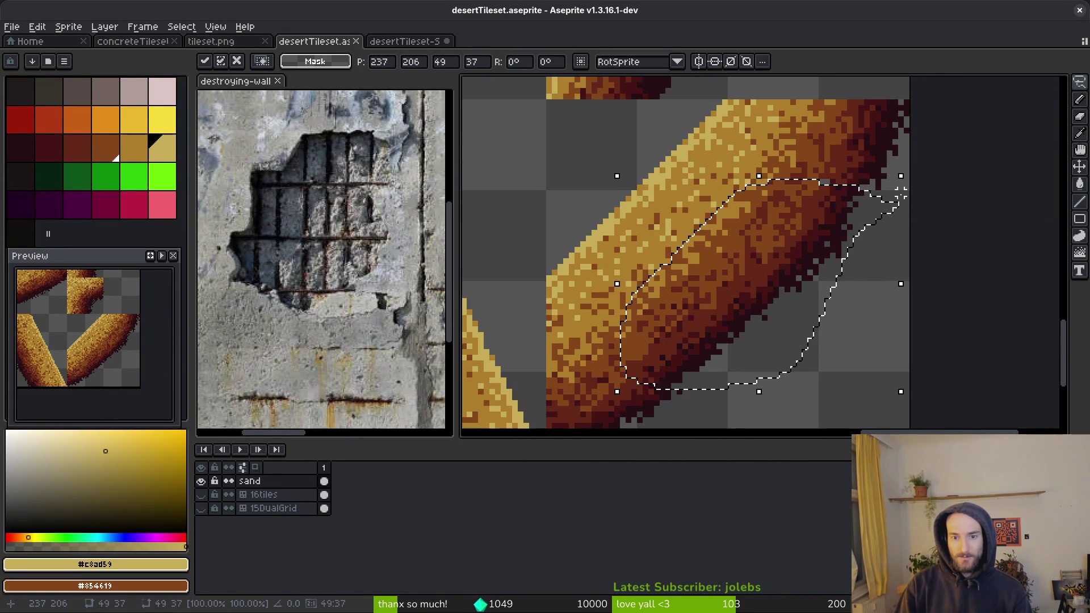
{"action": "key", "text": "ctrl+d"}
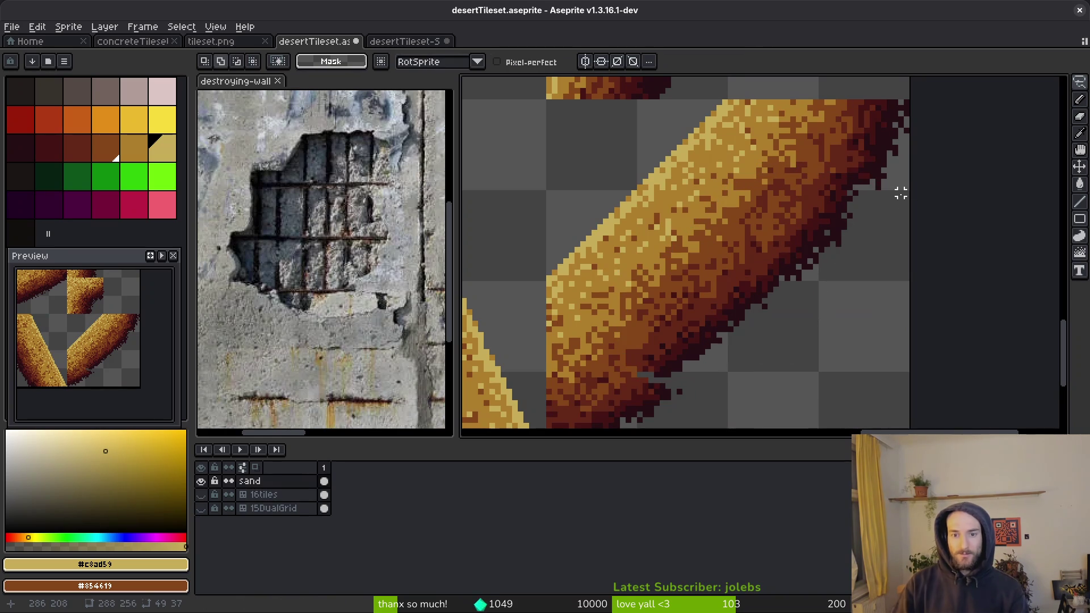
Step: Shift a thin strip of the dark shading left as well
{"action": "scroll", "coordinate": [859, 296], "scroll_direction": "down", "scroll_amount": 2}
{"action": "scroll", "coordinate": [926, 290], "scroll_direction": "up", "scroll_amount": 2}
{"action": "mouse_move", "coordinate": [930, 291]}
{"action": "left_mouse_down"}
{"action": "mouse_move", "coordinate": [788, 264]}
{"action": "mouse_move", "coordinate": [954, 286]}
{"action": "mouse_move", "coordinate": [772, 235]}
{"action": "left_mouse_up"}
{"action": "key", "text": "Left"}
{"action": "key", "text": "Left"}
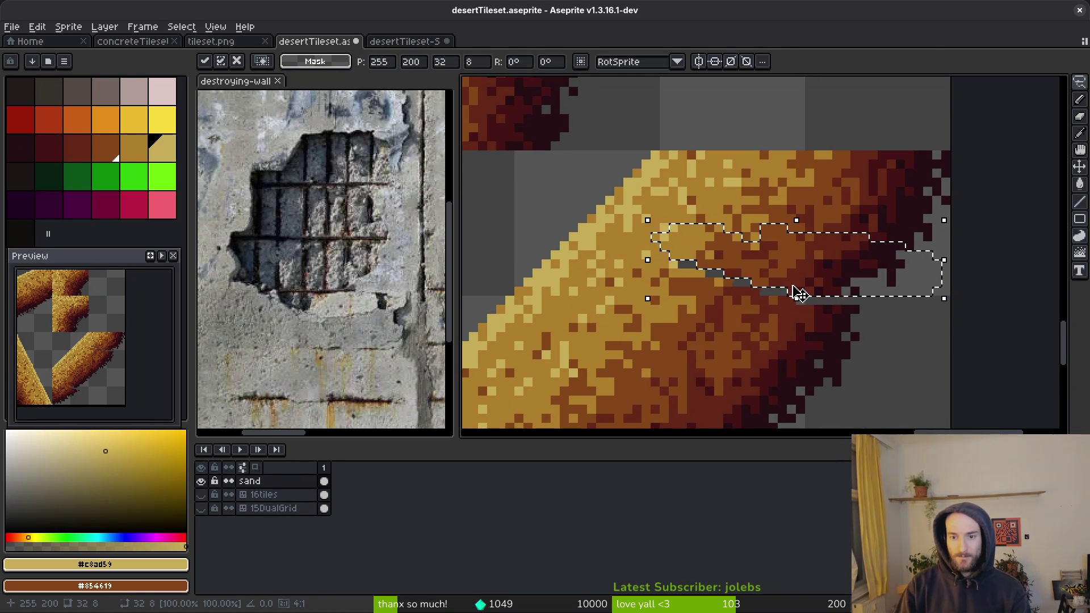
{"action": "key", "text": "ctrl+d"}
Step: Bucket-fill the leftover grey gap pixels with brown #854619
{"action": "scroll", "coordinate": [790, 291], "scroll_direction": "down", "scroll_amount": 2}
{"action": "scroll", "coordinate": [754, 255], "scroll_direction": "up", "scroll_amount": 2}
{"action": "scroll", "coordinate": [715, 269], "scroll_direction": "up", "scroll_amount": 2}
{"action": "left_click", "coordinate": [730, 226], "text": "alt"}
{"action": "key", "text": "g"}
{"action": "left_click", "coordinate": [690, 249]}
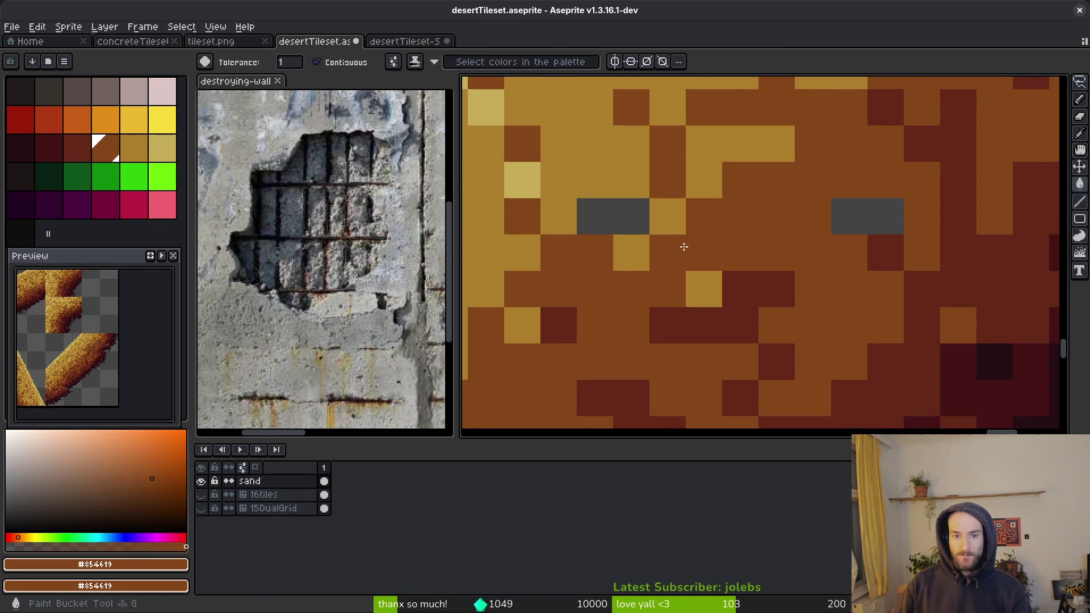
Step: Fill more grey gaps with brown and paint tan sand pixels into the shading
{"action": "left_click", "coordinate": [613, 217]}
{"action": "left_click", "coordinate": [849, 217]}
{"action": "left_click", "coordinate": [884, 217]}
{"action": "left_click", "coordinate": [564, 179], "text": "alt"}
{"action": "key", "text": "b"}
{"action": "mouse_move", "coordinate": [565, 239]}
{"action": "left_mouse_down"}
{"action": "mouse_move", "coordinate": [607, 210]}
{"action": "mouse_move", "coordinate": [650, 237]}
{"action": "left_mouse_up"}
Step: Cover the remaining grey edge pixels with dark red and darker red shades
{"action": "left_click", "coordinate": [1032, 277], "text": "alt"}
{"action": "left_click", "coordinate": [985, 277]}
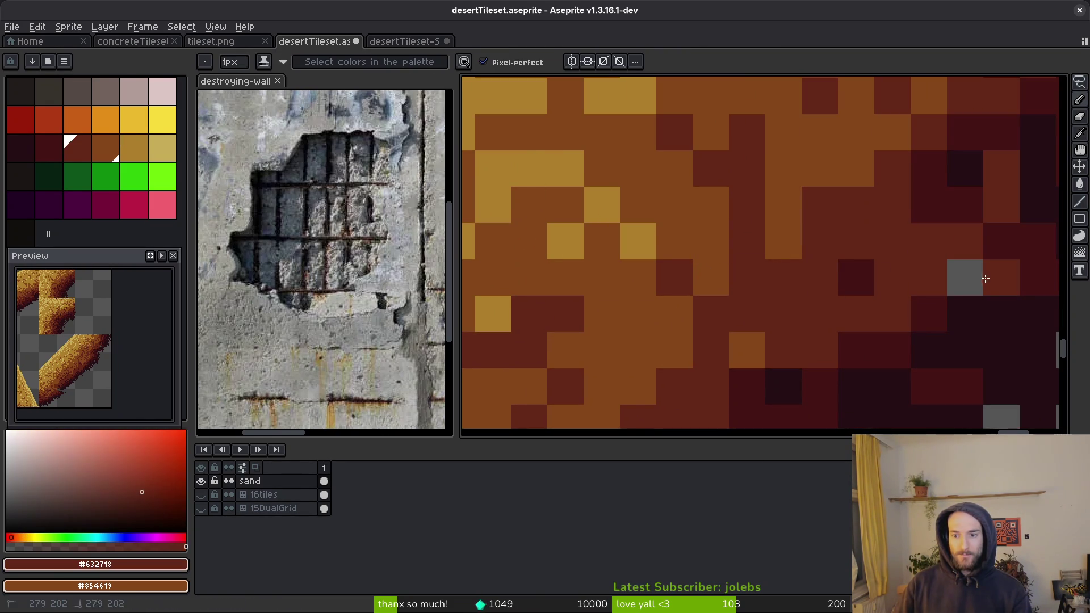
{"action": "left_click", "coordinate": [929, 306], "text": "alt"}
{"action": "left_click", "coordinate": [965, 286]}
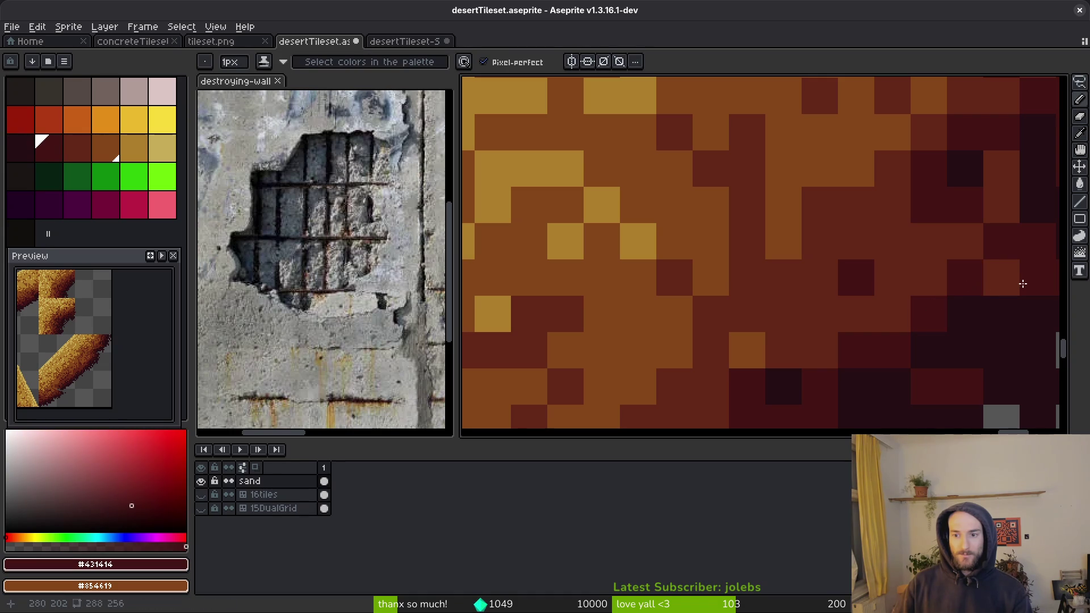
{"action": "scroll", "coordinate": [984, 285], "scroll_direction": "down", "scroll_amount": 8}
{"action": "scroll", "coordinate": [849, 335], "scroll_direction": "up", "scroll_amount": 3}
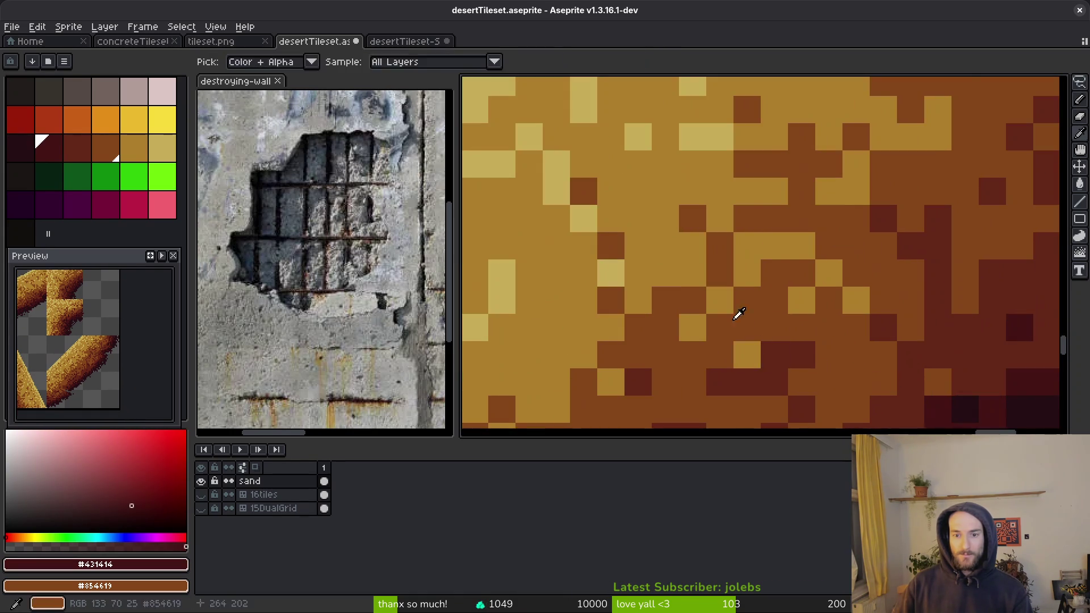
{"action": "scroll", "coordinate": [730, 317], "scroll_direction": "down", "scroll_amount": 3}
Step: Move the dark pixels along the slope's ragged edge up by one pixel
{"action": "left_click_drag", "start_coordinate": [709, 420], "coordinate": [813, 221]}
{"action": "scroll", "coordinate": [795, 255], "scroll_direction": "up", "scroll_amount": 1}
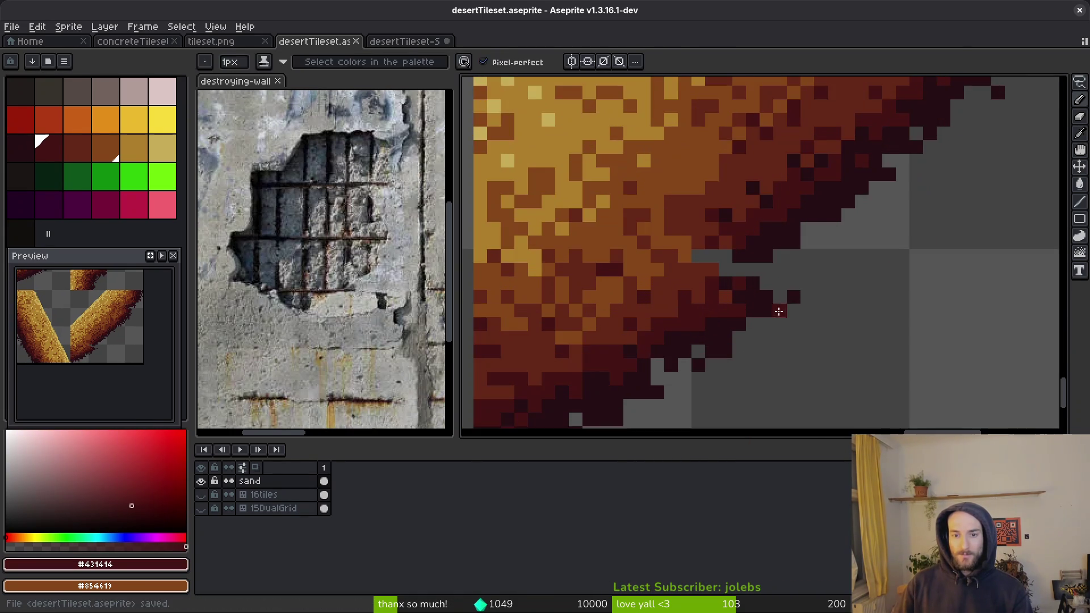
{"action": "key", "text": "m"}
{"action": "scroll", "coordinate": [864, 199], "scroll_direction": "up", "scroll_amount": 1}
{"action": "mouse_move", "coordinate": [914, 193]}
{"action": "left_mouse_down"}
{"action": "mouse_move", "coordinate": [895, 236]}
{"action": "mouse_move", "coordinate": [842, 227]}
{"action": "mouse_move", "coordinate": [749, 287]}
{"action": "mouse_move", "coordinate": [835, 281]}
{"action": "mouse_move", "coordinate": [744, 330]}
{"action": "left_mouse_up"}
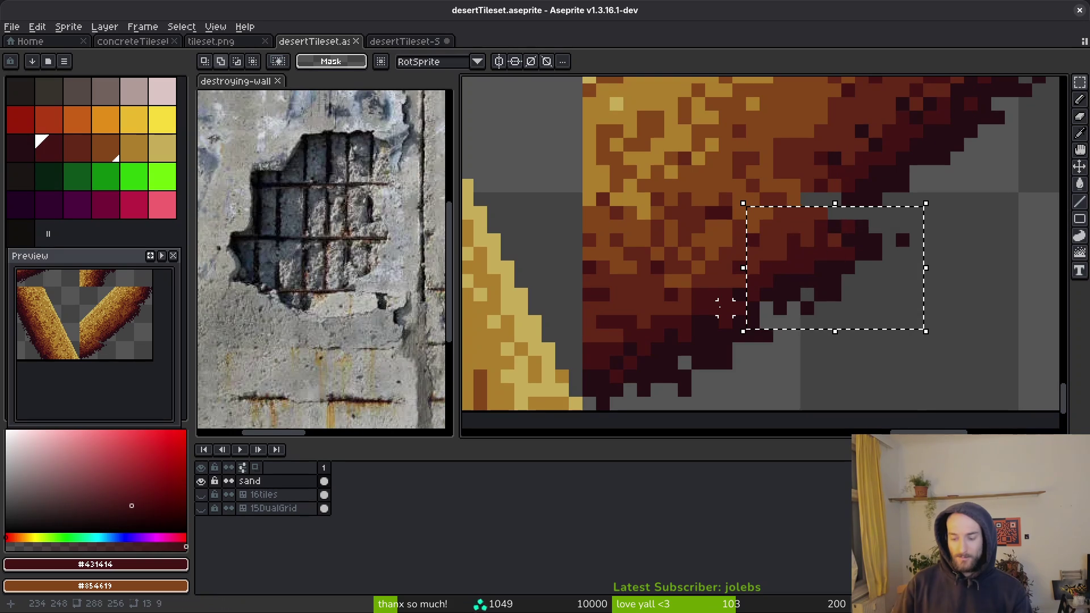
{"action": "key", "text": "Up"}
{"action": "key", "text": "ctrl+d"}
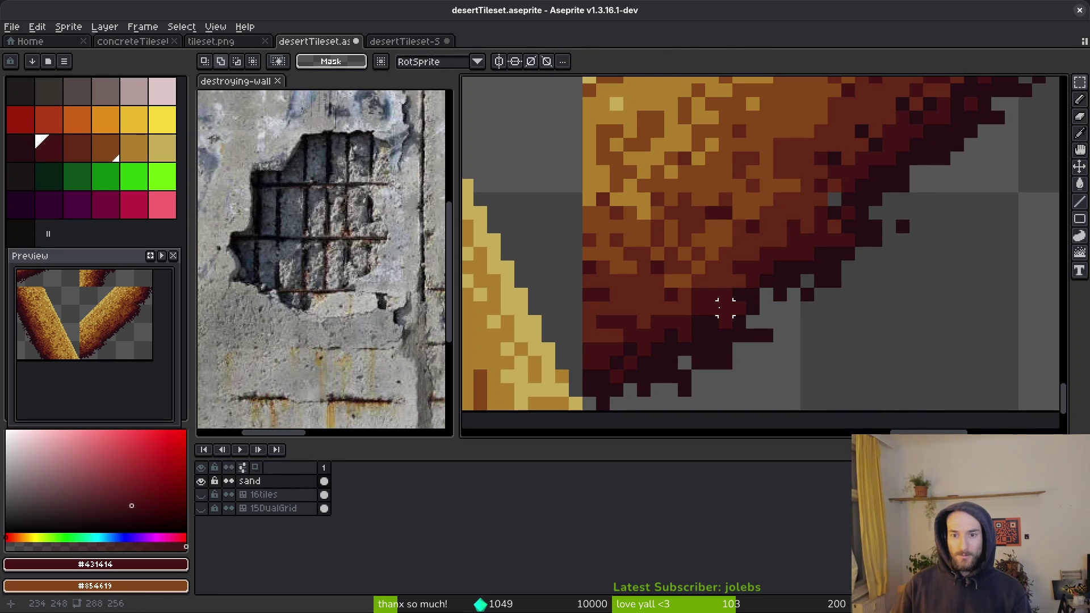
Step: Save desertTileset and return to the Godot editor
{"action": "scroll", "coordinate": [834, 226], "scroll_direction": "down", "scroll_amount": 4}
{"action": "key", "text": "ctrl+s"}
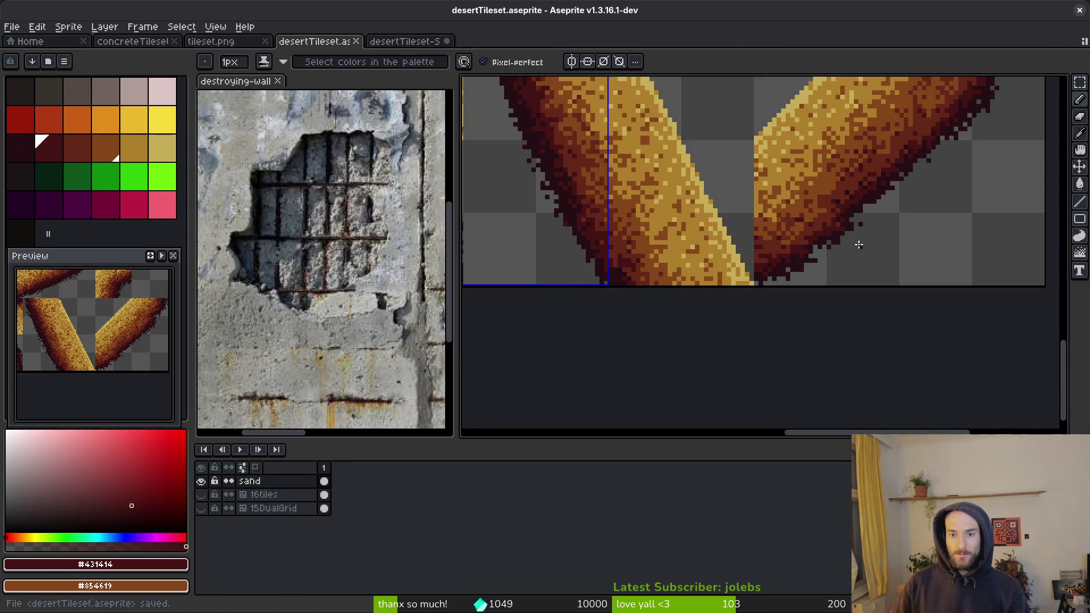
{"action": "key", "text": "b"}
{"action": "scroll", "coordinate": [854, 256], "scroll_direction": "down", "scroll_amount": 3}
{"action": "scroll", "coordinate": [852, 259], "scroll_direction": "up", "scroll_amount": 4}
{"action": "key", "text": "ctrl+s"}
{"action": "scroll", "coordinate": [881, 194], "scroll_direction": "up", "scroll_amount": 2}
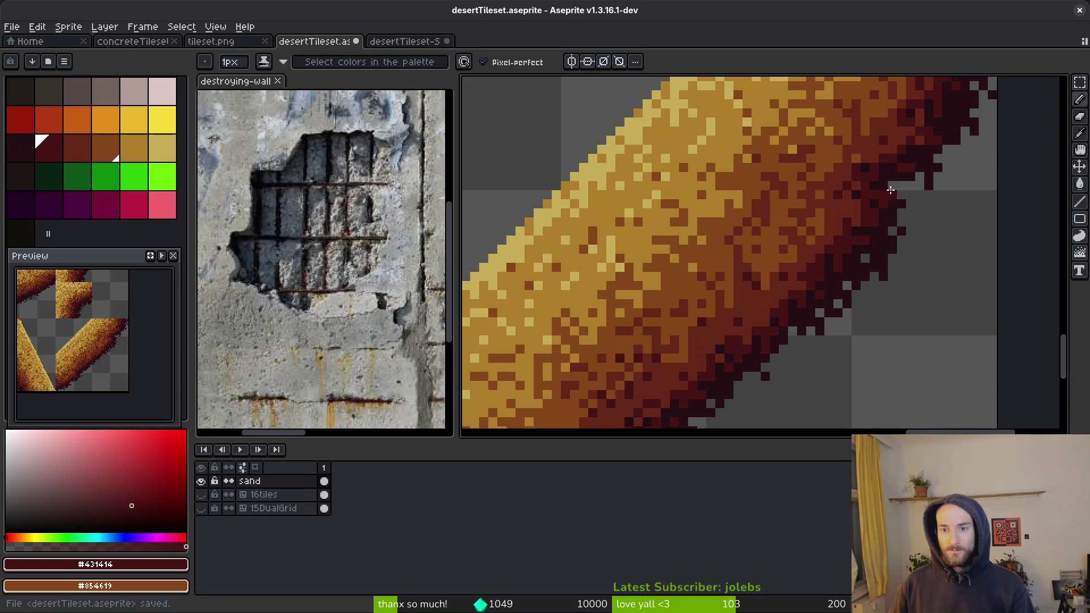
{"action": "key", "text": "ctrl+s"}
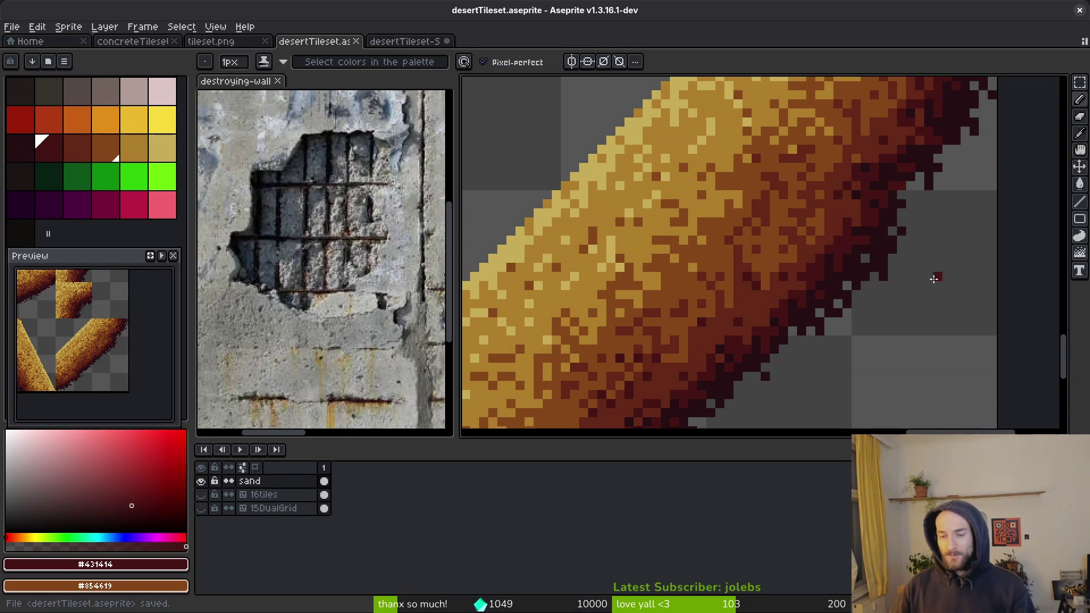
{"action": "scroll", "coordinate": [937, 274], "scroll_direction": "down", "scroll_amount": 1}
{"action": "scroll", "coordinate": [888, 308], "scroll_direction": "down", "scroll_amount": 1}
{"action": "scroll", "coordinate": [856, 265], "scroll_direction": "down", "scroll_amount": 2}
{"action": "left_click_drag", "start_coordinate": [759, 263], "coordinate": [738, 317]}
{"action": "key", "text": "alt+Tab"}
{"action": "scroll", "coordinate": [522, 339], "scroll_direction": "up", "scroll_amount": 3}
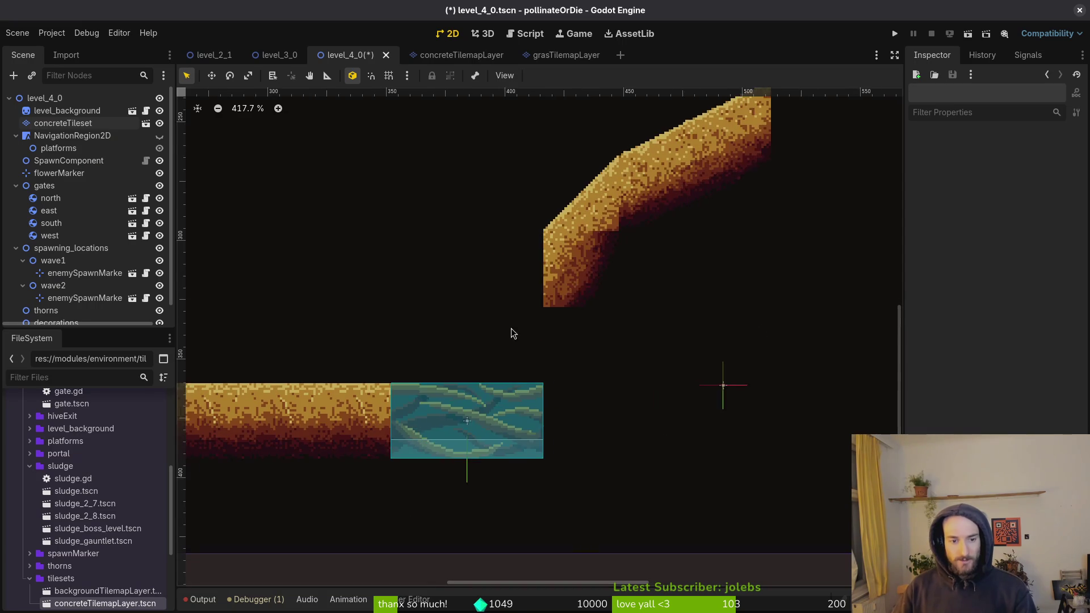
Step: Paint a row of five square sand tiles finished with a rounded end cap
{"action": "left_click", "coordinate": [62, 123]}
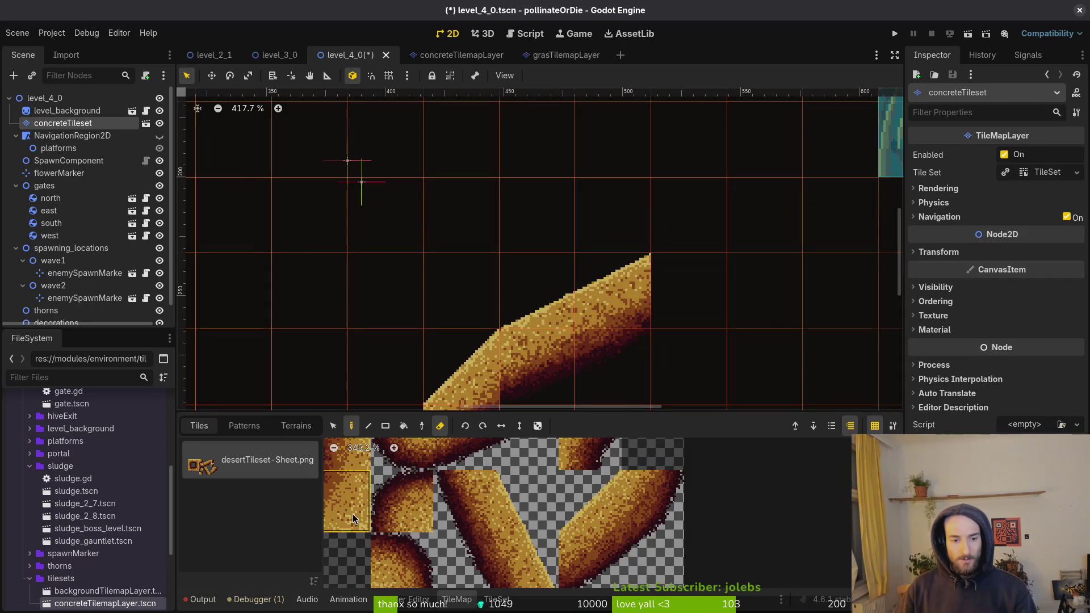
{"action": "scroll", "coordinate": [492, 523], "scroll_direction": "up", "scroll_amount": 3}
{"action": "left_click", "coordinate": [513, 465]}
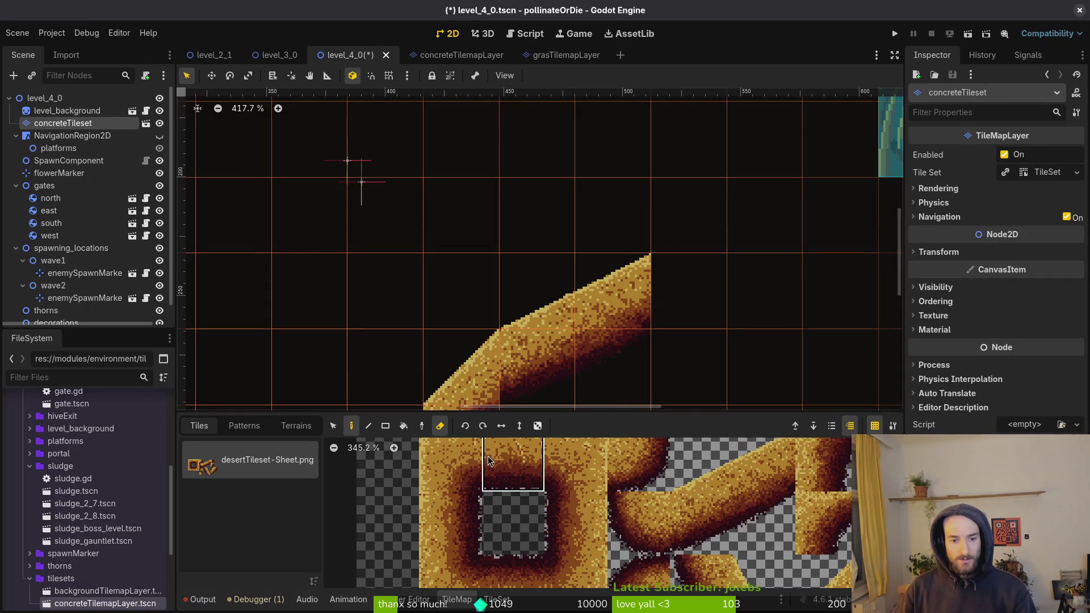
{"action": "scroll", "coordinate": [569, 373], "scroll_direction": "up", "scroll_amount": 5}
{"action": "scroll", "coordinate": [382, 319], "scroll_direction": "down", "scroll_amount": 1}
{"action": "left_click_drag", "start_coordinate": [340, 321], "coordinate": [581, 332]}
{"action": "left_click", "coordinate": [639, 471]}
{"action": "left_click", "coordinate": [652, 321]}
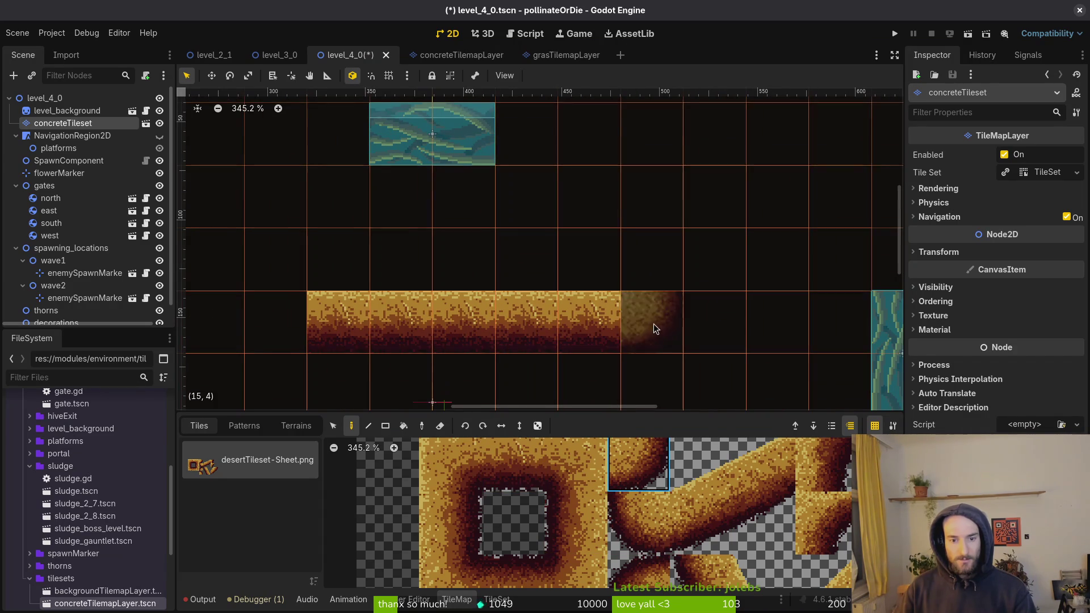
Step: Paint a vertical sand wall column rising from the bar's end
{"action": "left_click", "coordinate": [446, 512]}
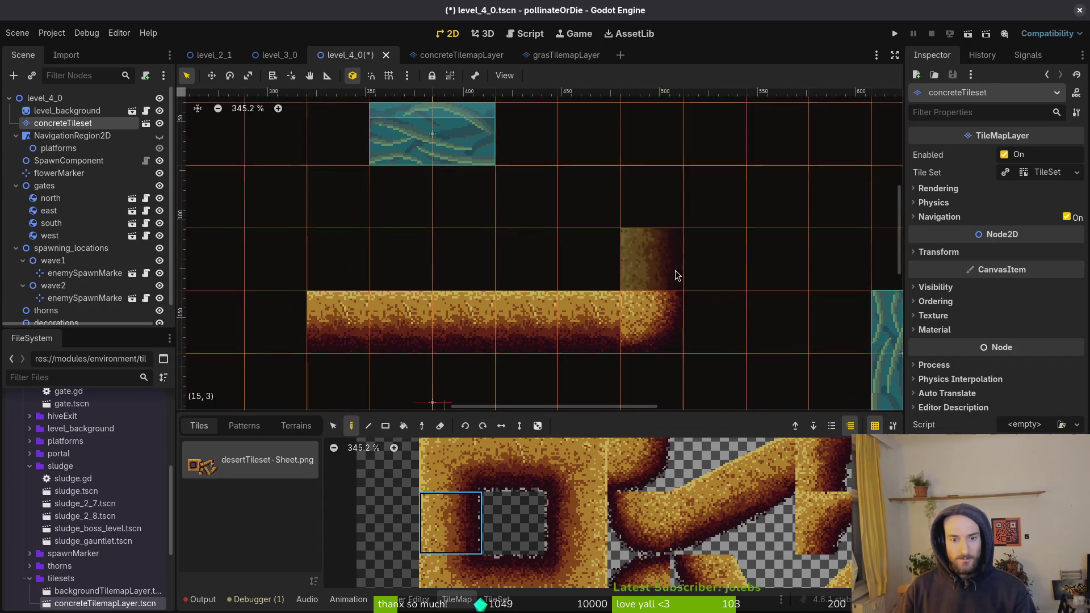
{"action": "left_click_drag", "start_coordinate": [669, 267], "coordinate": [673, 161]}
{"action": "scroll", "coordinate": [658, 239], "scroll_direction": "up", "scroll_amount": 4}
{"action": "scroll", "coordinate": [663, 308], "scroll_direction": "down", "scroll_amount": 5}
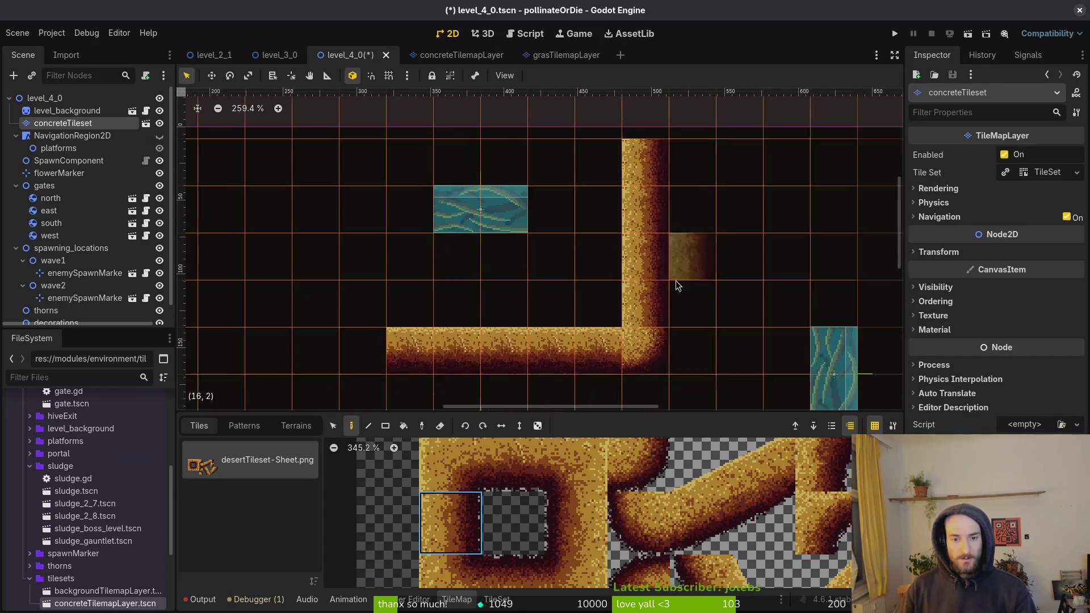
{"action": "key", "text": "Escape"}
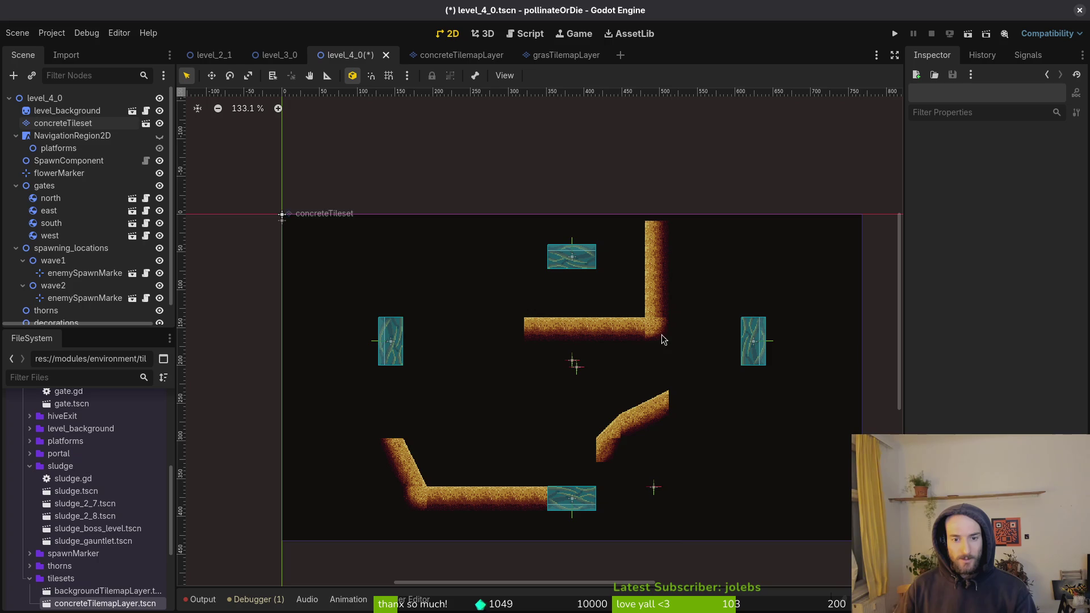
Step: Undo the top-right wall, platform and middle slope tiles
{"action": "left_click", "coordinate": [62, 122]}
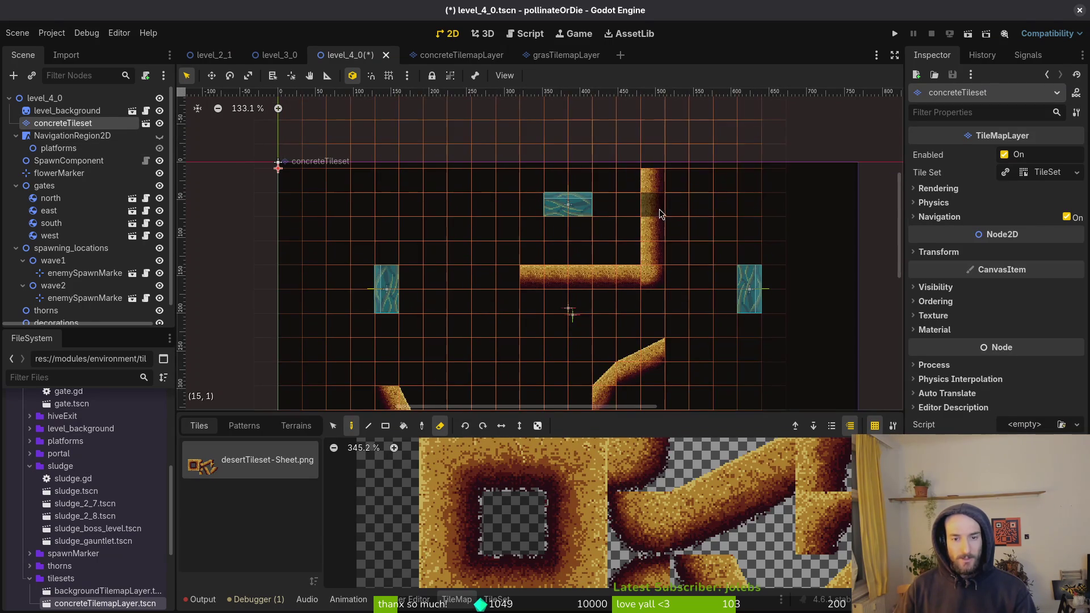
{"action": "key", "text": "ctrl+z"}
{"action": "key", "text": "ctrl+z"}
{"action": "scroll", "coordinate": [658, 290], "scroll_direction": "down", "scroll_amount": 3}
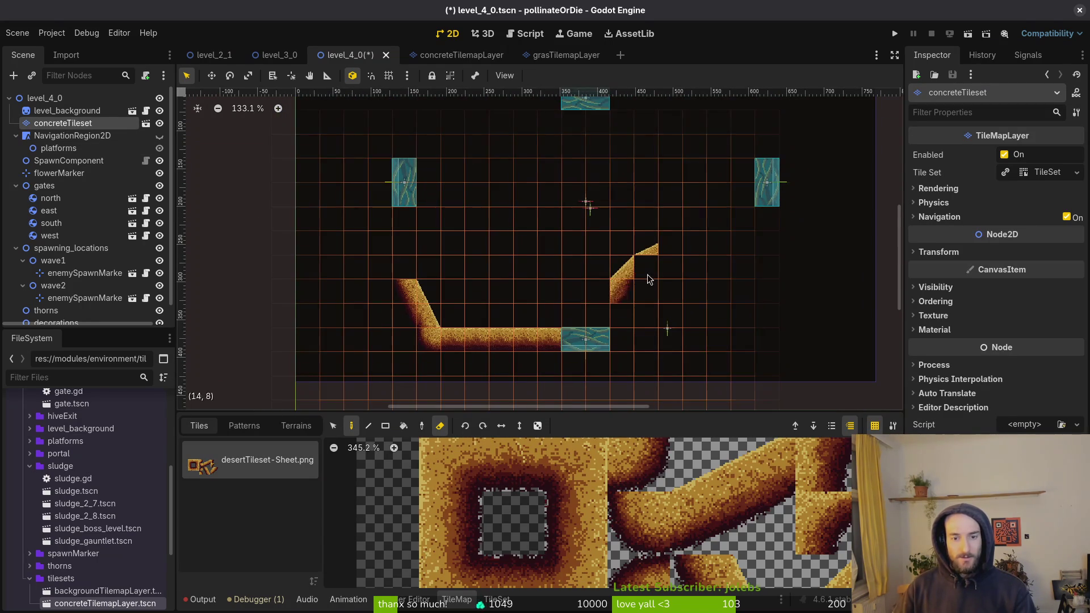
{"action": "key", "text": "ctrl+z"}
{"action": "key", "text": "Escape"}
{"action": "scroll", "coordinate": [603, 505], "scroll_direction": "down", "scroll_amount": 3}
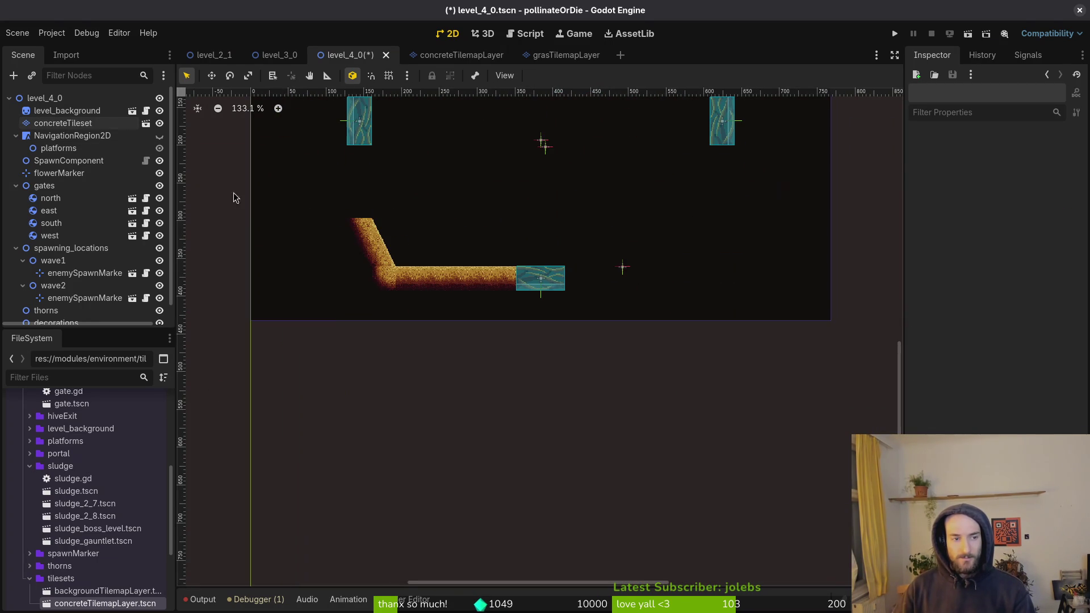
{"action": "left_click", "coordinate": [76, 125]}
{"action": "key", "text": "e"}
{"action": "scroll", "coordinate": [607, 231], "scroll_direction": "up", "scroll_amount": 3}
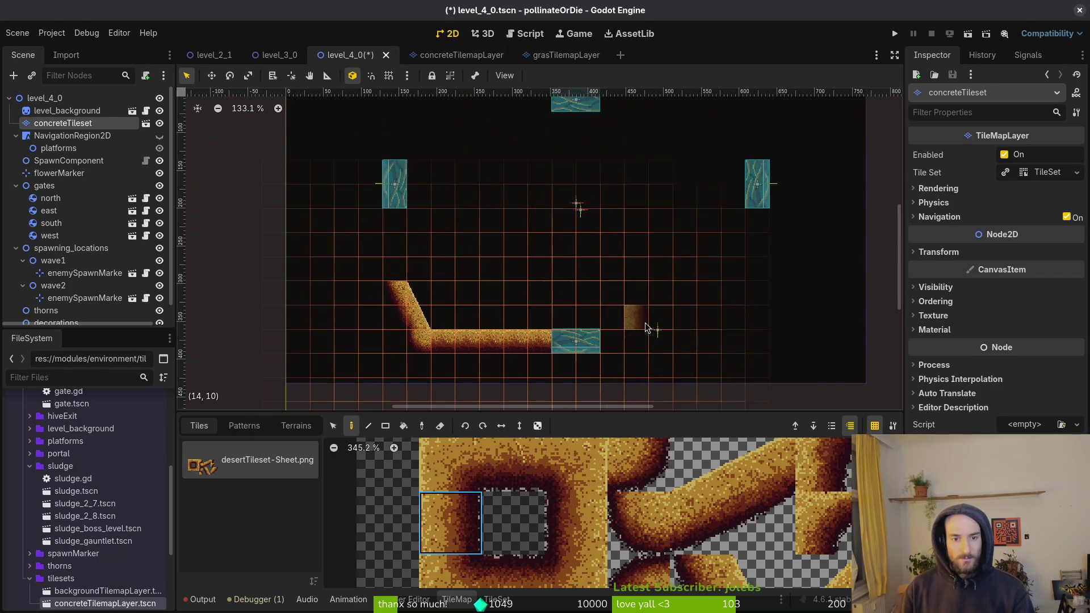
Step: Paint sand wall tiles below and above the right gate
{"action": "left_click_drag", "start_coordinate": [757, 222], "coordinate": [757, 250]}
{"action": "scroll", "coordinate": [769, 282], "scroll_direction": "up", "scroll_amount": 2}
{"action": "mouse_move", "coordinate": [753, 204]}
{"action": "left_mouse_down"}
{"action": "mouse_move", "coordinate": [753, 180]}
{"action": "mouse_move", "coordinate": [636, 163]}
{"action": "left_mouse_up"}
Step: Place a 2x2 diagonal slope at the top left with a sand corner tile beside it
{"action": "left_click_drag", "start_coordinate": [690, 466], "coordinate": [764, 522]}
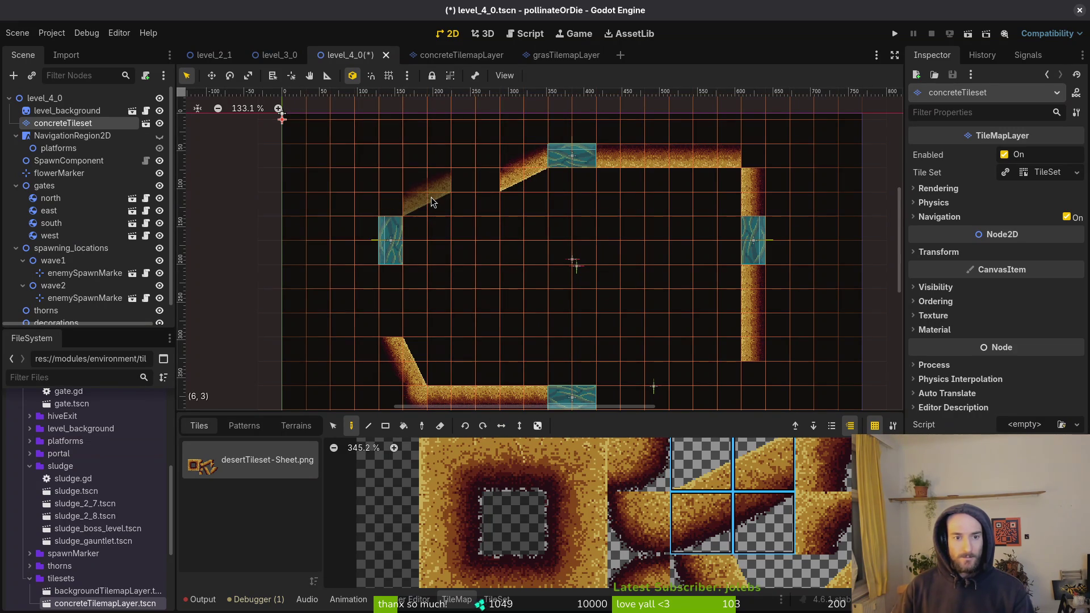
{"action": "left_click", "coordinate": [431, 196]}
{"action": "left_click", "coordinate": [632, 466]}
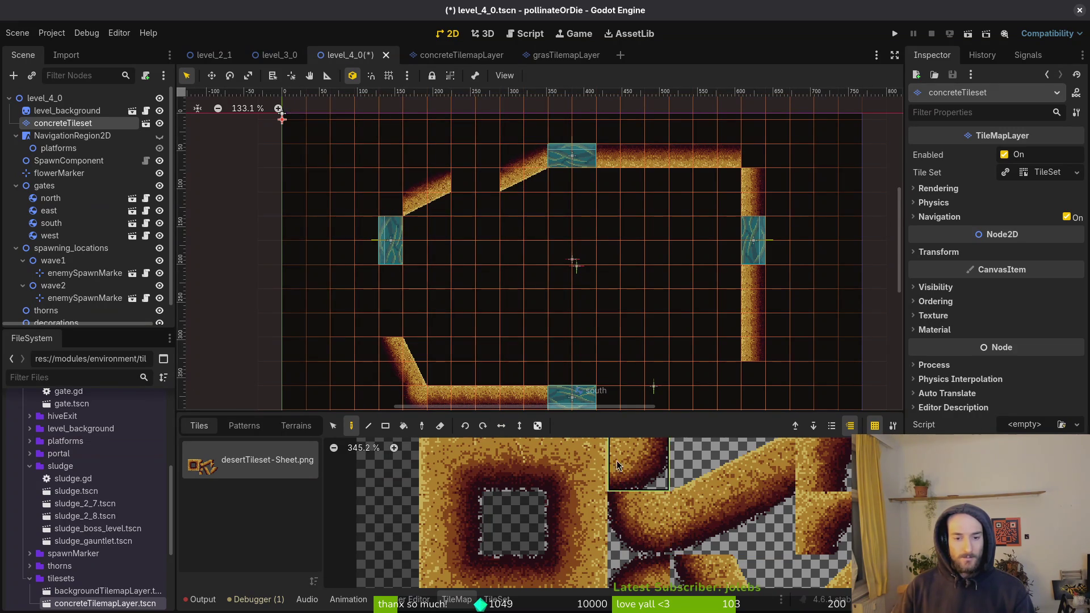
{"action": "left_click", "coordinate": [388, 203]}
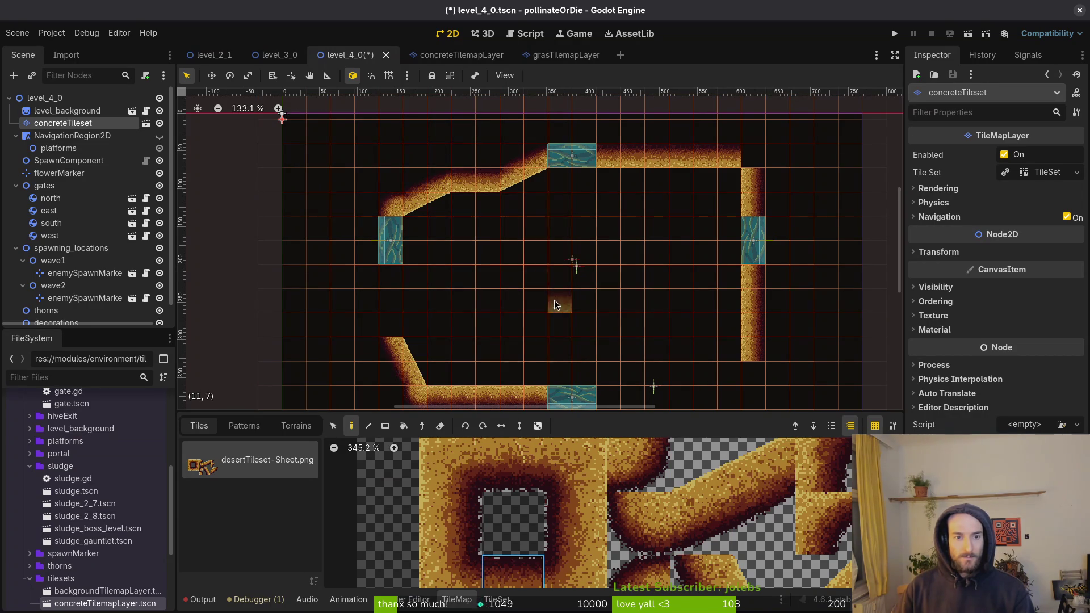
Step: Add a vertical sand wall on the left and horizontal wall tiles right of the bottom gate
{"action": "scroll", "coordinate": [554, 311], "scroll_direction": "down", "scroll_amount": 3}
{"action": "left_click", "coordinate": [575, 522]}
{"action": "left_click_drag", "start_coordinate": [378, 196], "coordinate": [379, 236]}
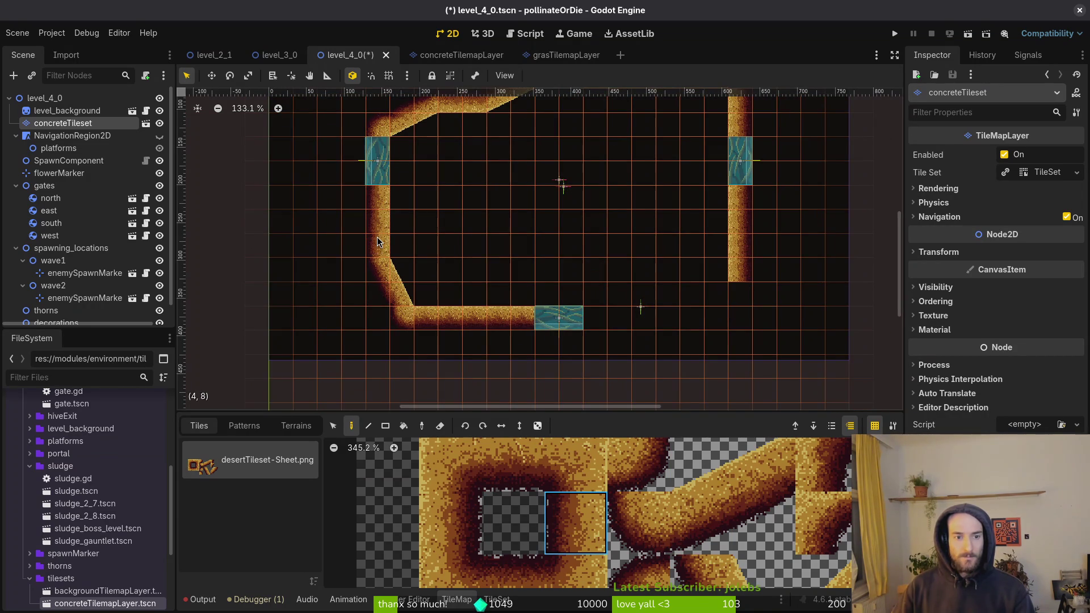
{"action": "left_click", "coordinate": [512, 462]}
{"action": "left_click_drag", "start_coordinate": [596, 318], "coordinate": [650, 316]}
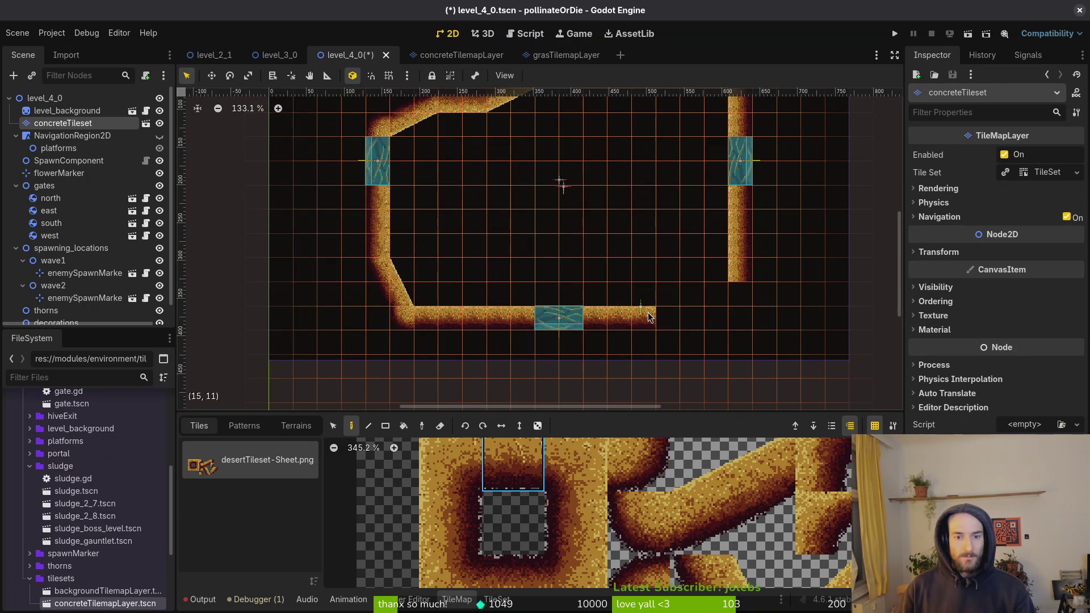